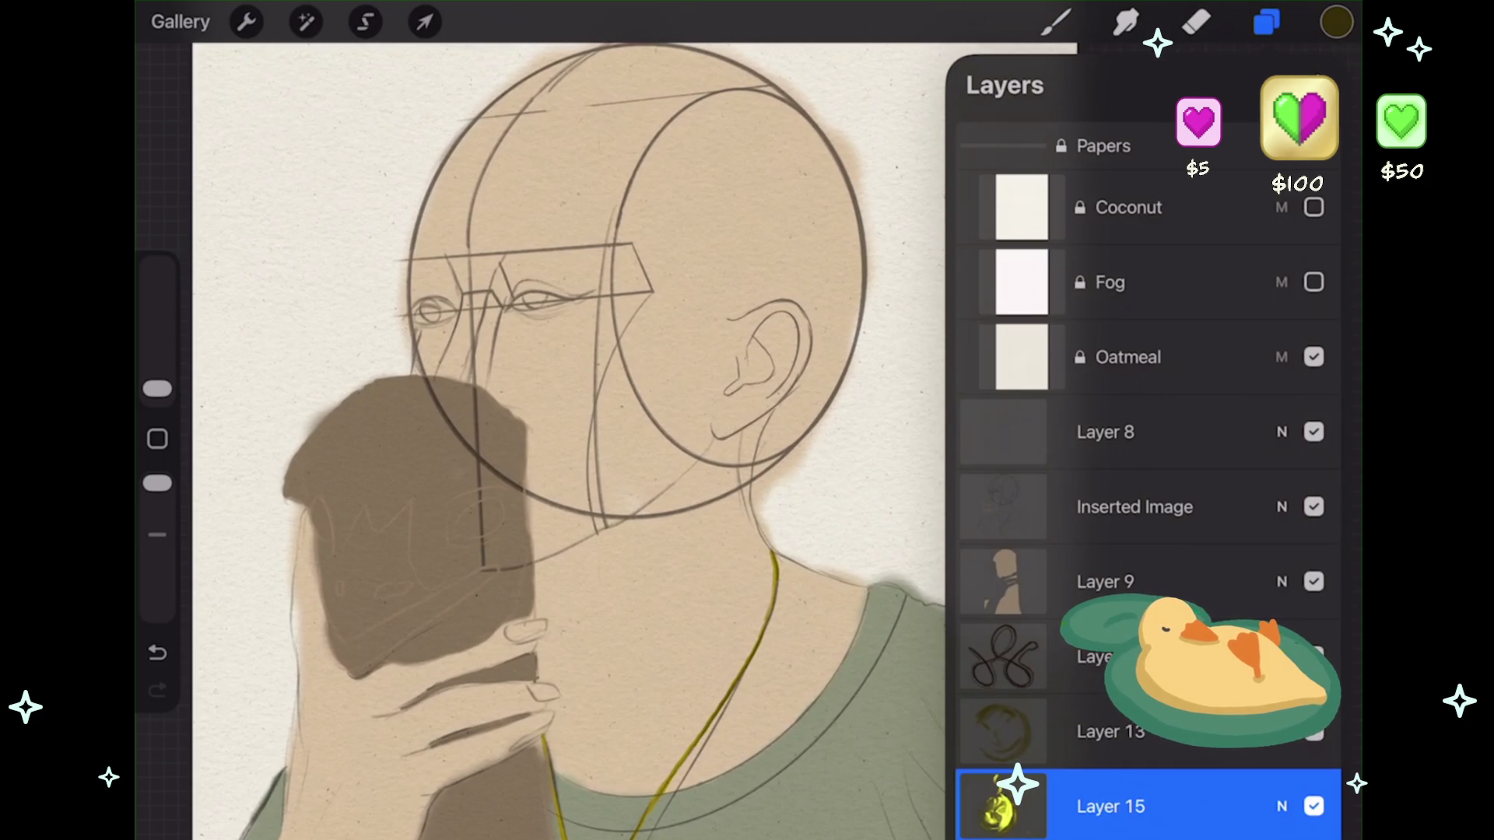
- Turn a hidden layer's visibility back on in the Layers panel
scroll(234, 560, "up", 3)
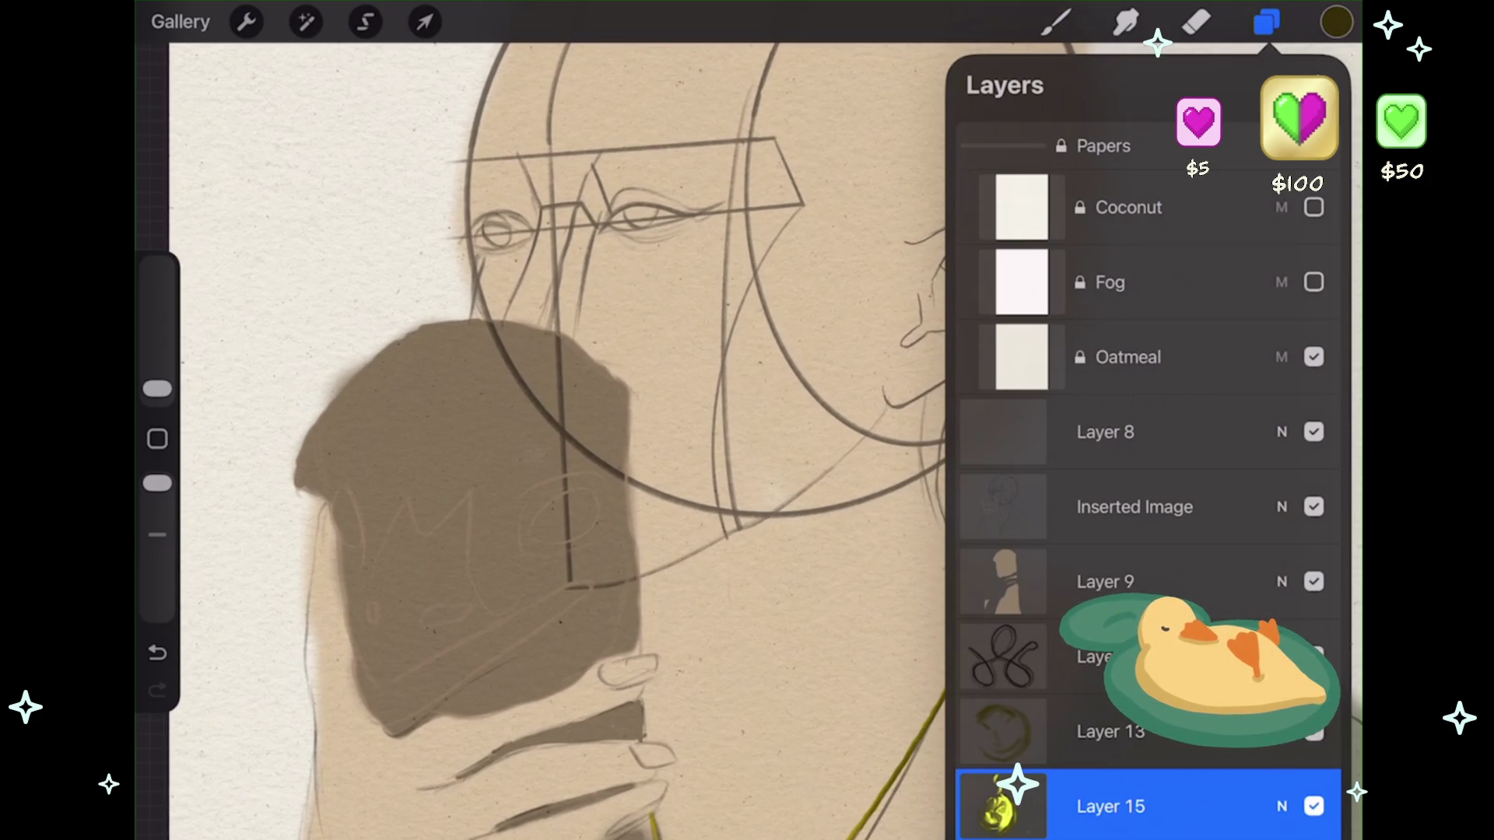
scroll(609, 441, "up", 3)
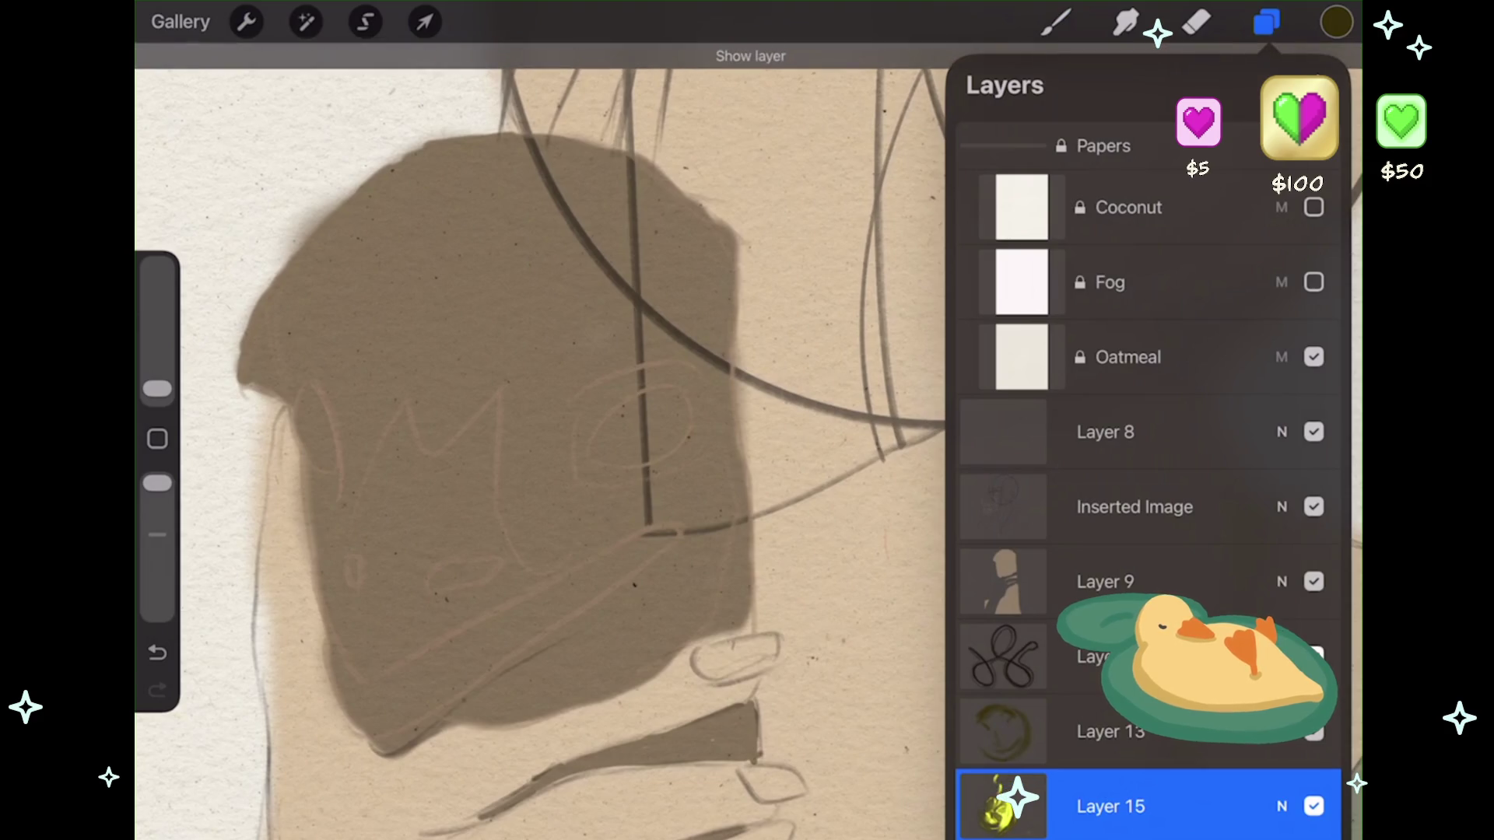
scroll(536, 436, "down", 3)
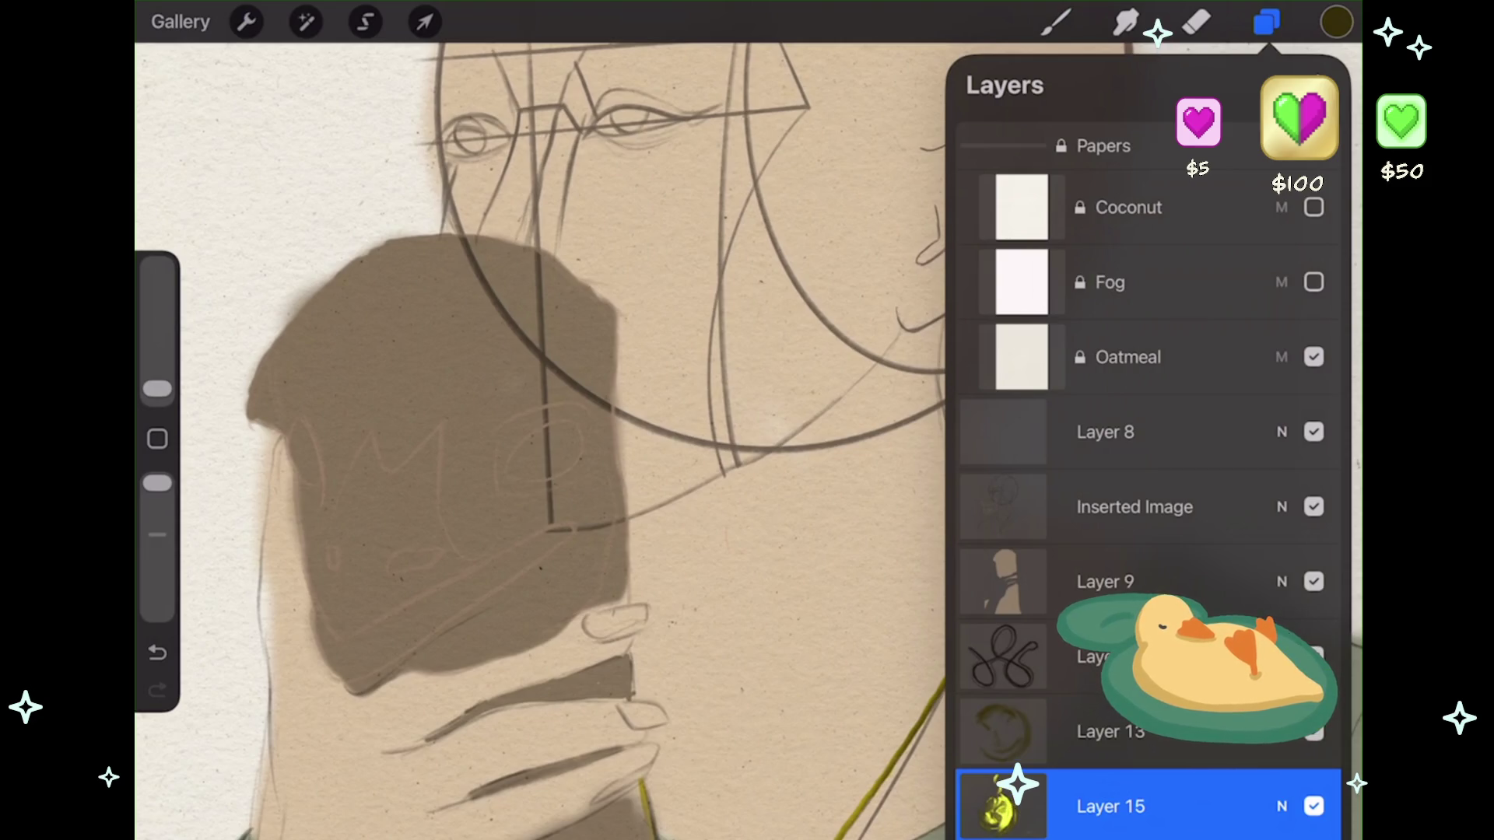
scroll(545, 436, "up", 2)
scroll(544, 436, "up", 1)
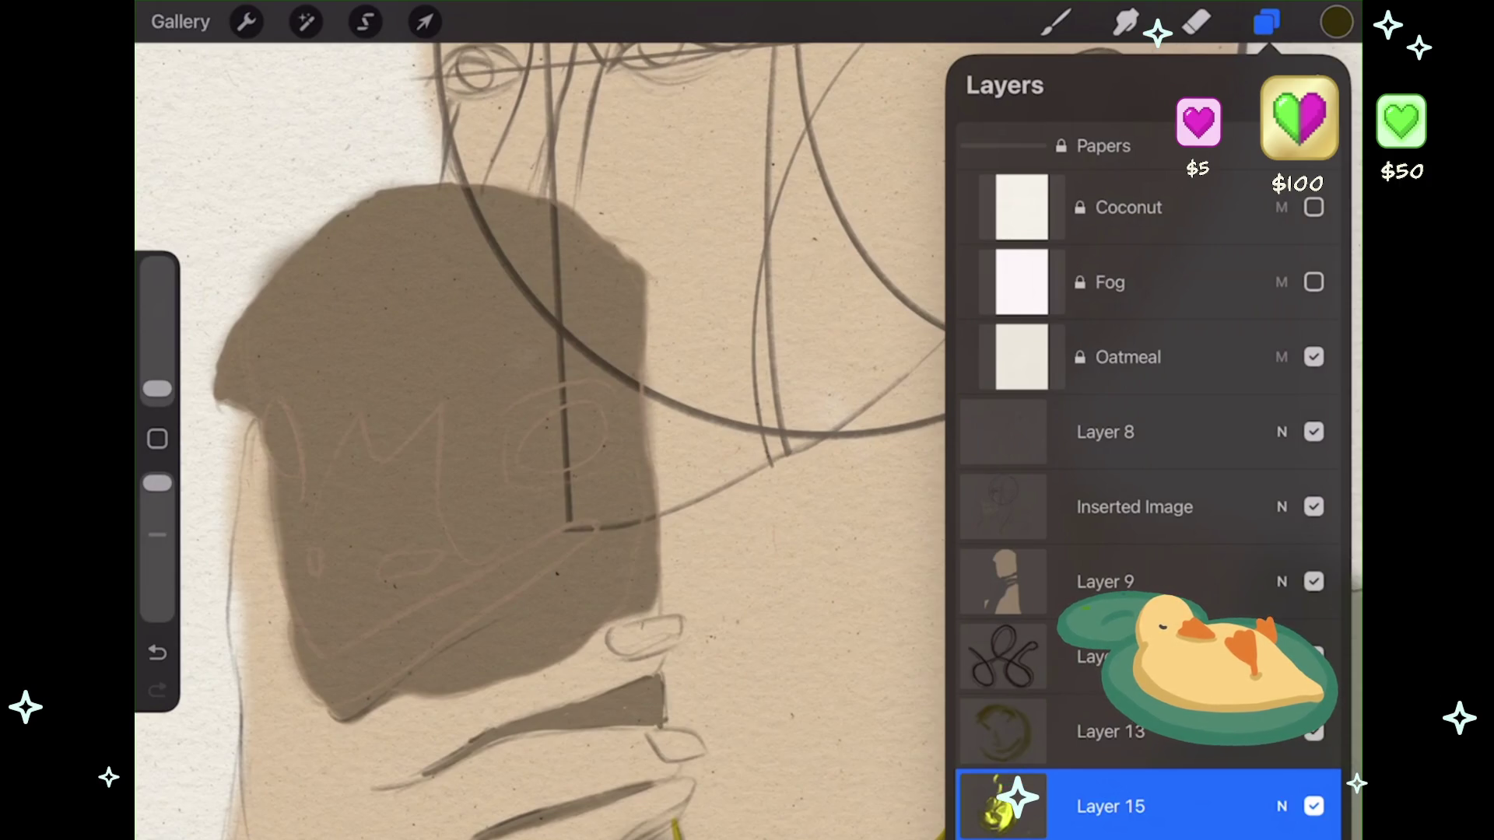
scroll(1143, 466, "up", 2)
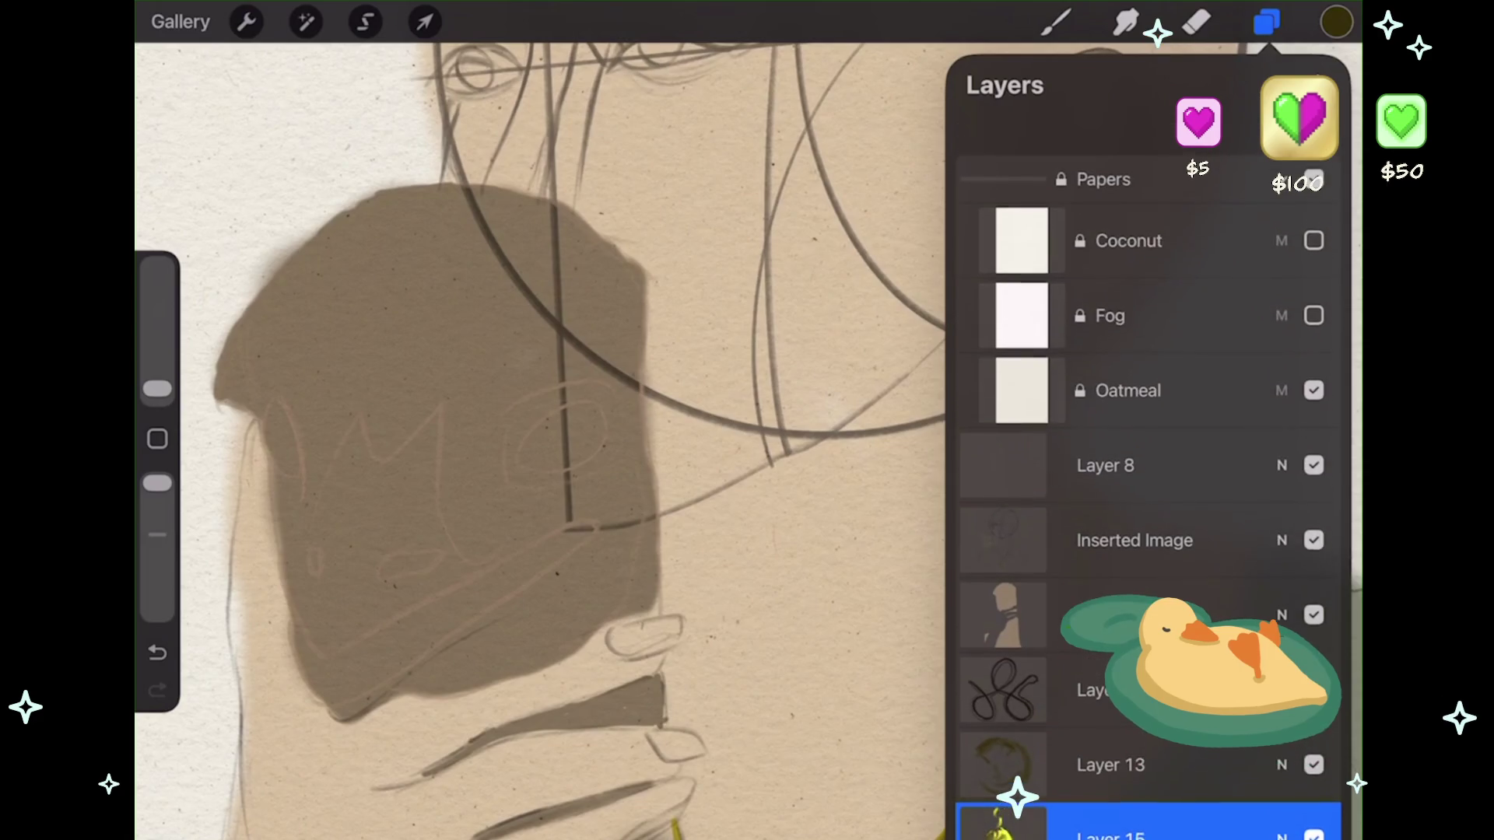
left_click(1314, 732)
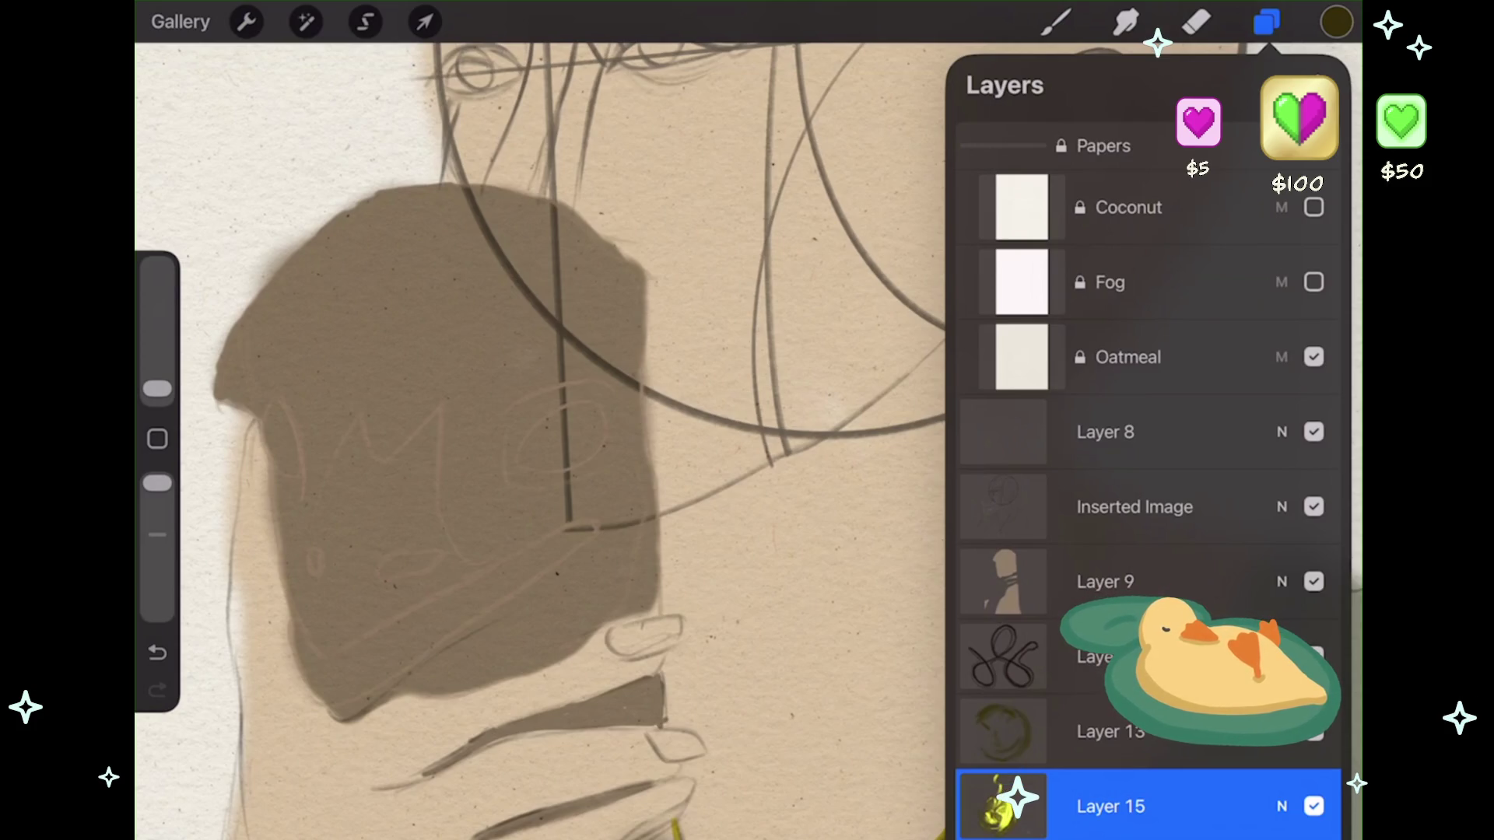
- Drag the Layer 15 pendant layer higher in the stack and return to the canvas
scroll(592, 436, "down", 5)
scroll(591, 436, "up", 5)
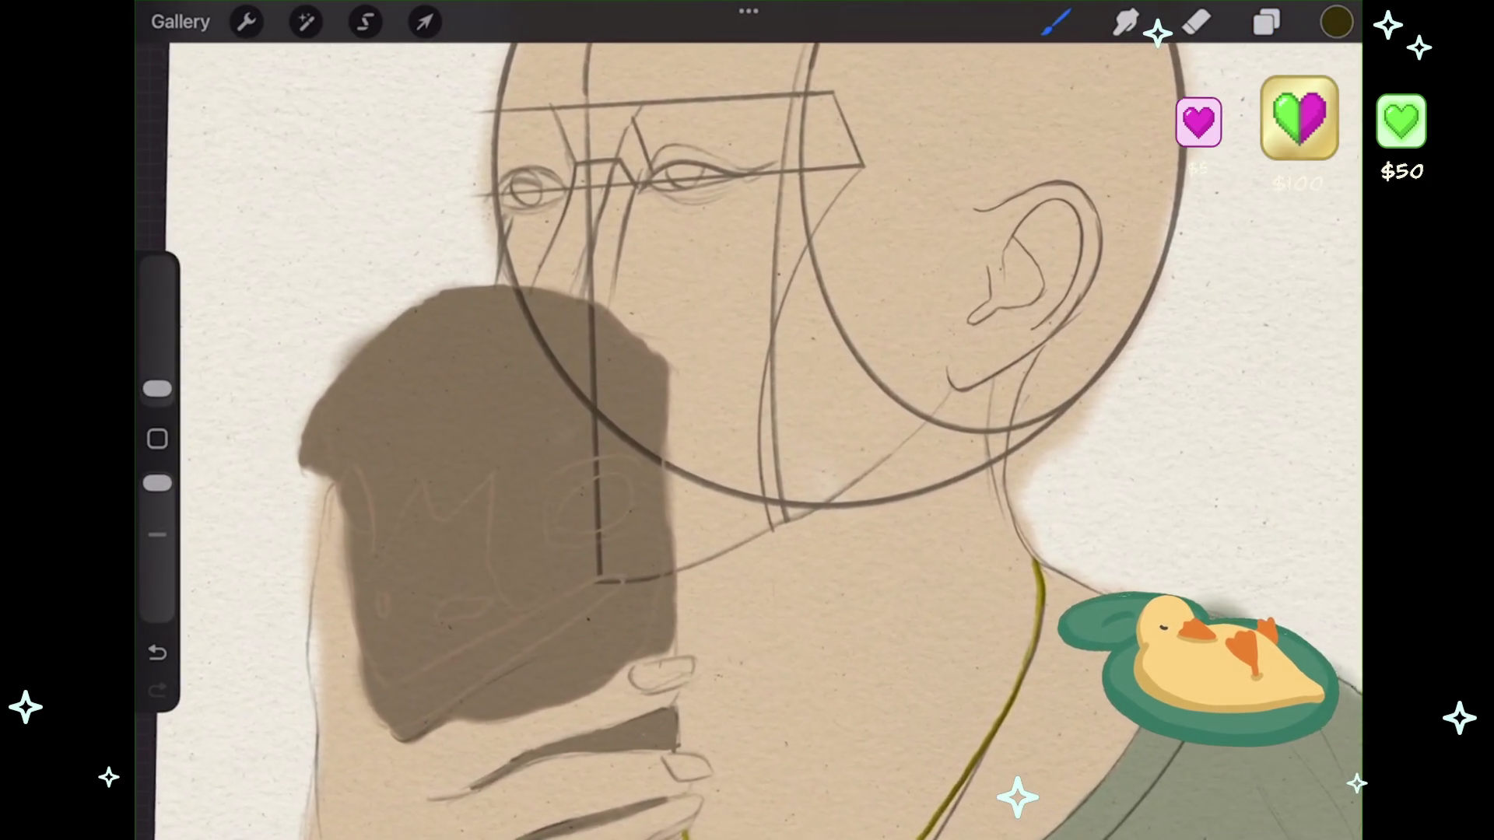
left_click(1267, 22)
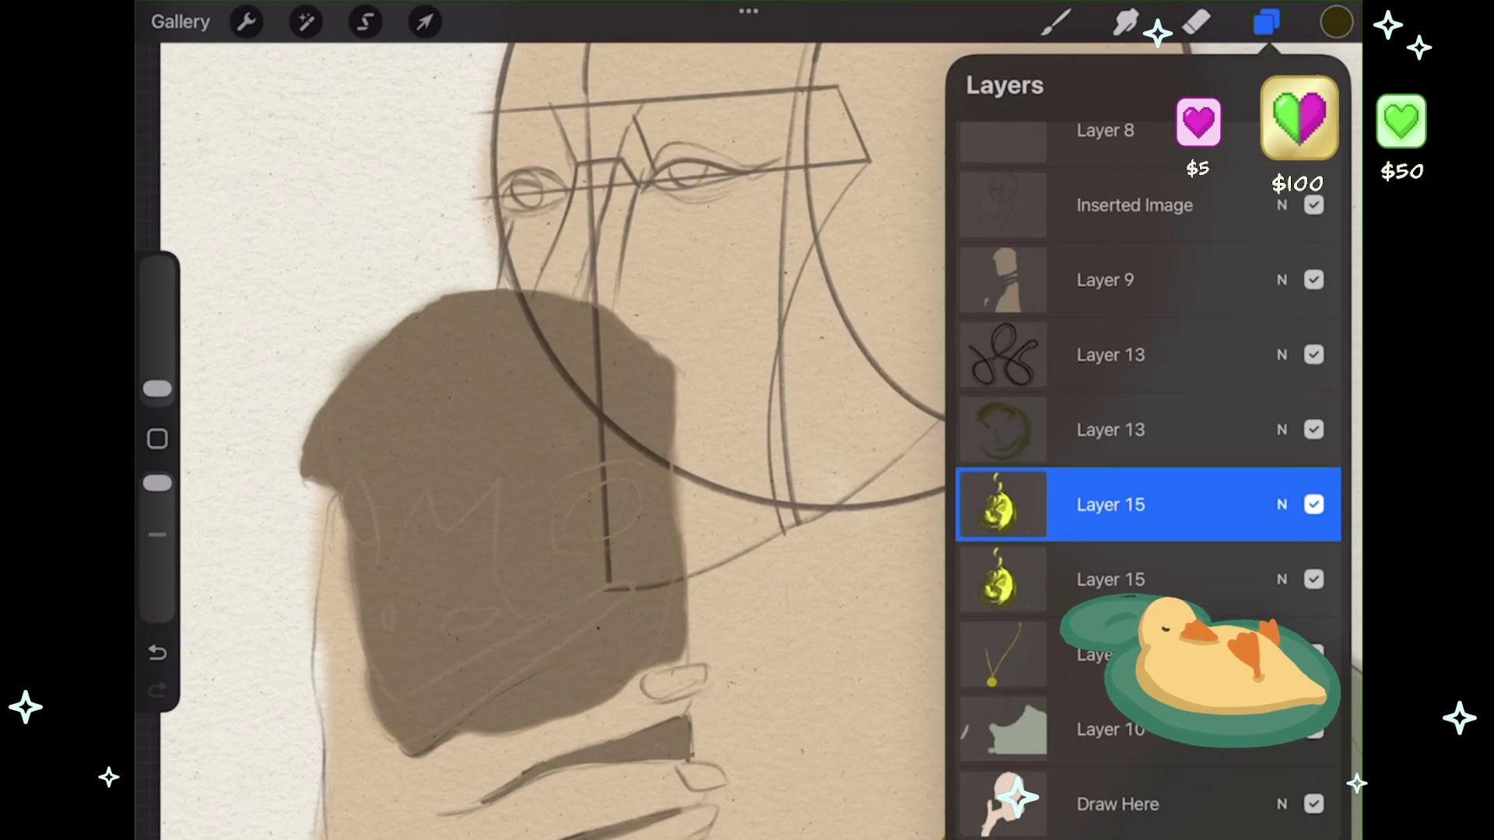
scroll(1148, 467, "up", 2)
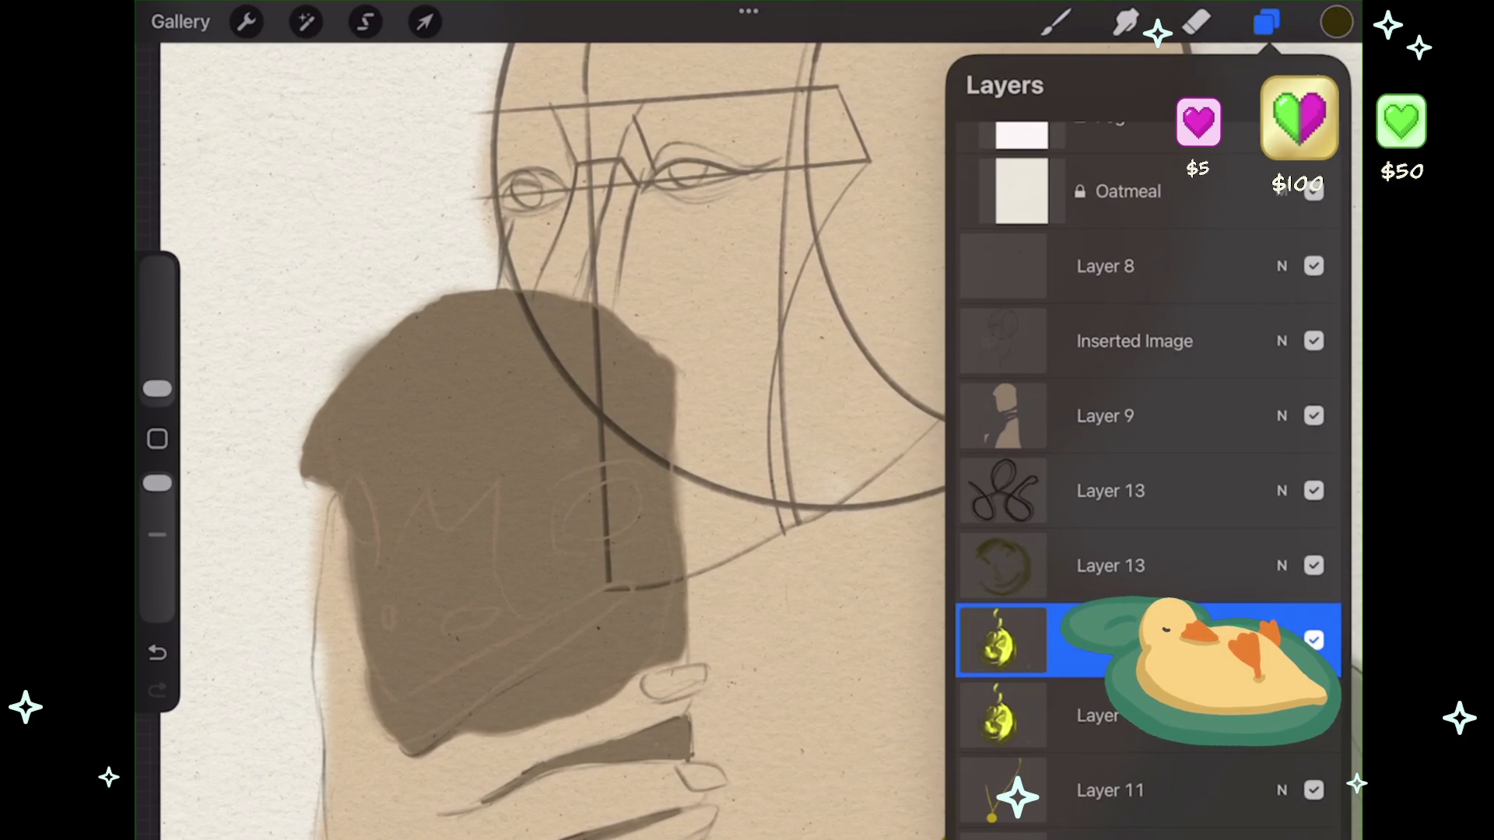
scroll(1147, 466, "up", 1)
left_click_drag(1128, 705, 1128, 481)
left_click(1056, 22)
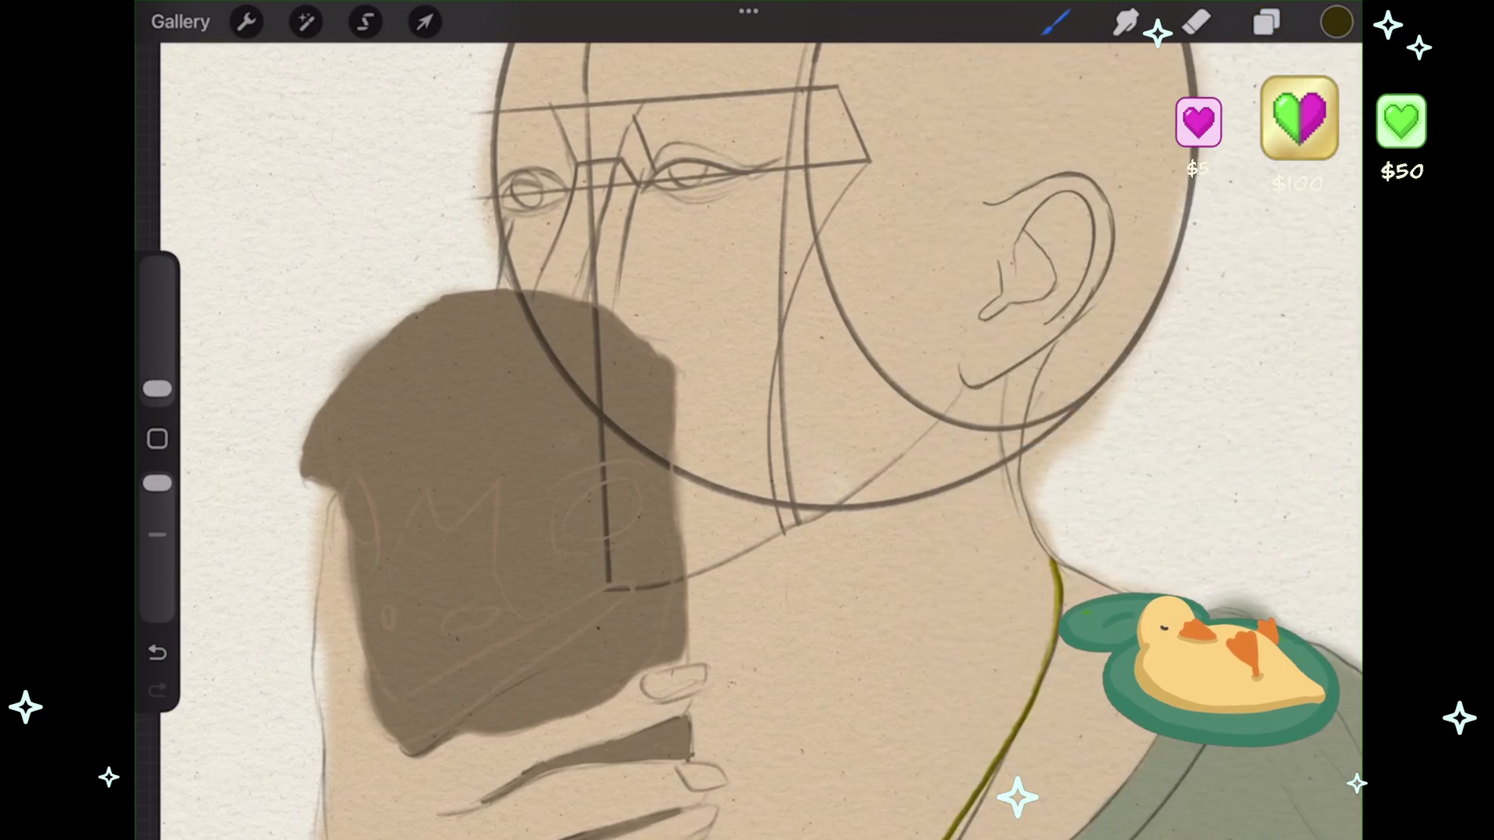
- Sample the light skin tone, paint a small stroke, then switch the colour to black
left_click(507, 463)
left_click_drag(447, 541, 512, 542)
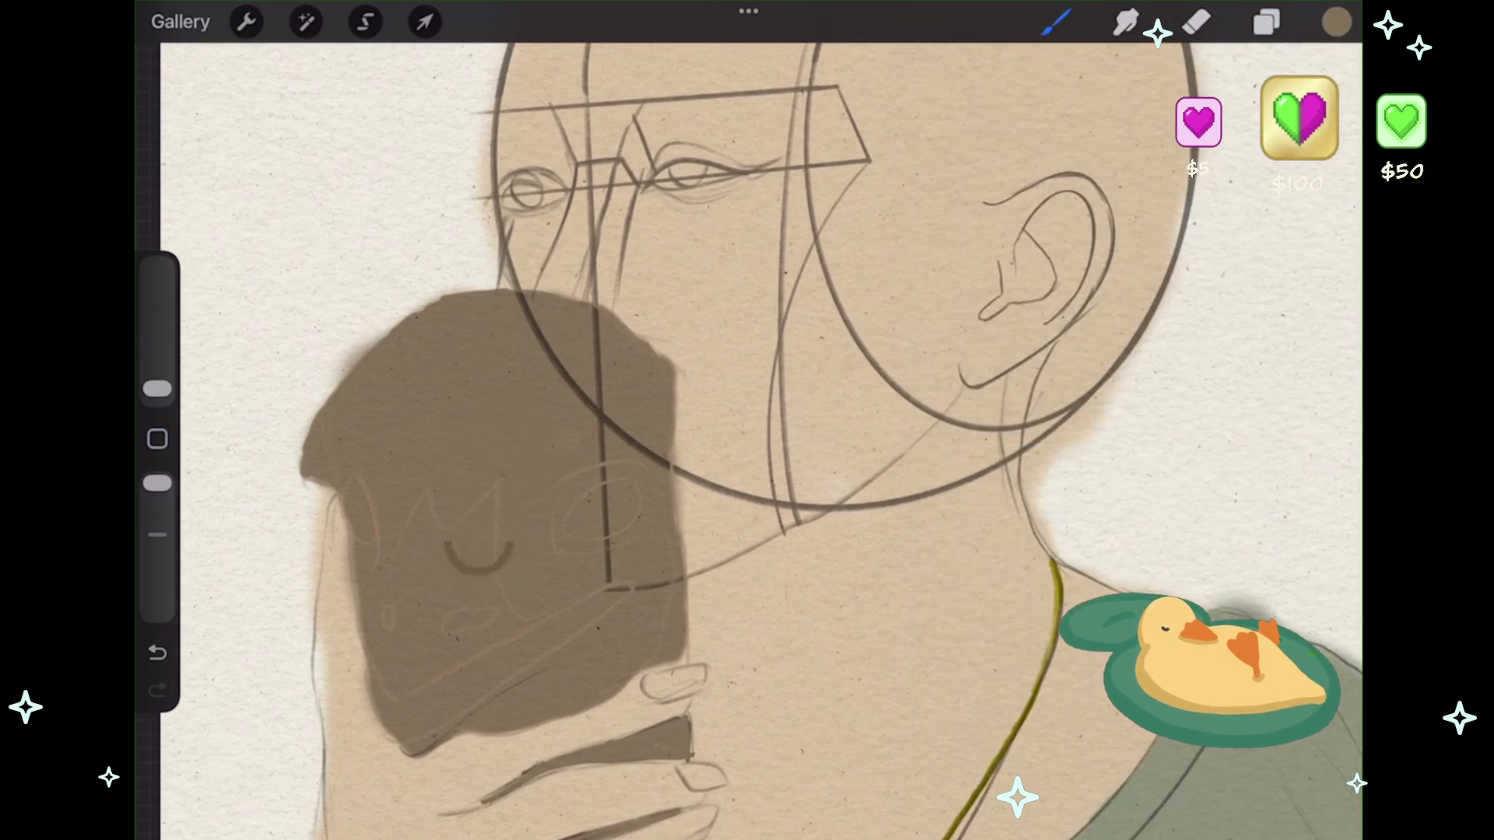
left_click(1336, 22)
left_click(1297, 513)
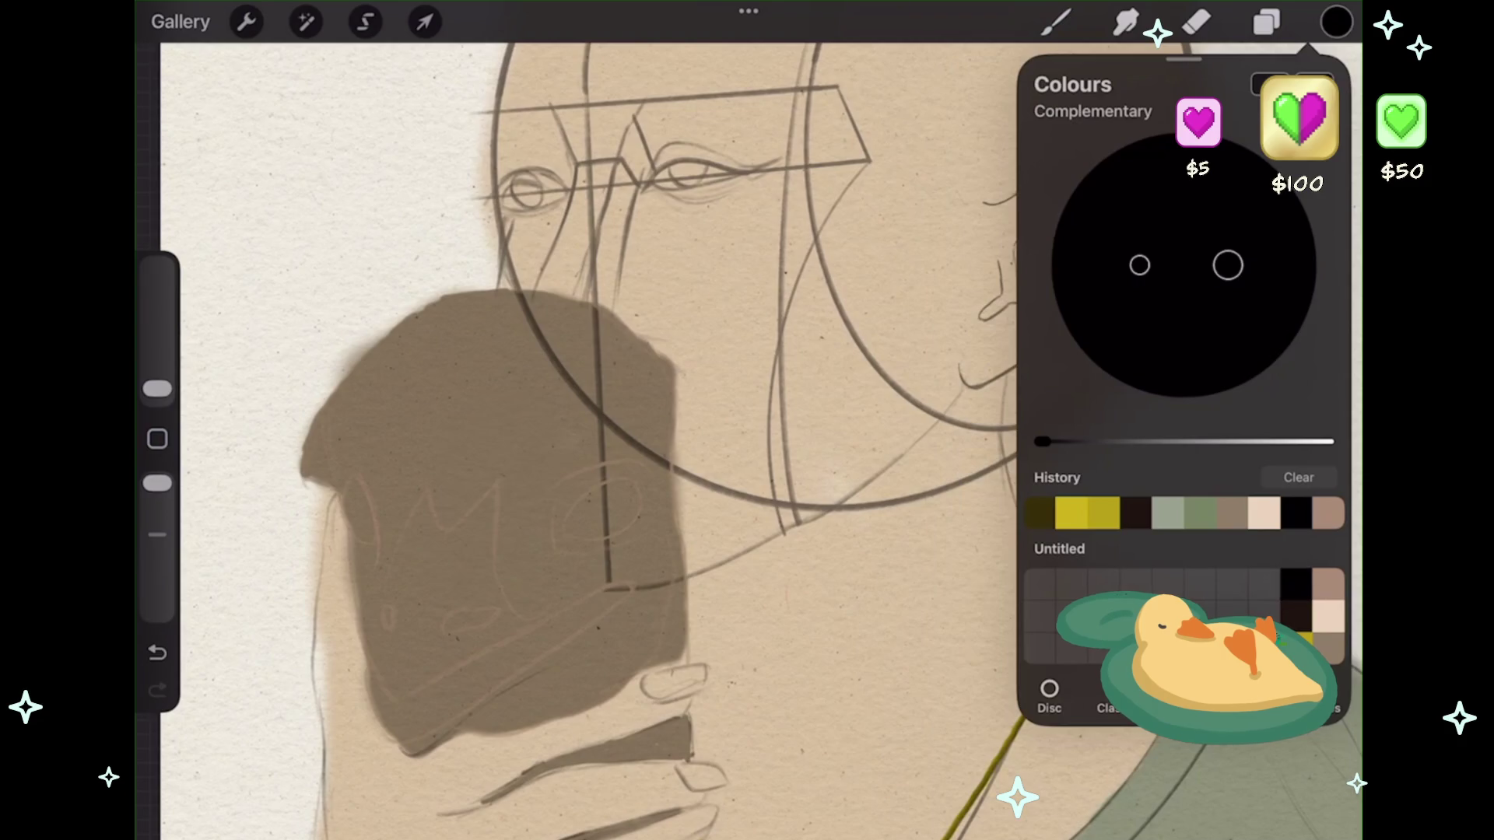
- Undo the stray dark stroke and make the brush slightly larger
left_click(1056, 21)
left_click(1056, 22)
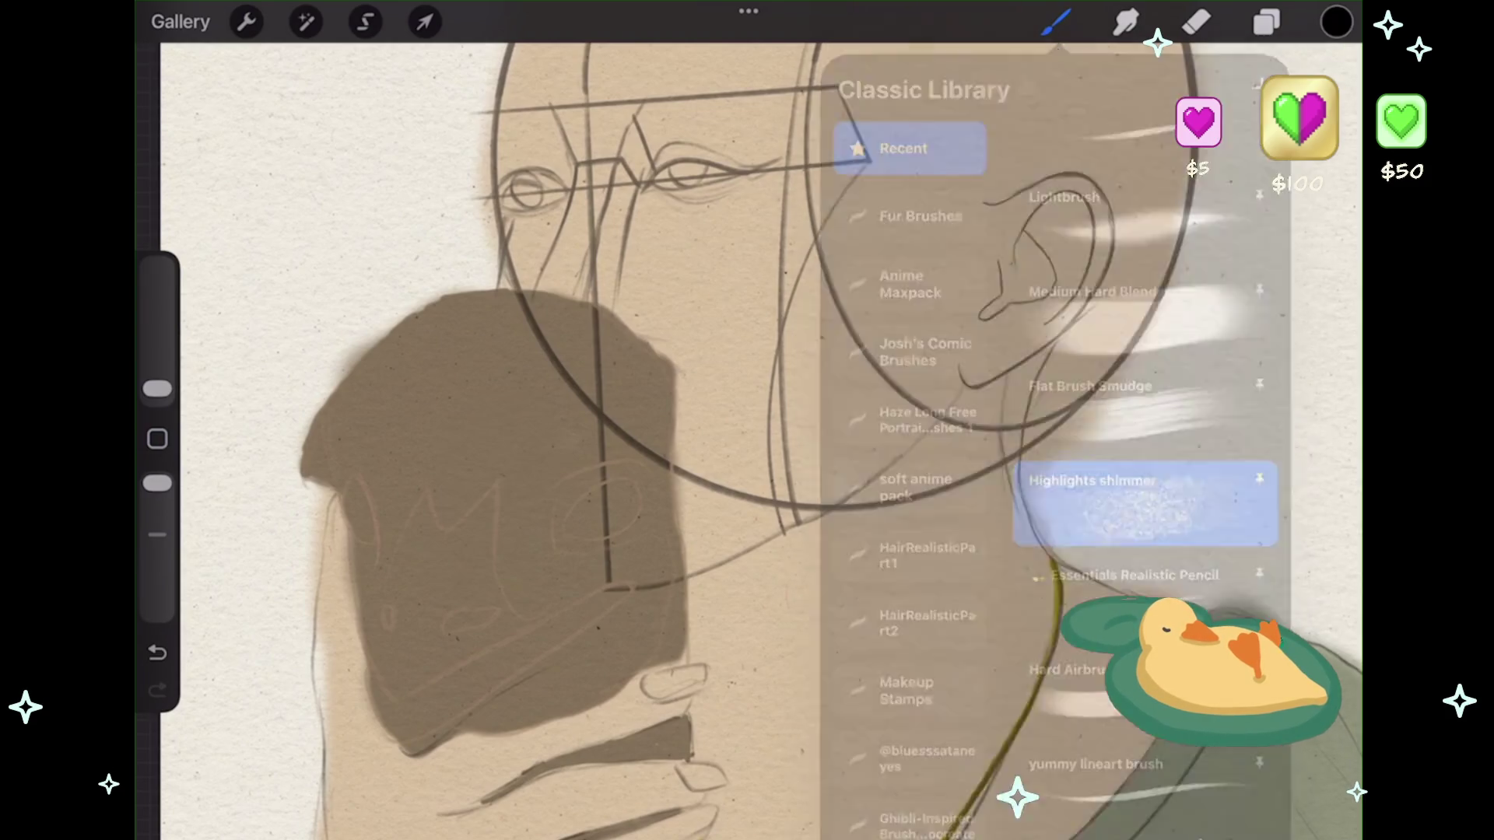
scroll(747, 420, "up", 2)
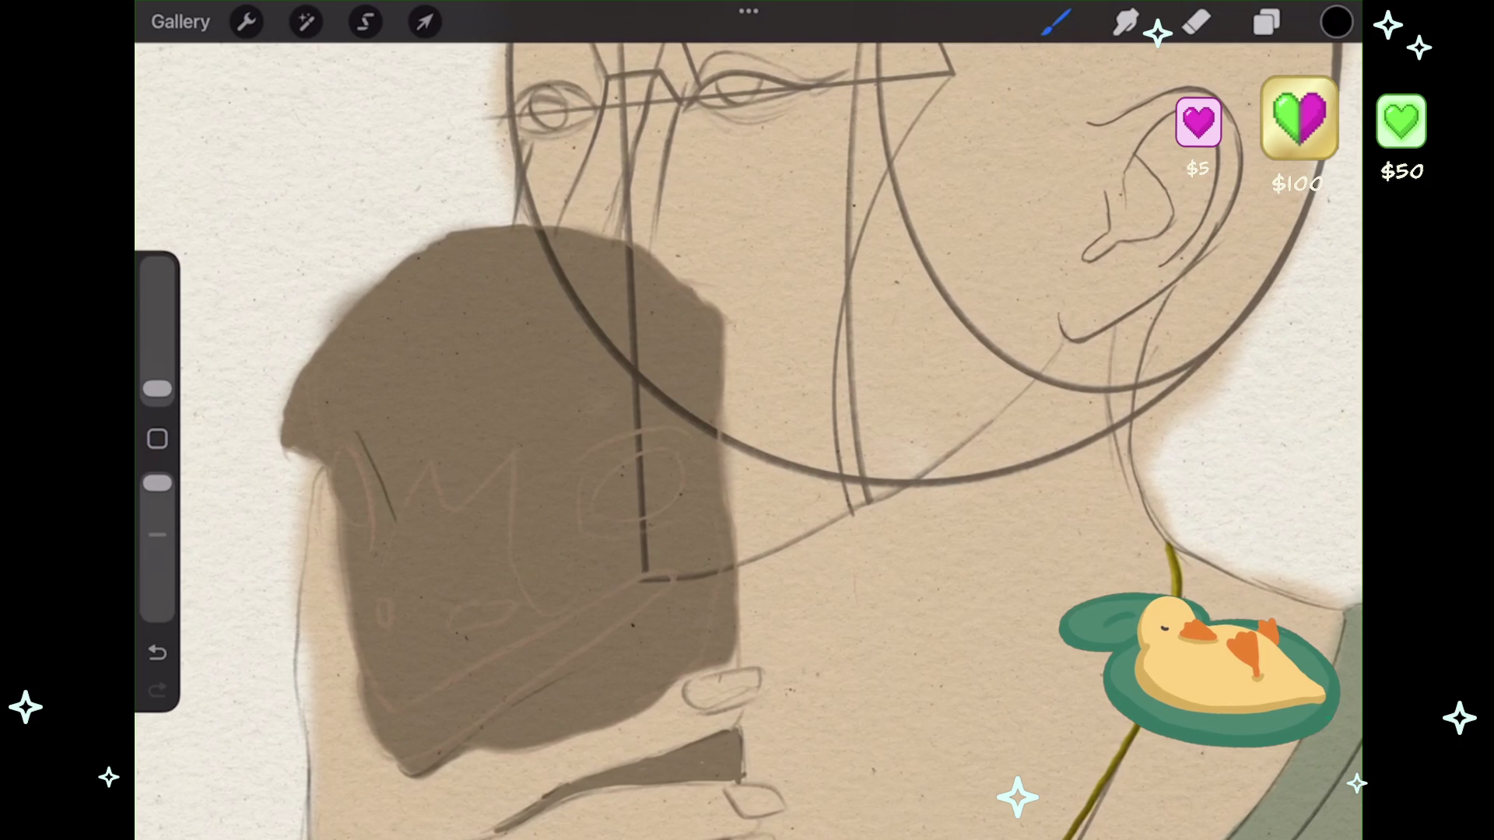
key("ctrl+z")
left_click_drag(157, 389, 157, 383)
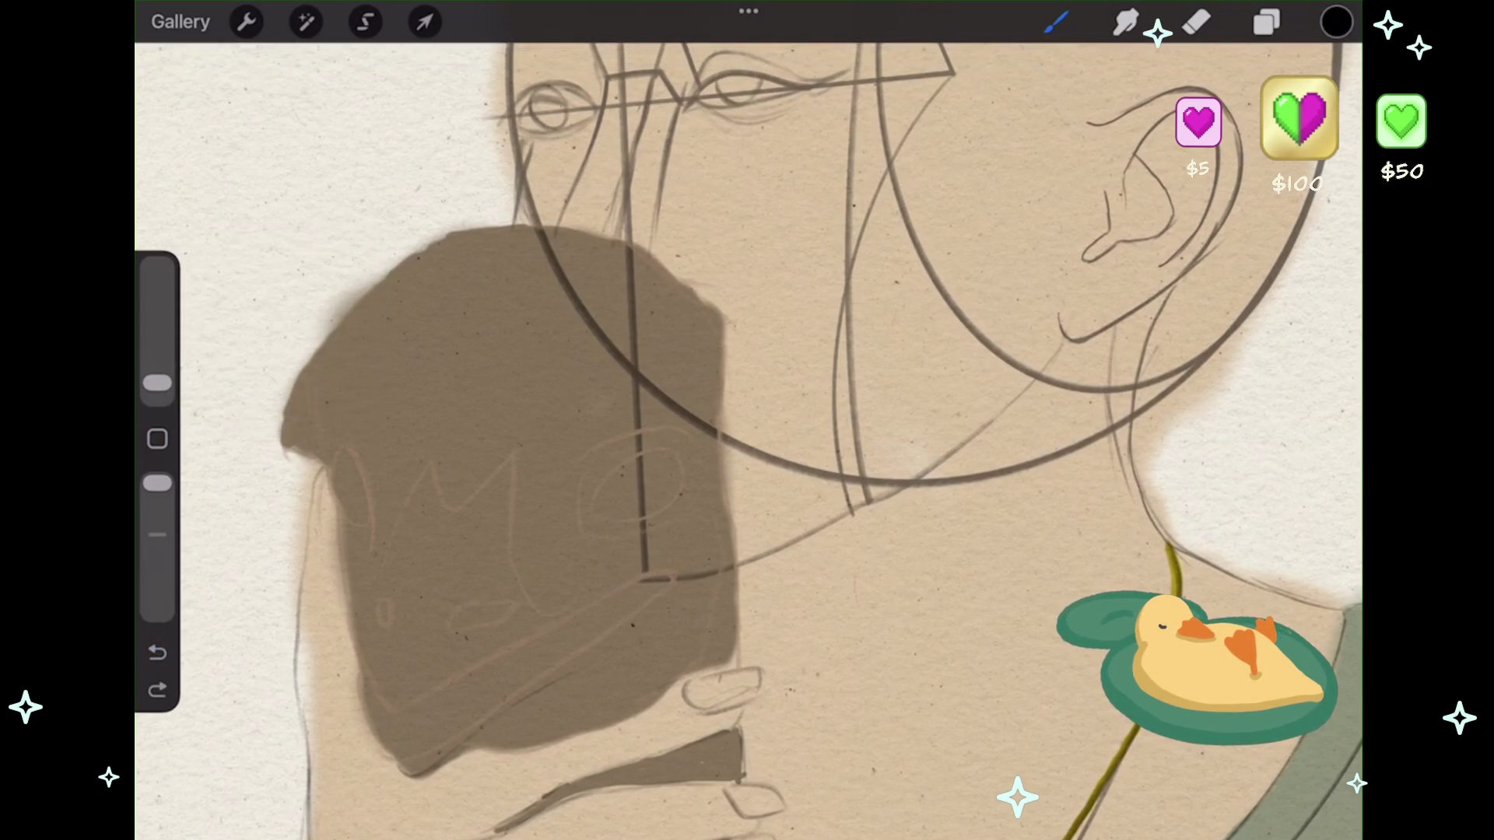
- Choose the Soft Airbrush from the Brush Library
left_click(1056, 22)
scroll(1144, 467, "up", 5)
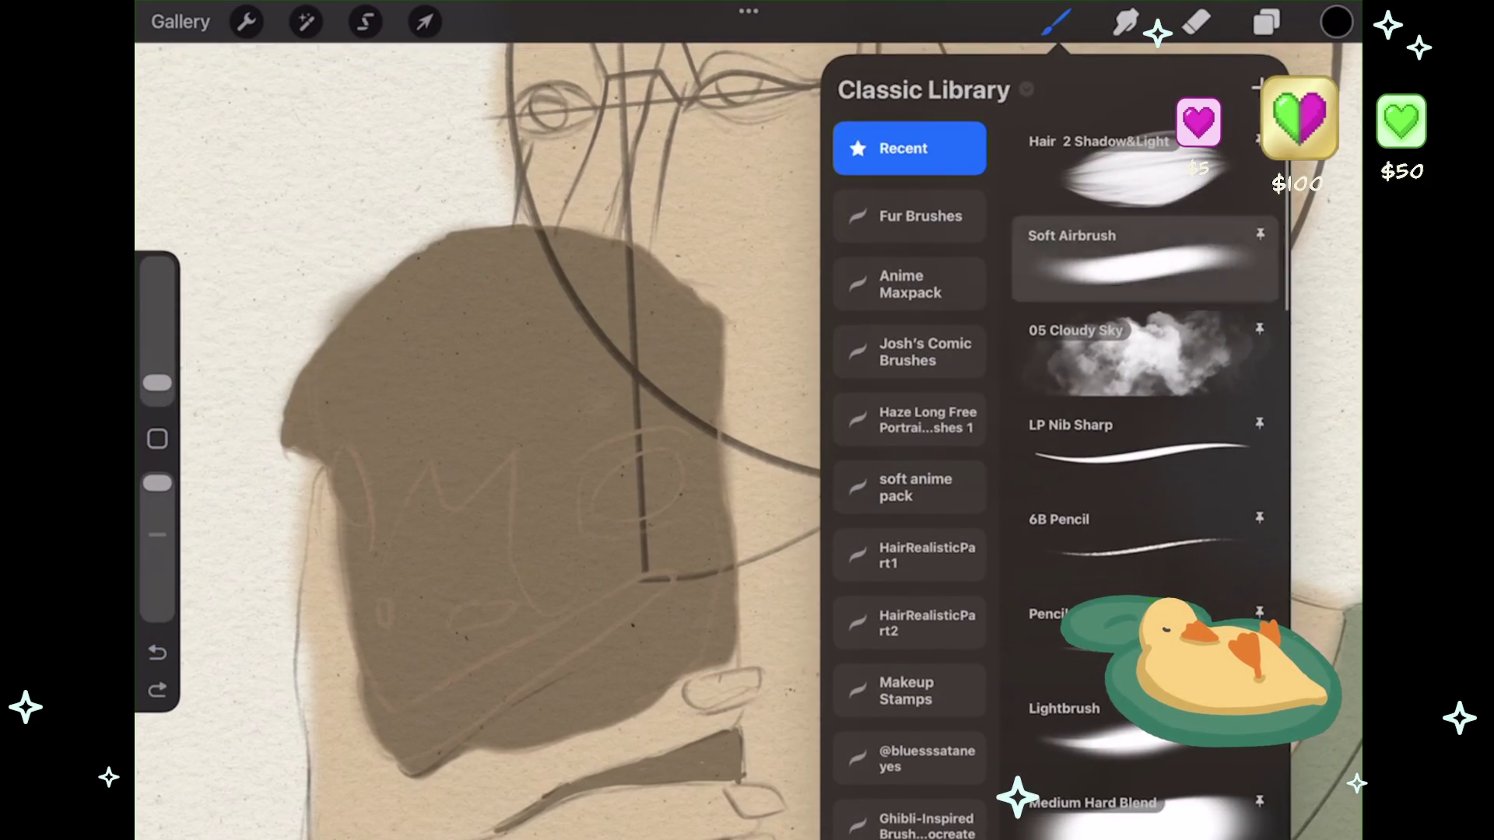
left_click(1144, 259)
left_click(1056, 22)
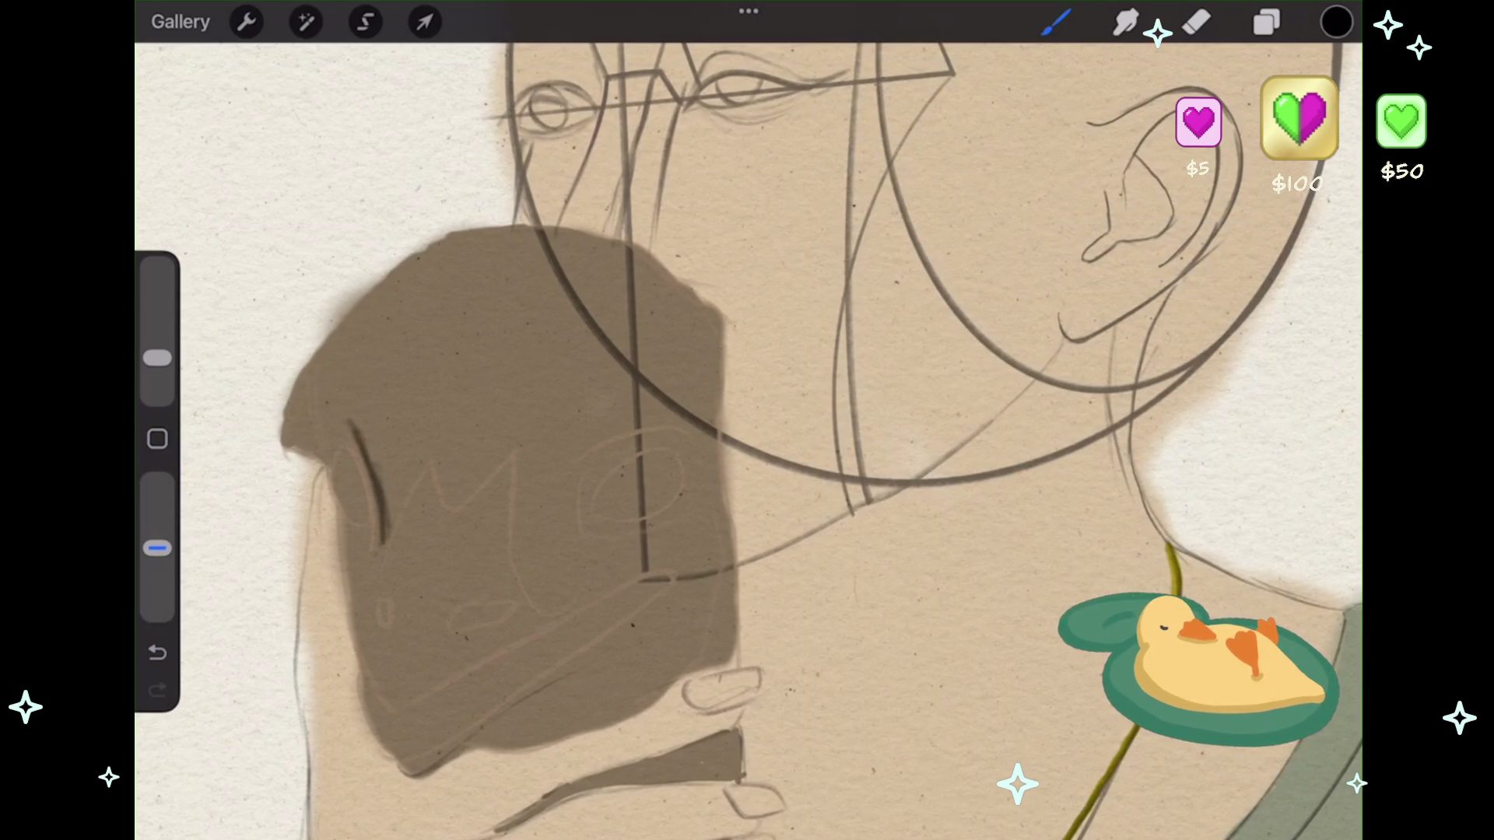
- Paint a dark curved line near the mask's left edge, redrawing it thicker with a bigger brush
left_click_drag(326, 412, 355, 438)
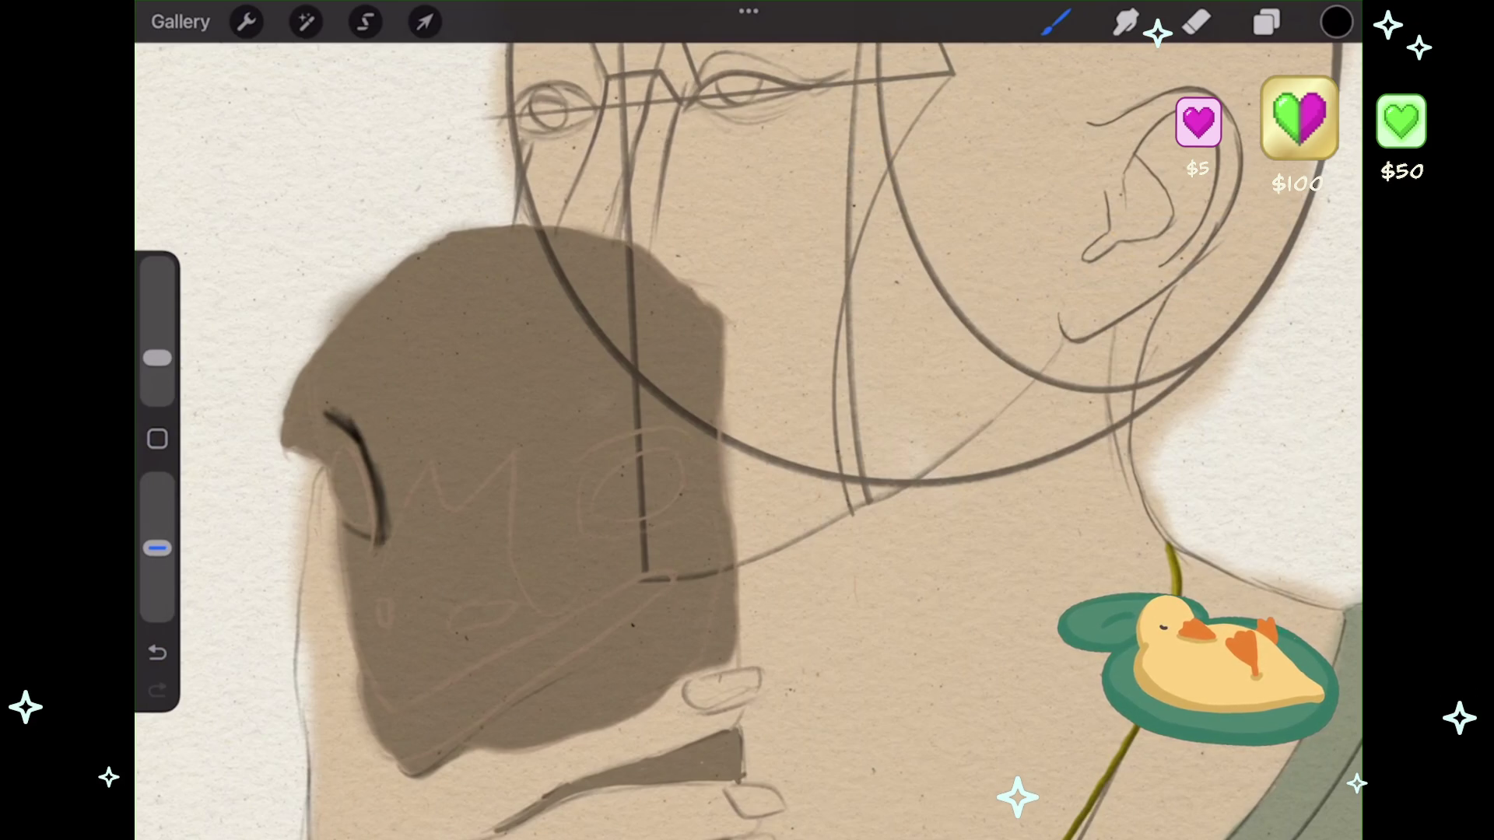
scroll(347, 545, "up", 5)
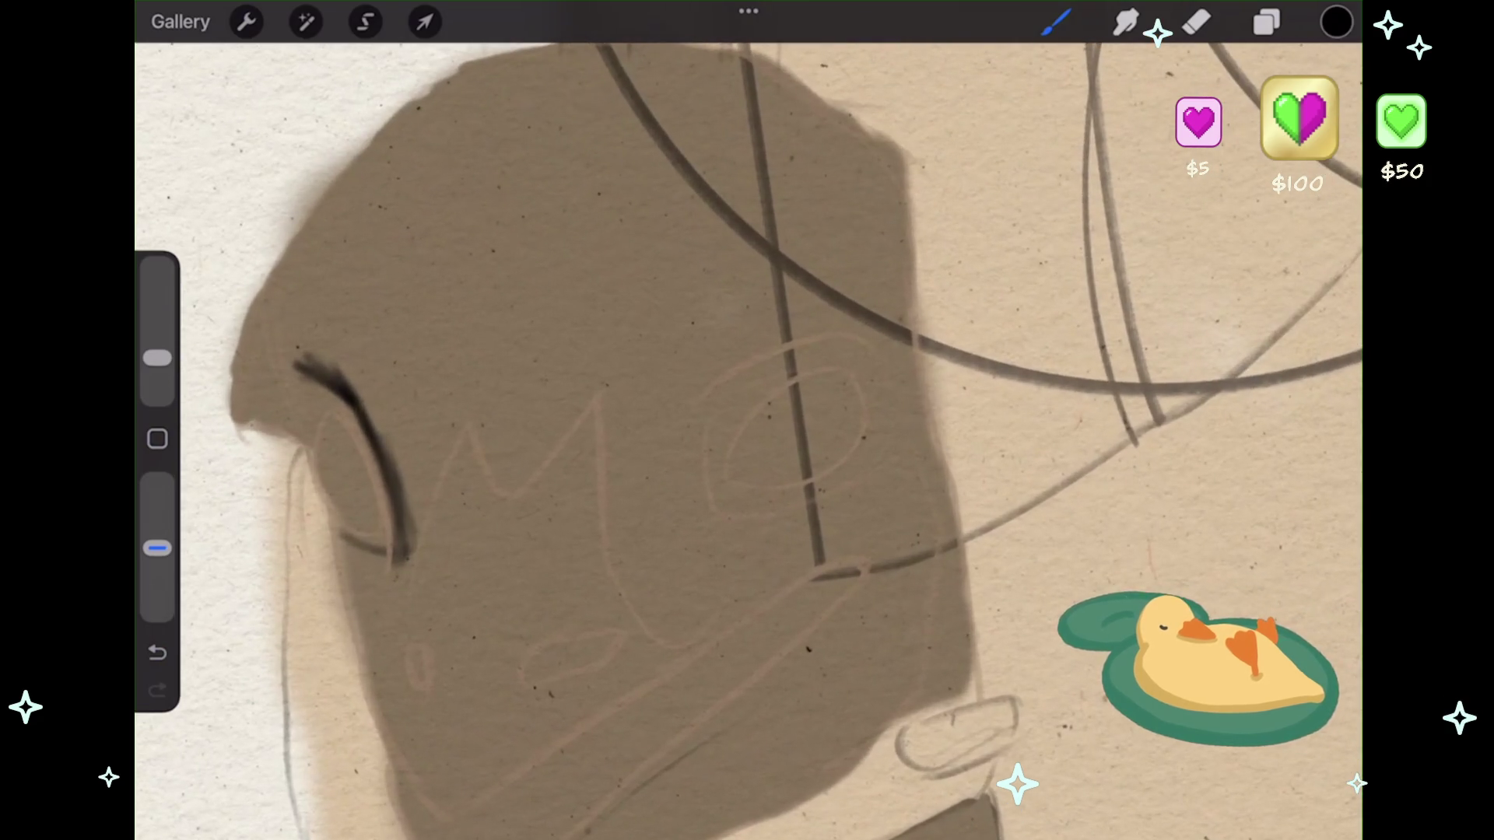
key("ctrl+z")
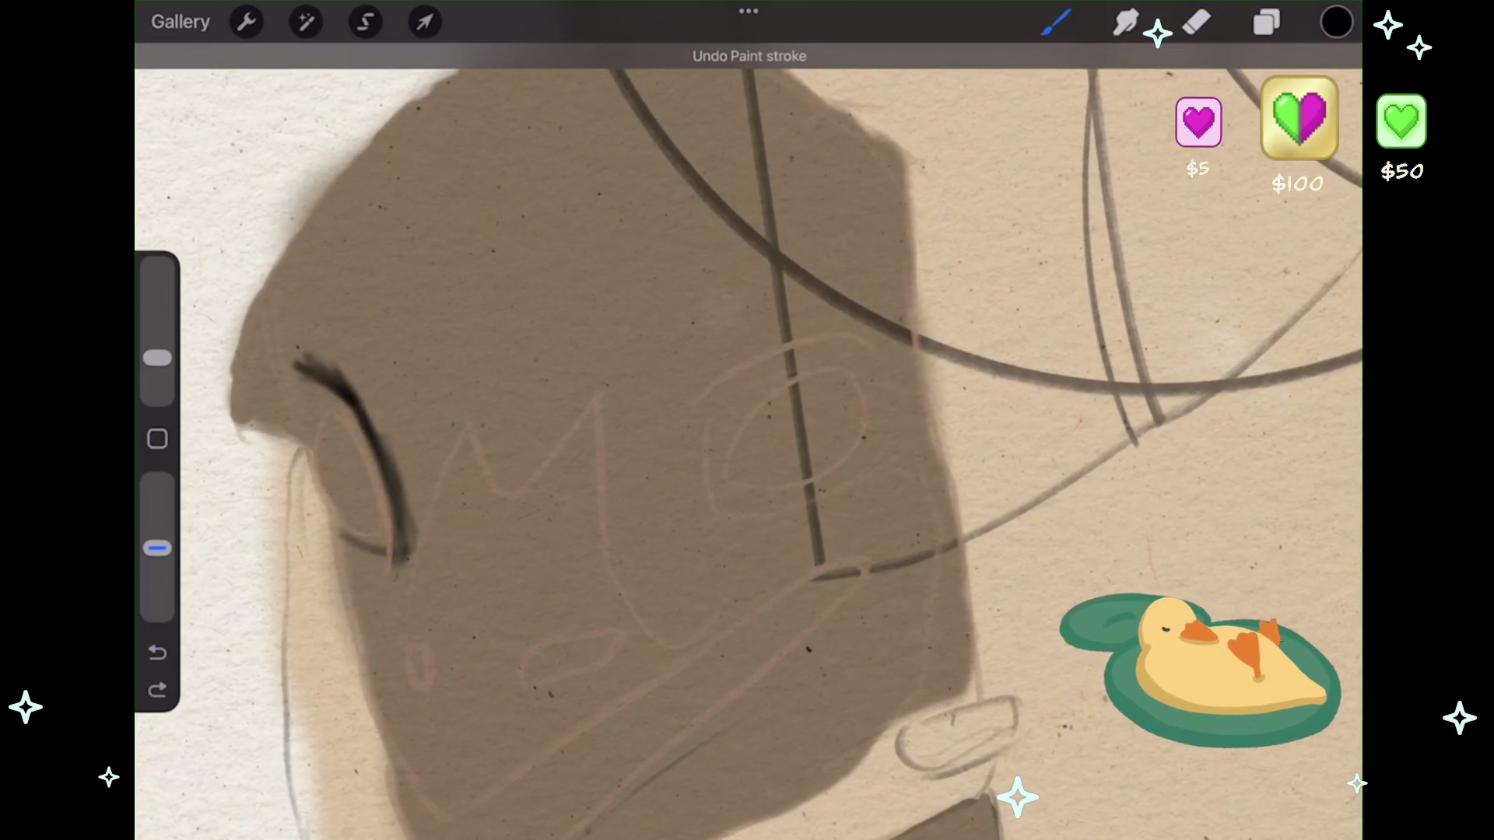
left_click_drag(157, 358, 157, 336)
left_click_drag(466, 489, 425, 579)
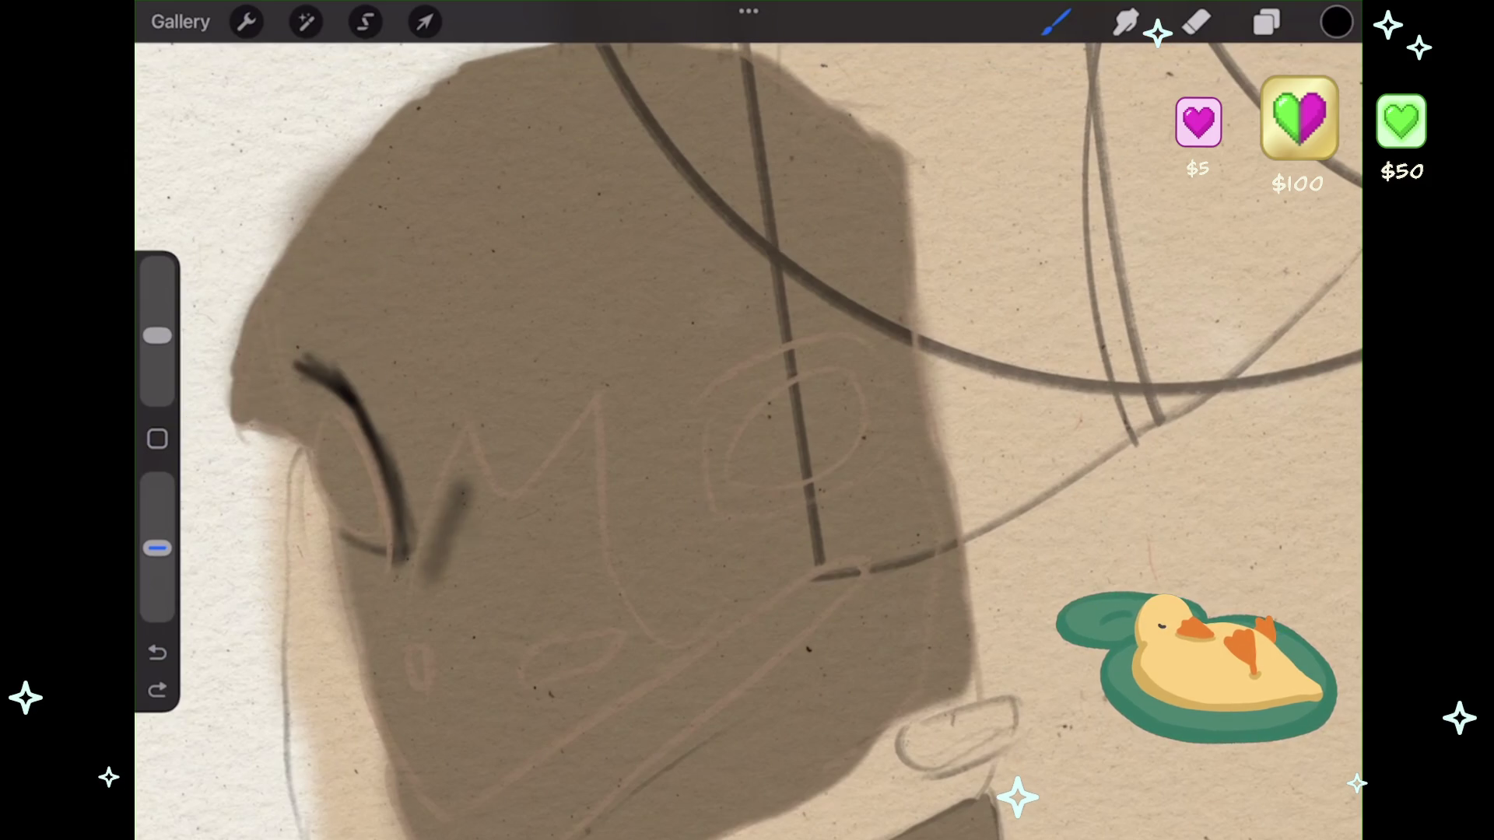
- Build a jagged dark shadow beside the line, then shrink the brush to 7%
mouse_move(473, 525)
left_mouse_down()
mouse_move(469, 557)
mouse_move(424, 608)
mouse_move(461, 646)
left_mouse_up()
mouse_move(461, 572)
left_mouse_down()
mouse_move(450, 634)
mouse_move(452, 622)
left_mouse_up()
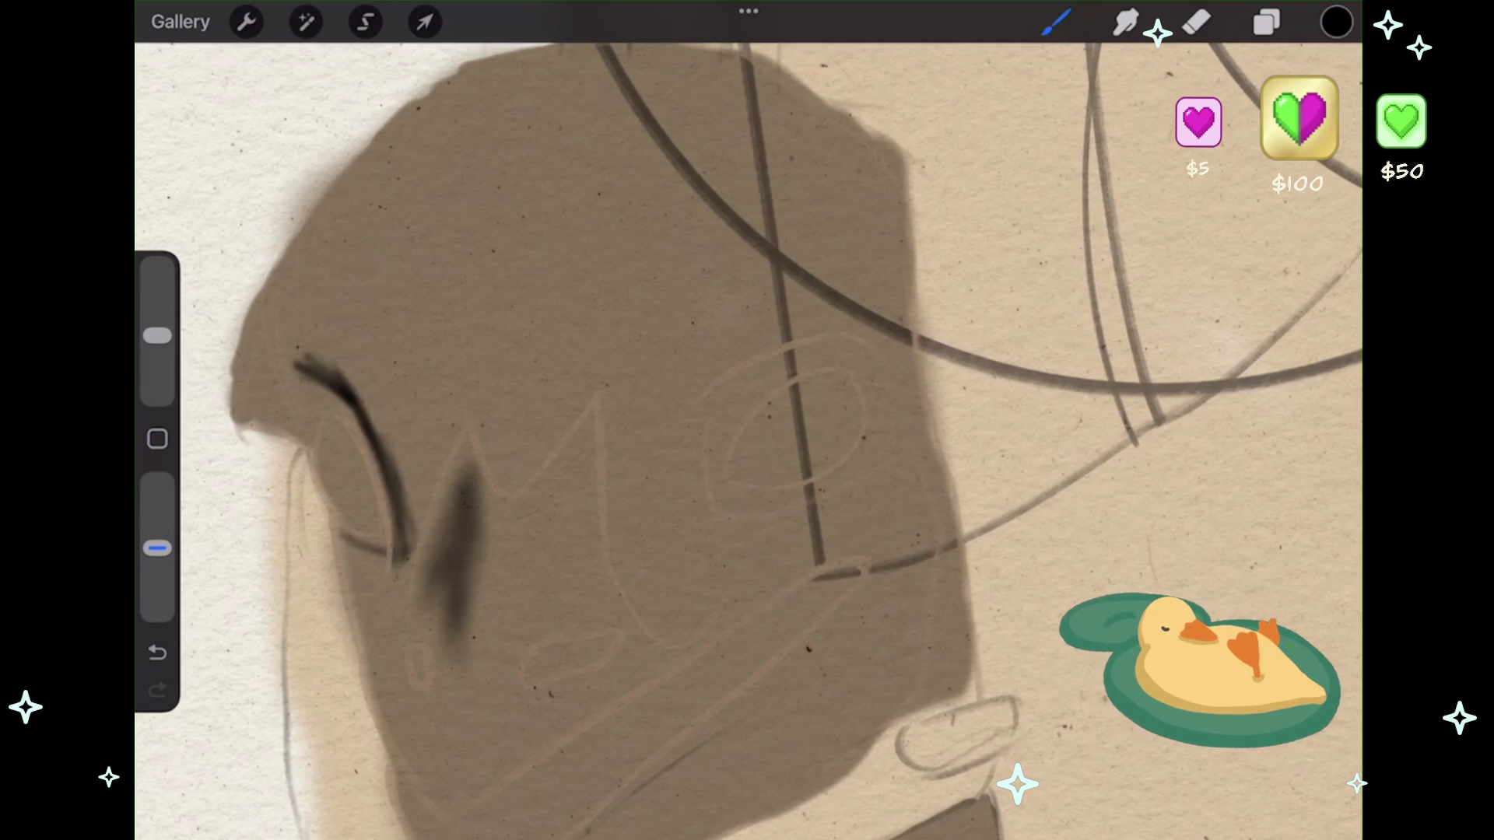
left_click_drag(473, 739, 457, 782)
left_click_drag(490, 673, 459, 774)
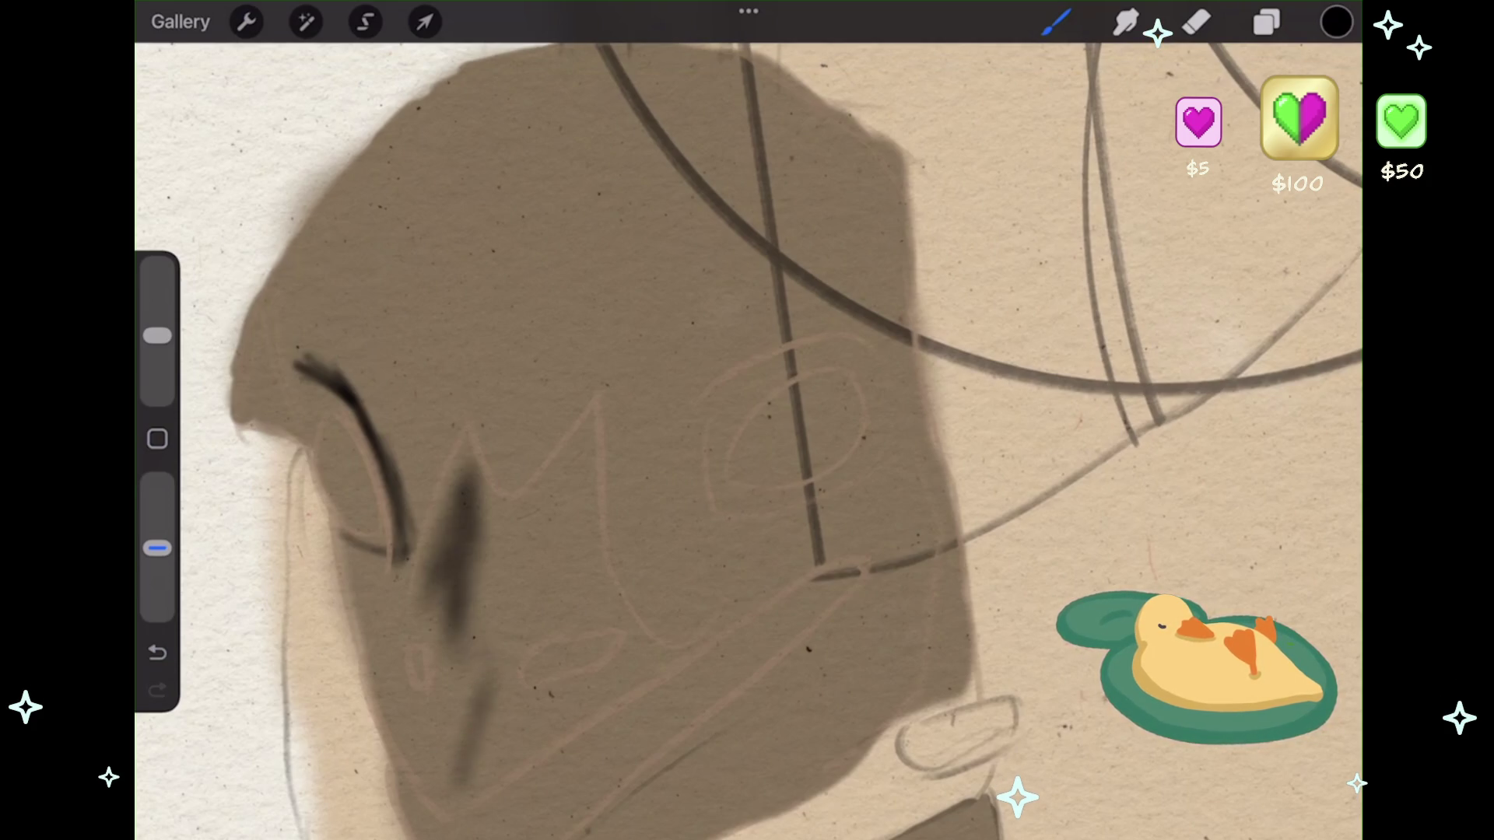
left_click_drag(491, 615, 486, 665)
mouse_move(486, 545)
left_mouse_down()
mouse_move(494, 502)
mouse_move(544, 494)
mouse_move(572, 455)
left_mouse_up()
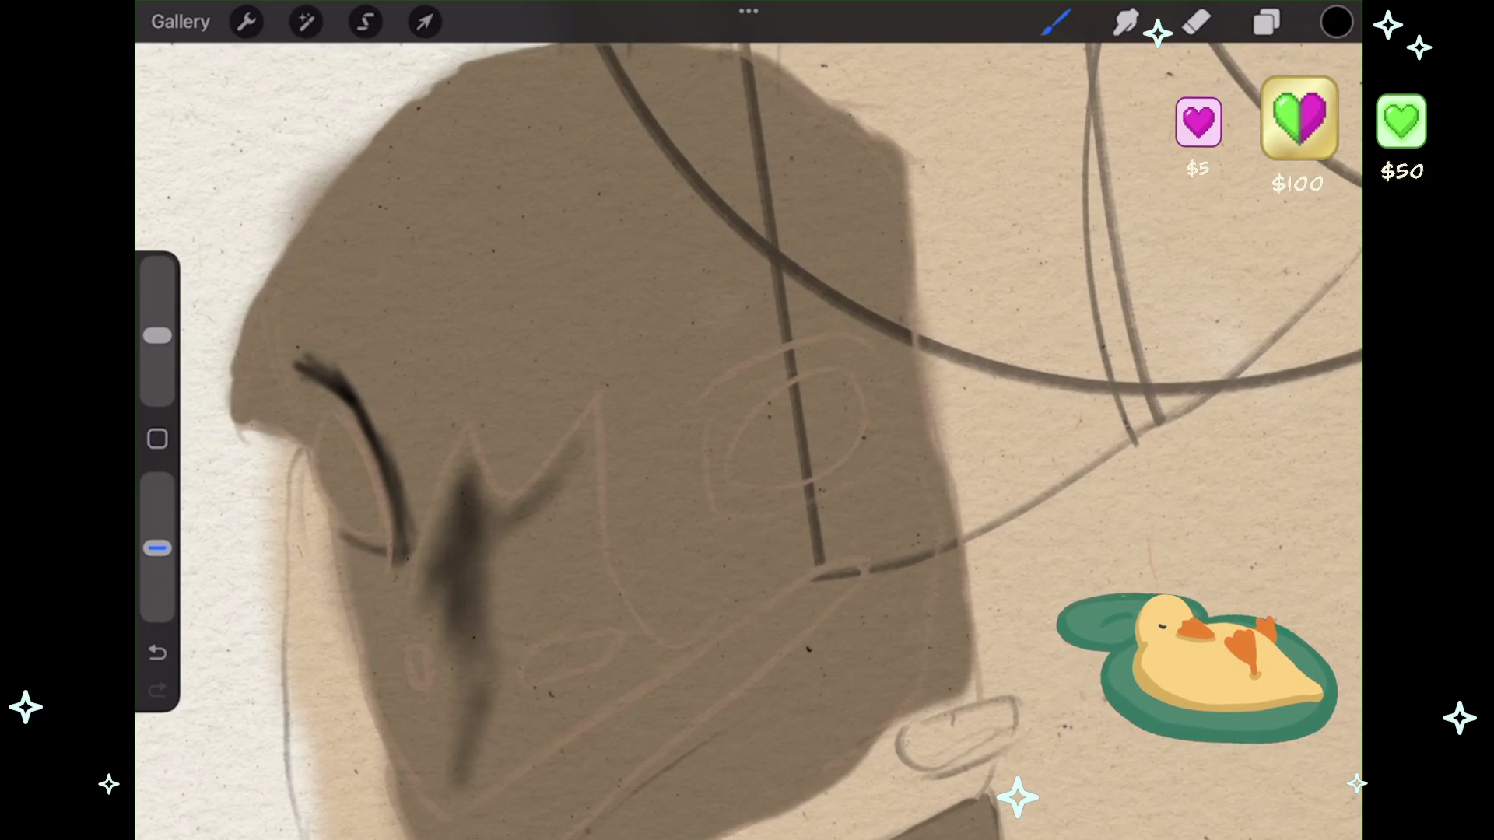
mouse_move(554, 568)
left_mouse_down()
mouse_move(584, 460)
mouse_move(546, 587)
left_mouse_up()
mouse_move(548, 506)
left_mouse_down()
mouse_move(514, 591)
mouse_move(556, 482)
mouse_move(545, 560)
left_mouse_up()
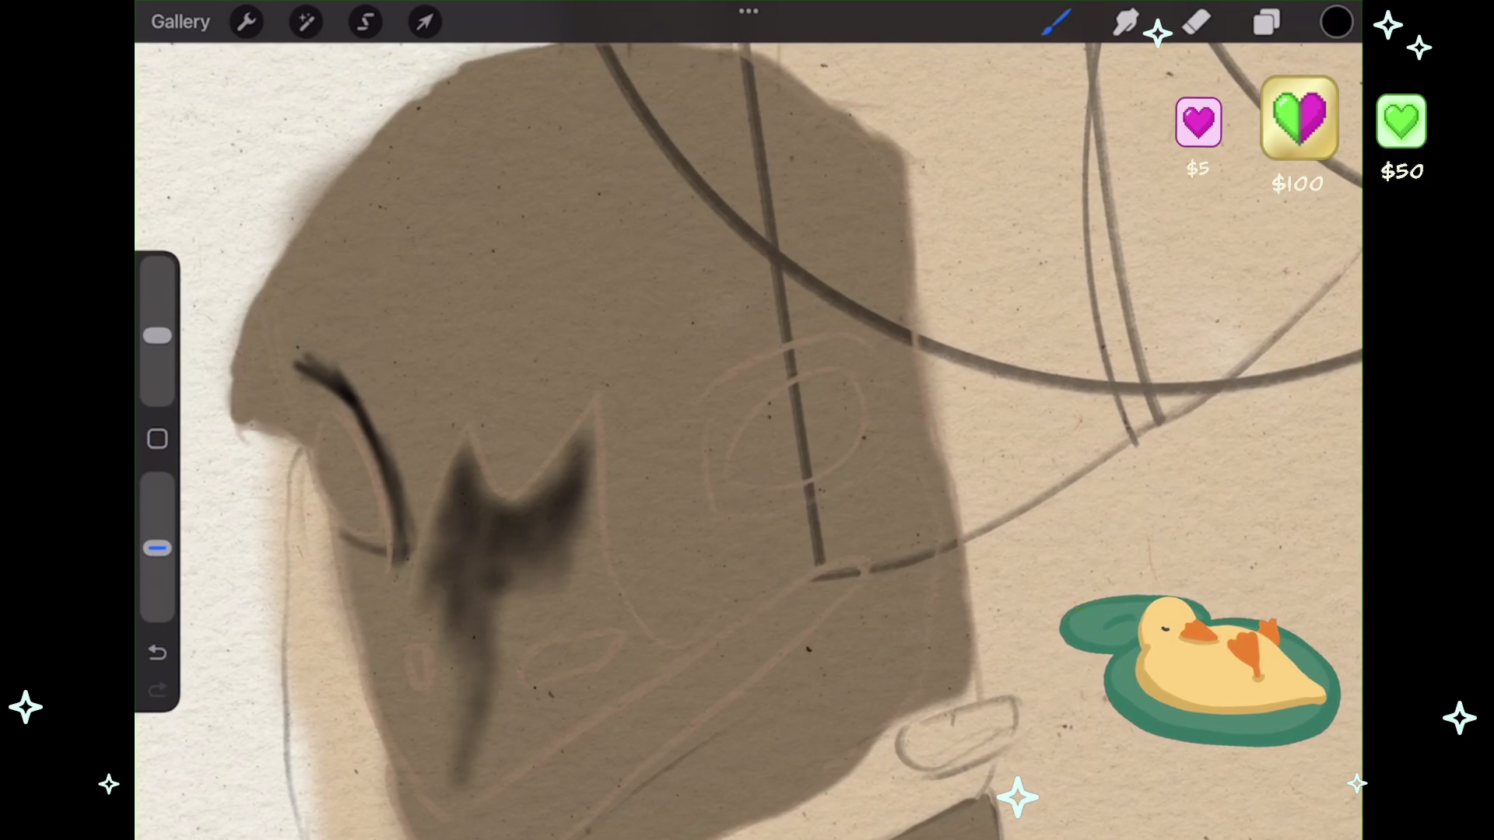
left_click_drag(157, 335, 157, 370)
scroll(545, 700, "up", 5)
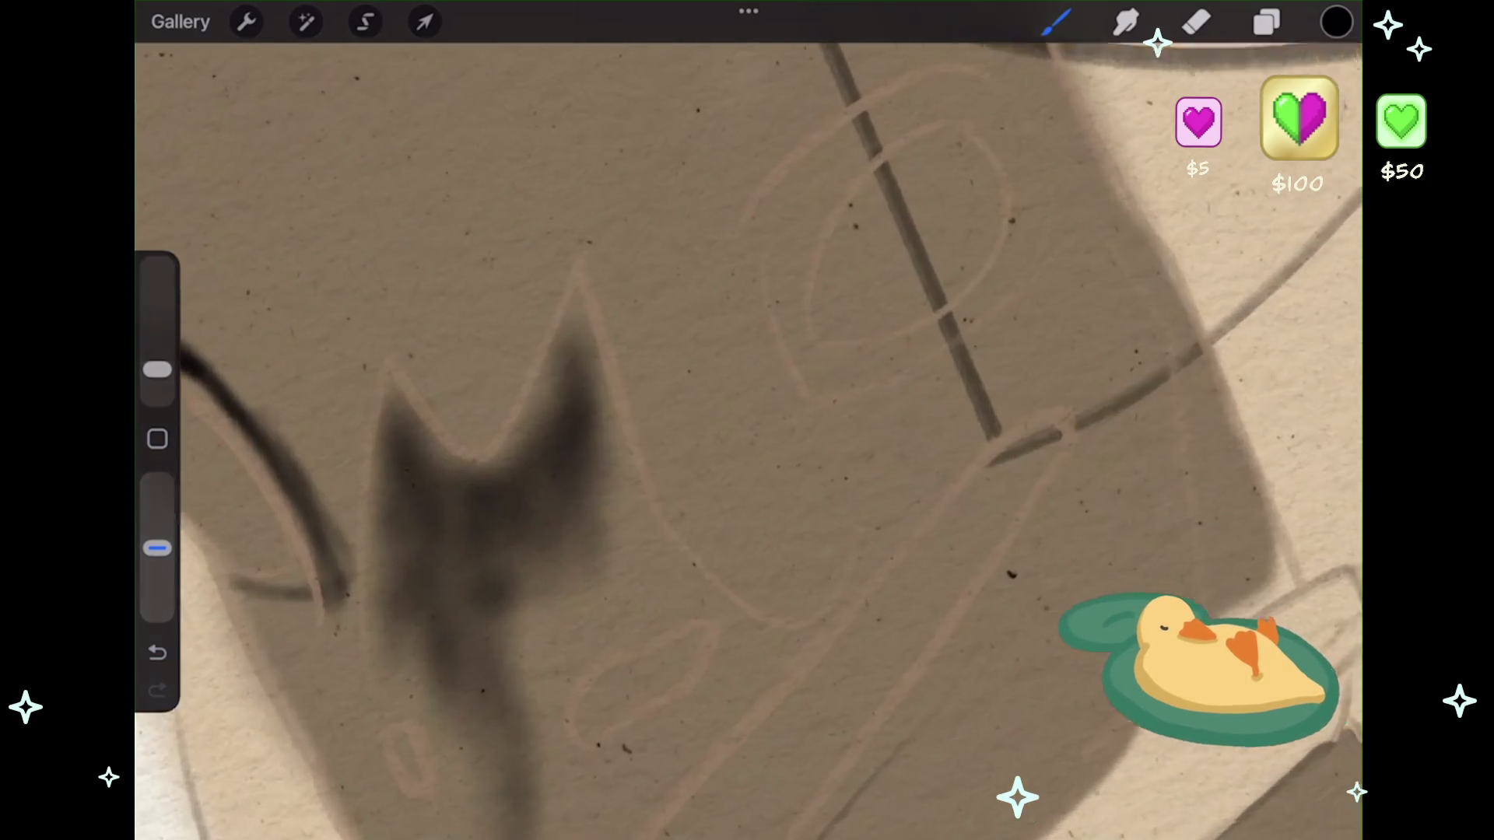
- Darken and extend the black nostril blob, filling out its left edge into an almond shape
mouse_move(623, 696)
left_mouse_down()
mouse_move(705, 639)
mouse_move(603, 691)
mouse_move(642, 681)
mouse_move(590, 723)
mouse_move(679, 684)
mouse_move(706, 634)
mouse_move(686, 686)
left_mouse_up()
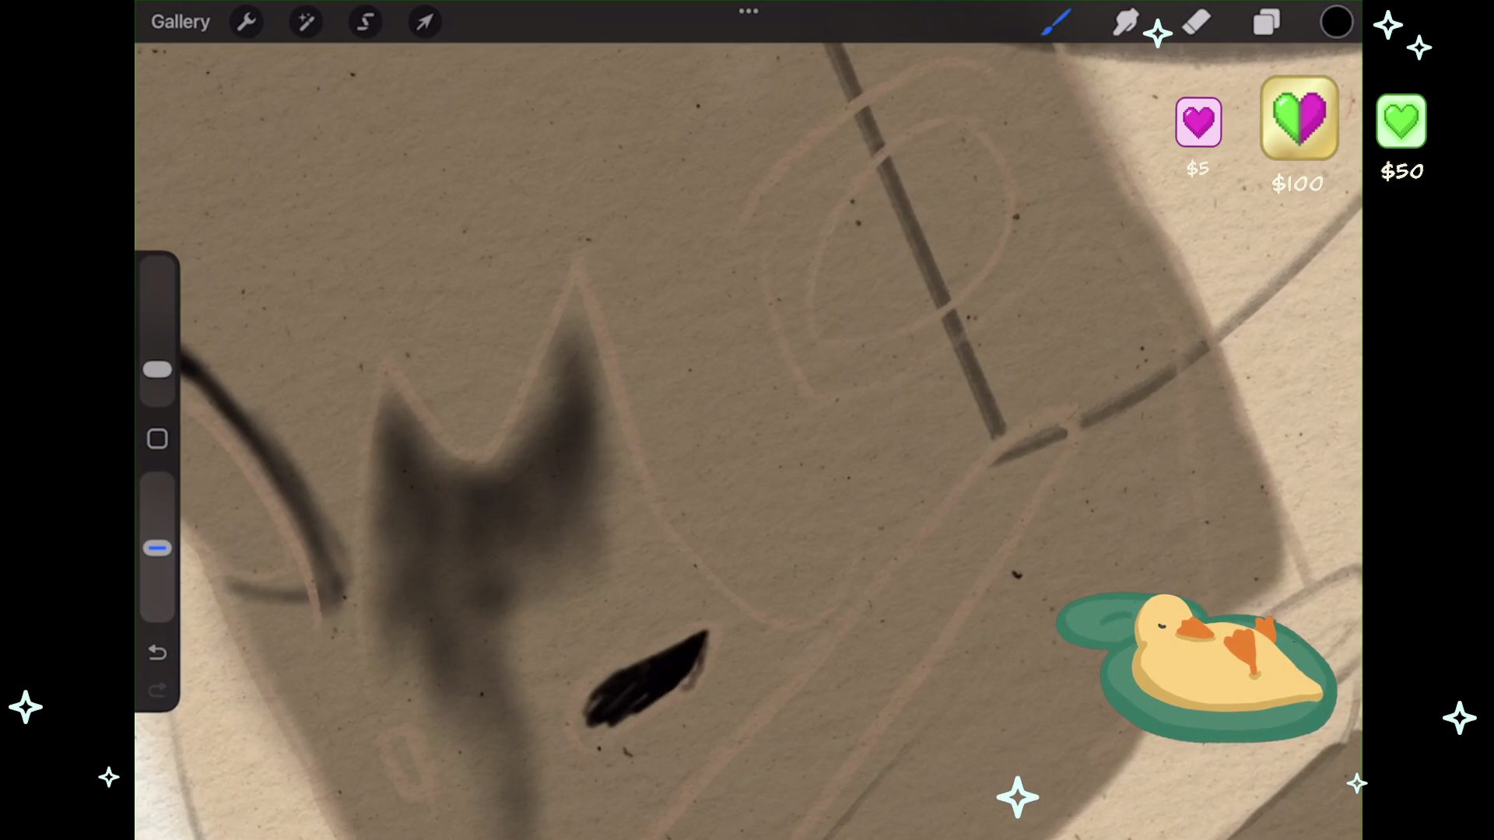
left_click_drag(605, 722, 584, 730)
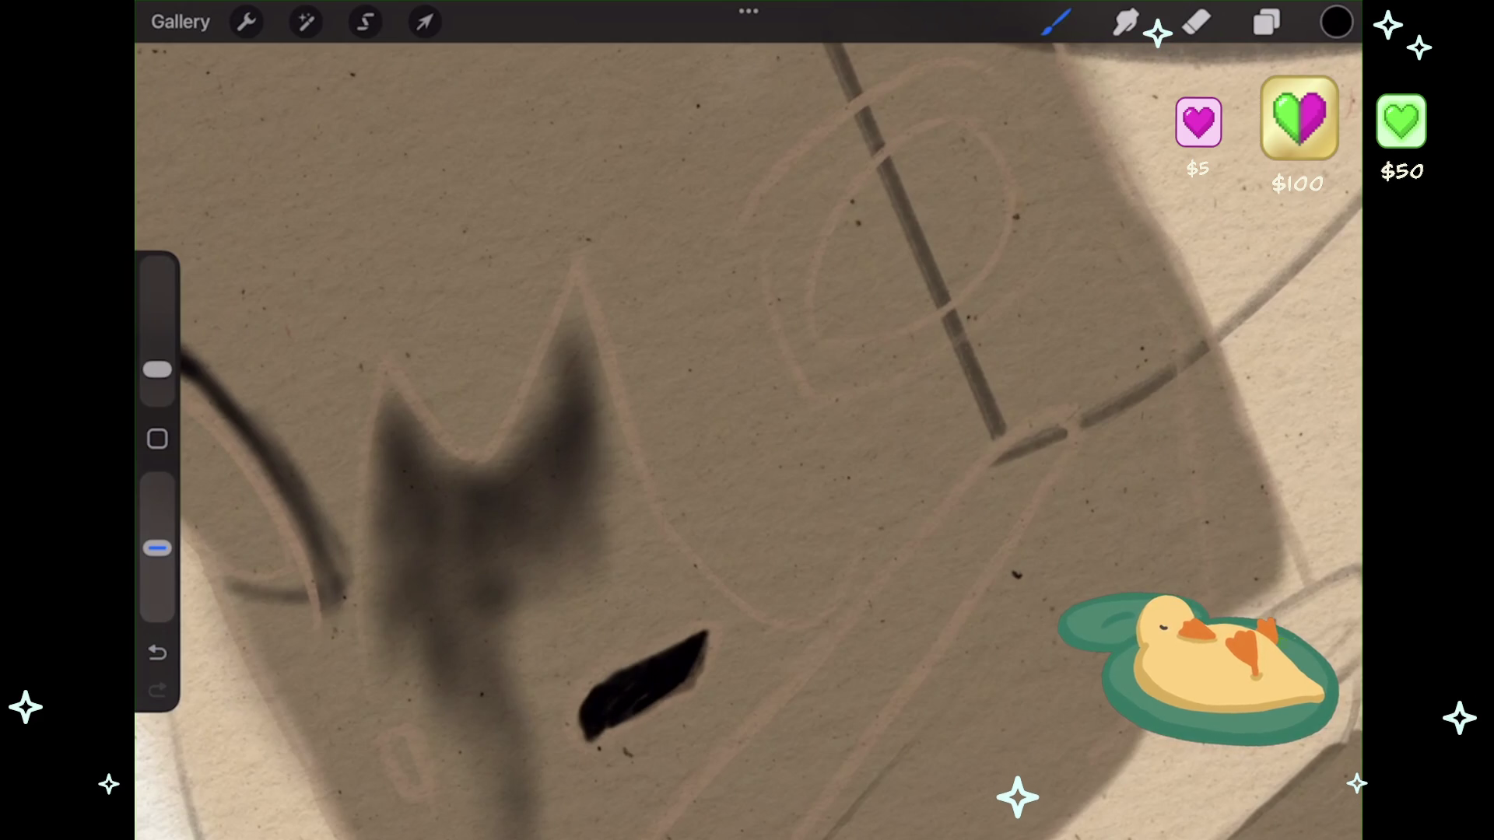
left_click_drag(586, 699, 576, 740)
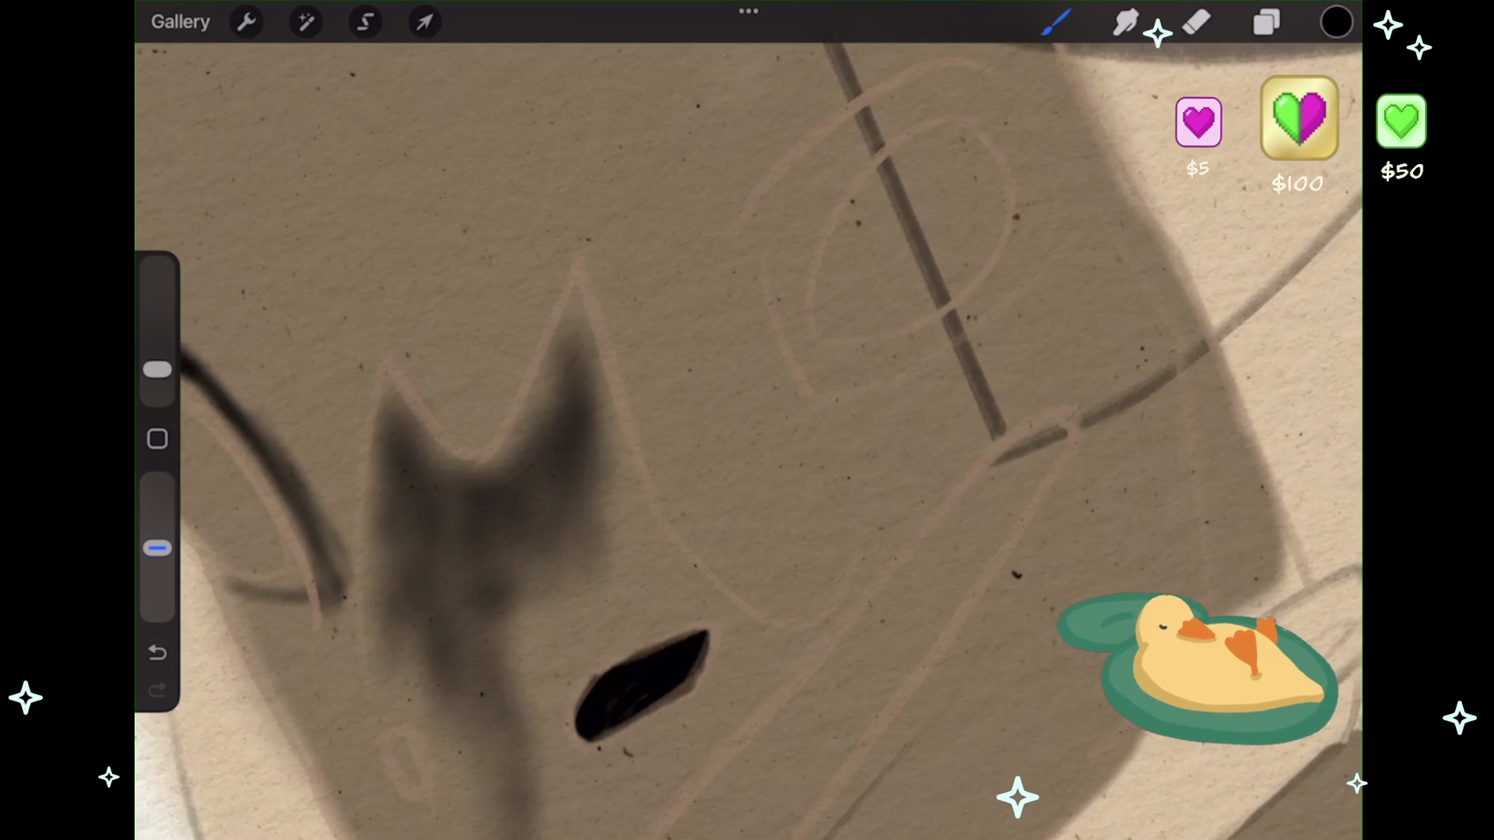
scroll(747, 420, "down", 3)
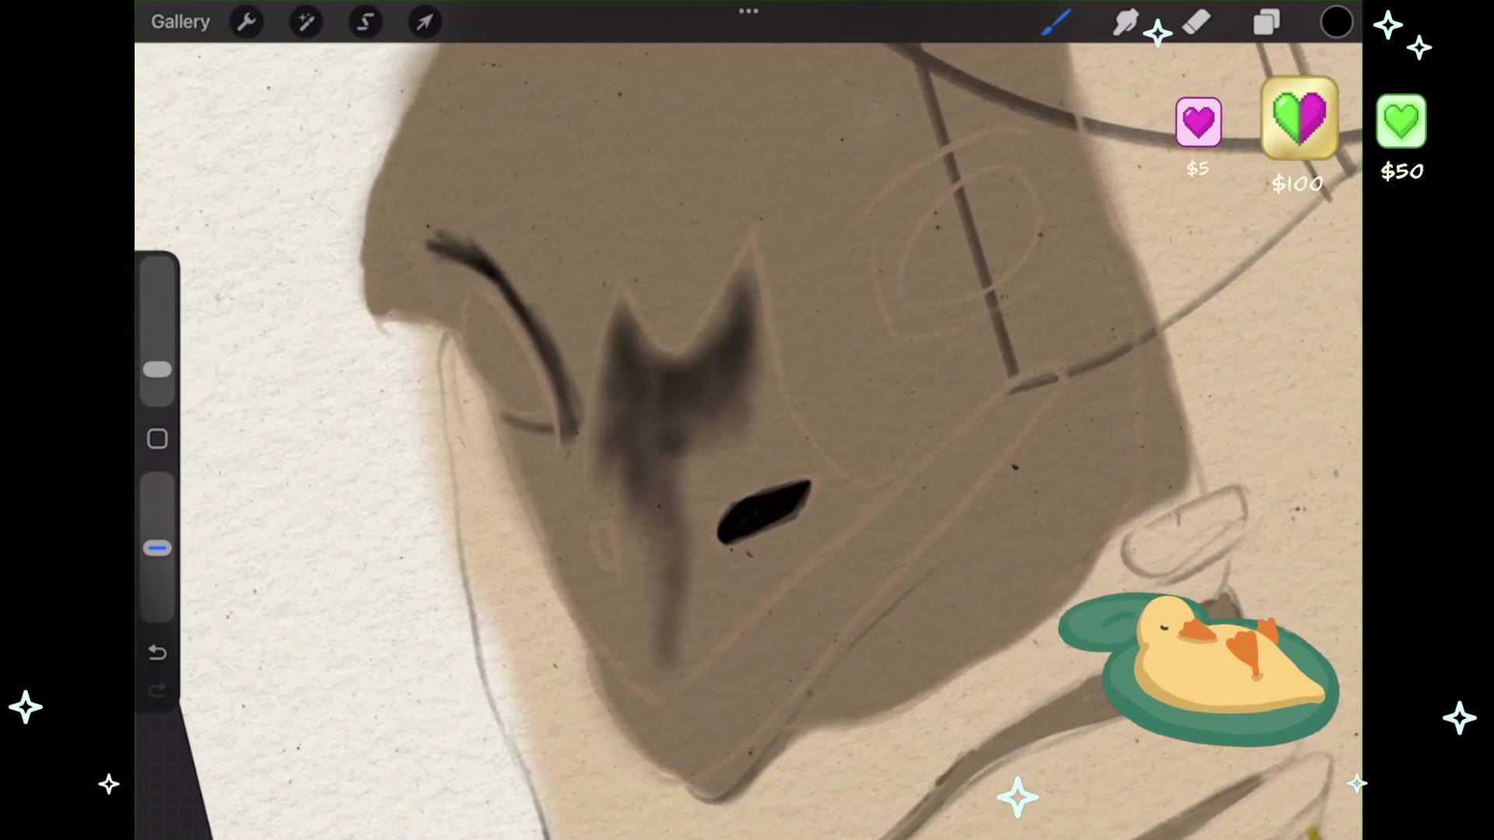
- Paint a small vertical second nostril and lengthen it upward
scroll(747, 420, "up", 3)
left_click_drag(615, 521, 610, 575)
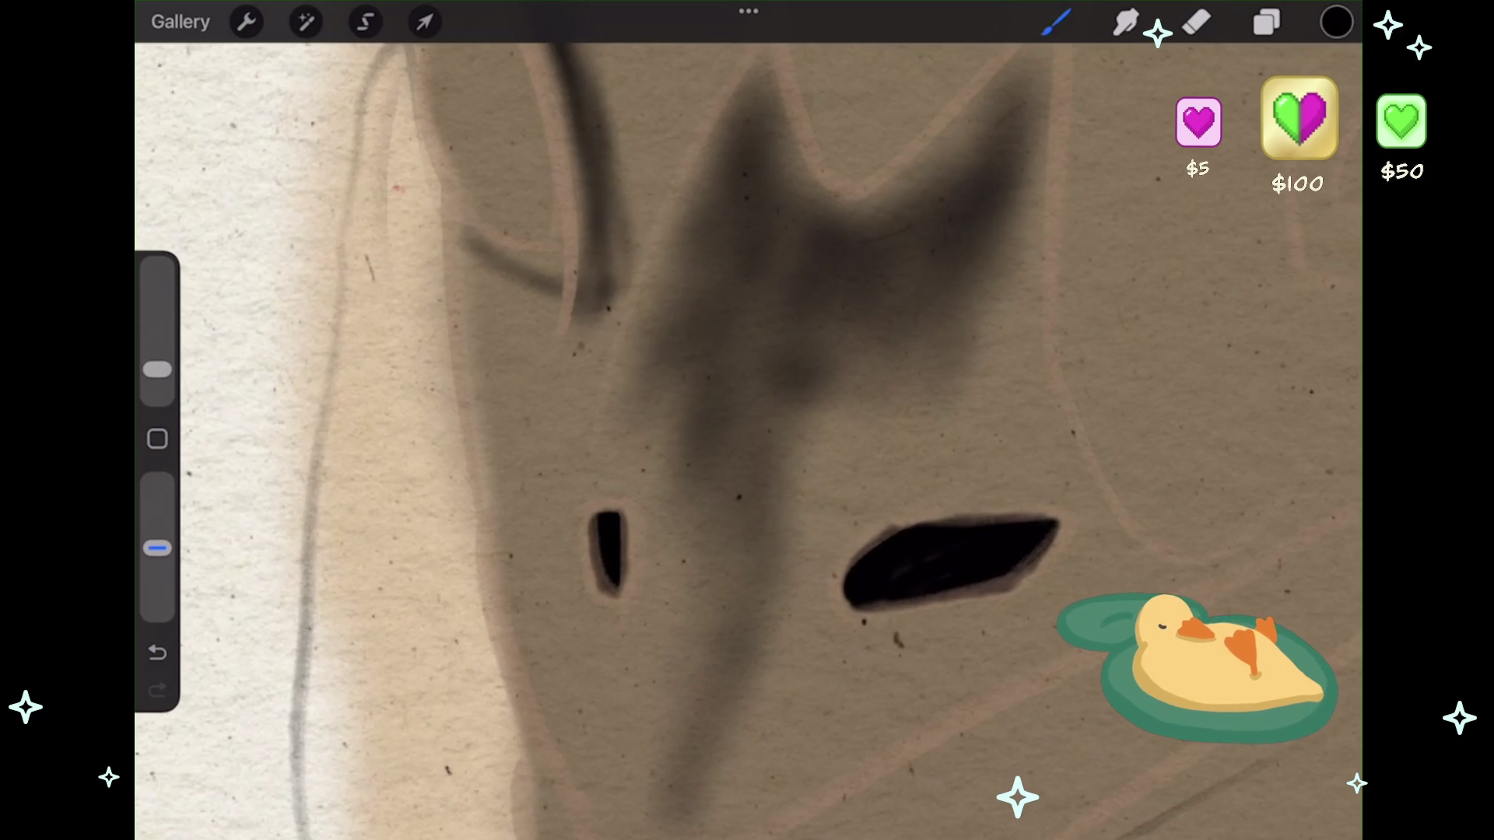
left_click_drag(612, 500, 604, 517)
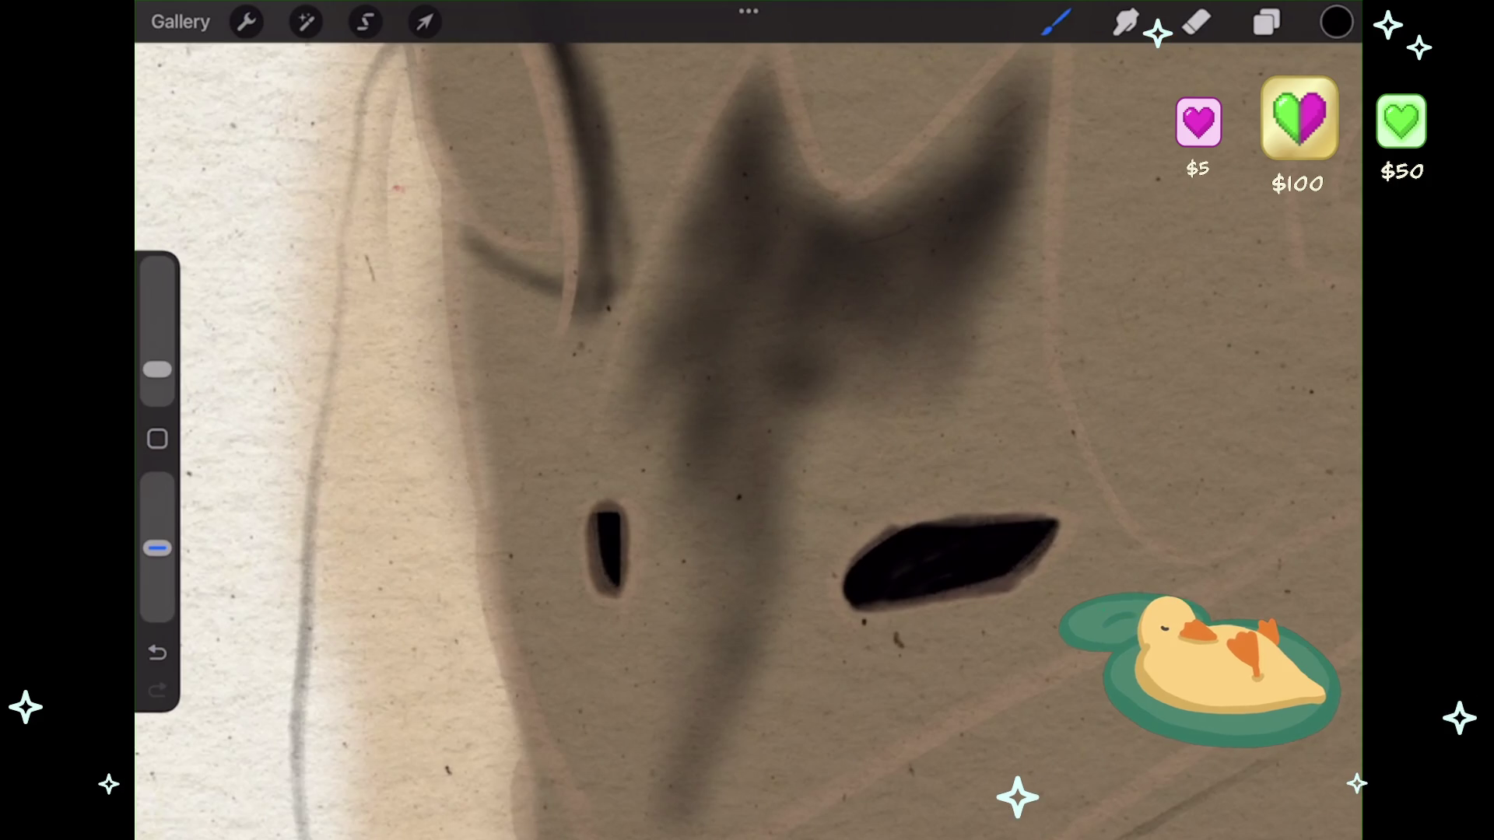
scroll(545, 435, "down", 3)
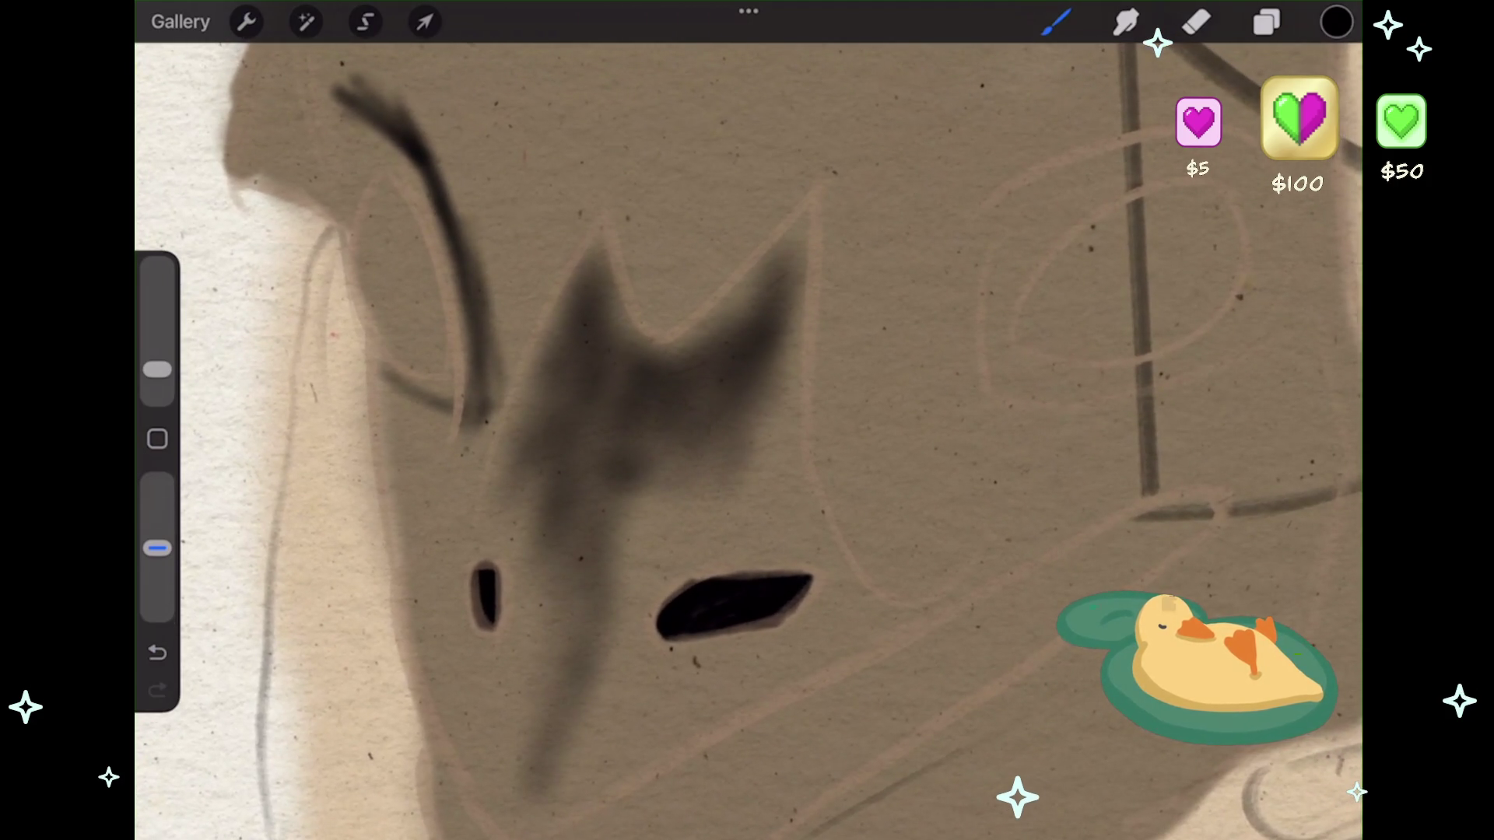
- Trace the eye oval in dark strokes, enlarging the brush after undoing misplaced lines
scroll(747, 420, "right", 4)
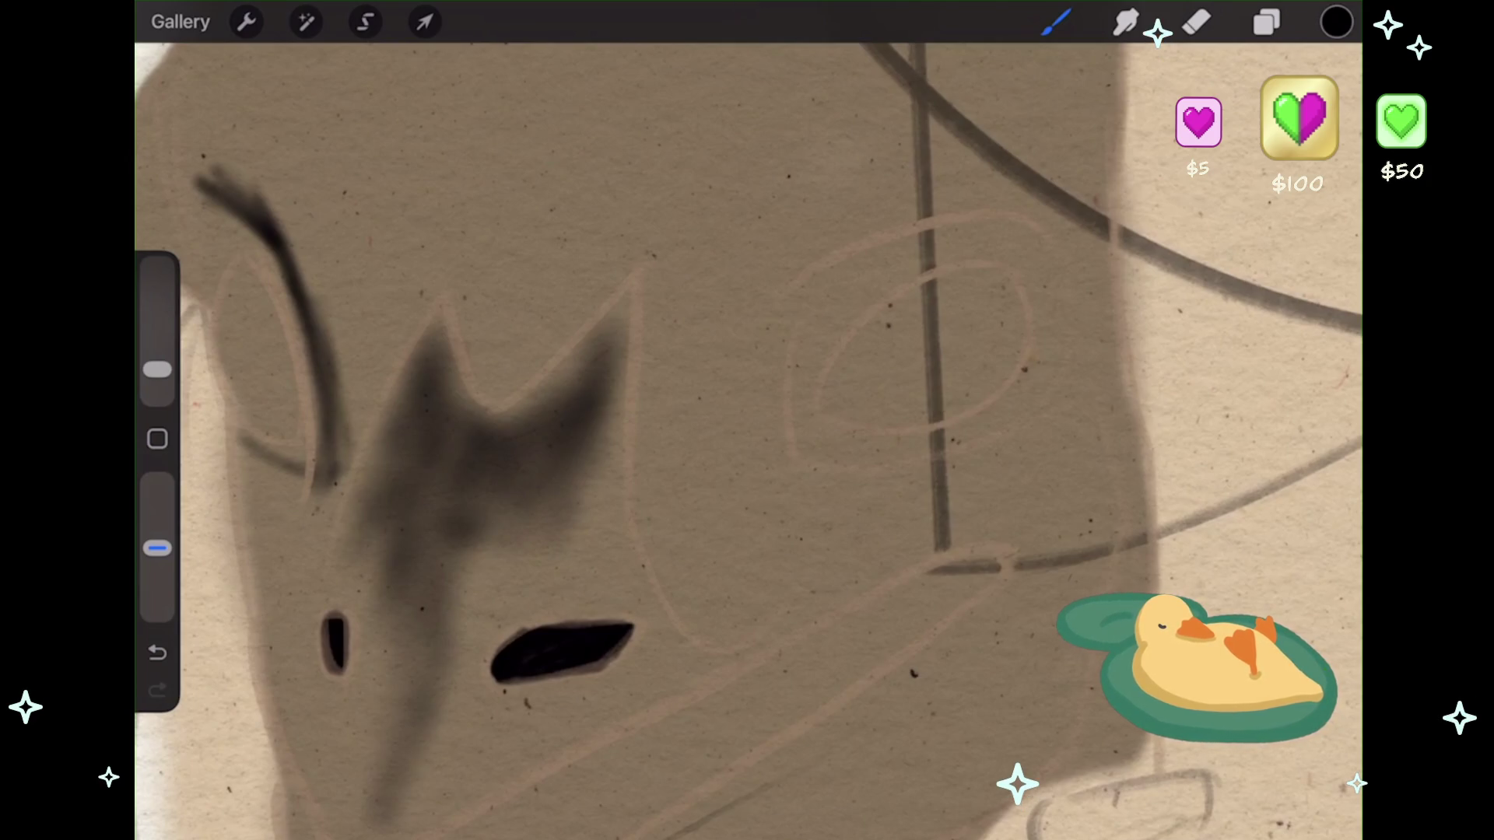
scroll(716, 311, "up", 2)
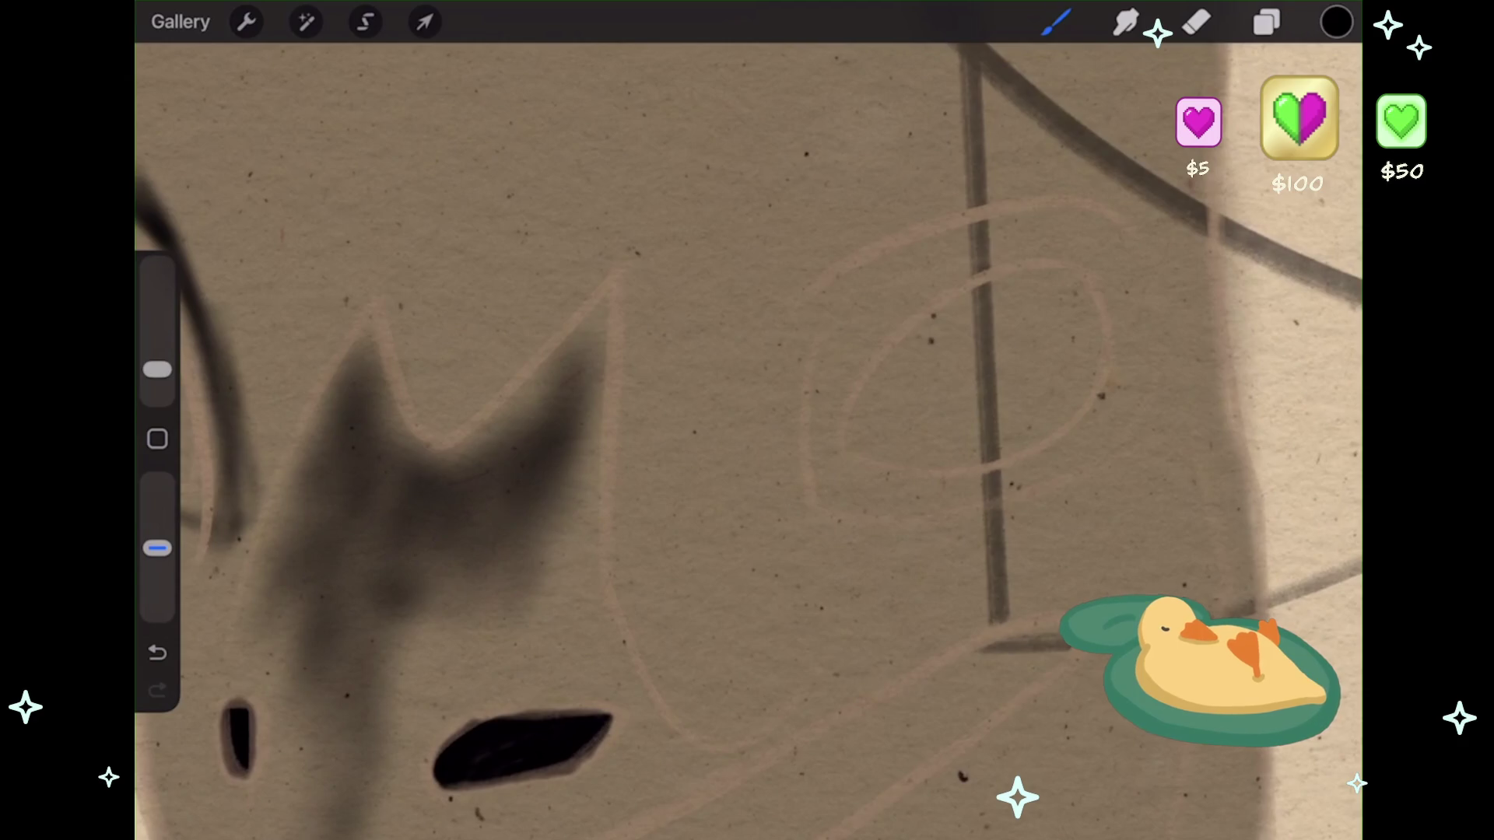
left_click_drag(1019, 216, 826, 316)
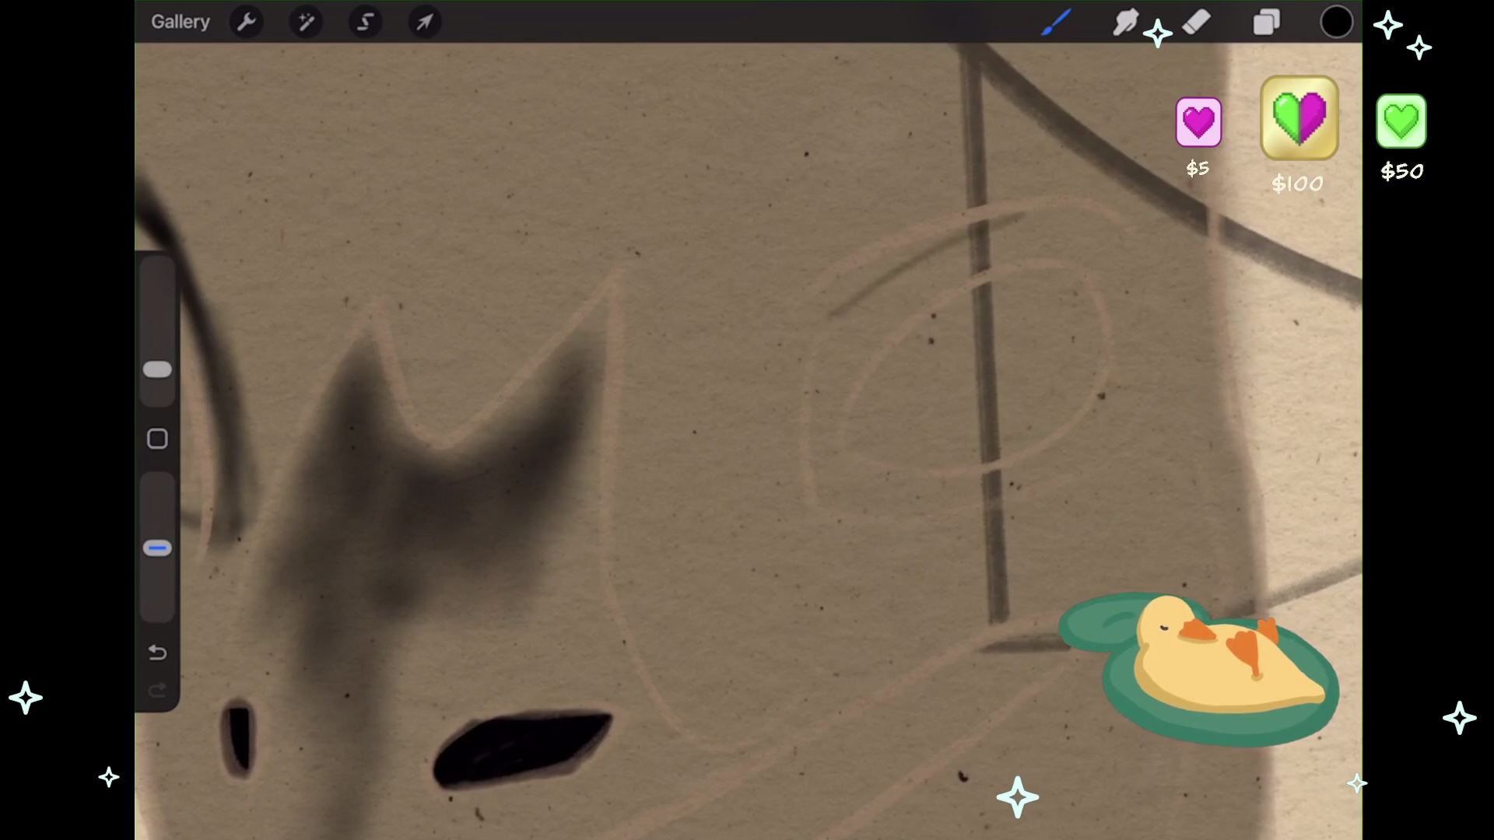
key("ctrl+z")
left_click_drag(157, 369, 157, 357)
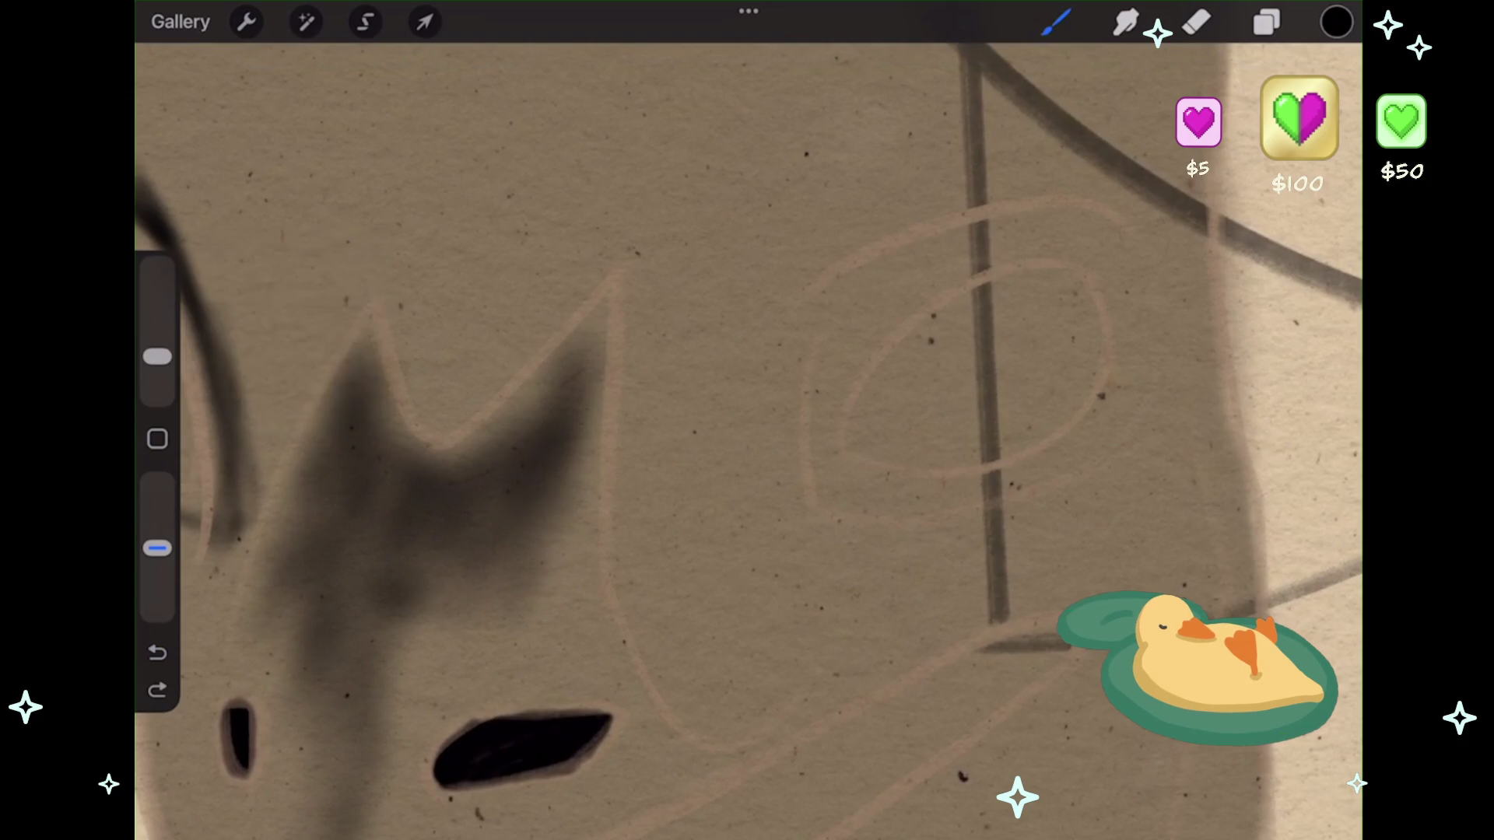
left_click_drag(992, 225, 837, 335)
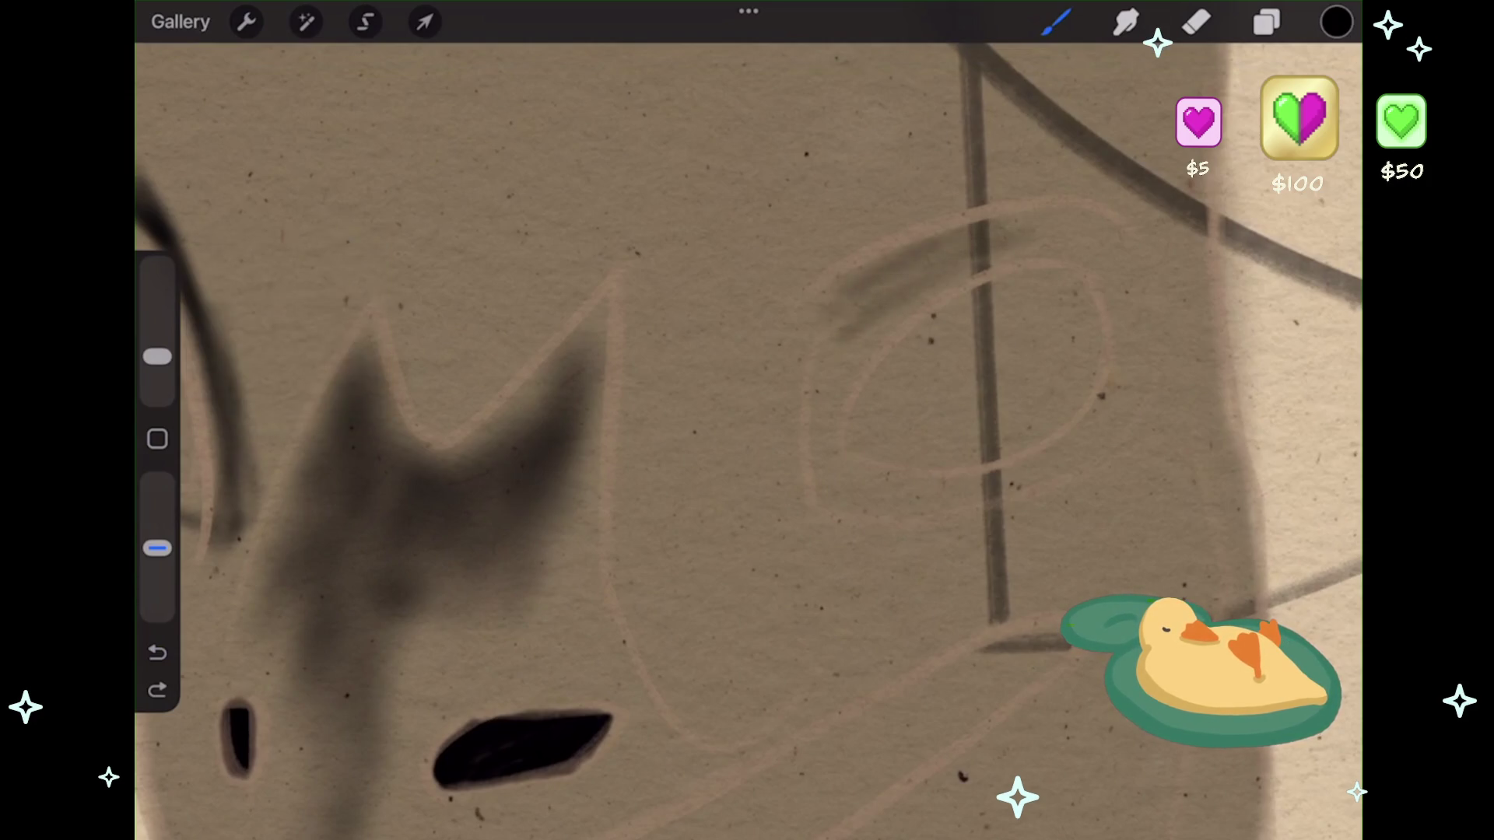
key("ctrl+z")
left_click_drag(157, 356, 157, 340)
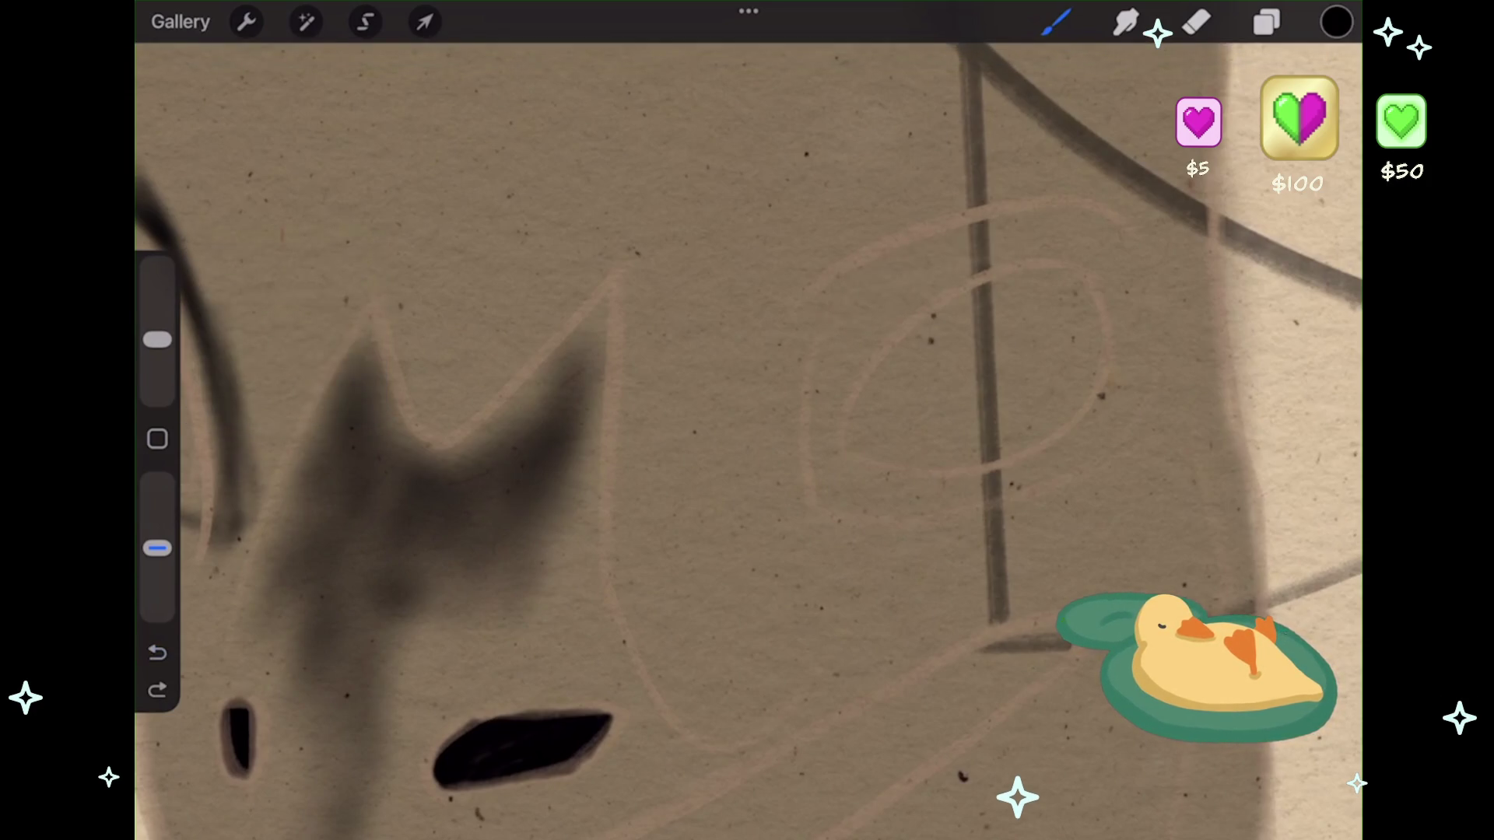
mouse_move(1058, 227)
left_mouse_down()
mouse_move(856, 276)
mouse_move(824, 381)
mouse_move(950, 273)
mouse_move(1082, 218)
mouse_move(1121, 225)
mouse_move(825, 350)
mouse_move(817, 401)
left_mouse_up()
left_click_drag(856, 347, 813, 459)
mouse_move(828, 389)
left_mouse_down()
mouse_move(811, 463)
mouse_move(821, 502)
mouse_move(1004, 491)
mouse_move(1121, 427)
mouse_move(1156, 381)
mouse_move(1113, 237)
mouse_move(1148, 373)
mouse_move(1128, 436)
mouse_move(1132, 296)
left_mouse_up()
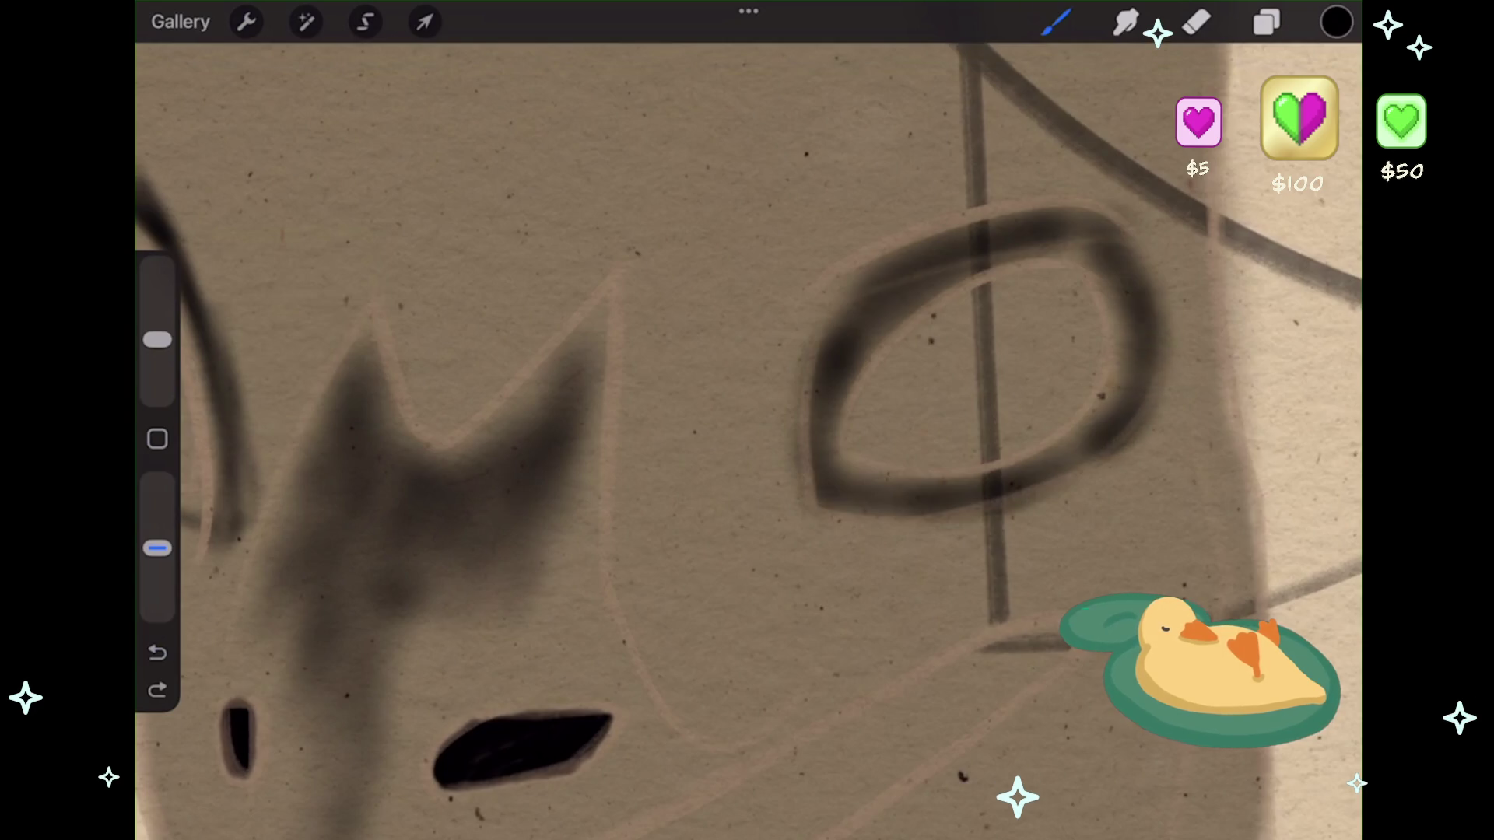
left_click_drag(1136, 373, 1074, 490)
- Darken the eyebrow shading and its right spike, and begin a diagonal cheek stroke
scroll(747, 420, "down", 5)
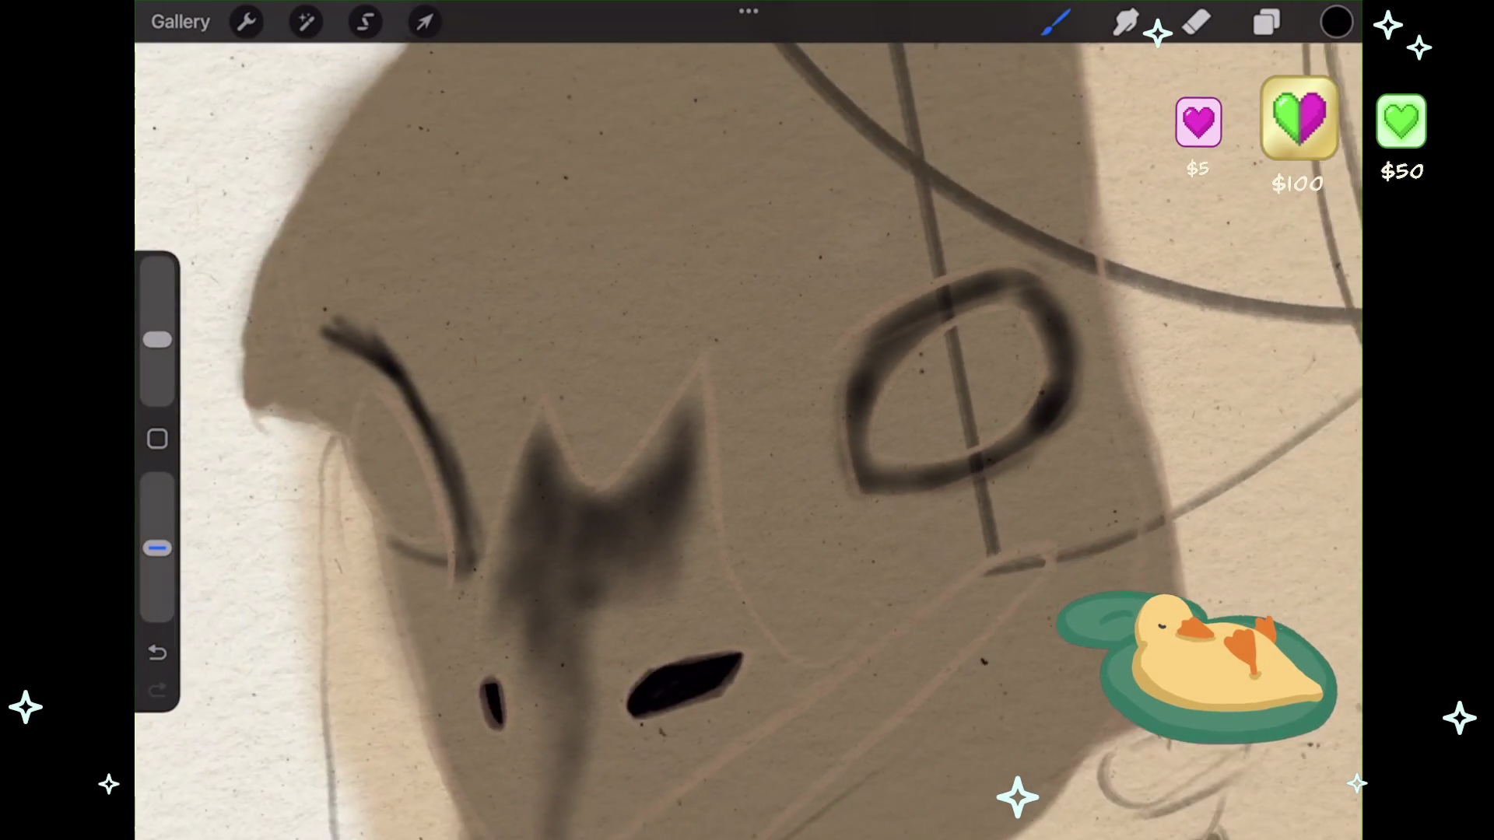
scroll(747, 420, "down", 5)
scroll(623, 467, "up", 8)
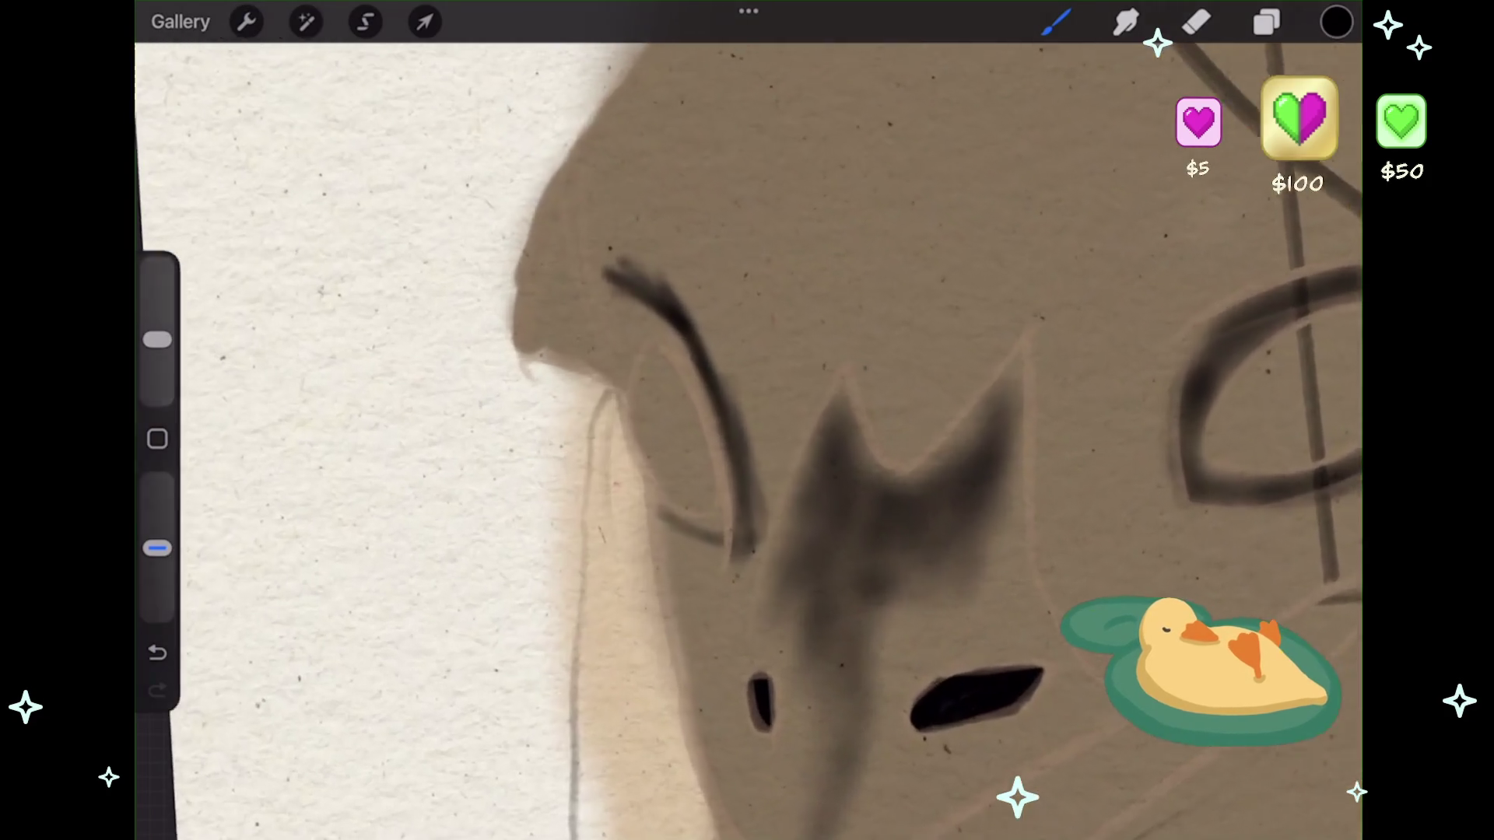
mouse_move(669, 304)
left_mouse_down()
mouse_move(615, 295)
mouse_move(622, 334)
mouse_move(631, 299)
mouse_move(751, 397)
left_mouse_up()
left_click_drag(749, 518, 768, 549)
mouse_move(766, 494)
left_mouse_down()
mouse_move(739, 545)
mouse_move(661, 529)
mouse_move(700, 562)
mouse_move(743, 556)
left_mouse_up()
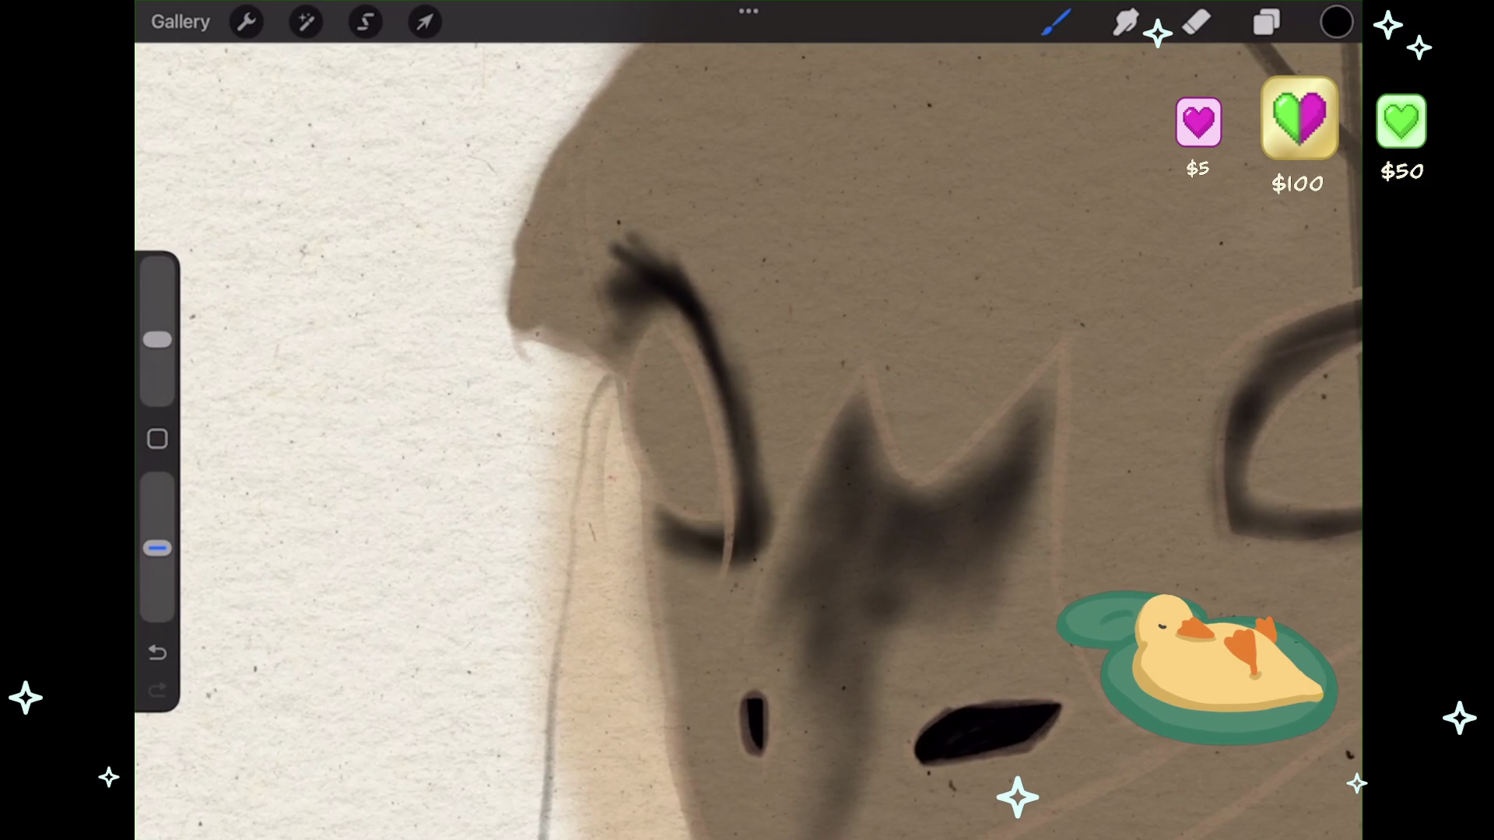
left_click_drag(708, 300, 759, 478)
scroll(747, 436, "down", 5)
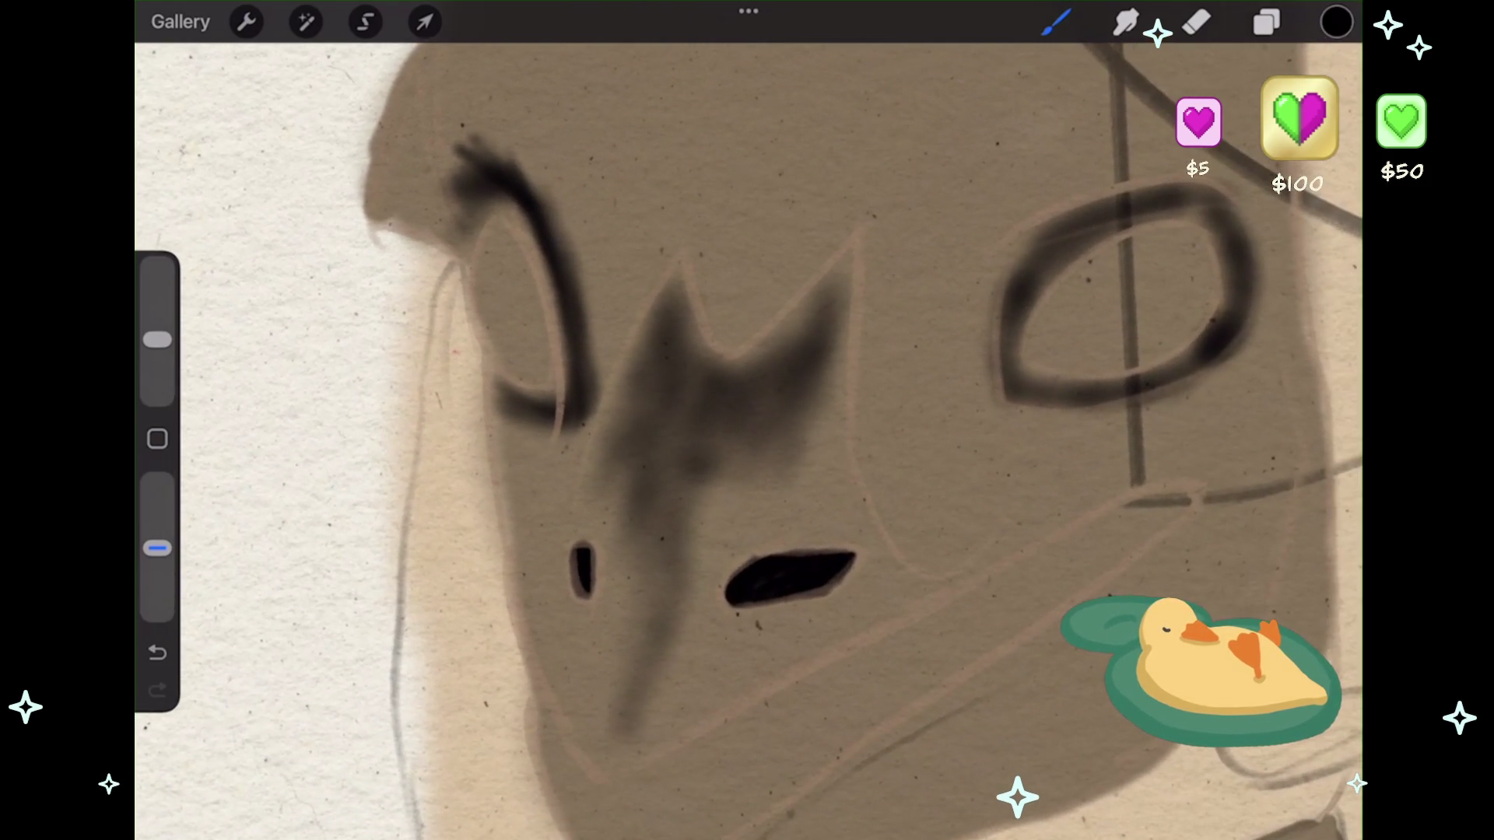
left_click_drag(824, 307, 802, 339)
mouse_move(844, 269)
left_mouse_down()
mouse_move(778, 358)
mouse_move(809, 471)
left_mouse_up()
left_click_drag(842, 369, 821, 476)
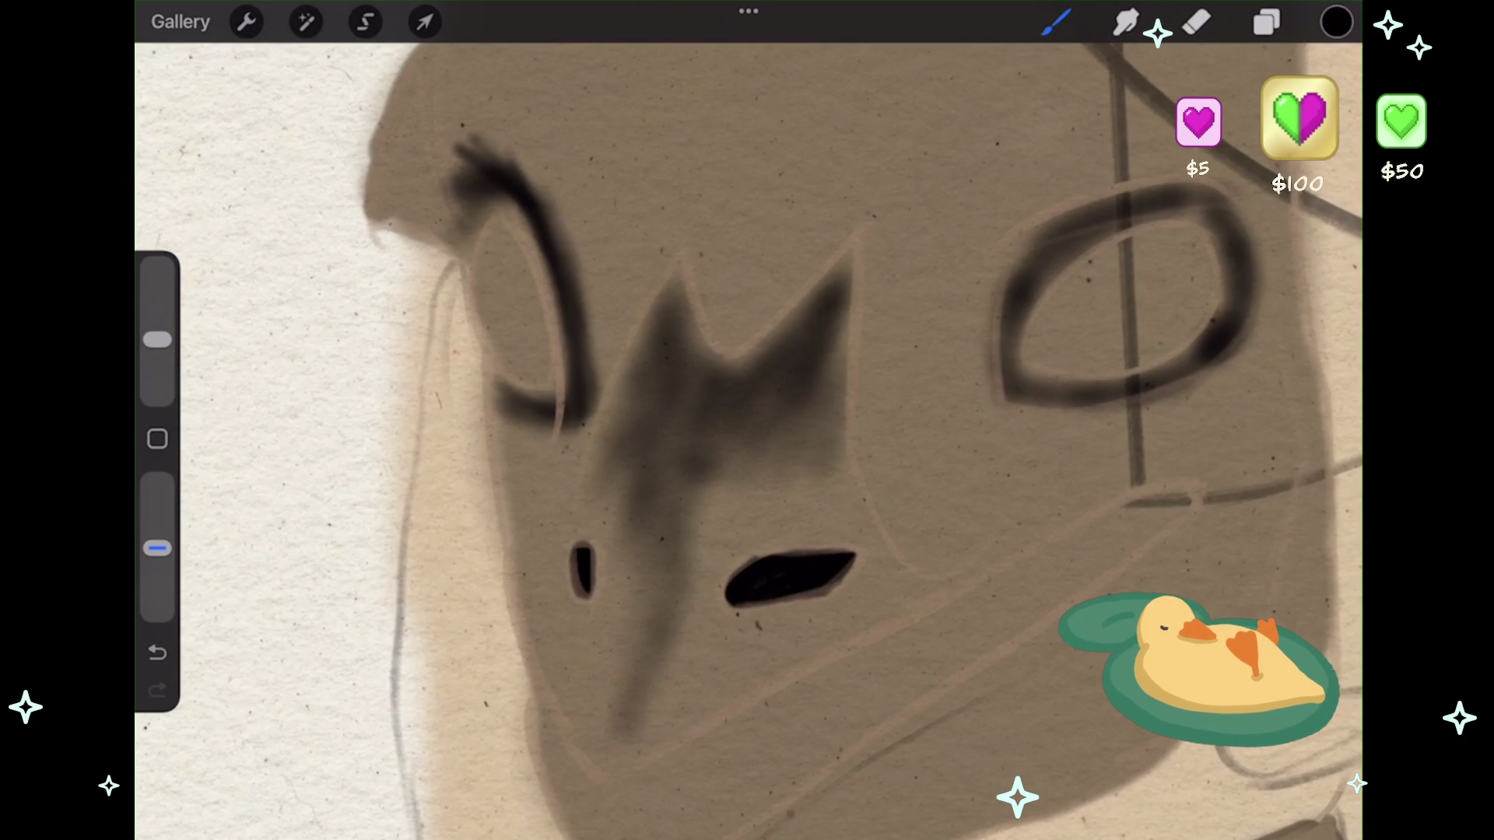
scroll(747, 421, "down", 1)
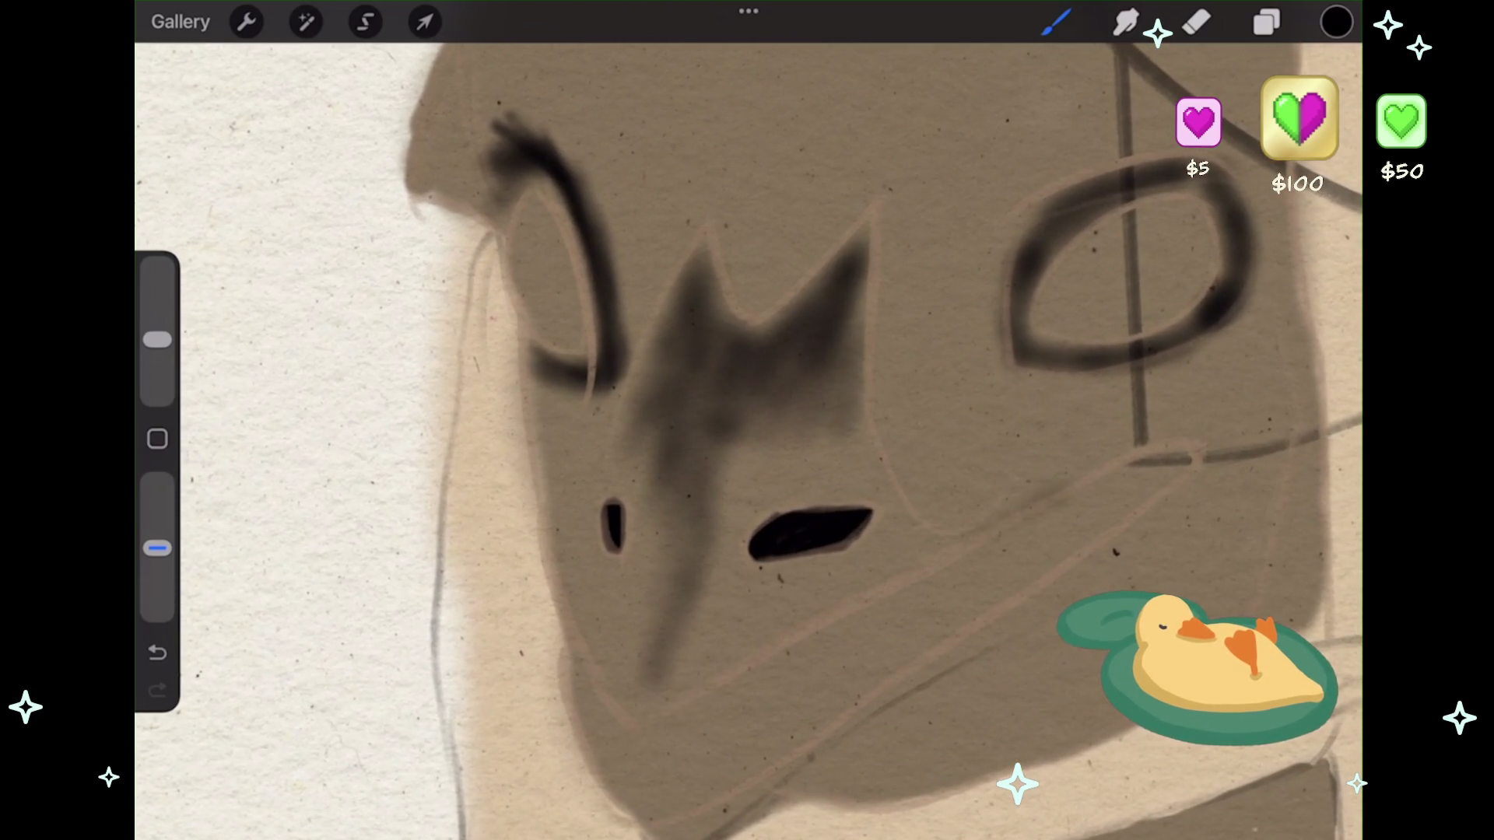
left_click_drag(1082, 473, 965, 537)
- Build up the diagonal cheek shadow from below the eye down toward the jaw
left_click_drag(1143, 478, 929, 614)
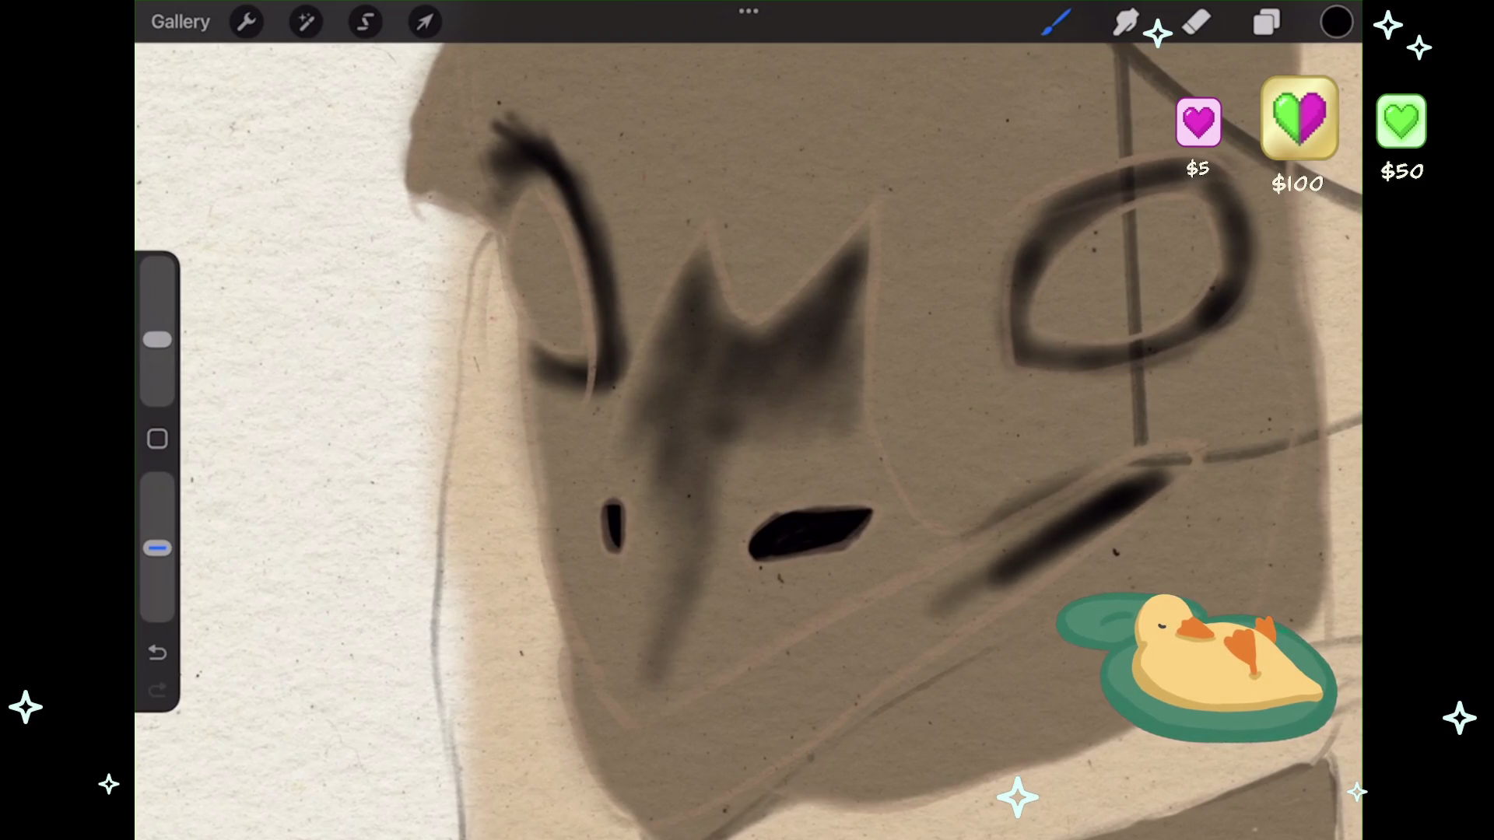
left_click_drag(984, 568, 728, 724)
left_click_drag(922, 595, 704, 739)
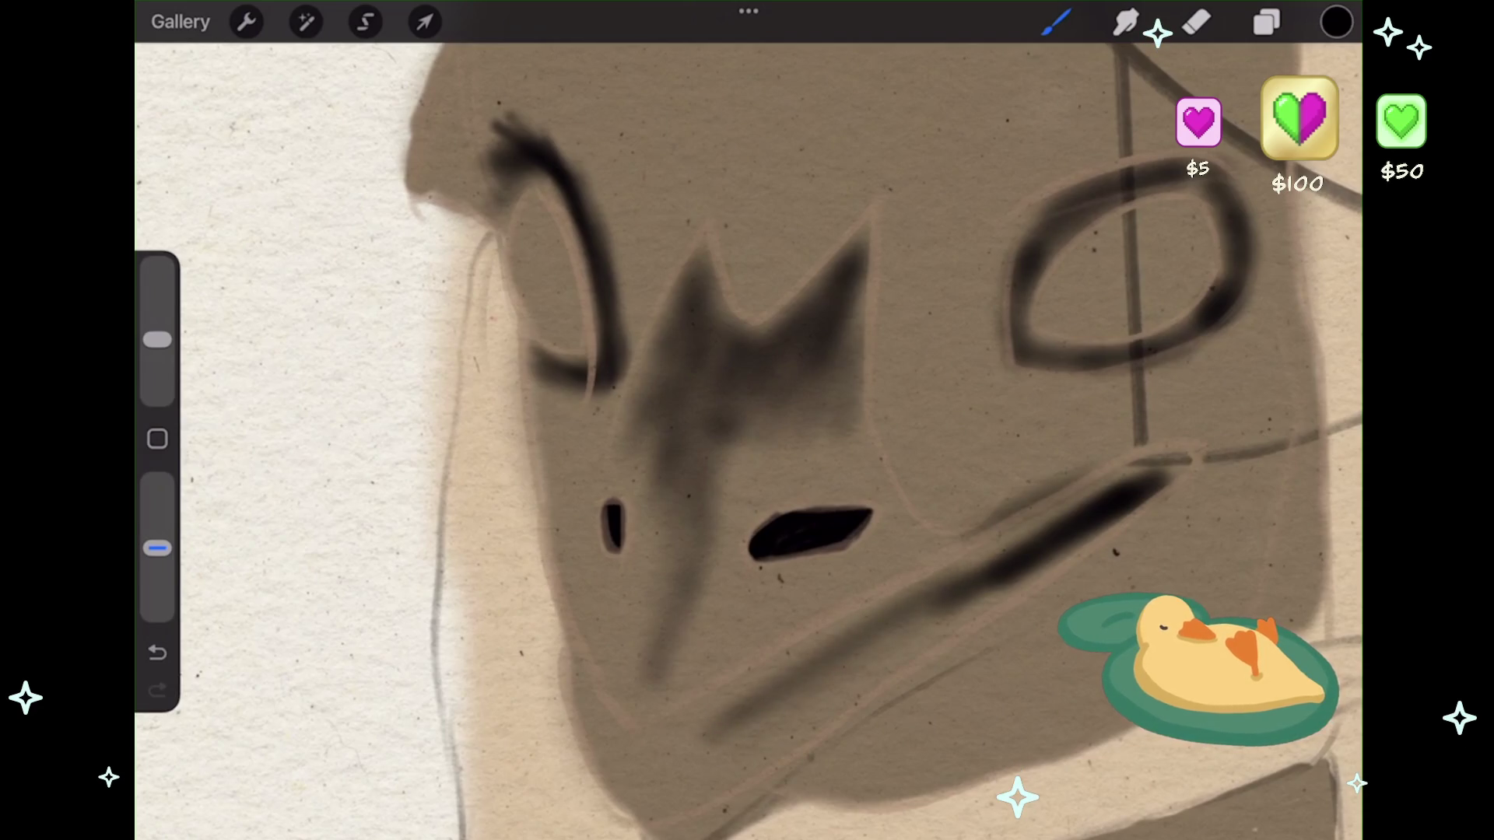
scroll(576, 732, "up", 3)
- Add a lower-left jaw stroke, darken the cheek shadow with more passes, and extend its tip
mouse_move(599, 677)
left_mouse_down()
mouse_move(685, 794)
mouse_move(719, 766)
mouse_move(692, 731)
mouse_move(1245, 424)
mouse_move(704, 736)
left_mouse_up()
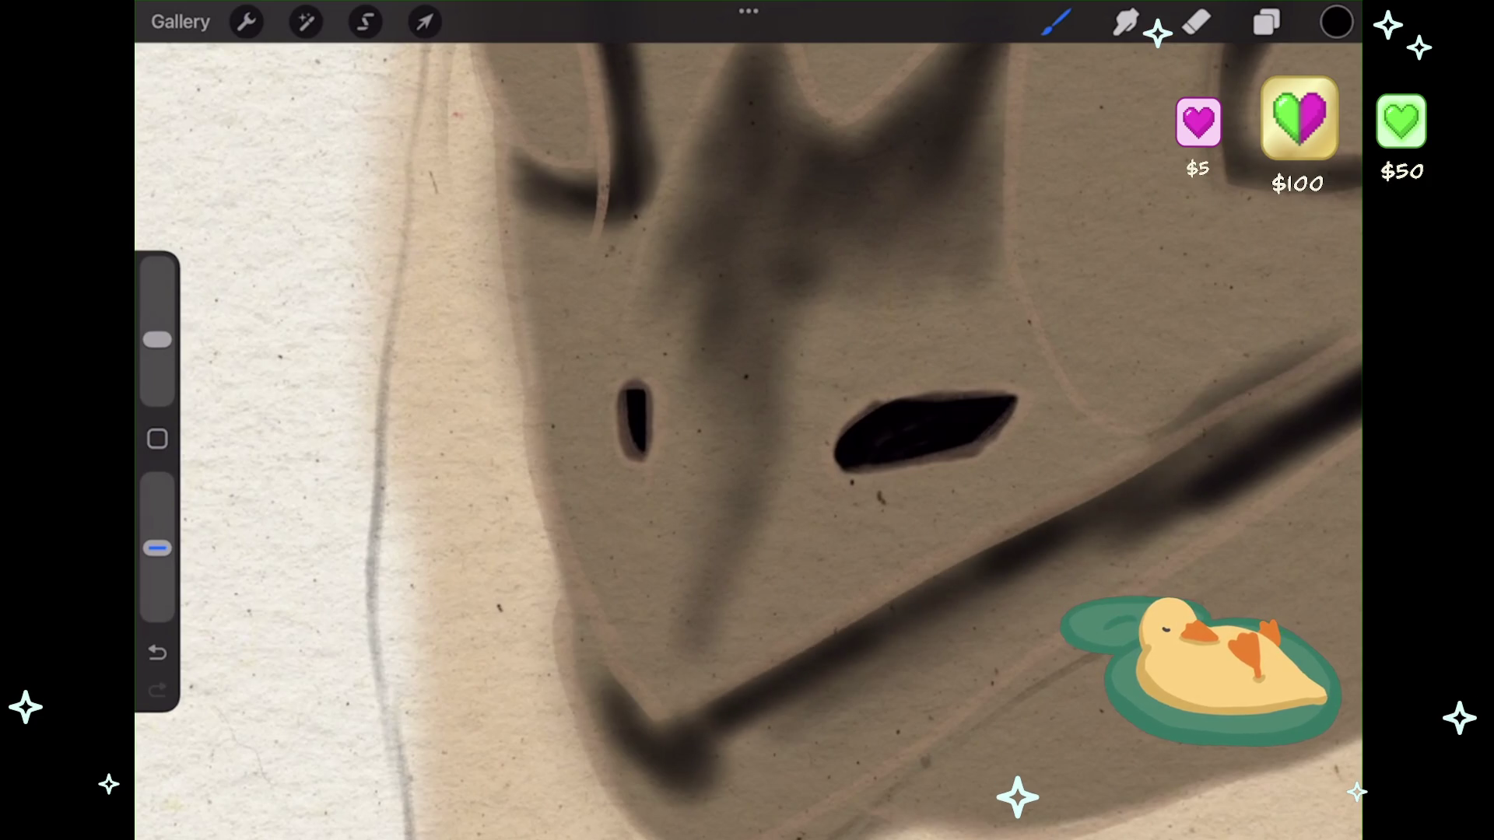
left_click_drag(871, 666, 712, 747)
left_click_drag(801, 700, 1105, 537)
left_click_drag(1004, 591, 864, 669)
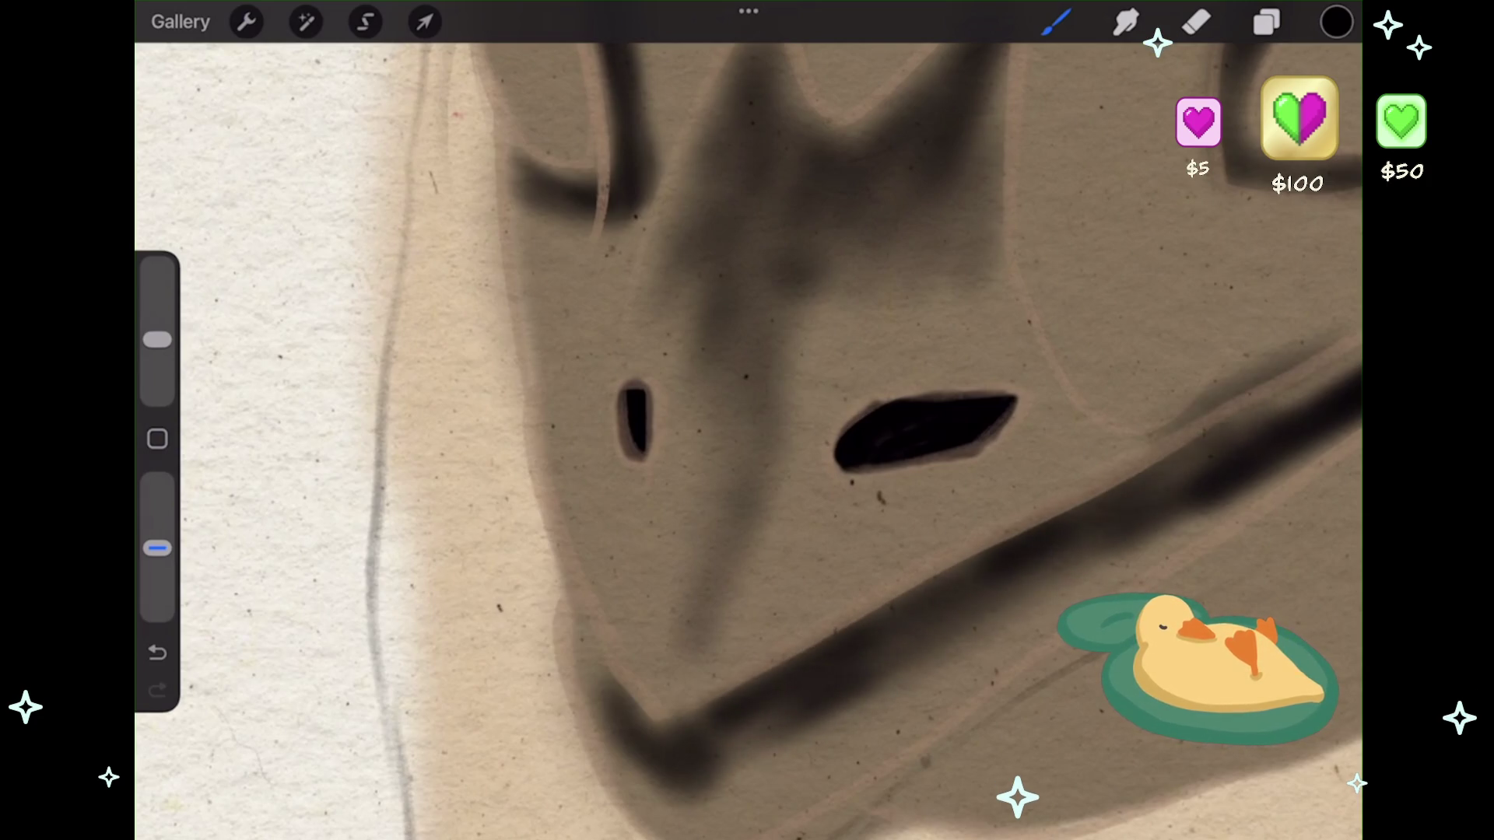
scroll(358, 583, "down", 5)
scroll(467, 529, "up", 3)
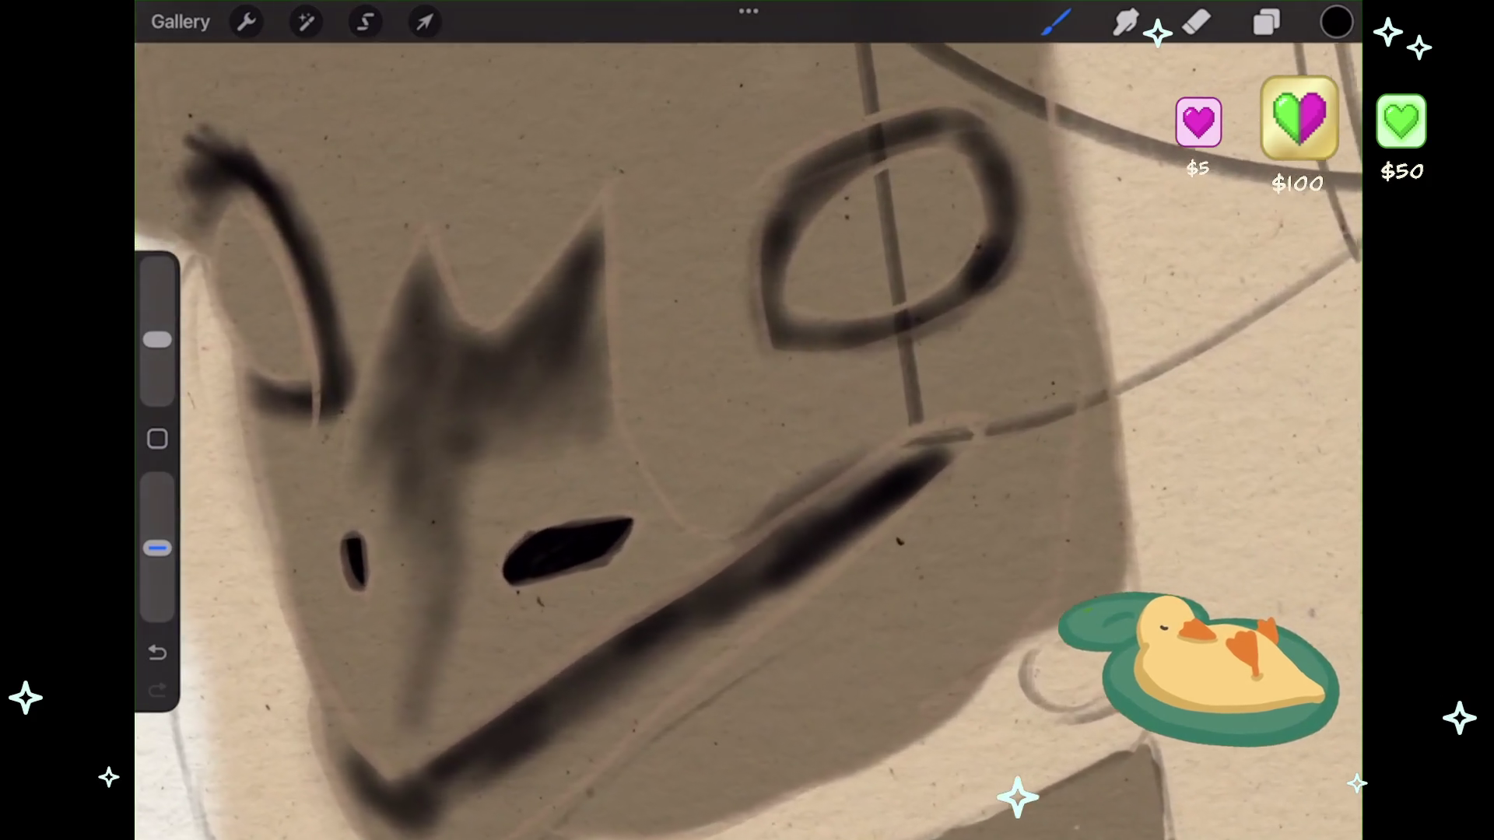
scroll(747, 439, "left", 1)
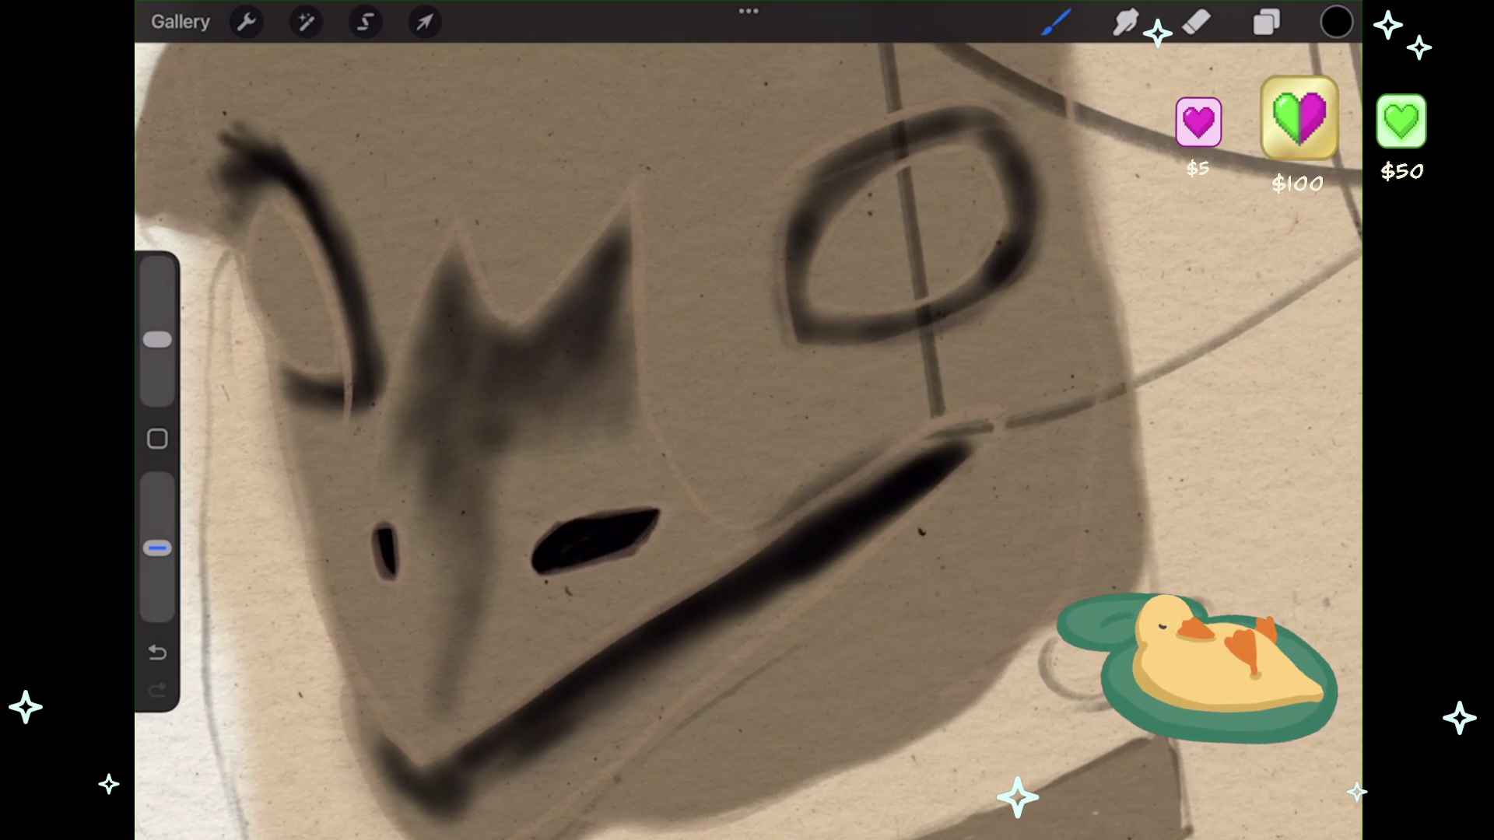
mouse_move(918, 459)
left_mouse_down()
mouse_move(990, 425)
mouse_move(933, 447)
left_mouse_up()
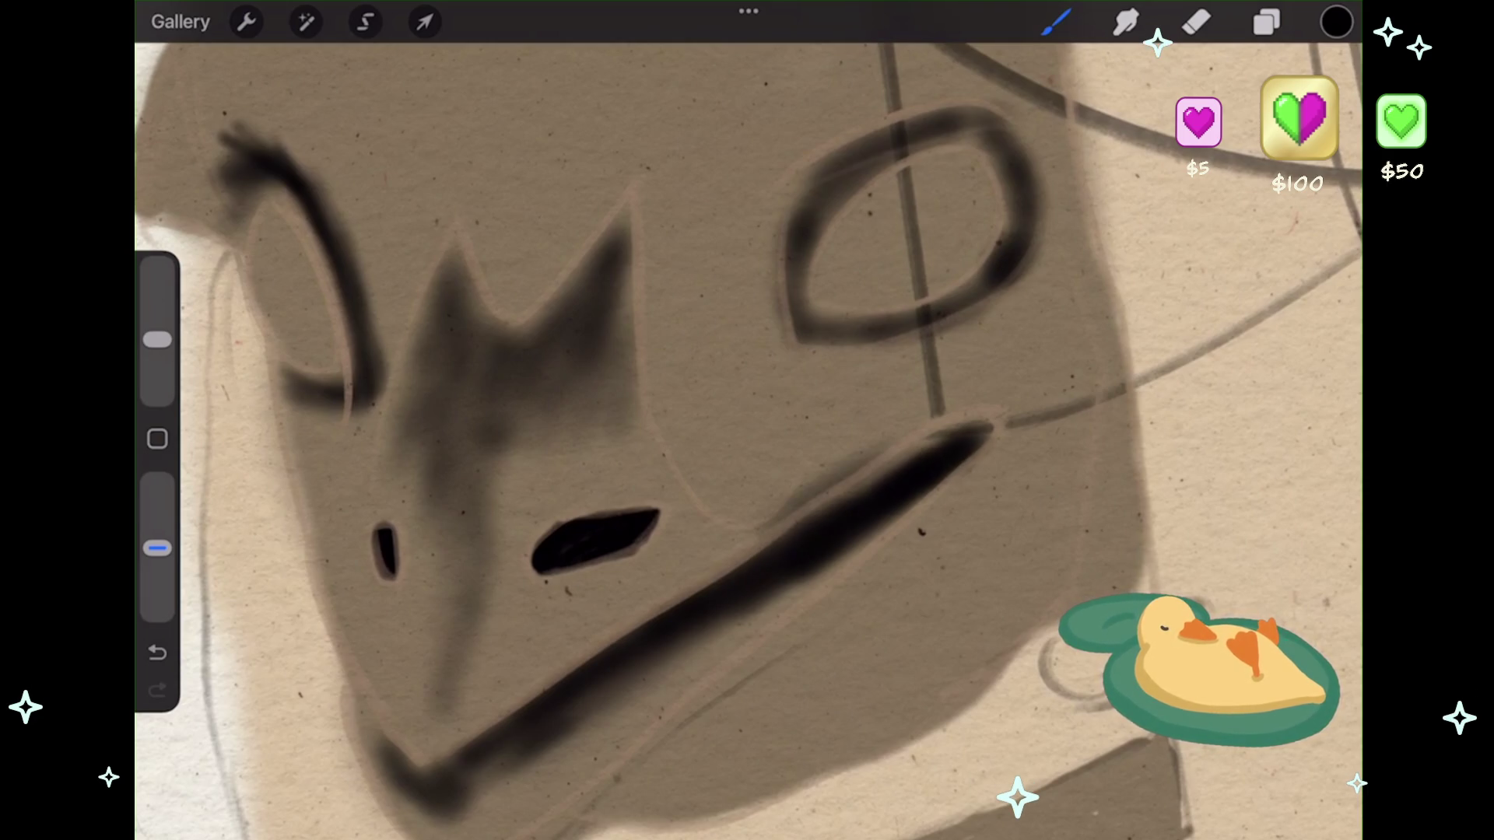
left_click(1196, 21)
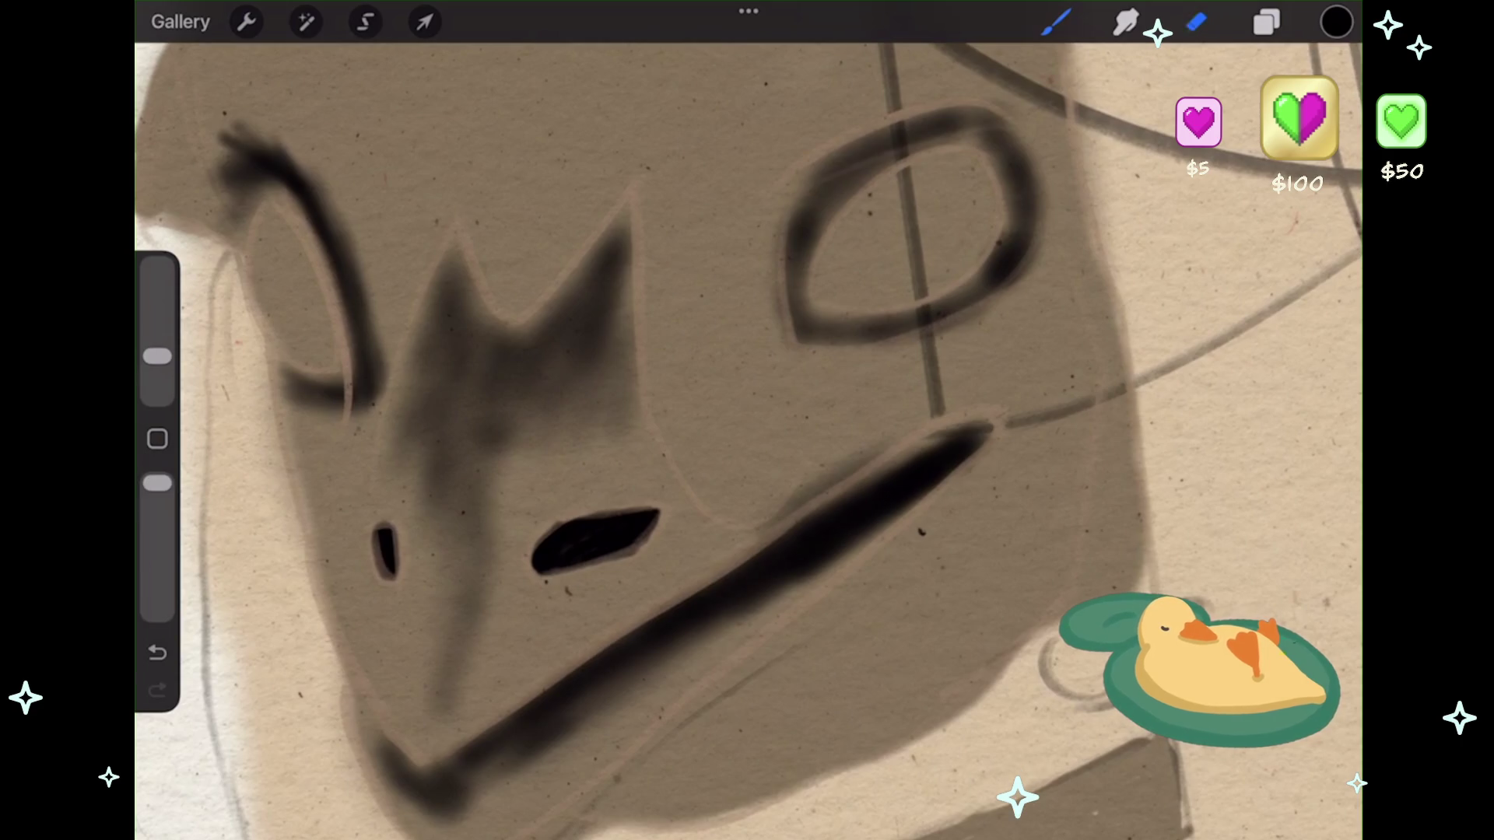
- Undo the eraser strokes near the mask's mouth line
left_click_drag(871, 451, 770, 518)
left_click(157, 652)
left_click_drag(157, 356, 157, 345)
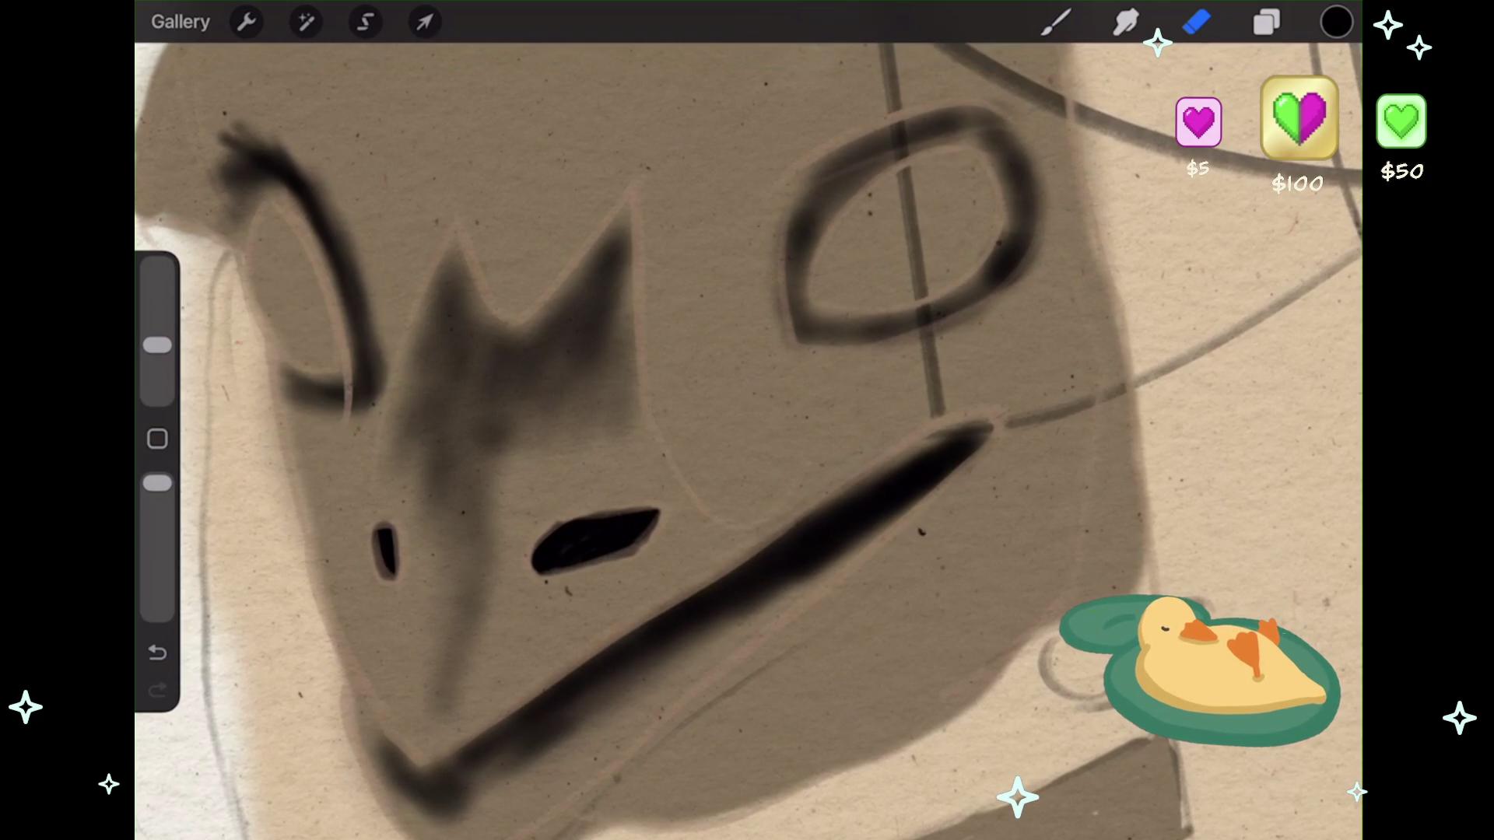
- Return to the brush at lower opacity and darken a small patch at the jaw edge
left_click(1056, 22)
left_click_drag(157, 483, 157, 549)
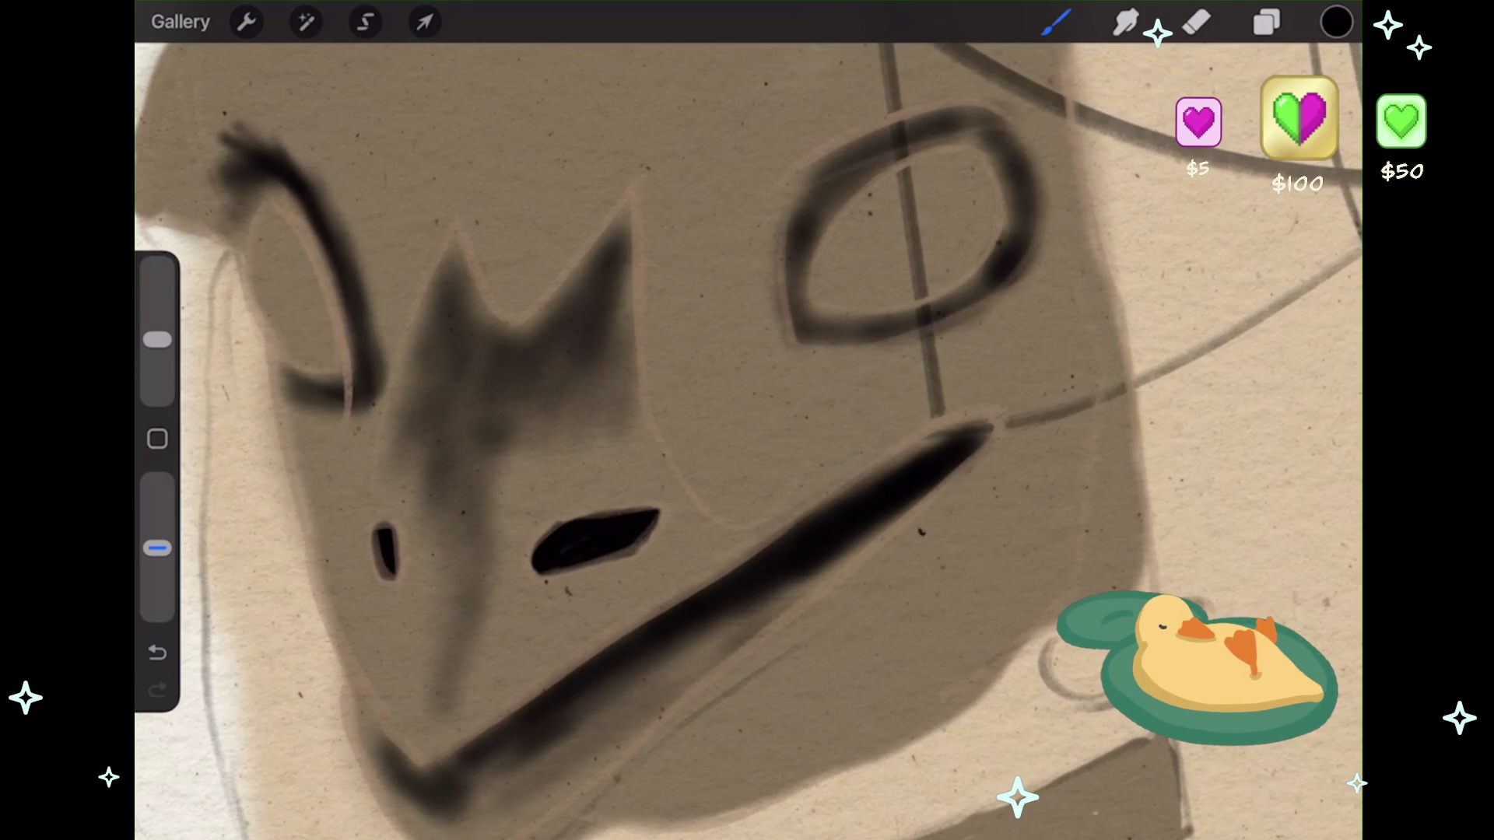
scroll(747, 436, "down", 3)
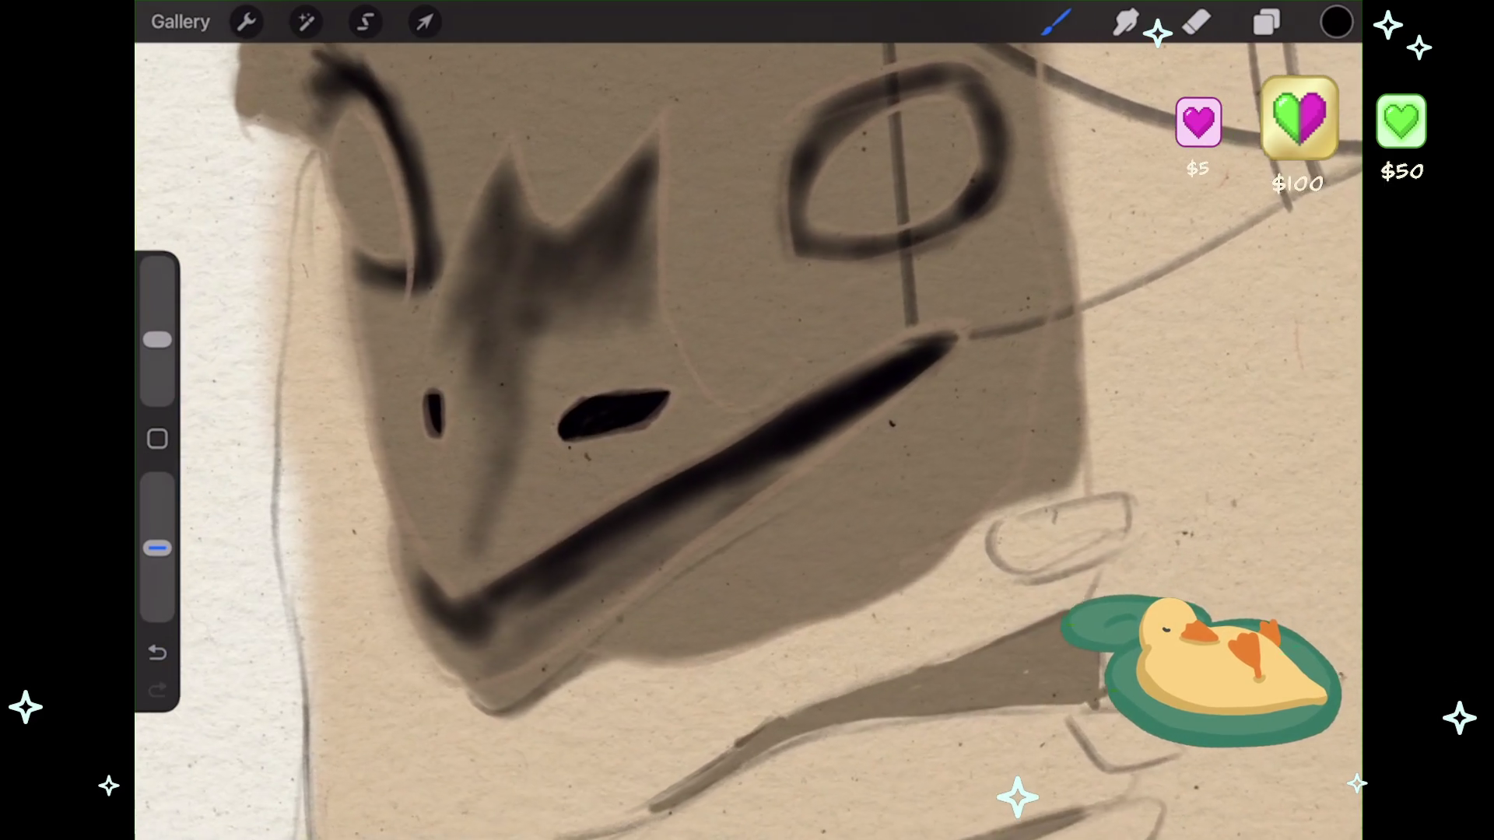
left_click_drag(402, 541, 420, 568)
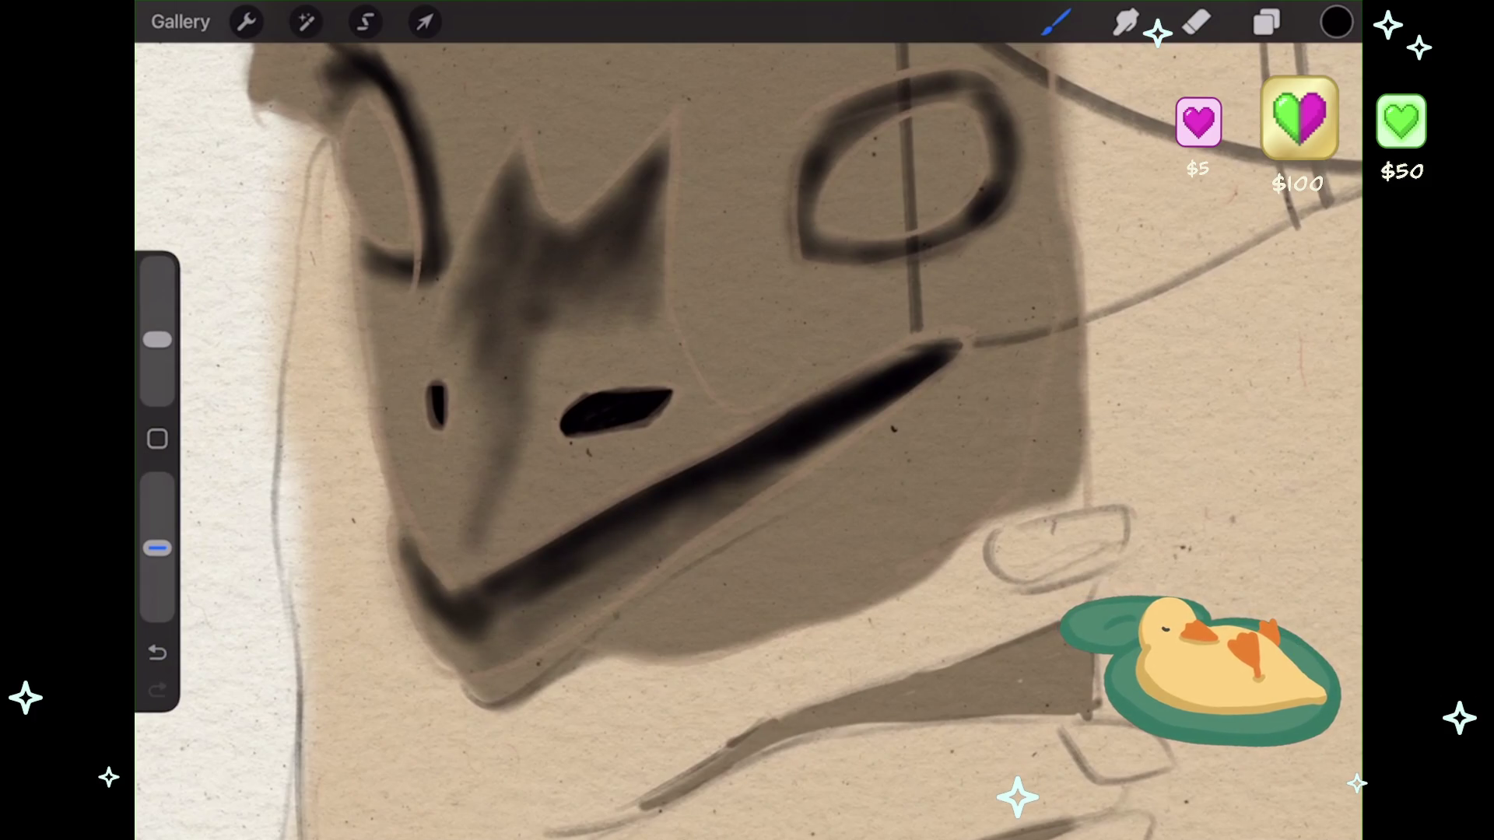
scroll(747, 421, "down", 5)
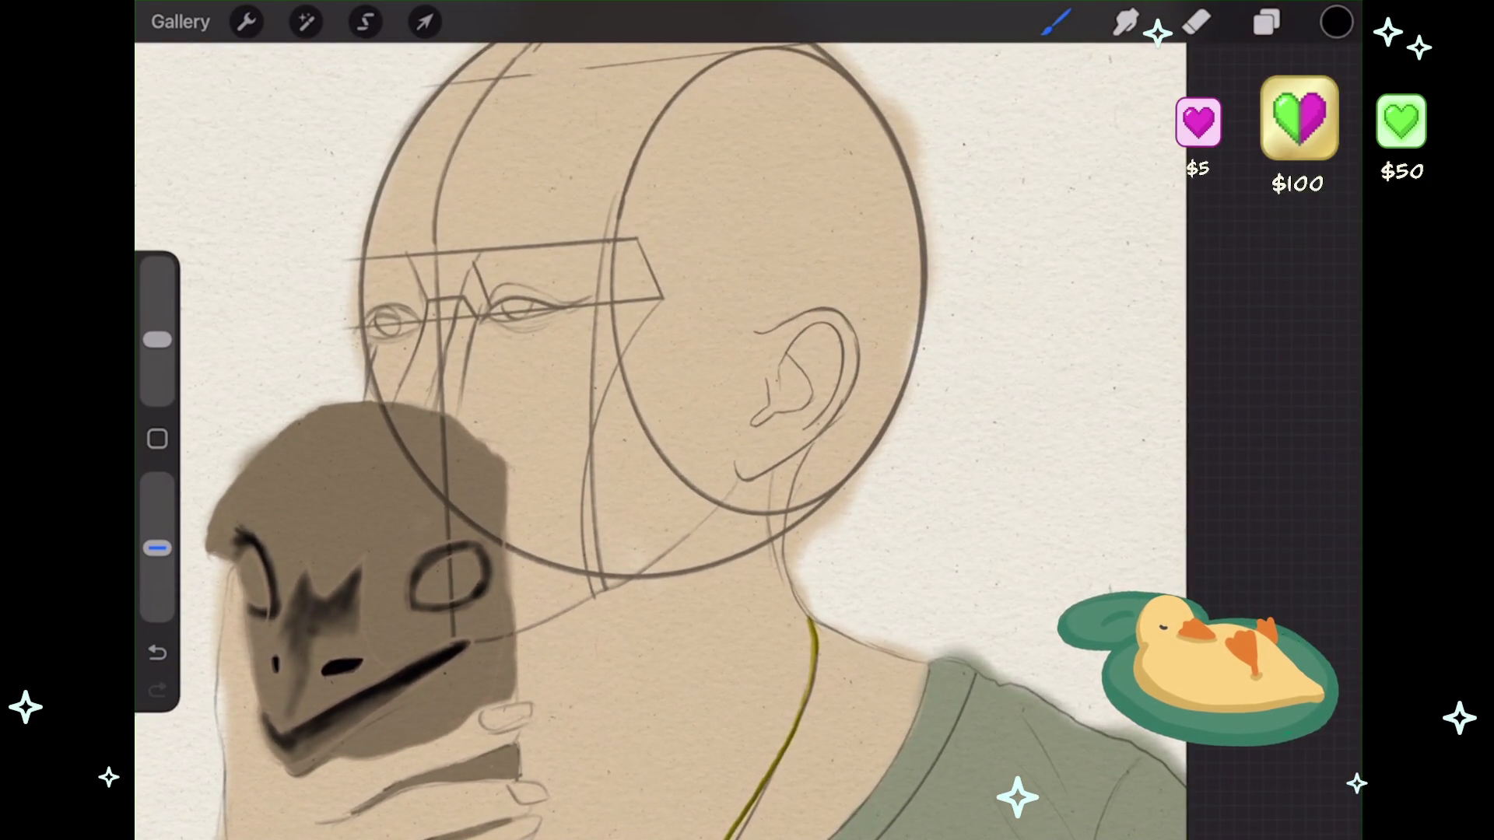
- Pick a dark brown paint colour and make sure Layer 16 is active
left_click(1336, 22)
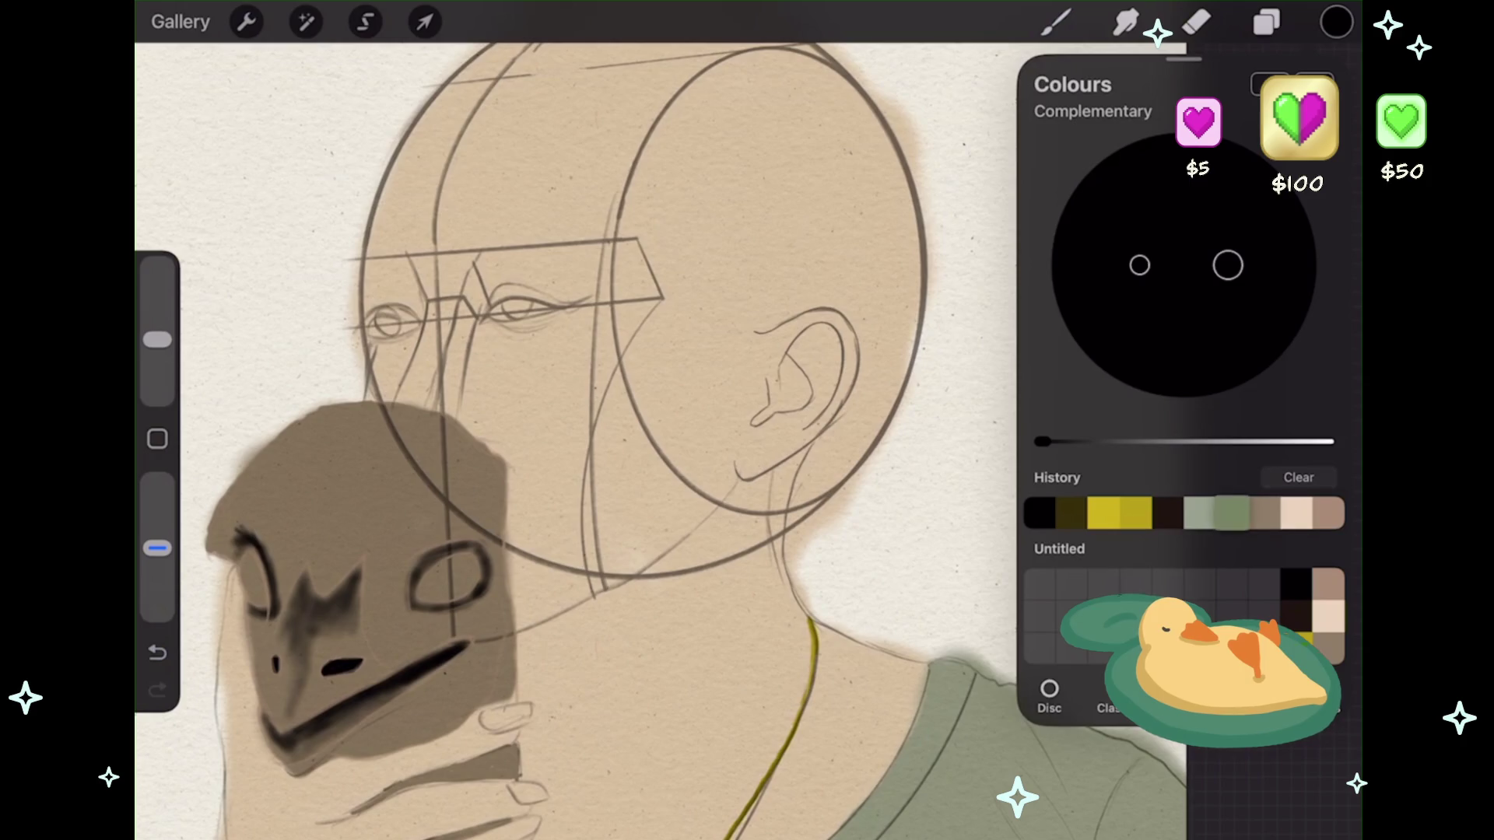
mouse_move(1043, 442)
left_mouse_down()
mouse_move(1234, 442)
mouse_move(1097, 442)
left_mouse_up()
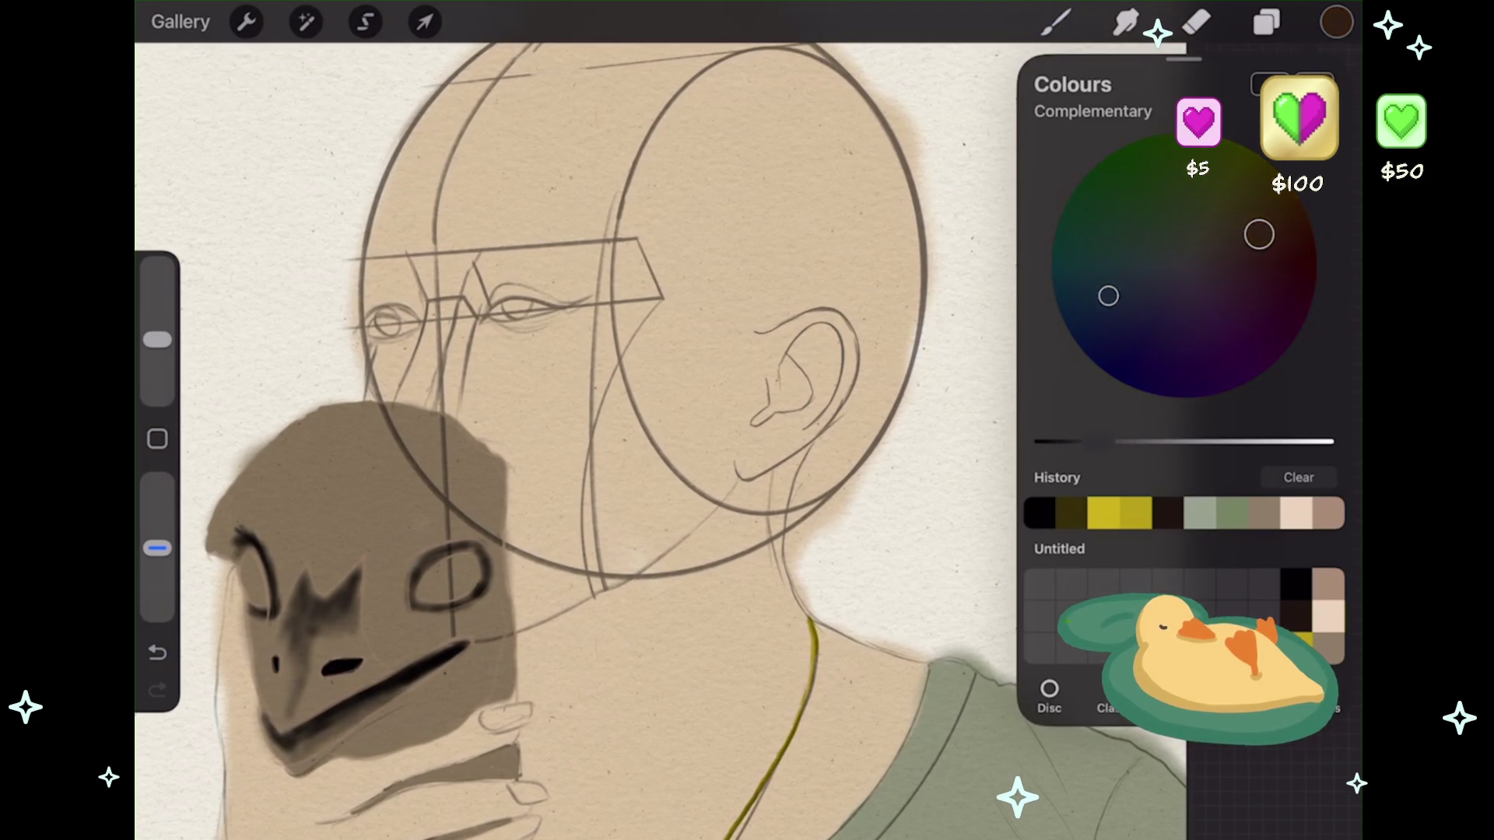
scroll(420, 560, "up", 5)
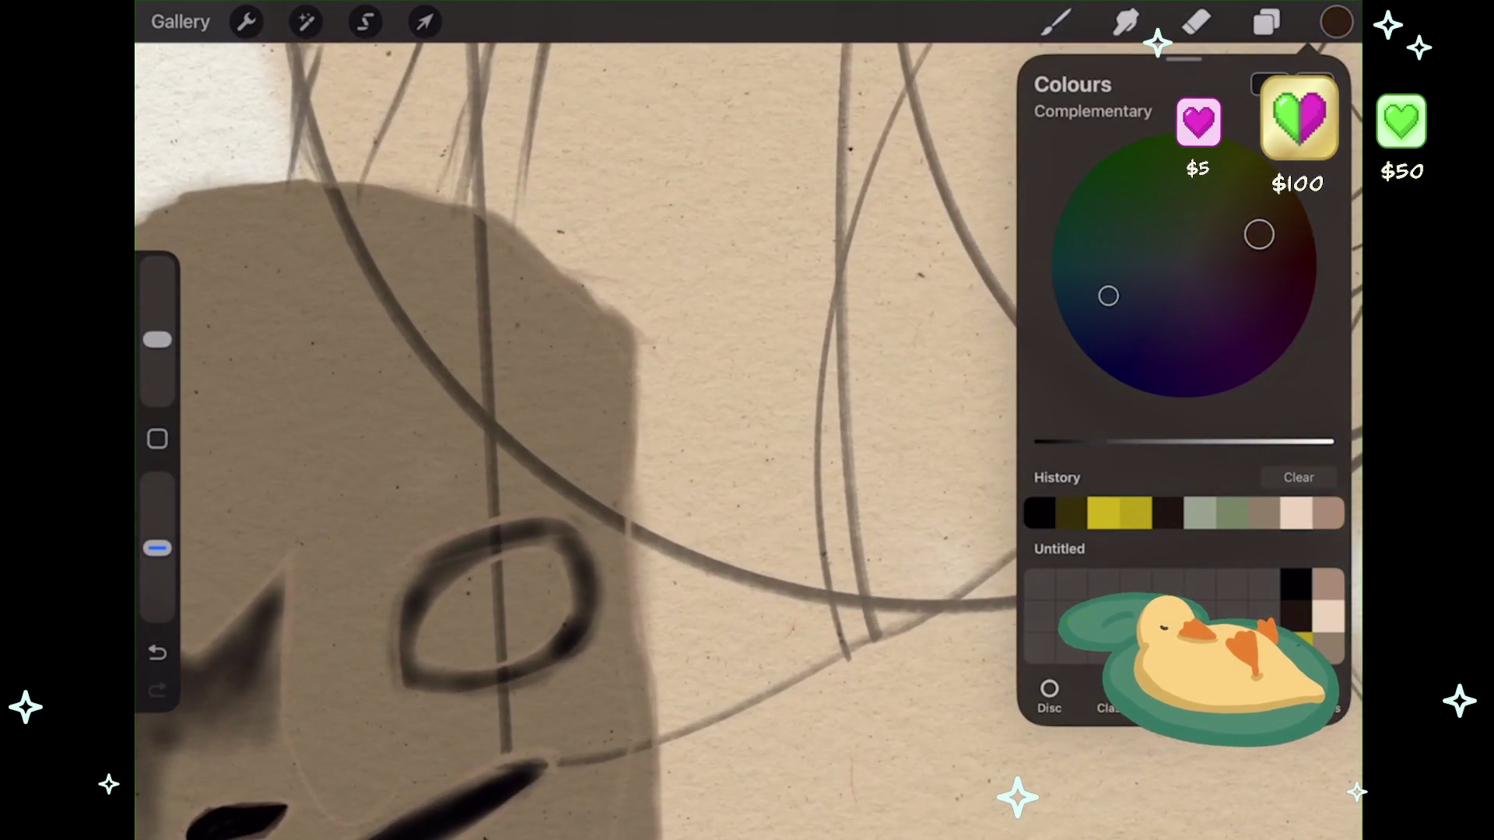
left_click(1267, 22)
left_click(1267, 22)
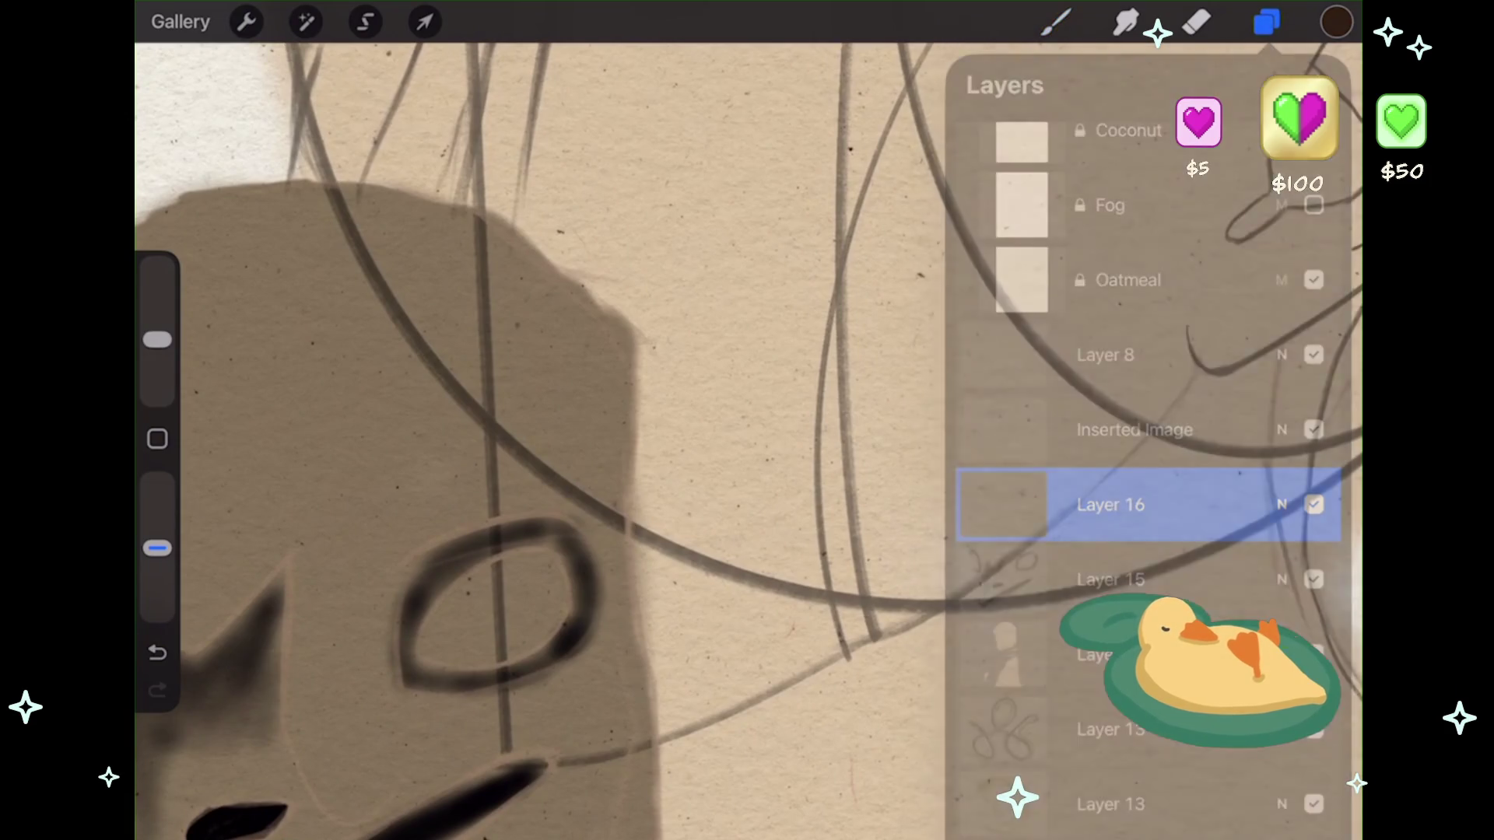
scroll(545, 436, "down", 2)
scroll(599, 560, "up", 3)
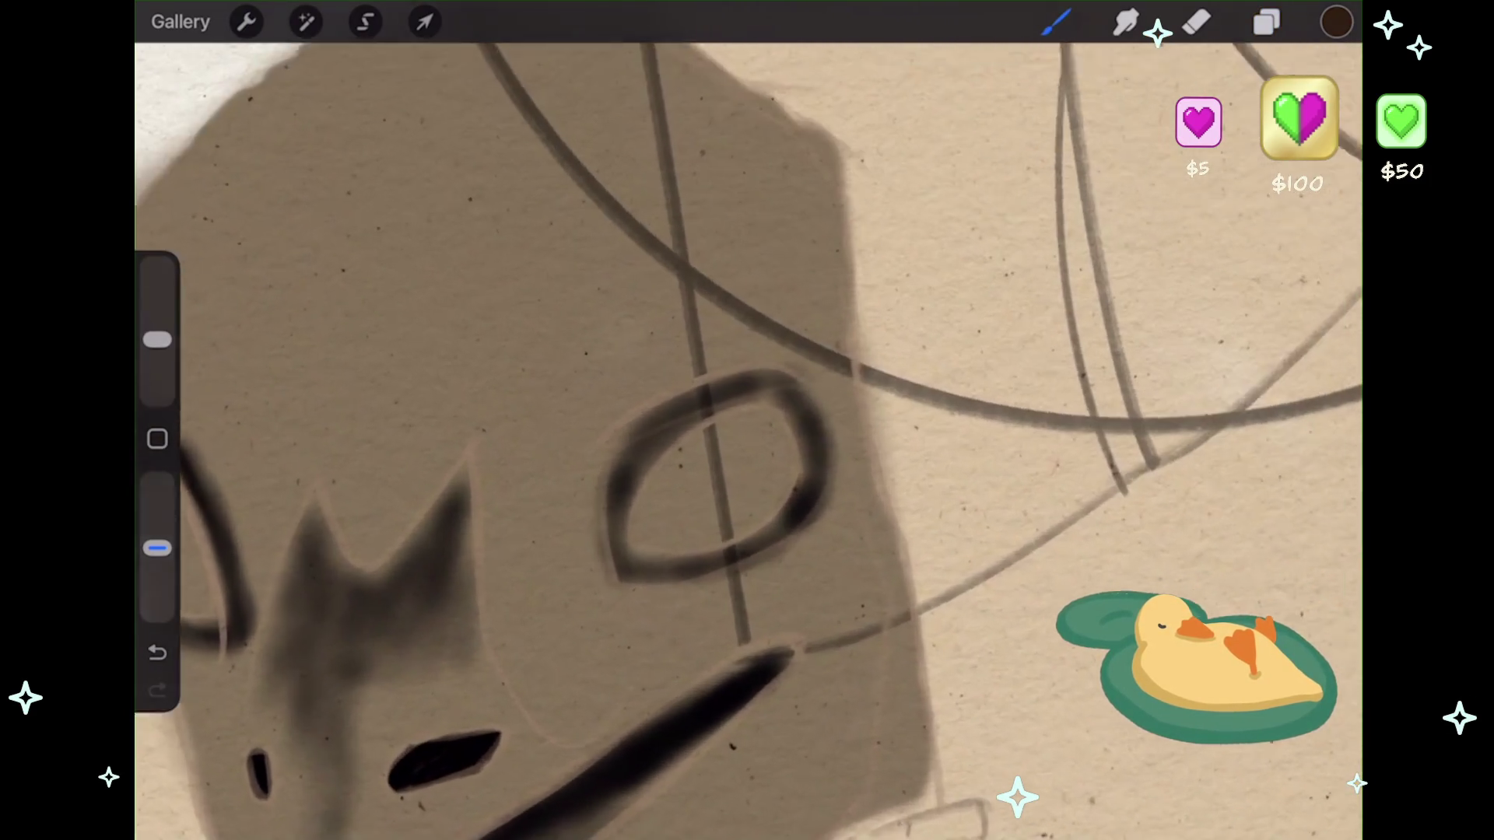
- Fill the right eye hole with dark brown, deepening its top, left and right edges
mouse_move(764, 467)
left_mouse_down()
mouse_move(743, 502)
mouse_move(782, 467)
mouse_move(755, 424)
mouse_move(646, 474)
mouse_move(669, 529)
mouse_move(724, 505)
mouse_move(751, 526)
left_mouse_up()
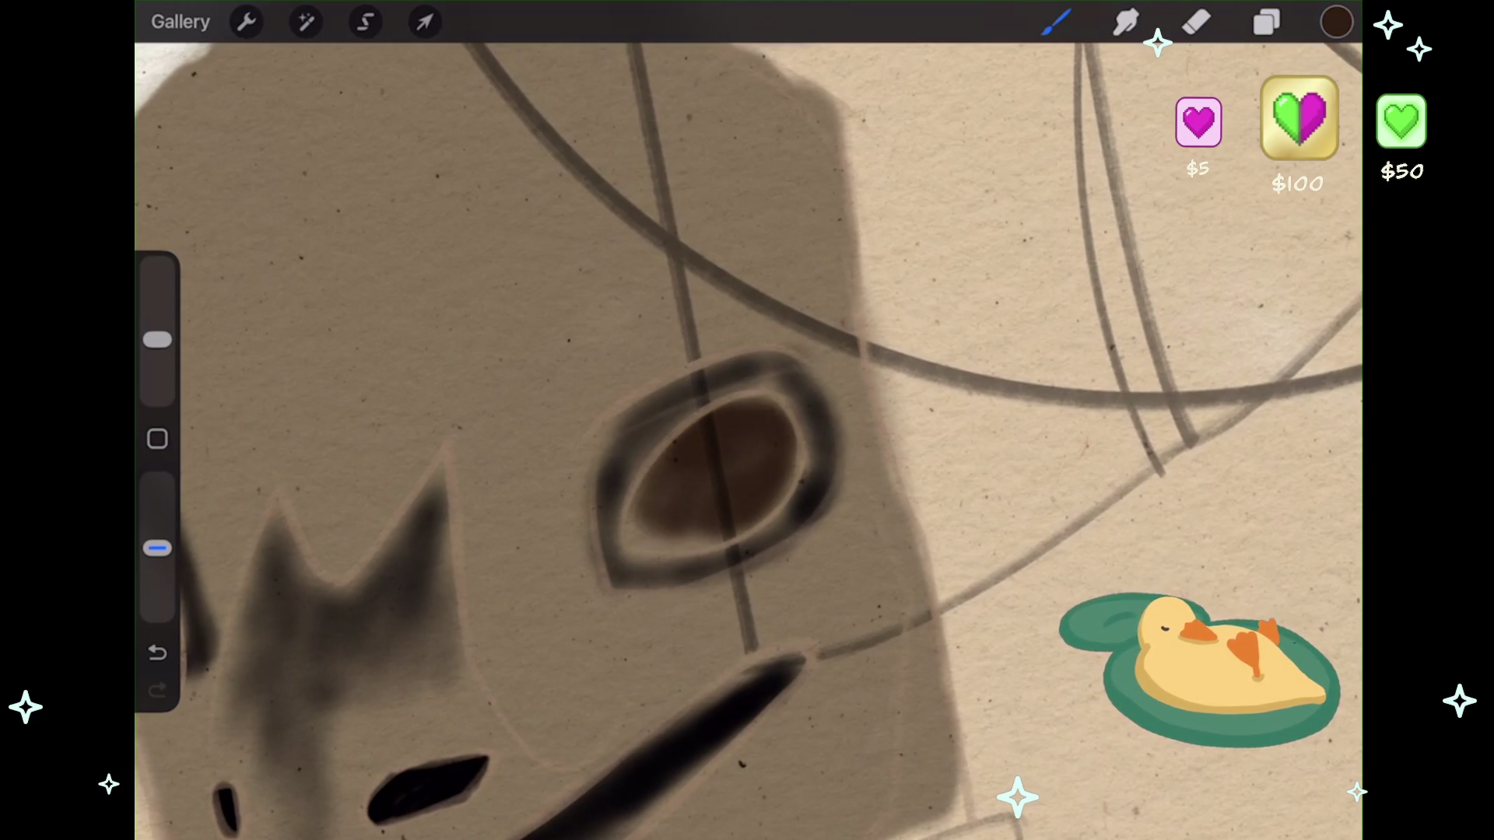
left_click_drag(751, 398, 774, 403)
mouse_move(650, 482)
left_mouse_down()
mouse_move(629, 541)
mouse_move(681, 546)
left_mouse_up()
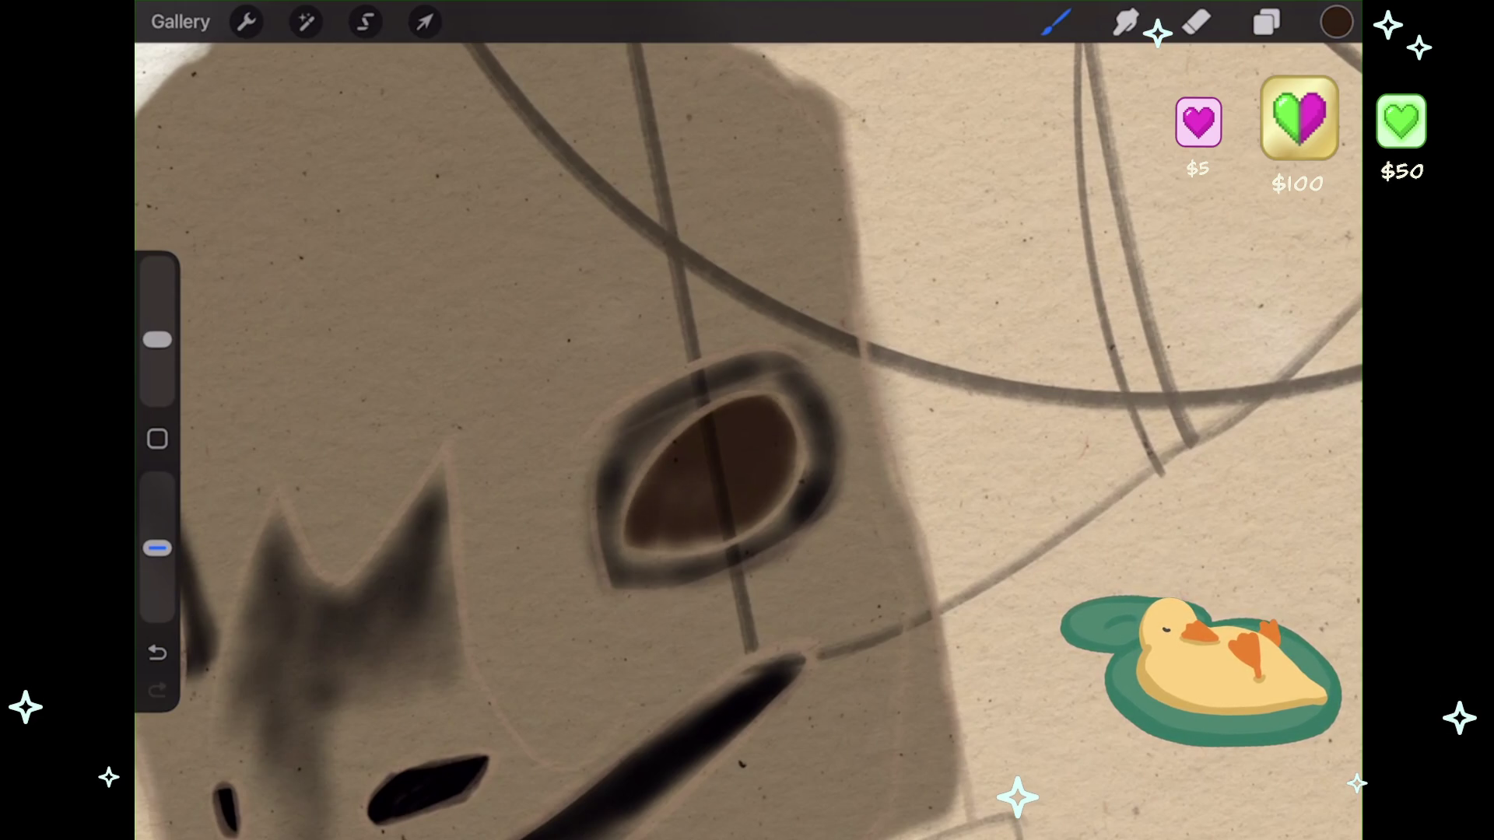
left_click_drag(653, 545, 724, 548)
left_click_drag(798, 463, 771, 522)
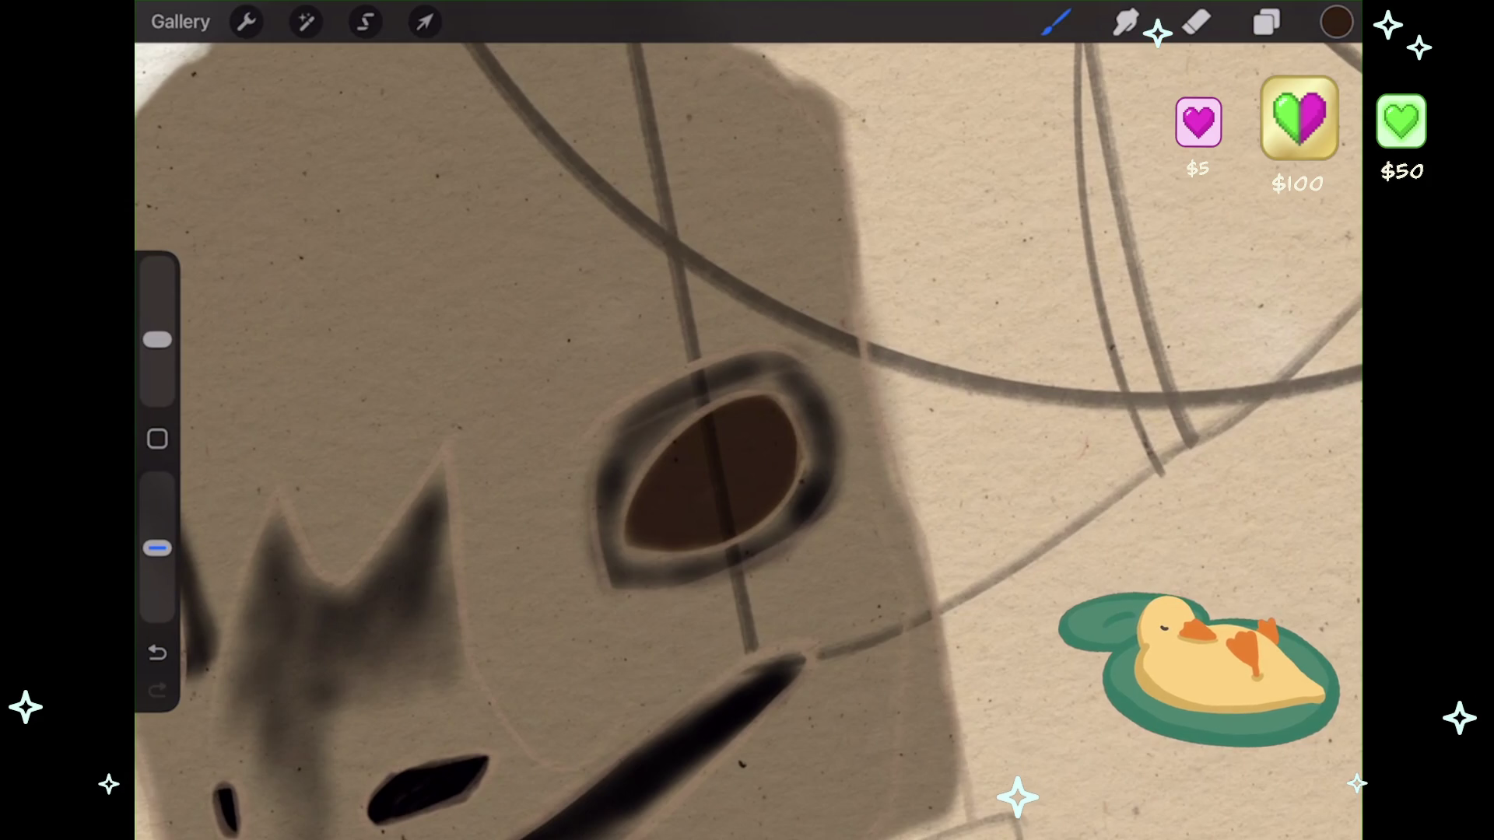
- Paint dark brown into the left eye hole, filling the remaining light gaps
scroll(747, 420, "down", 3)
scroll(700, 482, "up", 5)
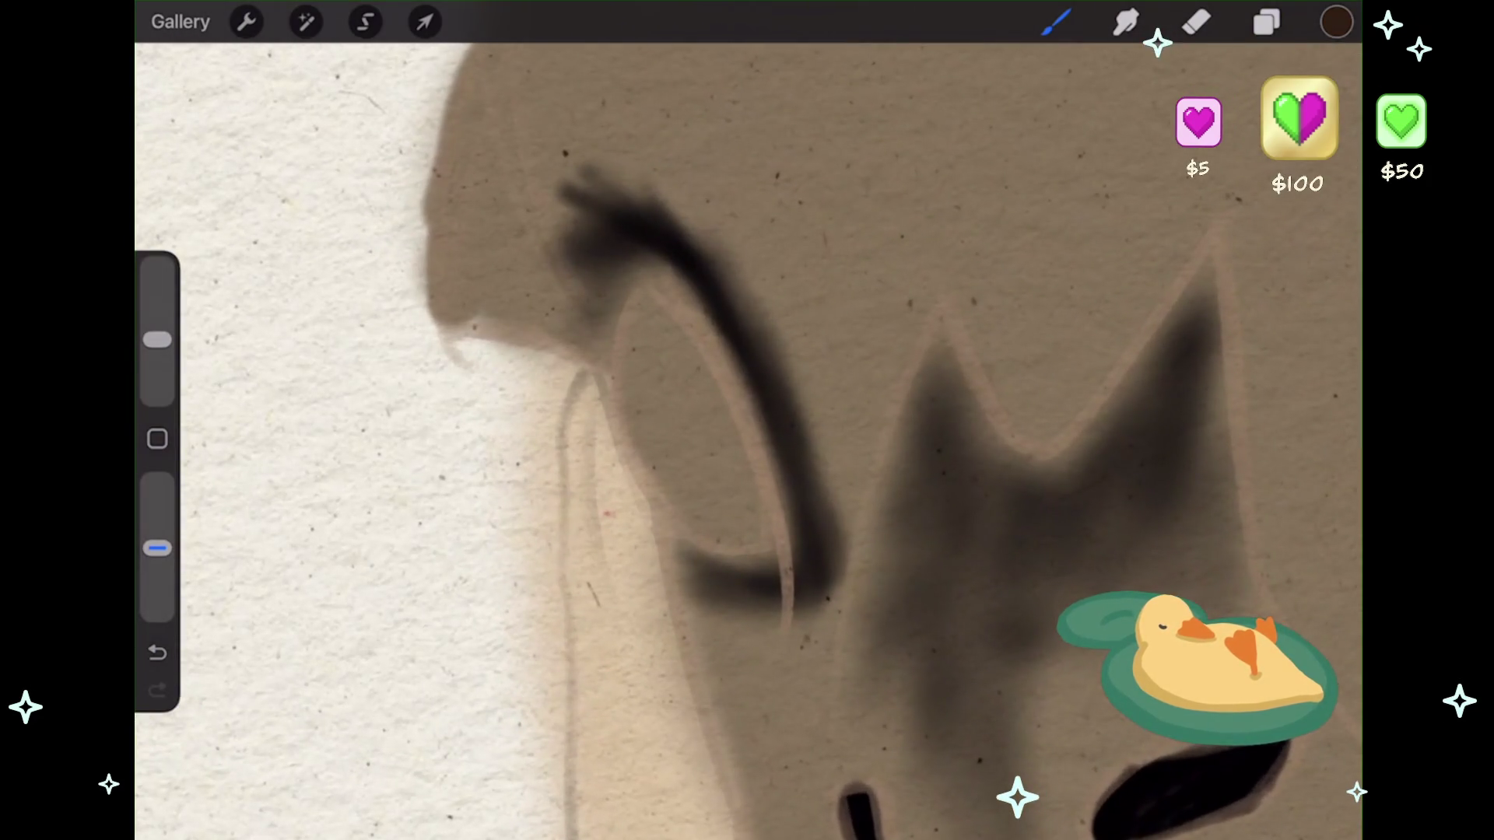
mouse_move(623, 280)
left_mouse_down()
mouse_move(766, 537)
mouse_move(638, 358)
mouse_move(638, 272)
mouse_move(685, 505)
left_mouse_up()
mouse_move(615, 366)
left_mouse_down()
mouse_move(685, 505)
mouse_move(778, 560)
left_mouse_up()
mouse_move(631, 459)
left_mouse_down()
mouse_move(716, 560)
mouse_move(786, 513)
mouse_move(615, 452)
left_mouse_up()
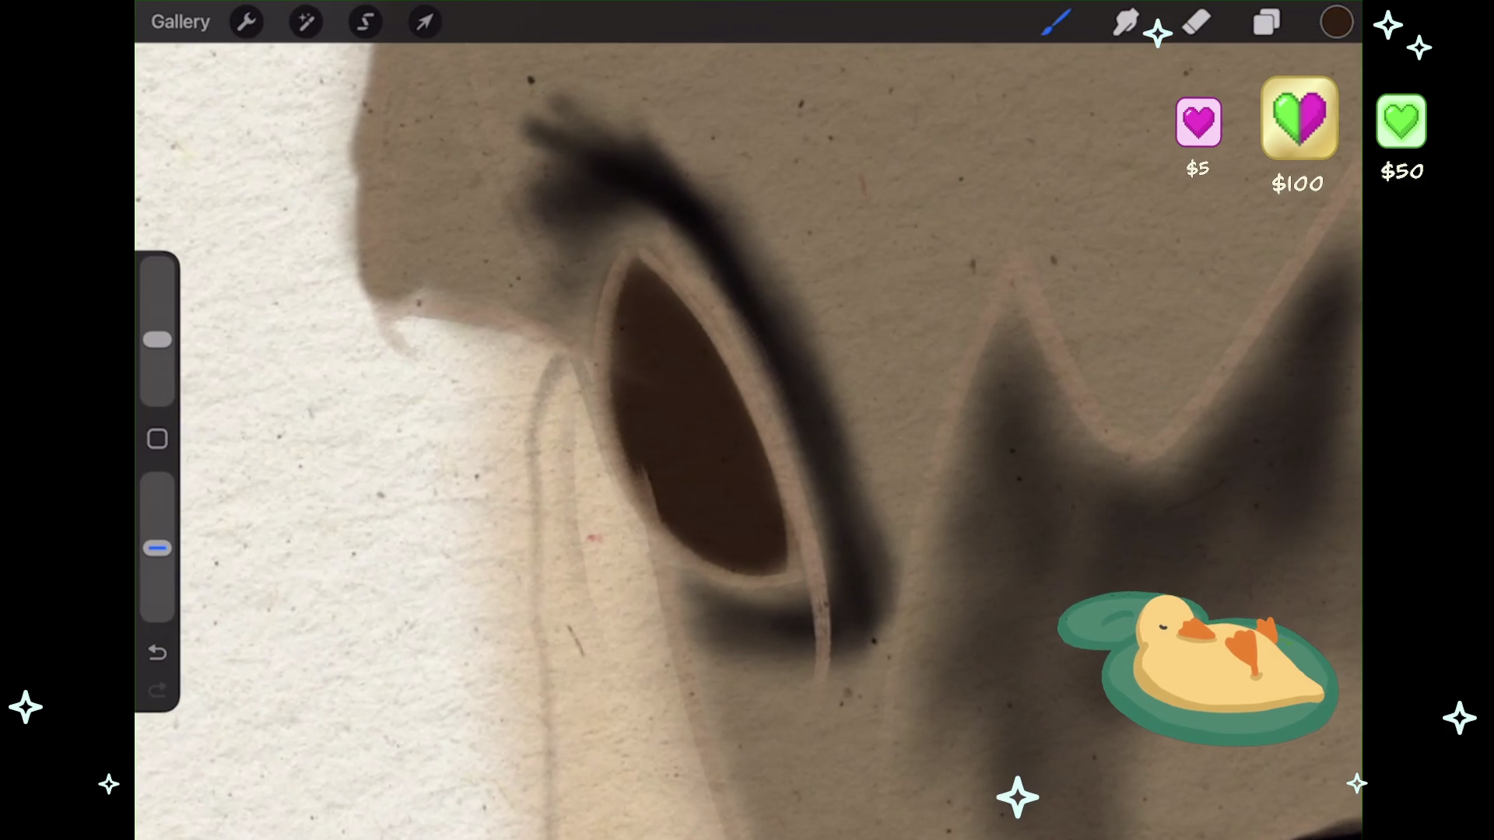
scroll(747, 421, "down", 5)
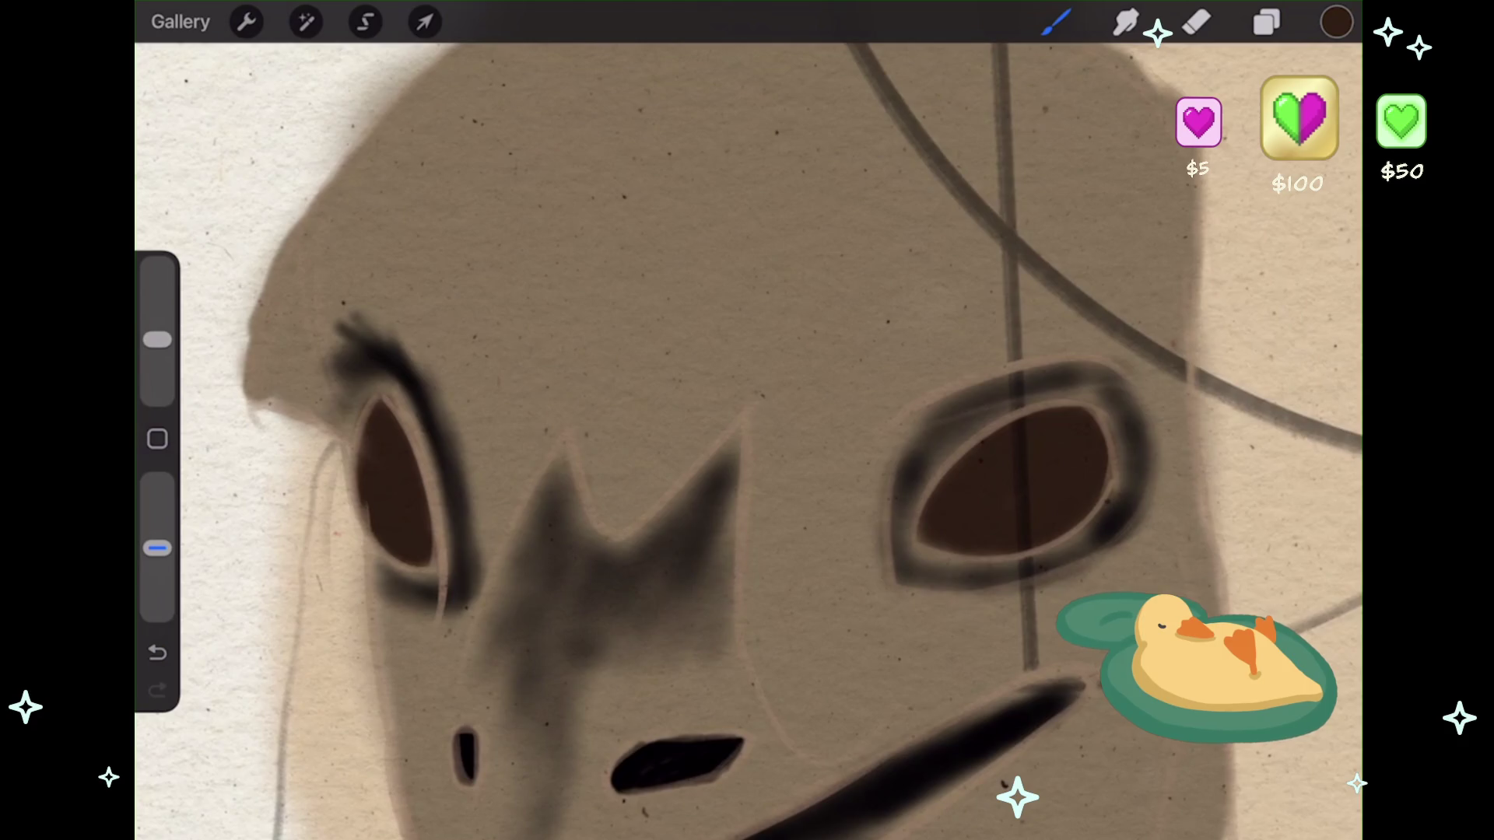
scroll(747, 420, "down", 5)
scroll(747, 420, "down", 3)
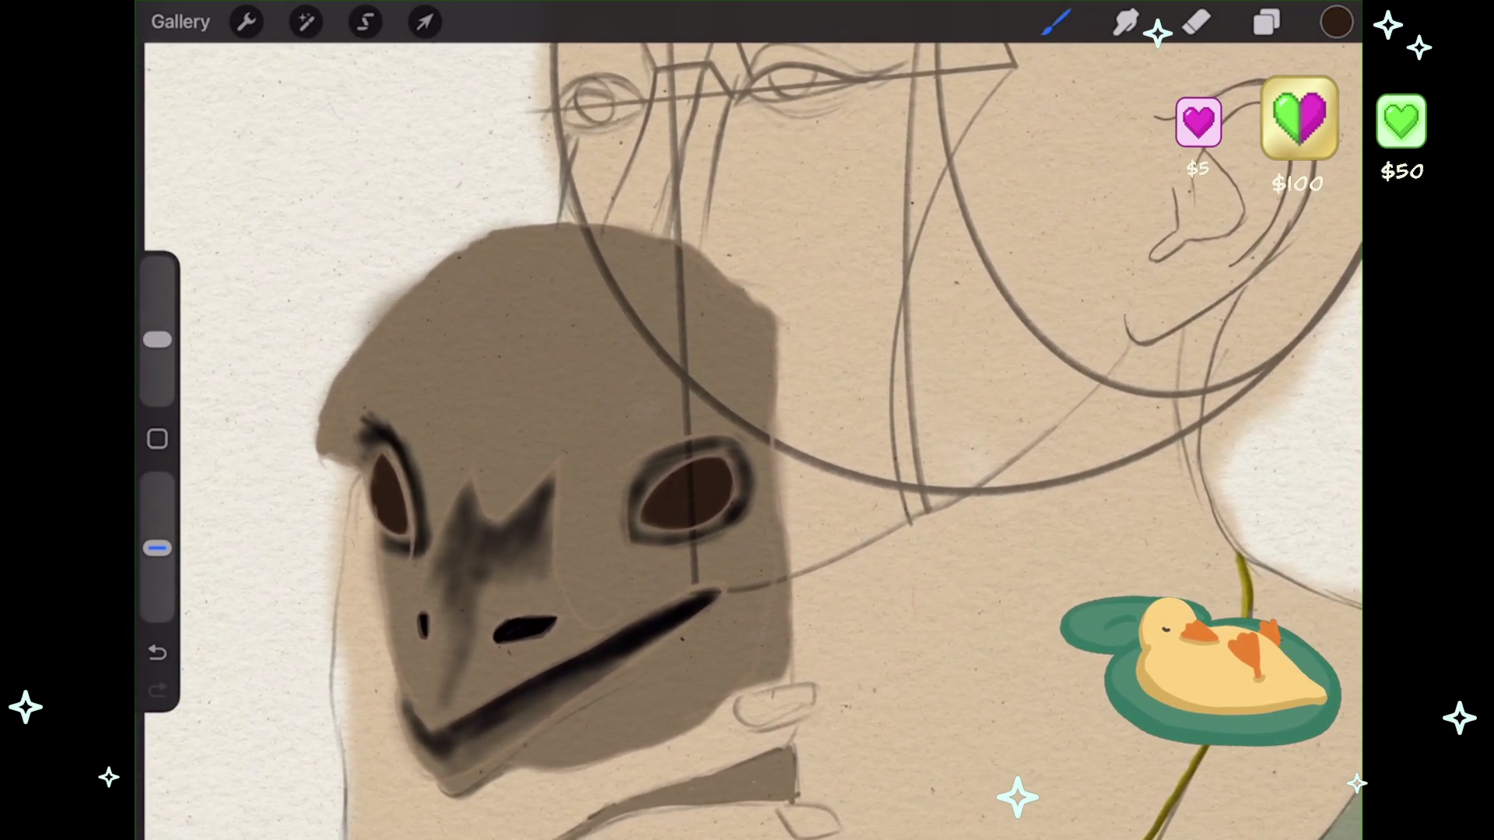
scroll(747, 421, "down", 5)
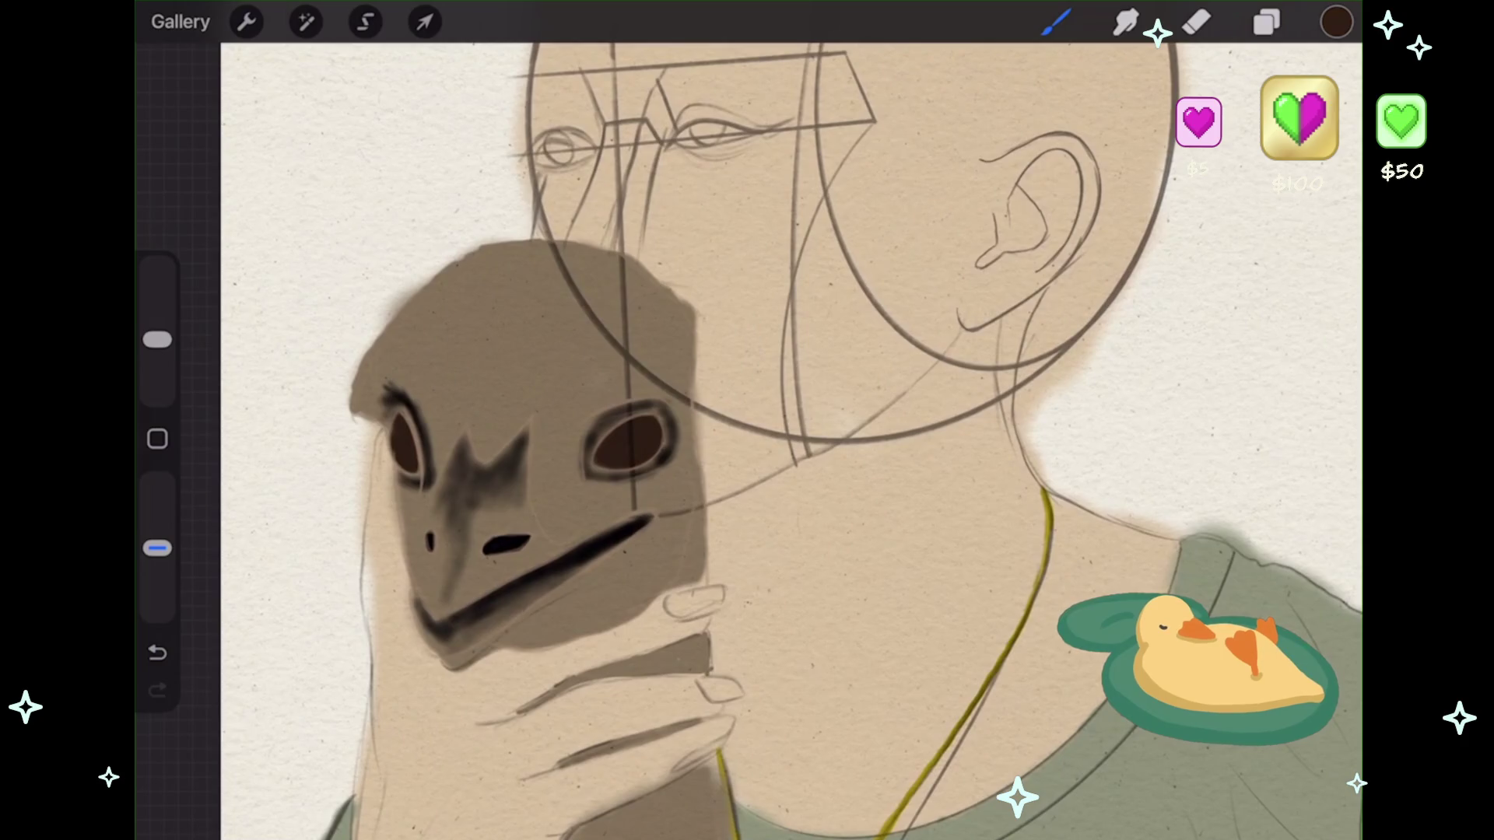
scroll(747, 420, "down", 3)
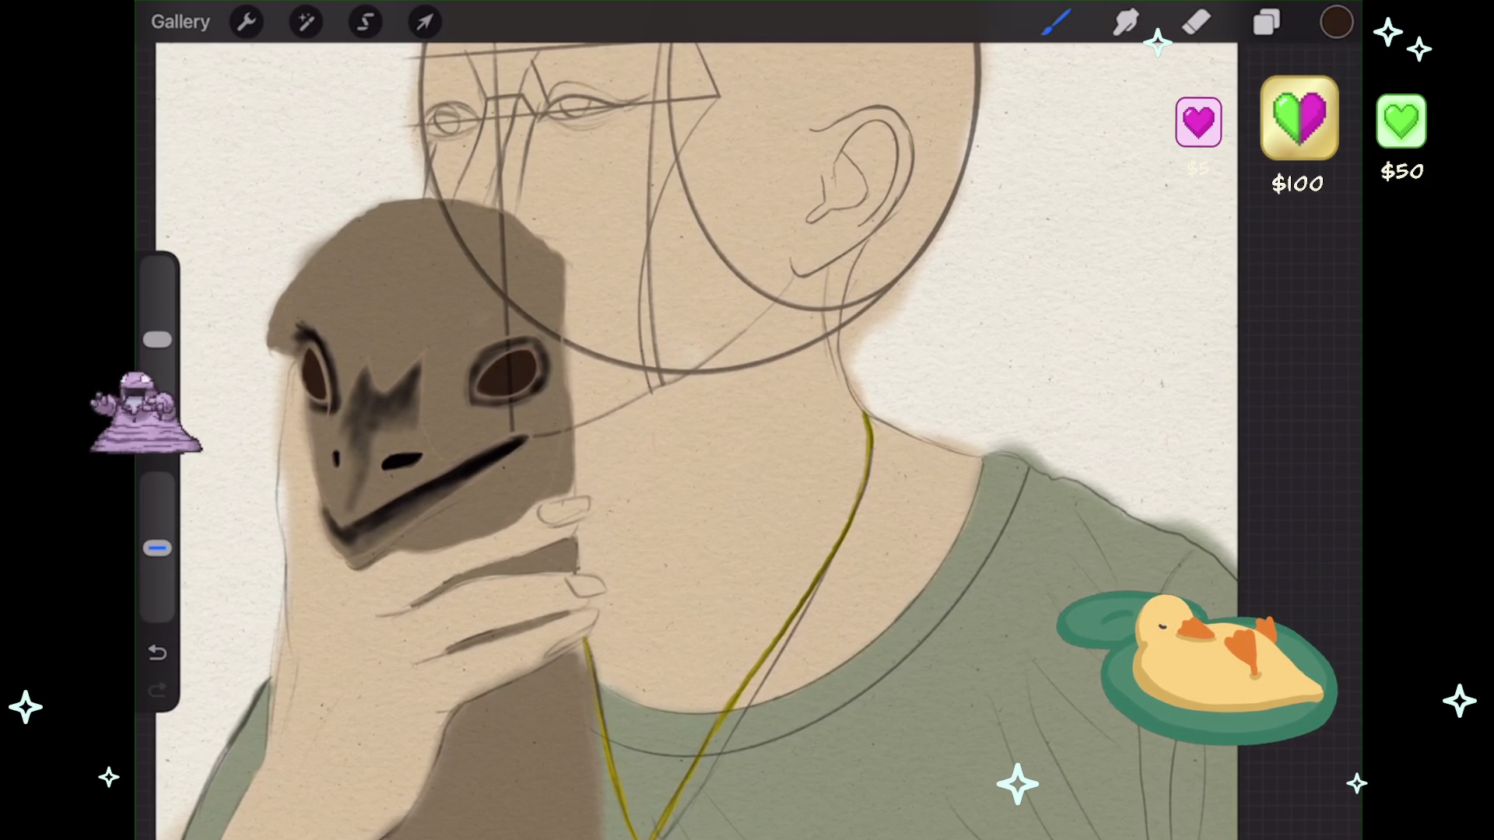
- Switch the paint colour back to black
scroll(389, 401, "up", 5)
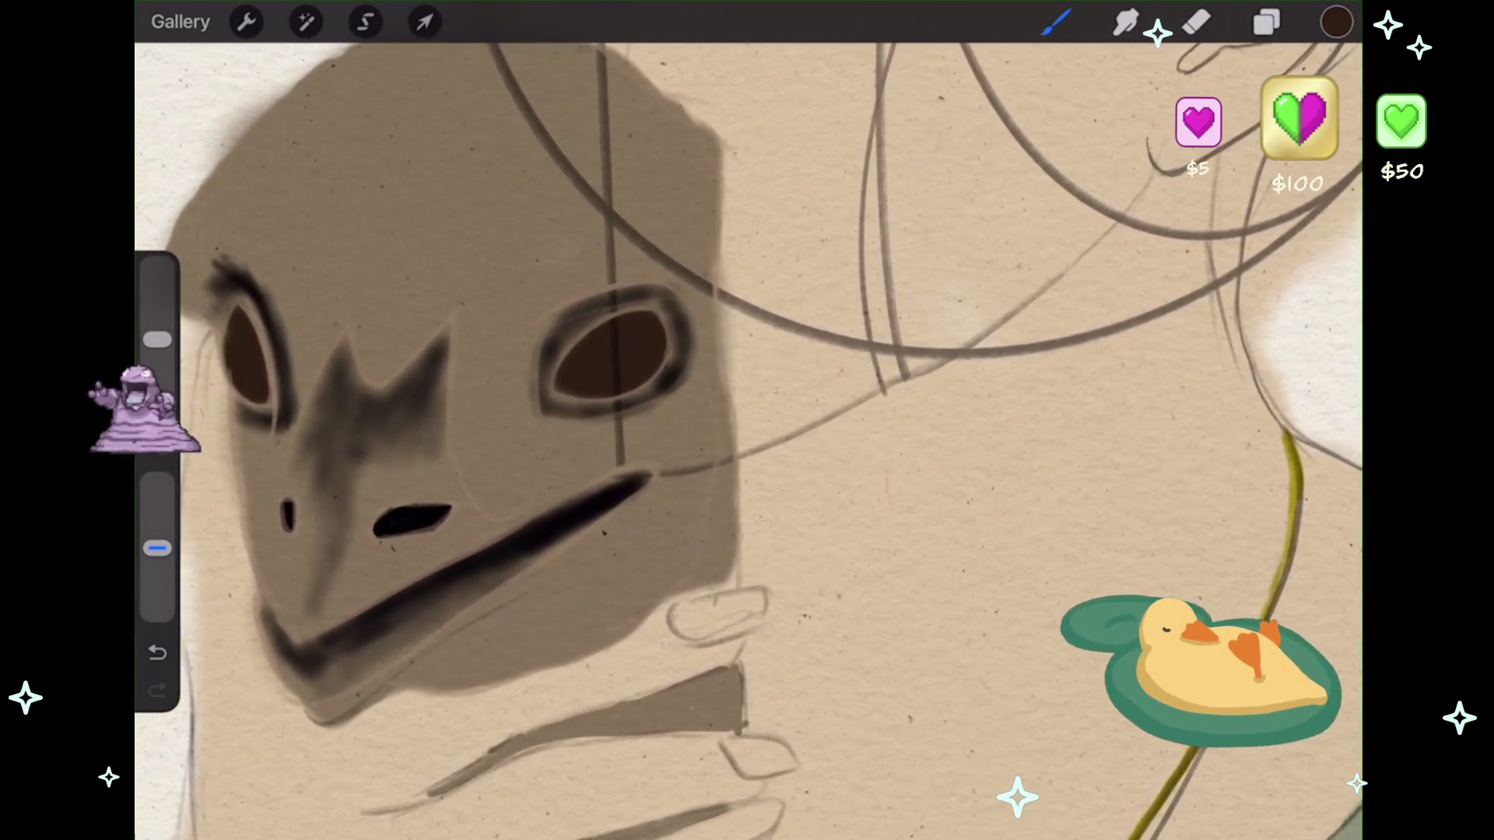
scroll(623, 389, "up", 2)
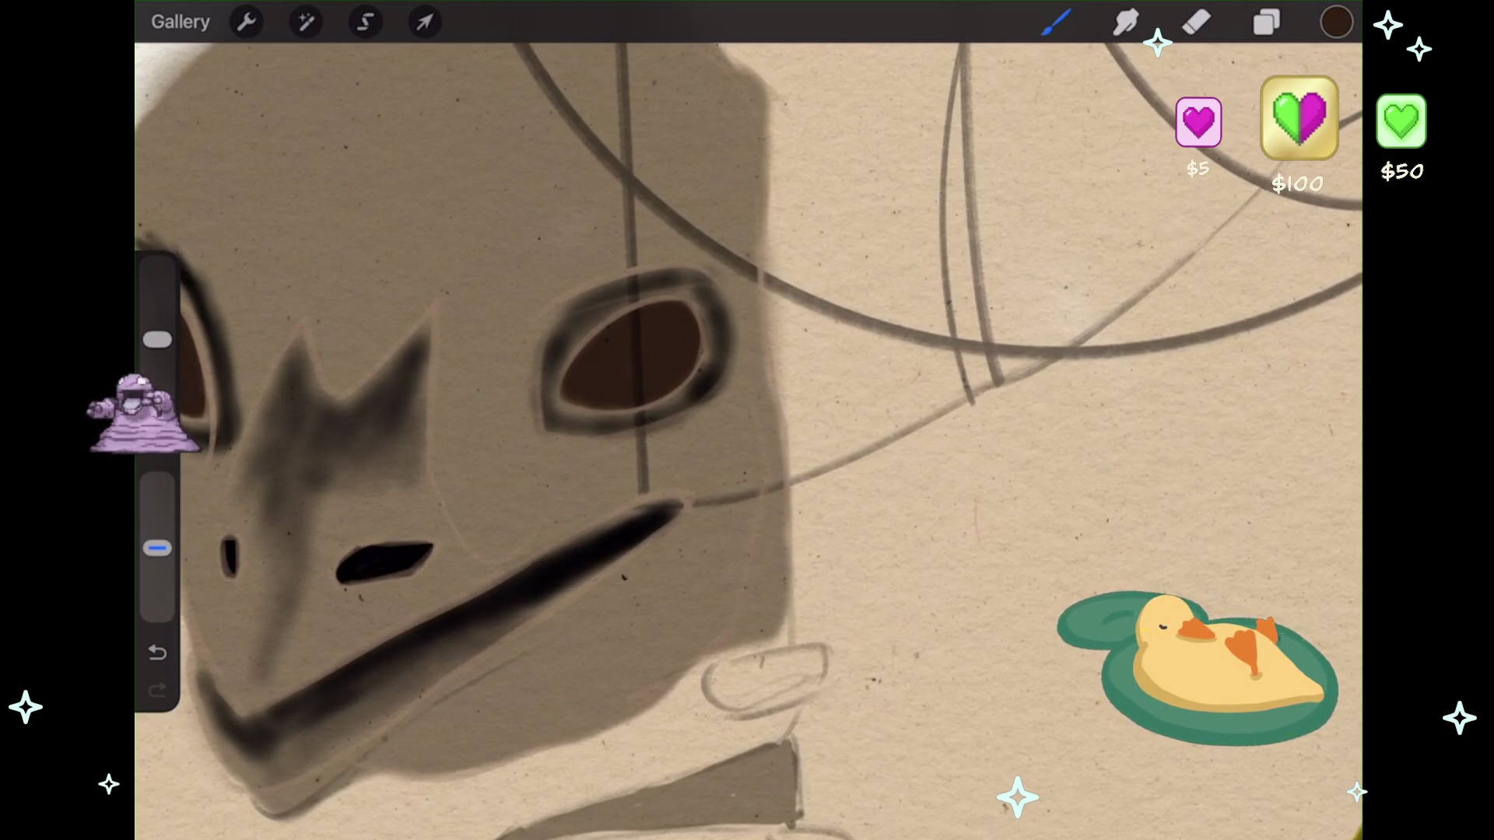
scroll(747, 420, "down", 3)
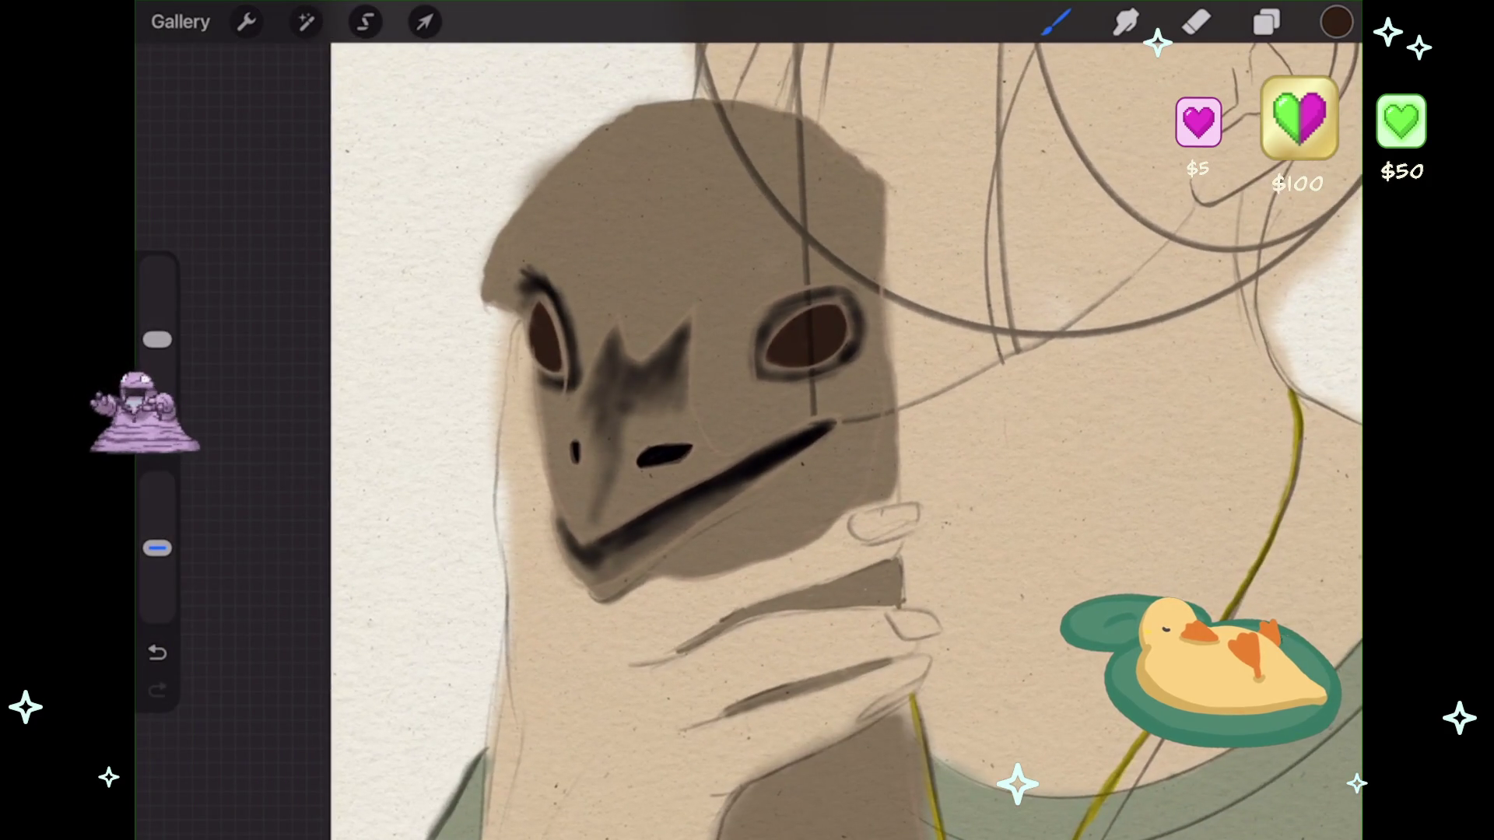
scroll(747, 420, "down", 2)
left_click(1267, 22)
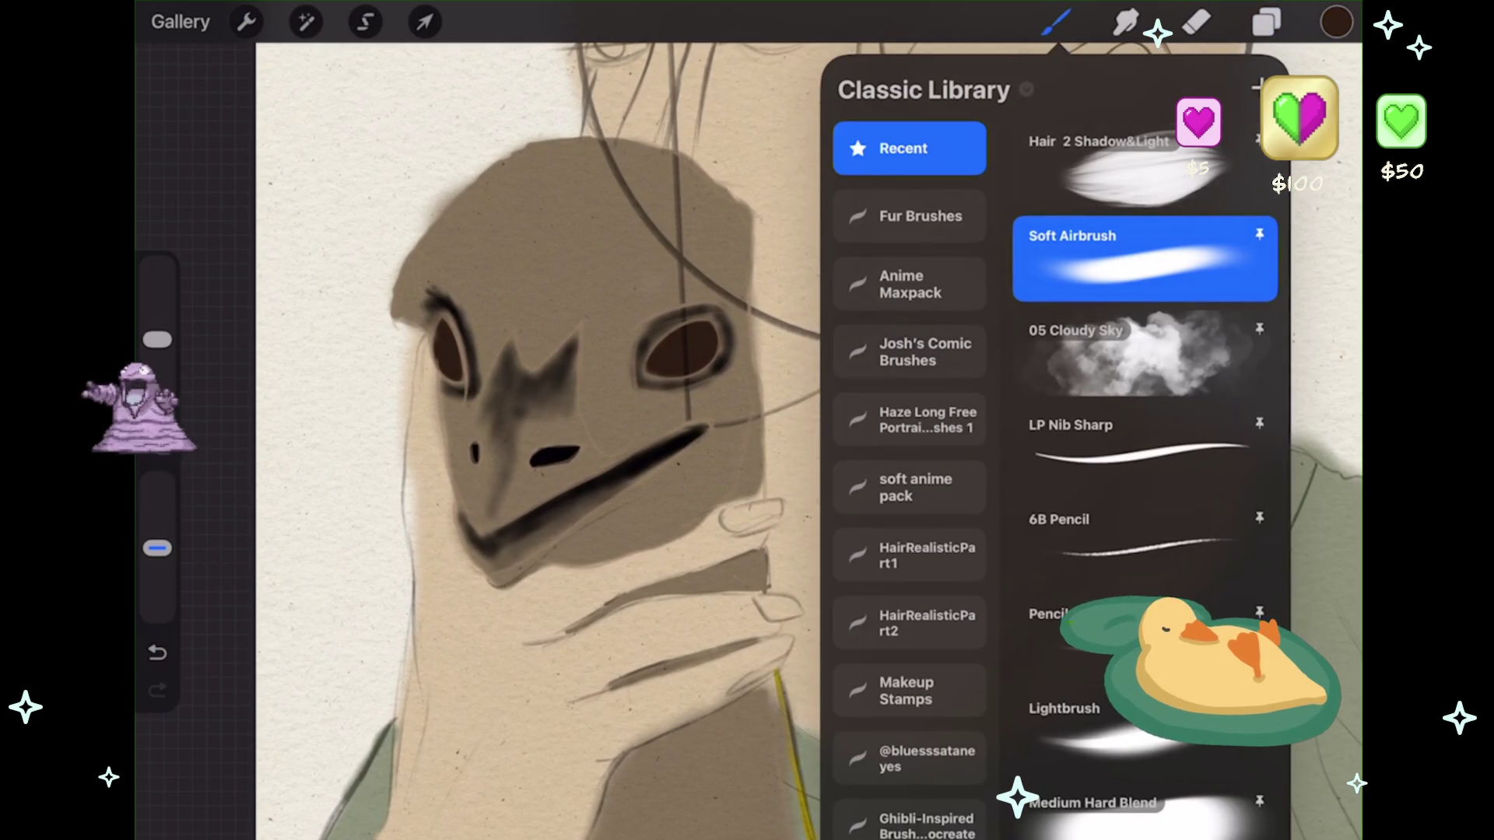
left_click(1336, 22)
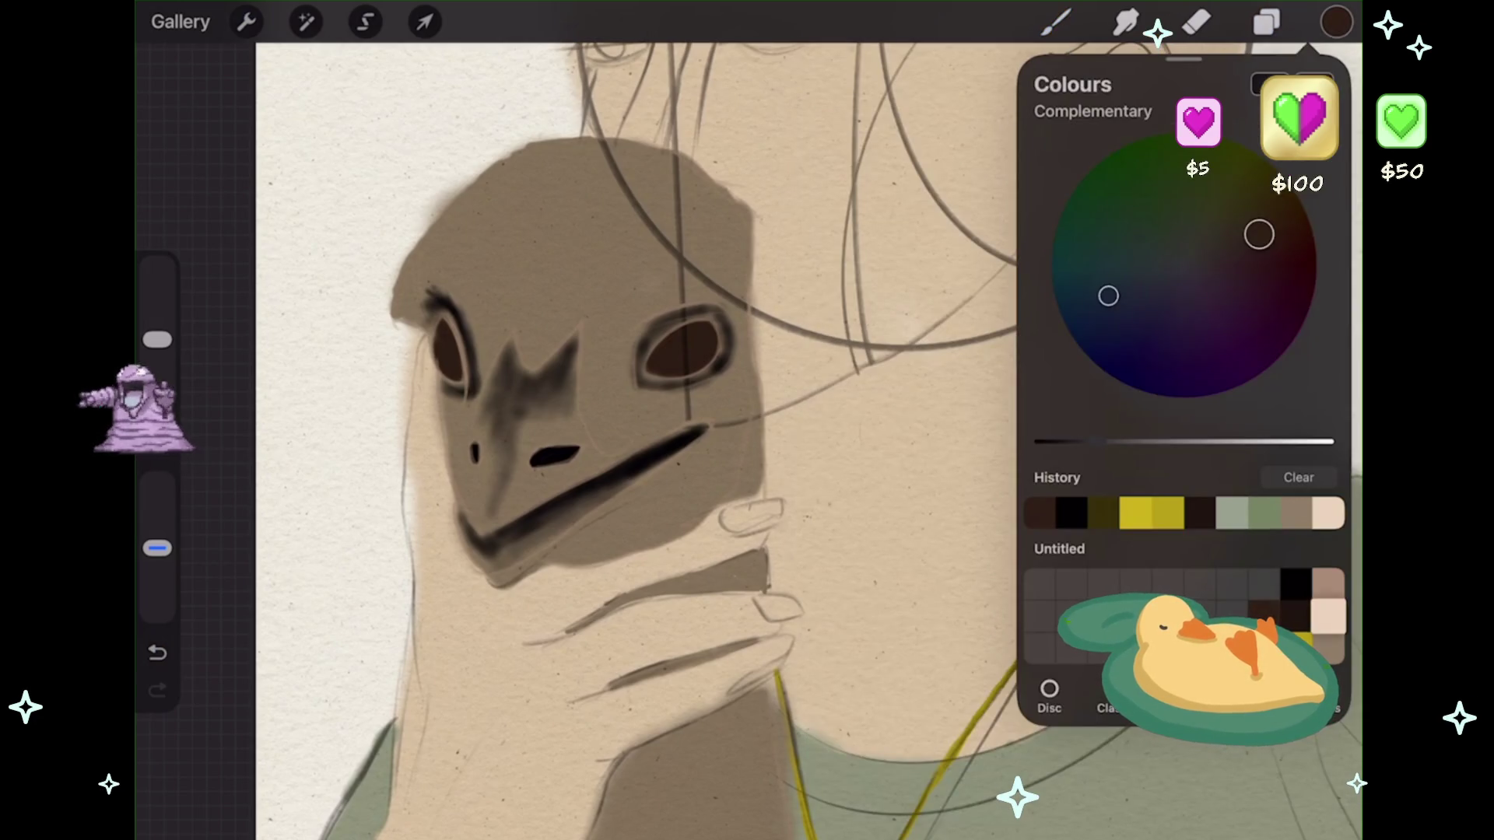
left_click(1071, 514)
- Select Layer 15, holding the mask's shading, and return to the canvas
scroll(513, 467, "up", 3)
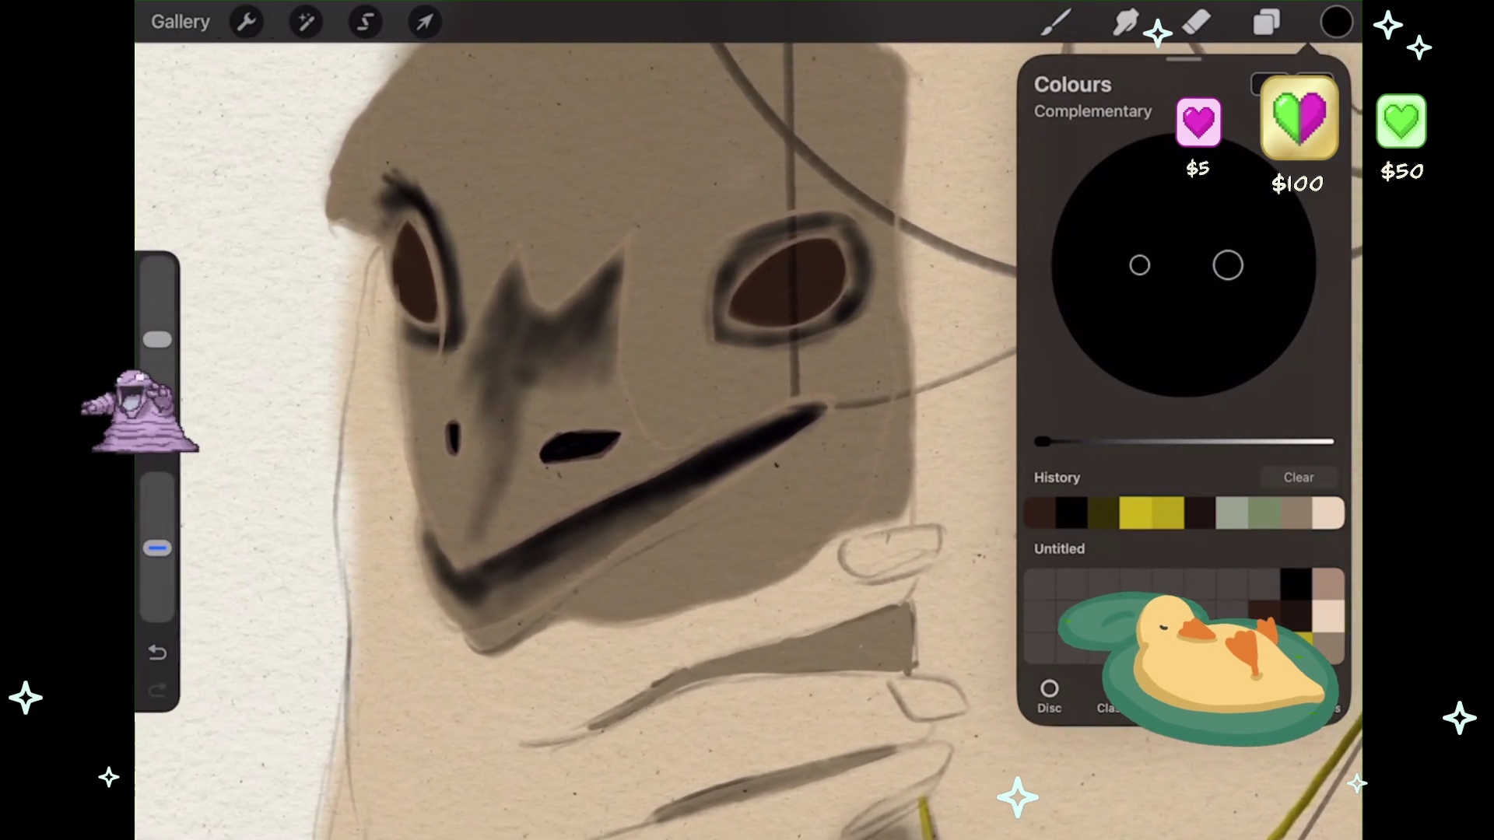
scroll(591, 389, "right", 1)
left_click(1267, 22)
left_click(1112, 580)
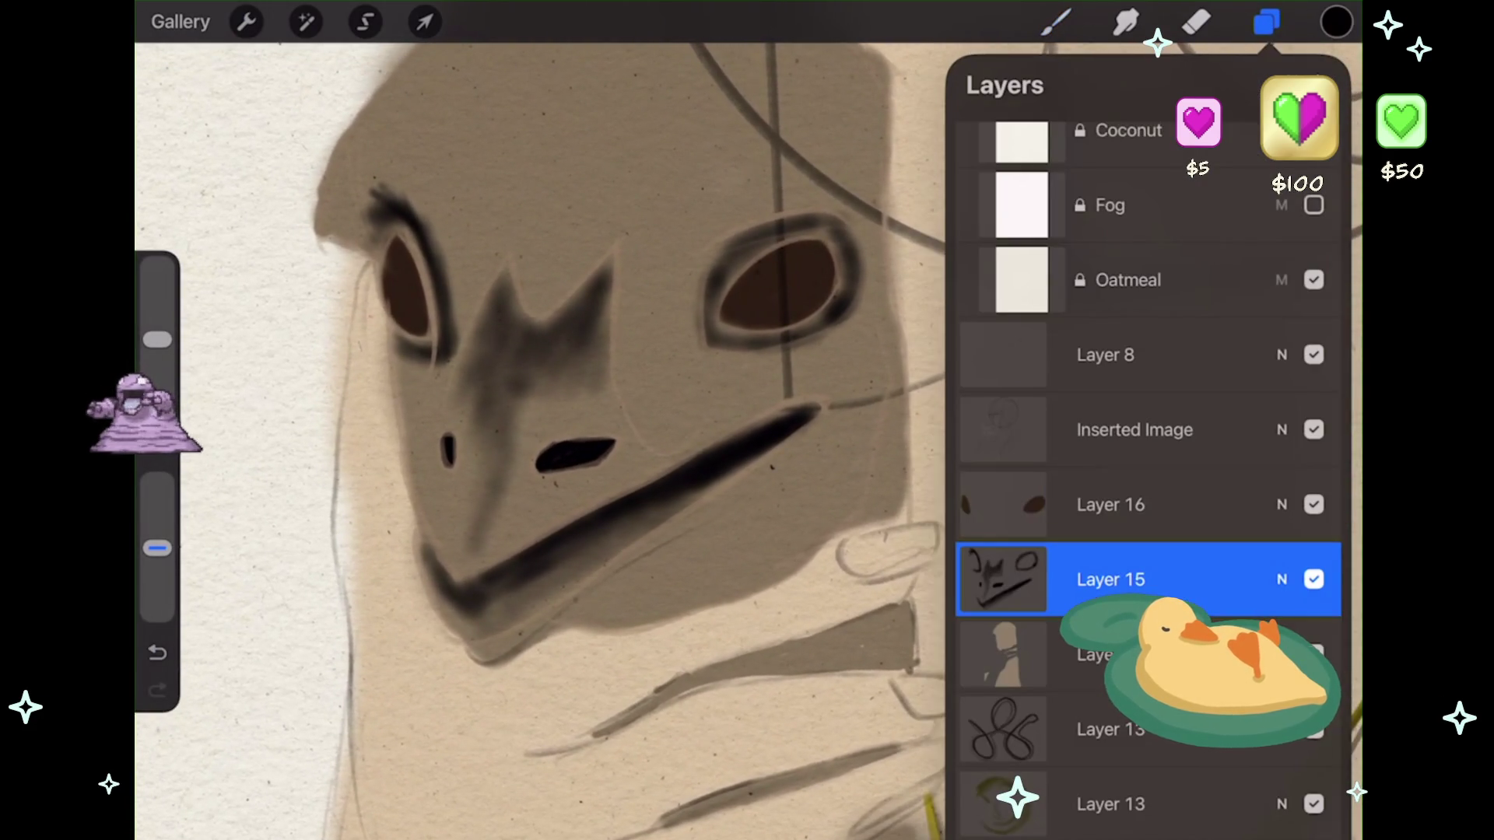
scroll(545, 389, "up", 1)
scroll(545, 389, "up", 1)
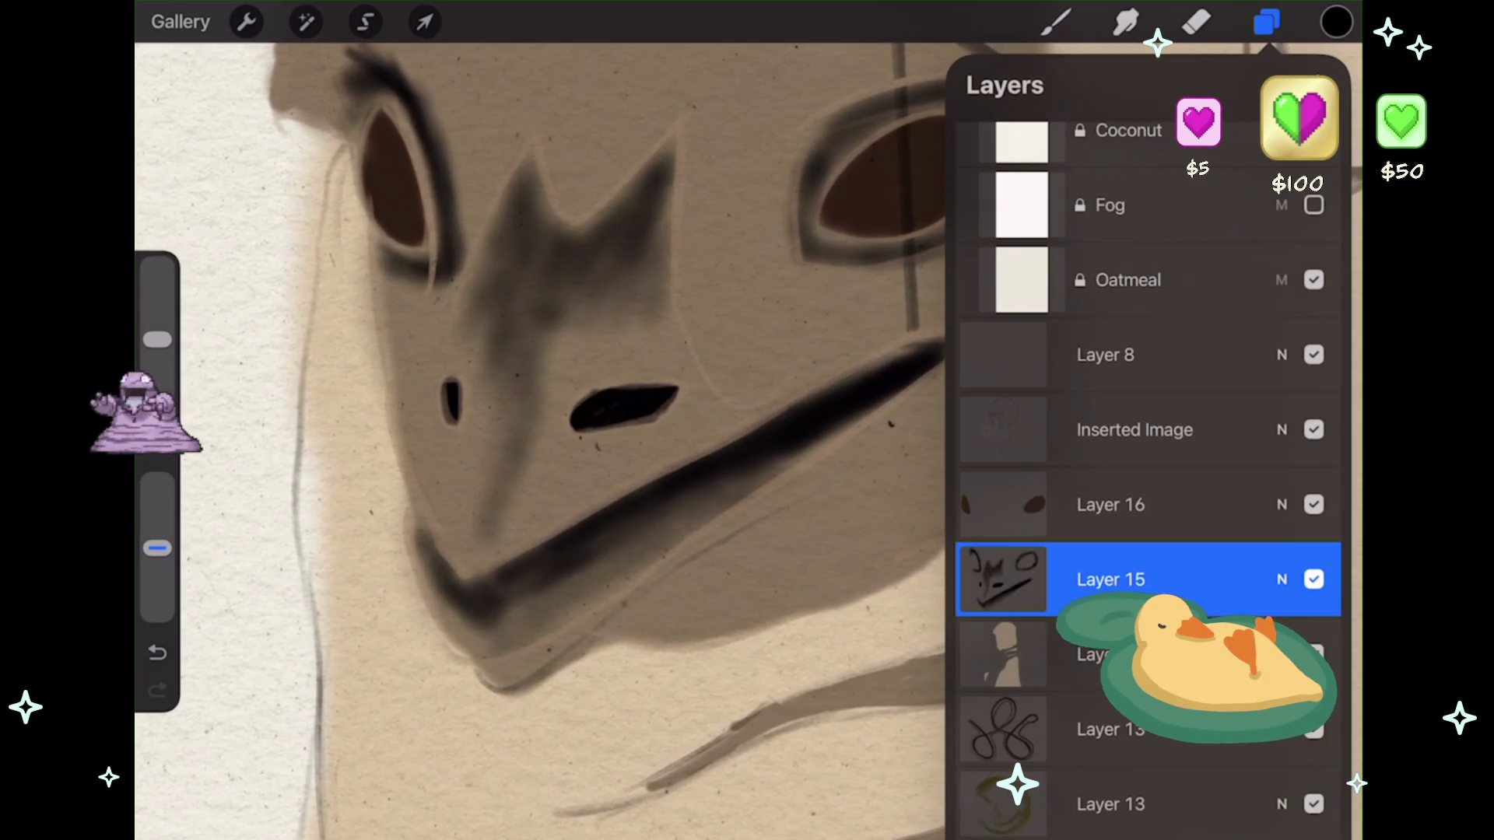
left_click(1267, 22)
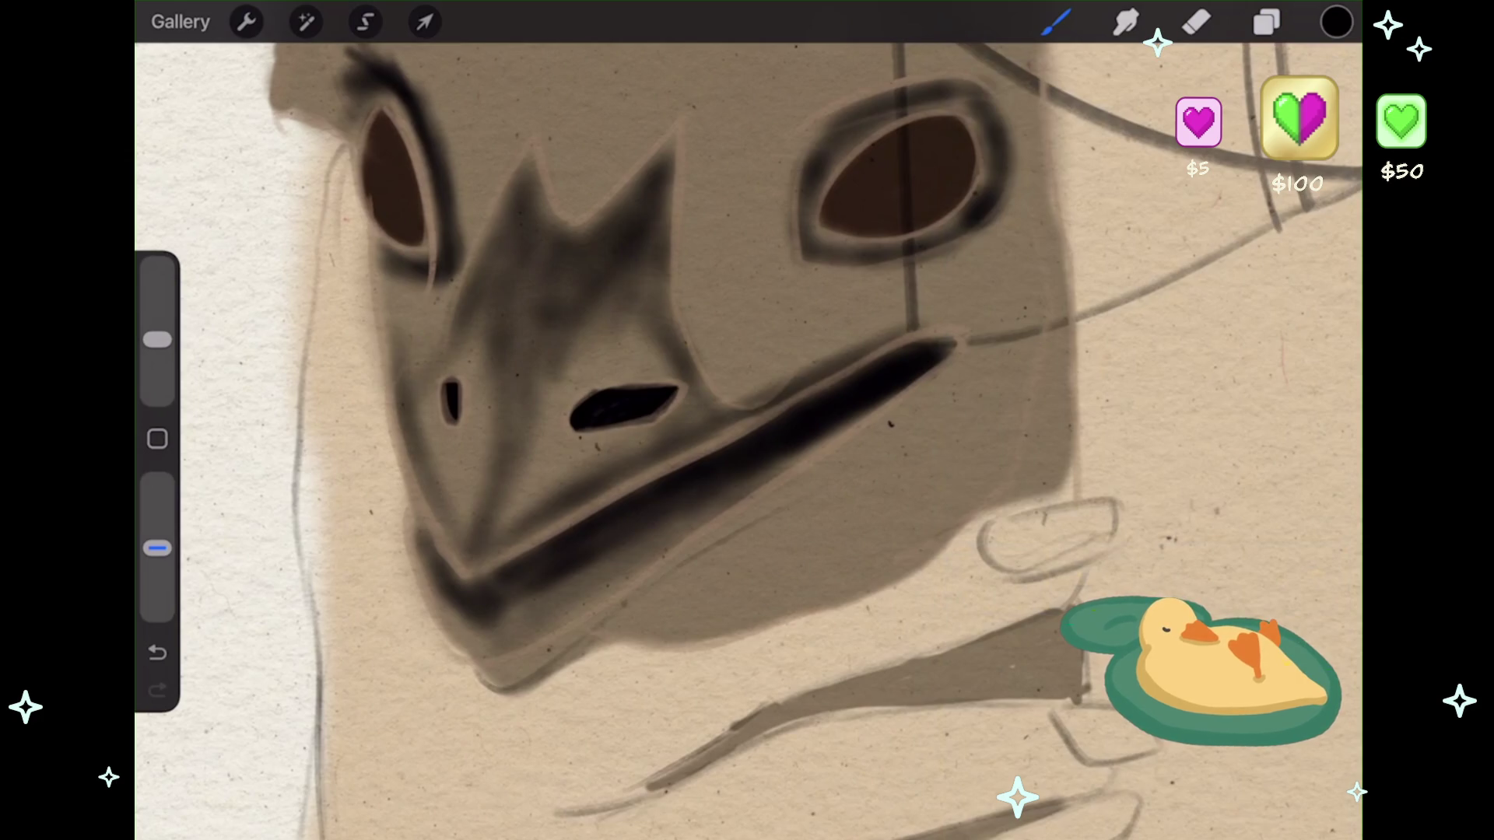
- Shade the beak's lower edge dark, redoing one stroke and adding faint shading beneath it
scroll(747, 435, "down", 1)
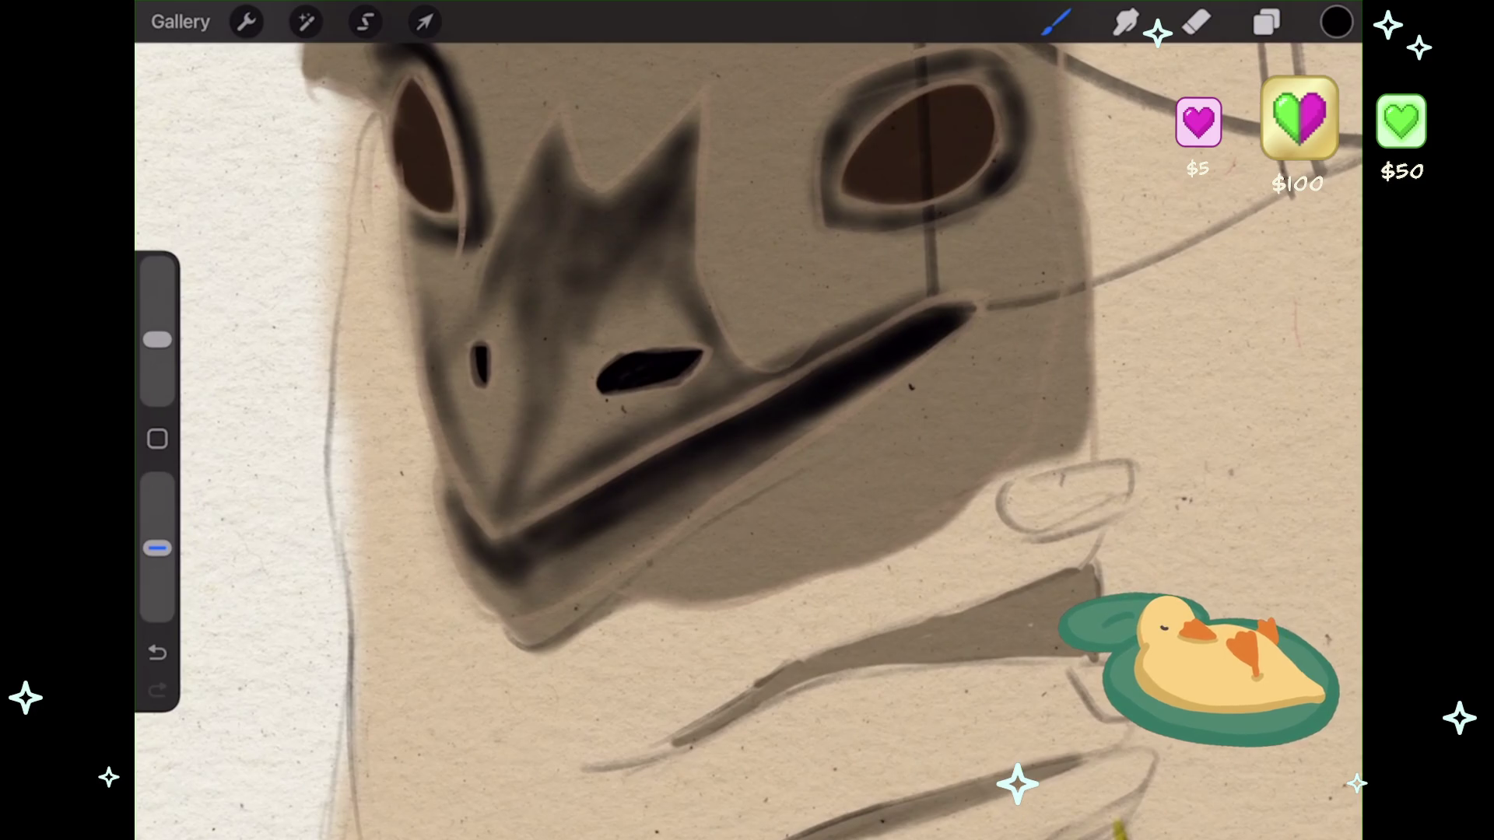
left_click_drag(614, 589, 751, 494)
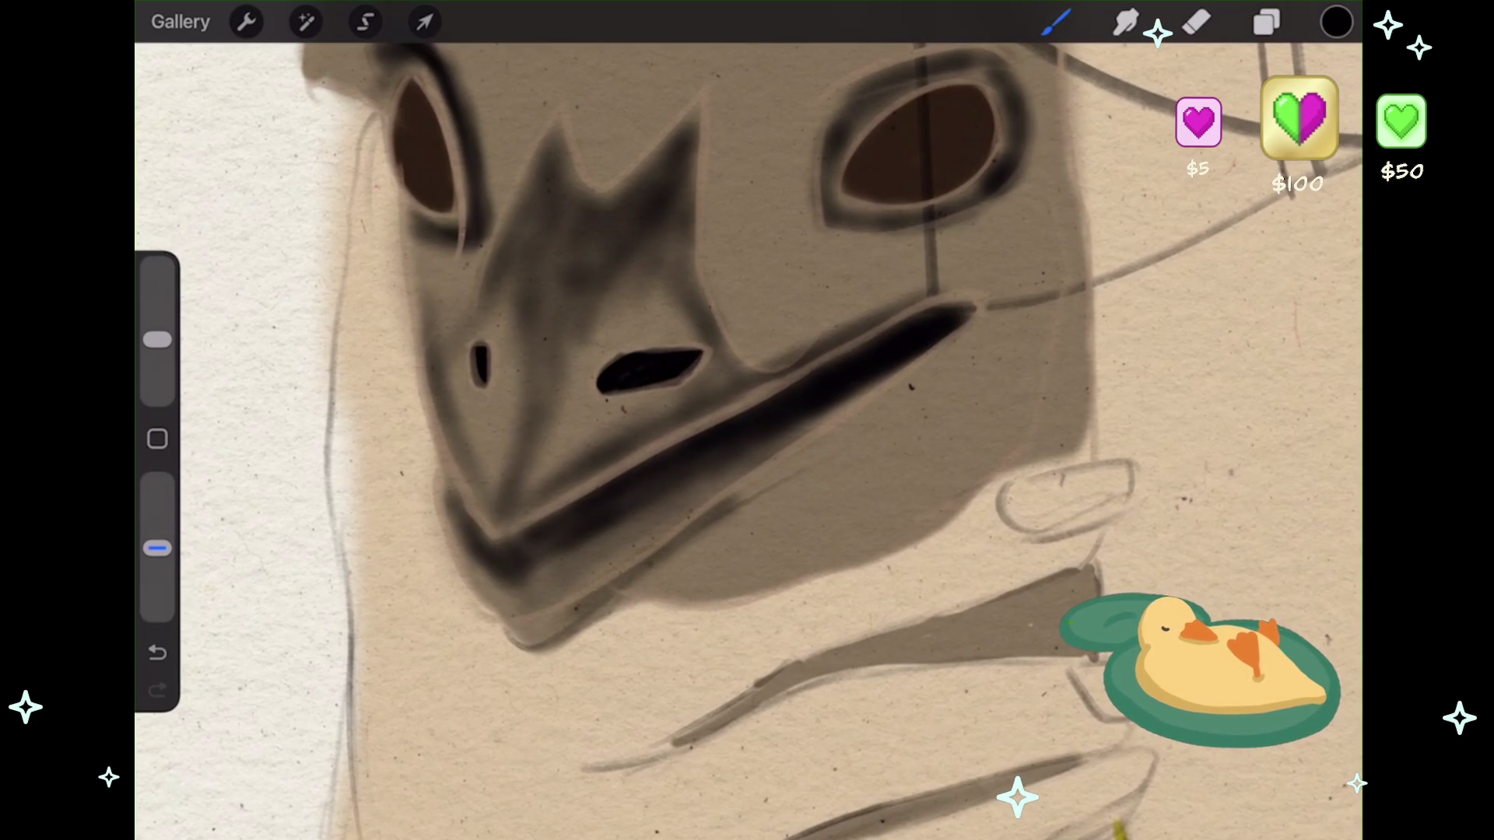
left_click_drag(533, 626, 603, 603)
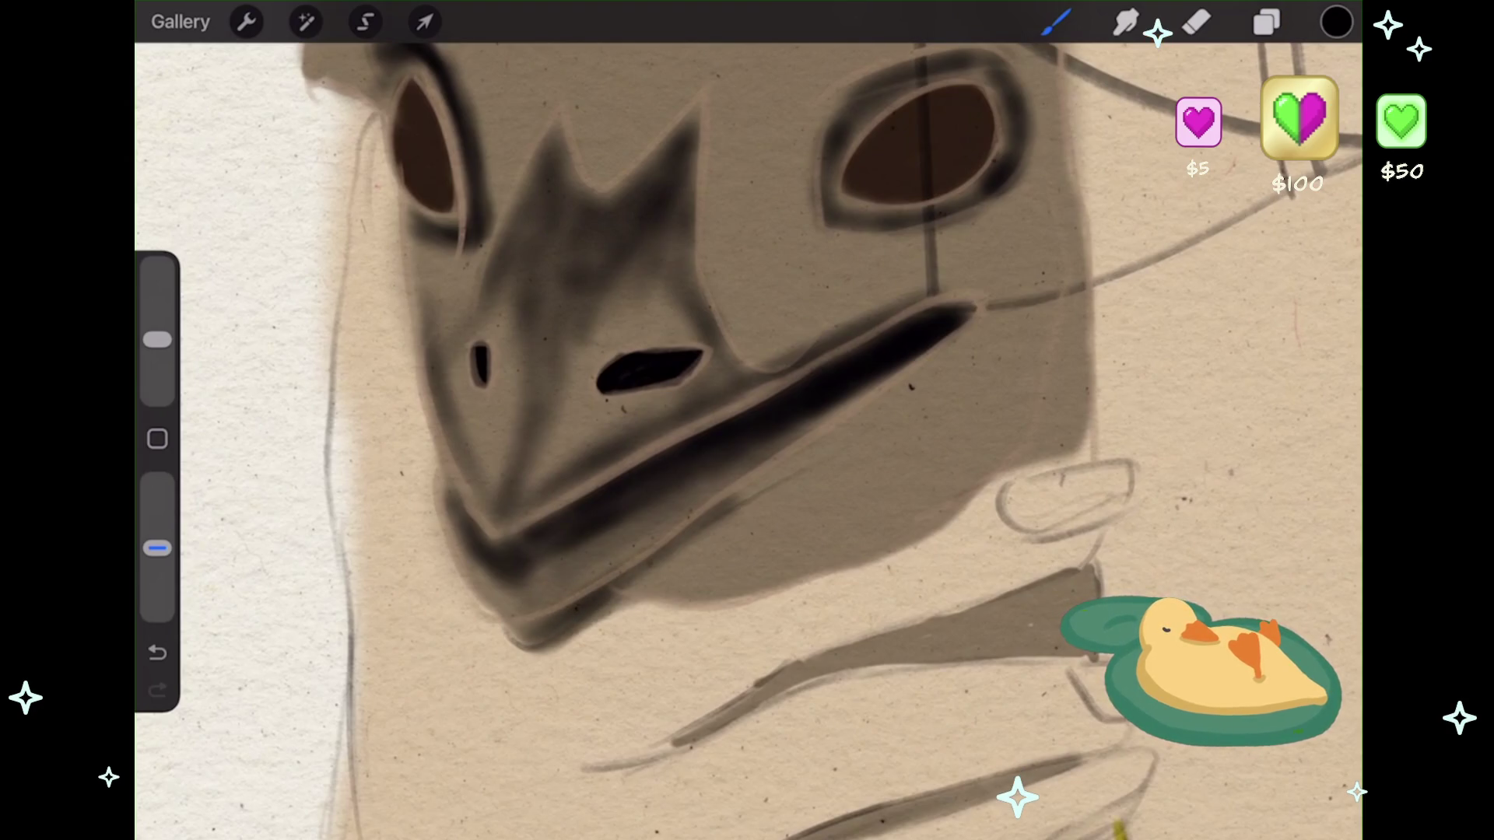
key("ctrl+z")
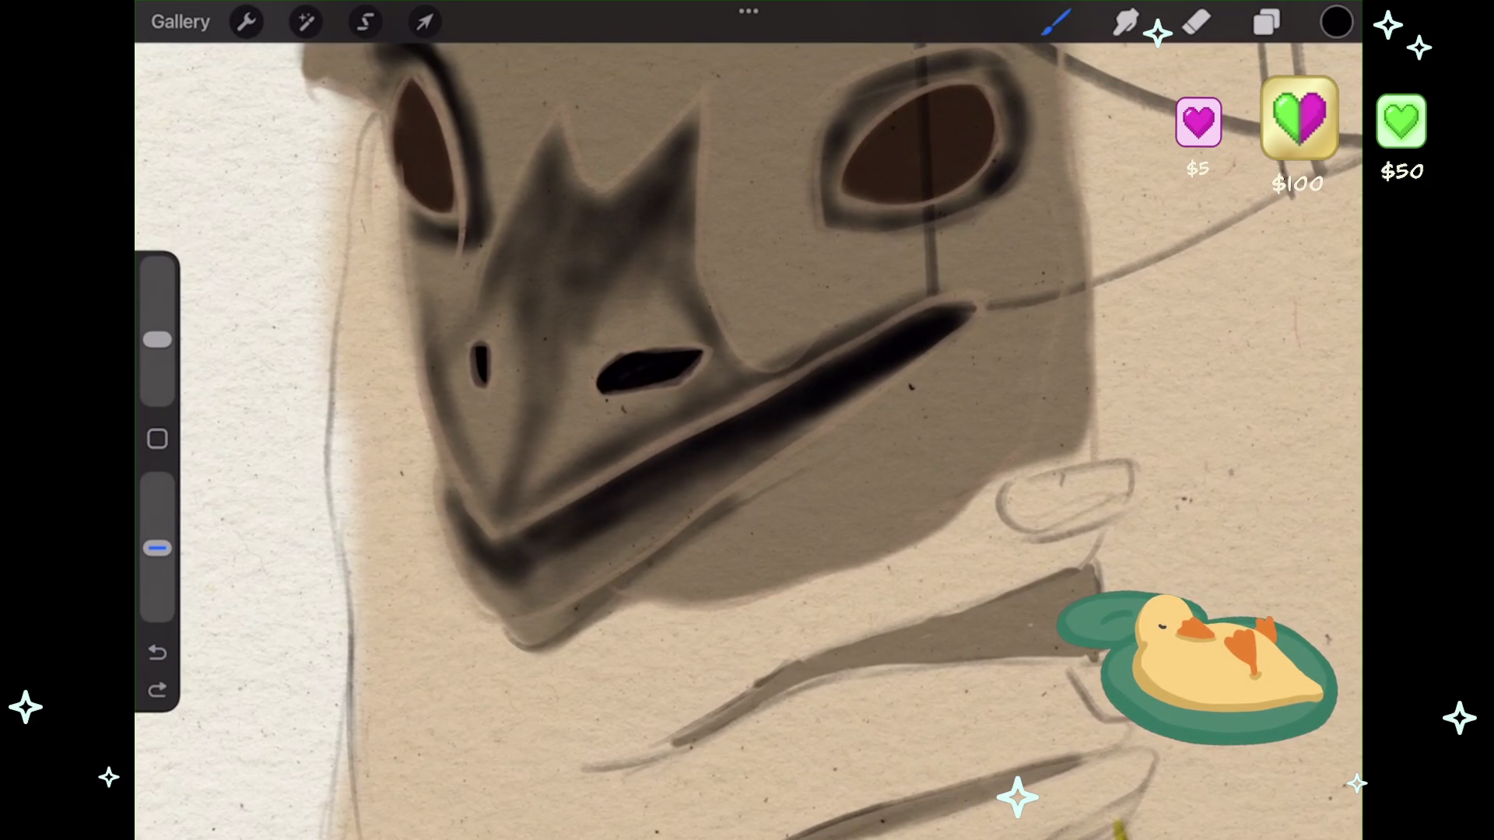
left_click_drag(475, 611, 541, 583)
left_click_drag(661, 518, 758, 459)
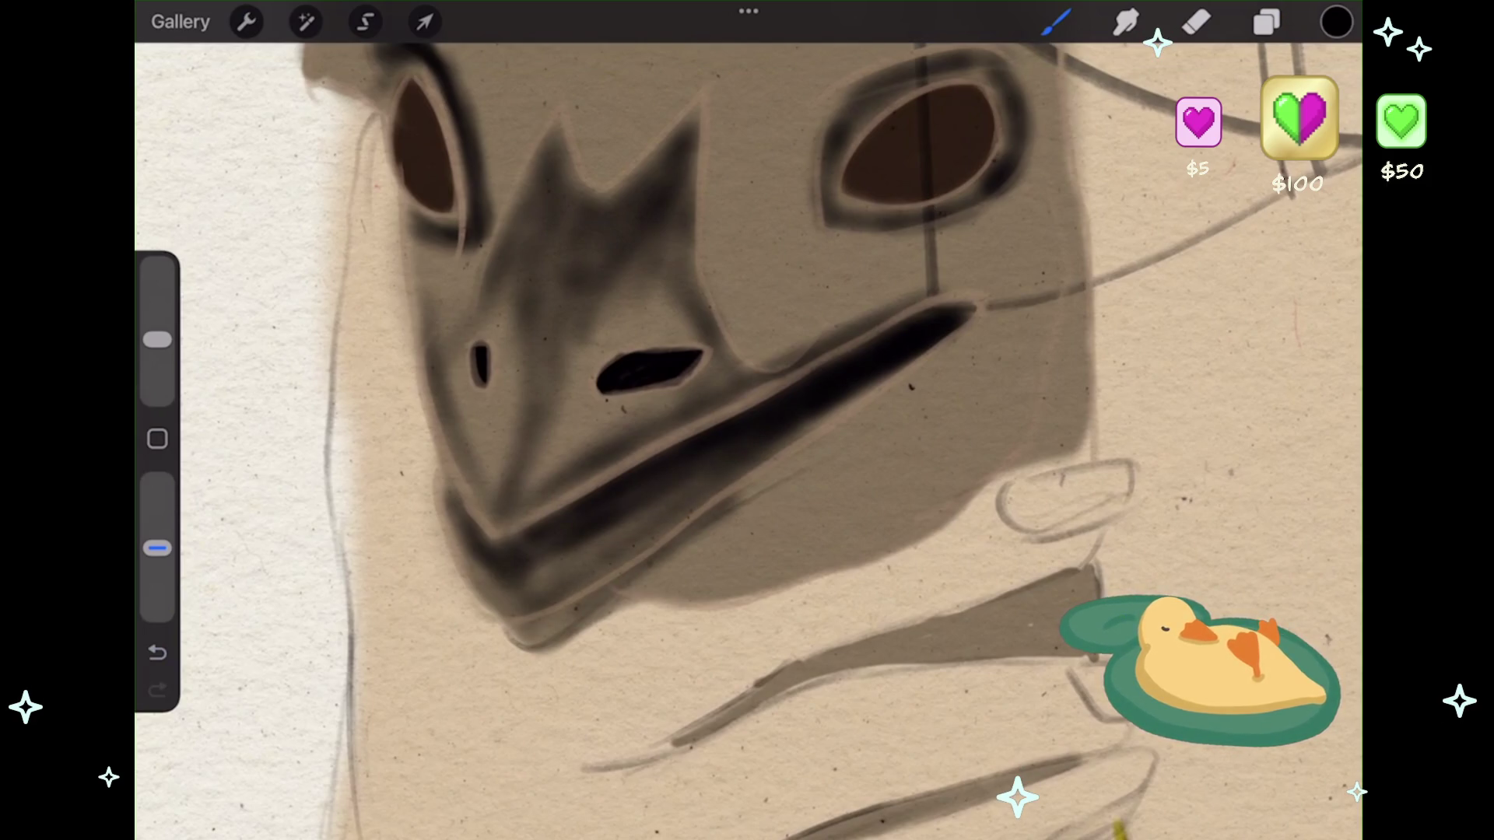
scroll(747, 436, "down", 5)
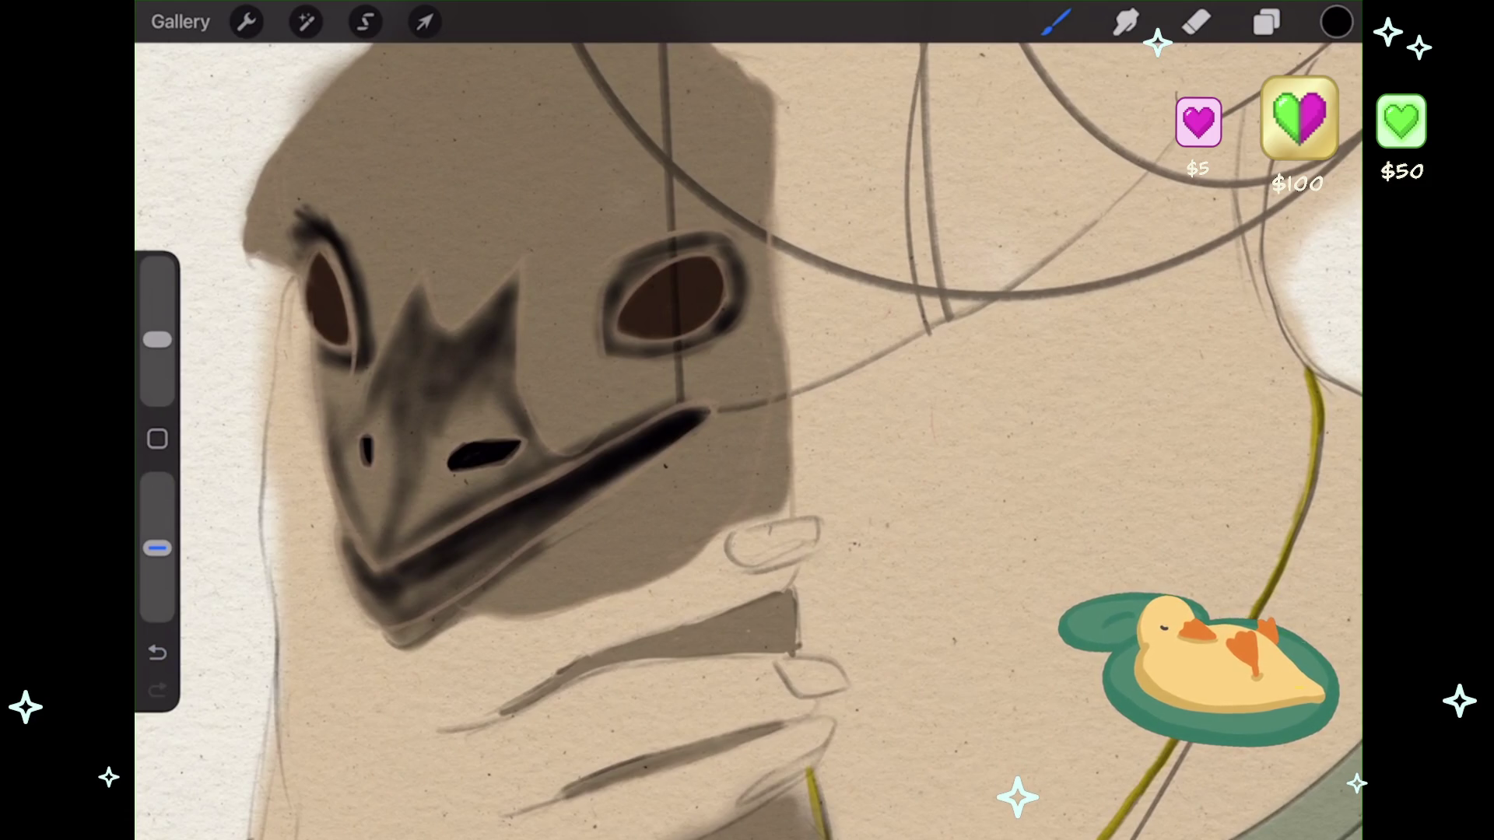
scroll(747, 435, "down", 5)
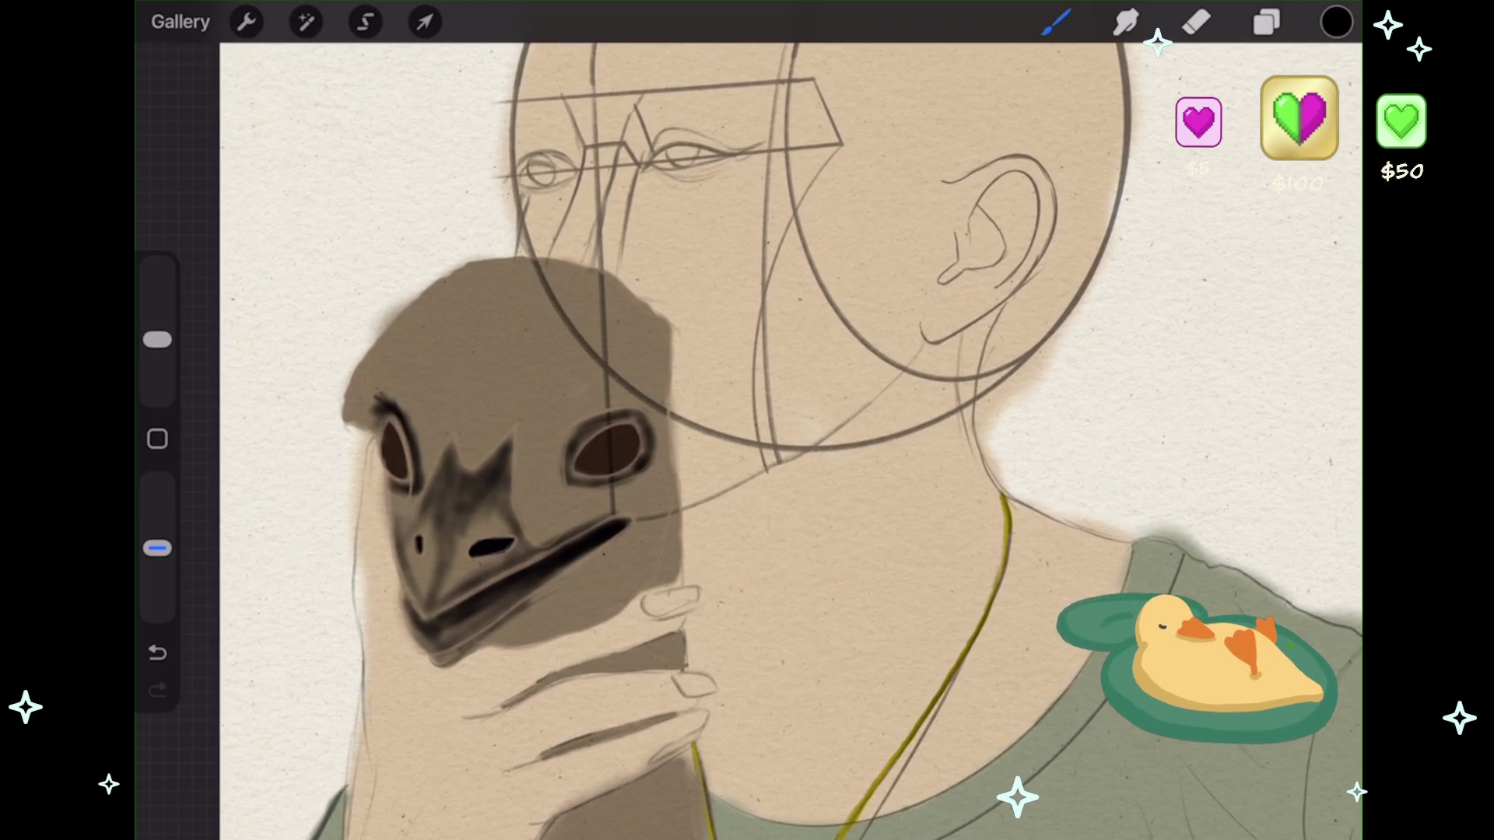
- Add an empty Layer 17 above Layer 15, undo once and enlarge the brush
left_click(1267, 22)
left_click(1322, 84)
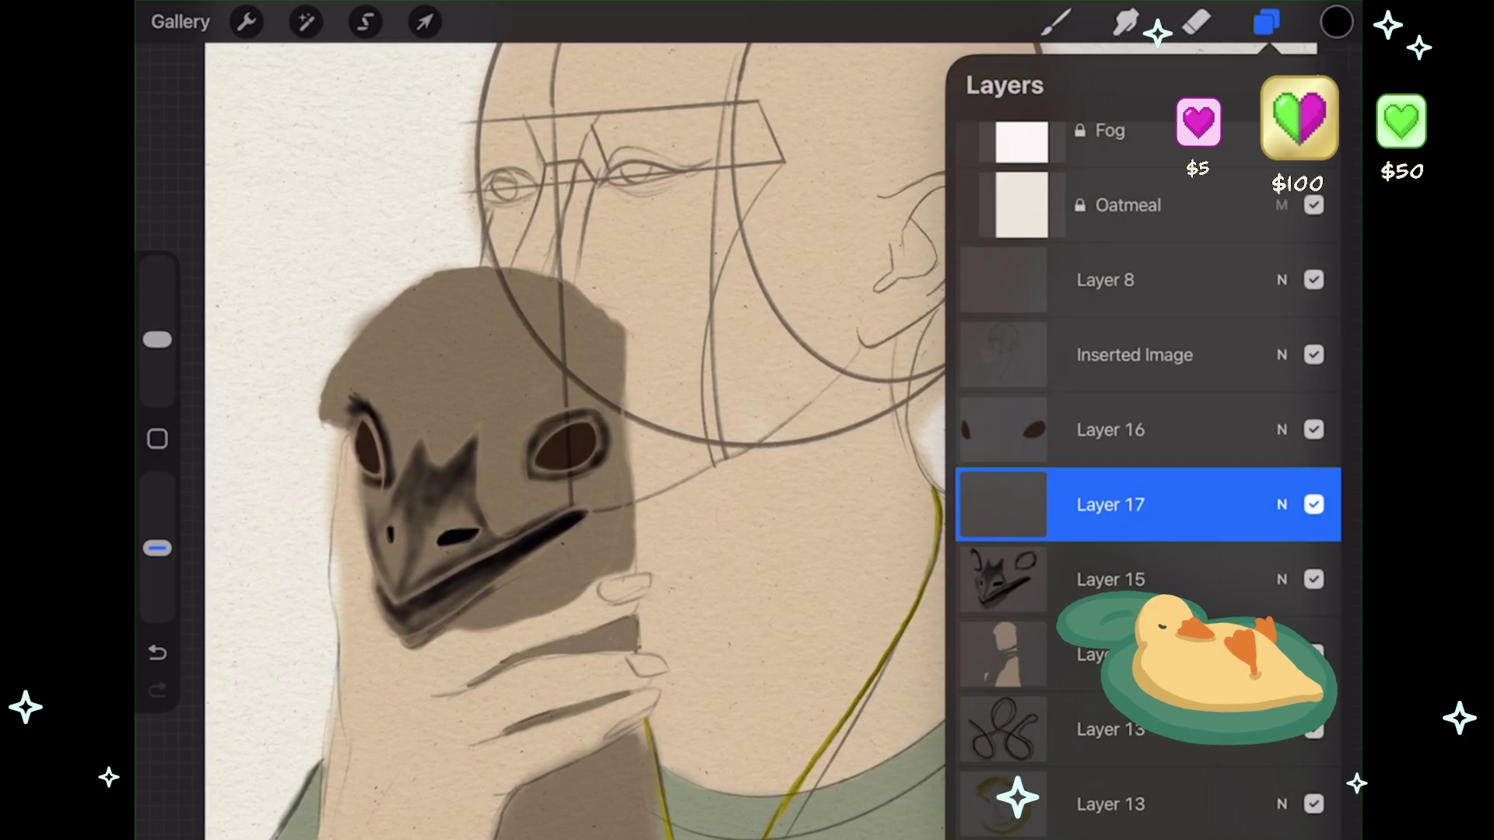
left_click(1056, 21)
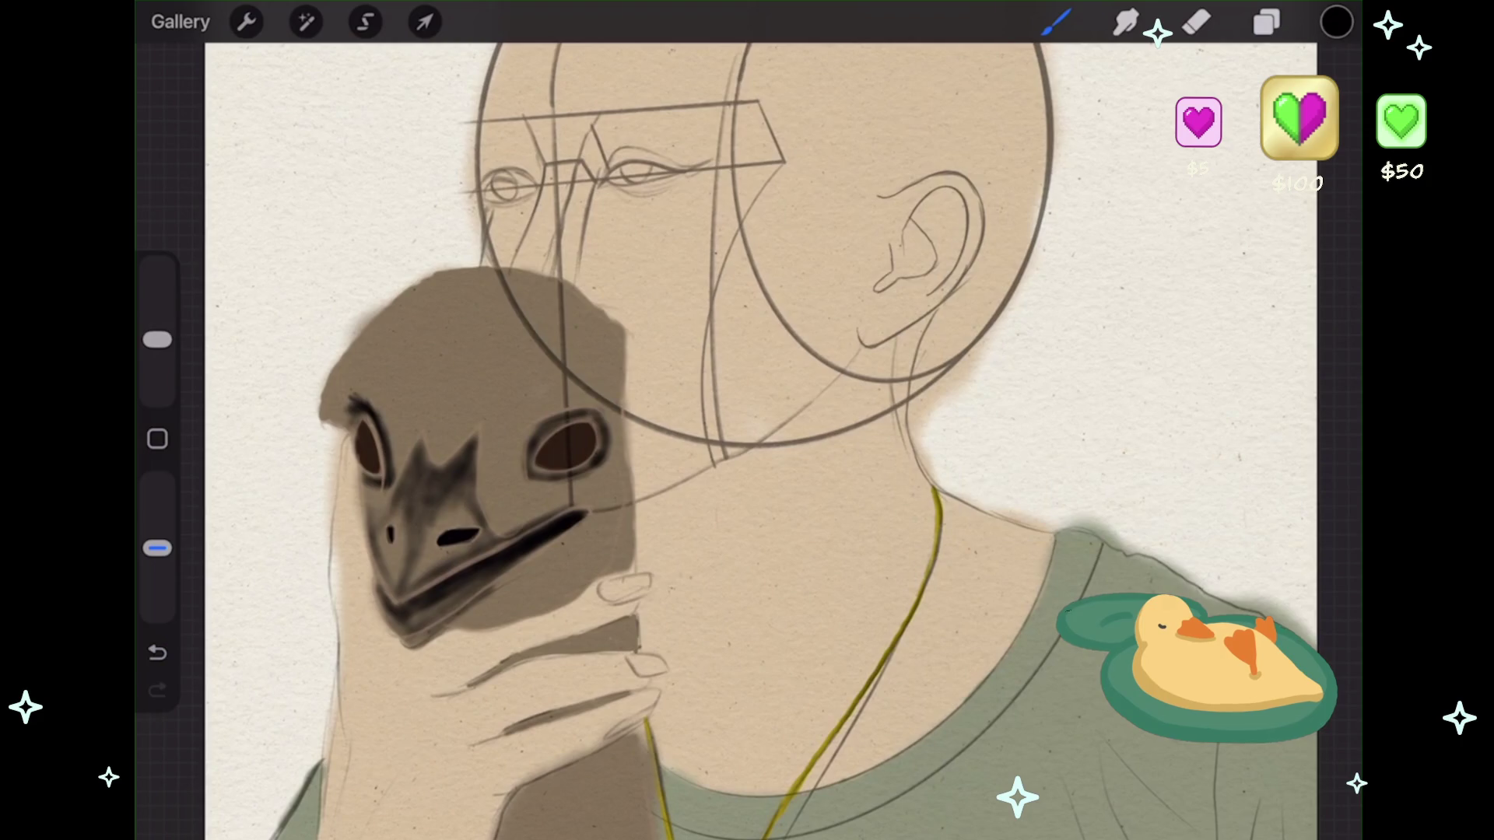
key("ctrl+z")
left_click_drag(157, 340, 157, 322)
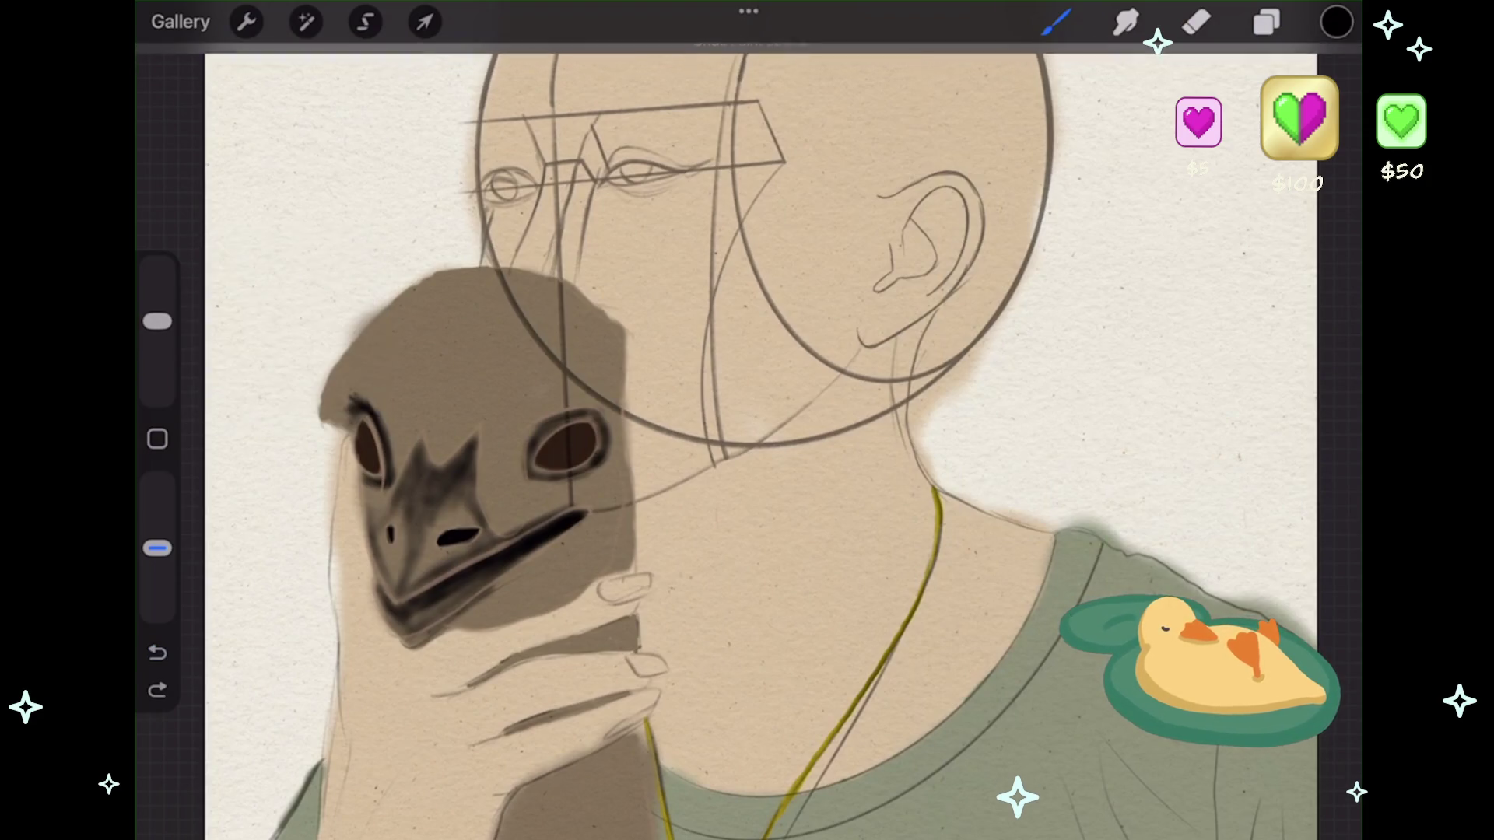
- Paint a soft dark stroke along the mask's upper-left outline
mouse_move(346, 398)
left_mouse_down()
mouse_move(328, 367)
mouse_move(420, 295)
mouse_move(490, 264)
mouse_move(535, 285)
mouse_move(618, 365)
mouse_move(634, 537)
left_mouse_up()
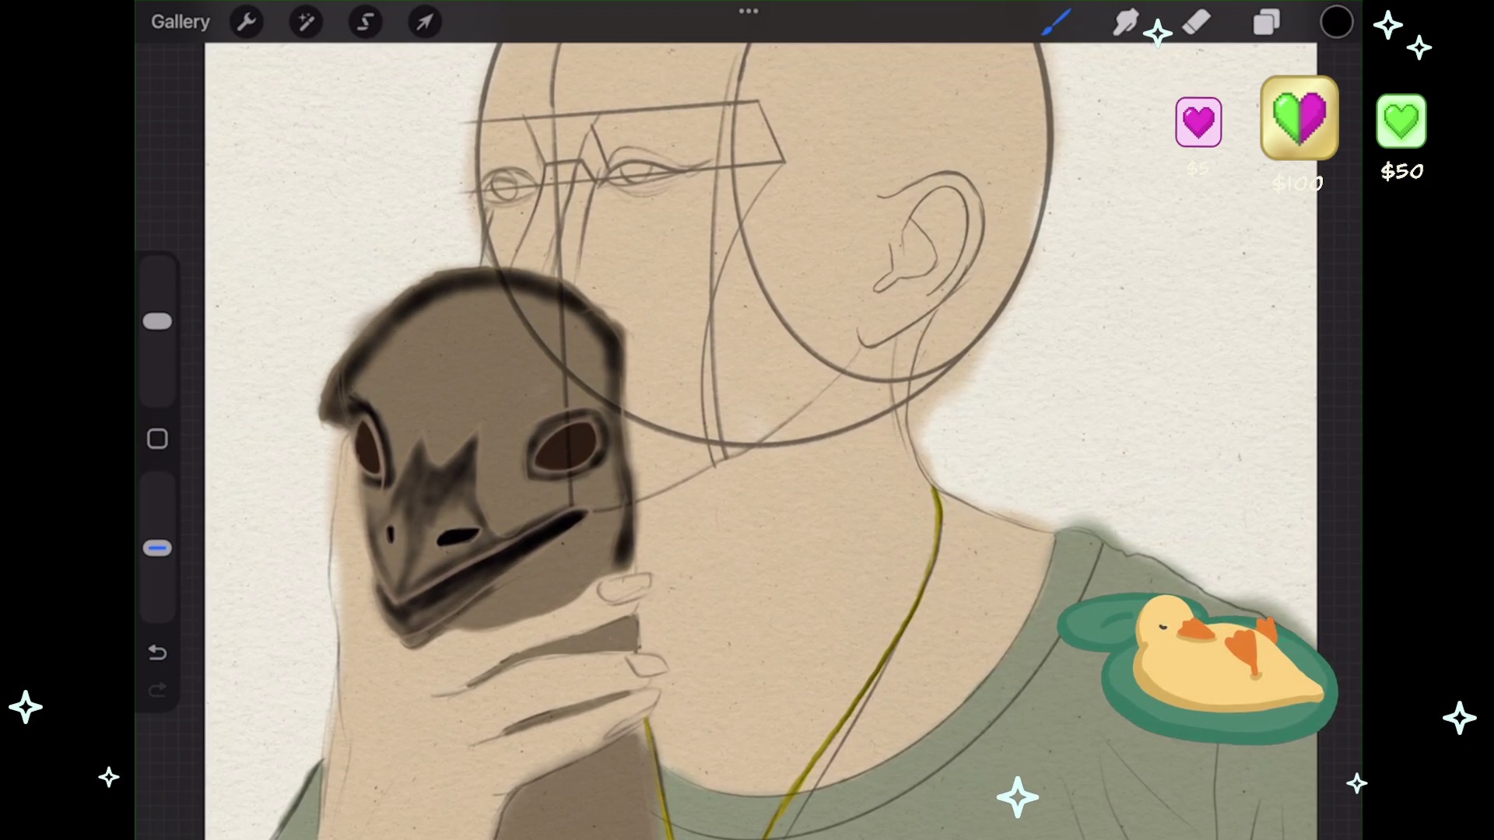
scroll(747, 436, "down", 2)
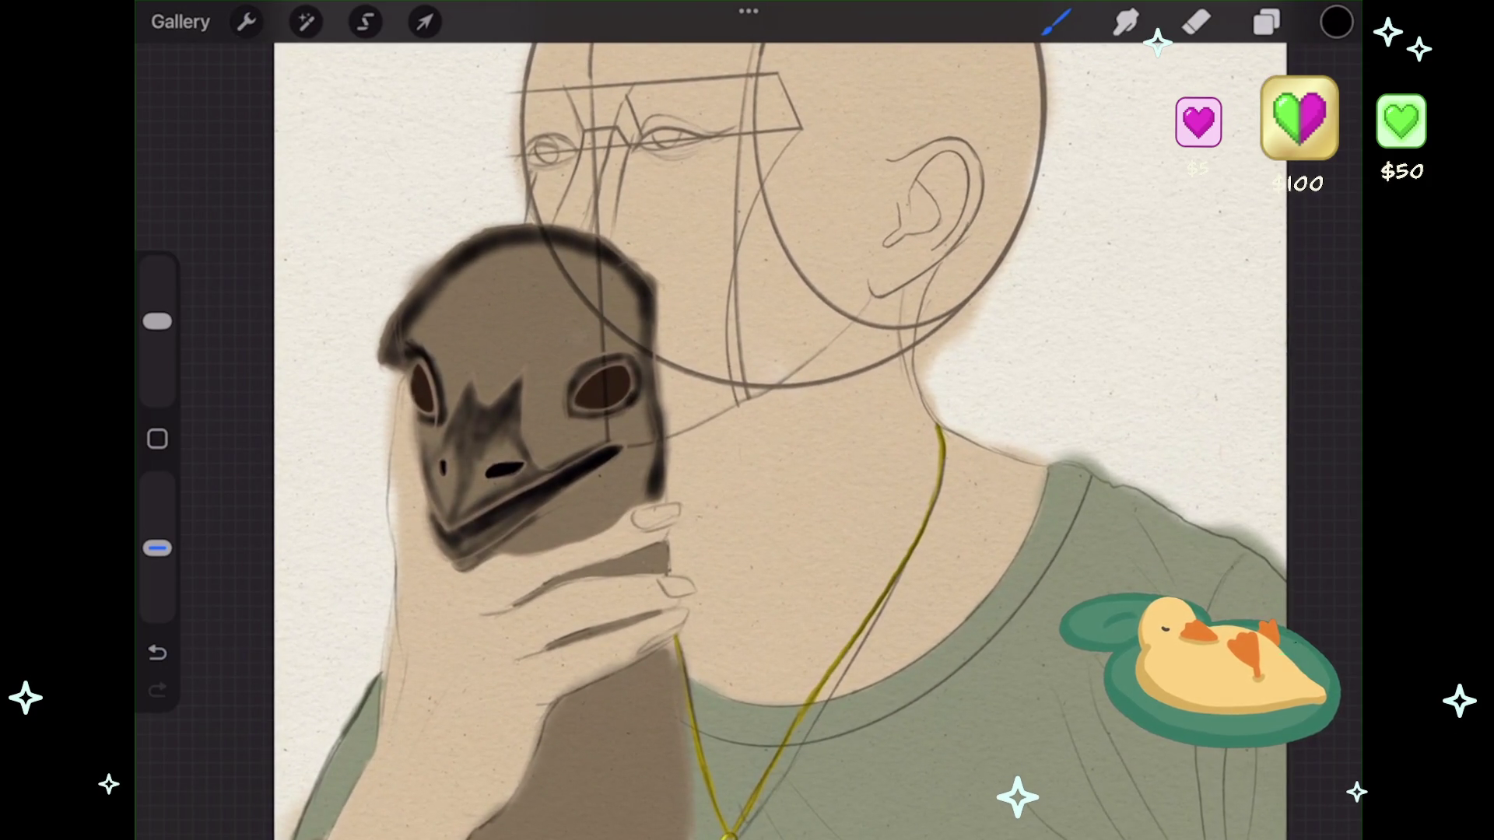
scroll(545, 669, "up", 3)
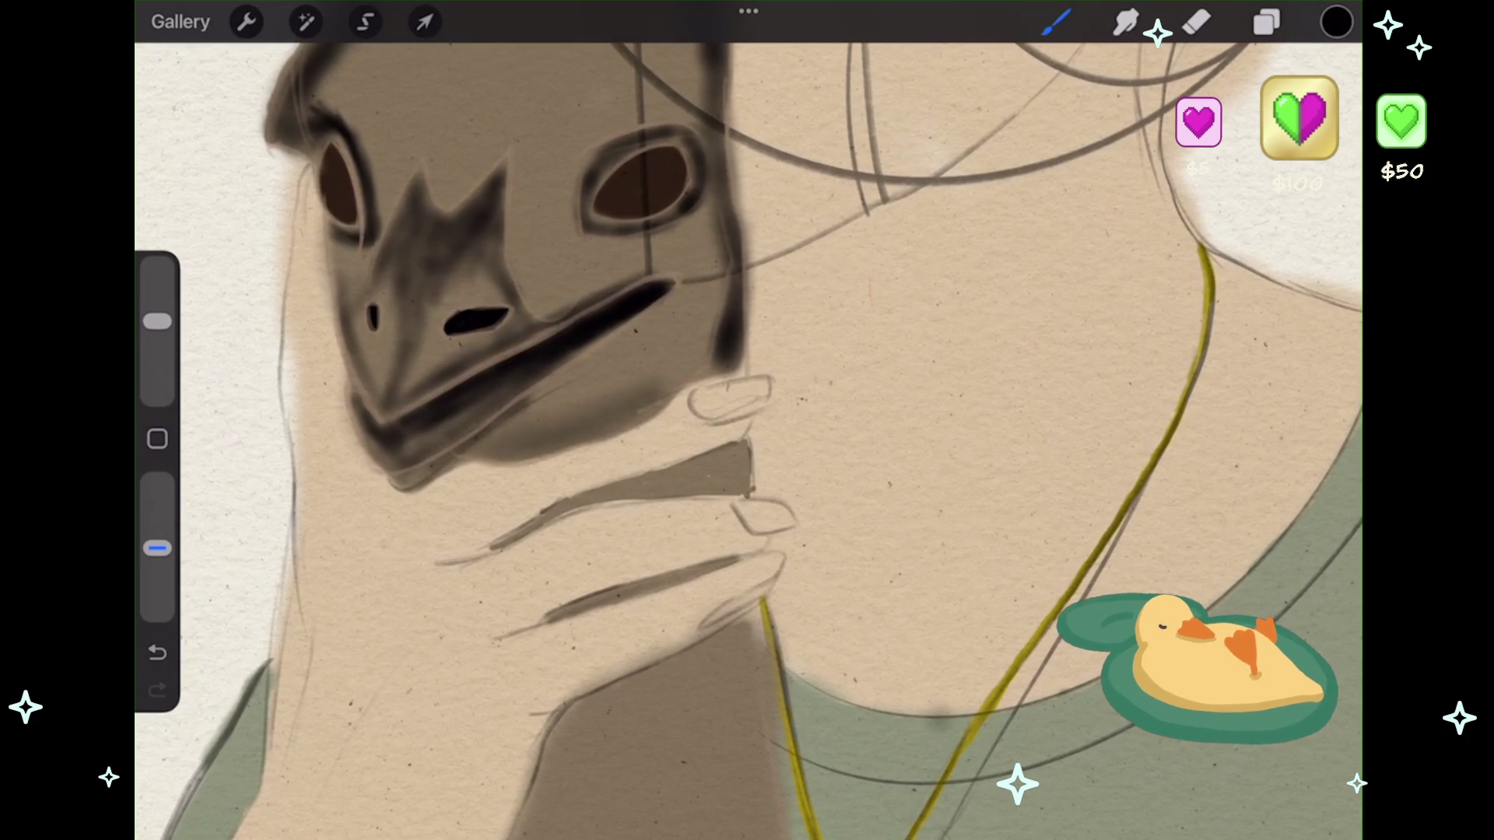
- Shrink the brush, set opacity to 100% and paint dark lines along the lower-left finger
scroll(747, 436, "down", 3)
scroll(856, 350, "up", 5)
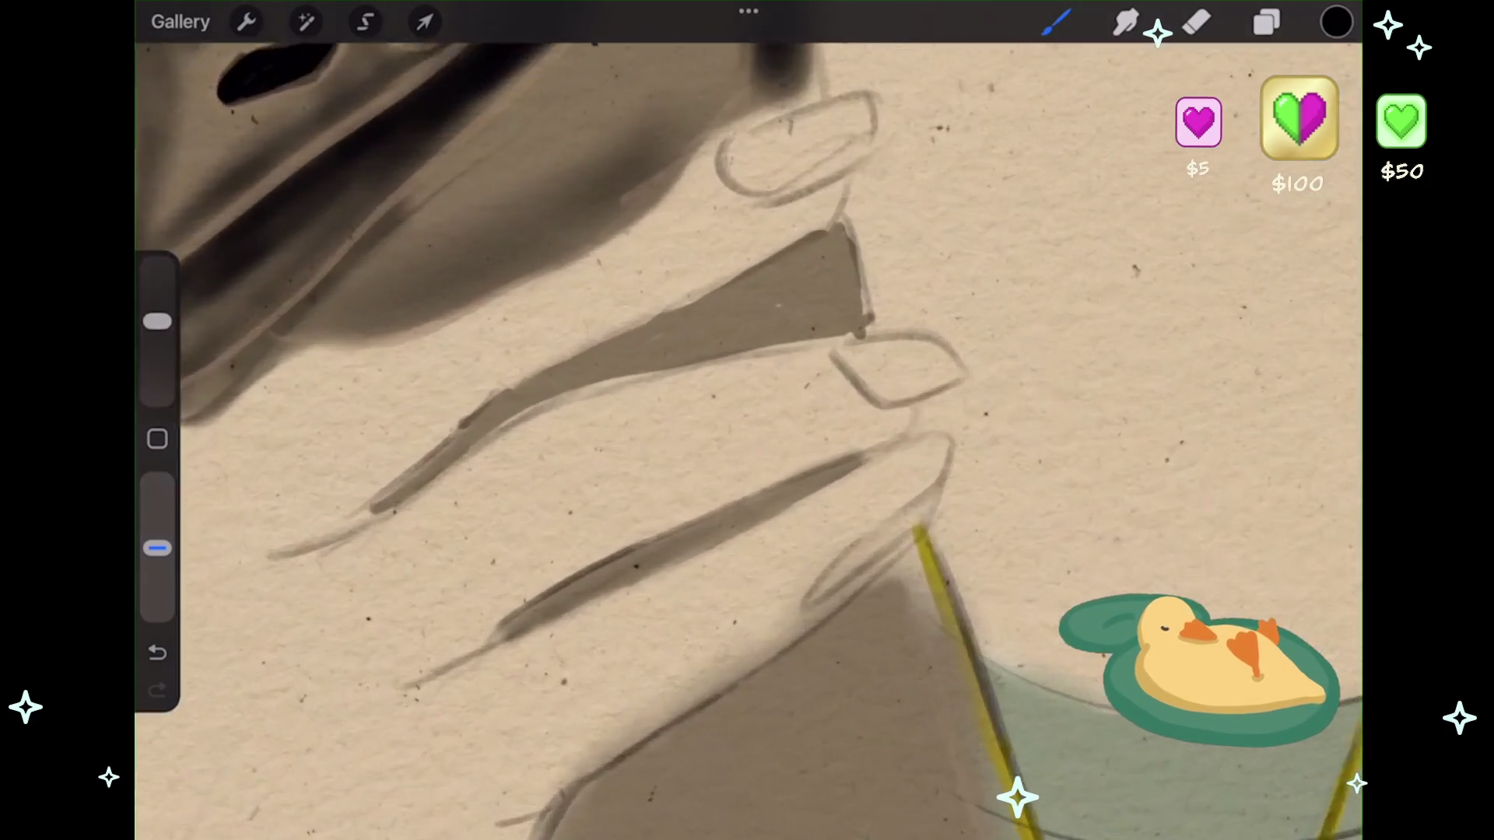
left_click_drag(467, 463, 377, 549)
key("ctrl+z")
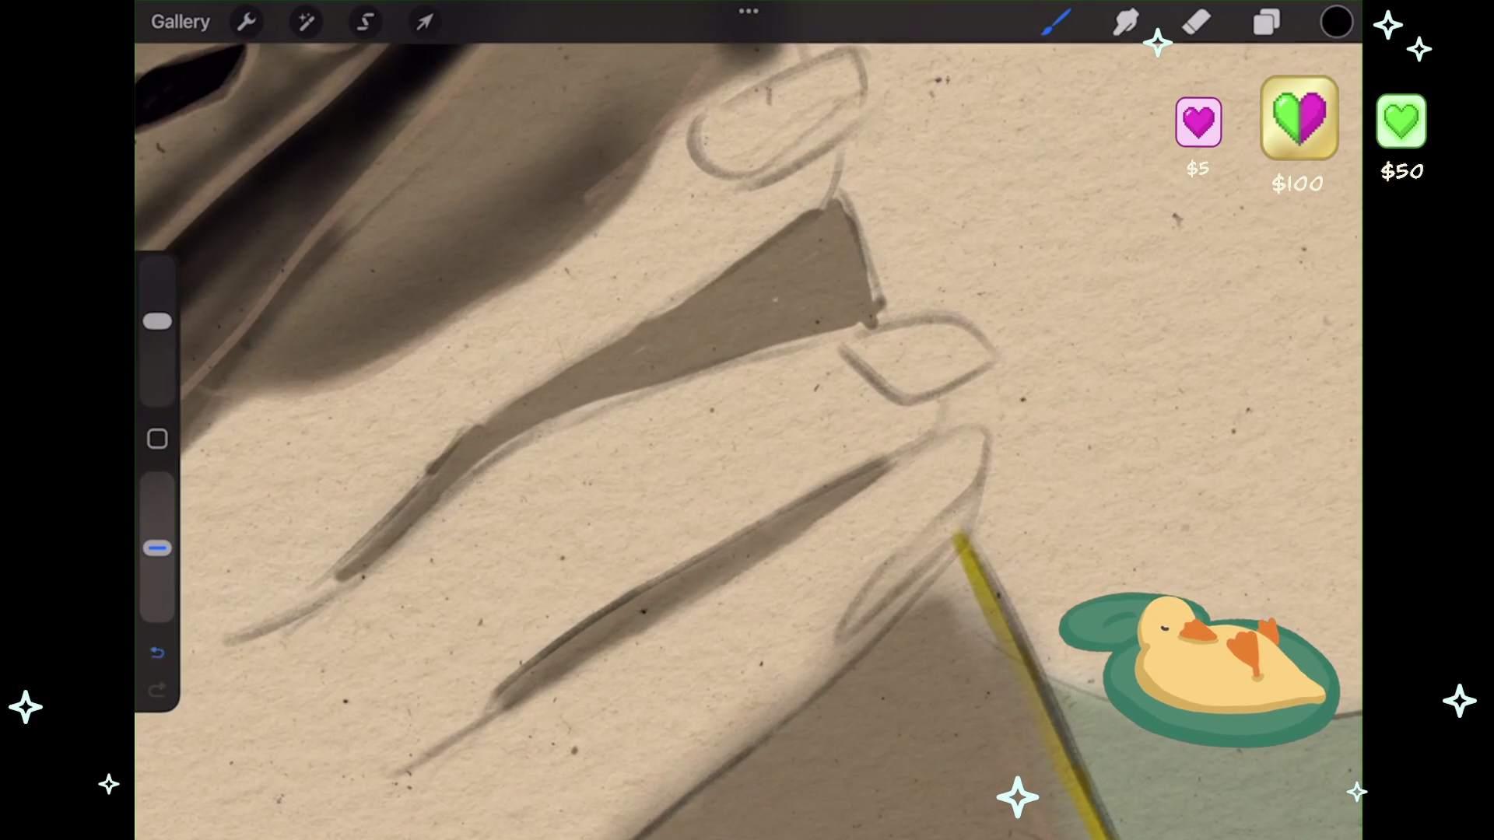
key("ctrl+z")
left_click_drag(157, 321, 157, 359)
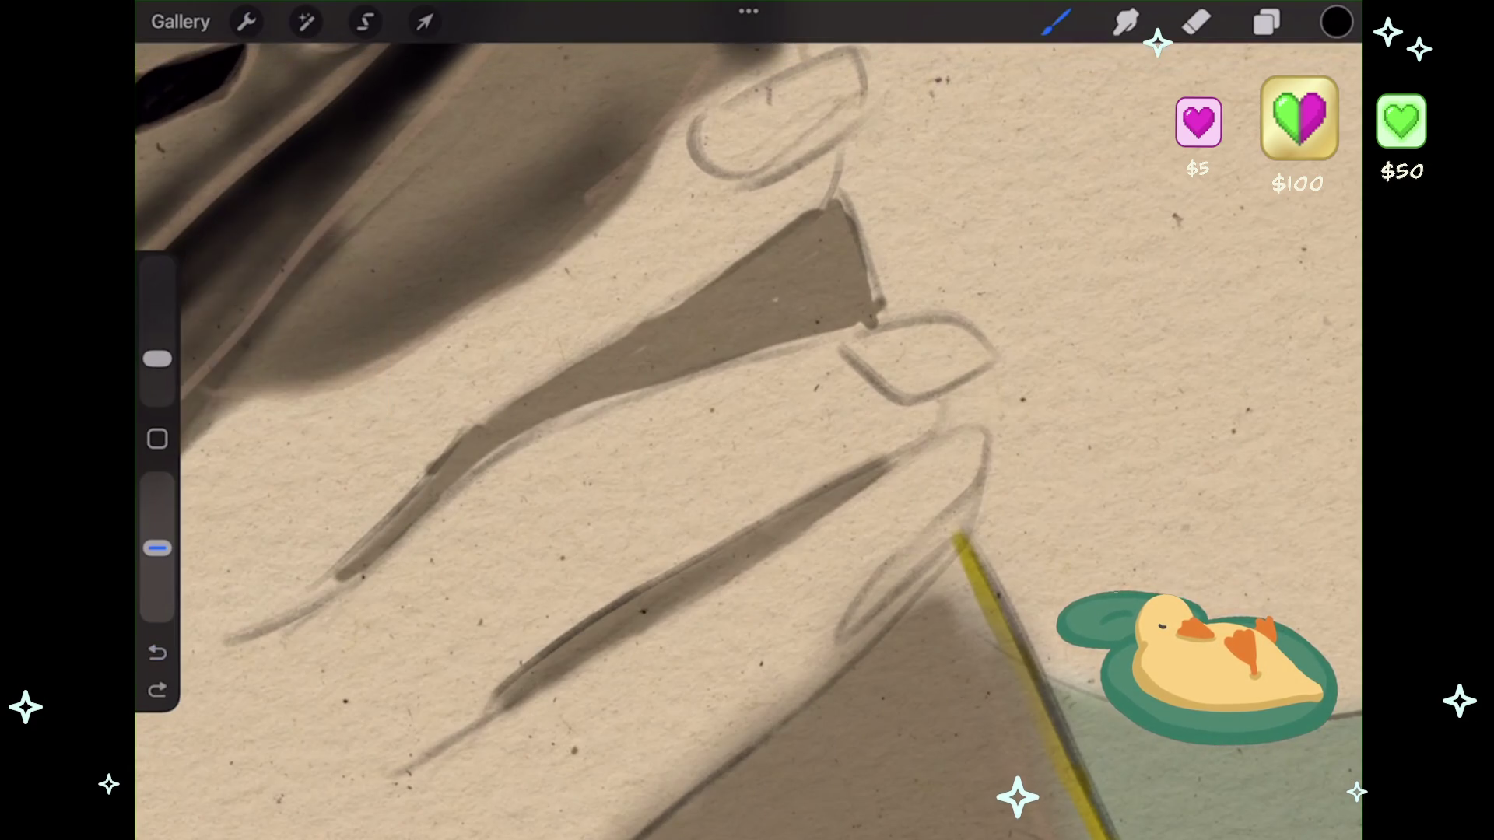
left_click_drag(157, 549, 157, 483)
left_click_drag(432, 488, 346, 575)
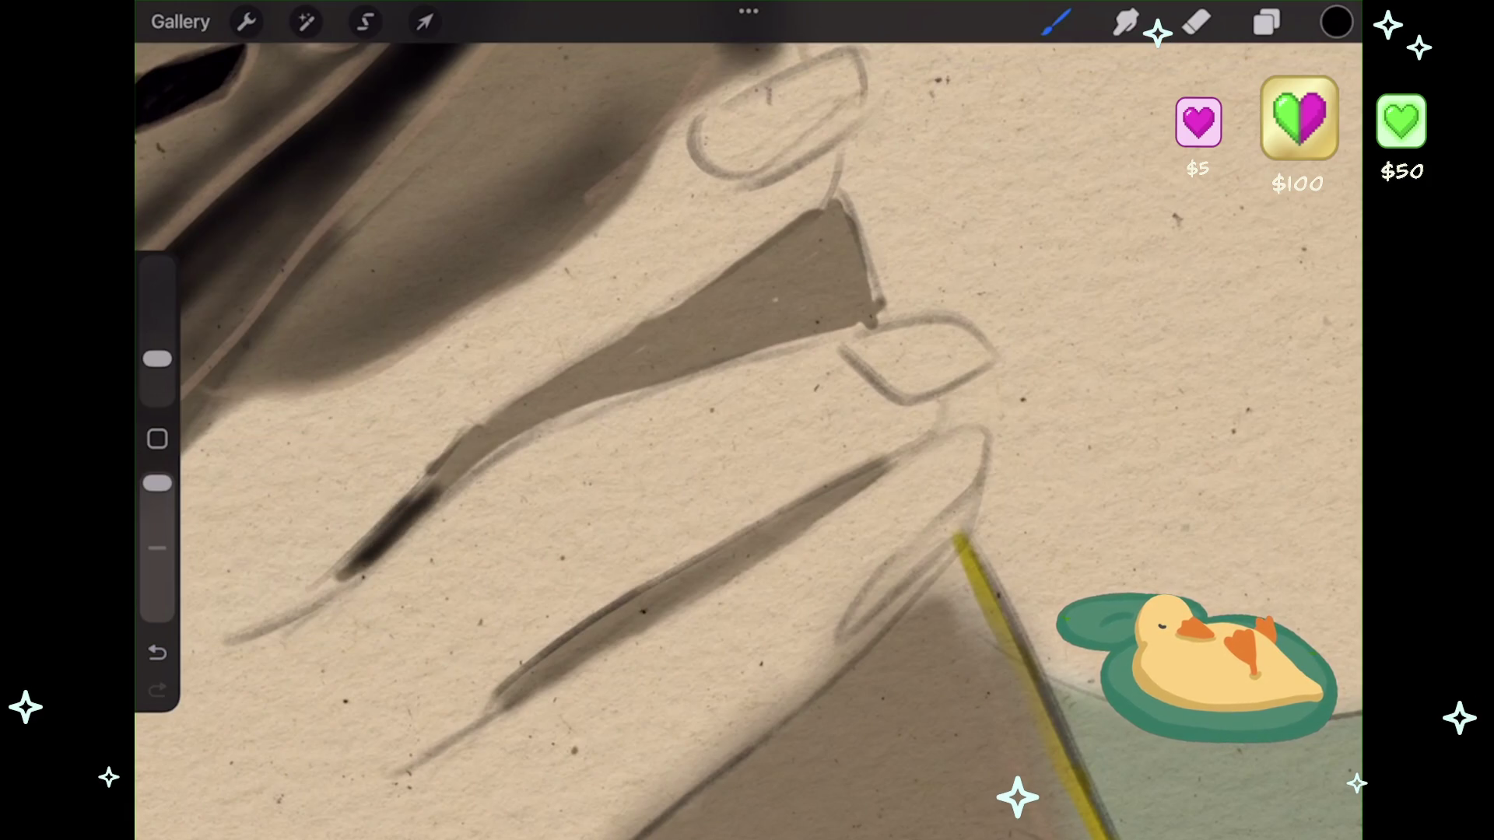
left_click_drag(541, 408, 426, 486)
mouse_move(598, 380)
left_mouse_down()
mouse_move(492, 432)
mouse_move(438, 491)
left_mouse_up()
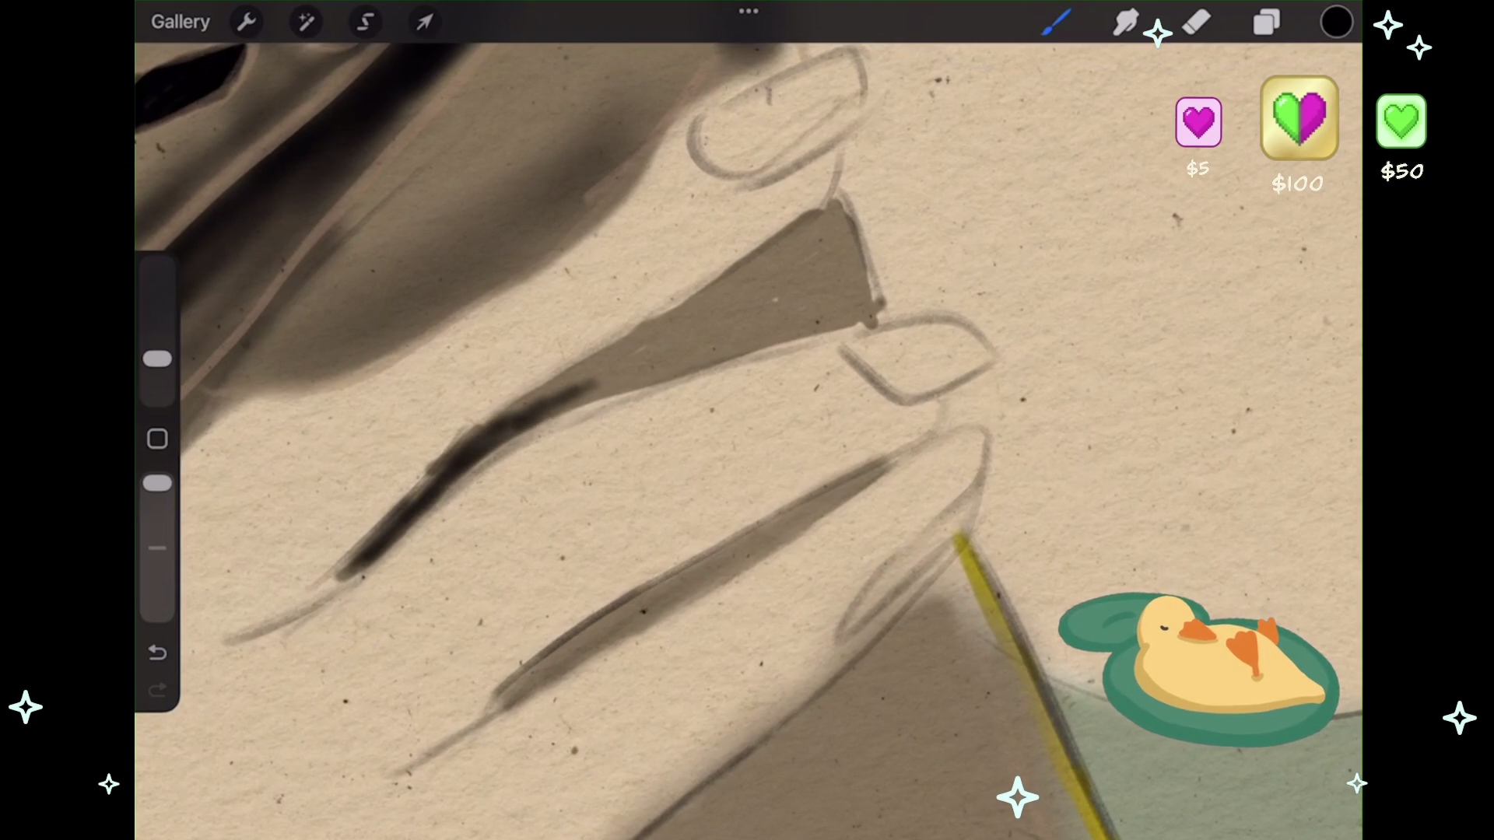
- Lower the opacity and build soft shading along the finger edges, deepening the lower finger
left_click_drag(157, 483, 157, 547)
mouse_move(673, 351)
left_mouse_down()
mouse_move(584, 395)
mouse_move(579, 379)
left_mouse_up()
left_click_drag(730, 337, 669, 369)
left_click_drag(725, 307, 665, 346)
left_click_drag(728, 292, 646, 335)
scroll(747, 436, "down", 3)
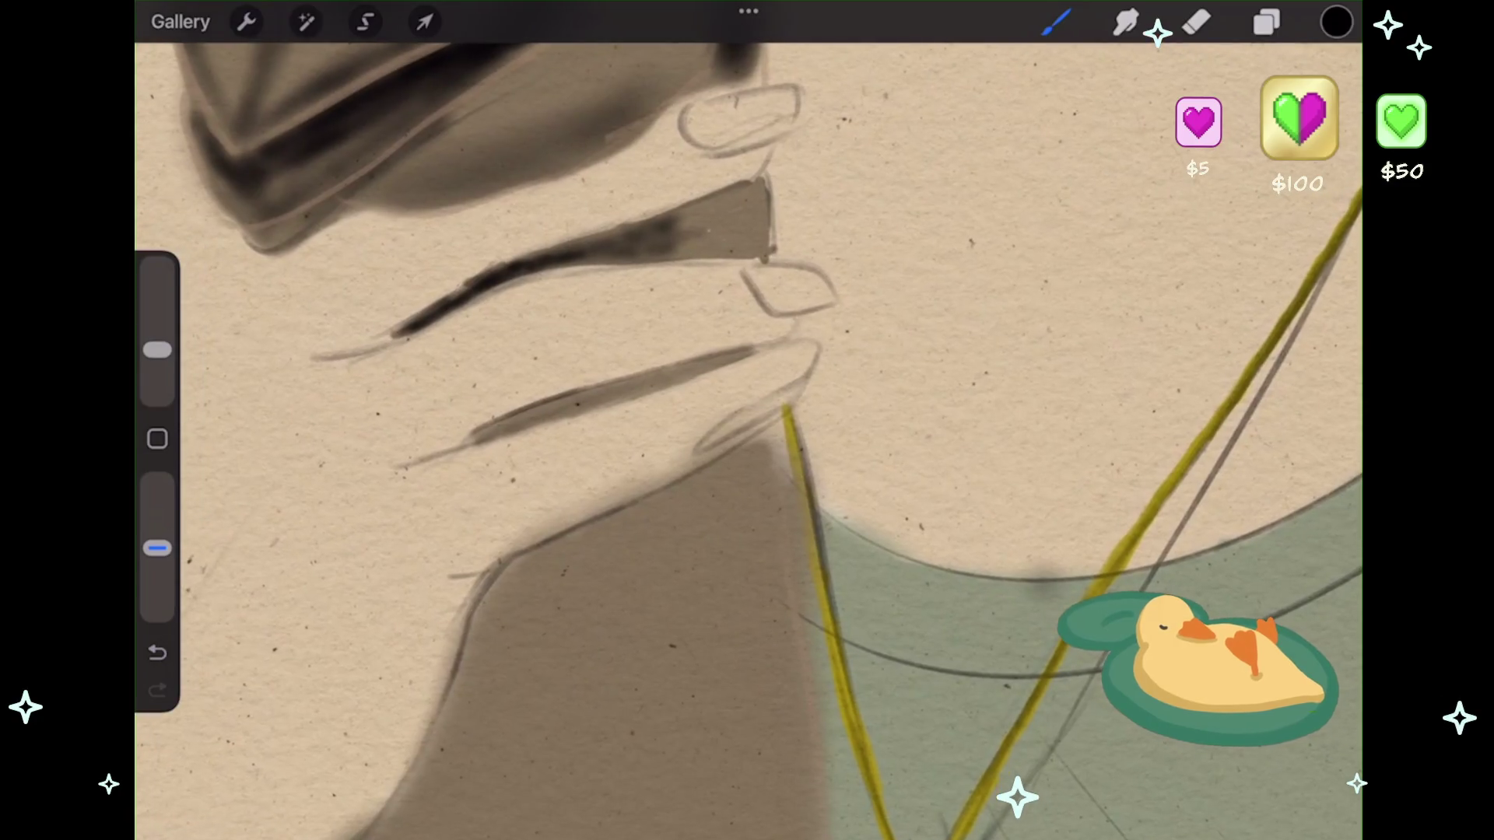
left_click_drag(622, 387, 537, 417)
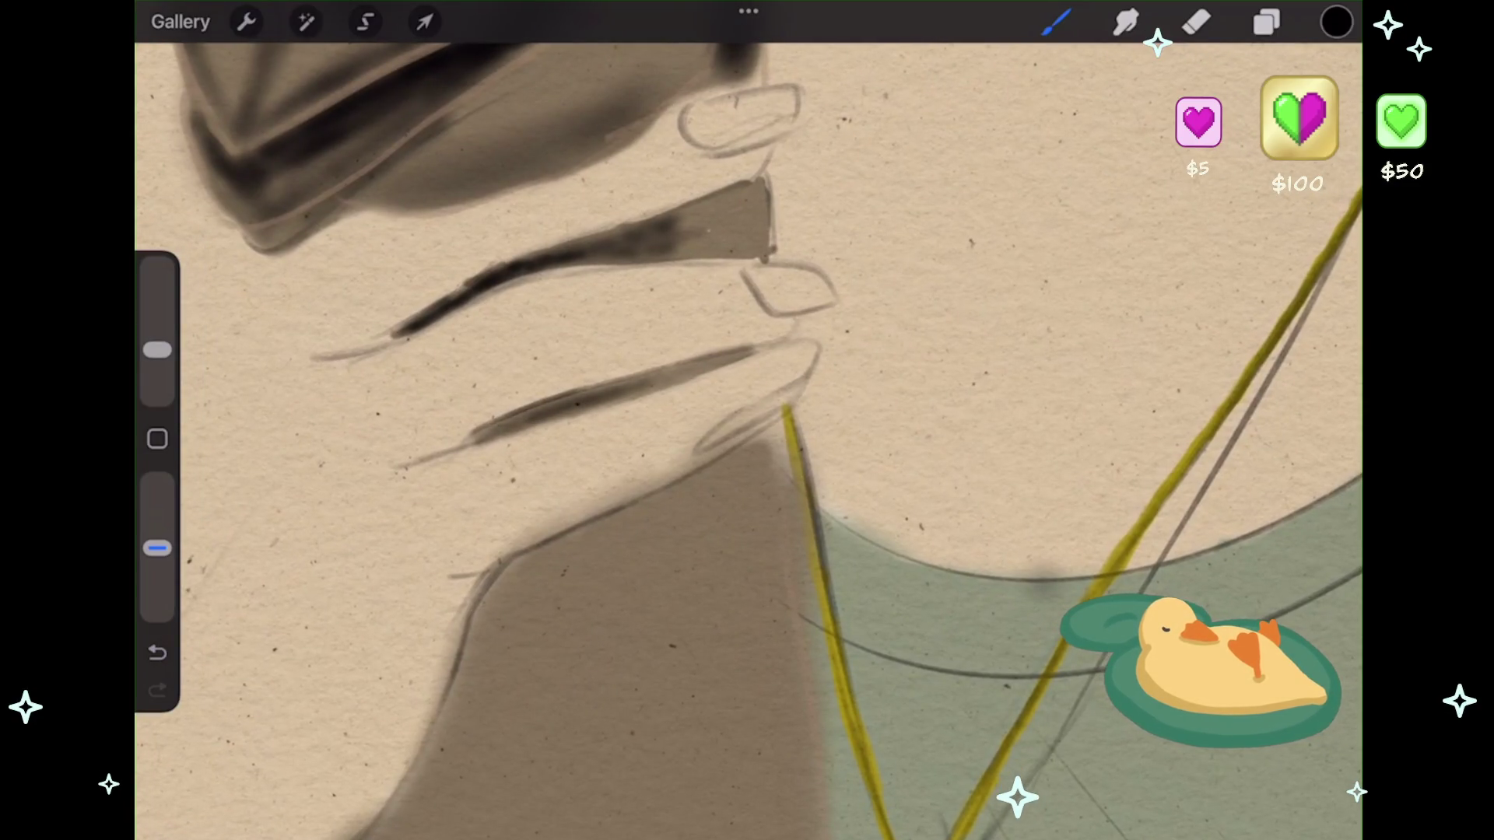
mouse_move(658, 379)
left_mouse_down()
mouse_move(576, 397)
mouse_move(537, 425)
left_mouse_up()
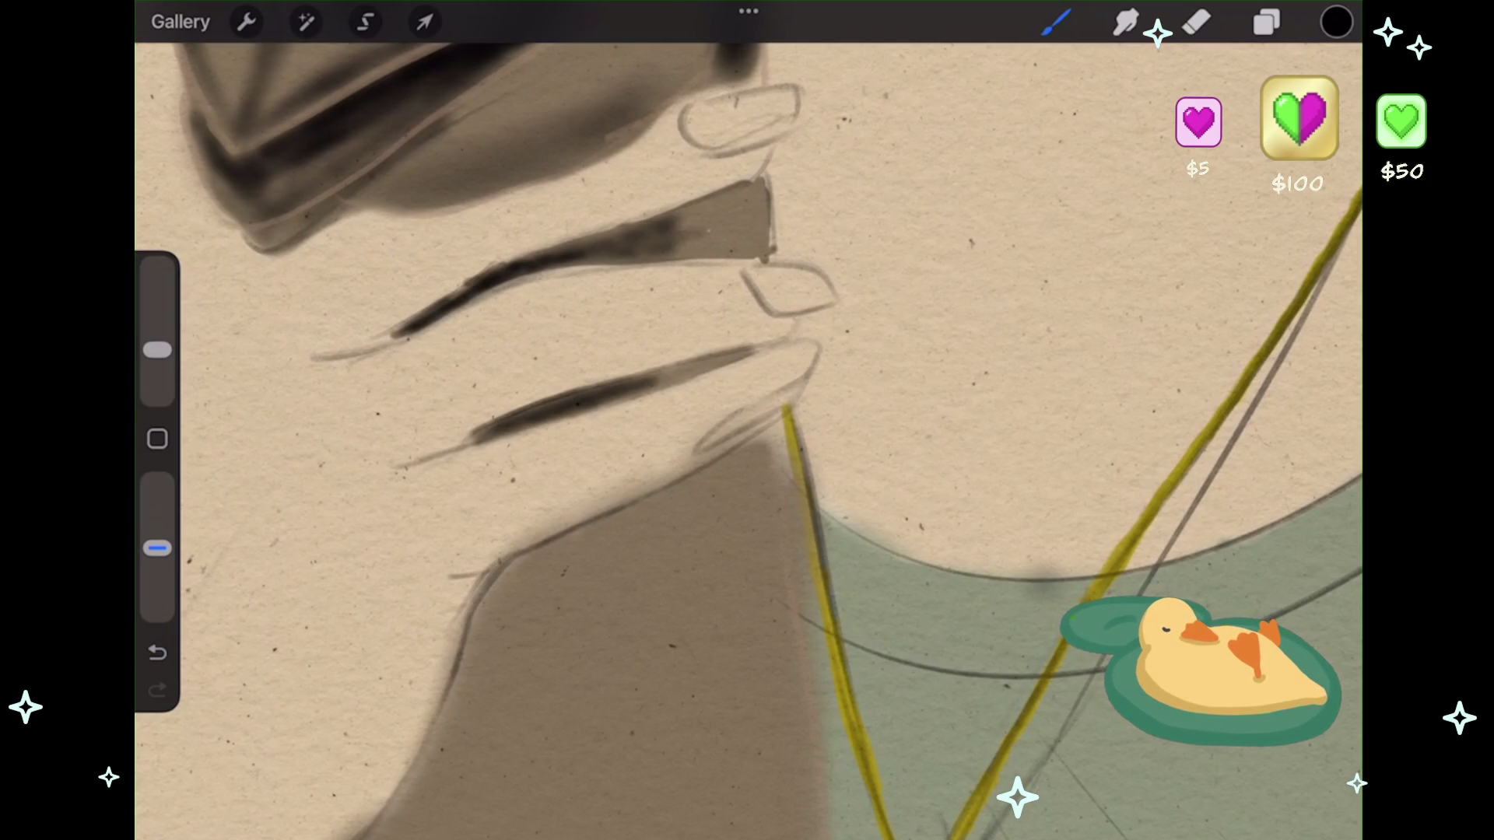
scroll(747, 420, "down", 5)
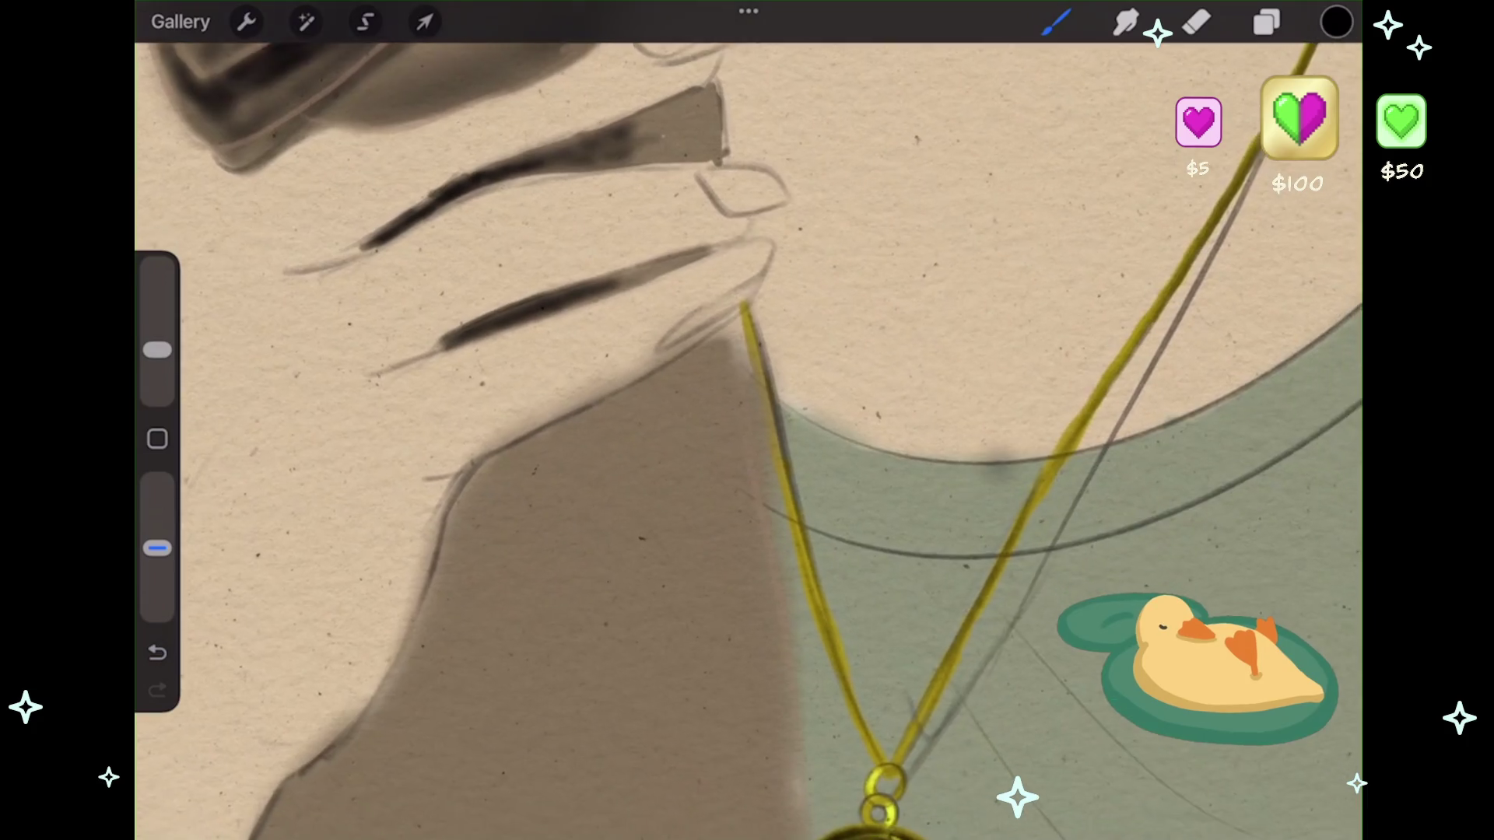
- Enlarge the brush to about 21% and paint a dark stroke down the brown neck's left edge
left_click_drag(157, 350, 157, 332)
scroll(747, 421, "down", 4)
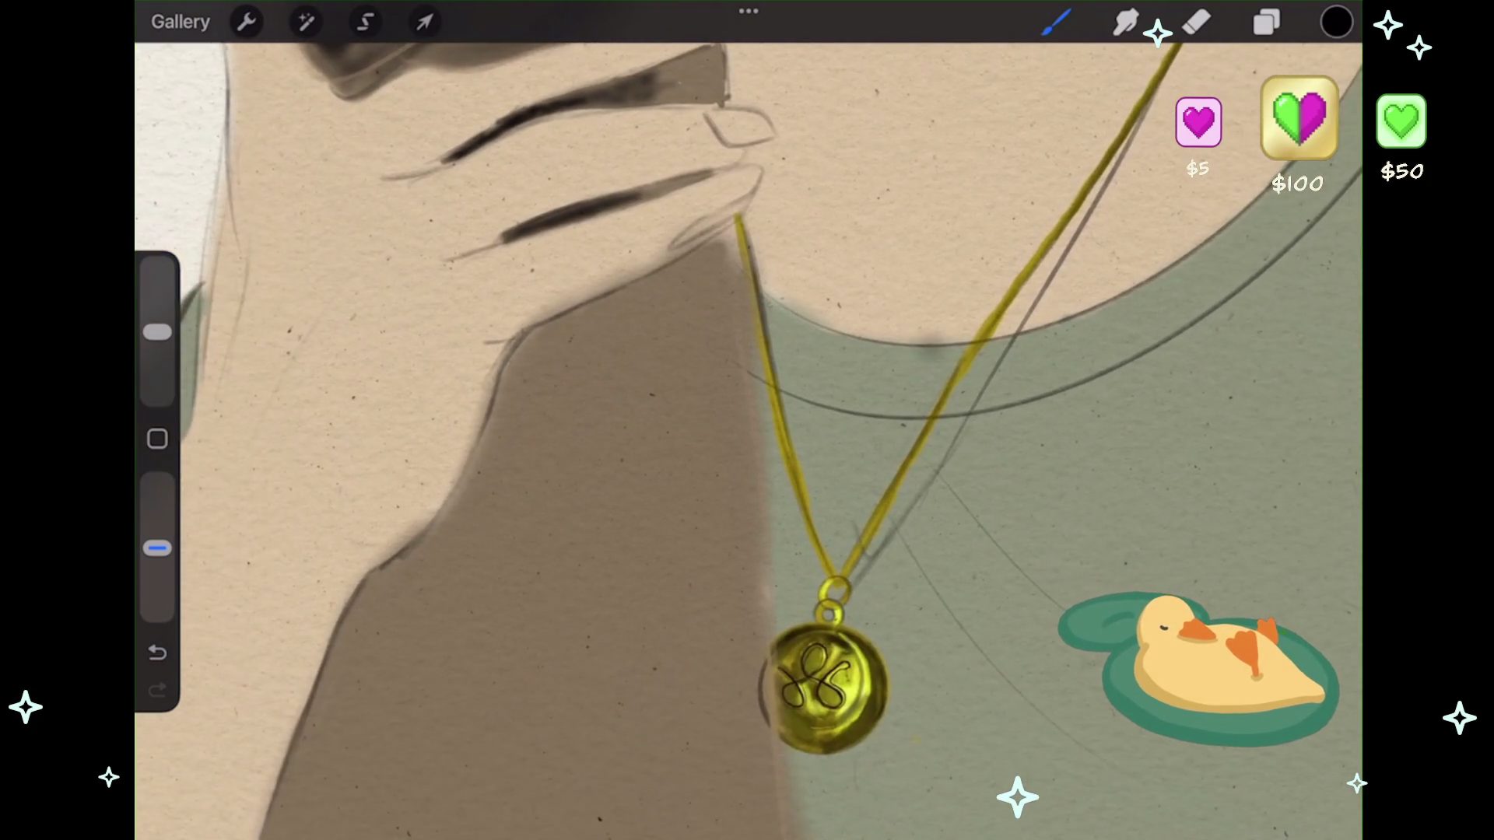
mouse_move(583, 378)
left_mouse_down()
mouse_move(549, 424)
mouse_move(623, 331)
left_mouse_up()
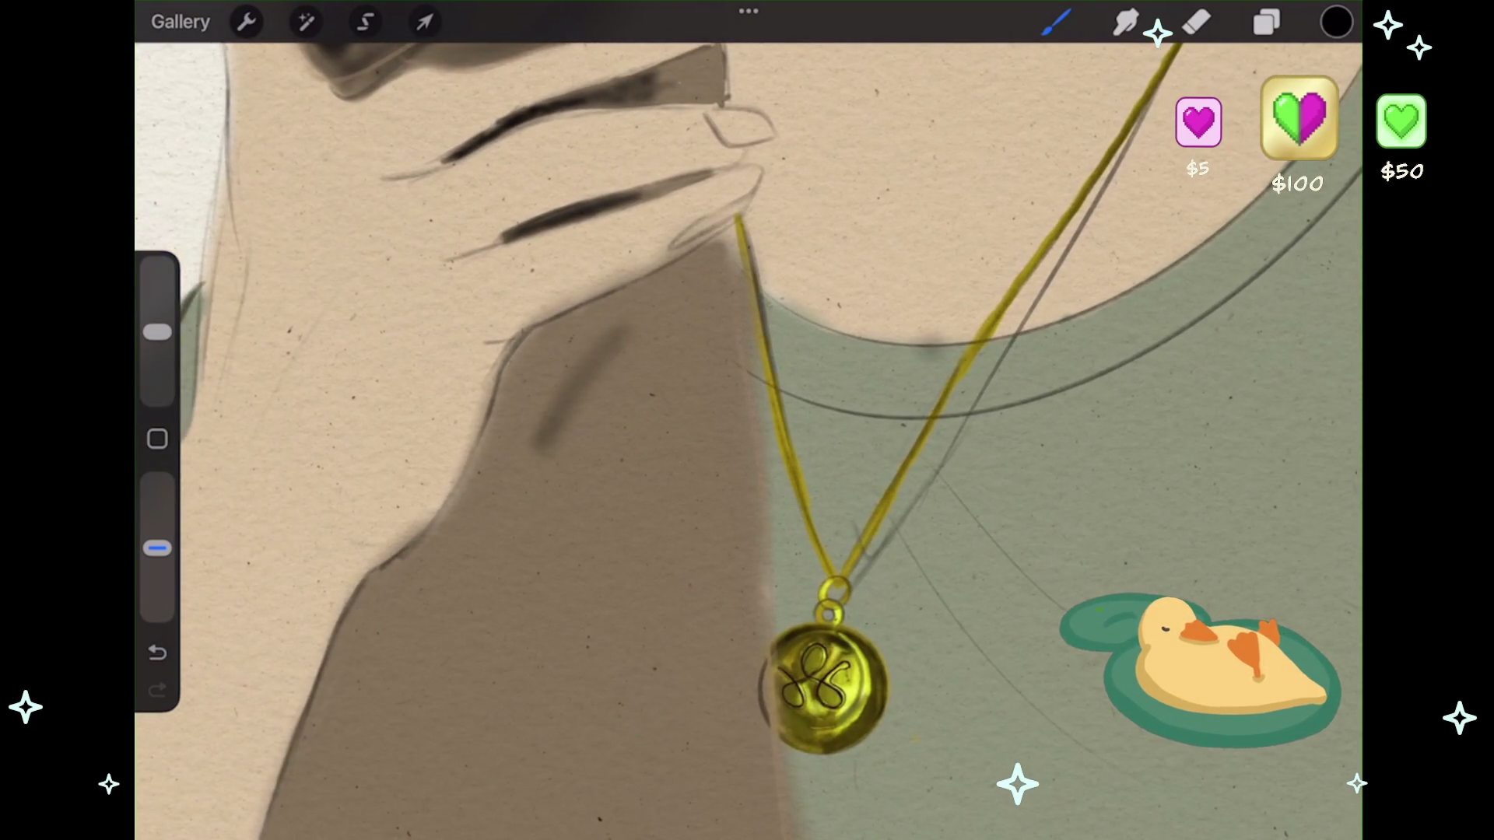
key("ctrl+z")
left_click_drag(157, 333, 157, 315)
scroll(747, 420, "down", 2)
mouse_move(607, 307)
left_mouse_down()
mouse_move(549, 365)
mouse_move(588, 319)
mouse_move(498, 498)
mouse_move(442, 546)
mouse_move(356, 795)
left_mouse_up()
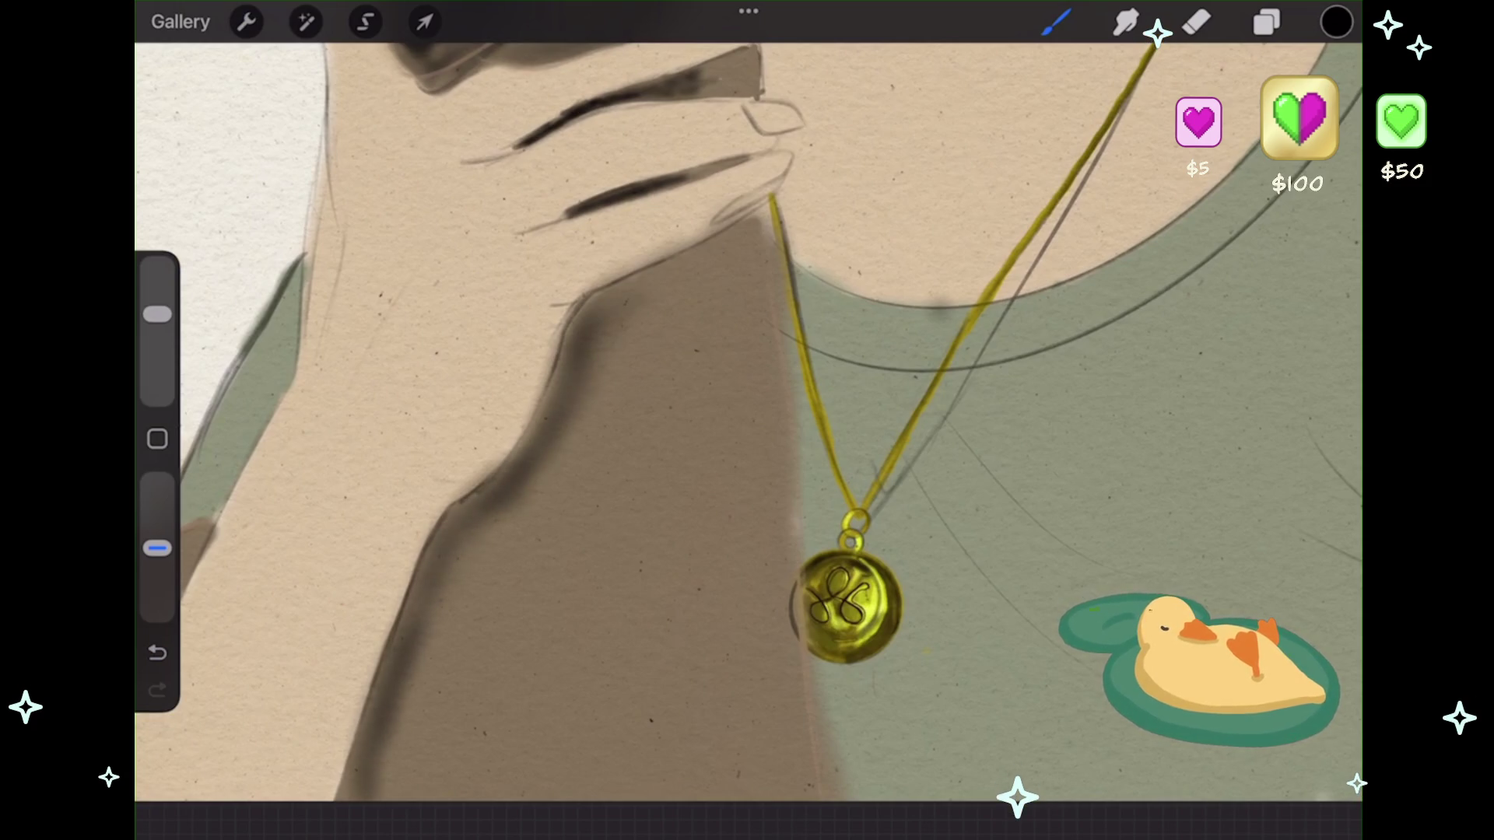
left_click_drag(554, 466, 525, 685)
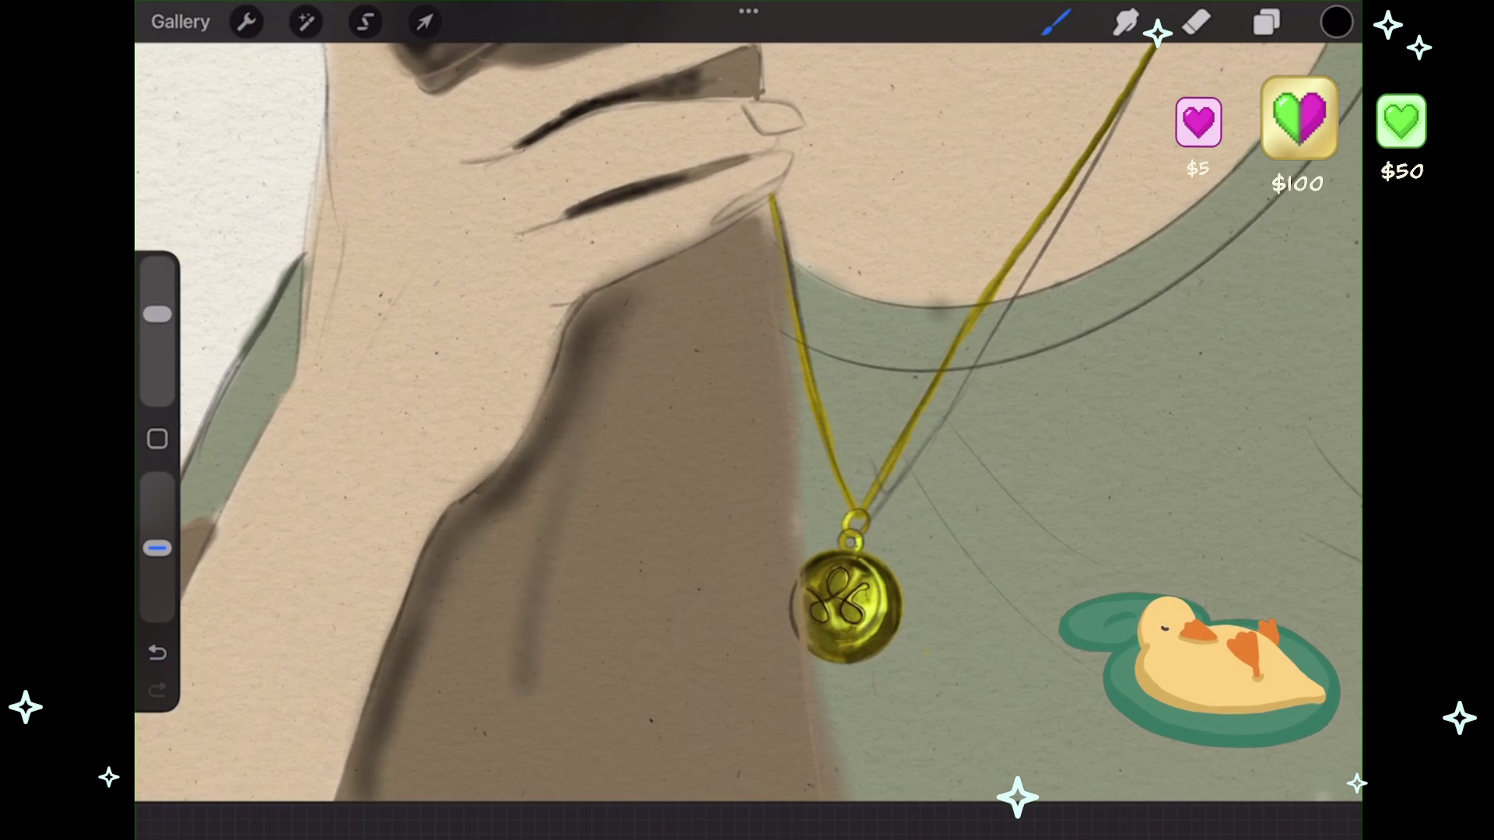
key("ctrl+z")
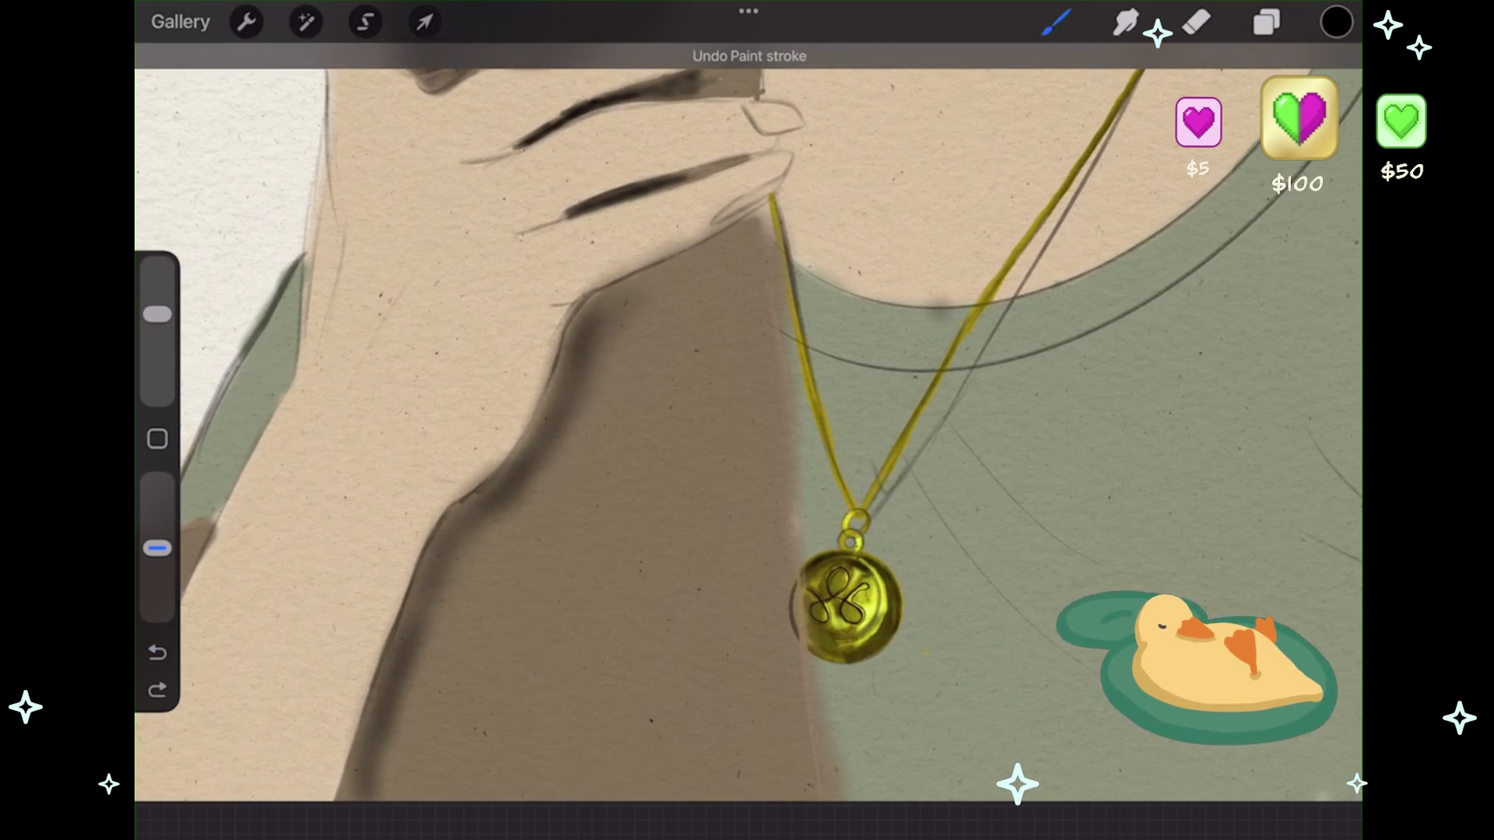
- With a larger, more opaque brush, shade the neck's left edge and where it meets the shirt
left_click_drag(158, 314, 157, 294)
left_click_drag(157, 549, 157, 521)
mouse_move(600, 374)
left_mouse_down()
mouse_move(544, 544)
mouse_move(467, 700)
mouse_move(498, 544)
mouse_move(389, 794)
left_mouse_up()
mouse_move(374, 692)
left_mouse_down()
mouse_move(405, 797)
mouse_move(529, 576)
mouse_move(611, 350)
mouse_move(685, 273)
mouse_move(755, 260)
left_mouse_up()
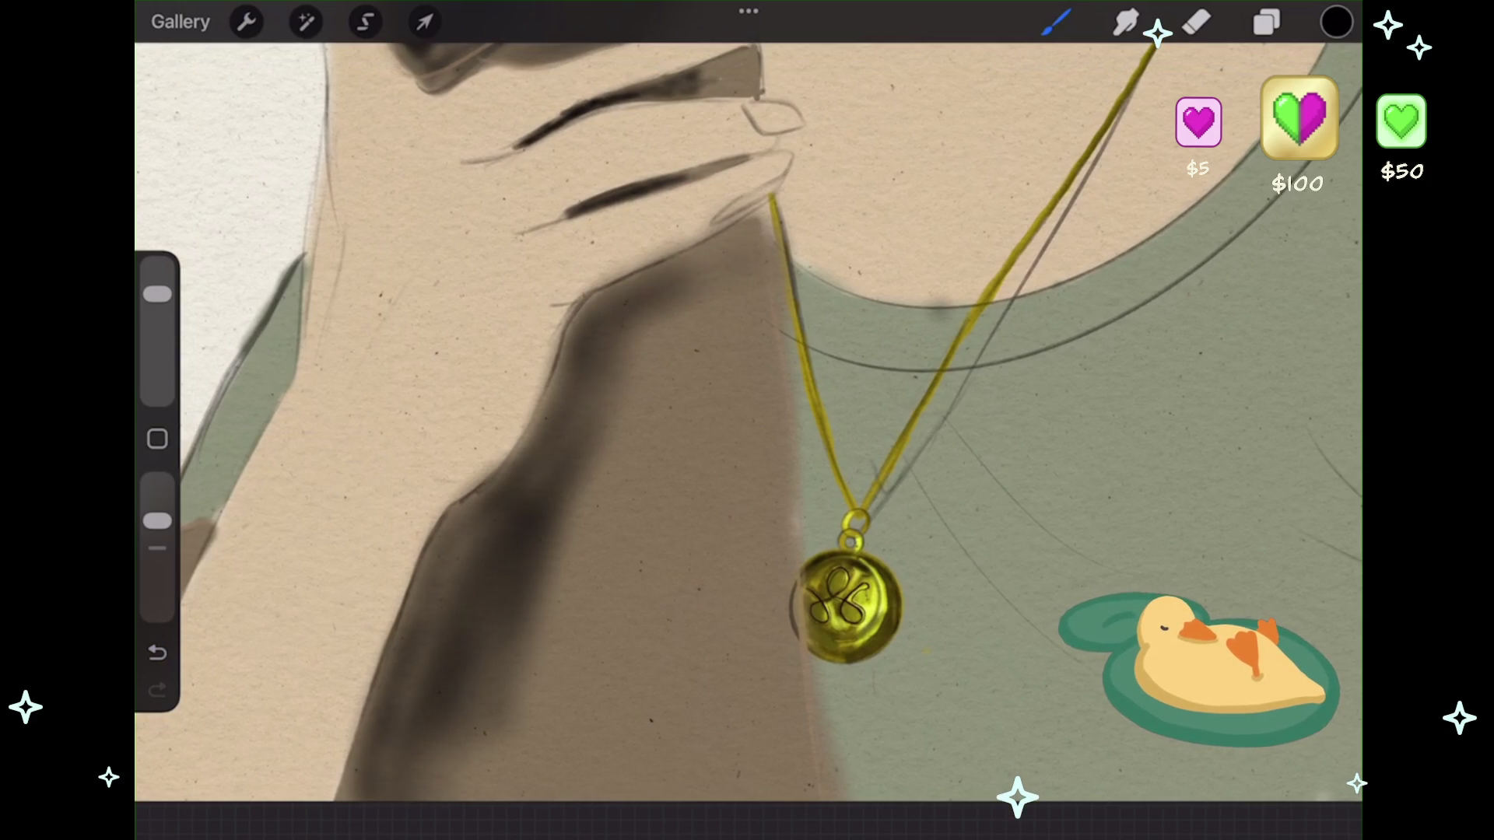
left_click(157, 652)
left_click(157, 690)
left_click(157, 690)
left_click_drag(756, 414, 759, 797)
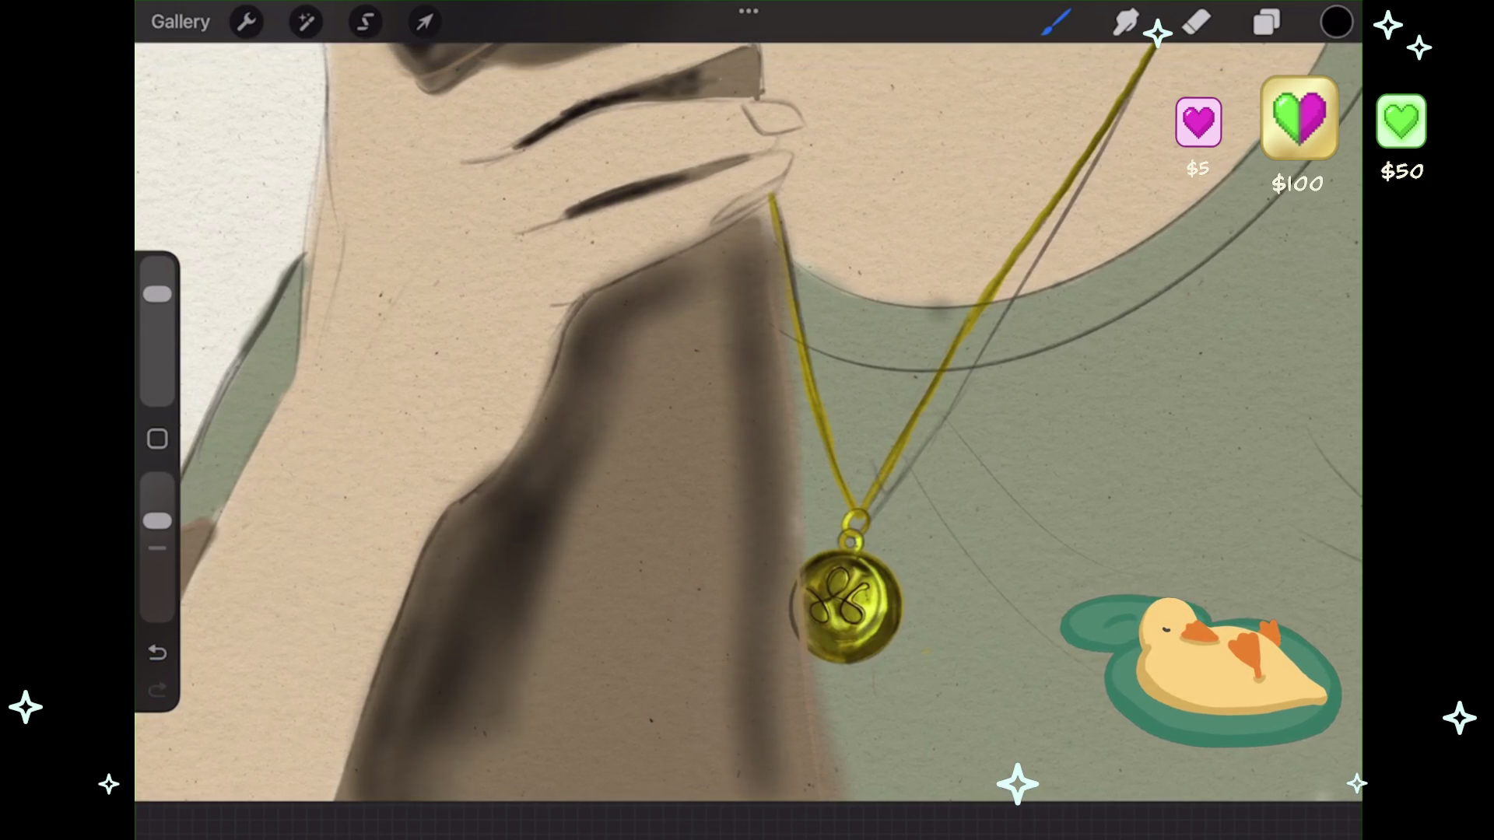
left_click_drag(784, 576, 787, 800)
- Deepen the shadows along the neck's inner edge, then zoom out to view the figure
scroll(747, 421, "down", 1)
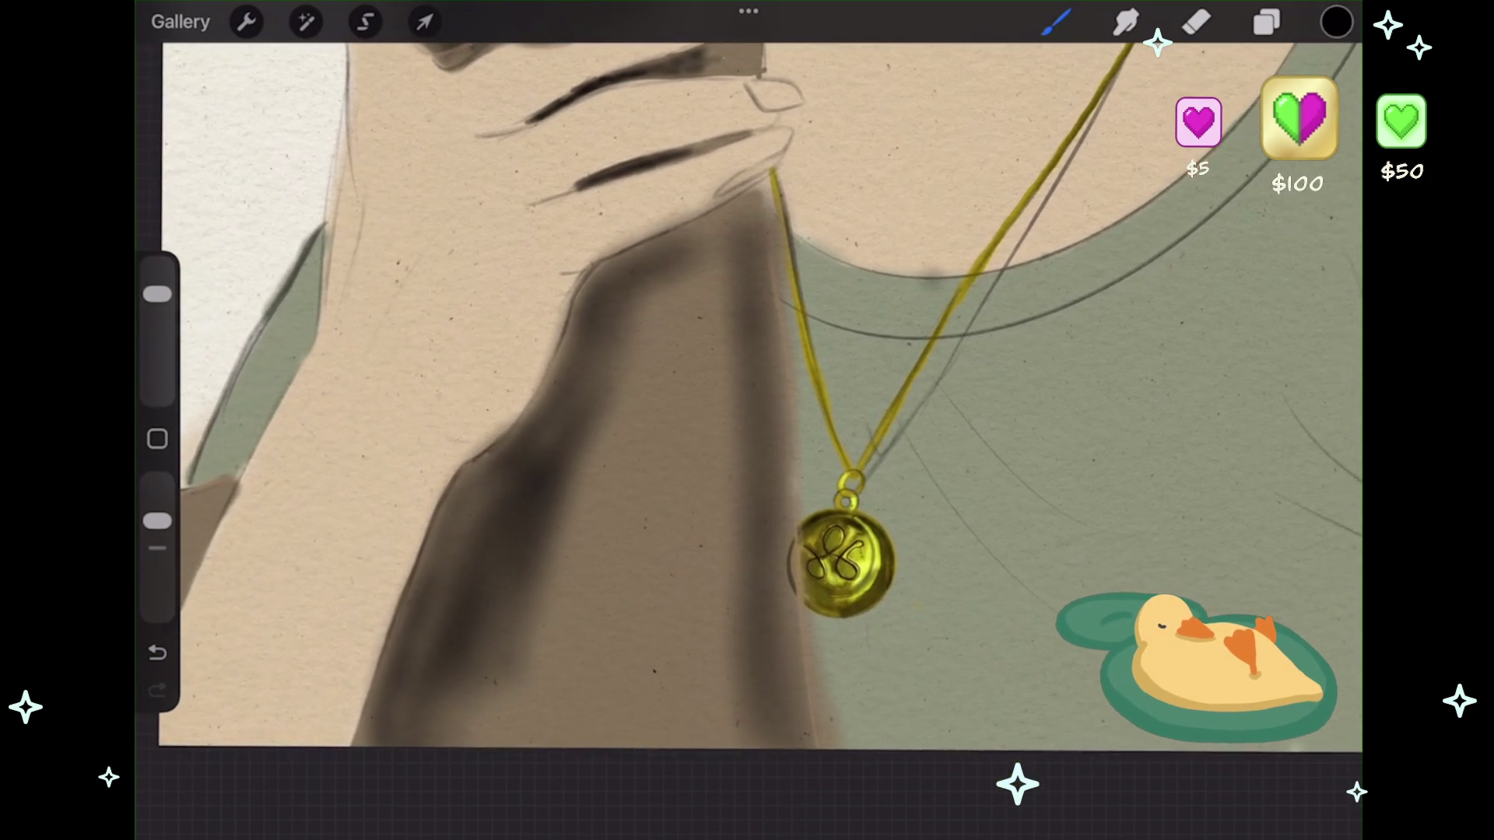
mouse_move(723, 218)
left_mouse_down()
mouse_move(691, 257)
mouse_move(688, 242)
mouse_move(696, 408)
left_mouse_up()
left_click_drag(677, 286, 650, 311)
left_click_drag(724, 249, 642, 366)
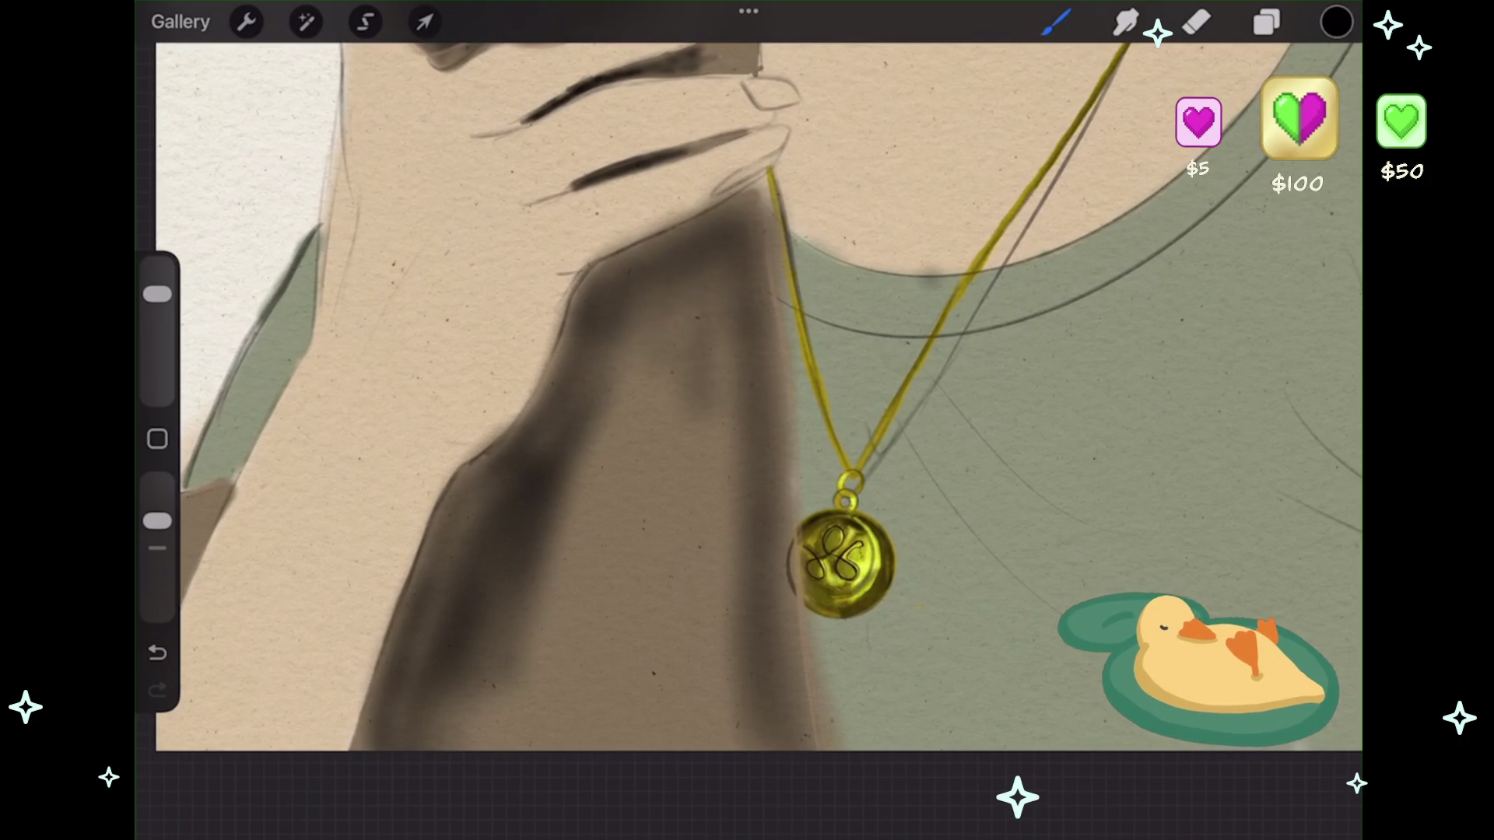
left_click_drag(735, 291, 747, 670)
left_click_drag(688, 416, 685, 479)
left_click_drag(700, 292, 658, 397)
left_click_drag(685, 300, 607, 381)
scroll(747, 420, "down", 5)
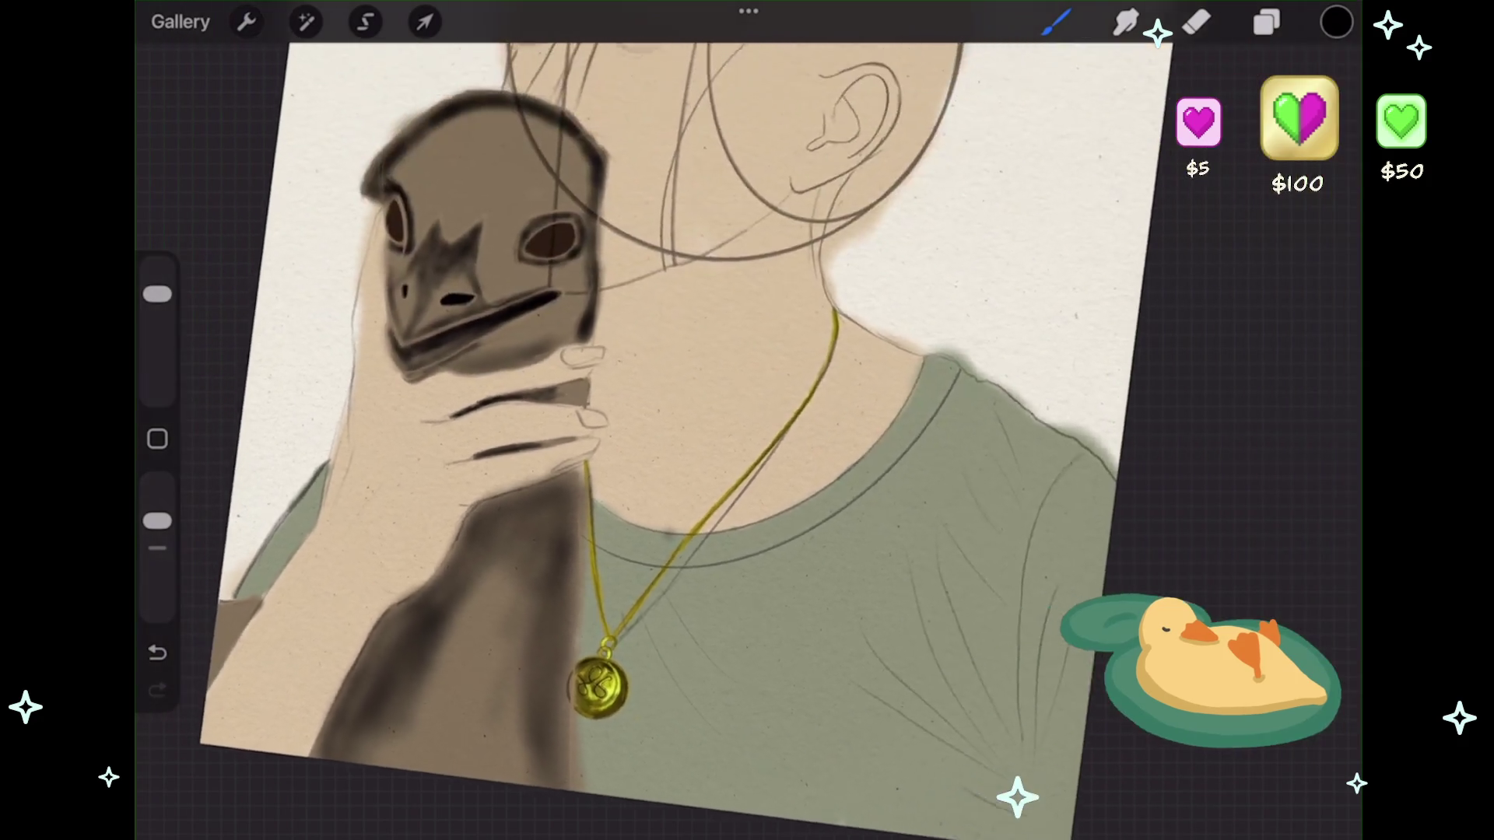
- Make the brush smaller and more opaque, then paint a dark stroke on the neck's right edge
scroll(623, 389, "up", 5)
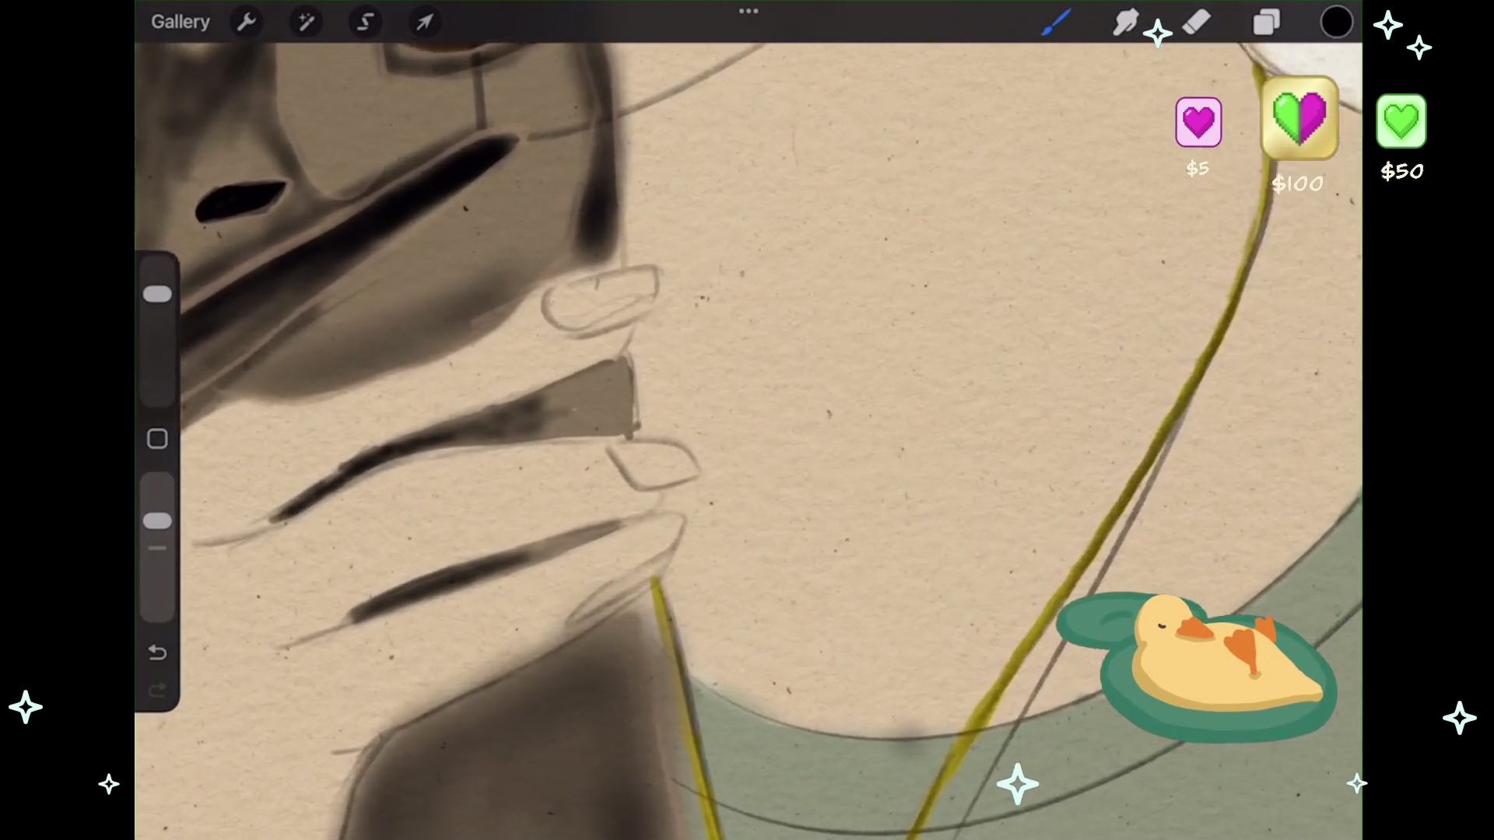
scroll(747, 420, "up", 1)
left_click_drag(653, 350, 654, 463)
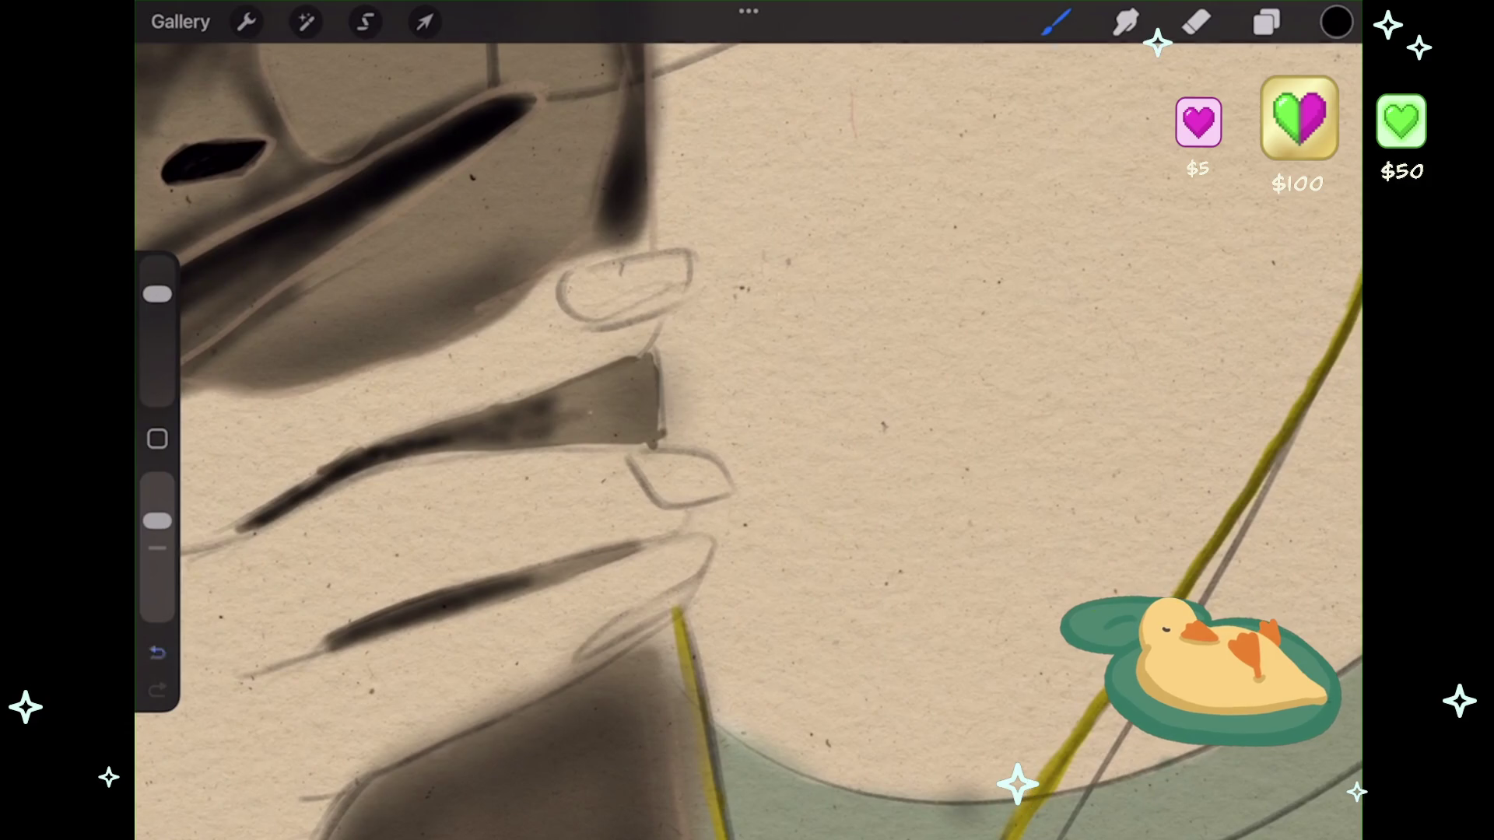
key("ctrl+z")
left_click_drag(157, 293, 157, 328)
left_click_drag(158, 520, 157, 483)
left_click_drag(648, 358, 650, 447)
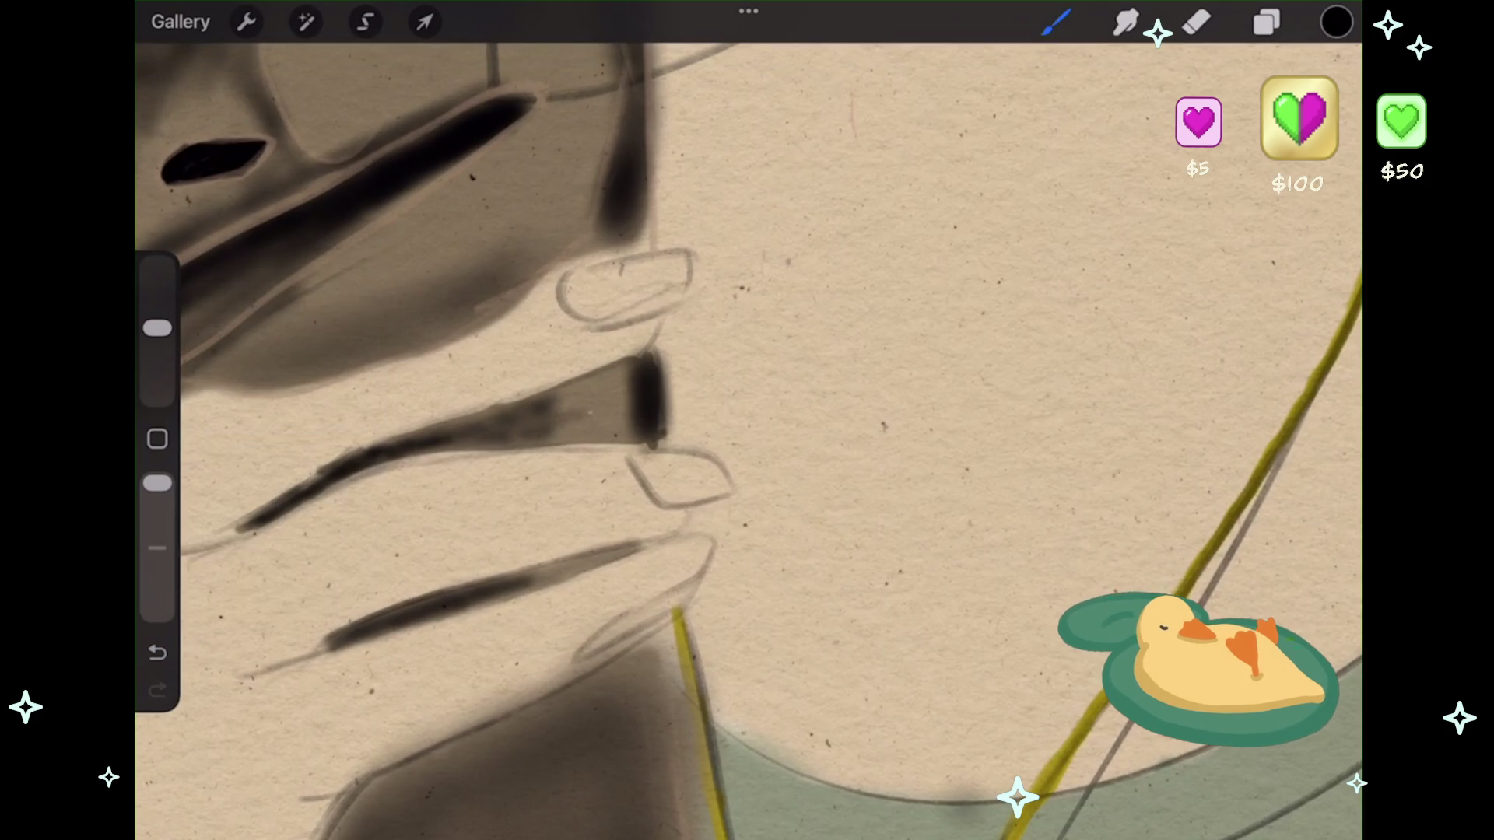
key("ctrl+z")
key("ctrl+z")
key("ctrl+z")
left_click_drag(648, 350, 652, 440)
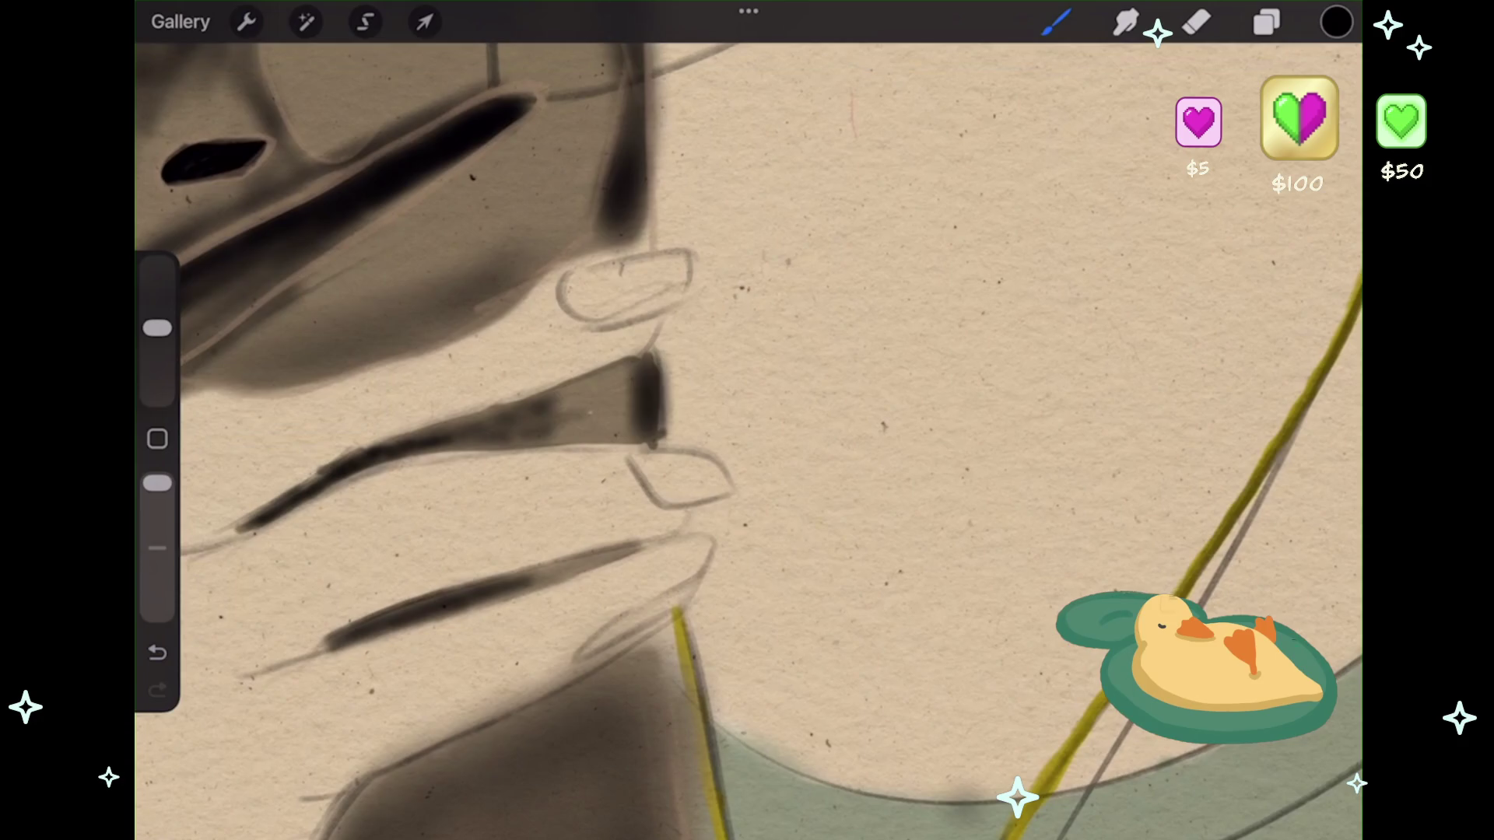
- Extend the dark shading down the neck's right edge to the bottom of the fabric
scroll(747, 436, "down", 5)
left_click_drag(626, 238, 646, 463)
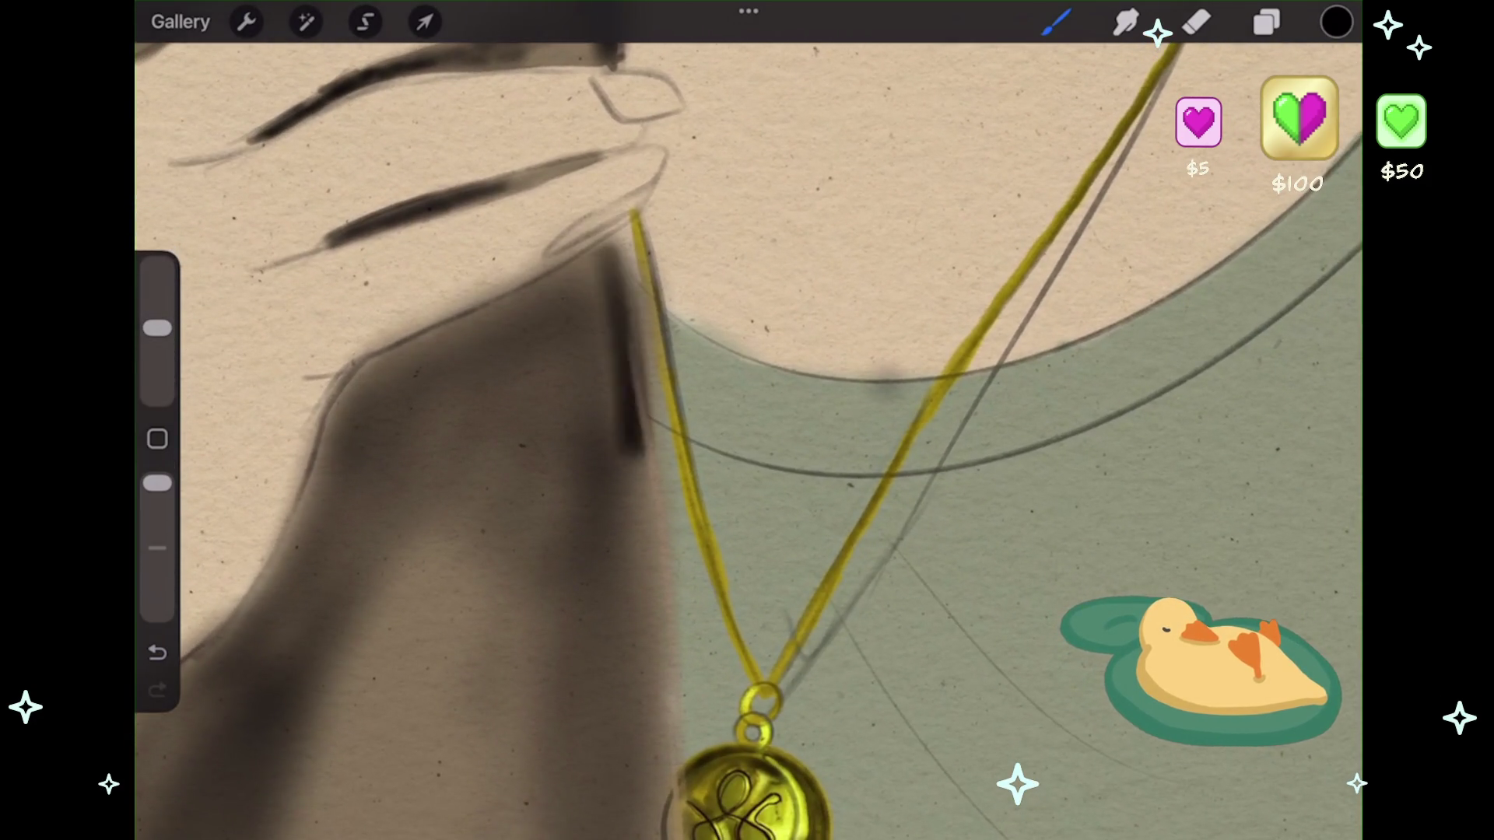
key("ctrl+z")
left_click_drag(622, 237, 649, 798)
key("ctrl+z")
left_click_drag(644, 580, 651, 747)
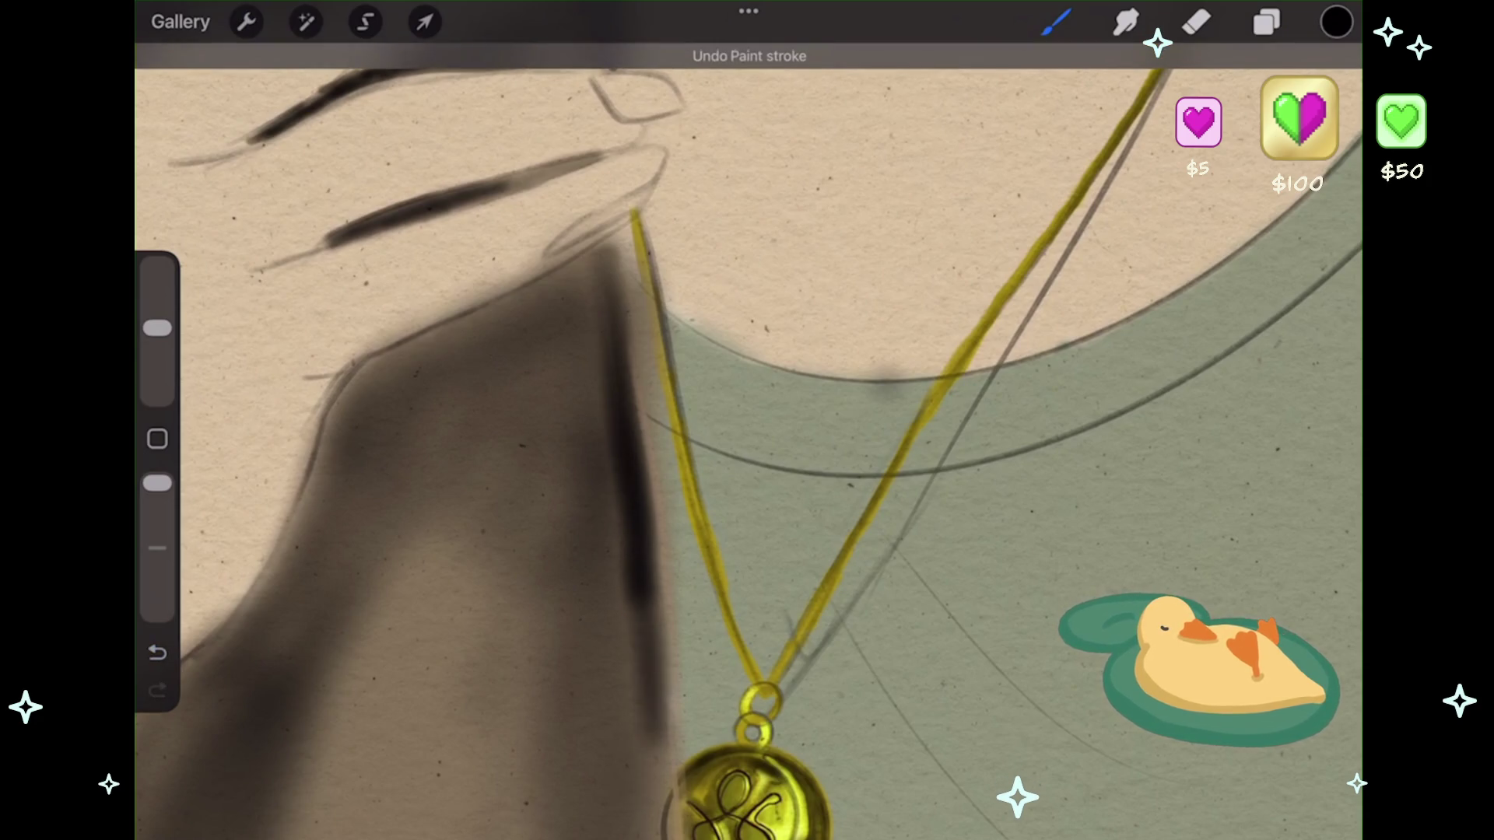
scroll(747, 435, "down", 4)
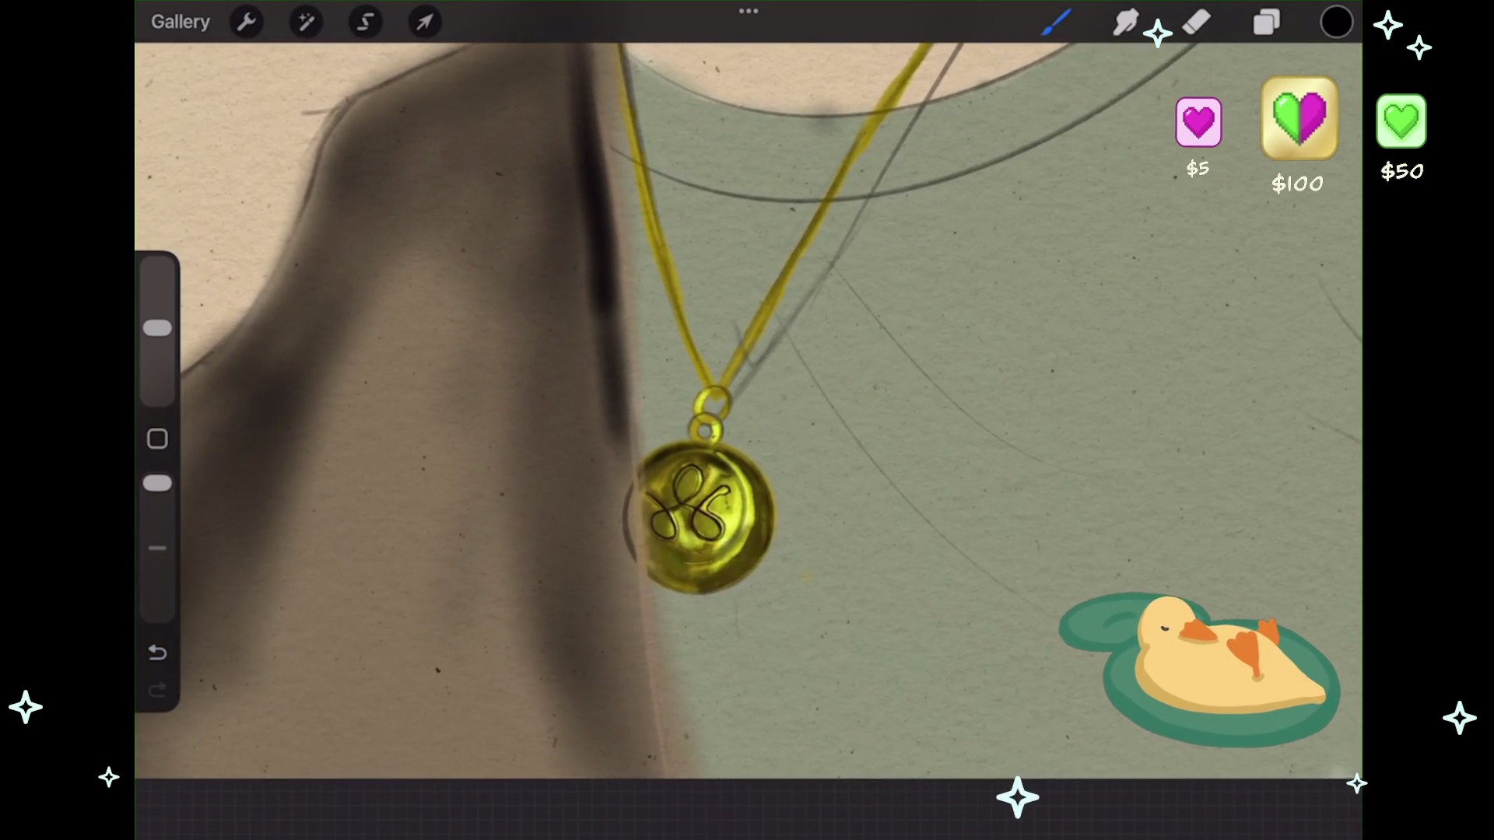
left_click_drag(611, 409, 634, 623)
left_click_drag(623, 475, 657, 778)
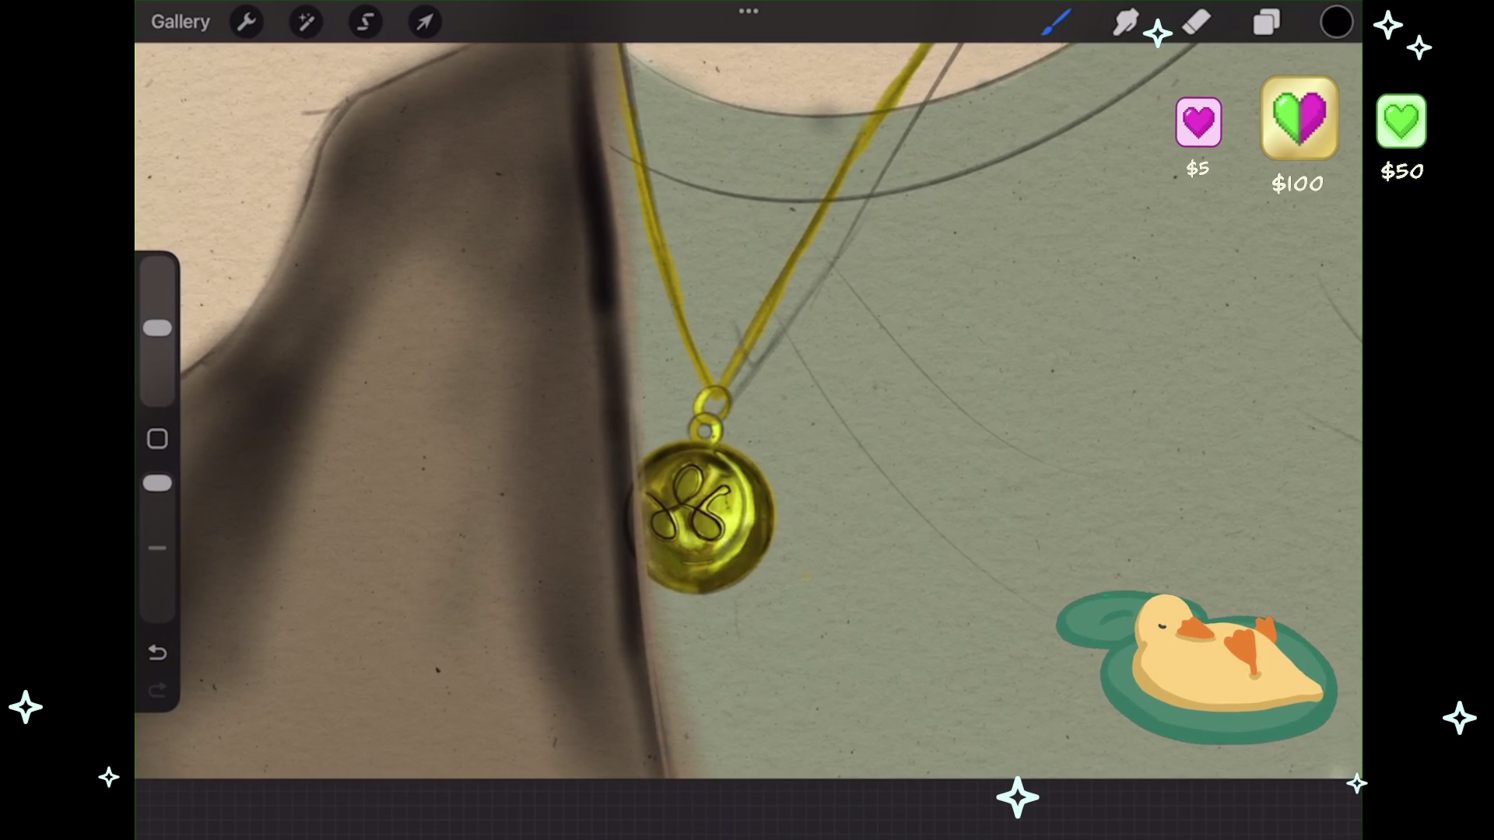
- Darken the puppet neck's right edge beside the pendant with three more strokes
scroll(747, 435, "up", 2)
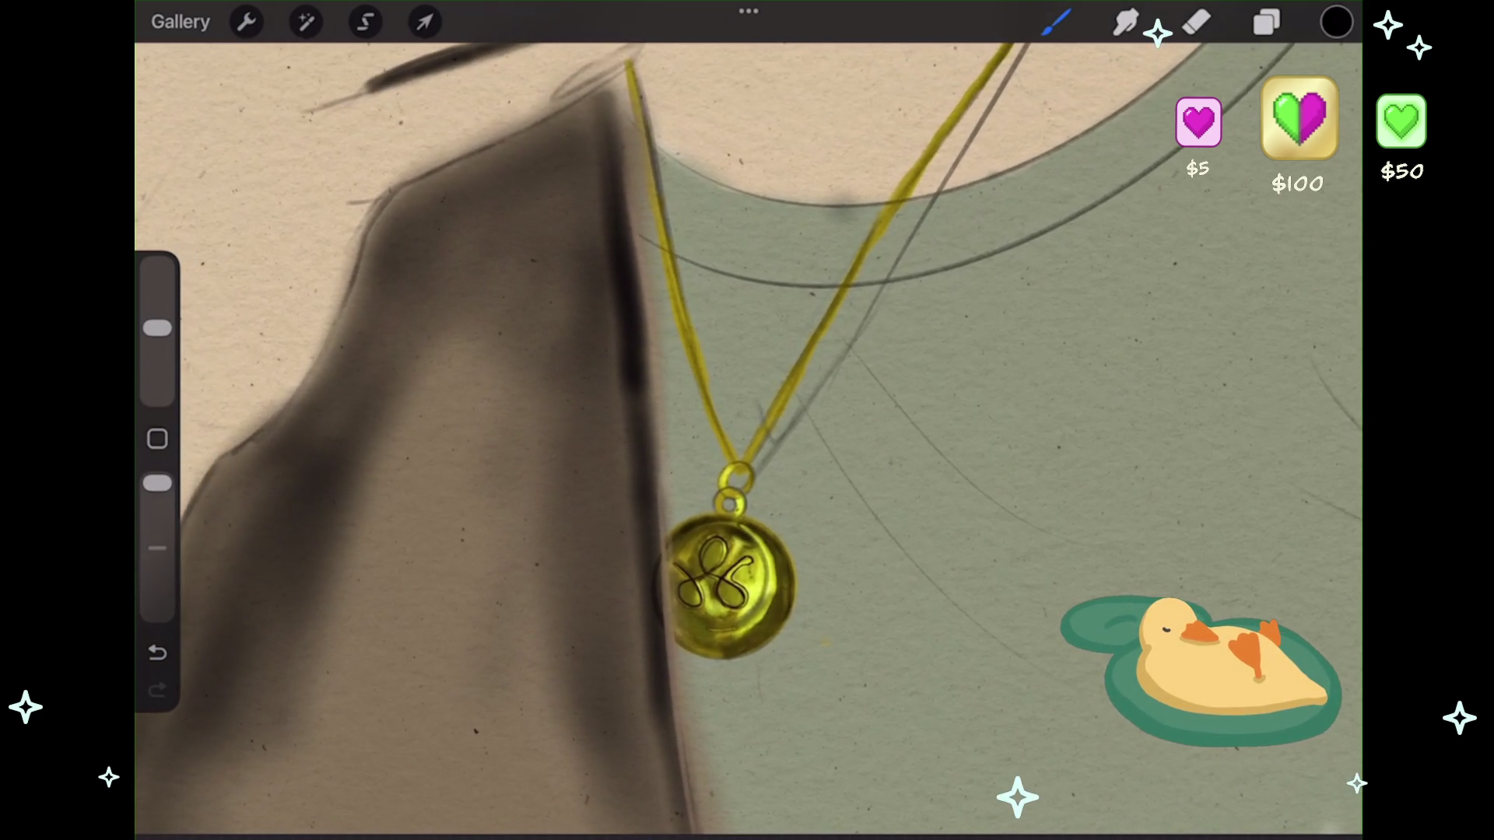
scroll(747, 436, "down", 2)
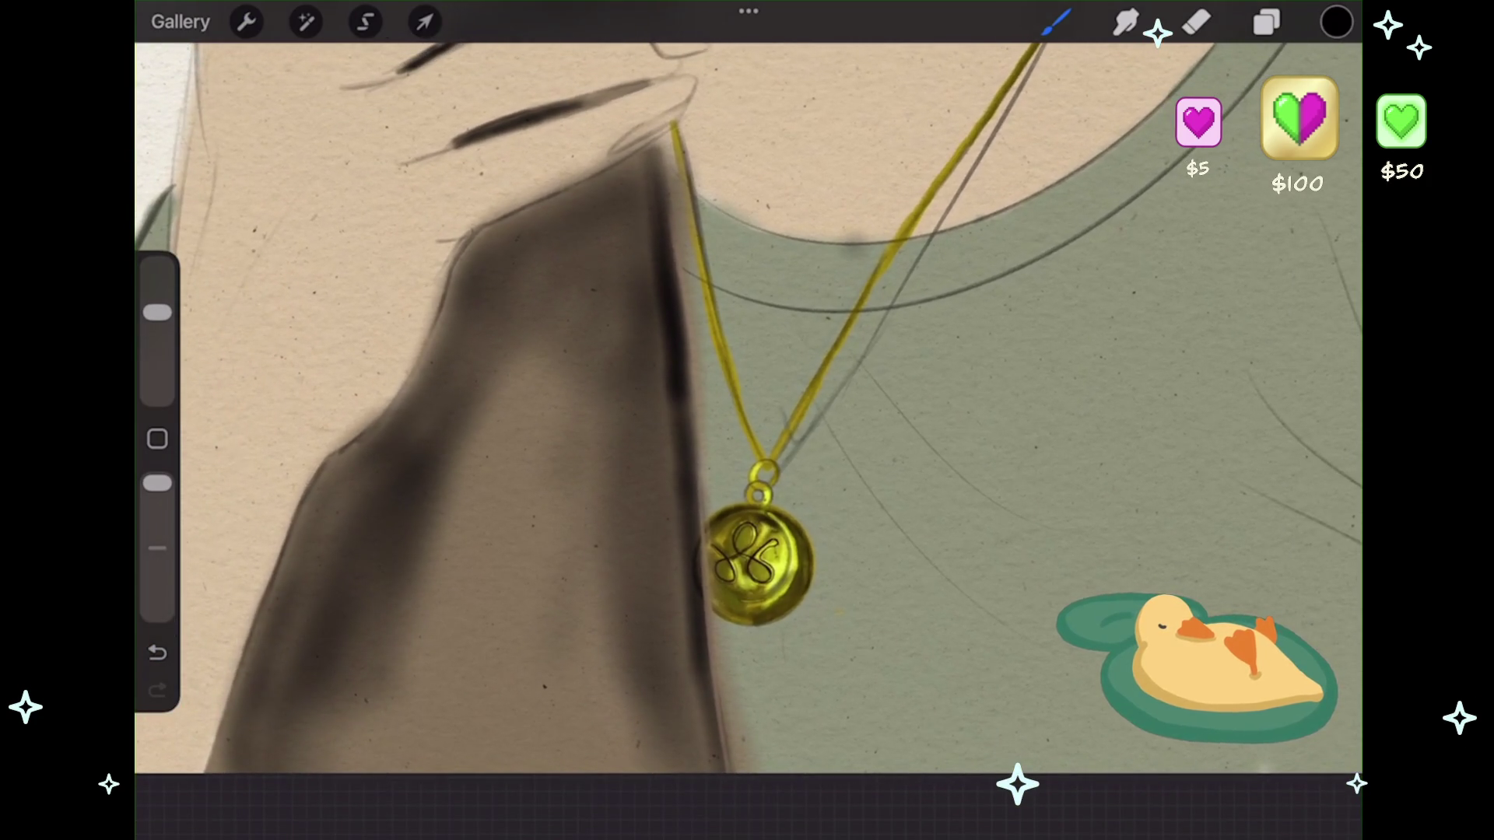
left_click_drag(645, 320, 611, 549)
left_click_drag(657, 362, 646, 525)
mouse_move(662, 393)
left_mouse_down()
mouse_move(650, 552)
mouse_move(701, 739)
left_mouse_up()
- Shade the neck's top and left edge, darkening its lower-left side
scroll(747, 421, "down", 2)
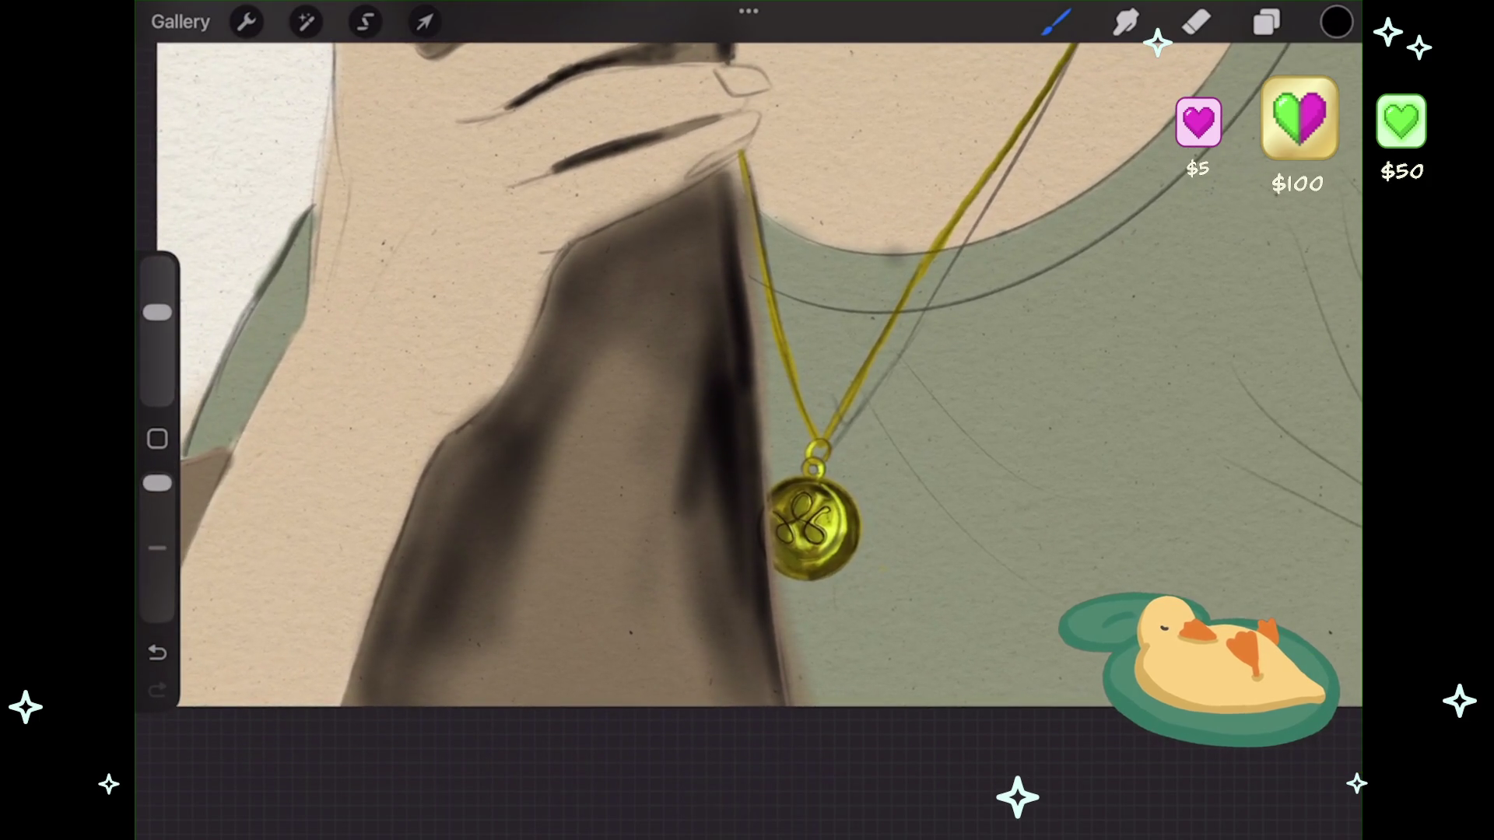
left_click_drag(556, 331, 486, 435)
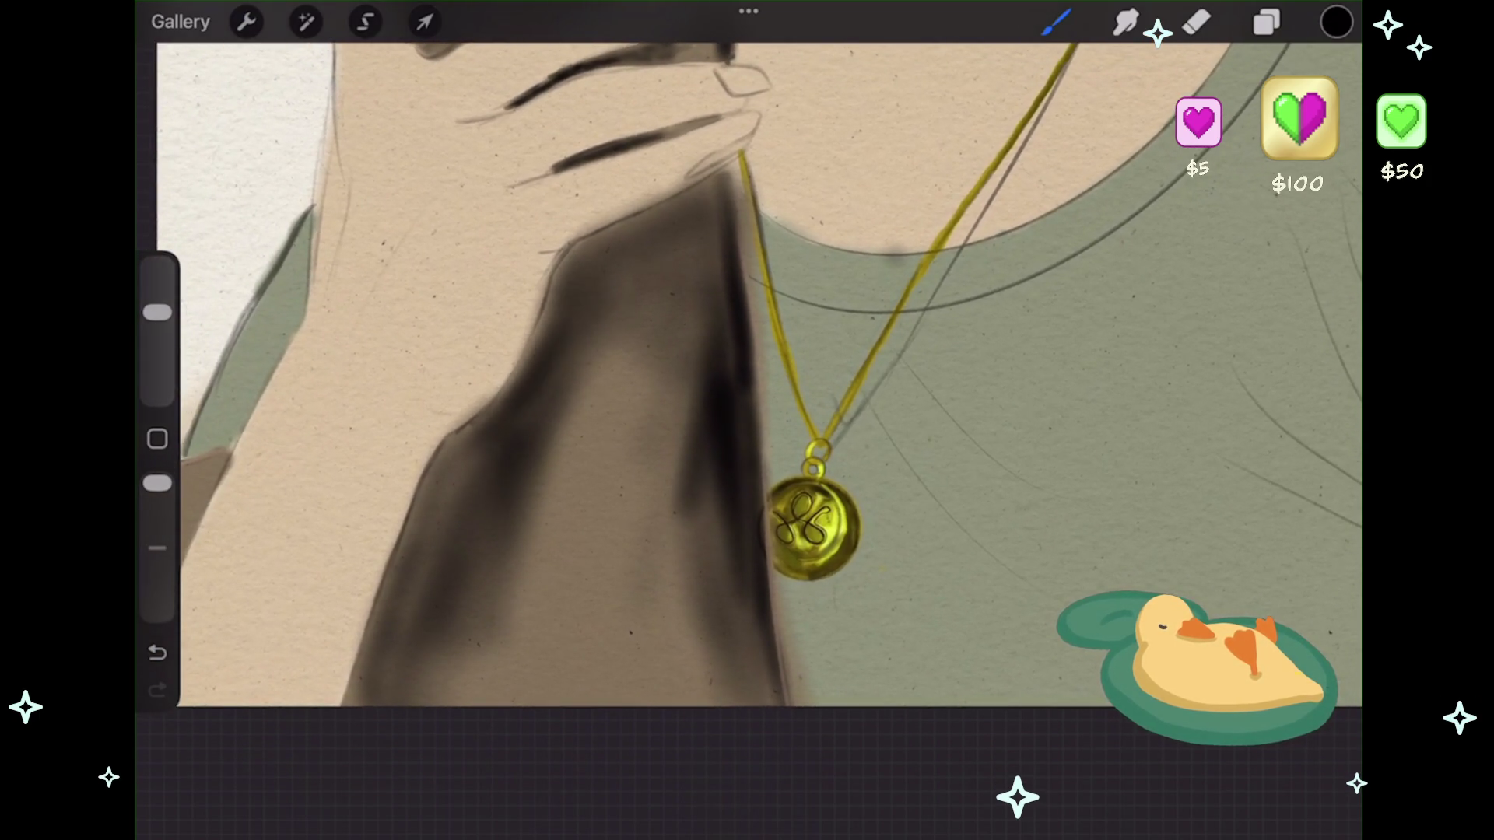
left_click_drag(584, 257, 689, 204)
left_click_drag(623, 242, 689, 199)
mouse_move(580, 320)
left_mouse_down()
mouse_move(529, 450)
mouse_move(425, 567)
left_mouse_up()
left_click_drag(455, 455, 396, 665)
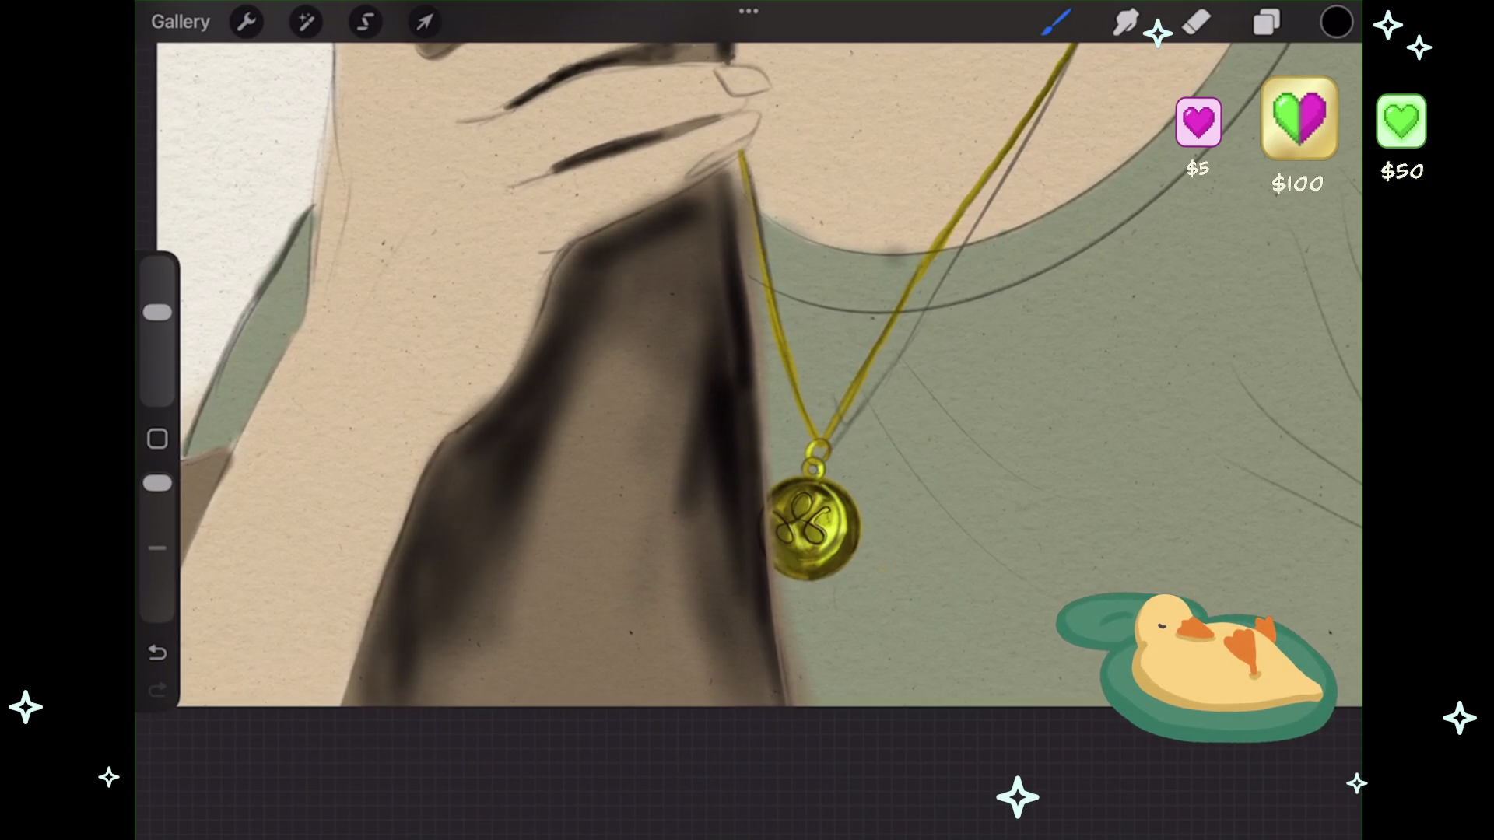
scroll(747, 374, "down", 3)
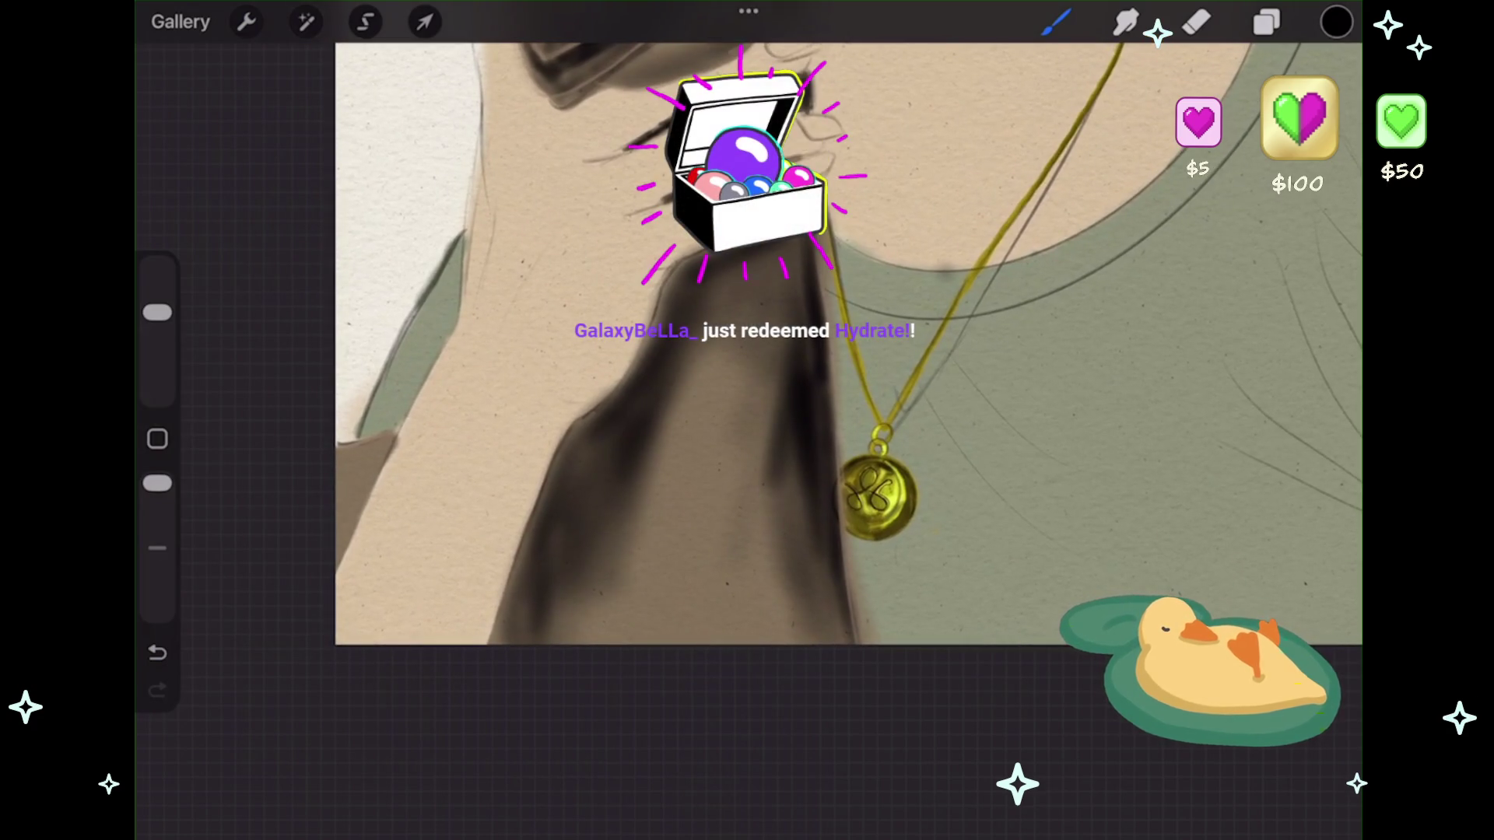
scroll(747, 420, "down", 3)
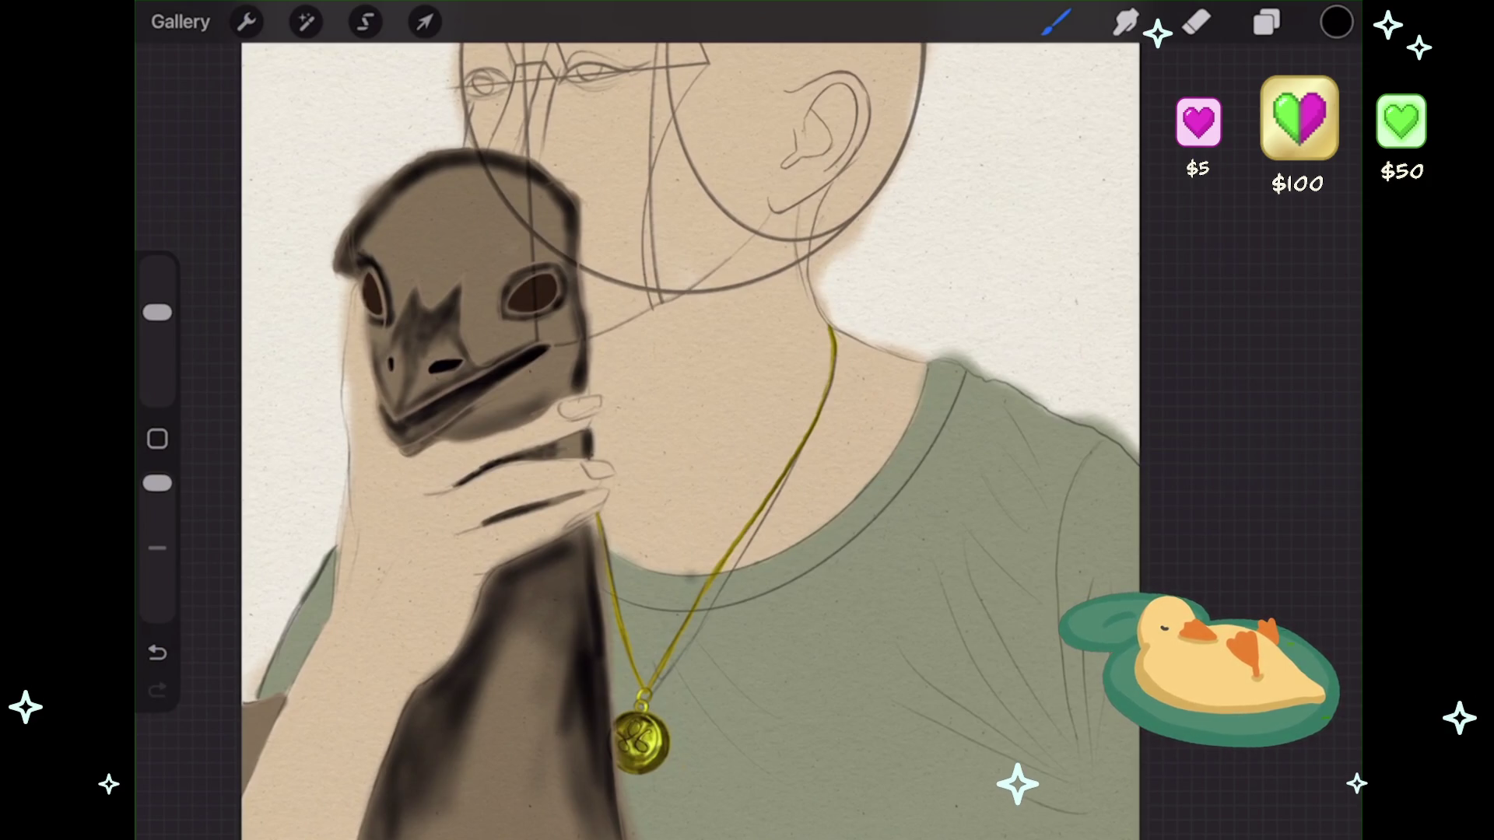
- Zoom out, add an empty Layer 18 above Layer 17, then zoom back in on the mask
scroll(691, 436, "down", 2)
scroll(591, 459, "down", 3)
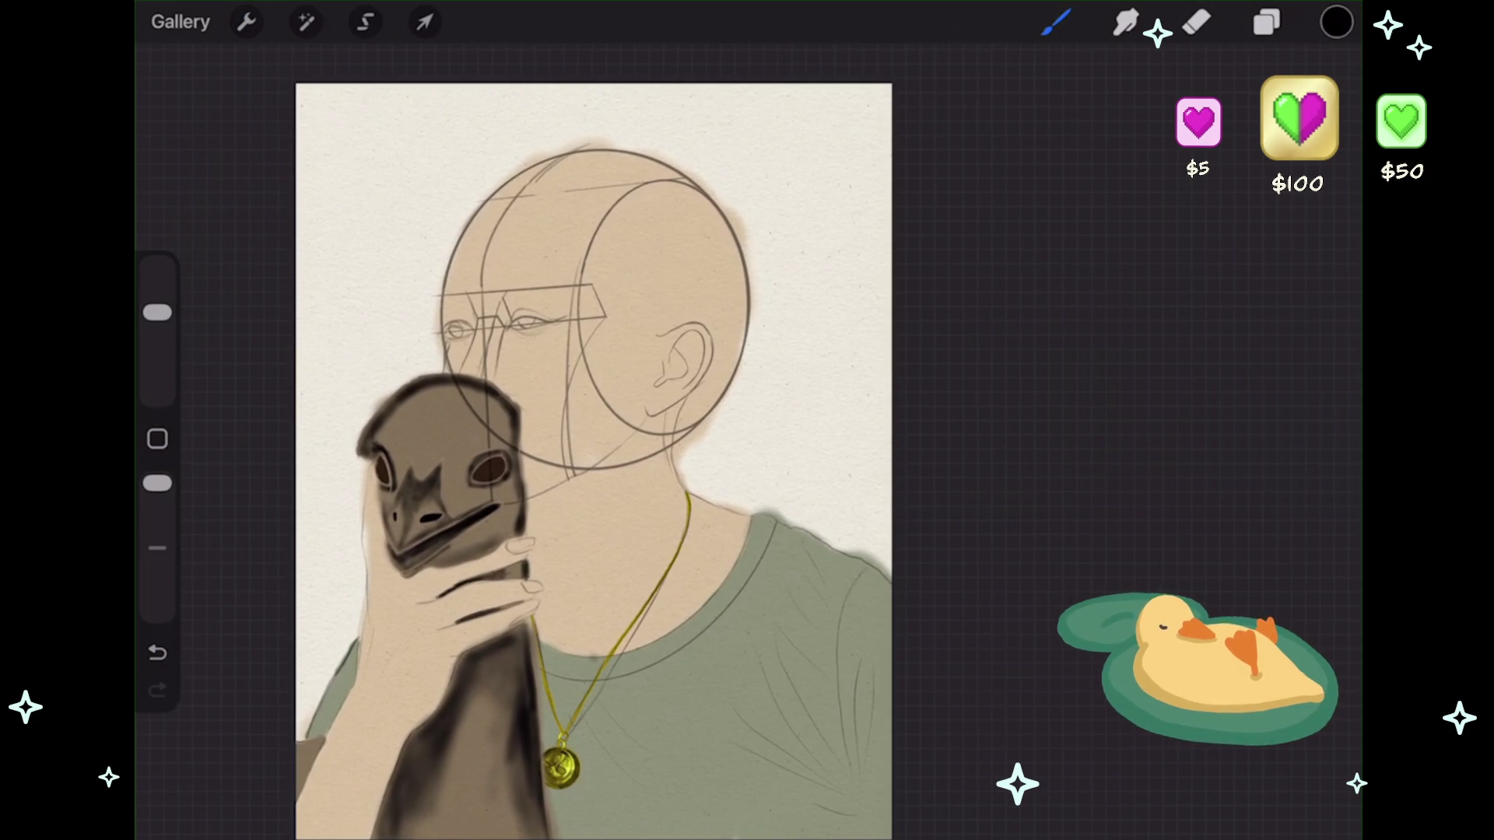
left_click(1266, 22)
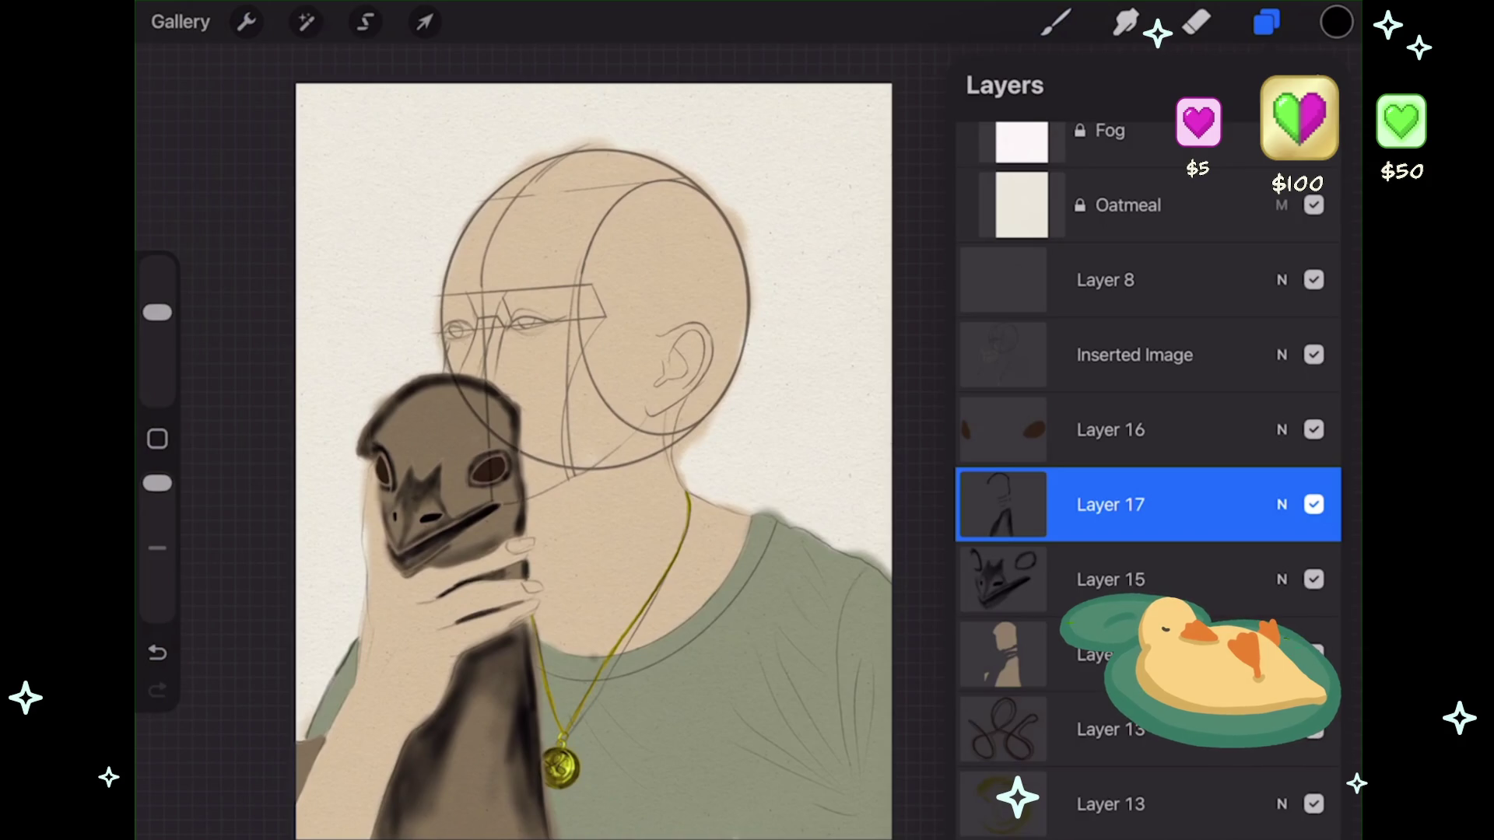
left_click(1322, 85)
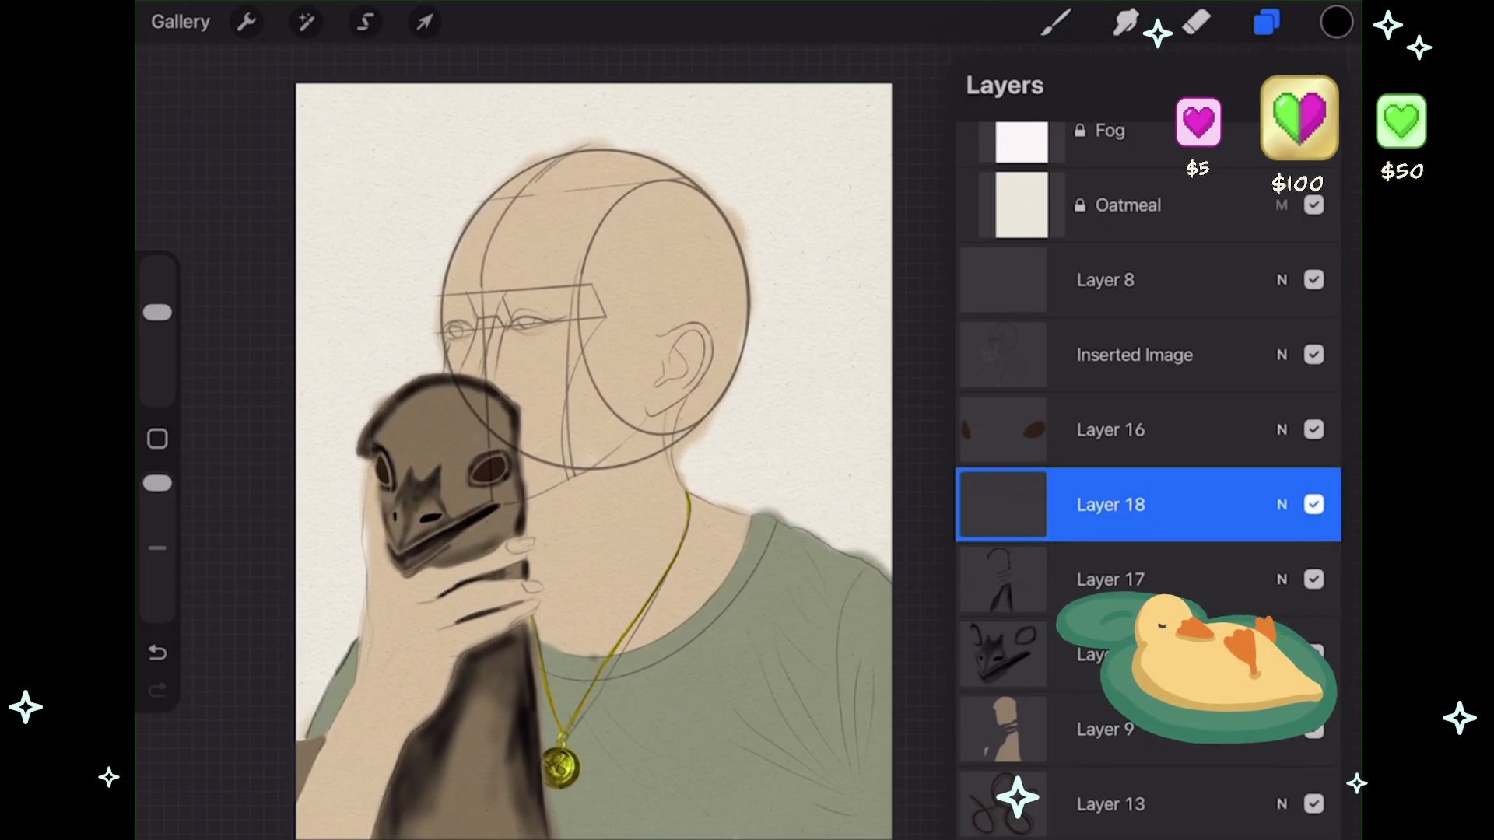
left_click(1266, 21)
scroll(433, 462, "up", 5)
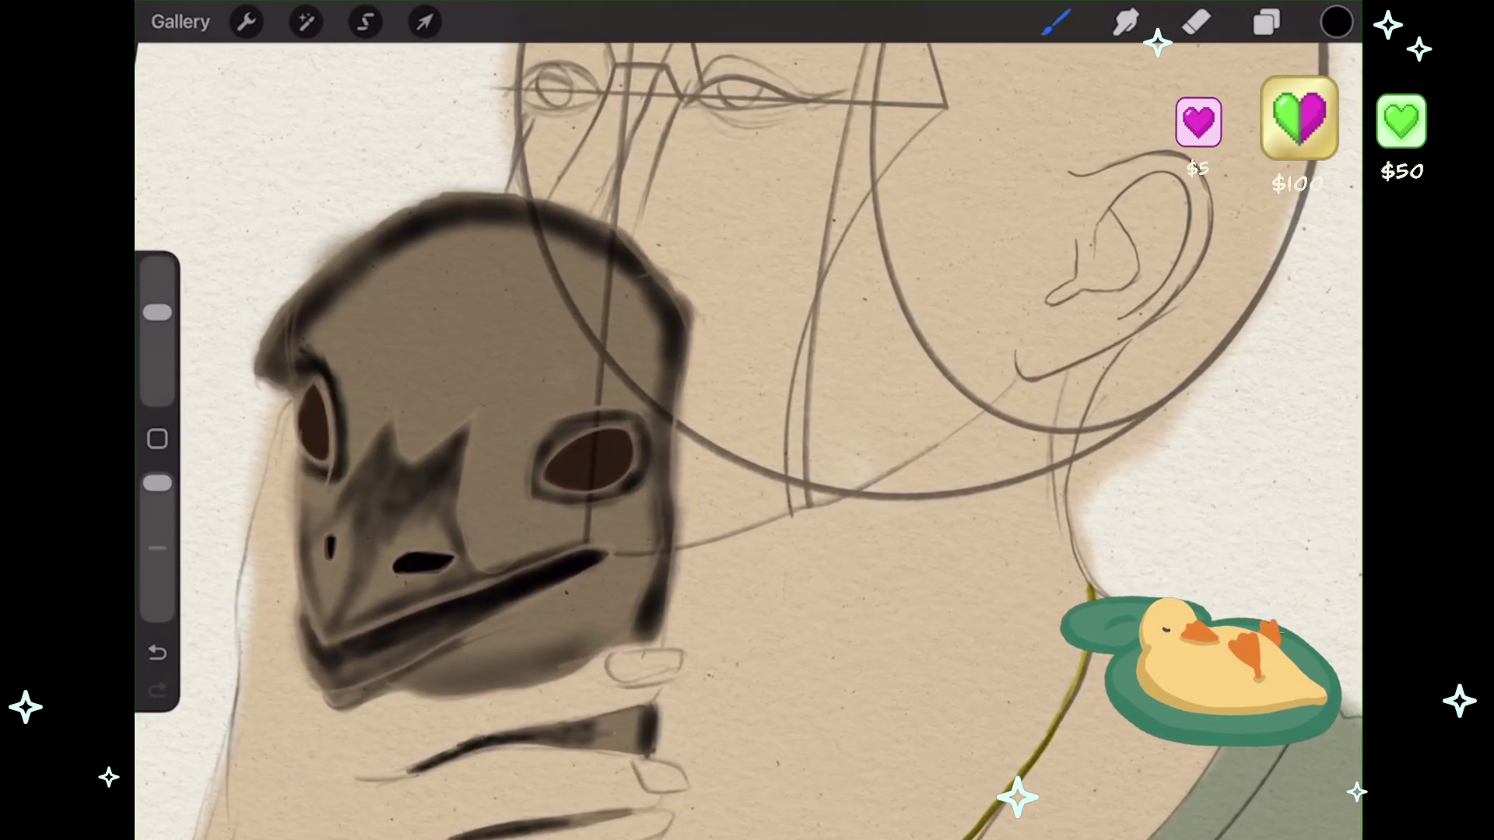
scroll(434, 462, "up", 5)
- Shade dark arcs around the mask's right eye socket and the edge above it
left_click_drag(576, 459, 778, 366)
key("ctrl+z")
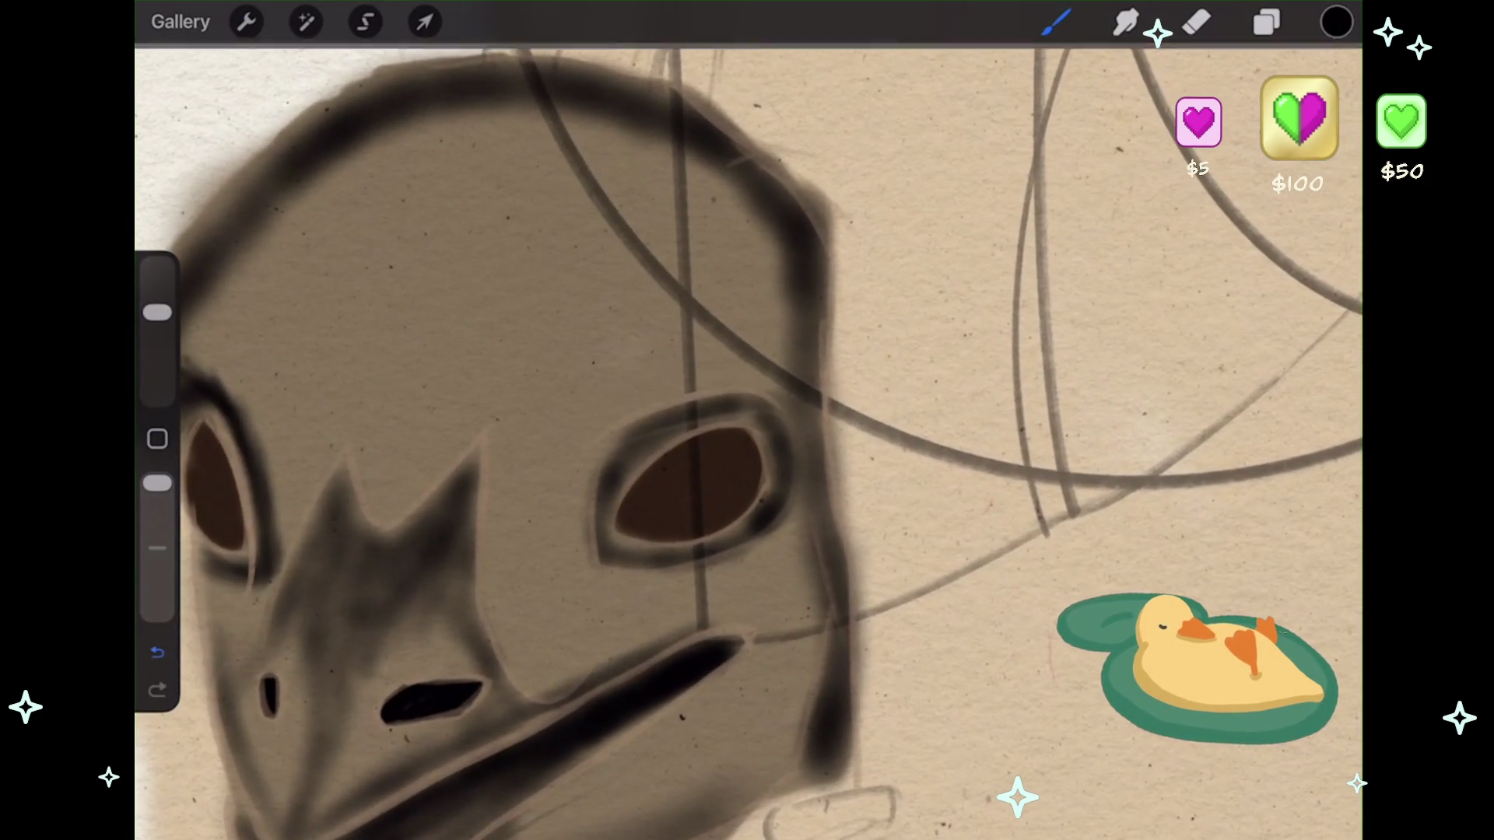
mouse_move(591, 483)
left_mouse_down()
mouse_move(662, 424)
mouse_move(735, 427)
mouse_move(770, 471)
left_mouse_up()
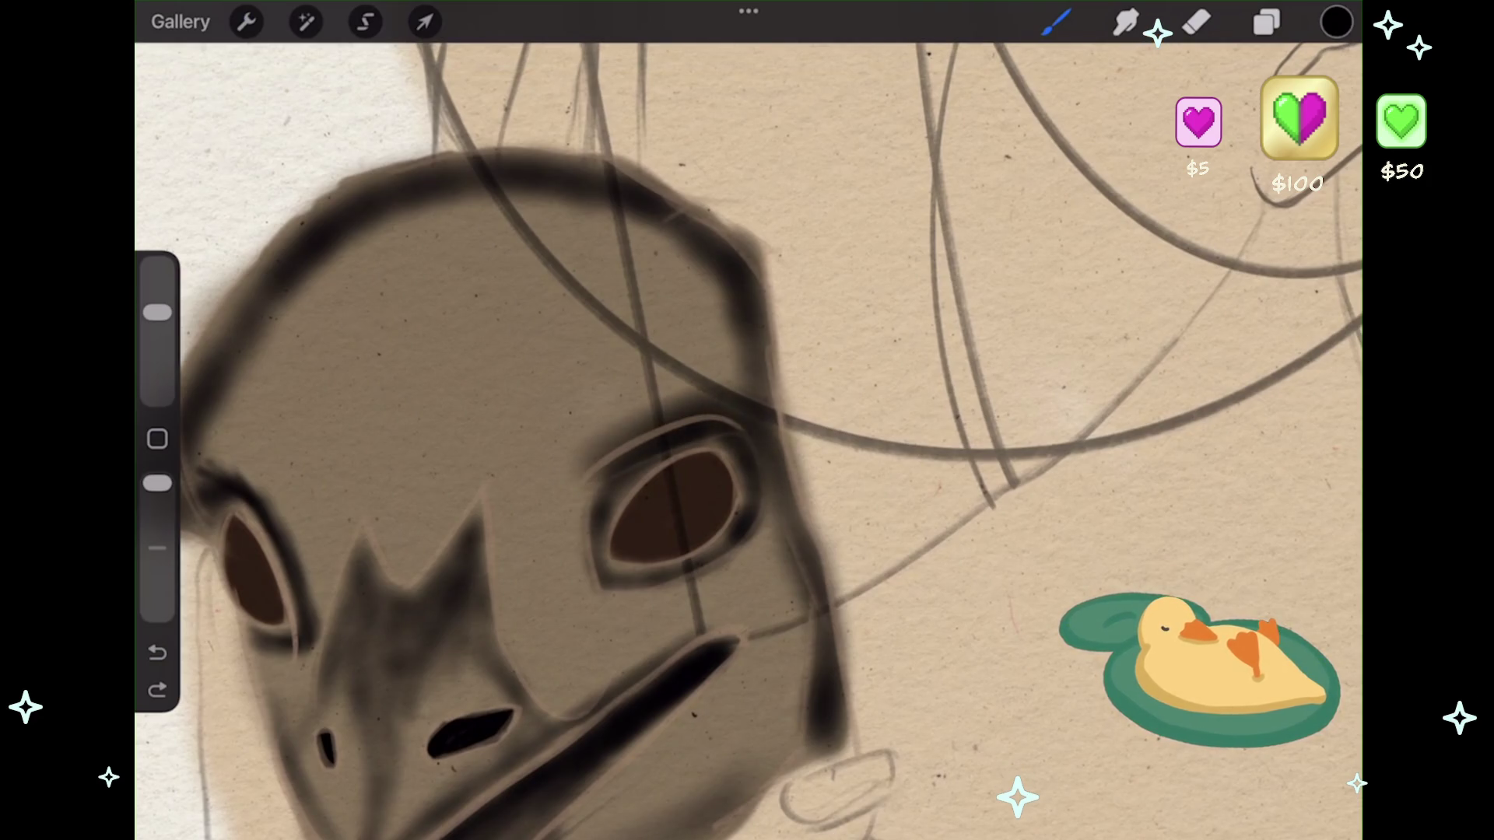
mouse_move(576, 460)
left_mouse_down()
mouse_move(669, 385)
mouse_move(727, 366)
left_mouse_up()
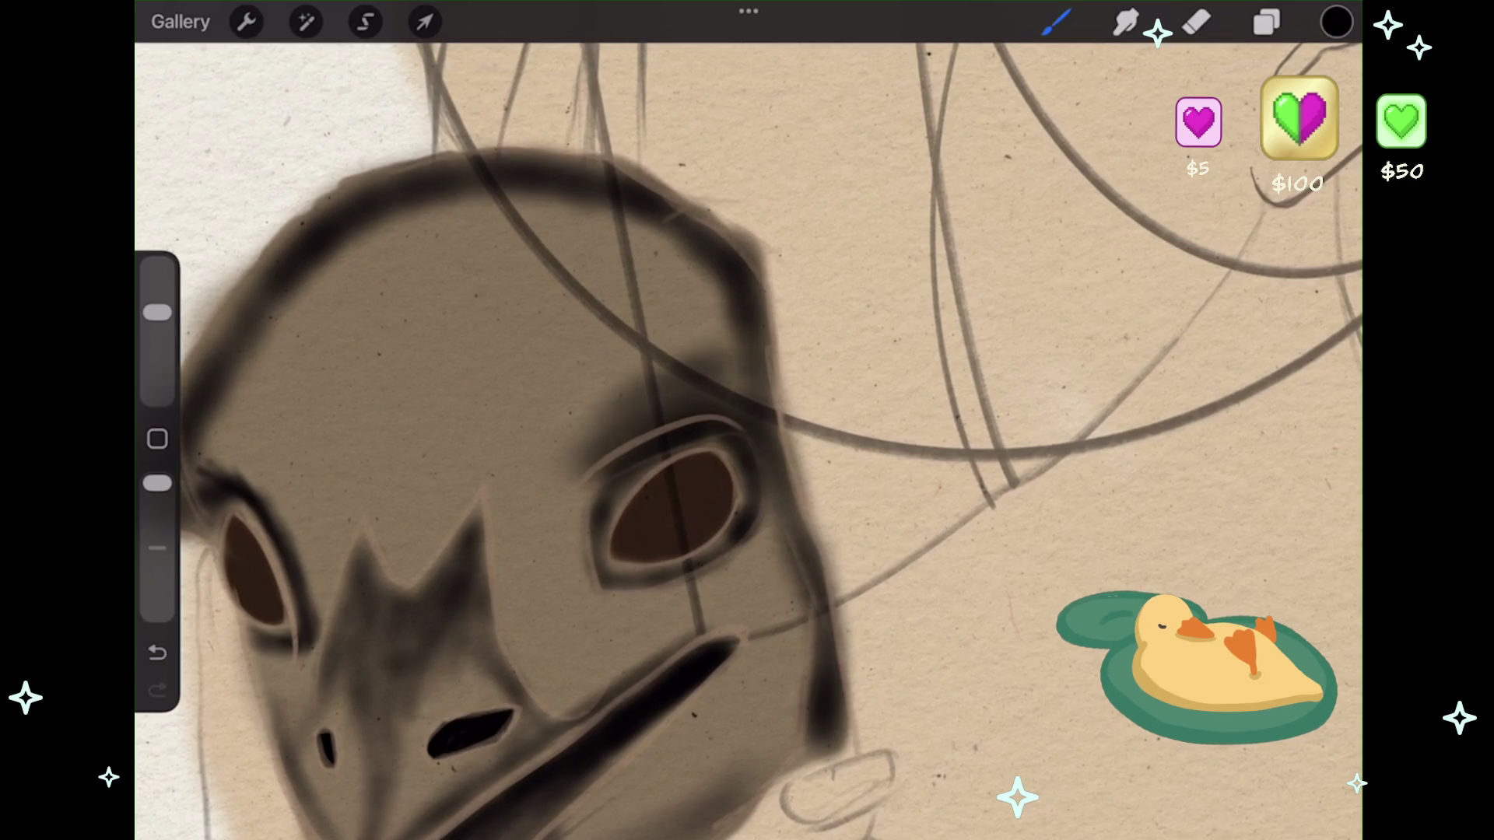
left_click_drag(595, 506, 568, 459)
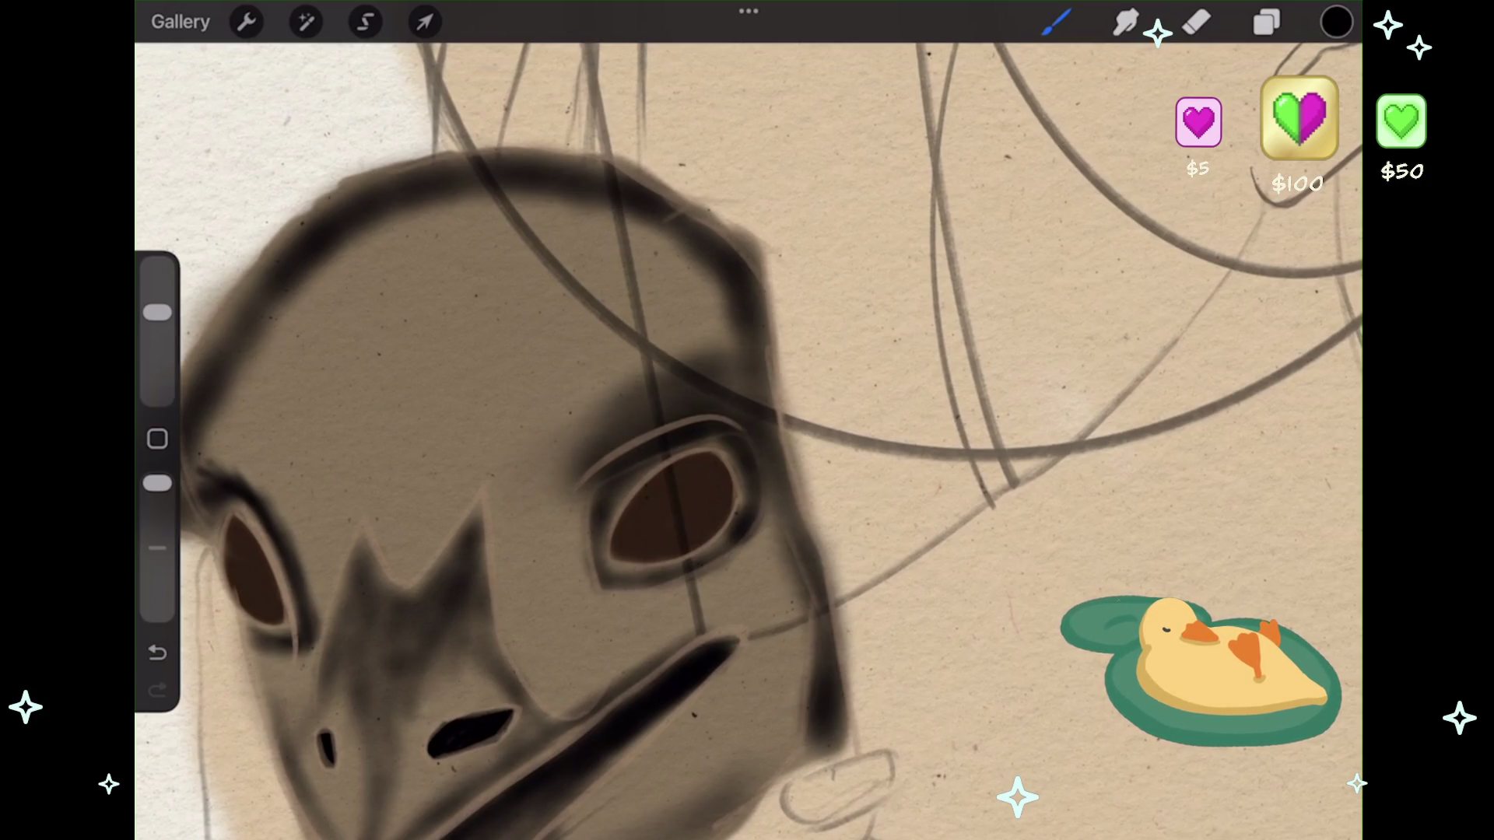
left_click_drag(727, 350, 767, 401)
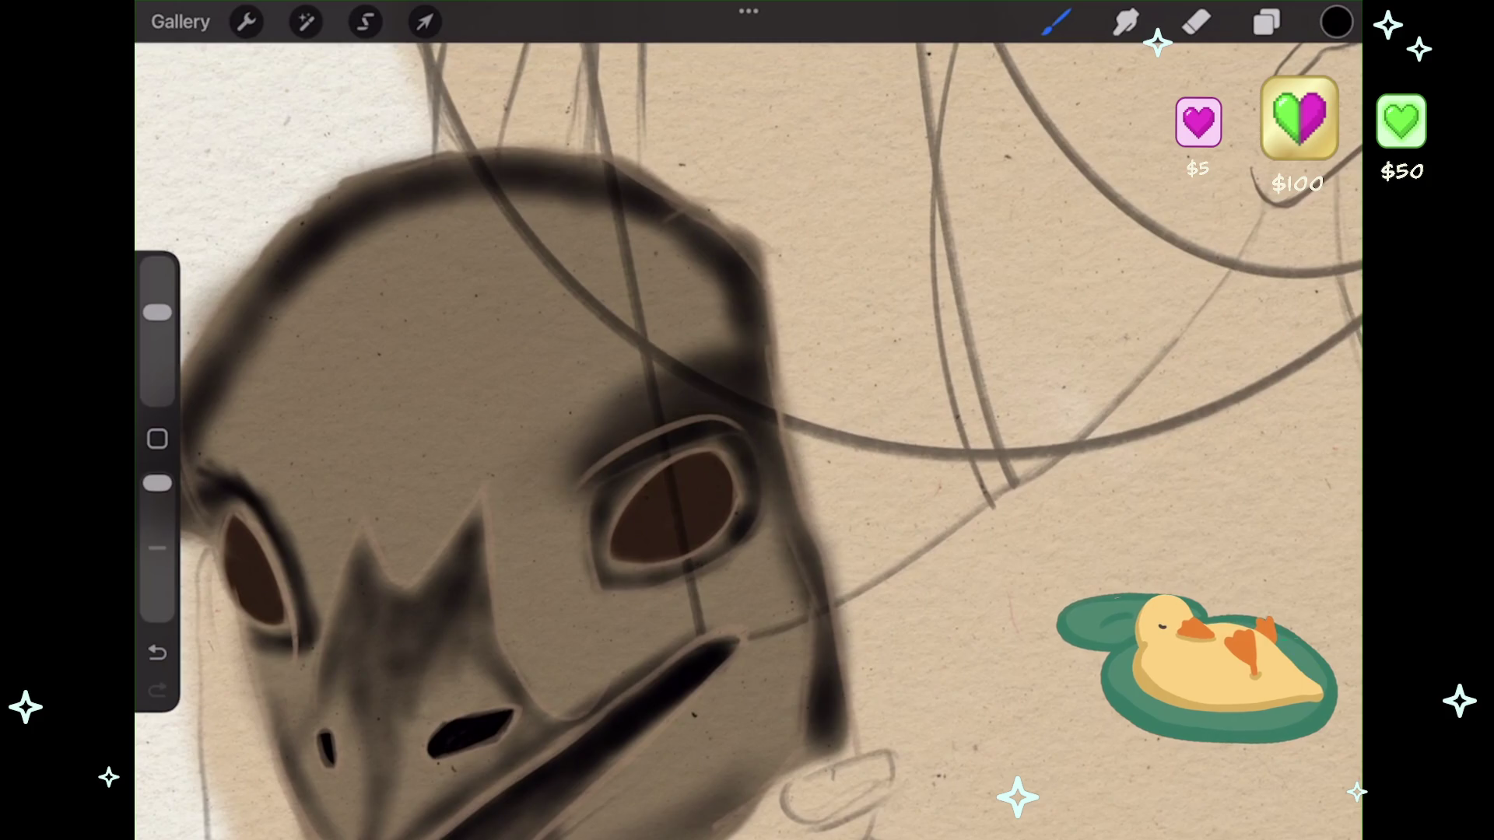
- Shade beside the left eye and darken the mask's top and upper-right outline
mouse_move(195, 444)
left_mouse_down()
mouse_move(295, 506)
mouse_move(334, 607)
left_mouse_up()
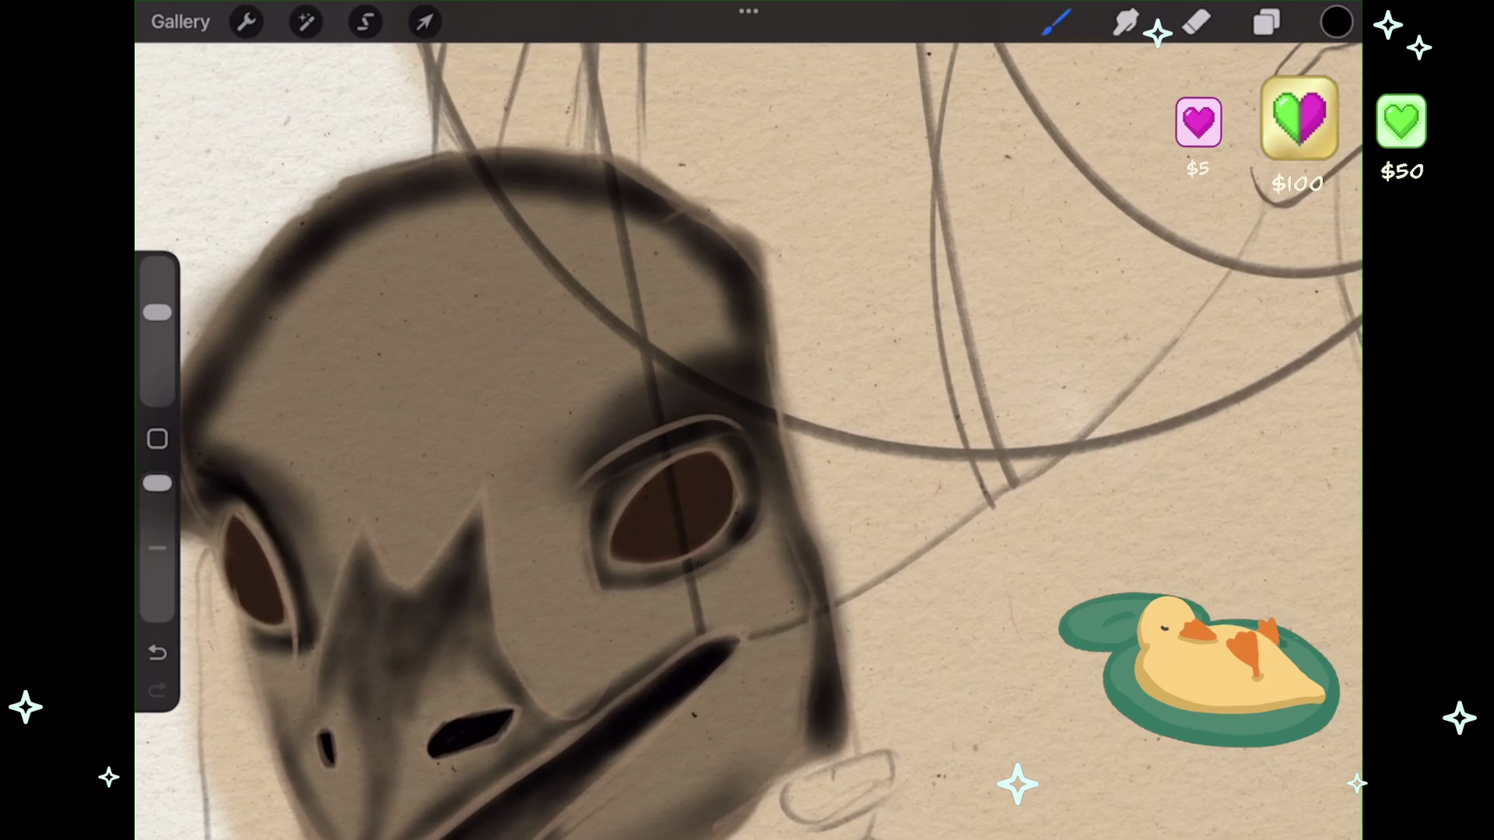
left_click_drag(280, 459, 428, 319)
left_click(157, 652)
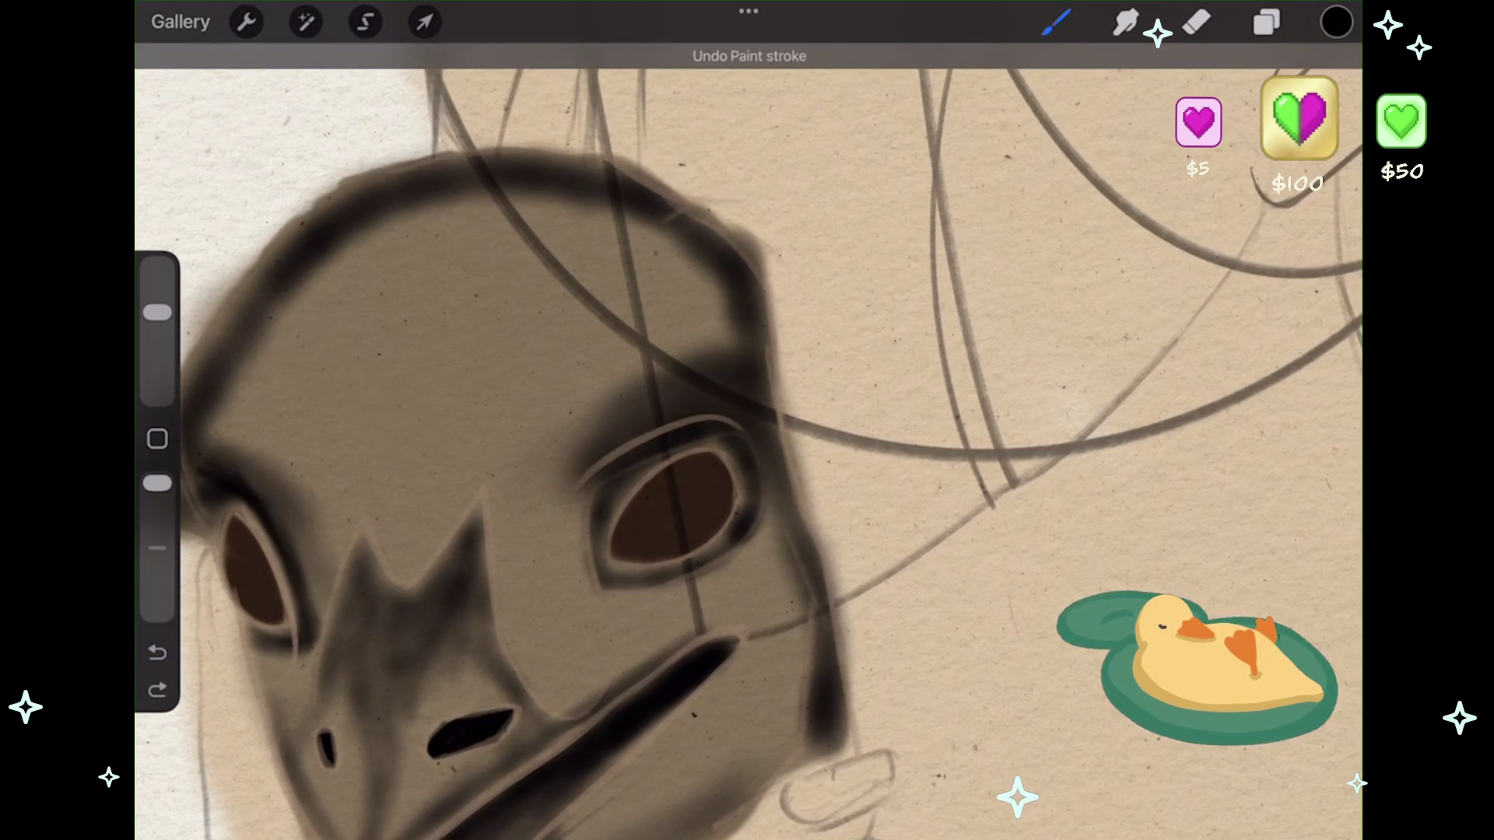
mouse_move(482, 187)
left_mouse_down()
mouse_move(381, 237)
mouse_move(226, 405)
mouse_move(537, 194)
mouse_move(630, 249)
left_mouse_up()
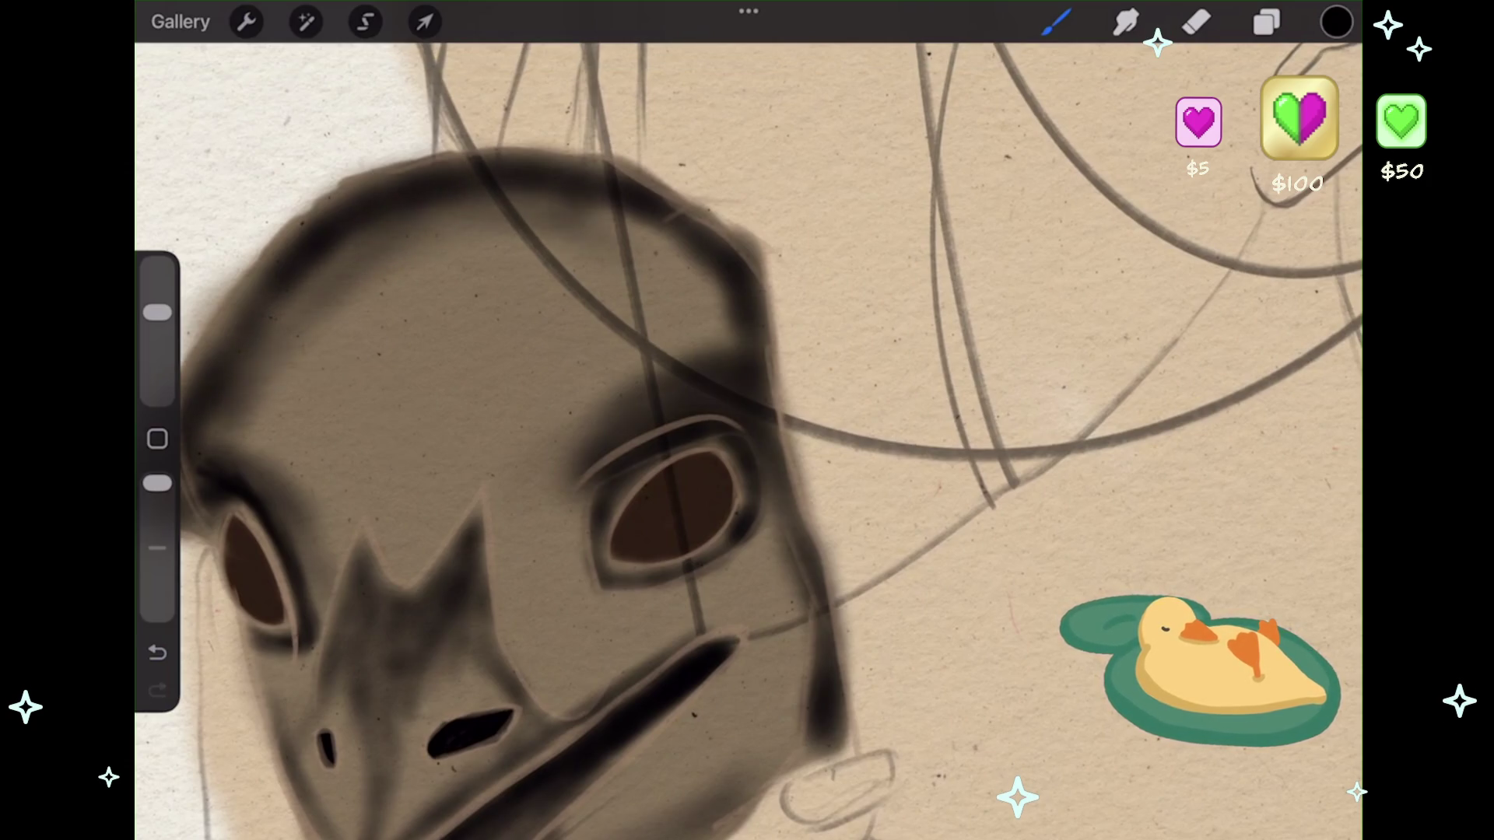
left_click_drag(576, 203, 739, 358)
left_click_drag(685, 281, 735, 350)
key("ctrl+z")
key("ctrl+z")
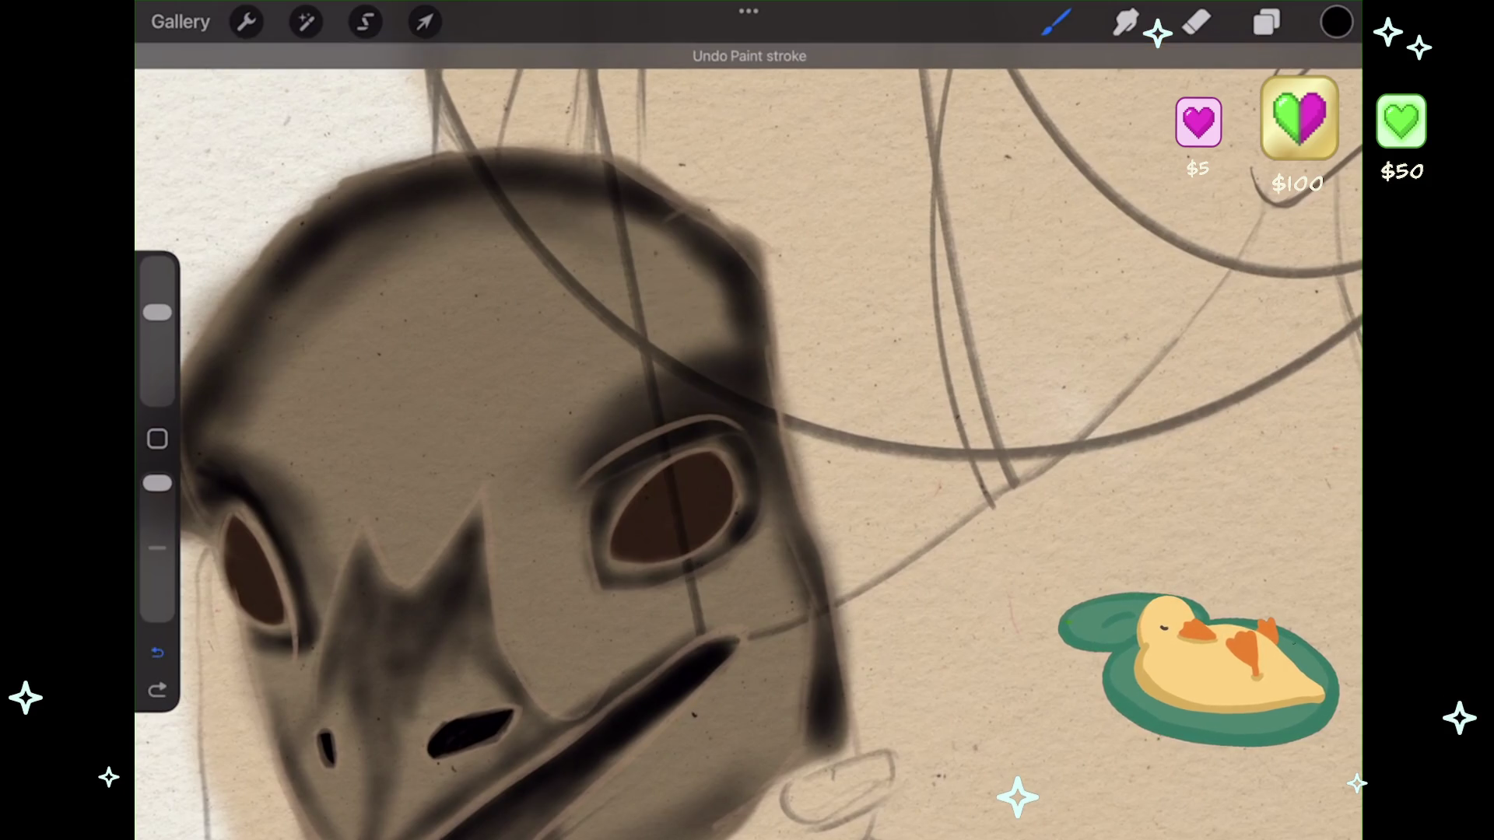
key("ctrl+shift+z")
key("ctrl+shift+z")
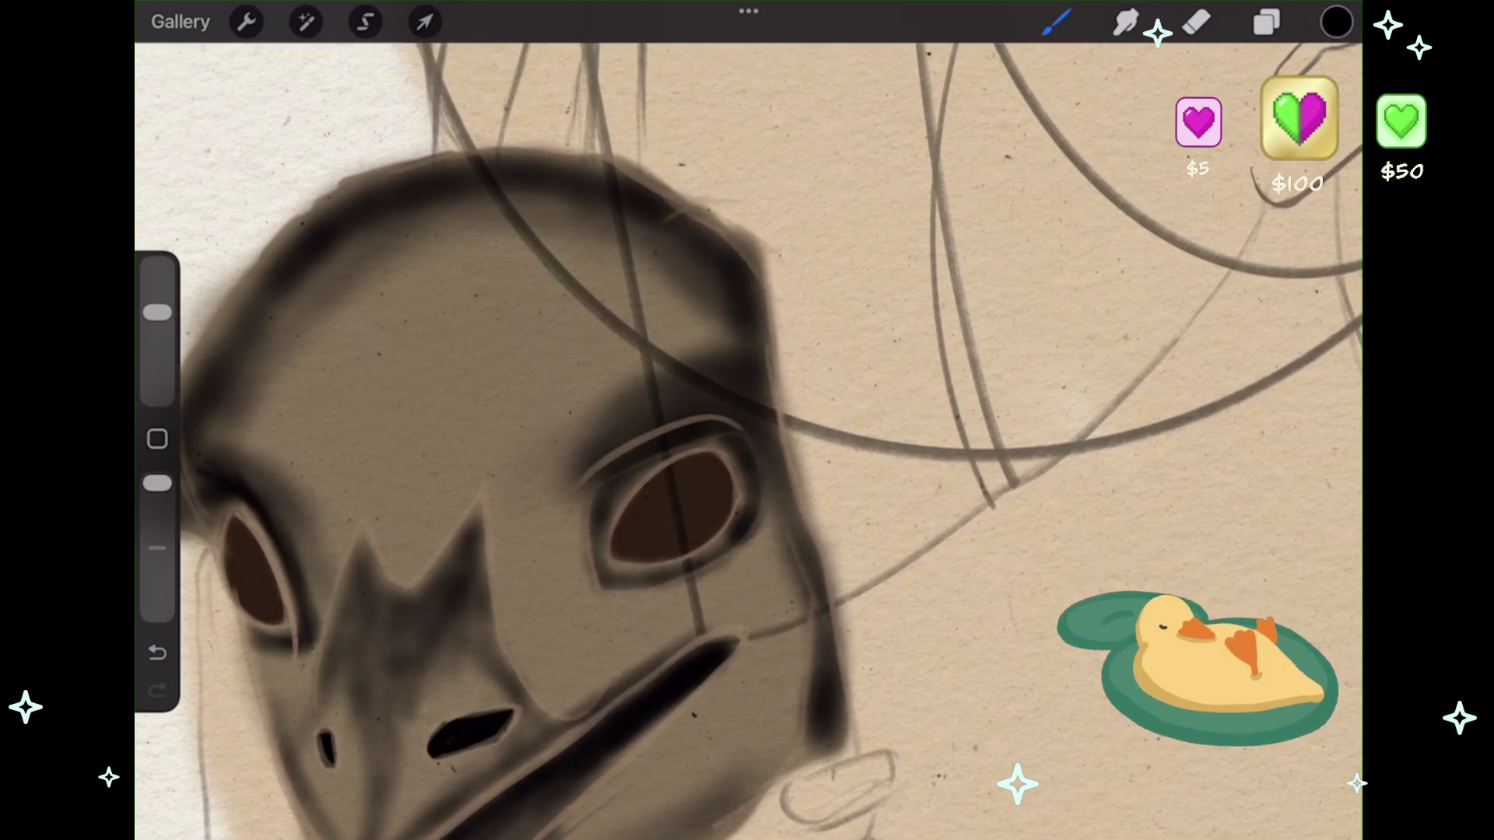
- Darken the shading left of the right eye and along the mask's lower-right edge
scroll(747, 436, "down", 2)
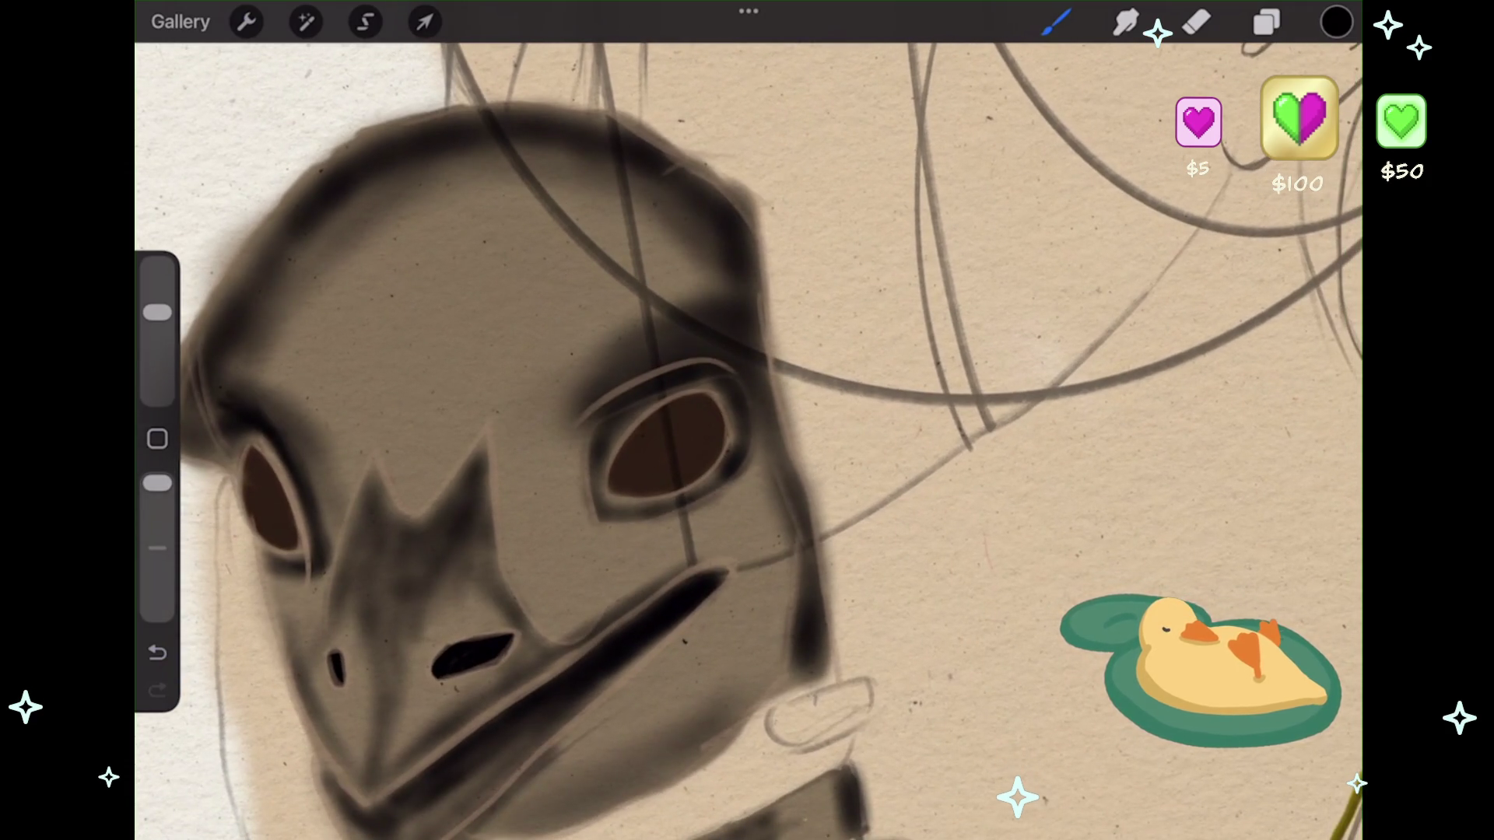
left_click_drag(505, 393, 572, 467)
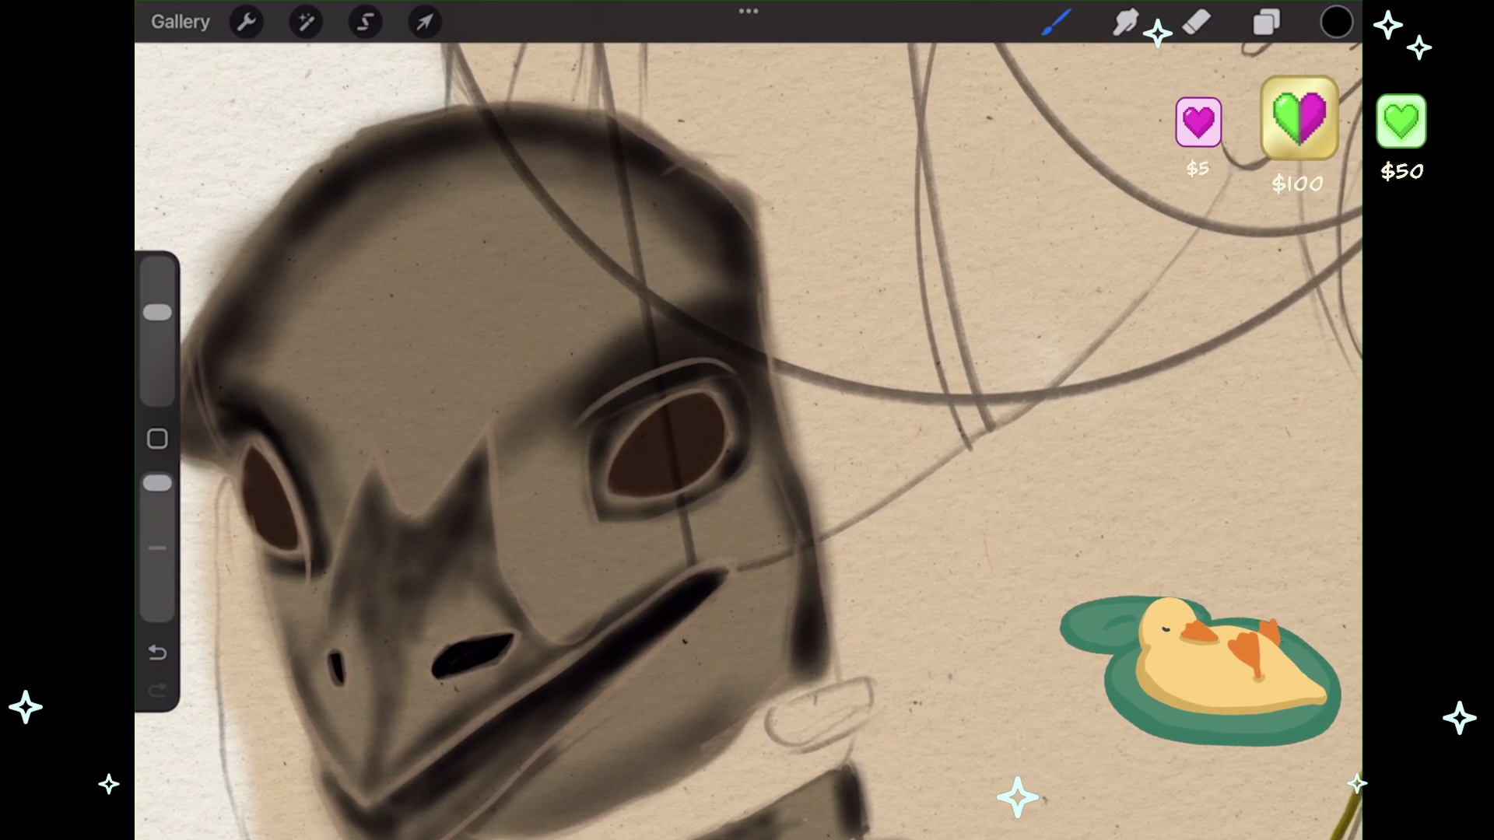
mouse_move(723, 615)
left_mouse_down()
mouse_move(778, 490)
mouse_move(786, 600)
mouse_move(771, 662)
left_mouse_up()
mouse_move(782, 575)
left_mouse_down()
mouse_move(758, 669)
mouse_move(723, 711)
left_mouse_up()
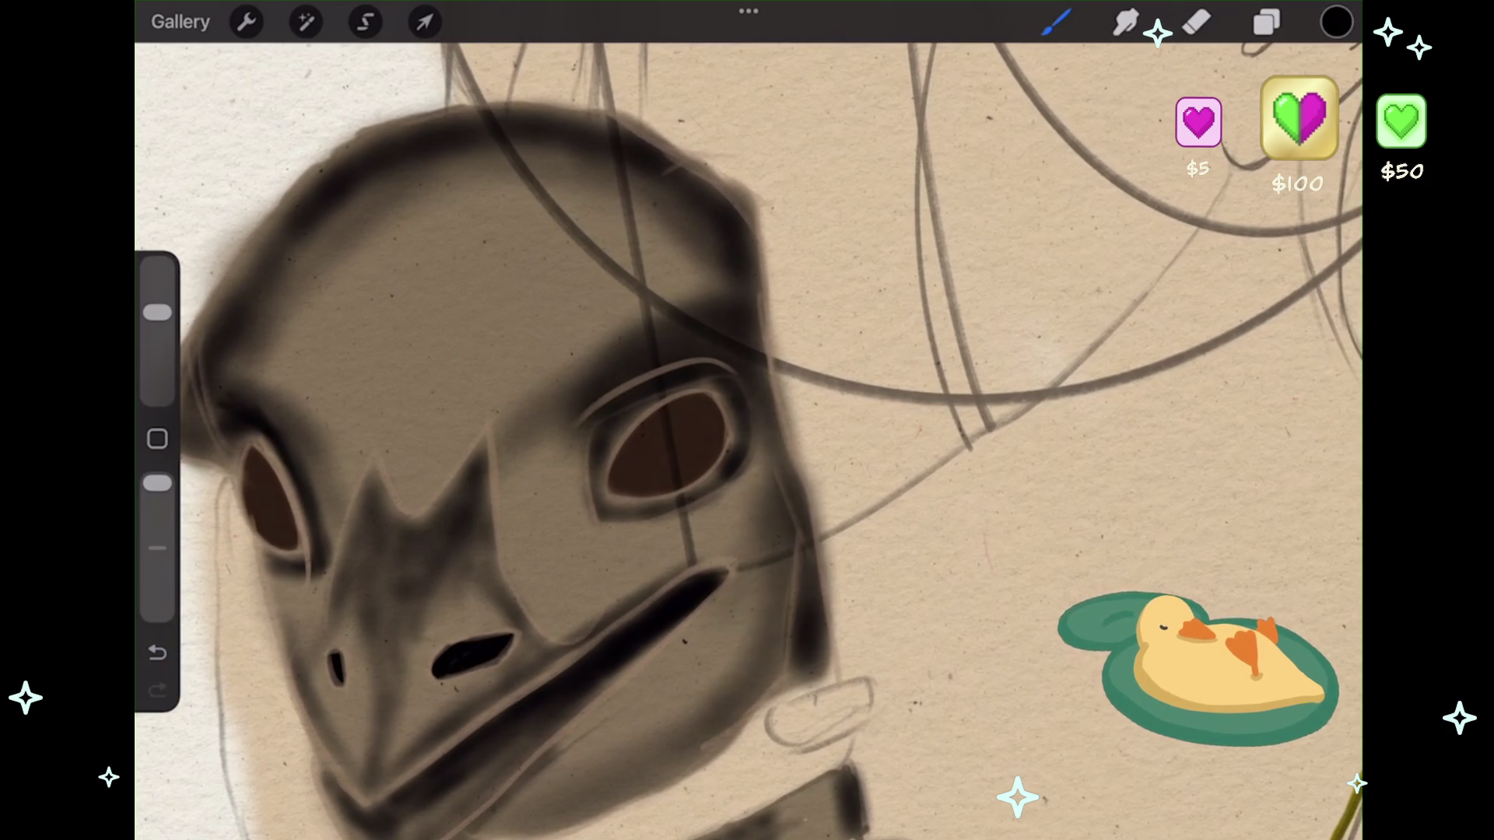
scroll(747, 436, "down", 3)
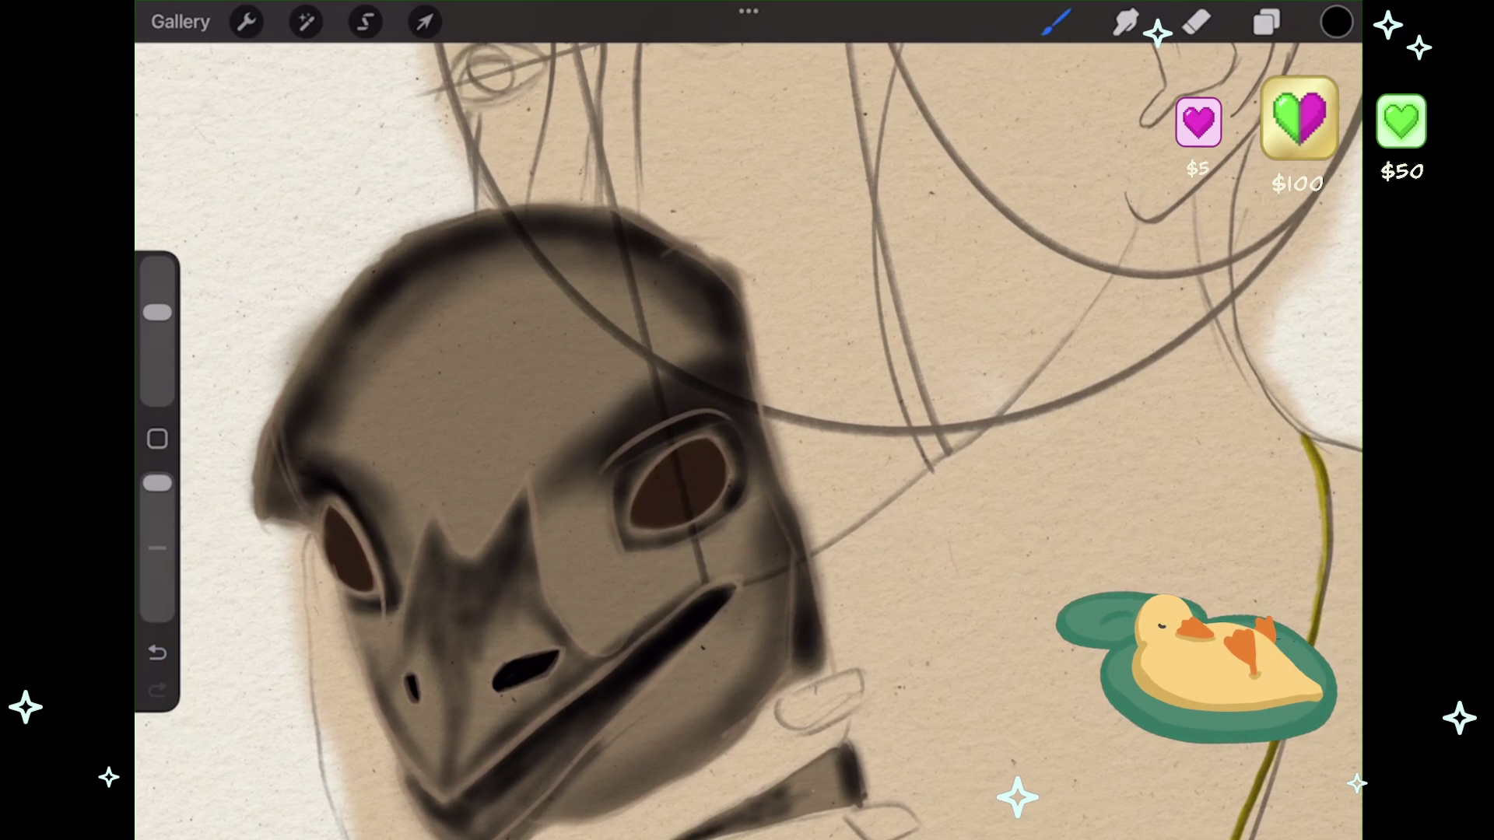
- Lightly darken the area near the beak above the left eye
left_click(371, 455)
left_click(157, 652)
left_click_drag(366, 444, 483, 575)
left_click(157, 652)
left_click_drag(374, 447, 482, 572)
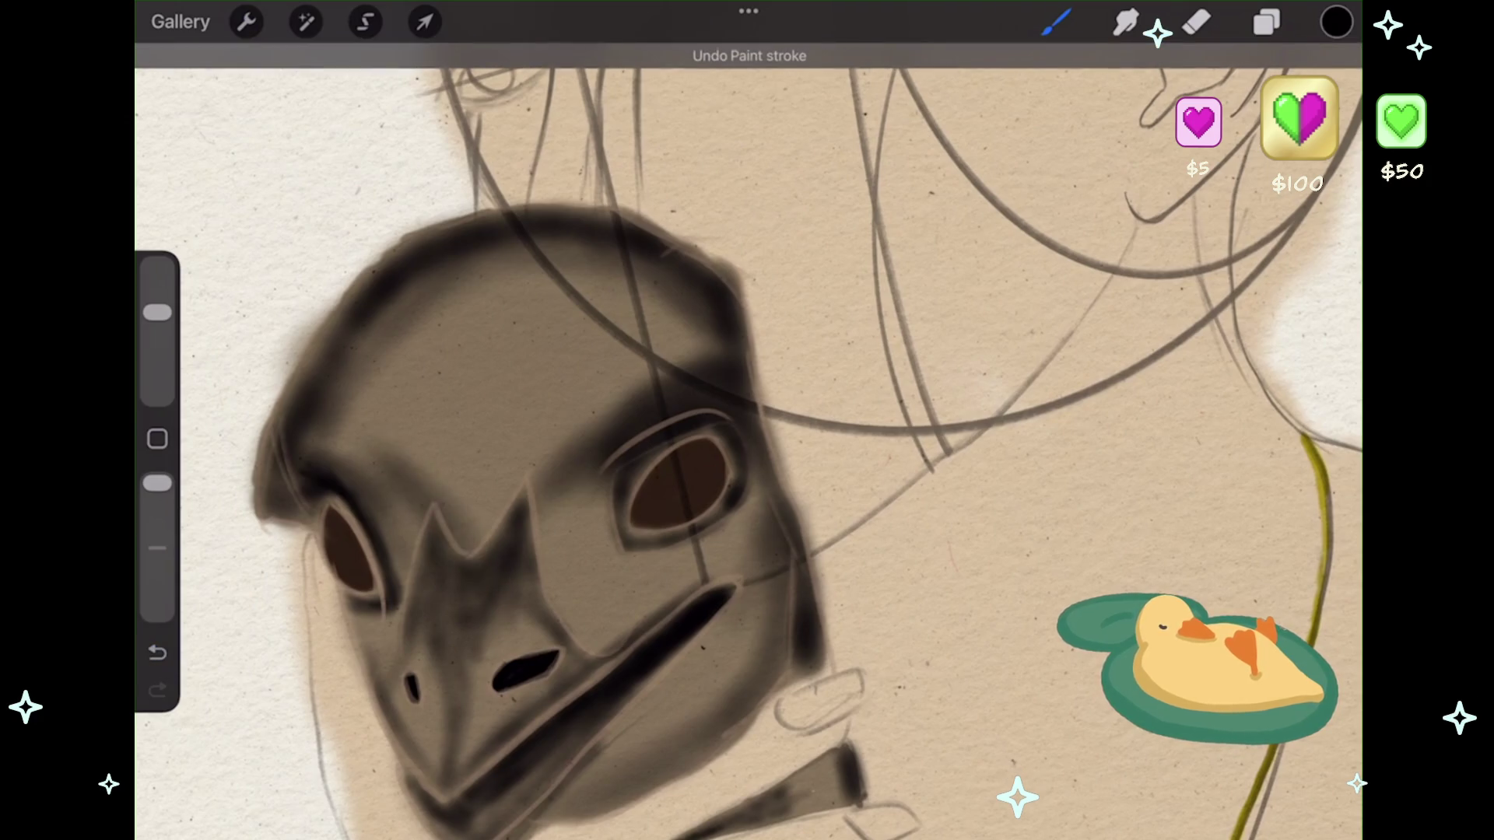
- Softly shade the brow between the eyes and a small area on the beak
left_click_drag(537, 374, 646, 467)
left_click_drag(467, 483, 517, 533)
left_click_drag(502, 373, 646, 486)
left_click(157, 652)
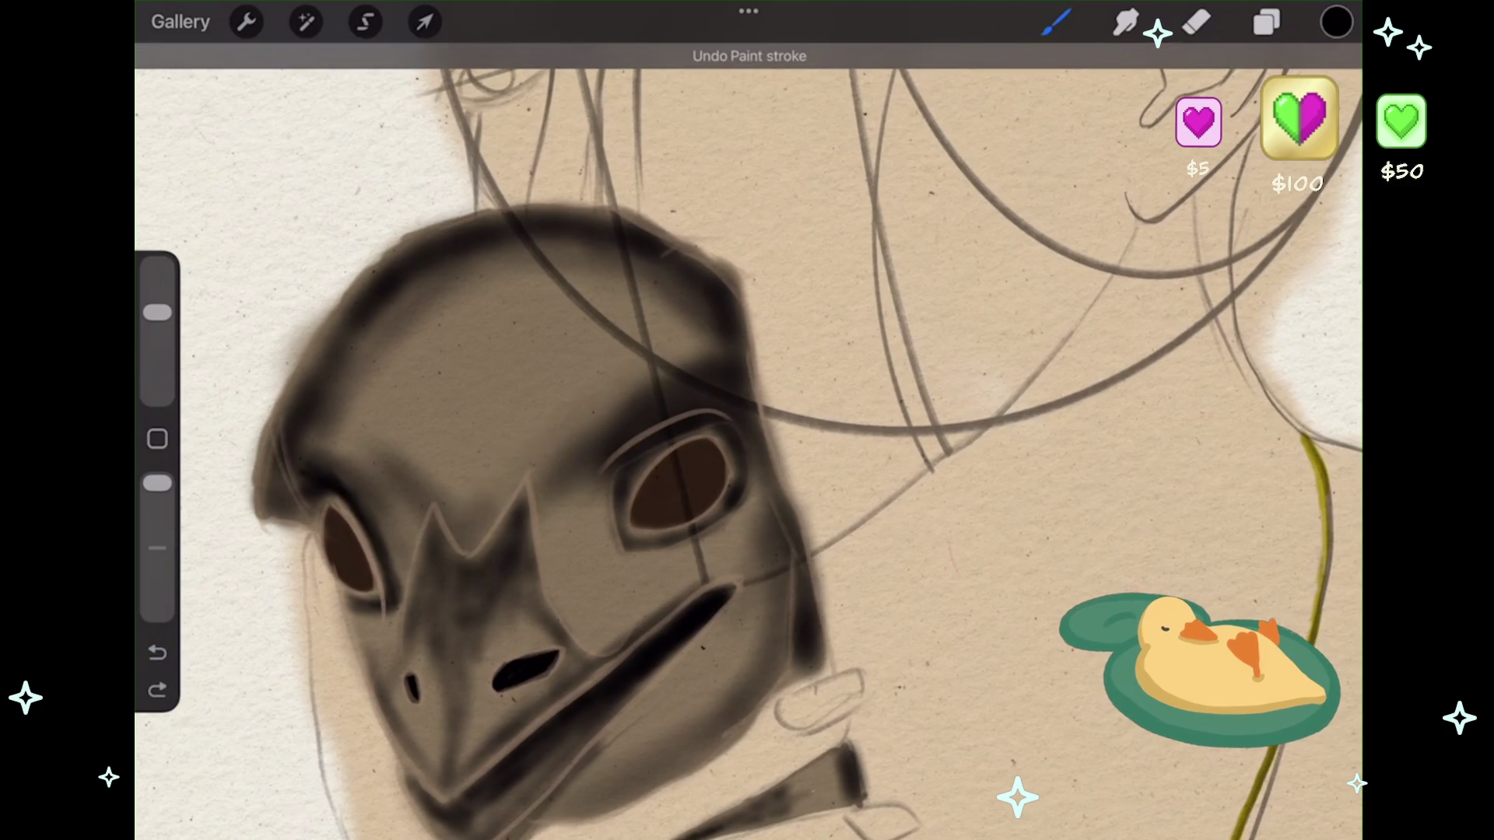
left_click_drag(506, 374, 645, 498)
left_click(157, 652)
left_click_drag(467, 488, 506, 545)
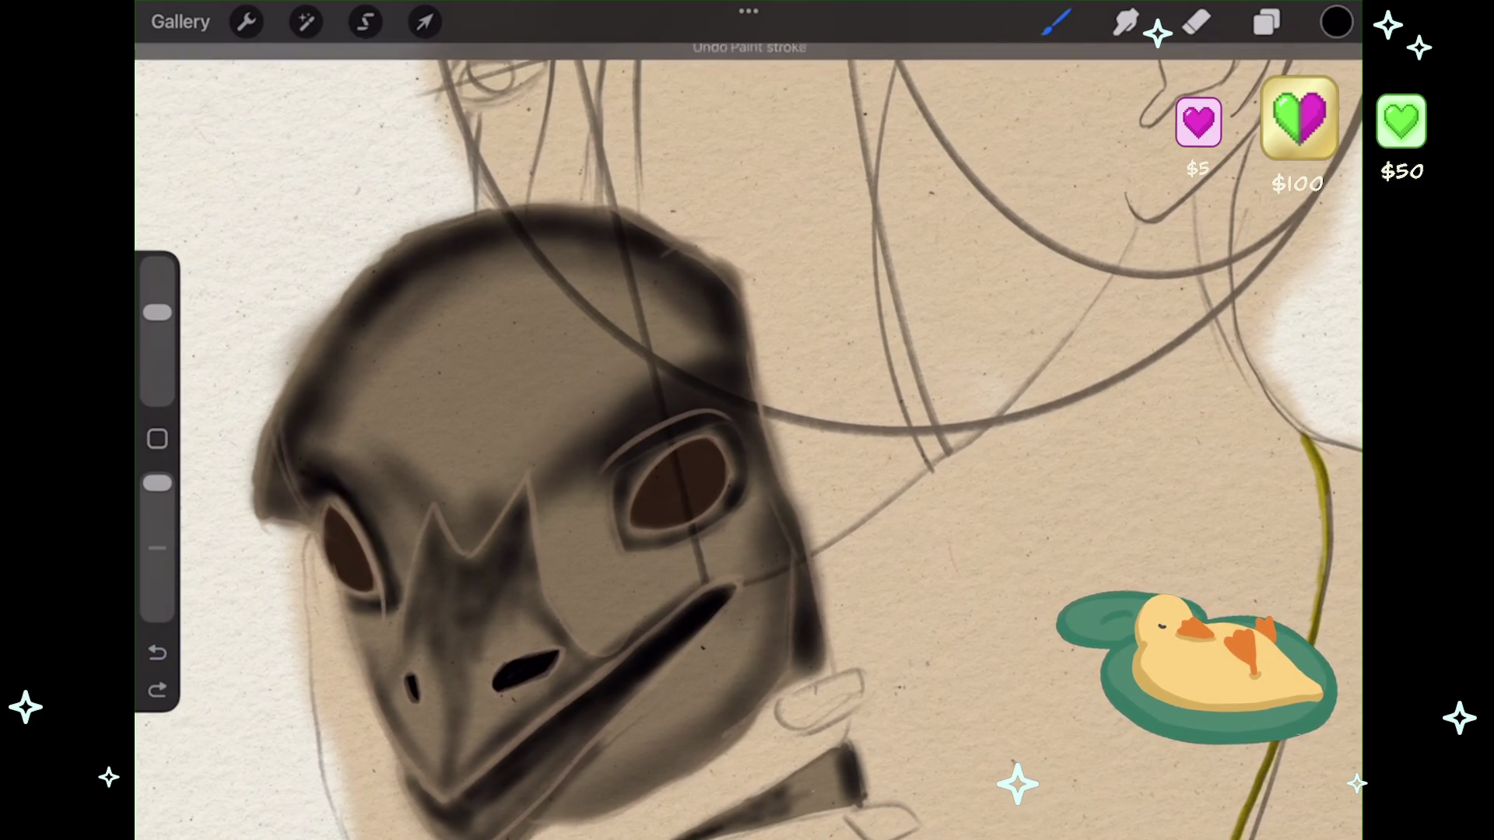
- Softly shade the mask's cheek and beak with four airbrush strokes
left_click_drag(570, 607, 649, 661)
left_click_drag(584, 536, 762, 654)
left_click_drag(679, 522, 771, 590)
left_click_drag(586, 556, 670, 623)
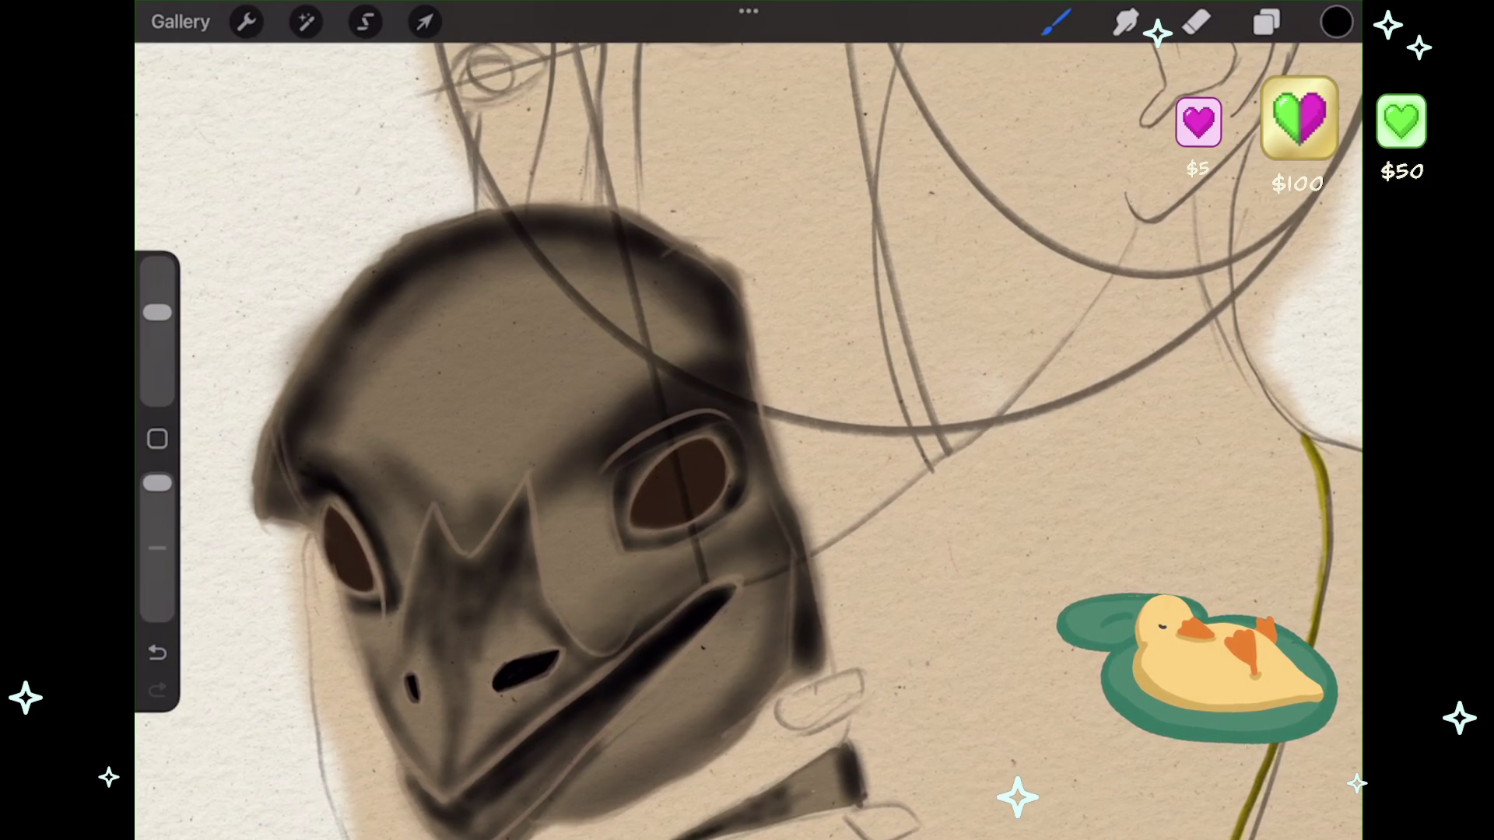
scroll(747, 436, "down", 3)
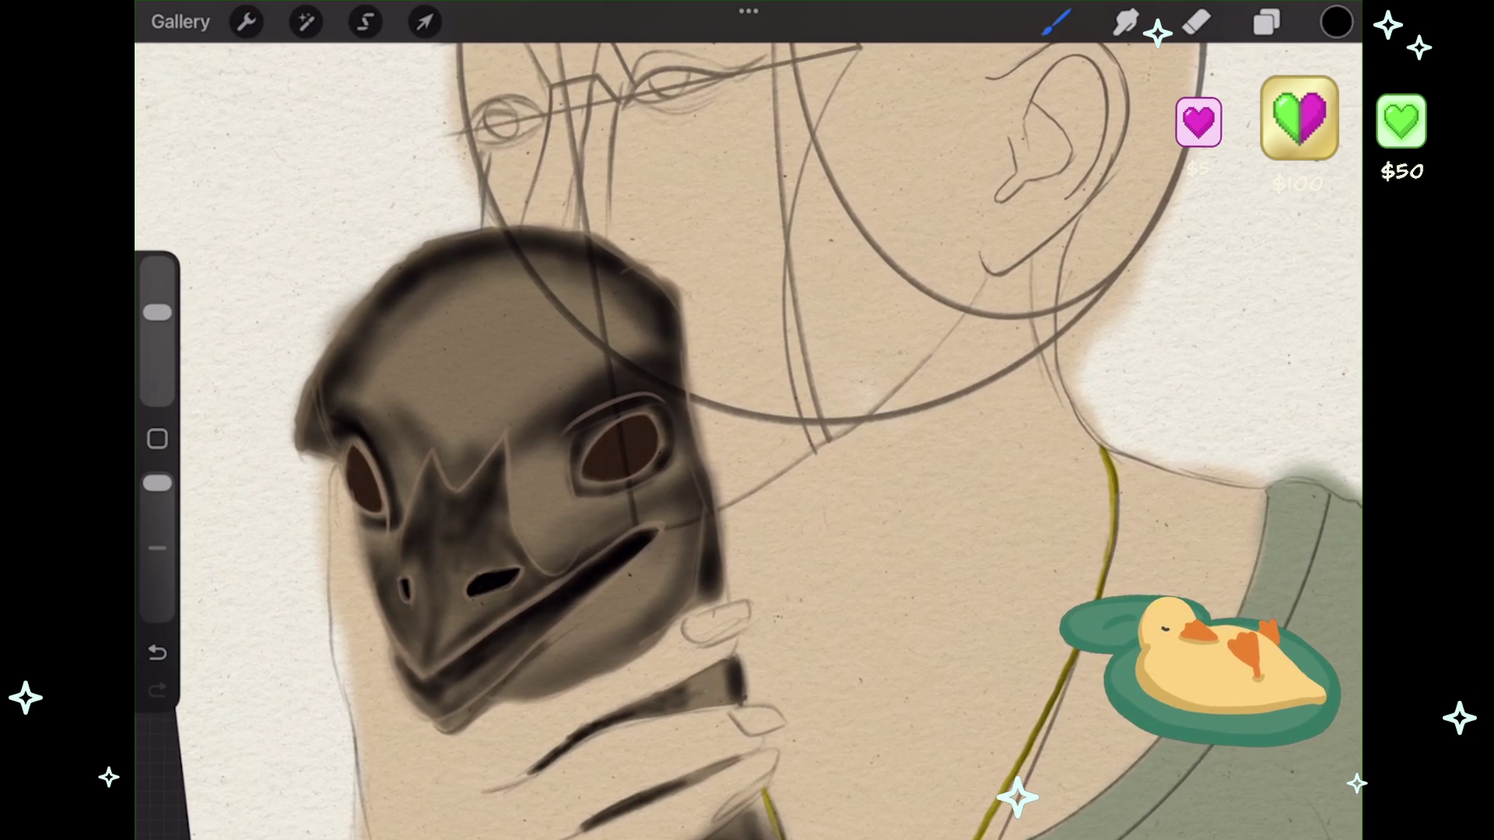
- Check the whole figure, then airbrush two darker strokes onto the mask's forehead
scroll(747, 435, "down", 5)
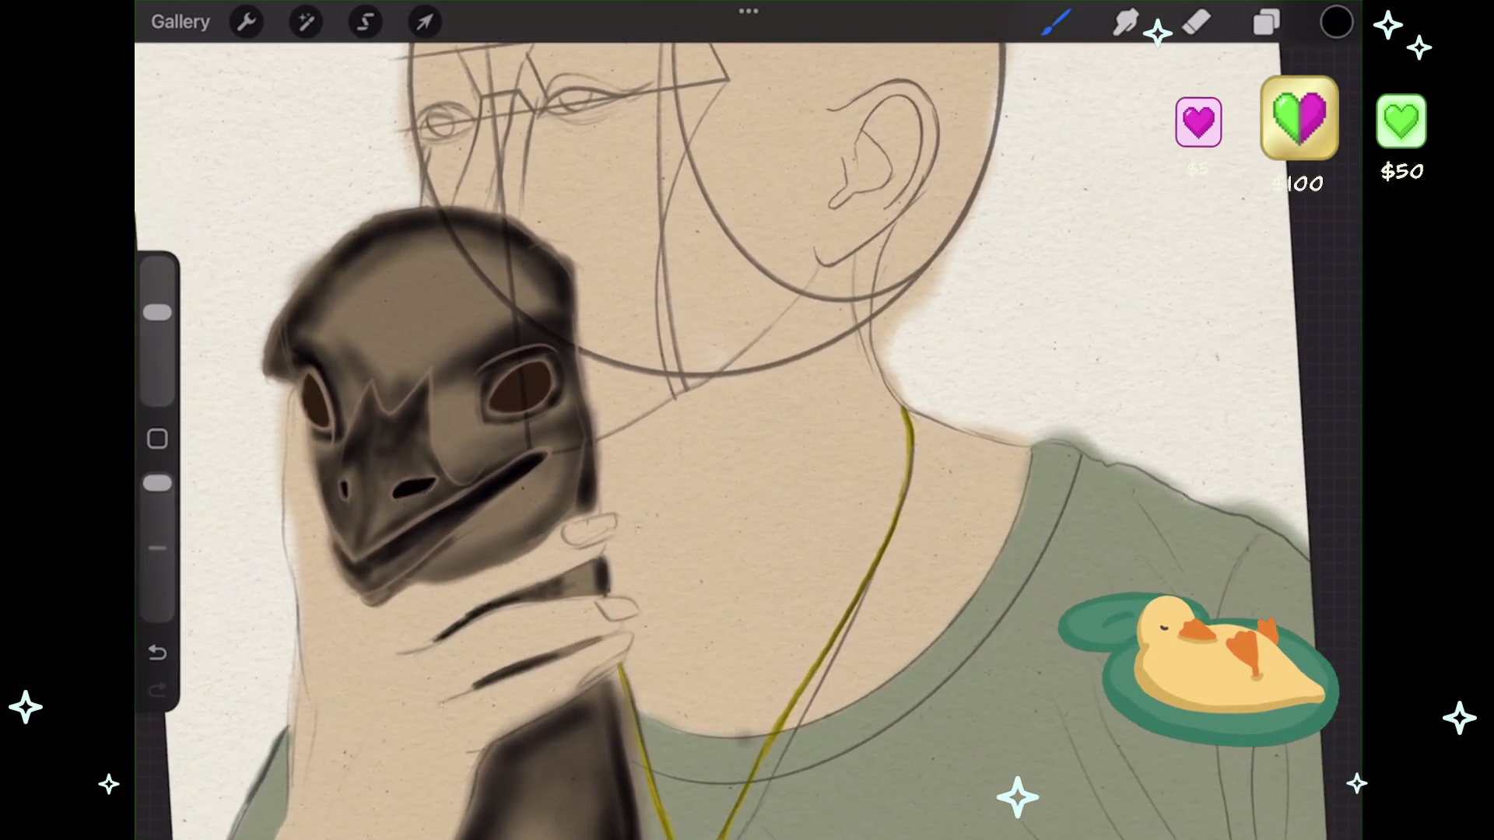
scroll(747, 435, "up", 5)
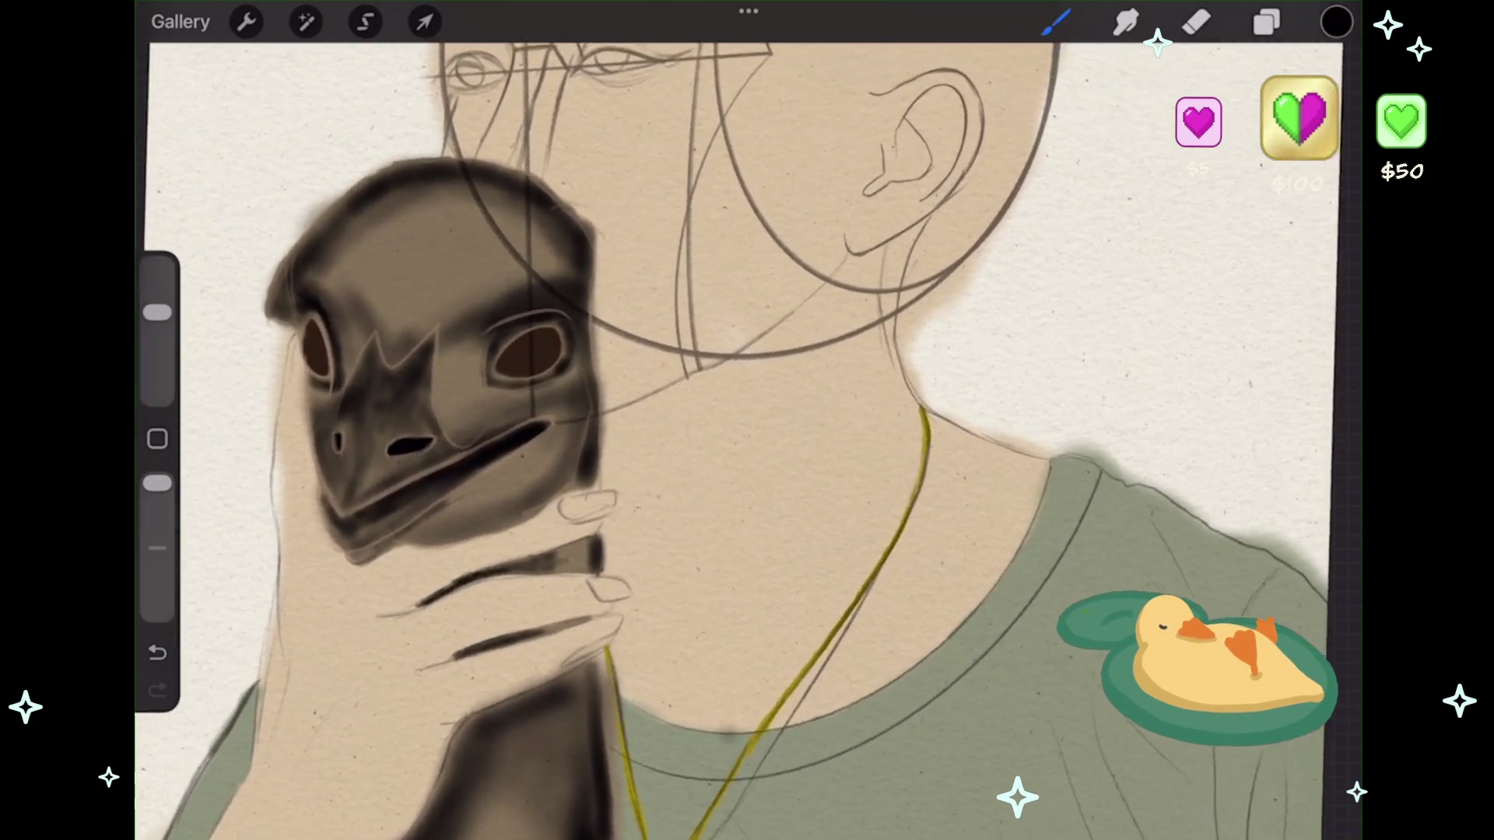
left_click_drag(370, 296, 400, 393)
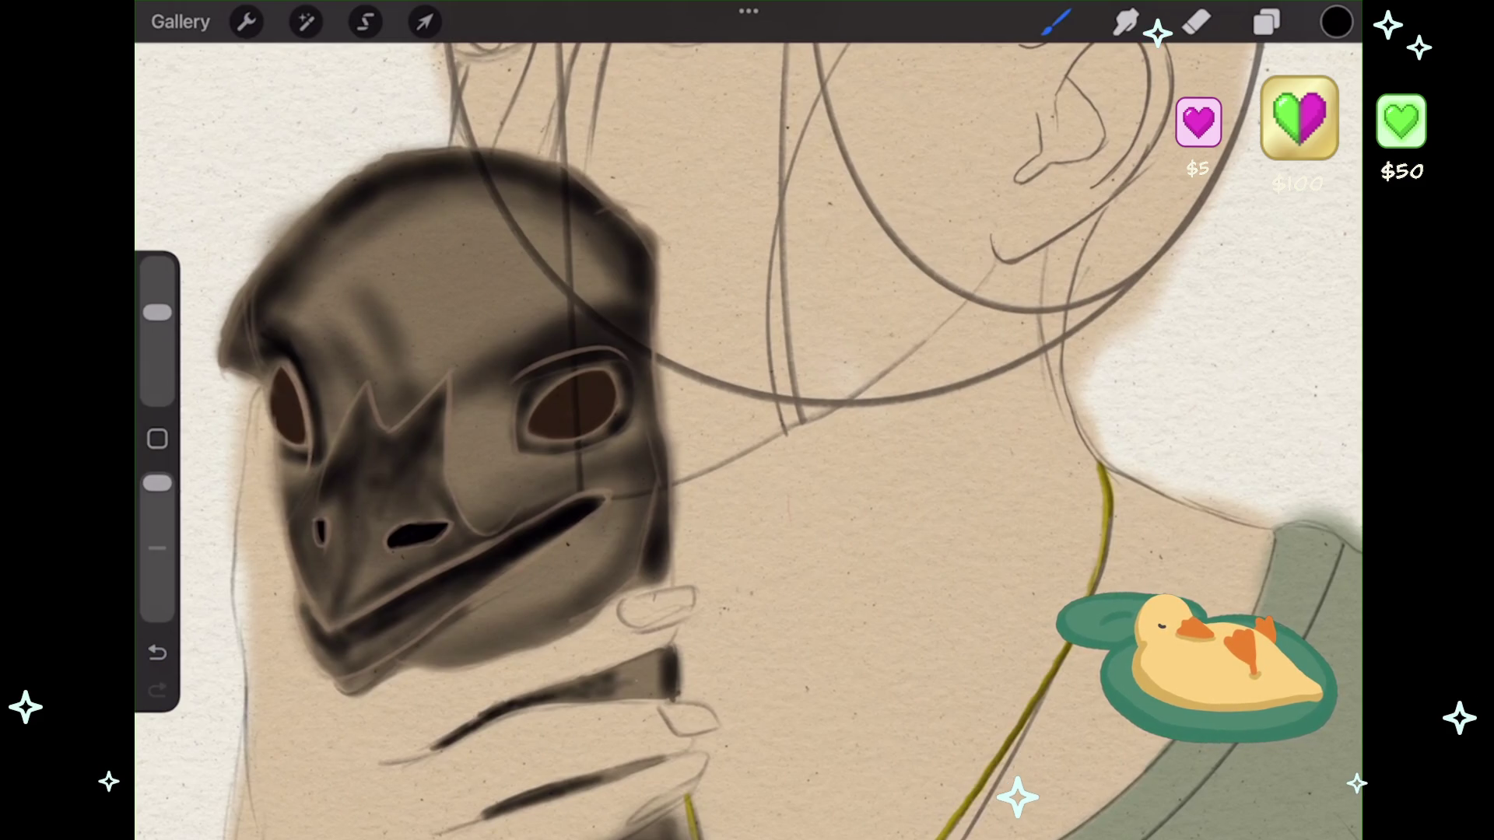
left_click_drag(420, 284, 417, 374)
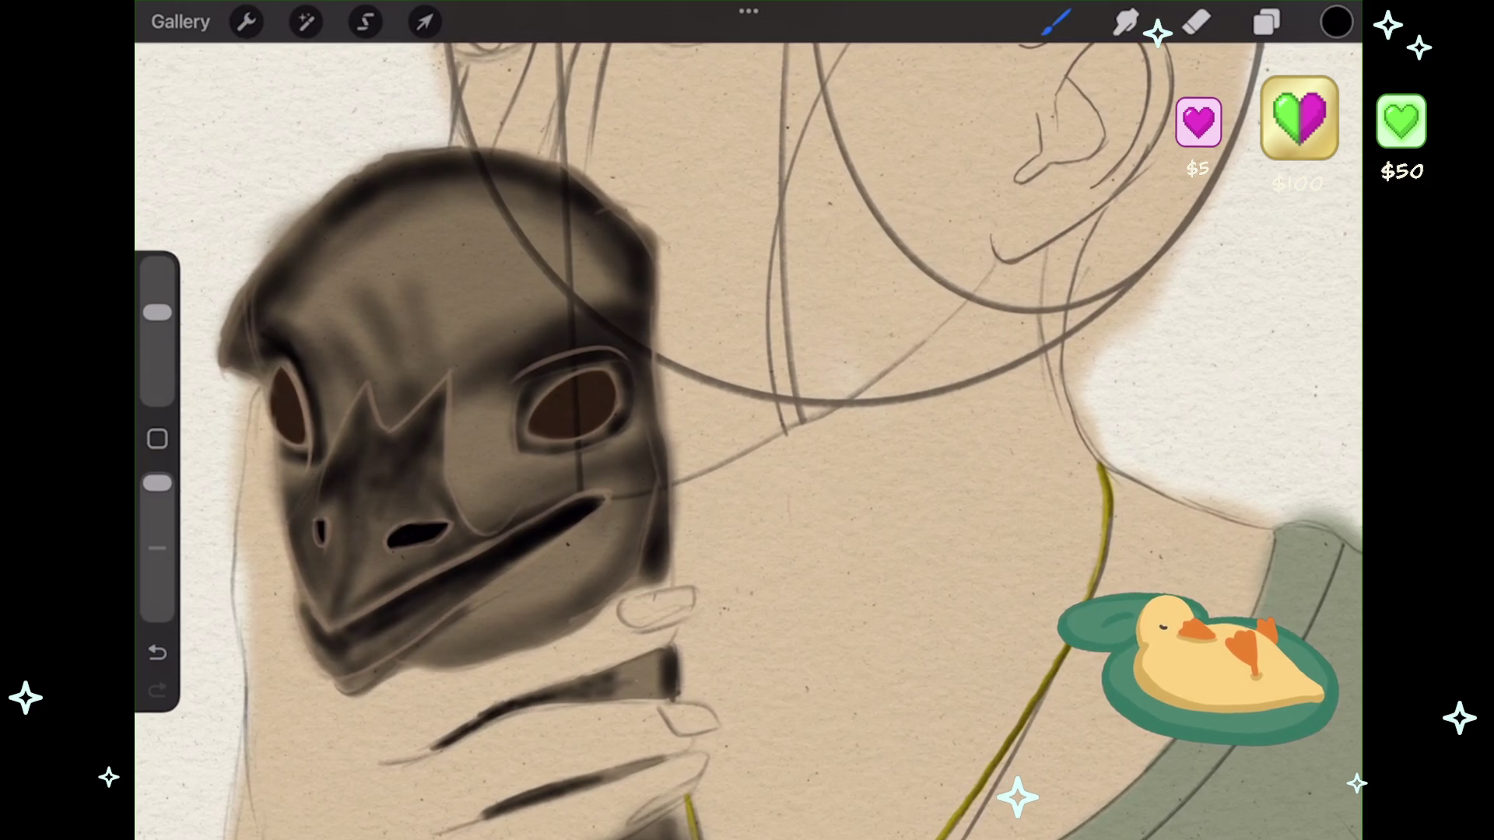
- Airbrush dark shading along the mask's nose ridge and under the right eye socket
left_click_drag(492, 383, 455, 498)
left_click_drag(467, 409, 471, 518)
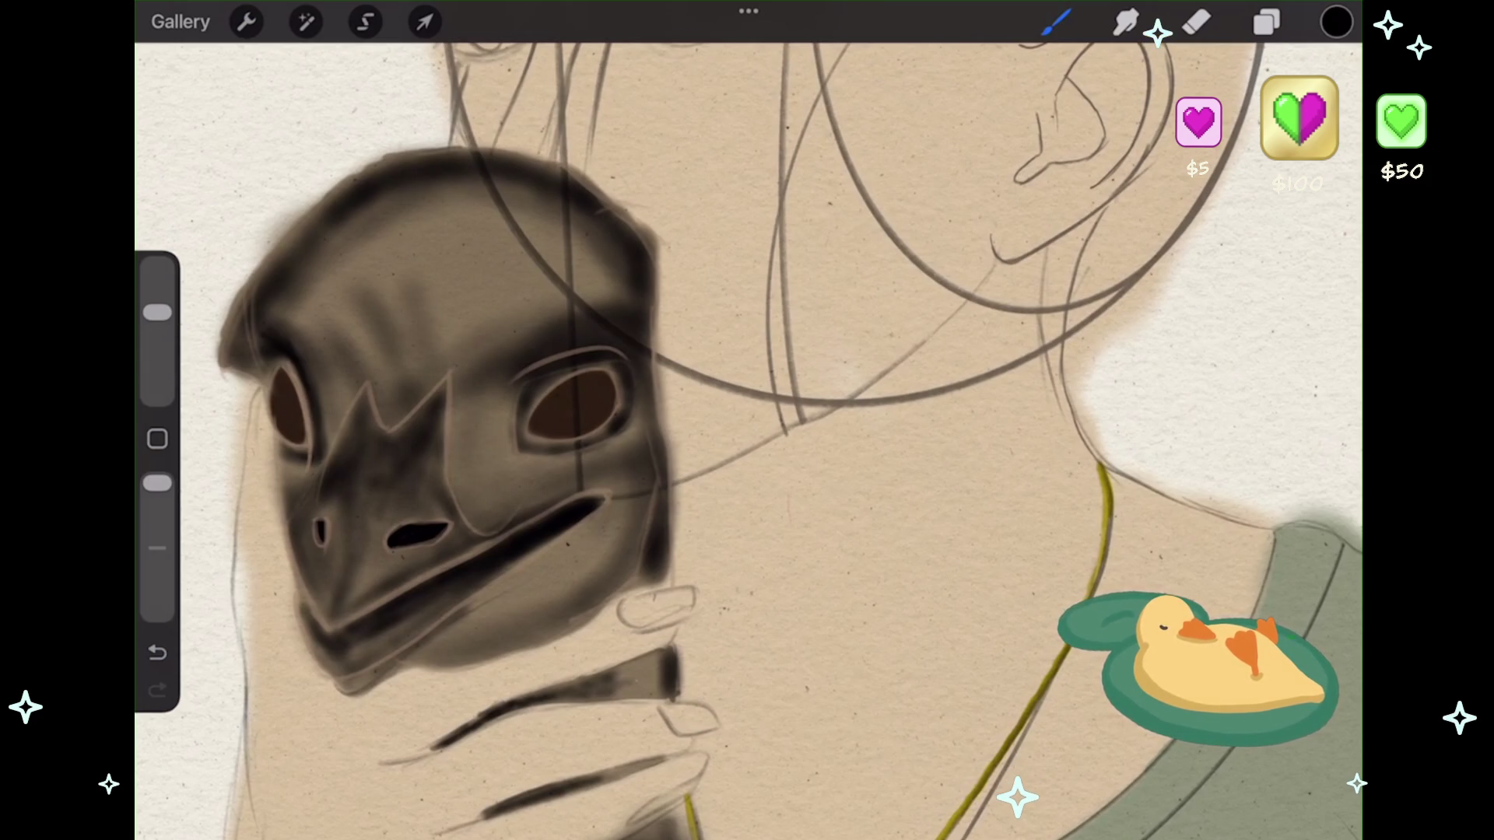
left_click_drag(520, 471, 621, 448)
left_click_drag(272, 463, 305, 486)
key("ctrl+z")
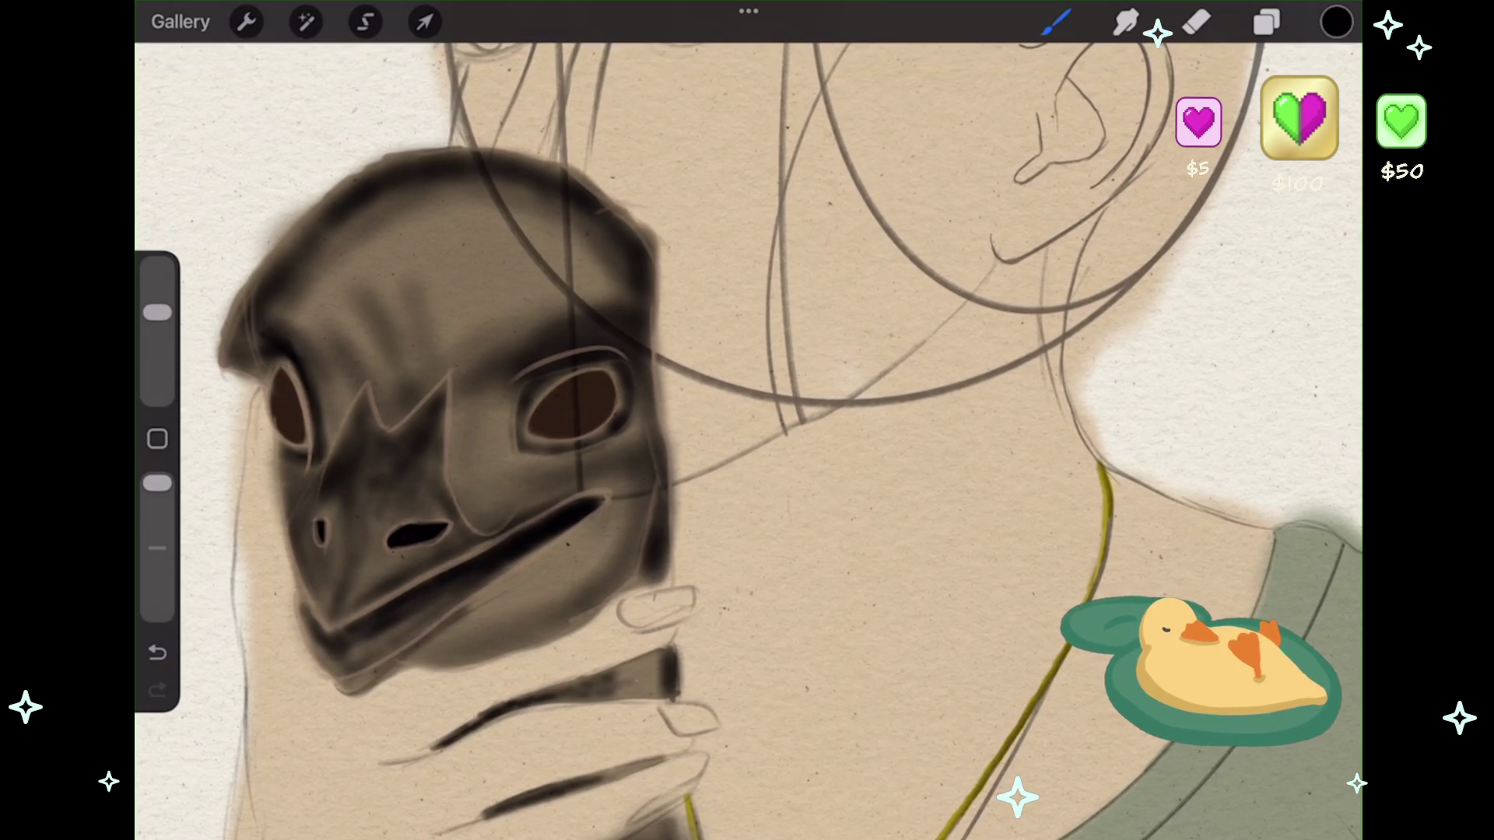
- Shrink the airbrush to about 17% and darken the beak's long diagonal band
scroll(747, 420, "up", 3)
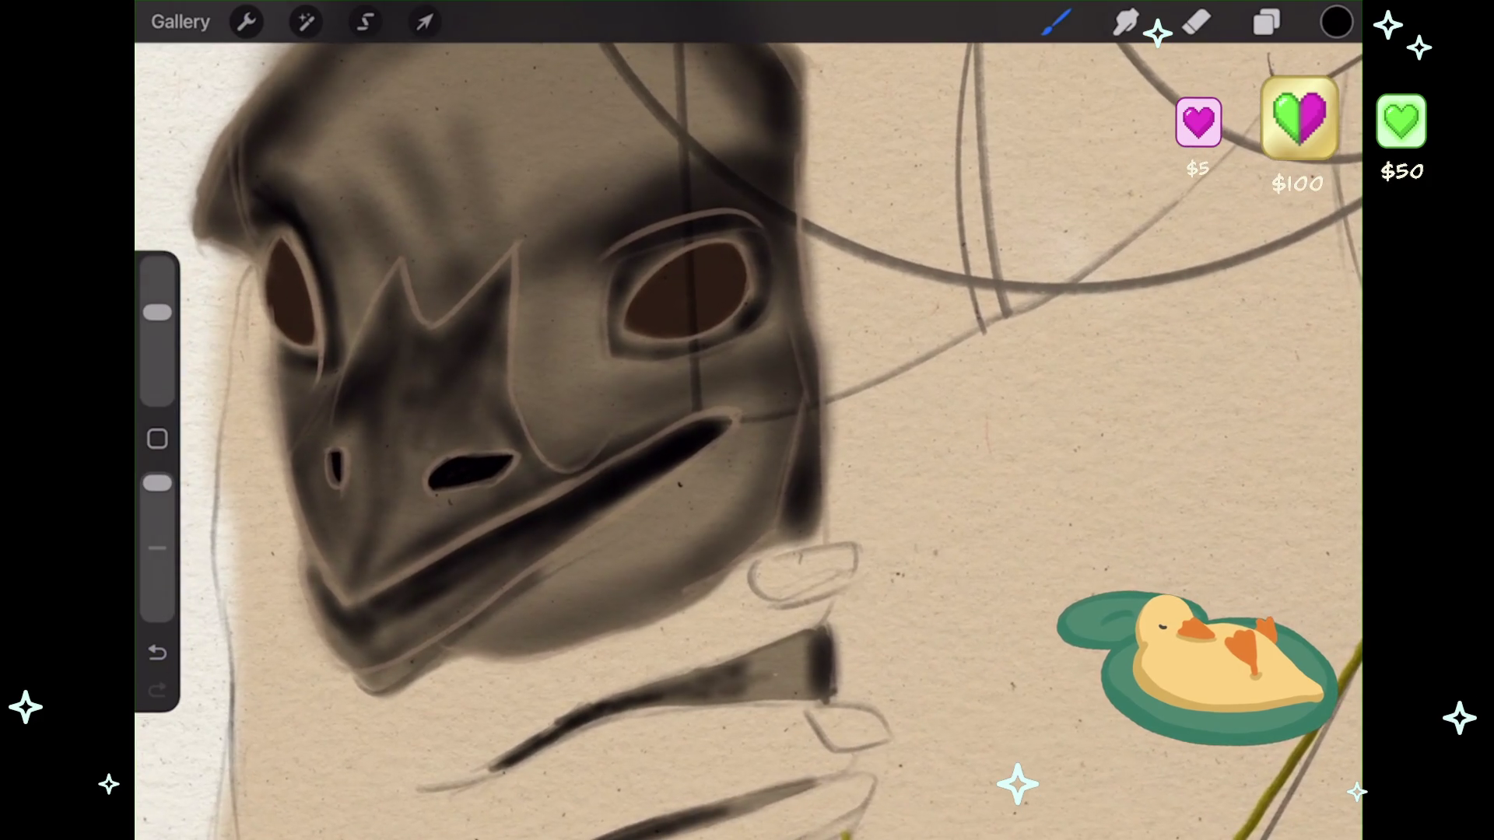
left_click_drag(158, 312, 157, 346)
scroll(747, 421, "up", 3)
scroll(747, 420, "up", 1)
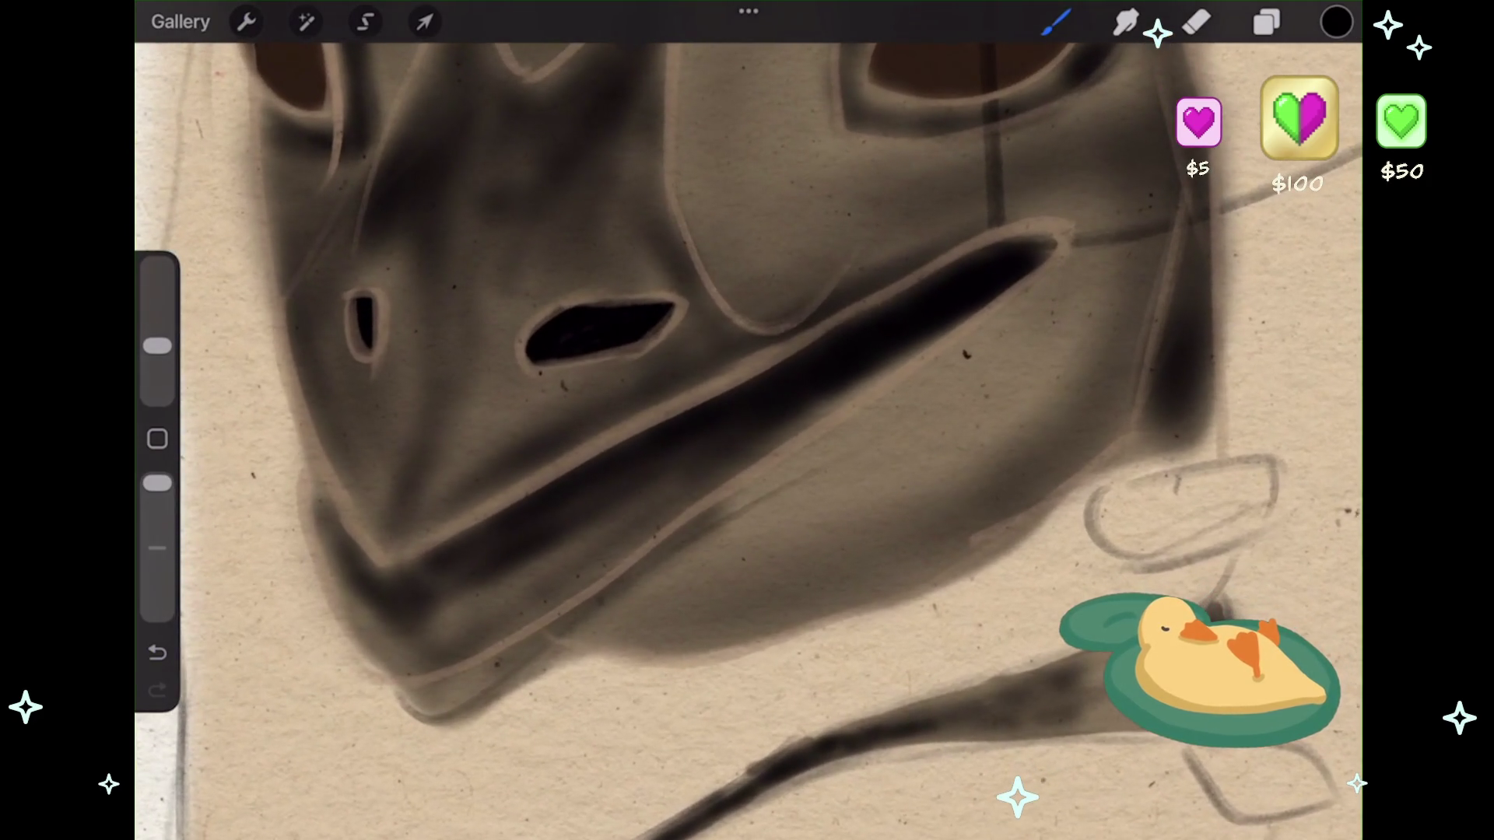
left_click_drag(586, 593, 696, 500)
key("ctrl+z")
left_click_drag(157, 345, 157, 357)
left_click_drag(556, 603, 796, 439)
left_click_drag(705, 488, 843, 392)
left_click_drag(761, 458, 866, 378)
left_click_drag(725, 477, 832, 401)
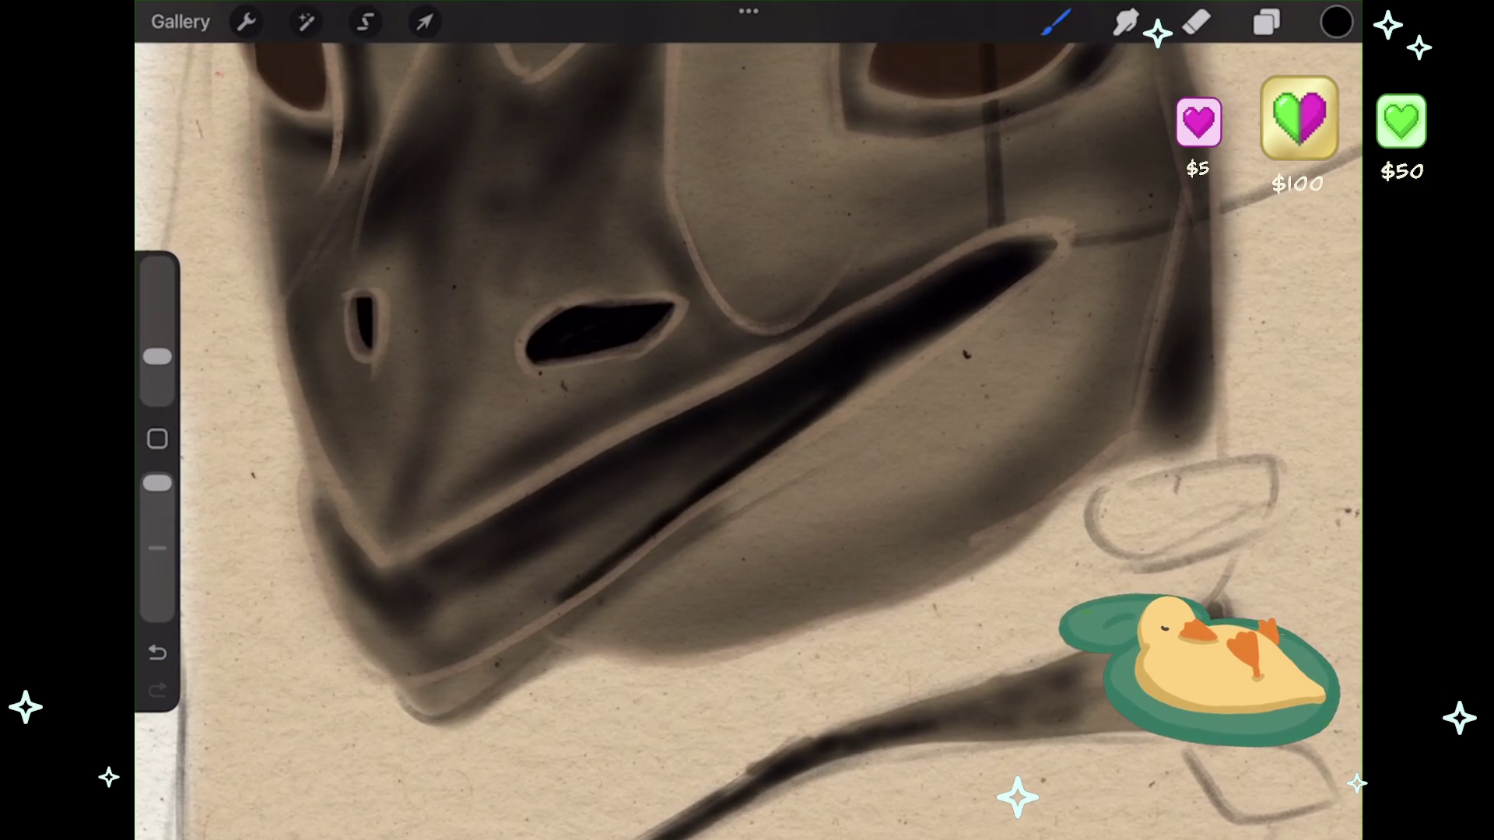
- Shade down the beak's left edge and along its lower edge
mouse_move(311, 480)
left_mouse_down()
mouse_move(322, 565)
mouse_move(393, 666)
left_mouse_up()
mouse_move(324, 545)
left_mouse_down()
mouse_move(379, 660)
mouse_move(433, 677)
mouse_move(561, 597)
left_mouse_up()
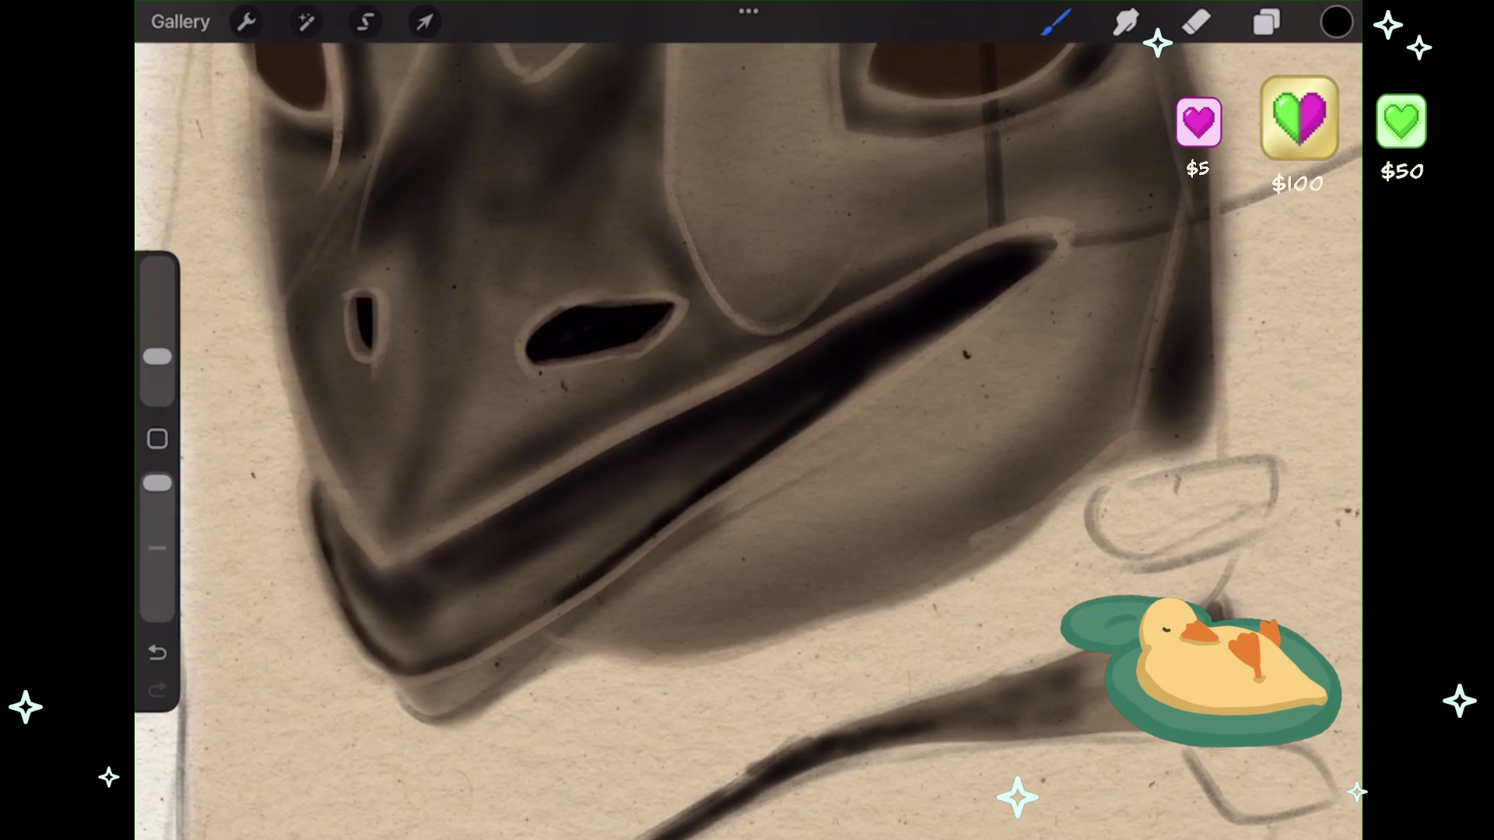
left_click_drag(466, 657, 559, 592)
left_click_drag(315, 491, 393, 668)
key("ctrl+z")
- Repaint the darker shading on the beak's left edge, redoing unwanted strokes
left_click_drag(340, 599, 393, 657)
left_click_drag(316, 487, 334, 517)
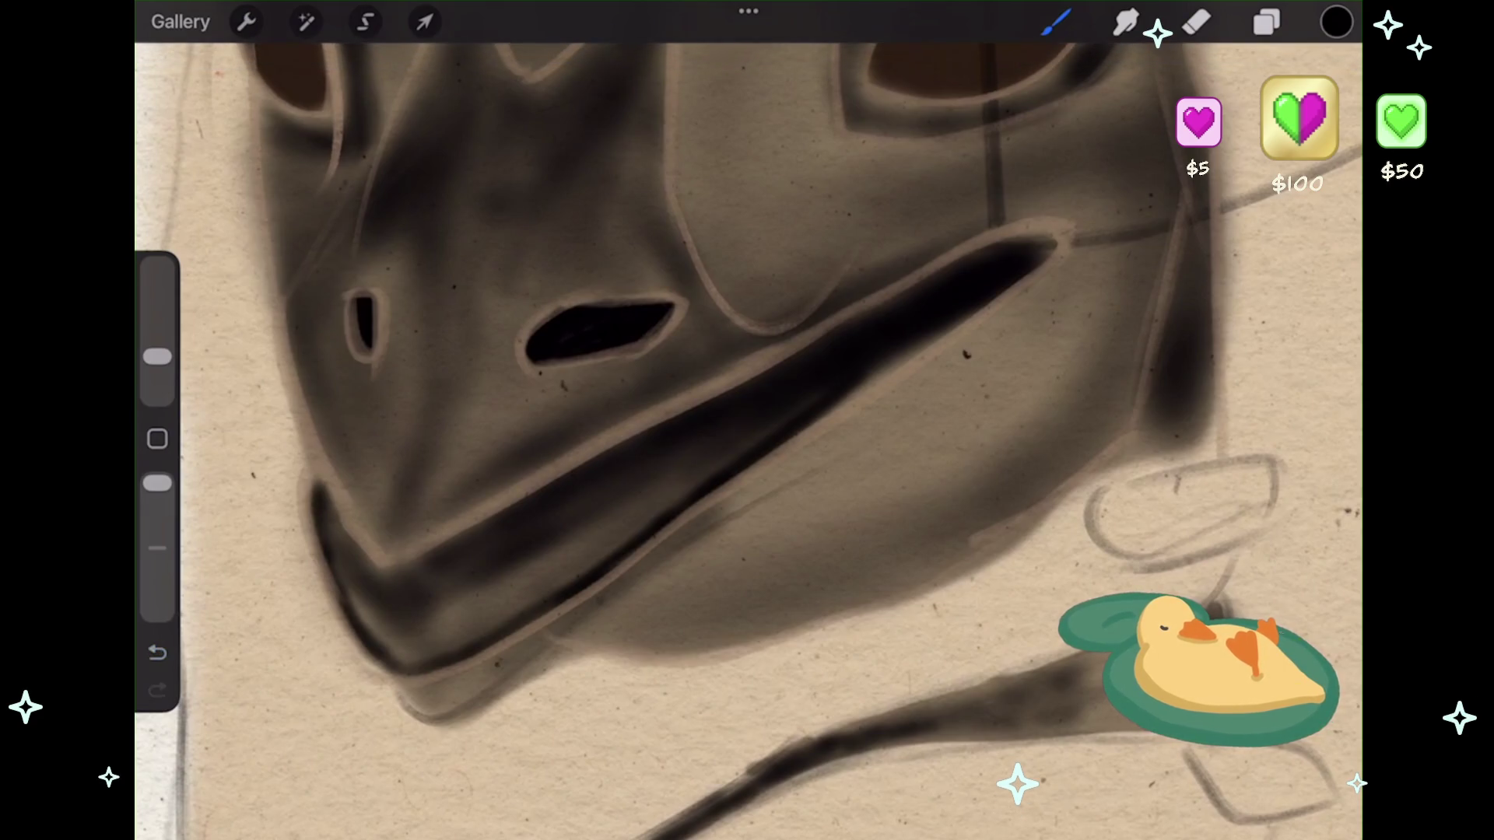
left_click_drag(315, 429, 387, 535)
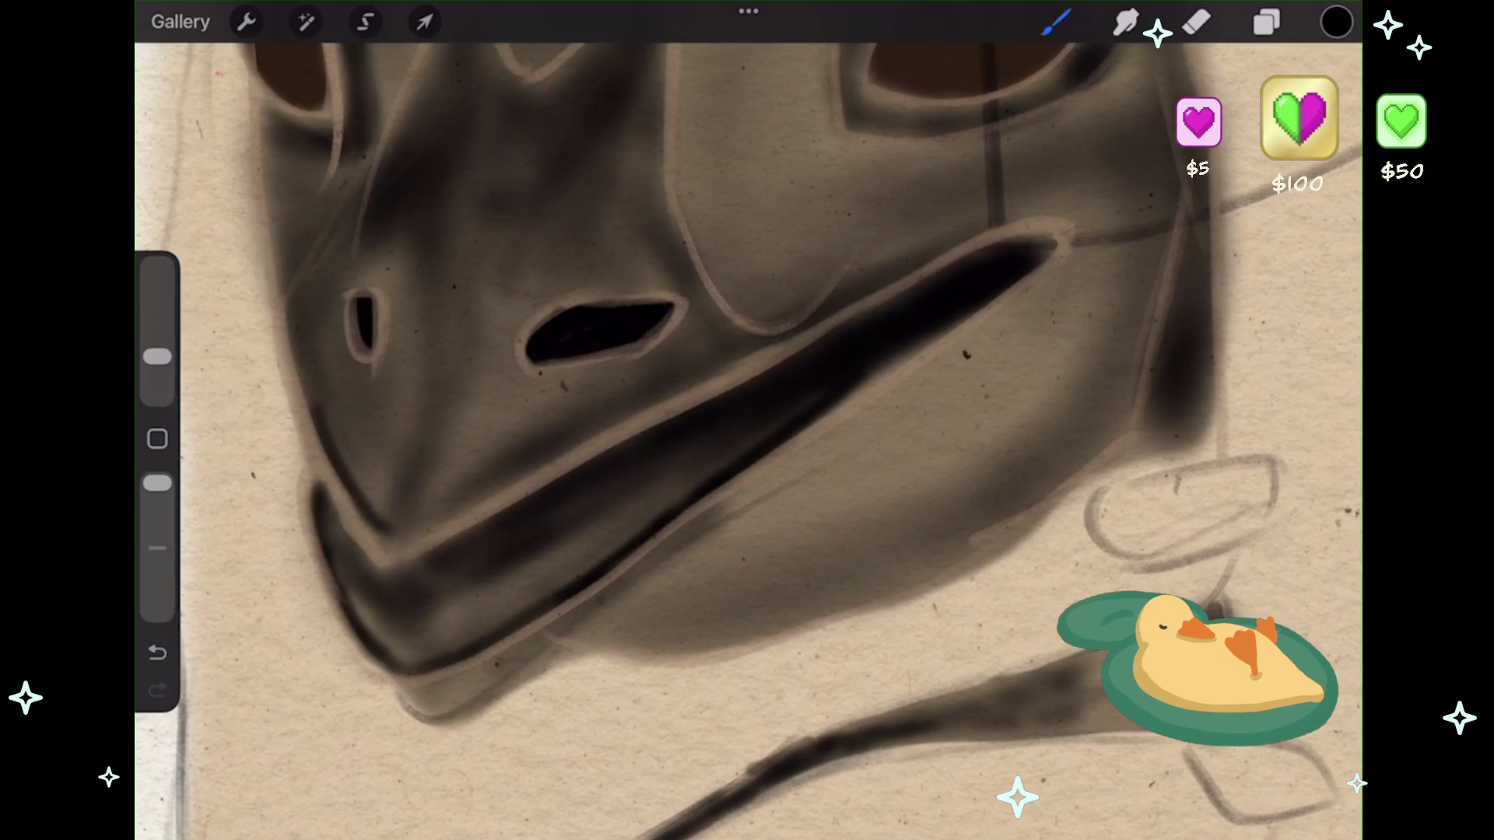
key("ctrl+z")
left_click_drag(315, 404, 374, 537)
left_click_drag(334, 467, 393, 564)
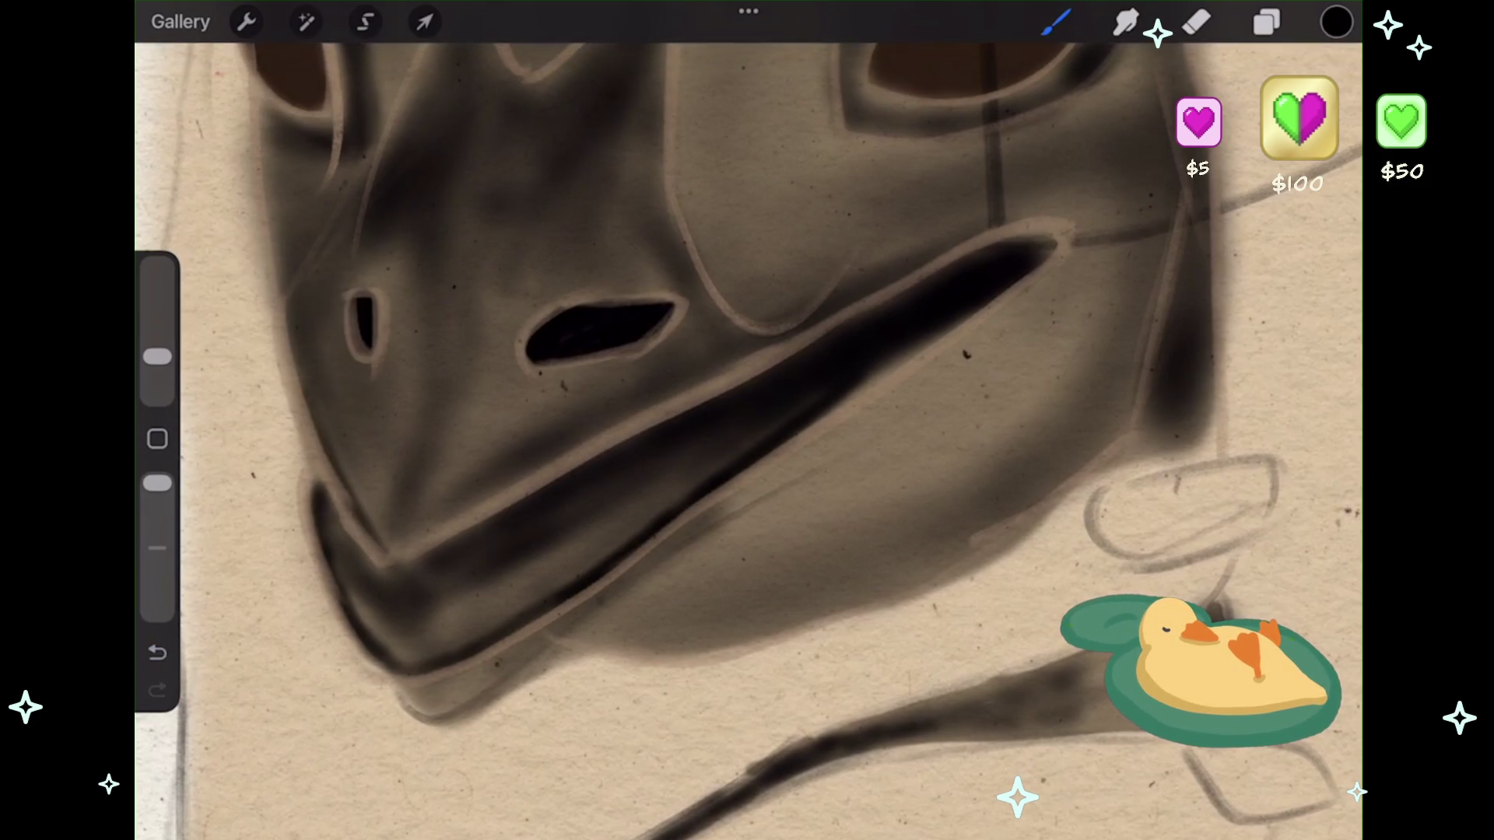
key("ctrl+z")
left_click_drag(322, 424, 369, 520)
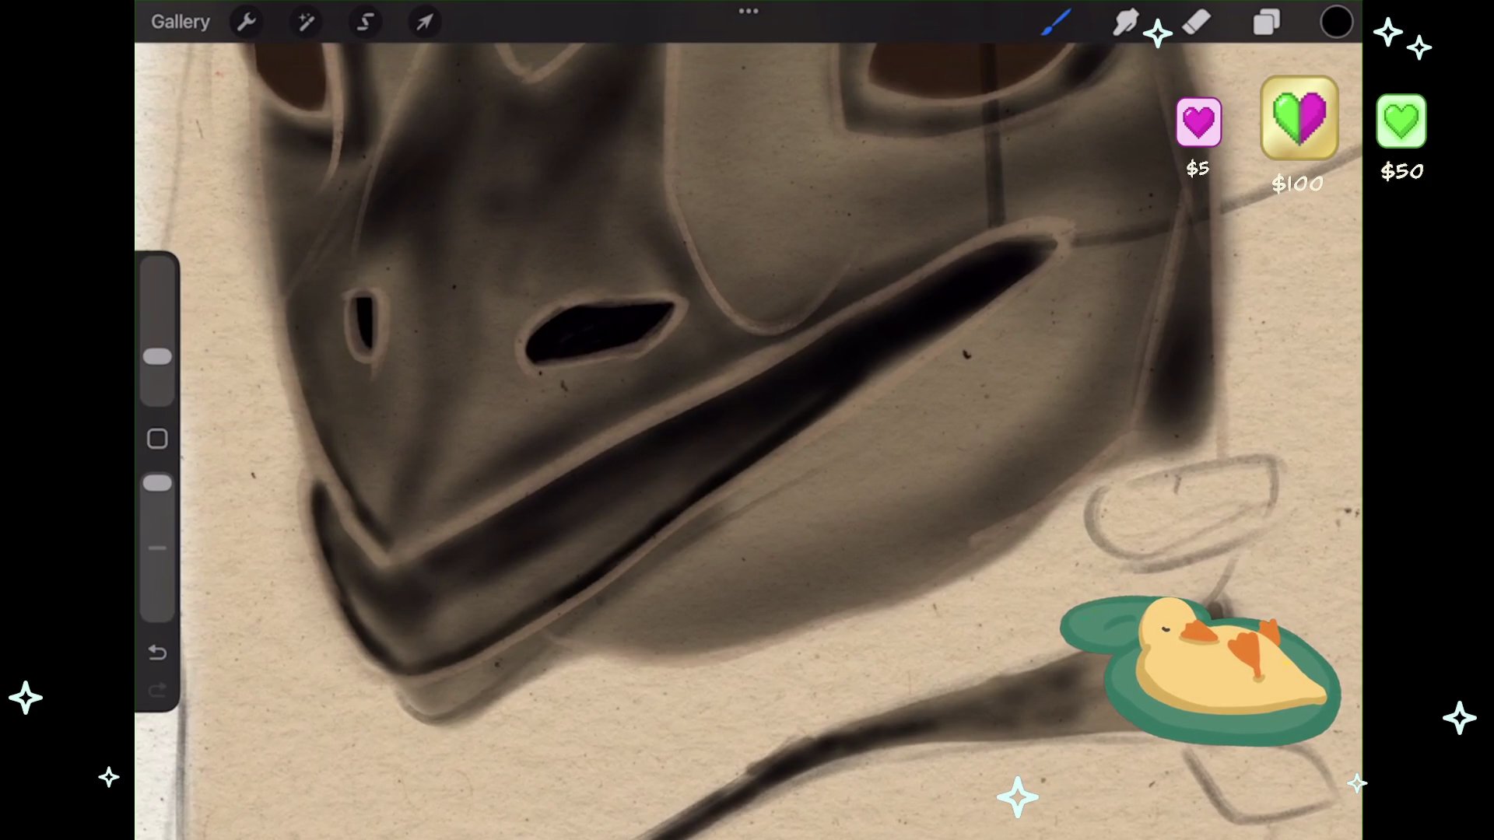
- Add faint shading along the beak's diagonal band after undoing the heavier attempt
mouse_move(448, 514)
left_mouse_down()
mouse_move(701, 375)
mouse_move(910, 294)
left_mouse_up()
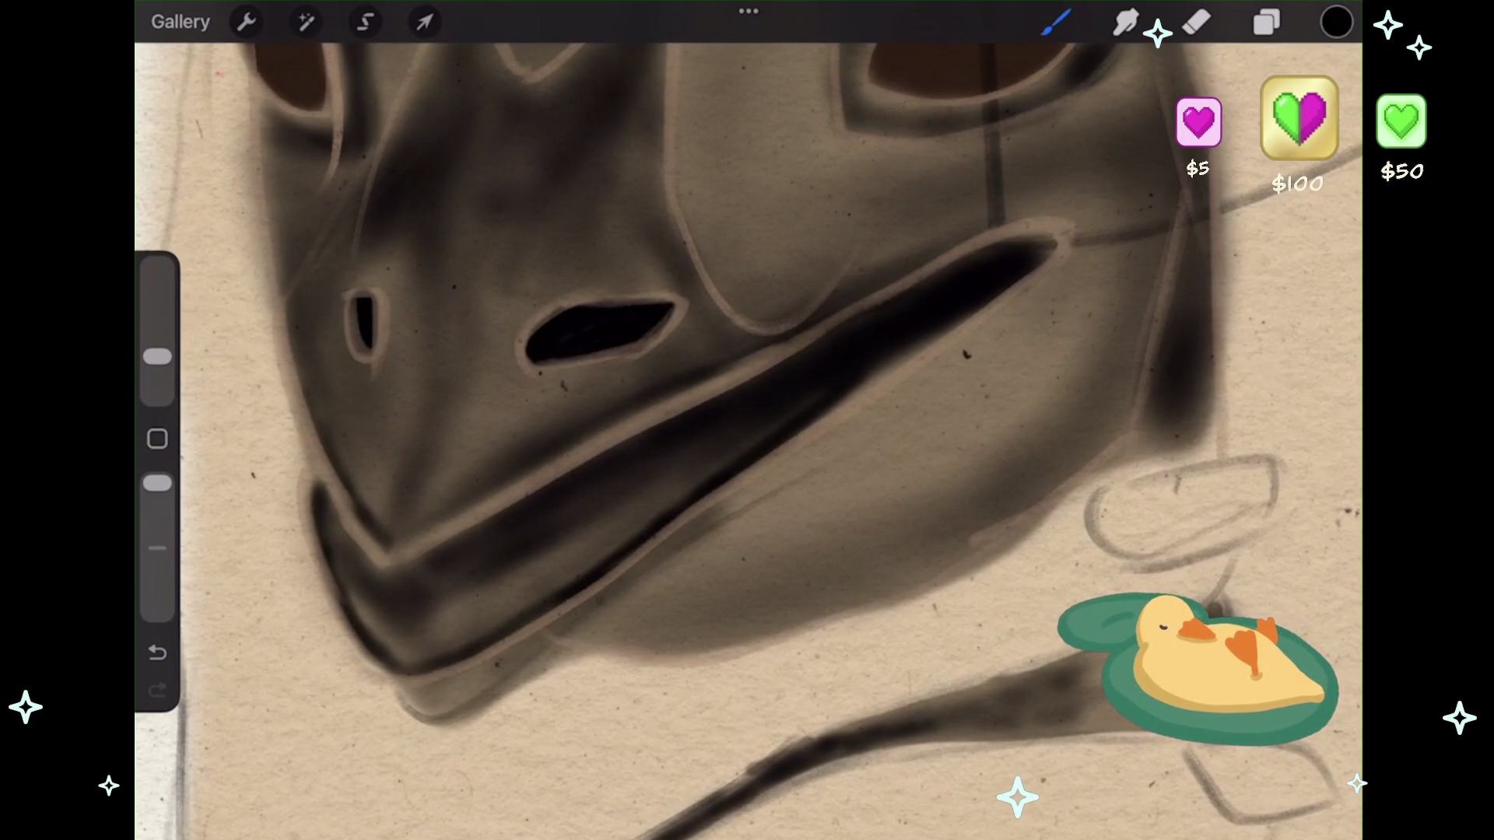
key("ctrl+z")
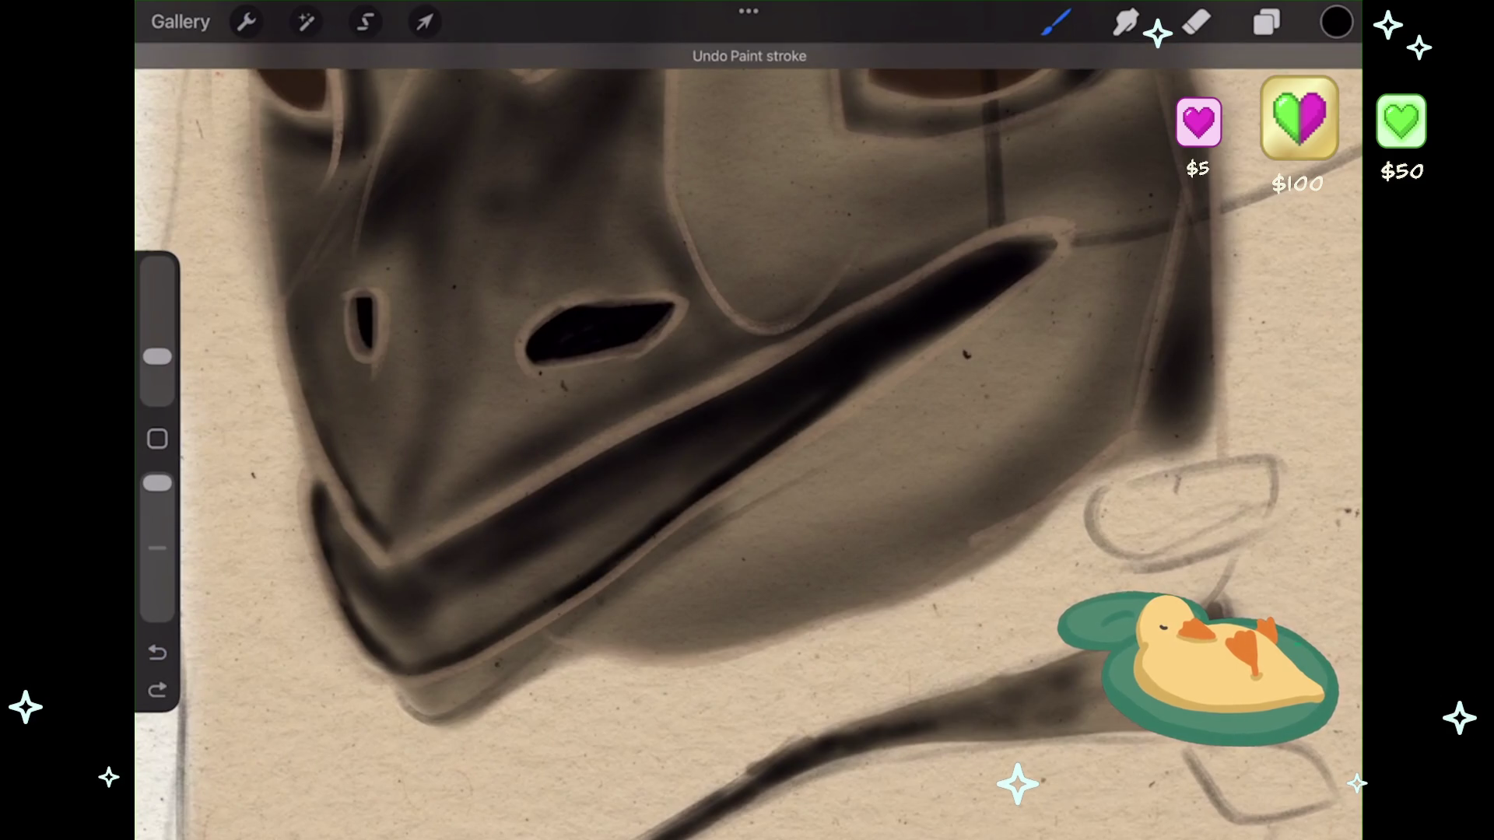
left_click(158, 652)
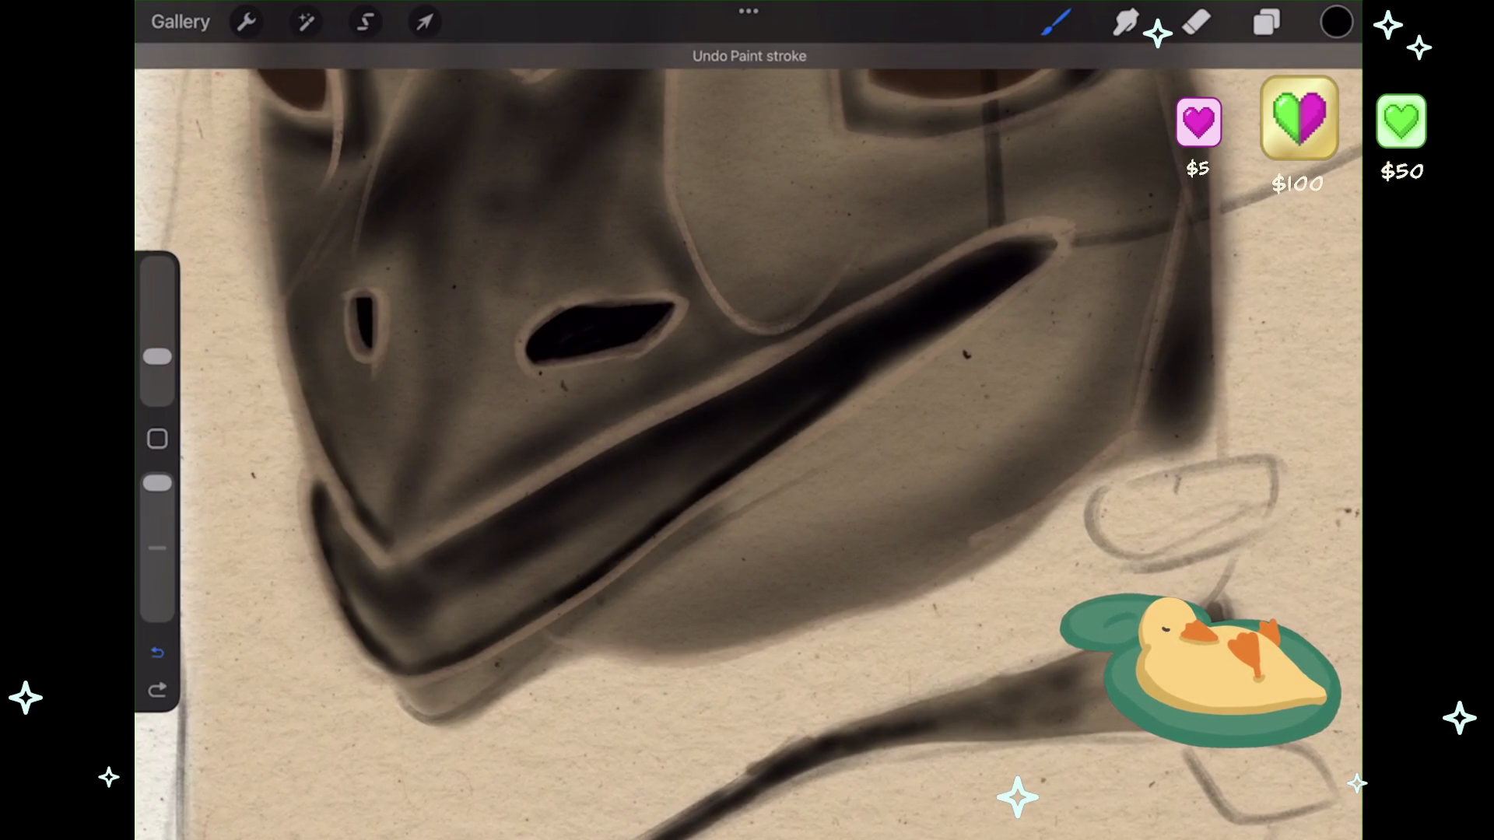
left_click_drag(397, 545, 561, 459)
left_click_drag(436, 525, 848, 310)
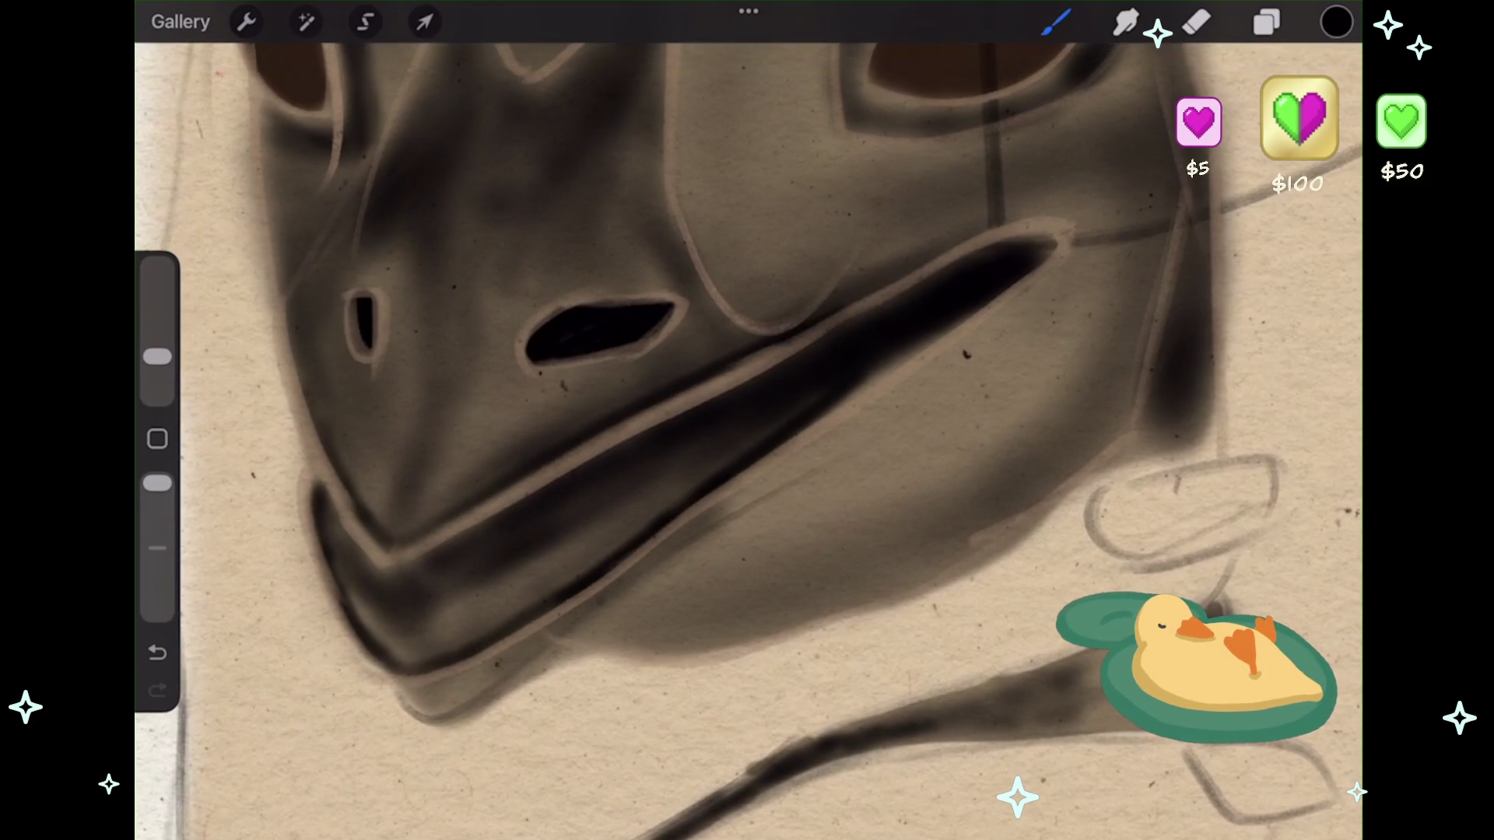
- Zoom out to review the fully shaded bird mask
scroll(749, 436, "down", 10)
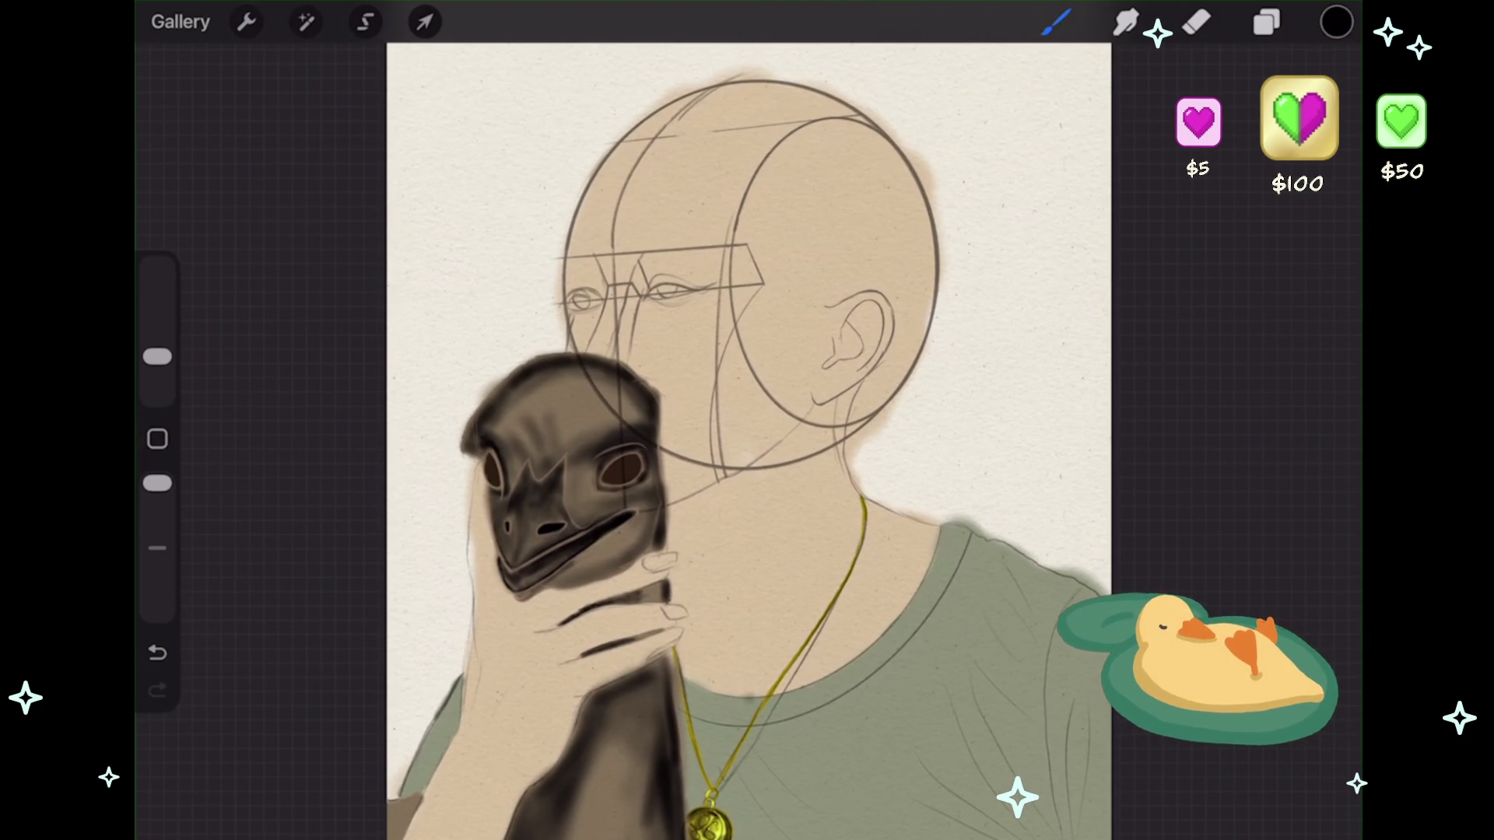
scroll(669, 420, "down", 3)
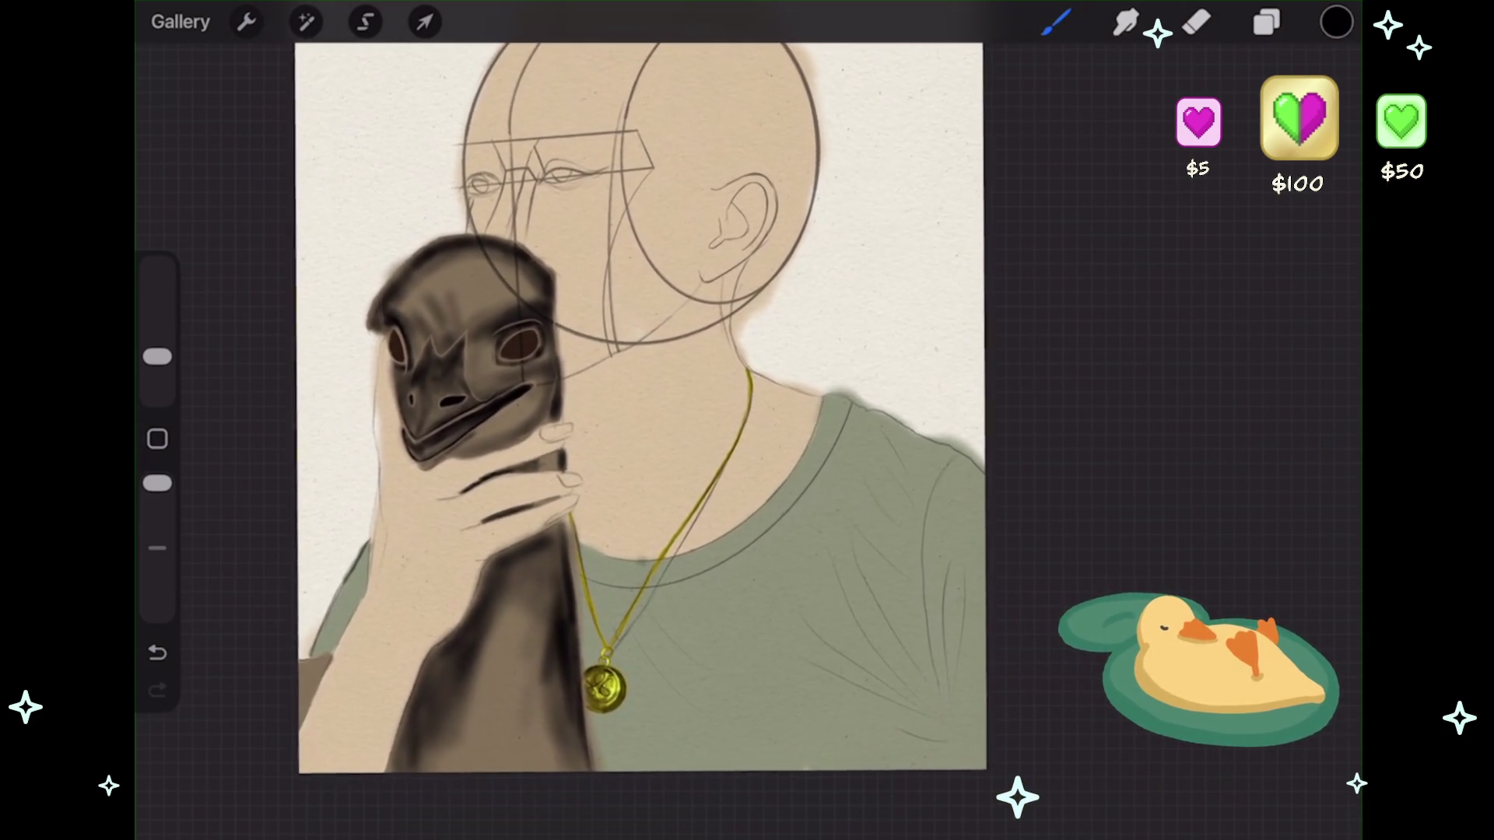
scroll(638, 404, "down", 2)
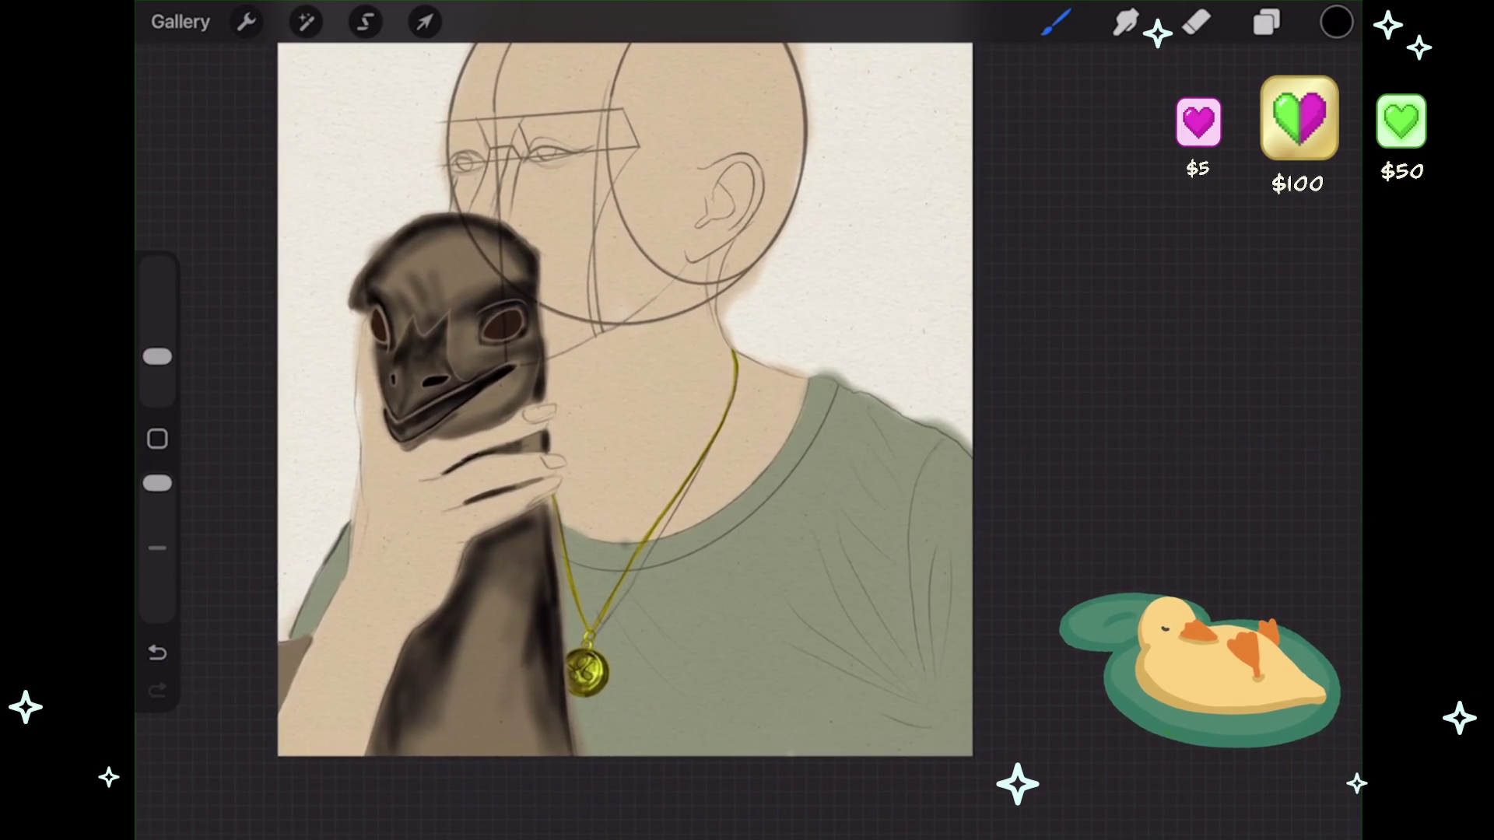
scroll(622, 404, "down", 3)
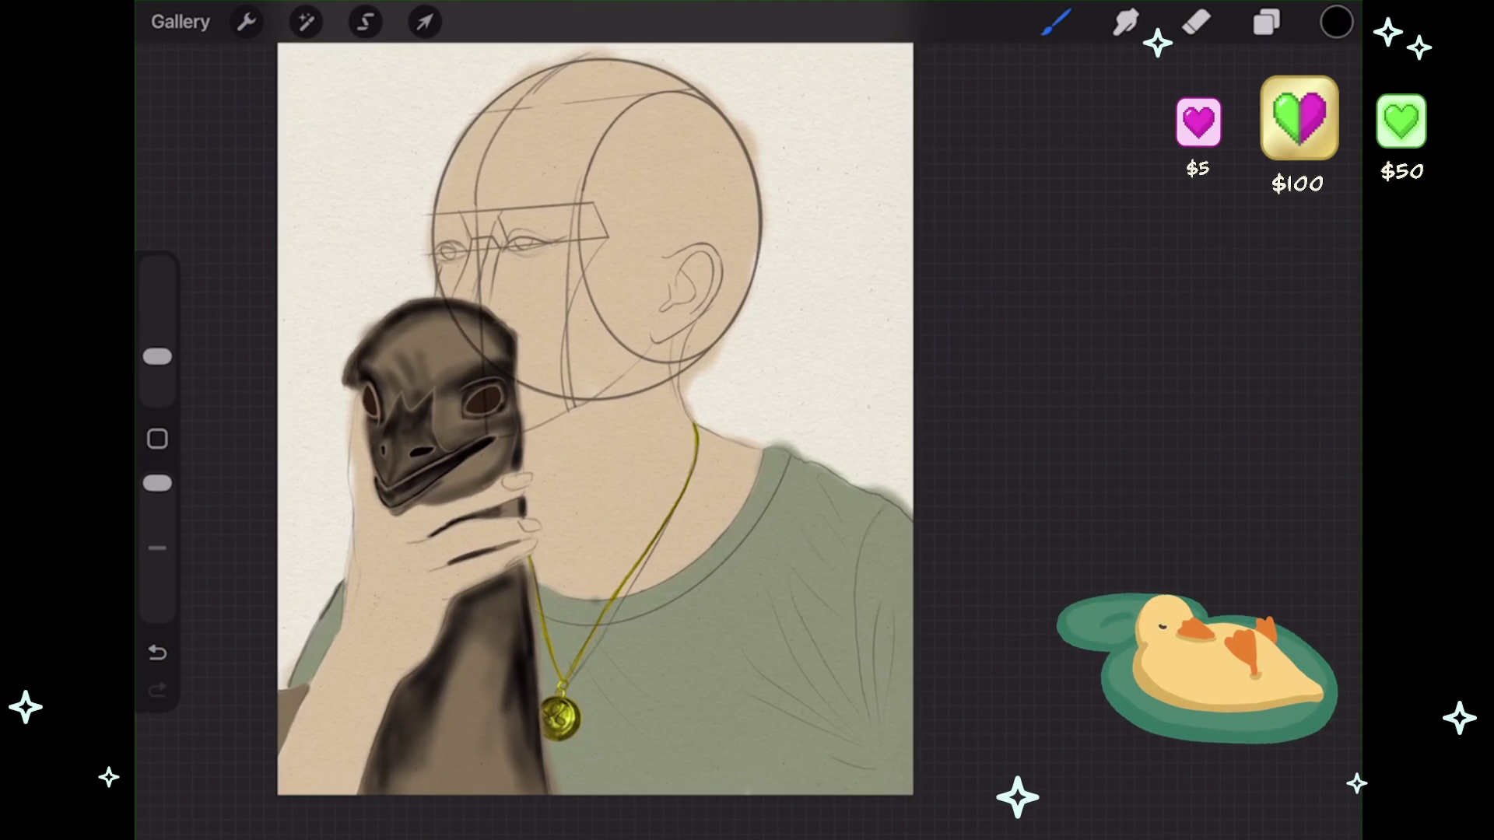
scroll(615, 420, "down", 2)
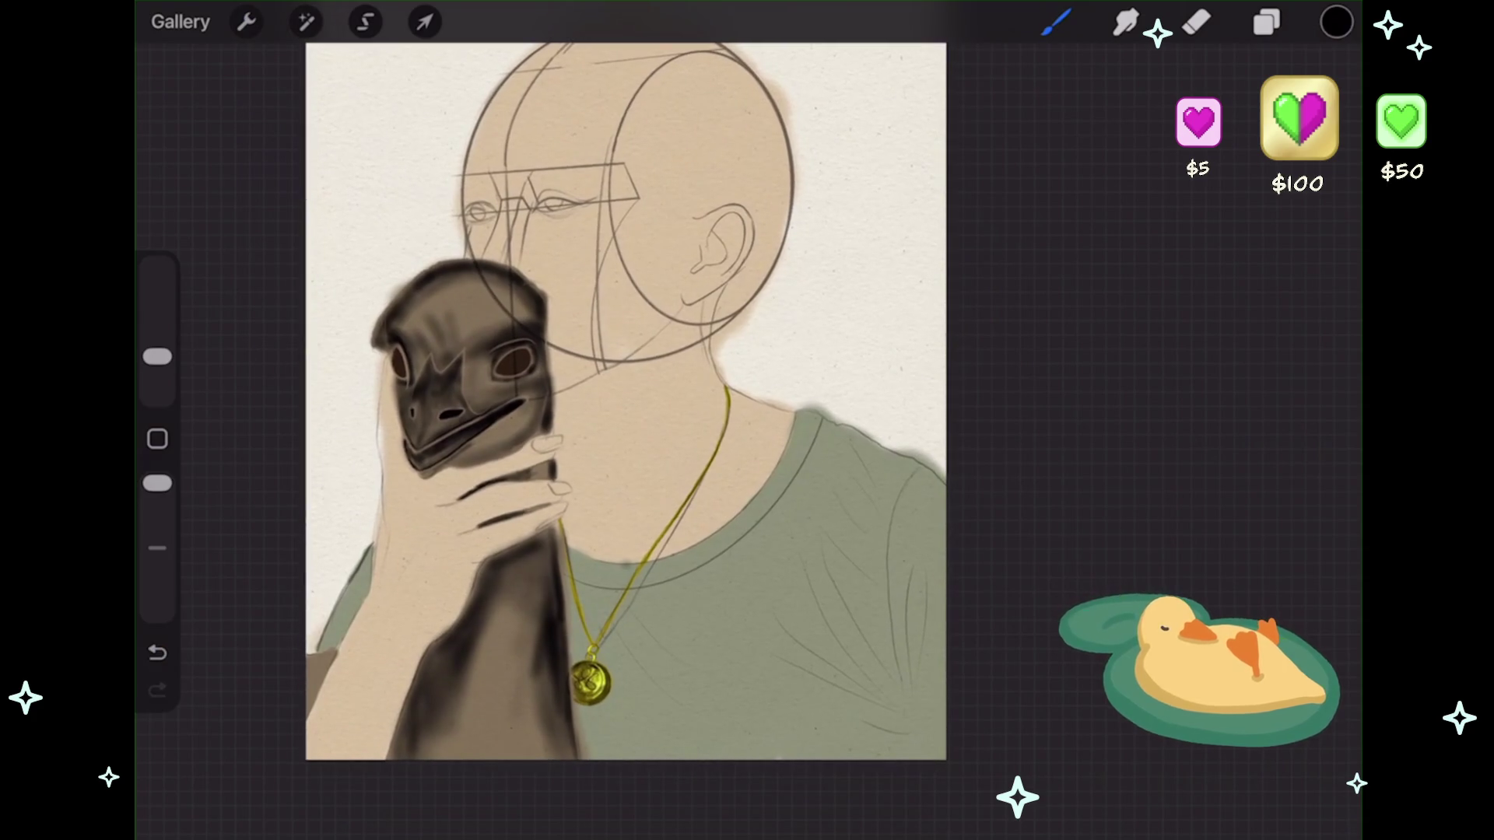
scroll(747, 420, "up", 5)
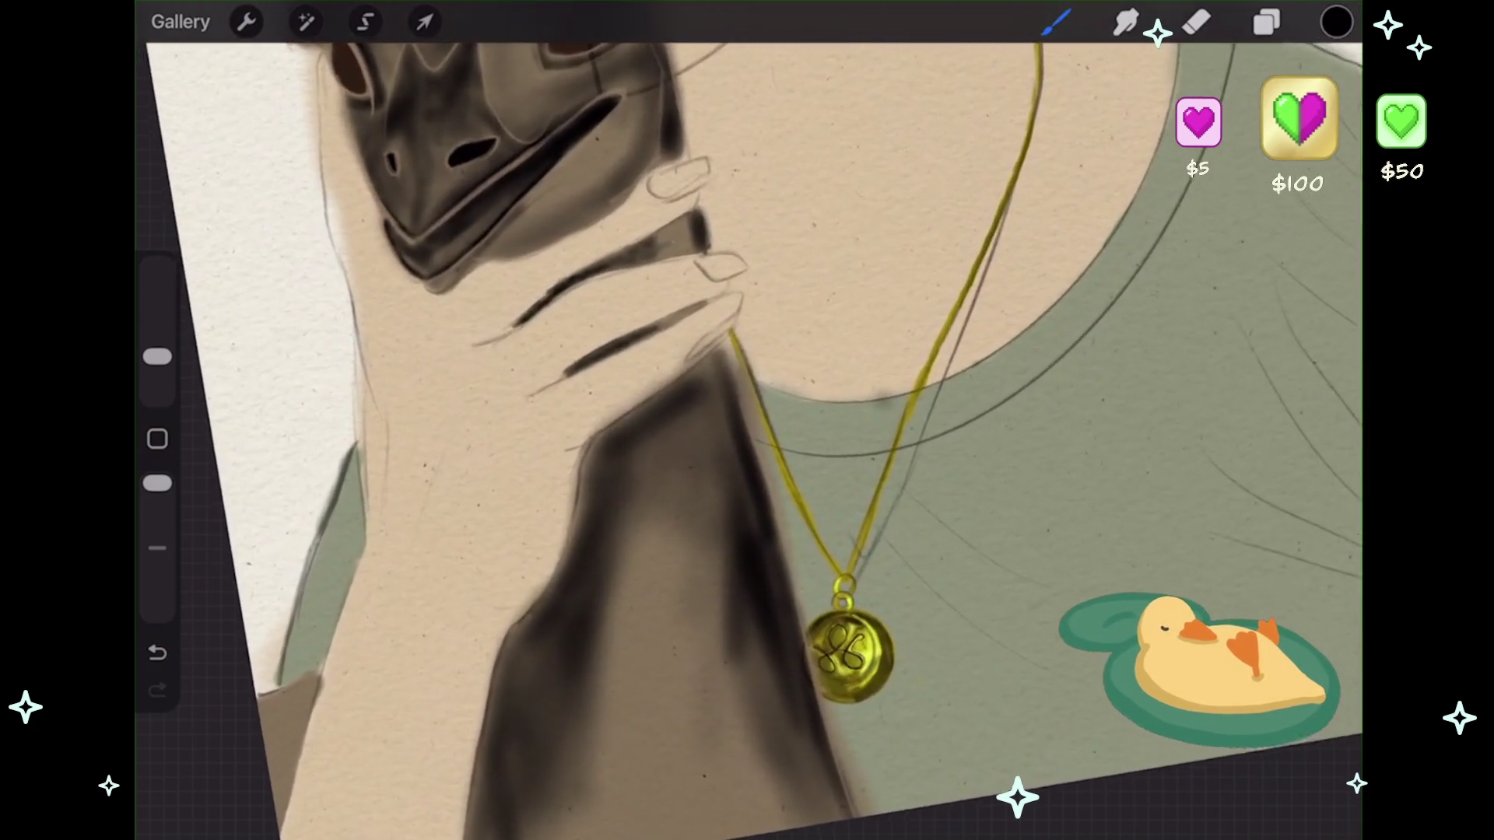
- Select Layer 9, the figure's skin layer, and switch to the Eraser
left_click(1266, 22)
scroll(1144, 466, "down", 5)
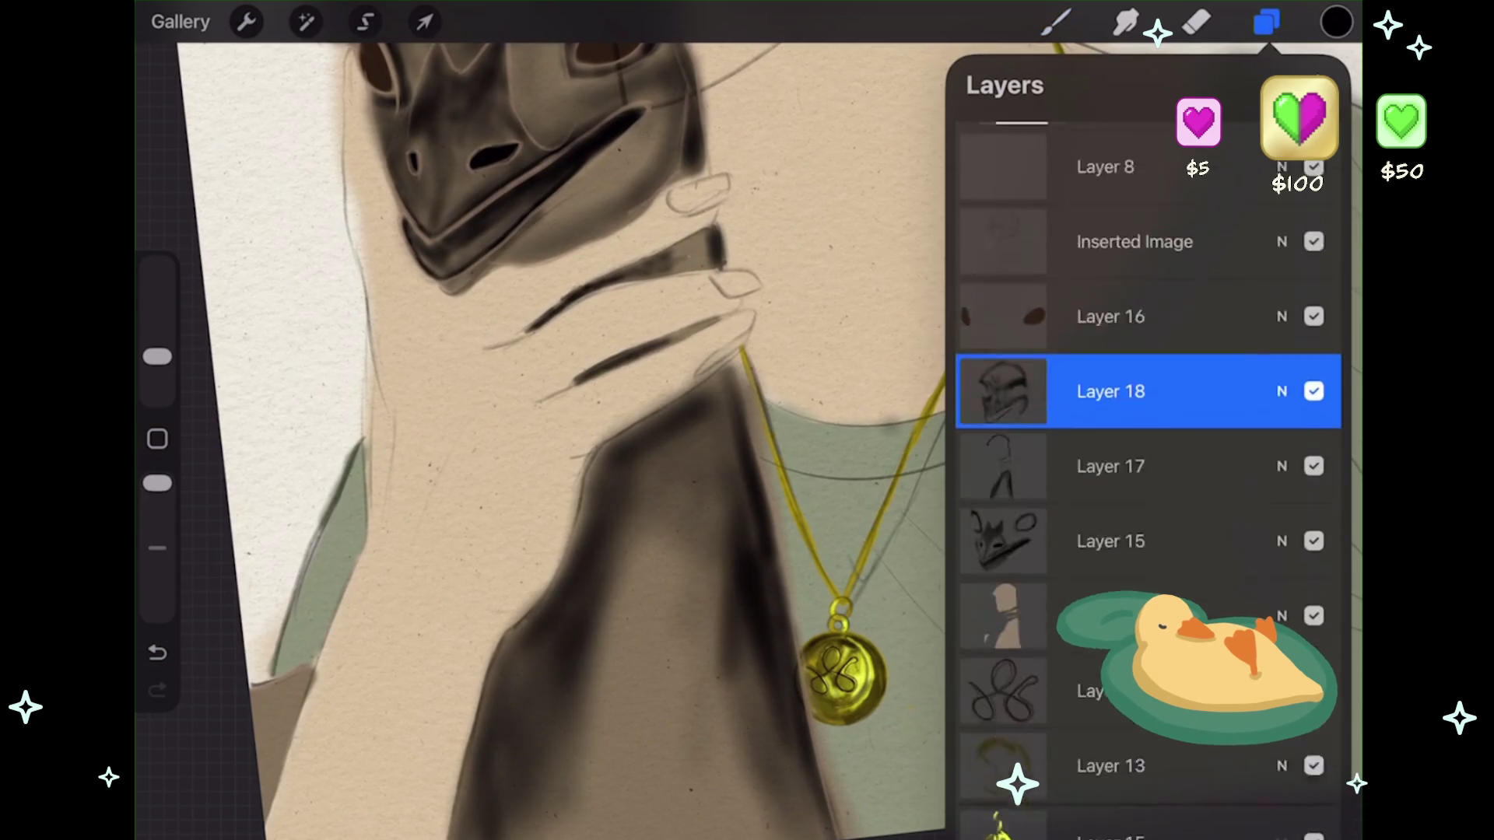
scroll(1144, 467, "up", 1)
scroll(545, 420, "down", 2)
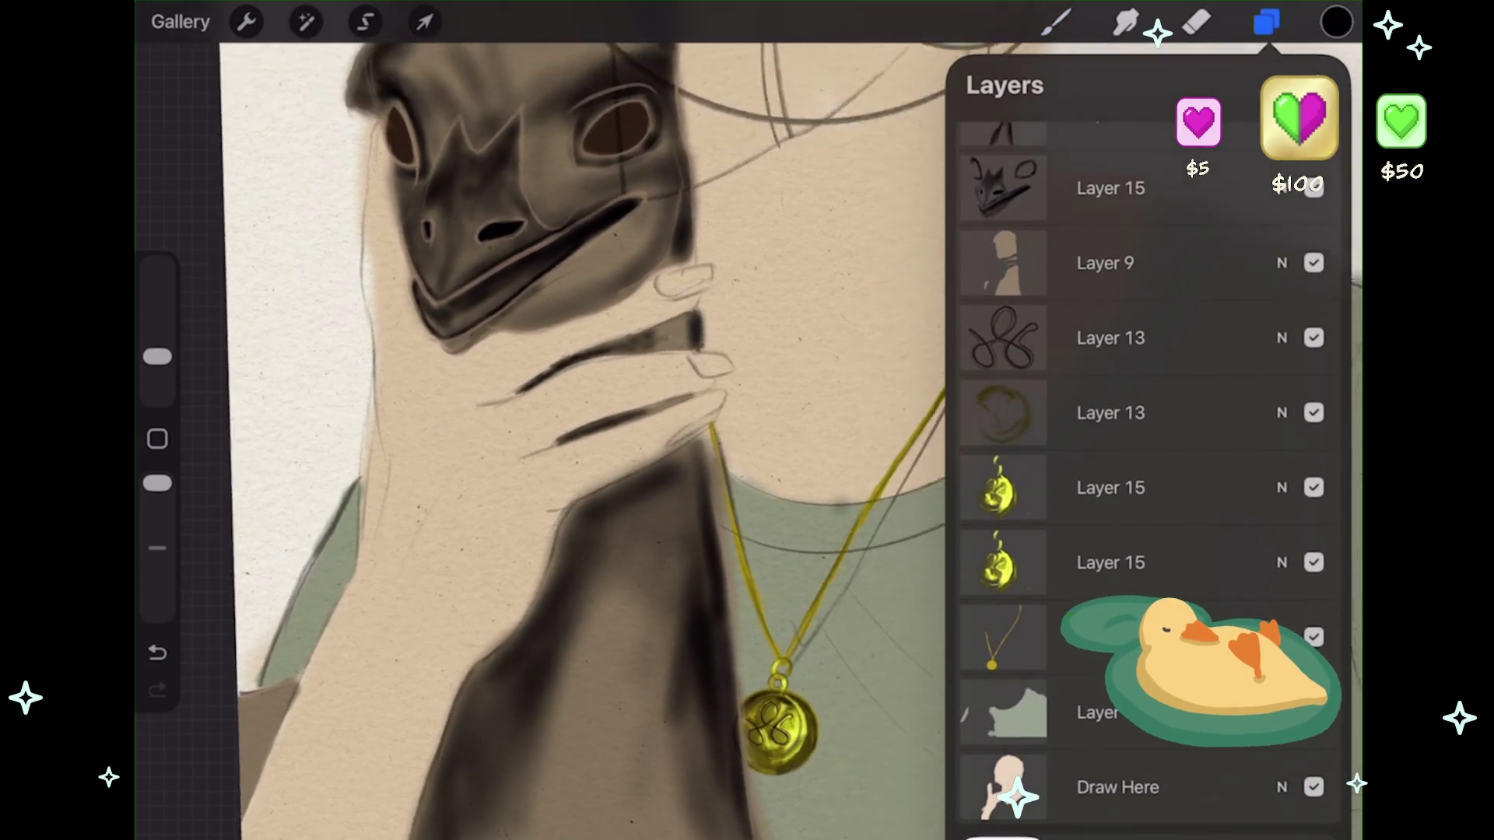
scroll(1144, 466, "up", 3)
left_click(1113, 204)
scroll(1143, 467, "up", 2)
scroll(1144, 467, "down", 5)
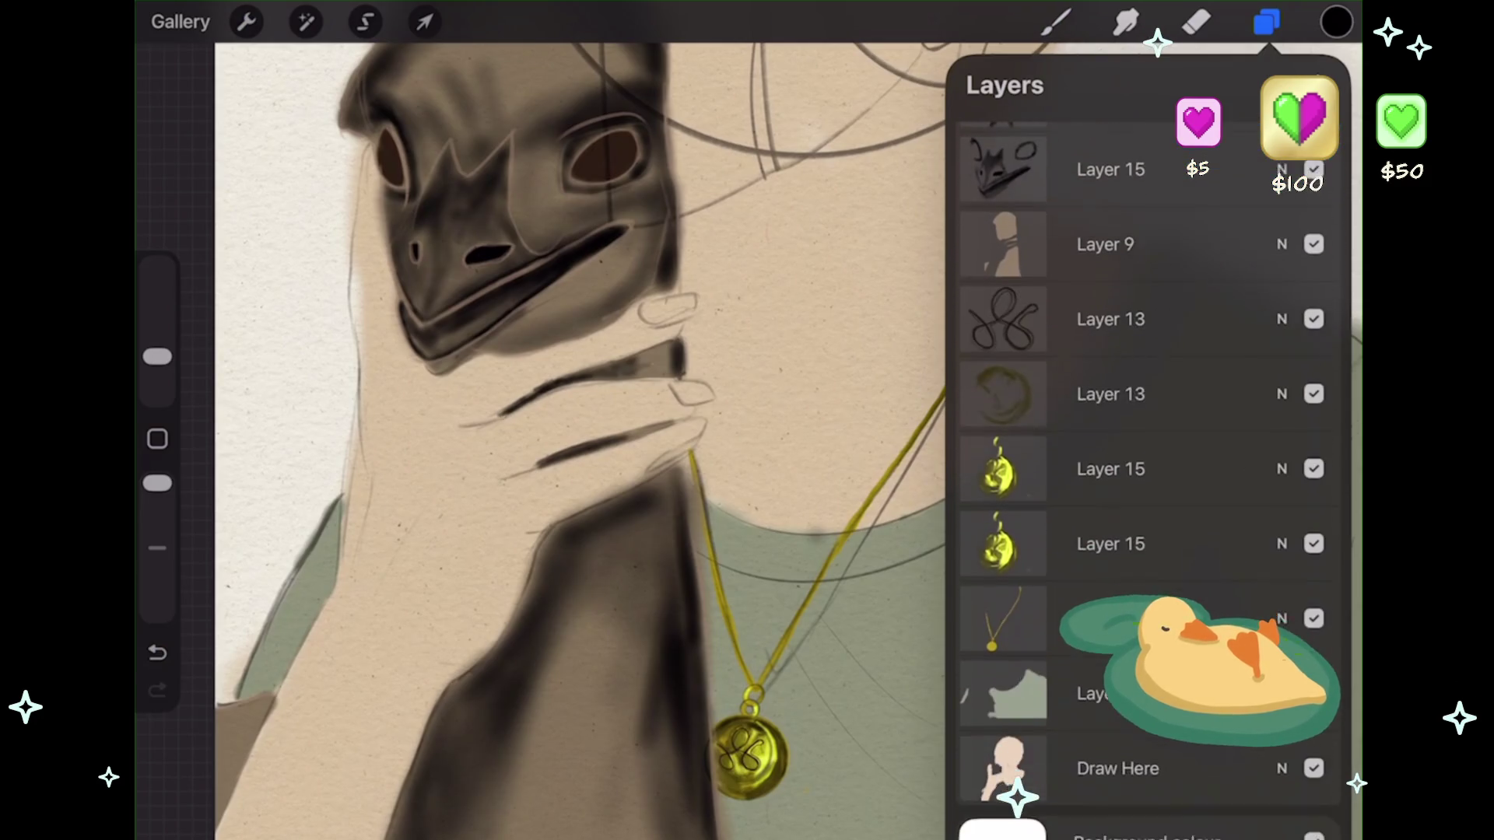
scroll(1144, 467, "up", 7)
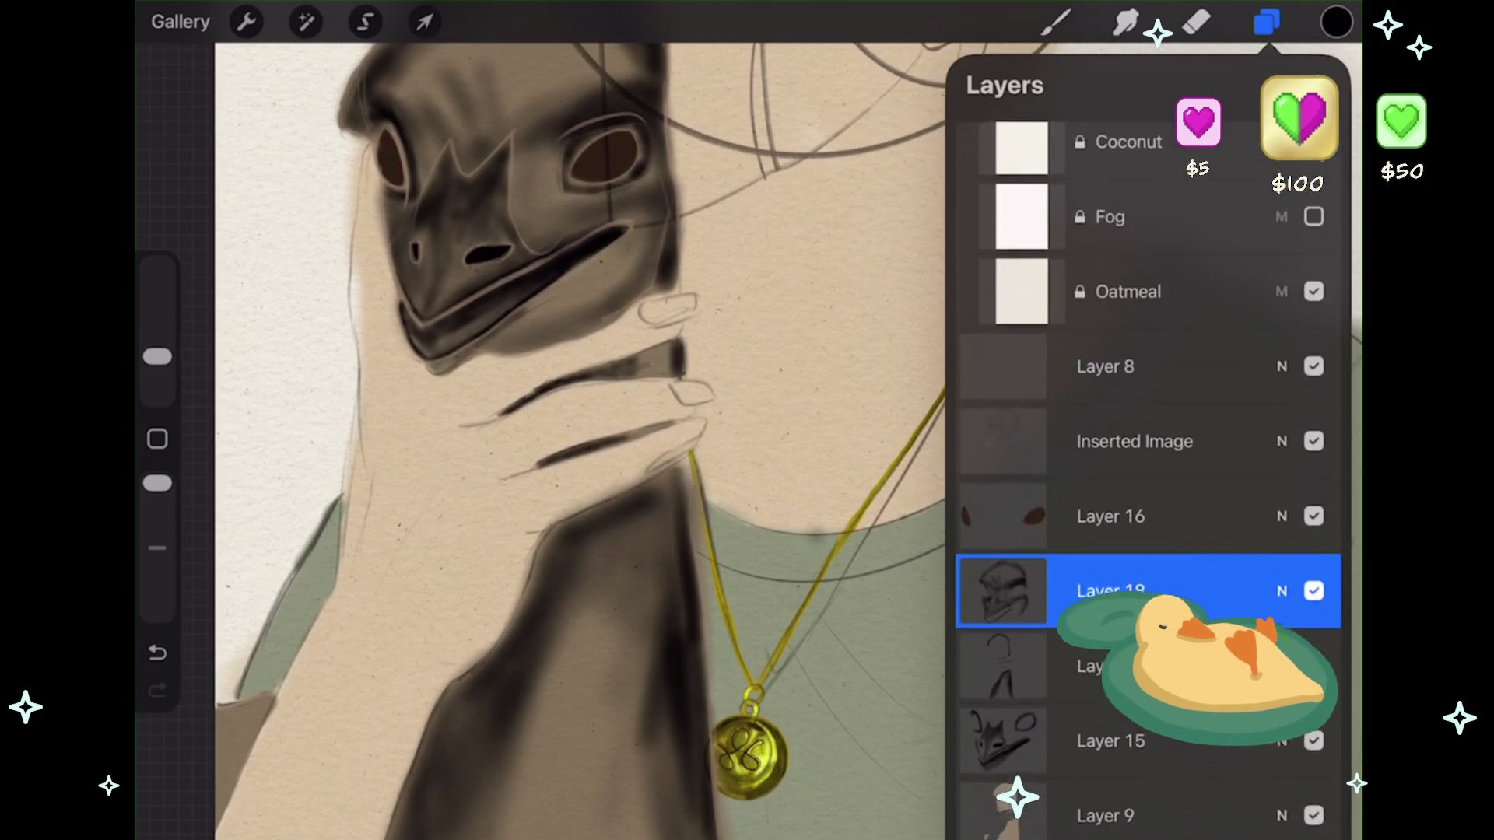
scroll(1144, 467, "down", 3)
left_click(1128, 650)
left_click(1196, 22)
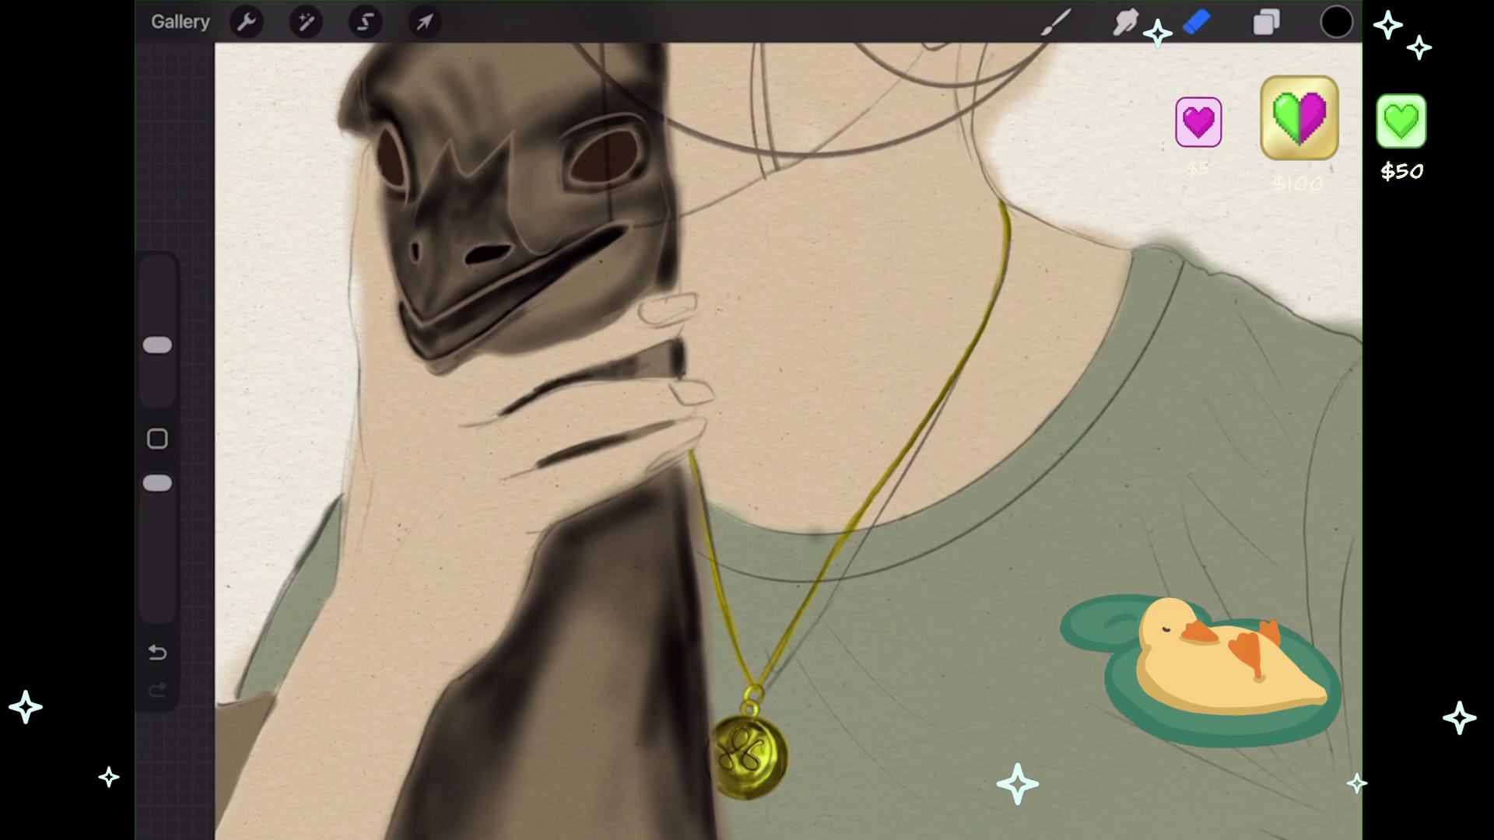
scroll(747, 420, "up", 5)
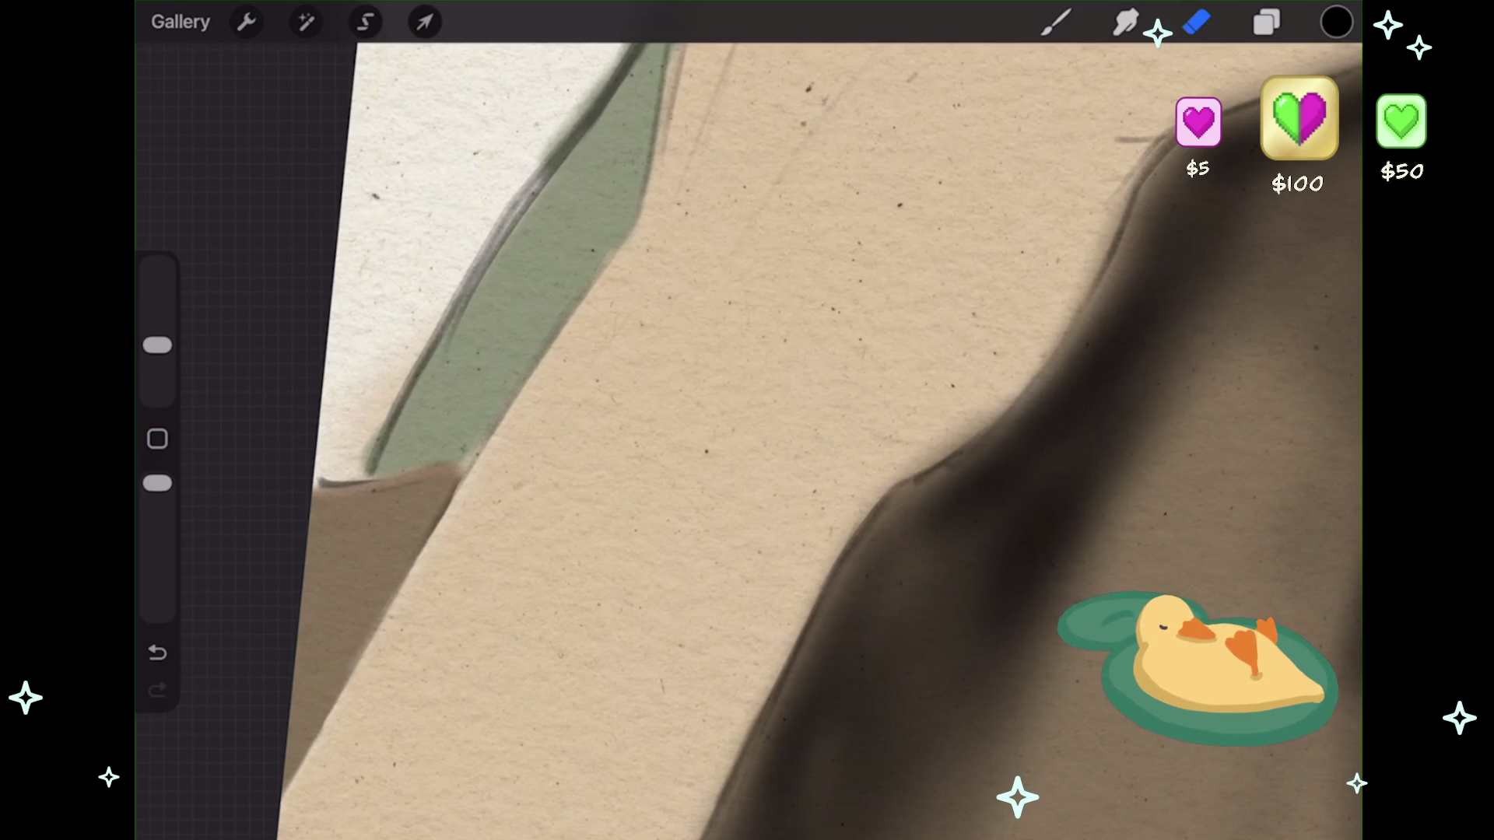
scroll(747, 420, "down", 5)
scroll(747, 421, "up", 5)
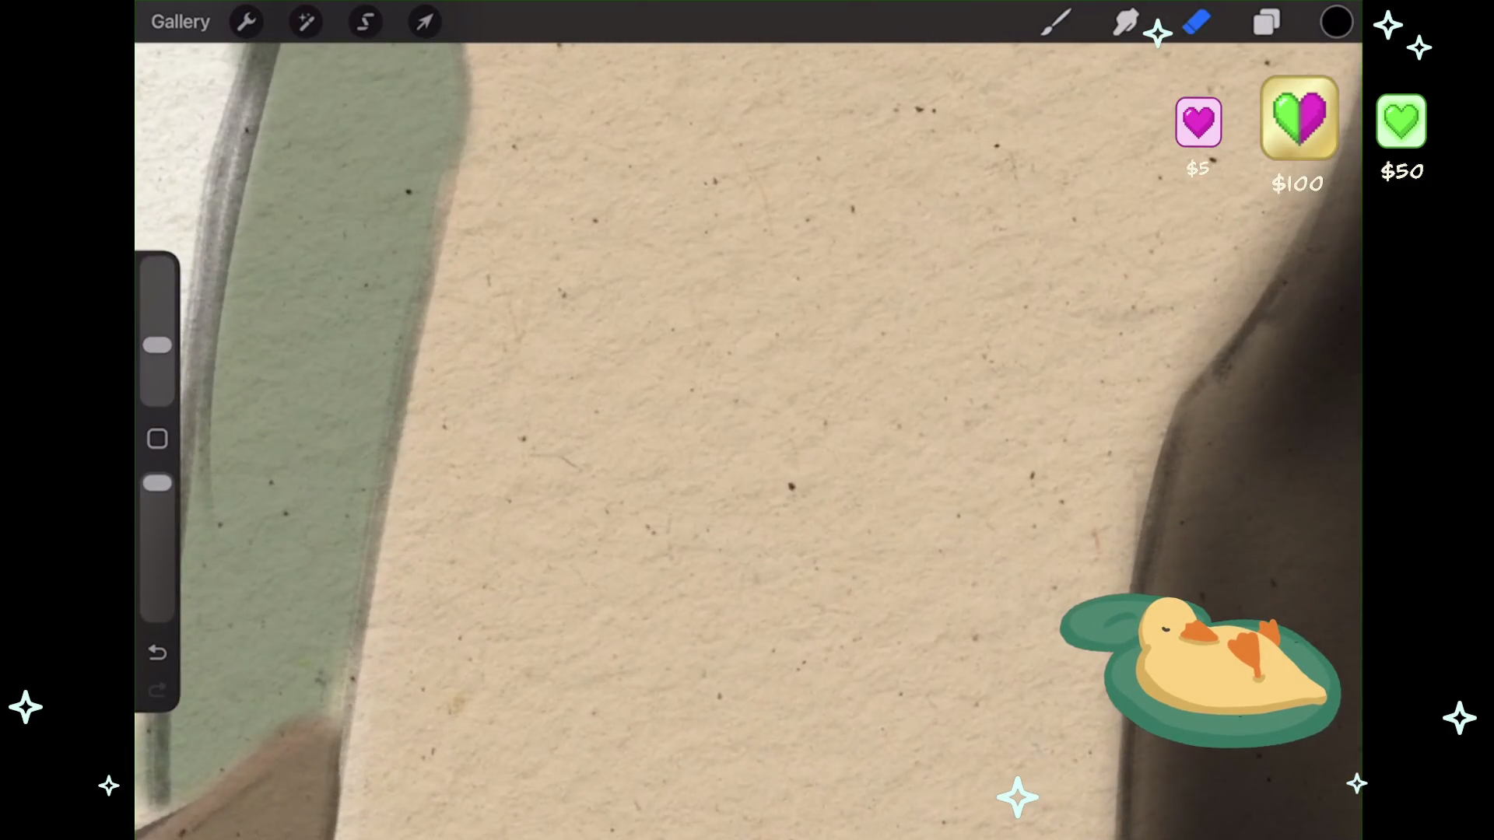
scroll(747, 420, "down", 5)
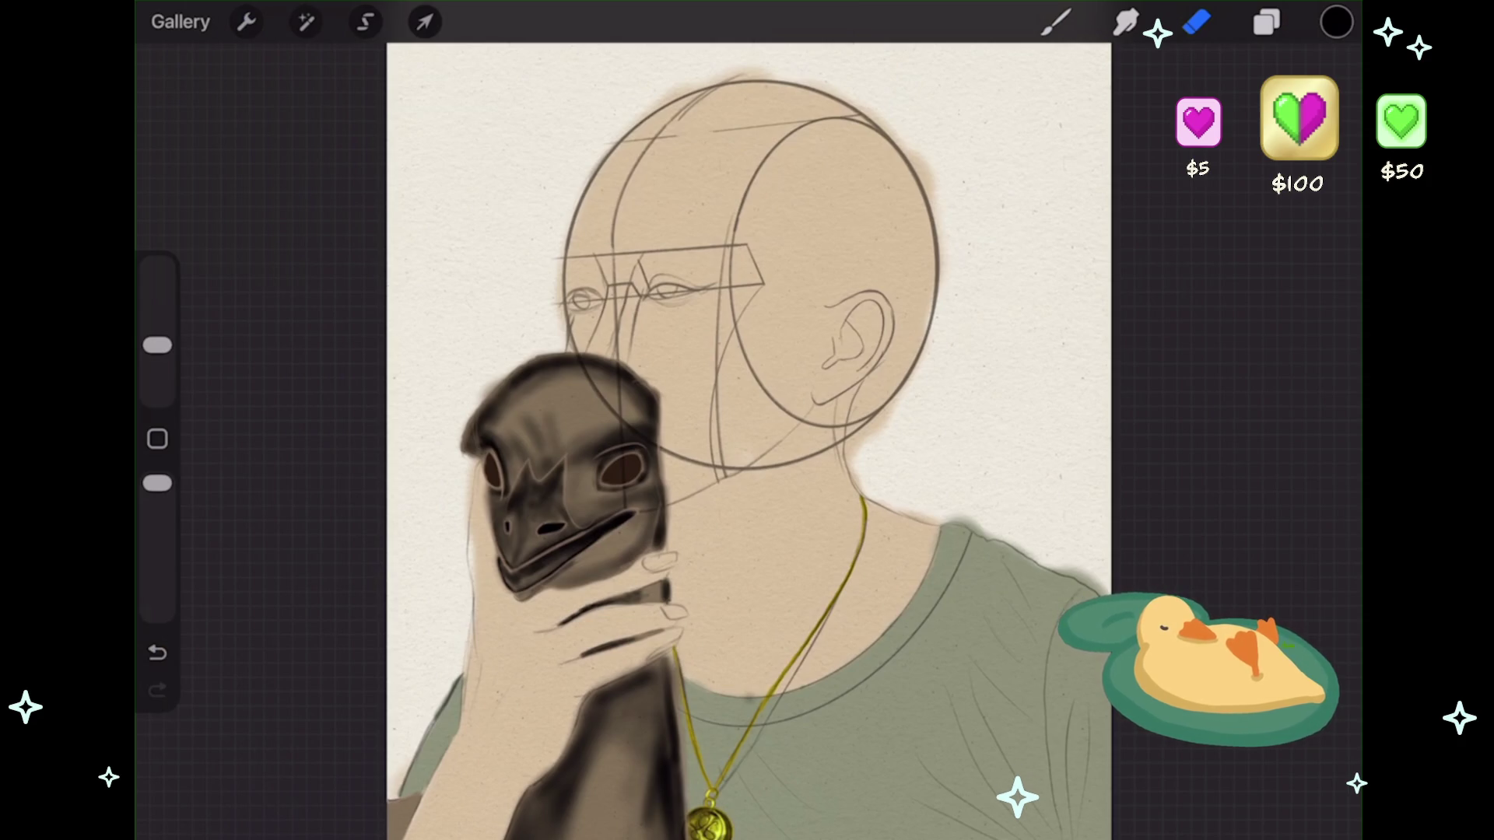
scroll(591, 467, "up", 5)
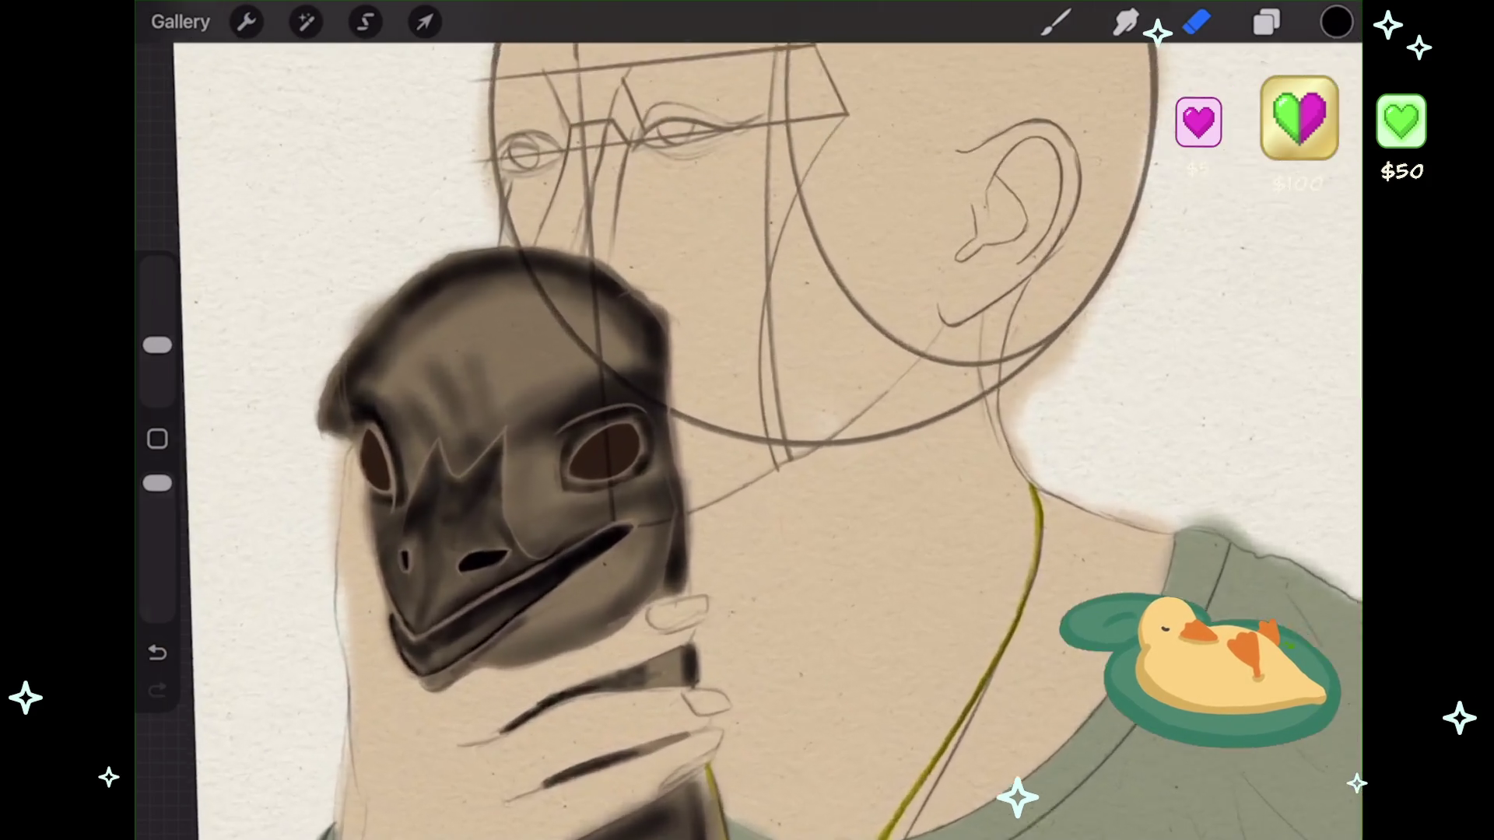
- Add a new layer above Layer 16 and undo the last erase stroke
left_click(1267, 22)
scroll(1144, 466, "up", 5)
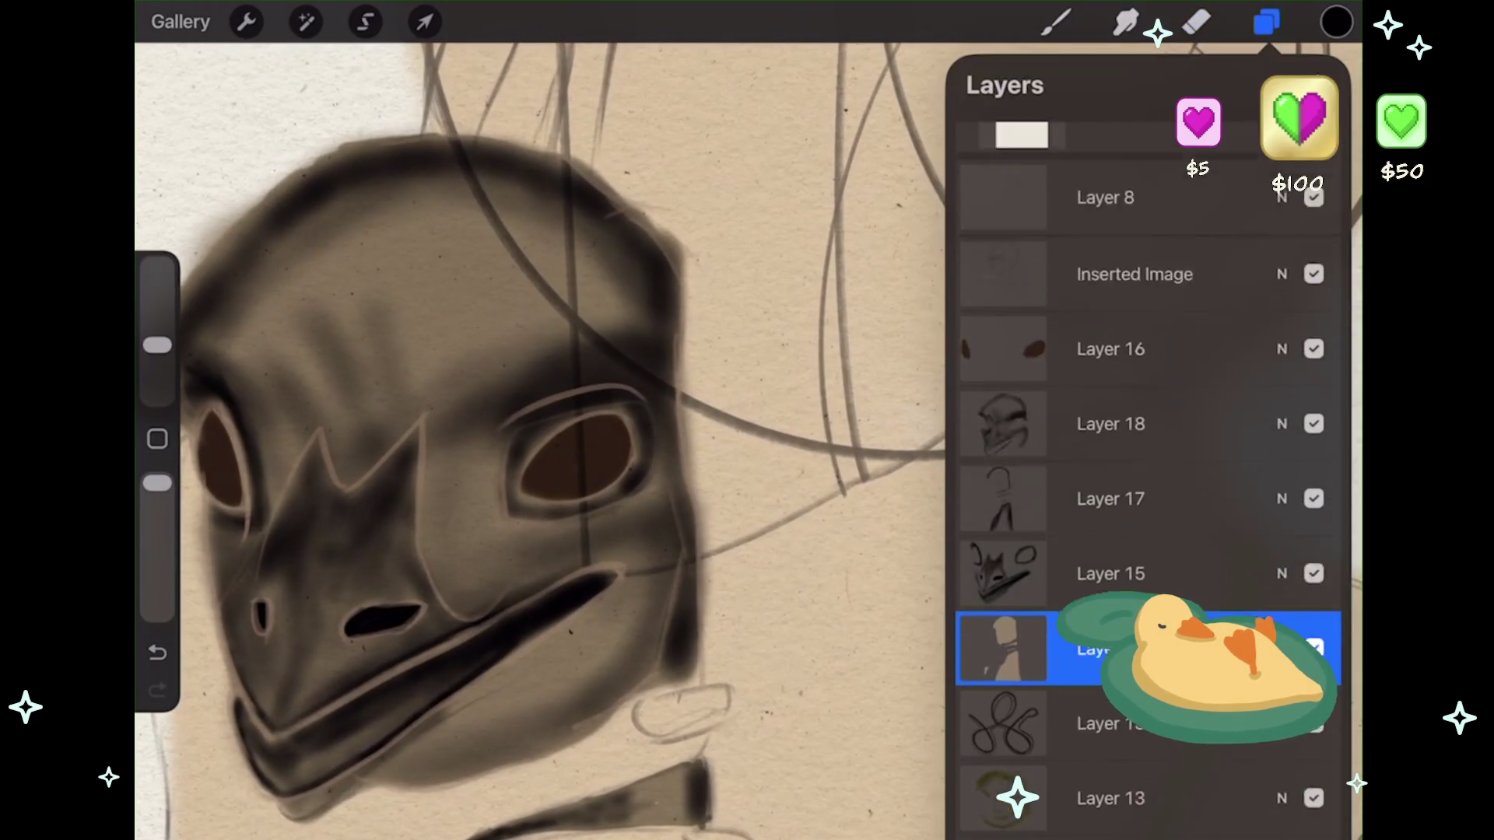
left_click(1112, 471)
left_click(1315, 86)
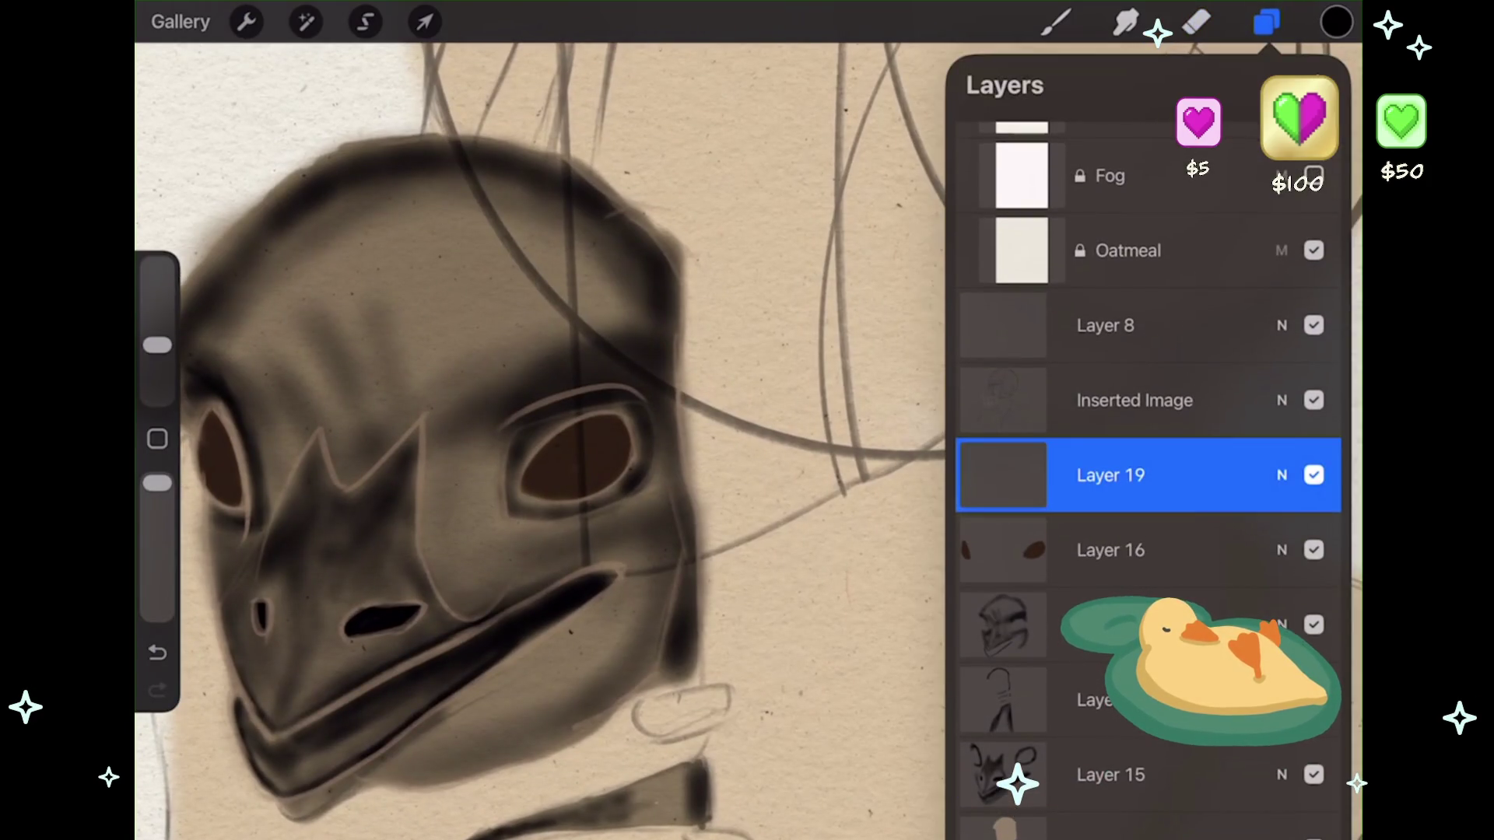
left_click(1196, 22)
scroll(467, 467, "up", 5)
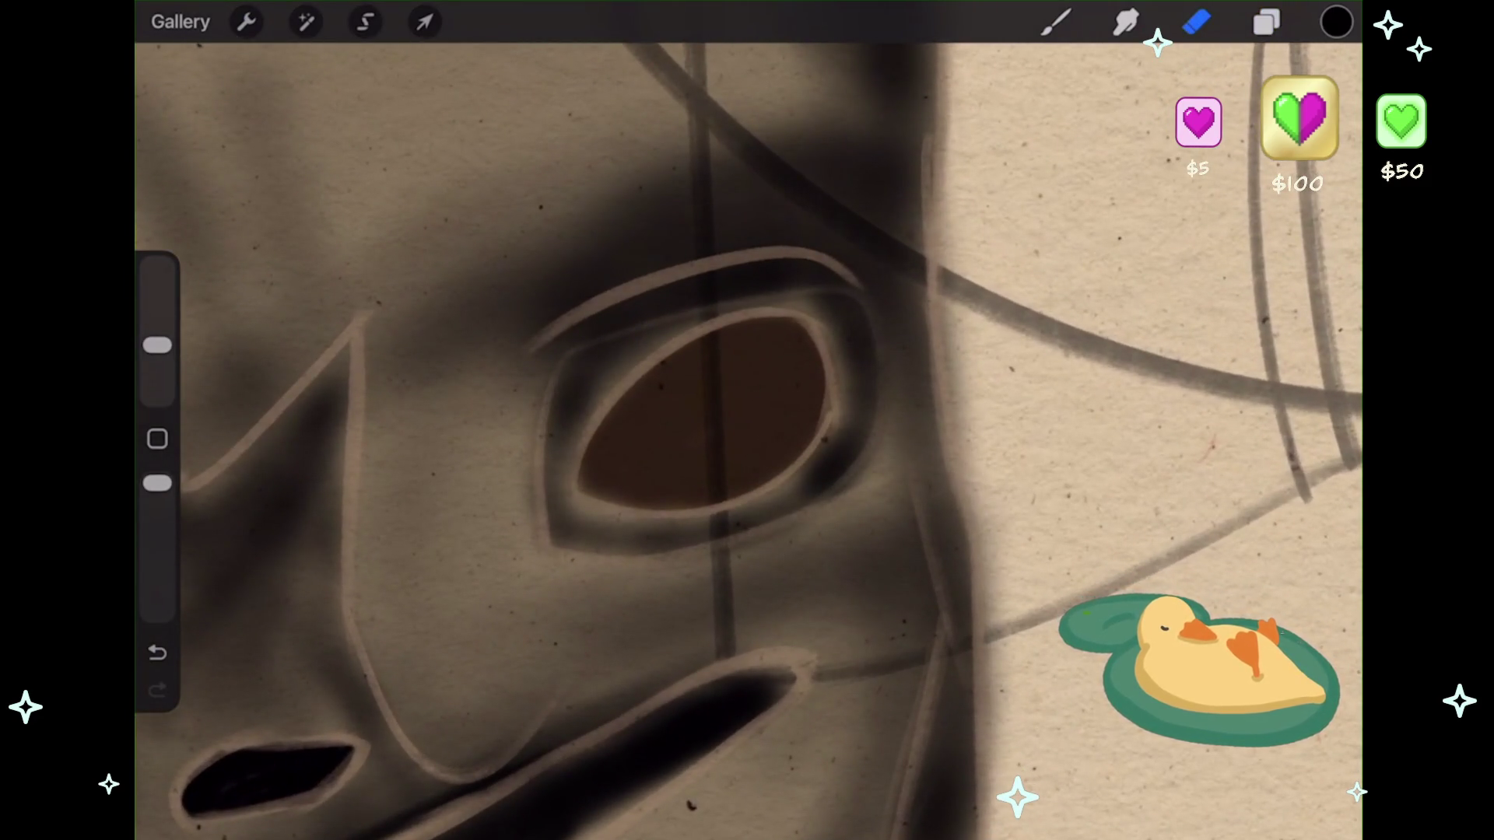
key("b")
left_click(157, 652)
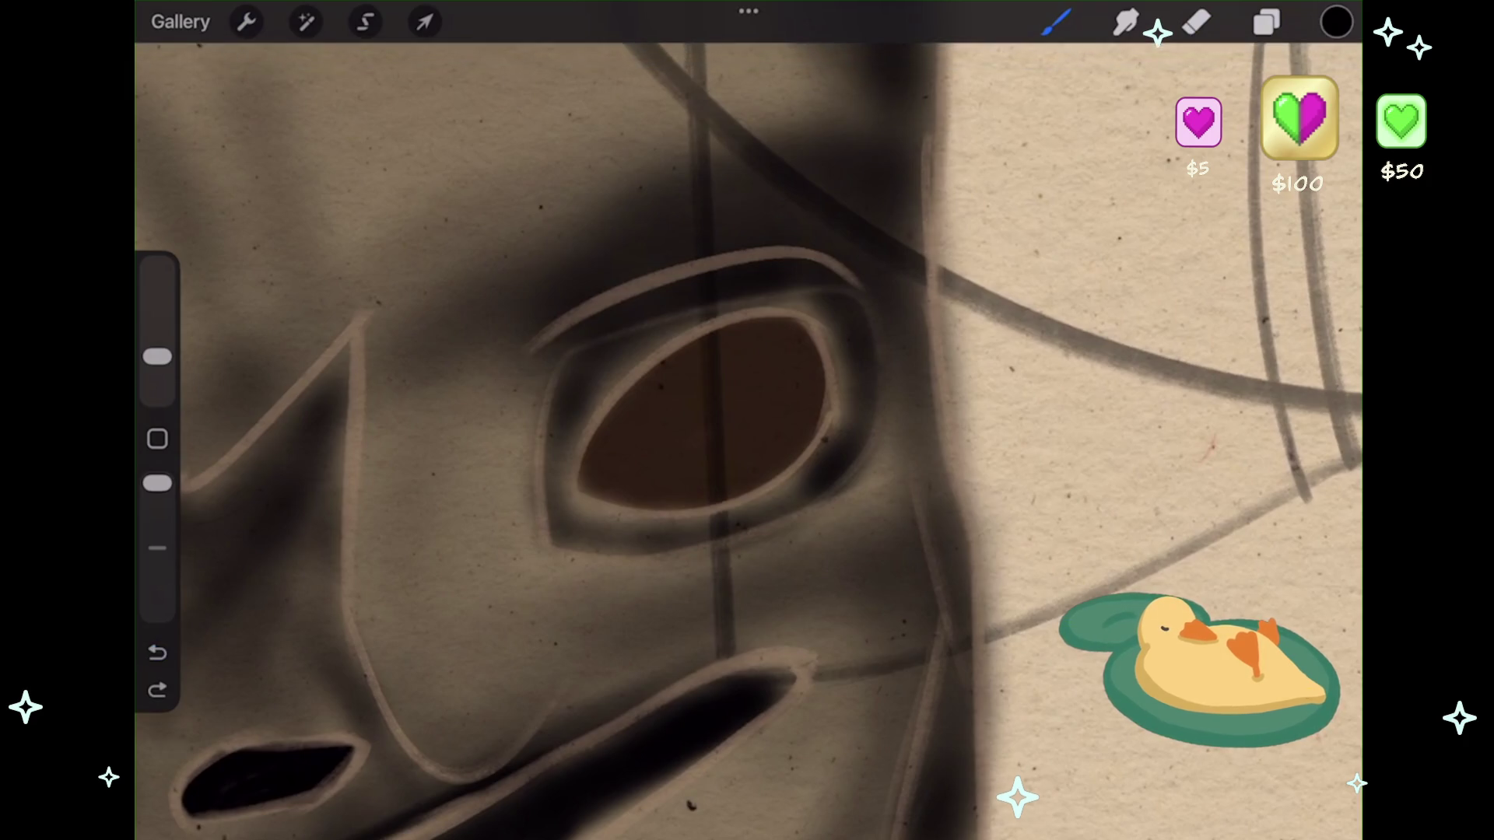
scroll(747, 420, "up", 1)
scroll(747, 420, "up", 1)
- Paint a dark oval pupil in the right eye and warp it into a slanted slit
mouse_move(759, 366)
left_mouse_down()
mouse_move(743, 451)
mouse_move(801, 459)
mouse_move(766, 447)
left_mouse_up()
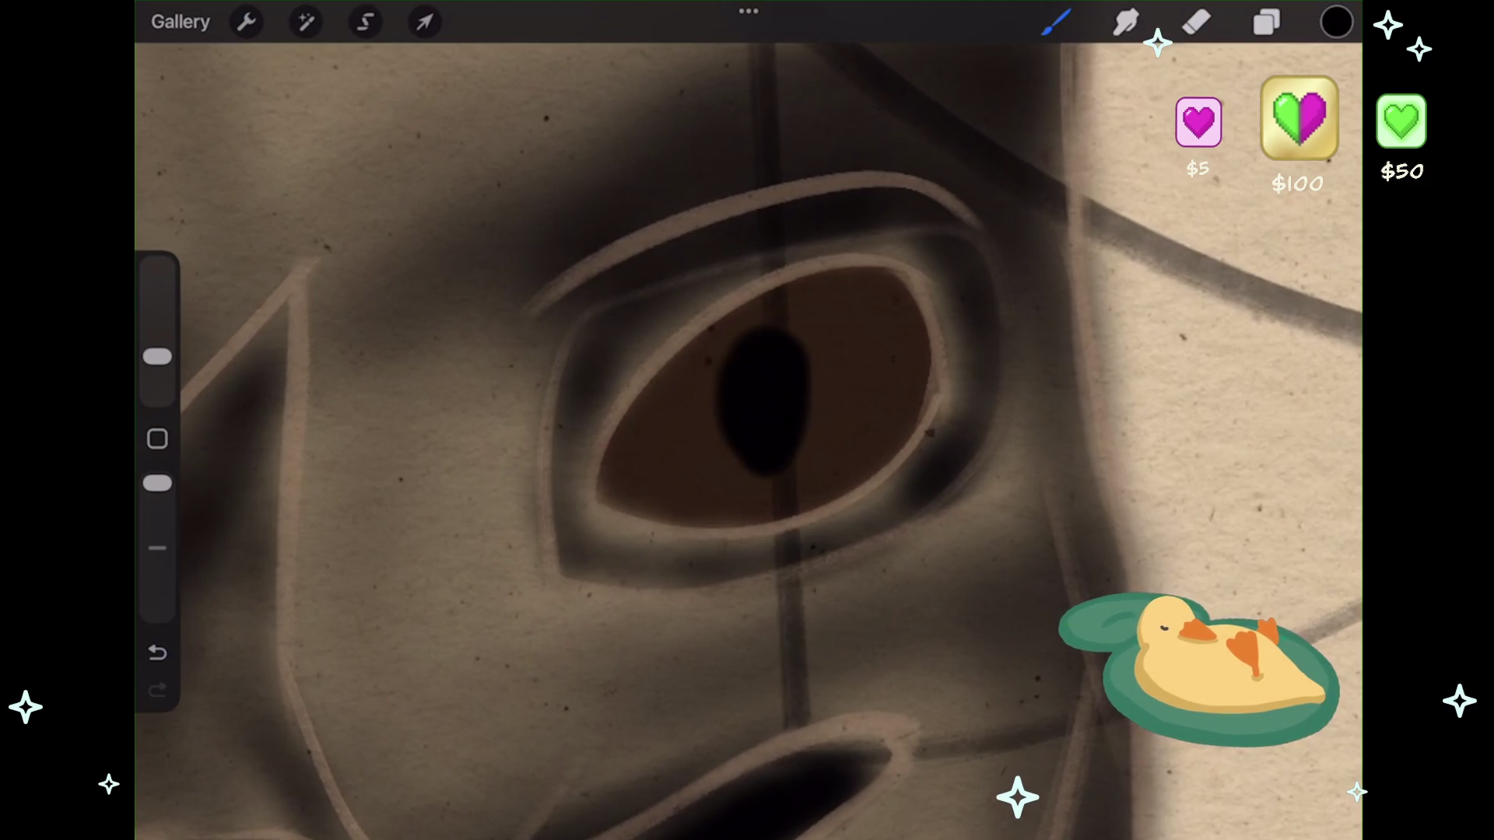
left_click_drag(811, 387, 812, 413)
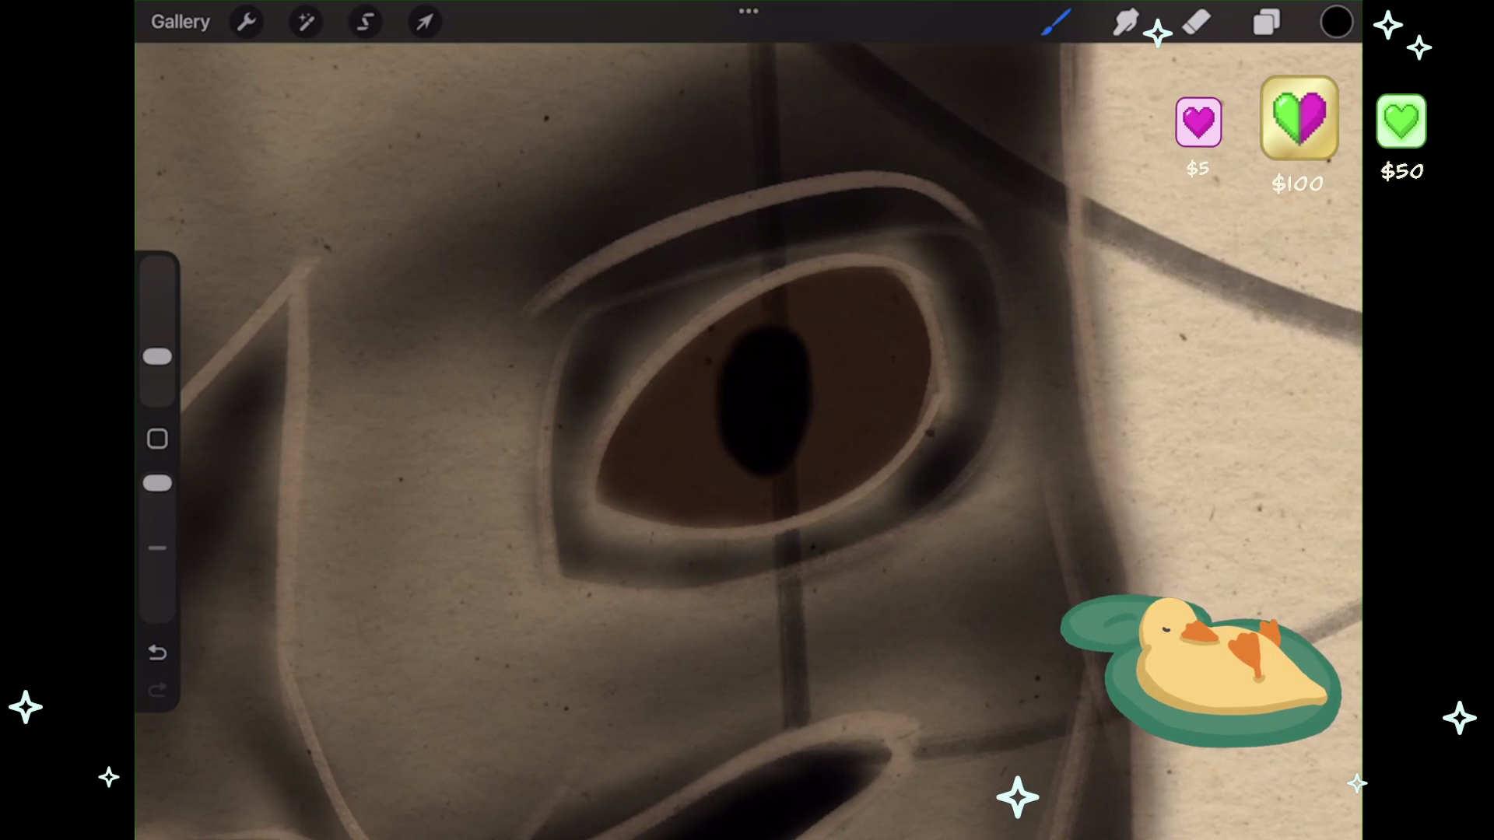
left_click(425, 22)
left_click_drag(747, 366, 756, 355)
left_click_drag(710, 484, 714, 488)
mouse_move(802, 401)
left_mouse_down()
mouse_move(766, 352)
mouse_move(765, 367)
left_mouse_up()
key("b")
- On a new layer above Layer 19, paint a dark pupil in the left eye
scroll(747, 420, "down", 5)
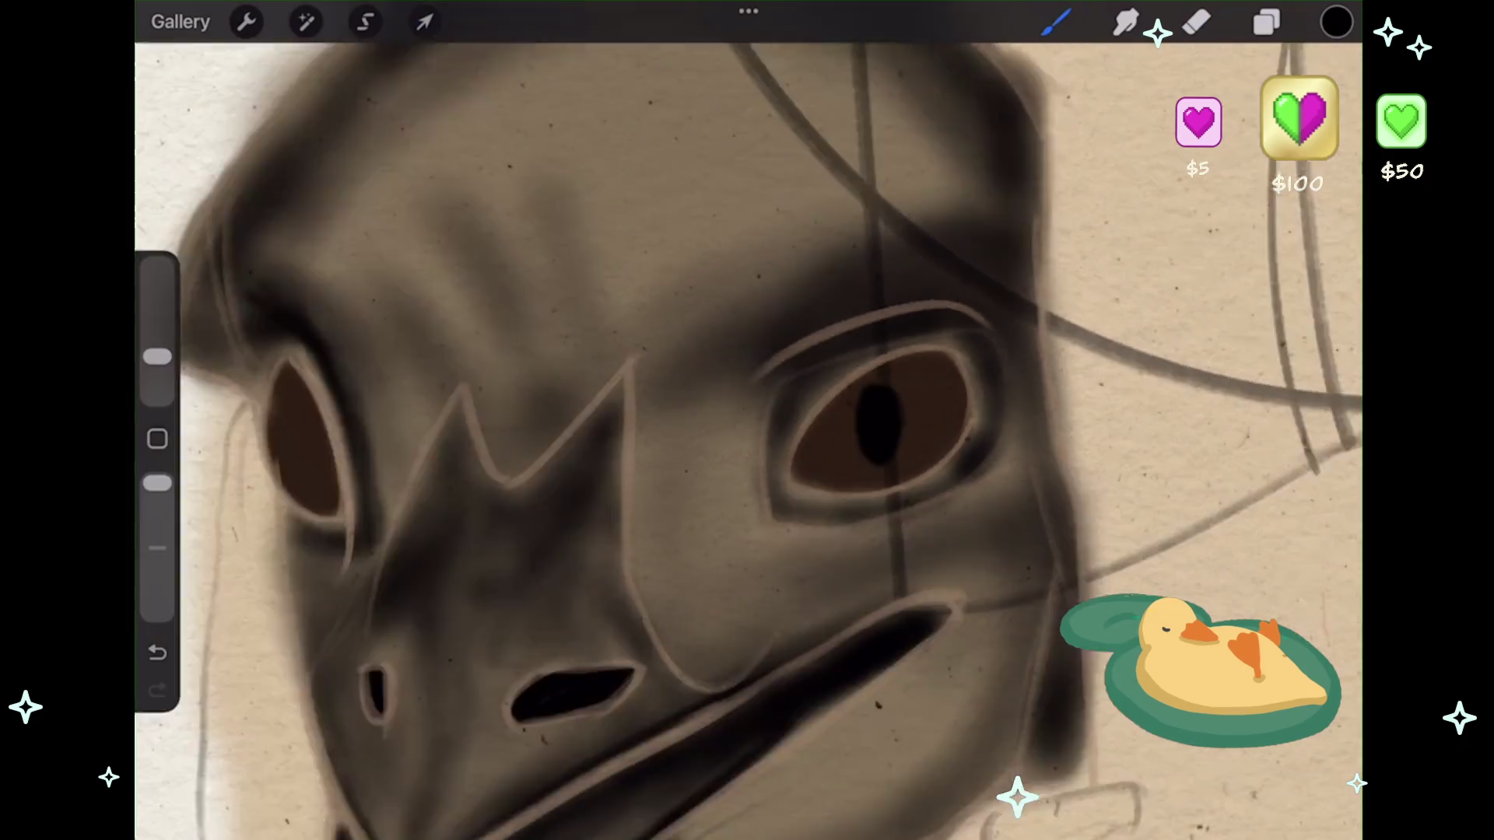
scroll(622, 389, "up", 4)
scroll(515, 329, "up", 5)
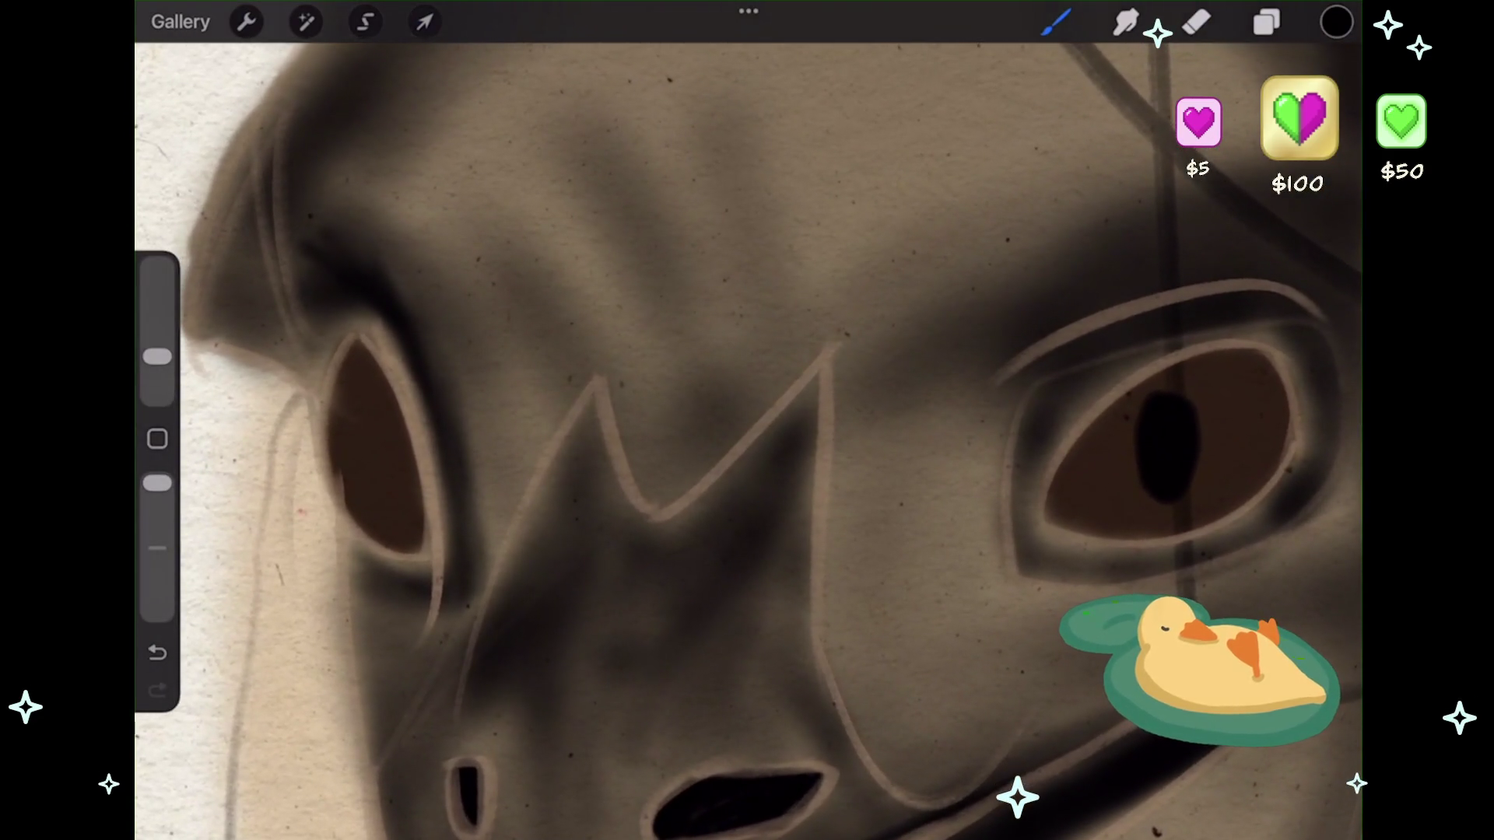
left_click(1267, 22)
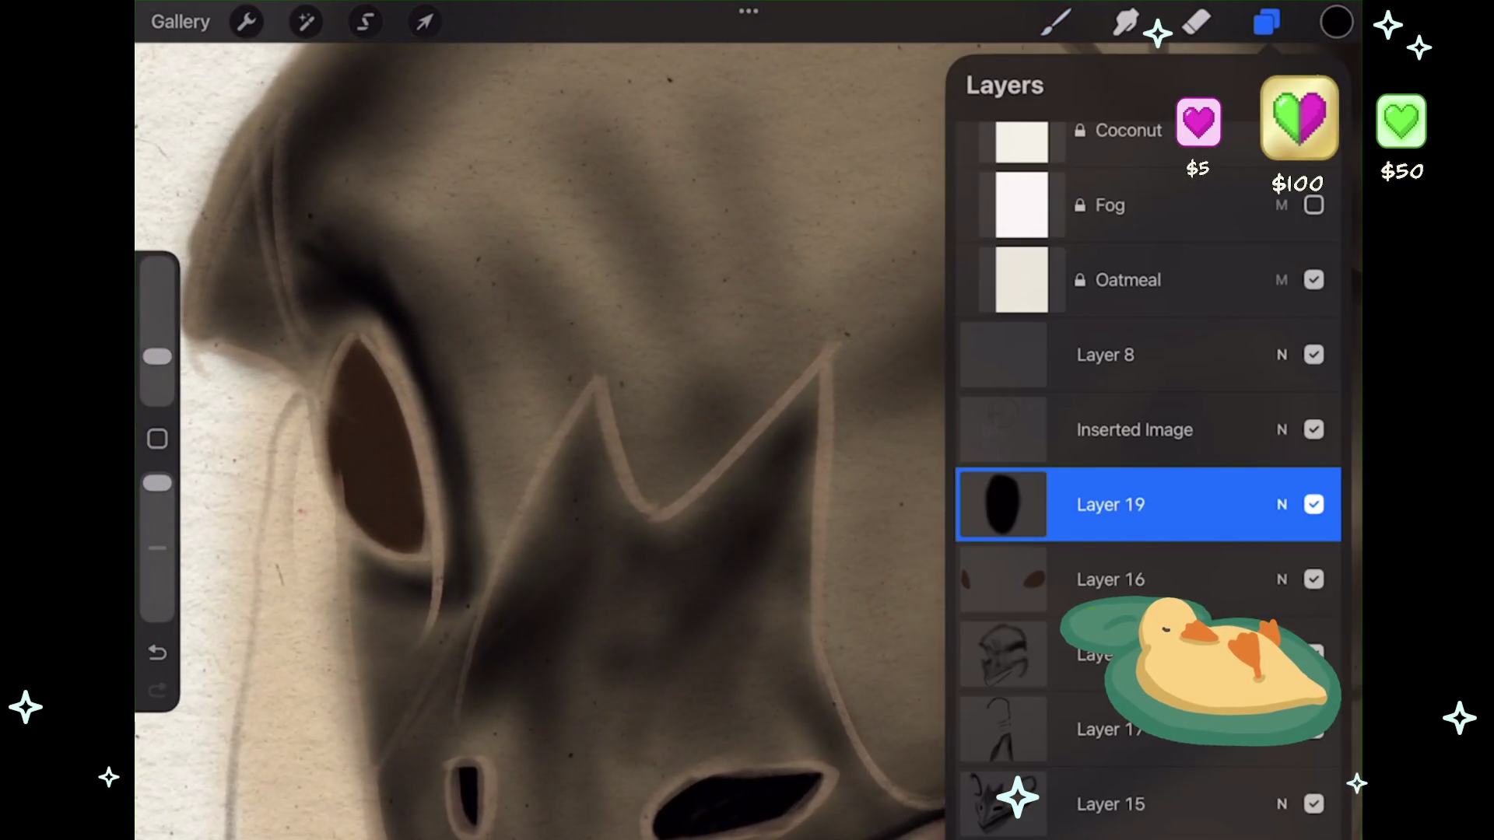
left_click(1321, 84)
key("b")
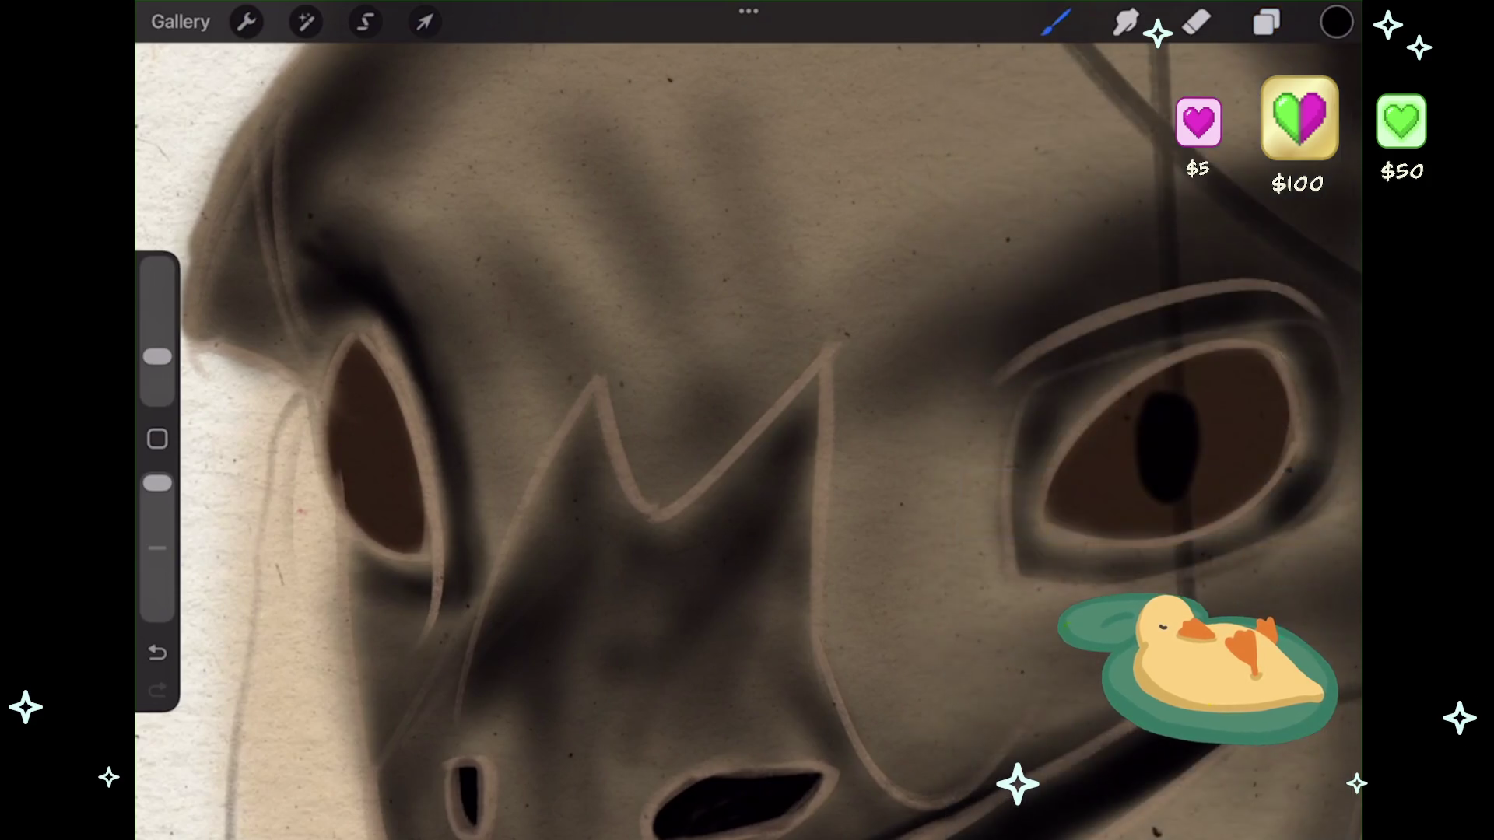
scroll(700, 420, "up", 3)
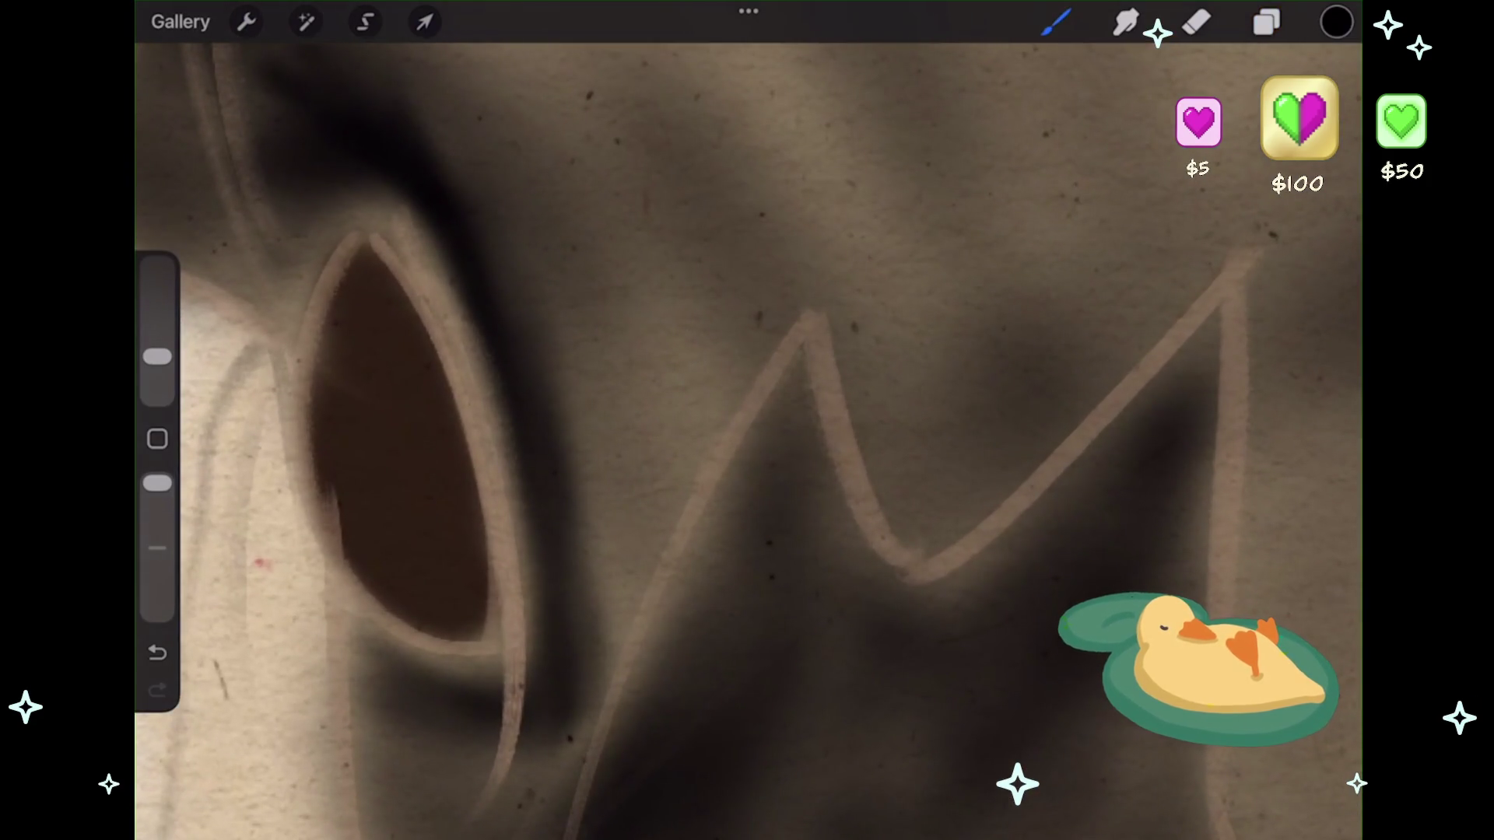
mouse_move(351, 403)
left_mouse_down()
mouse_move(366, 498)
mouse_move(379, 467)
left_mouse_up()
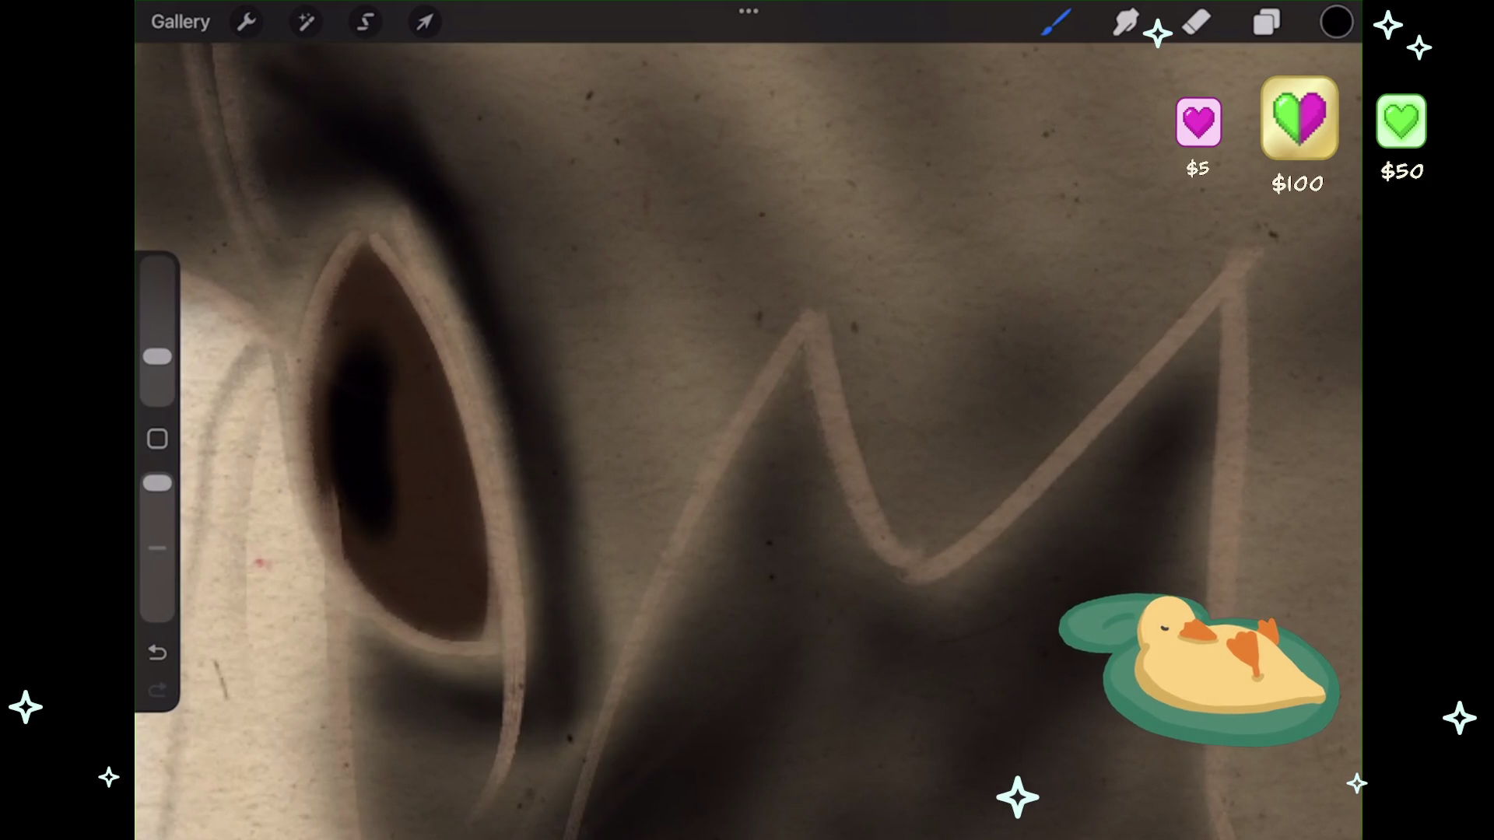
- Sample the dark brown colour from the painted eye
left_click(157, 439)
left_click(434, 441)
left_click(1056, 22)
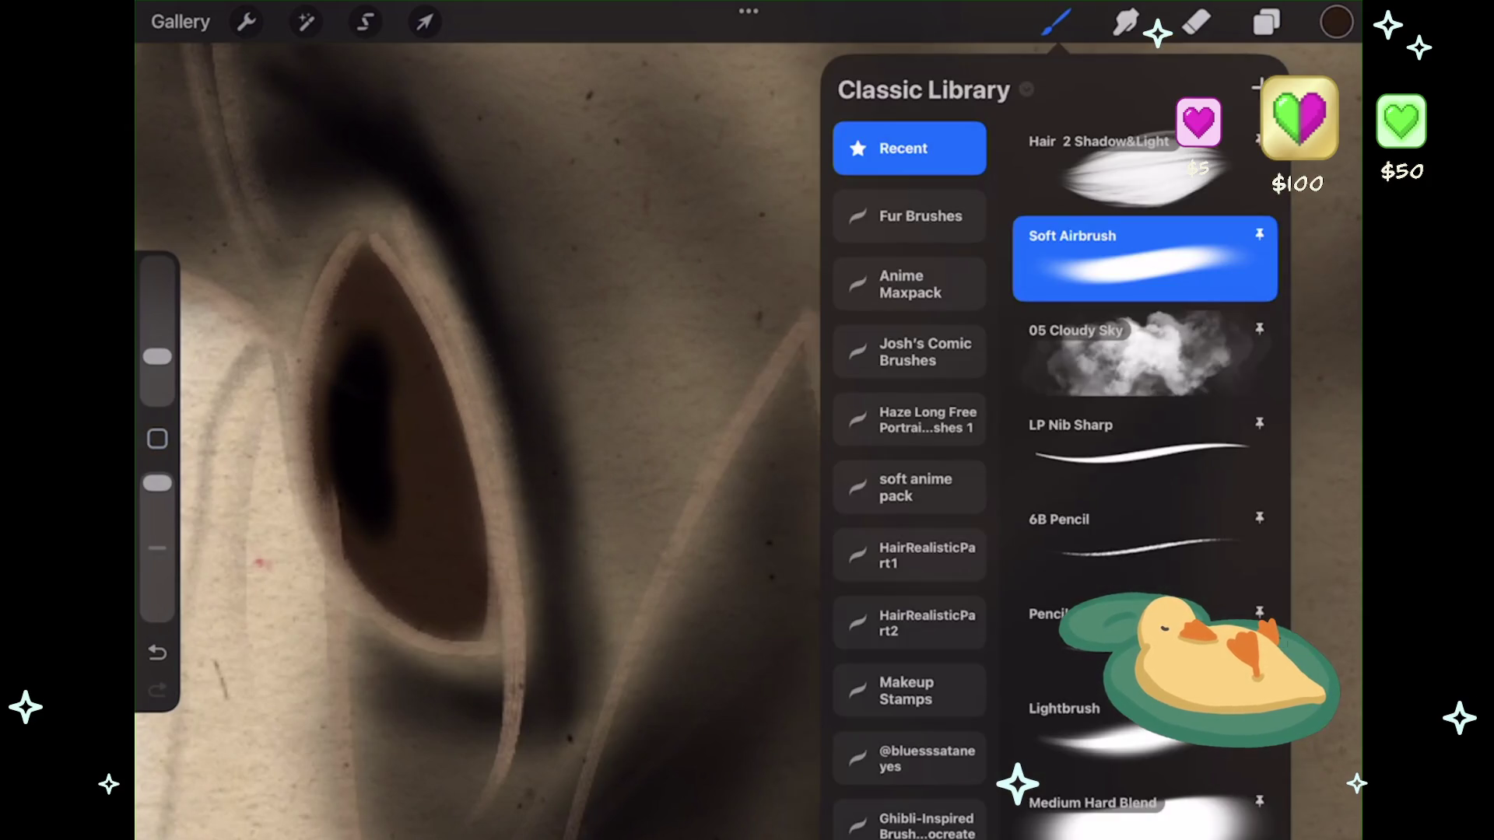
- Pick the Highlights shimmer brush from the Recent brushes list
scroll(1144, 467, "down", 5)
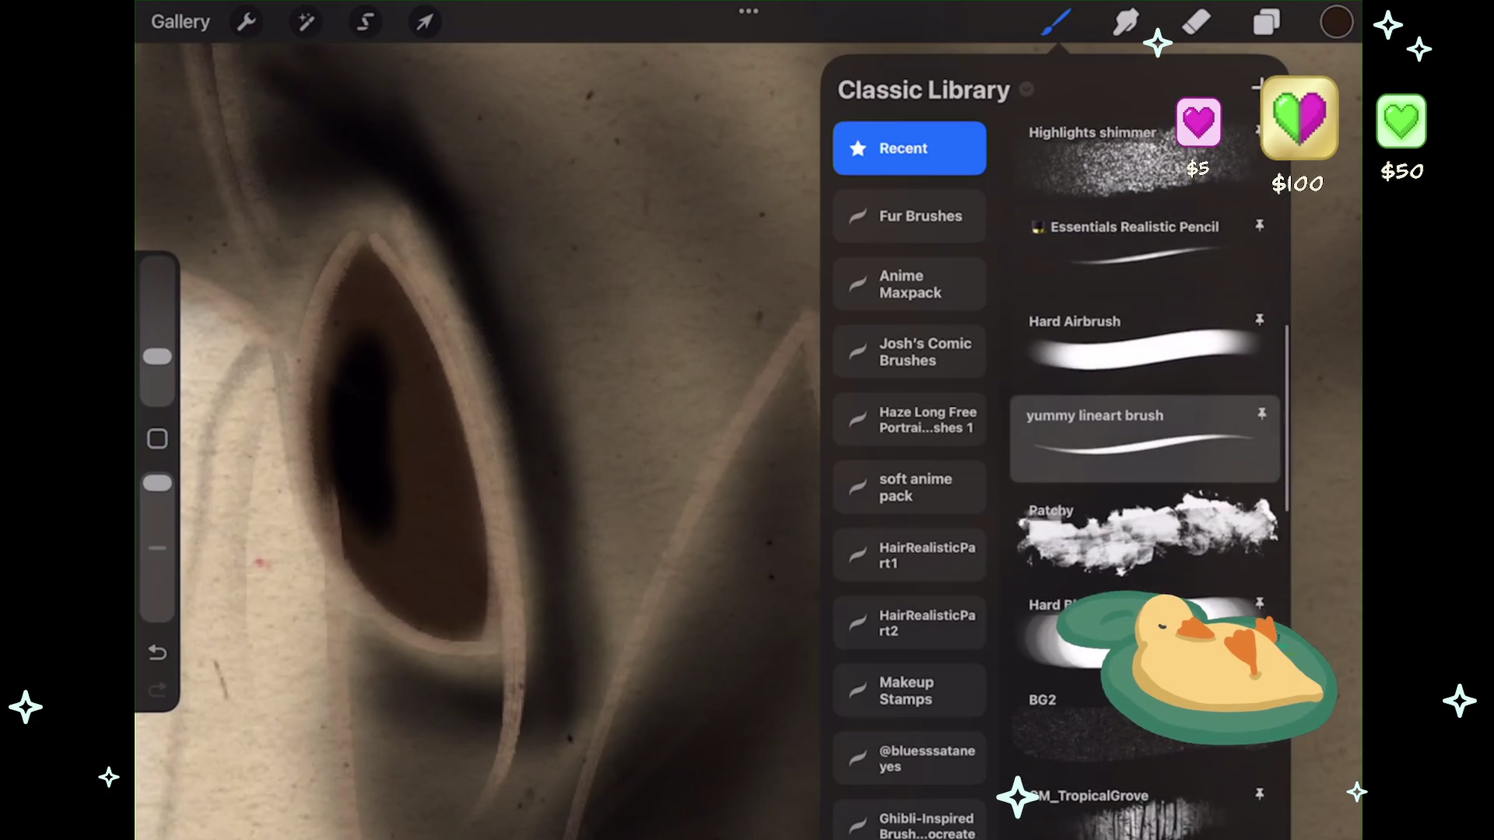
scroll(1144, 467, "up", 5)
scroll(1143, 466, "down", 10)
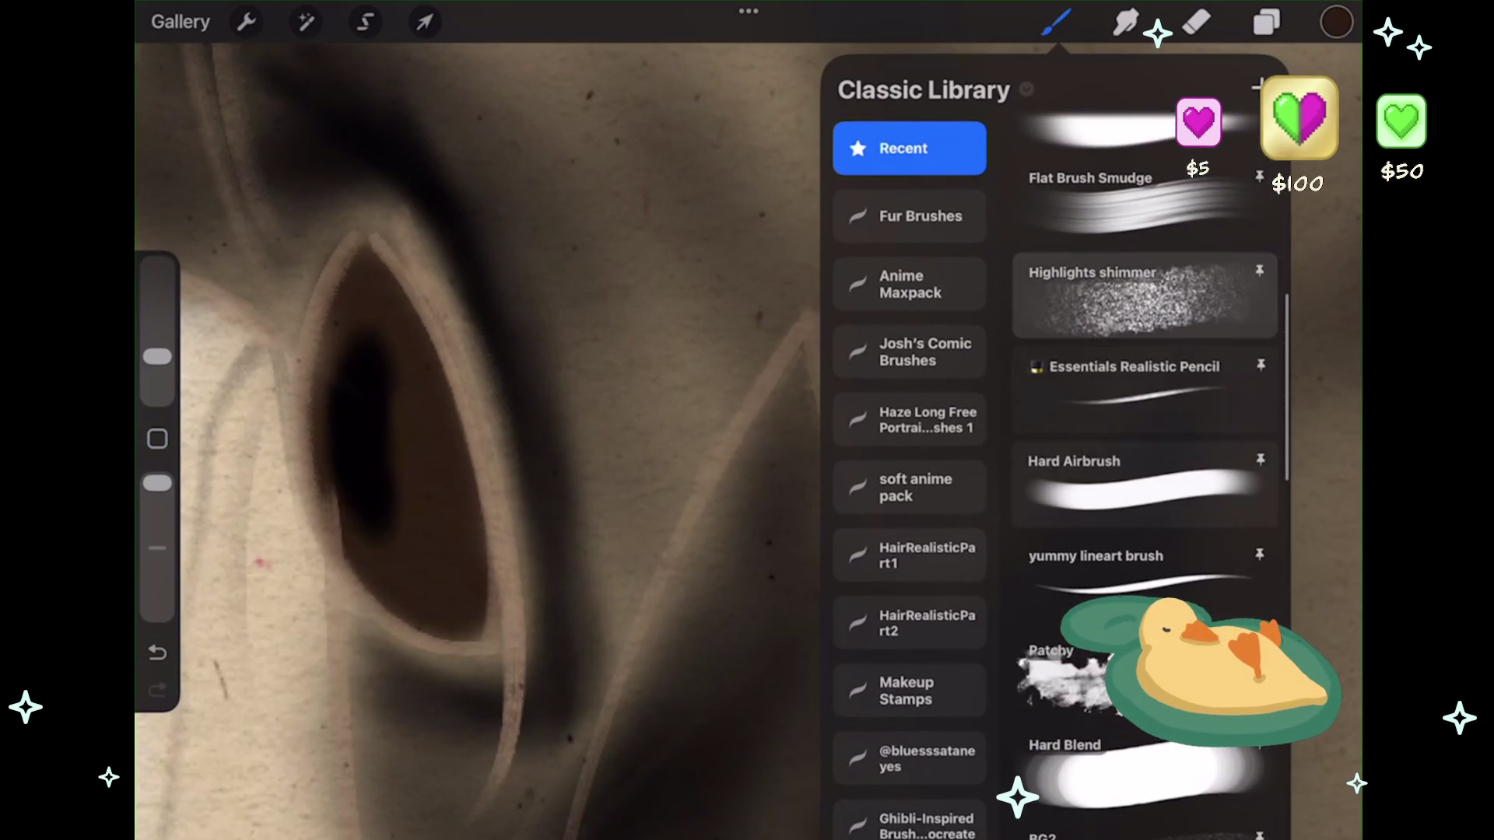
left_click(1144, 295)
scroll(747, 436, "down", 5)
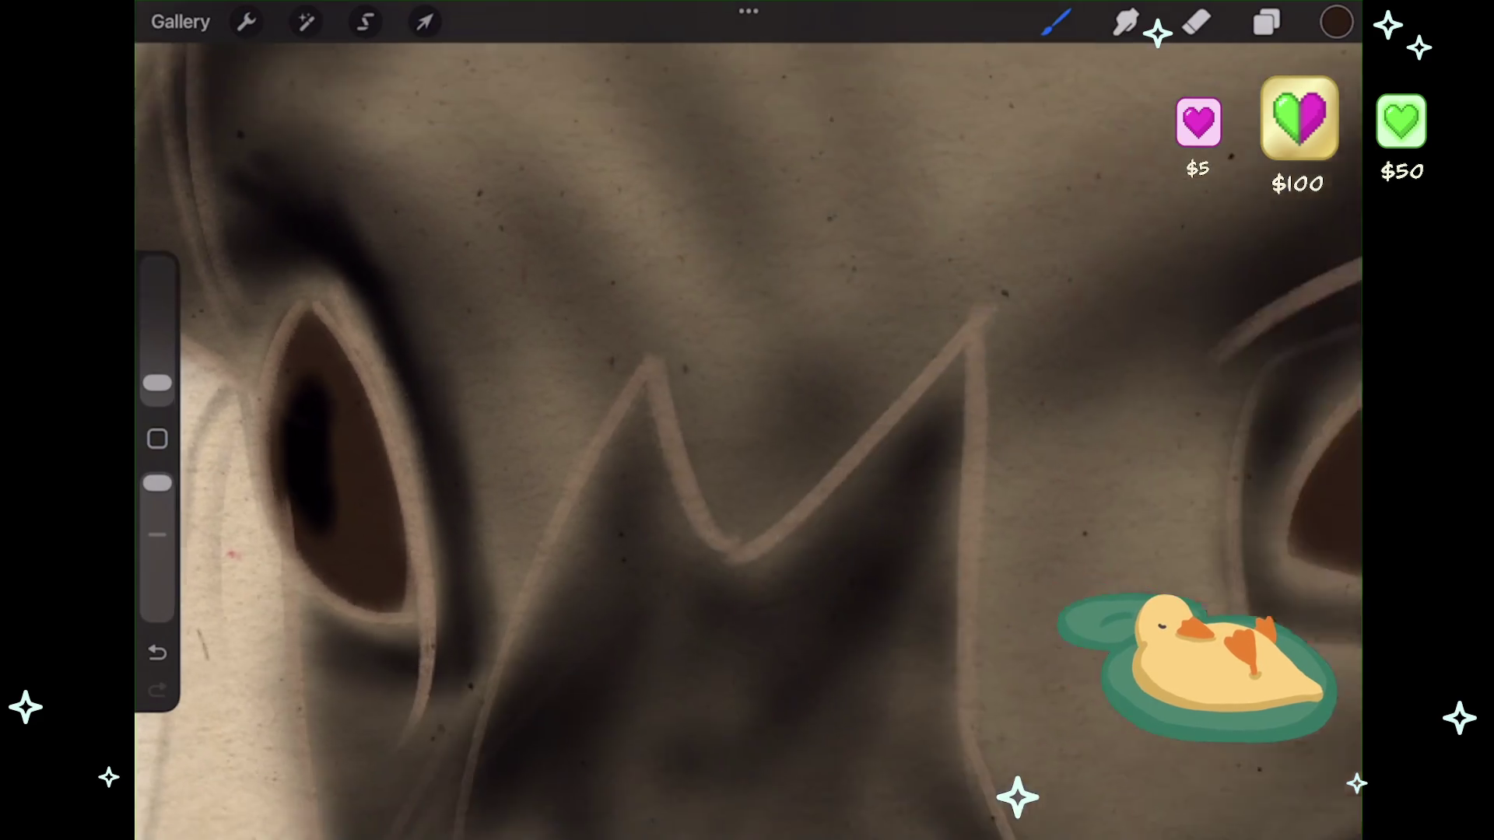
scroll(747, 435, "down", 1)
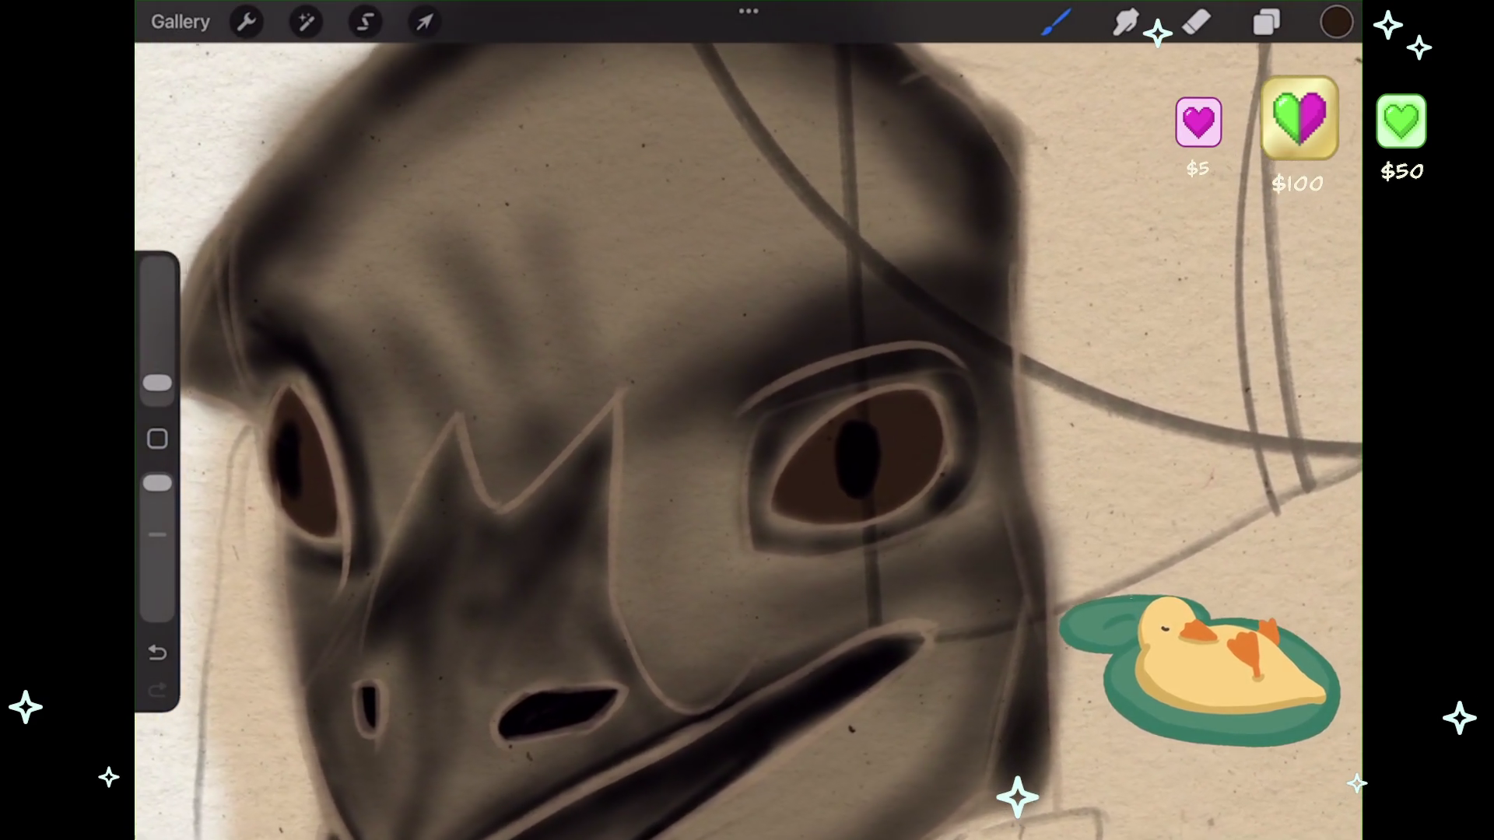
left_click(1266, 22)
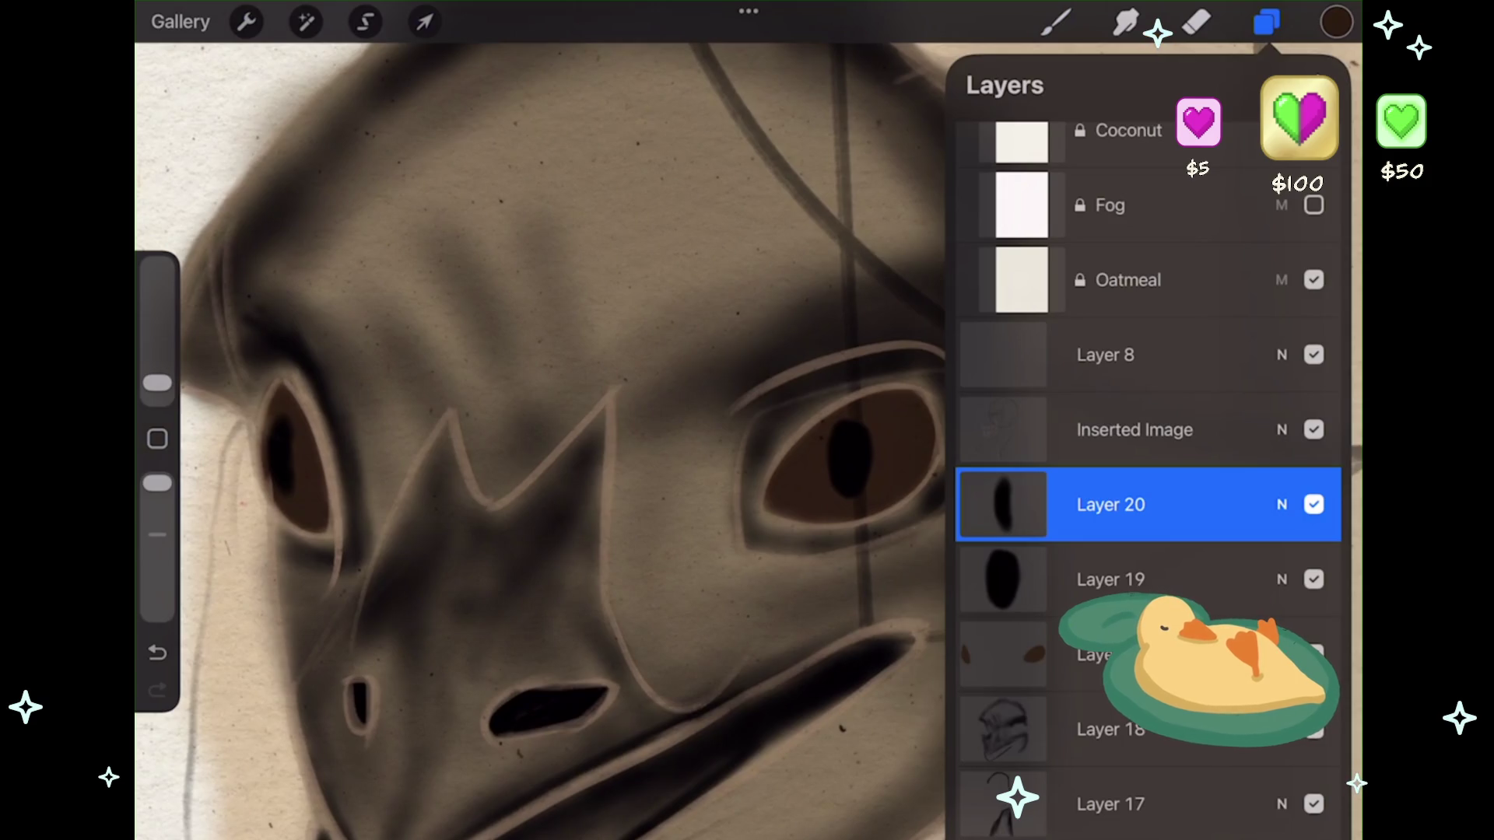
- On the layer beneath Layer 19, brush a gold shimmer stroke along the iris bottom
left_click(1129, 655)
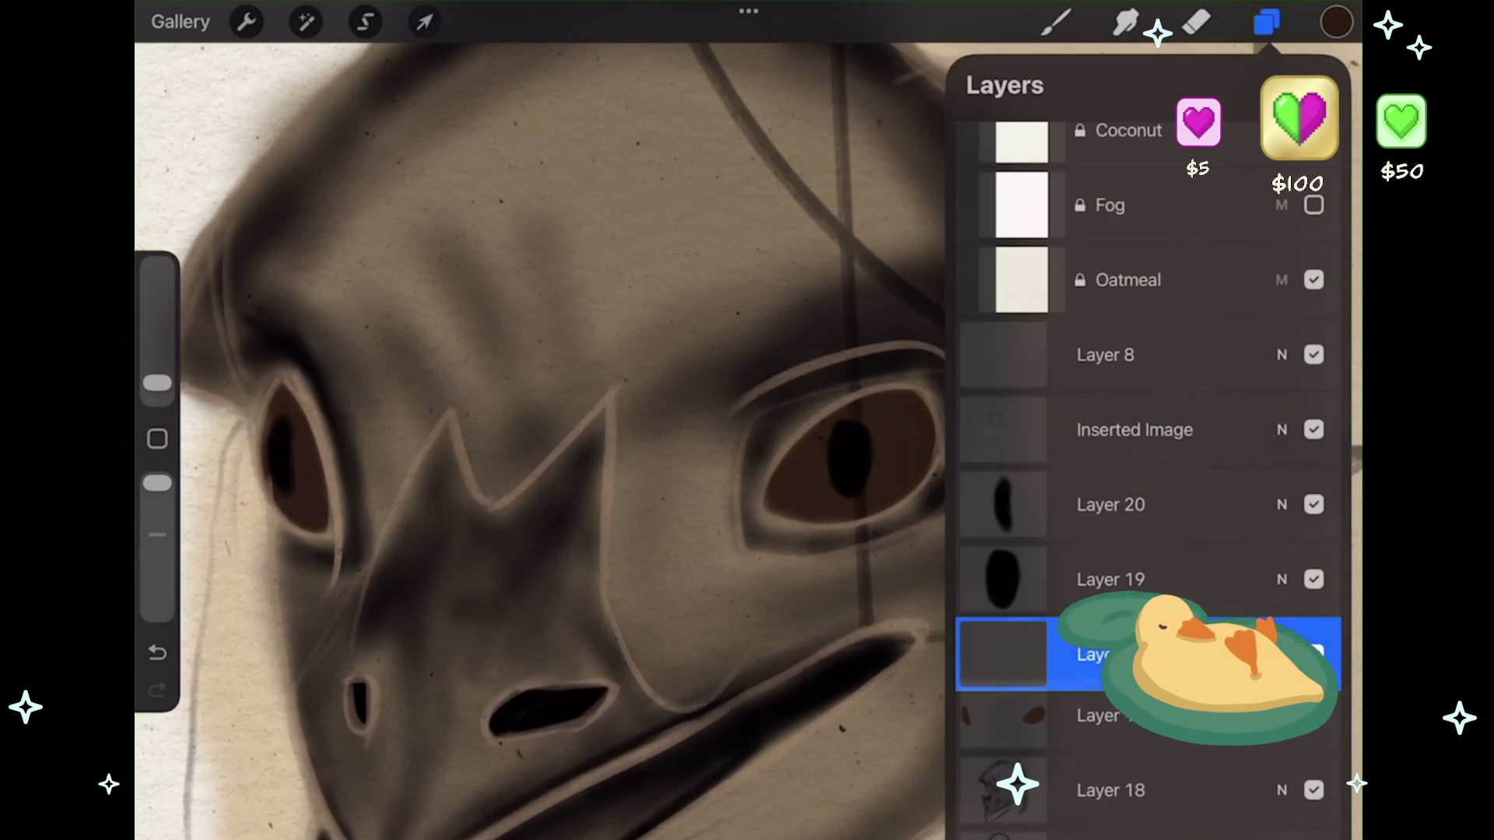
left_click(1056, 21)
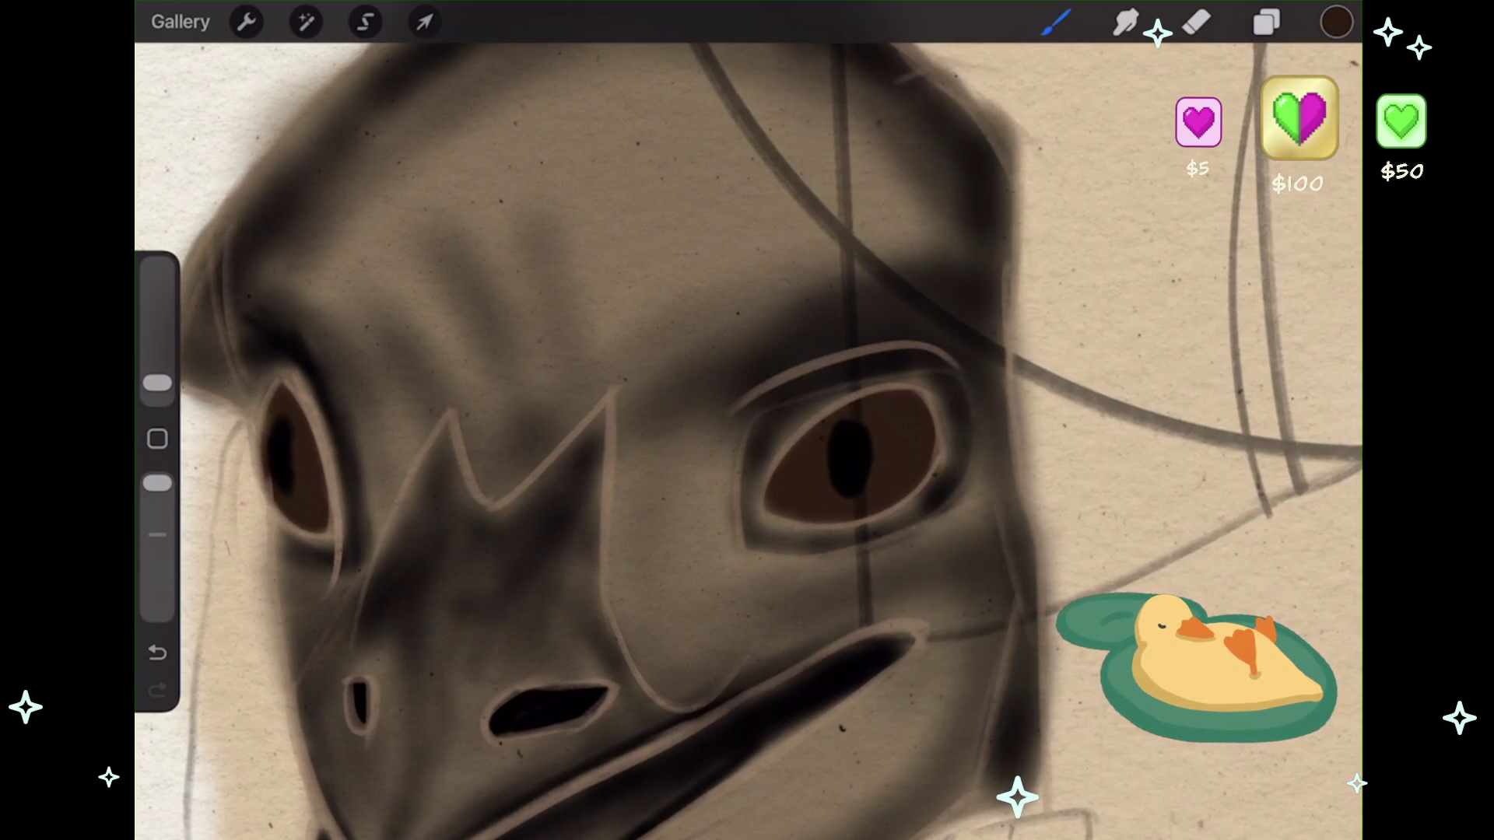
scroll(751, 445, "up", 3)
scroll(778, 435, "up", 3)
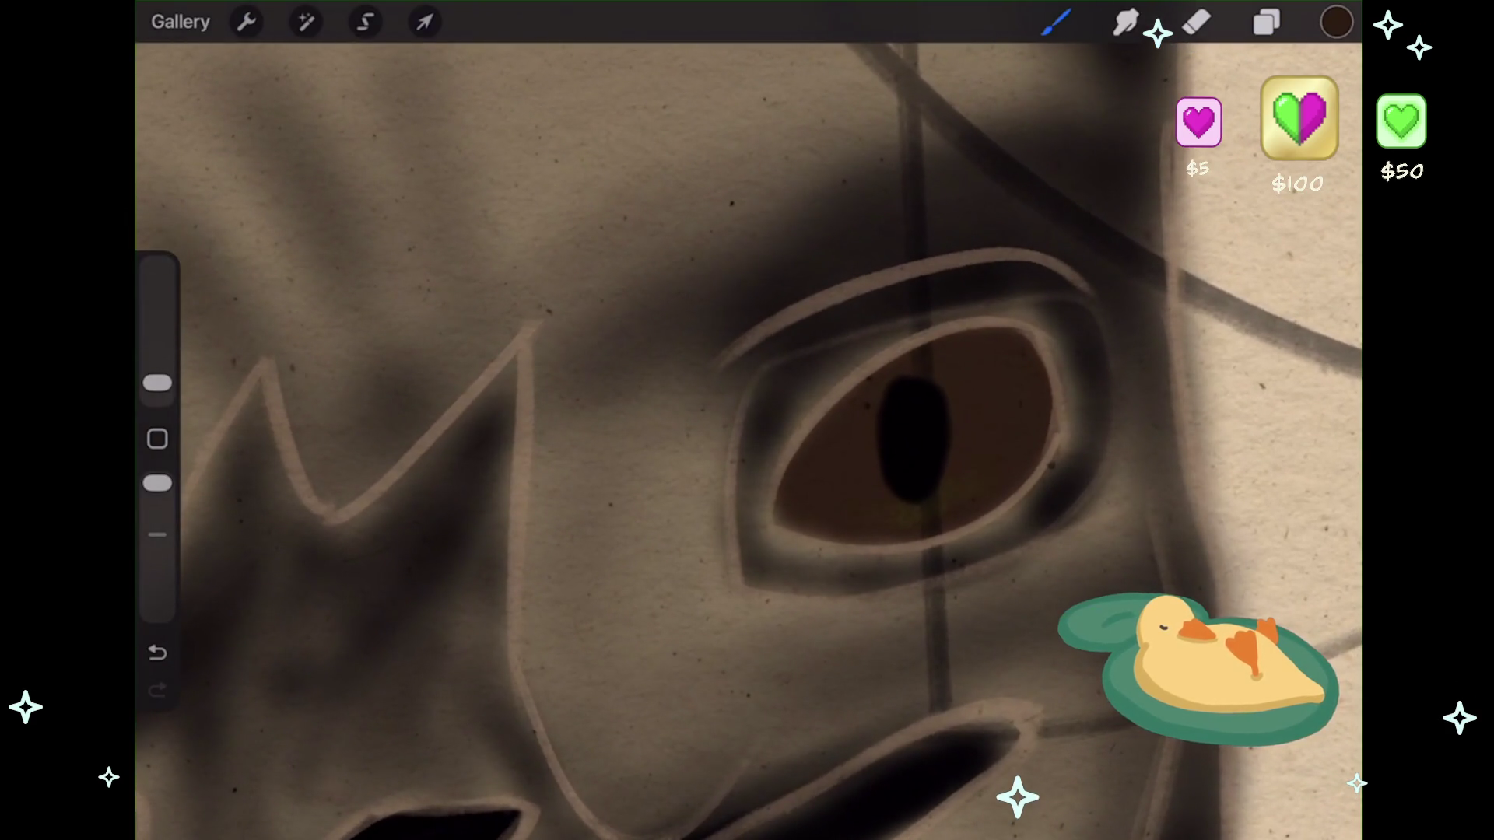
left_click_drag(852, 515, 992, 466)
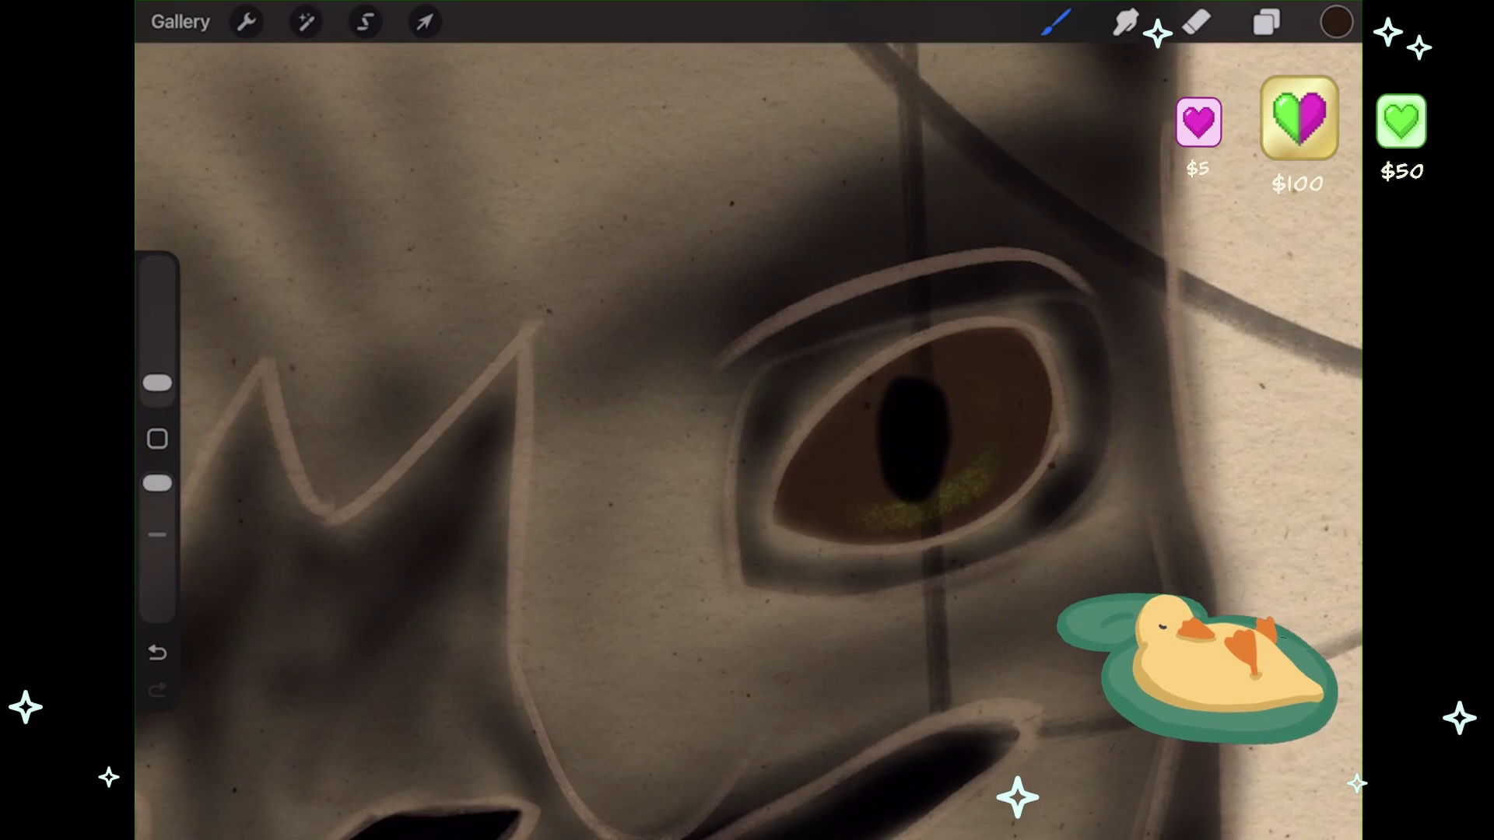
- Undo the earlier iris strokes and shrink the shimmer brush to about 2%
scroll(914, 435, "up", 5)
left_click(157, 652)
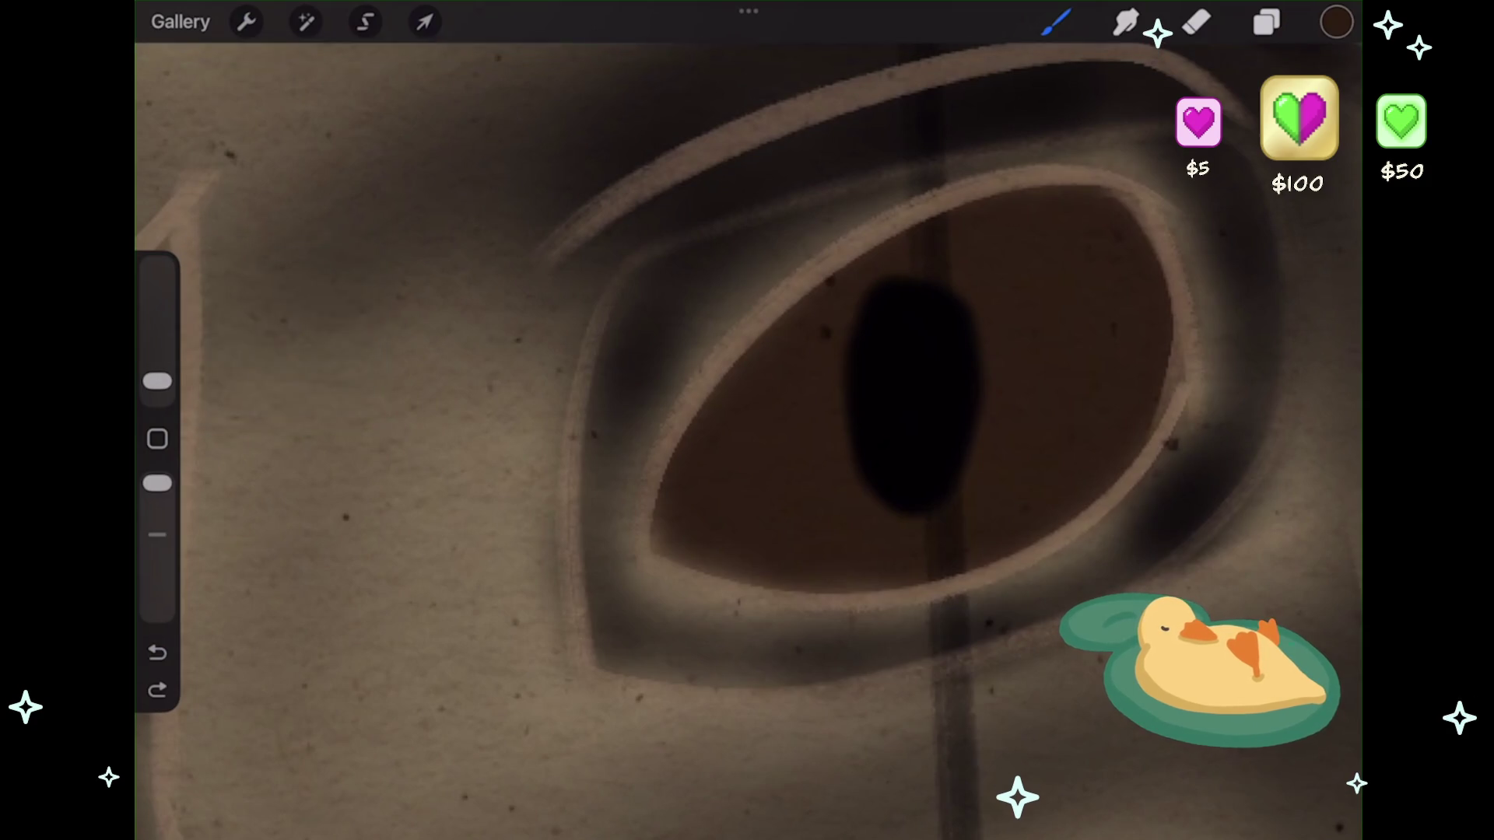
scroll(914, 389, "up", 2)
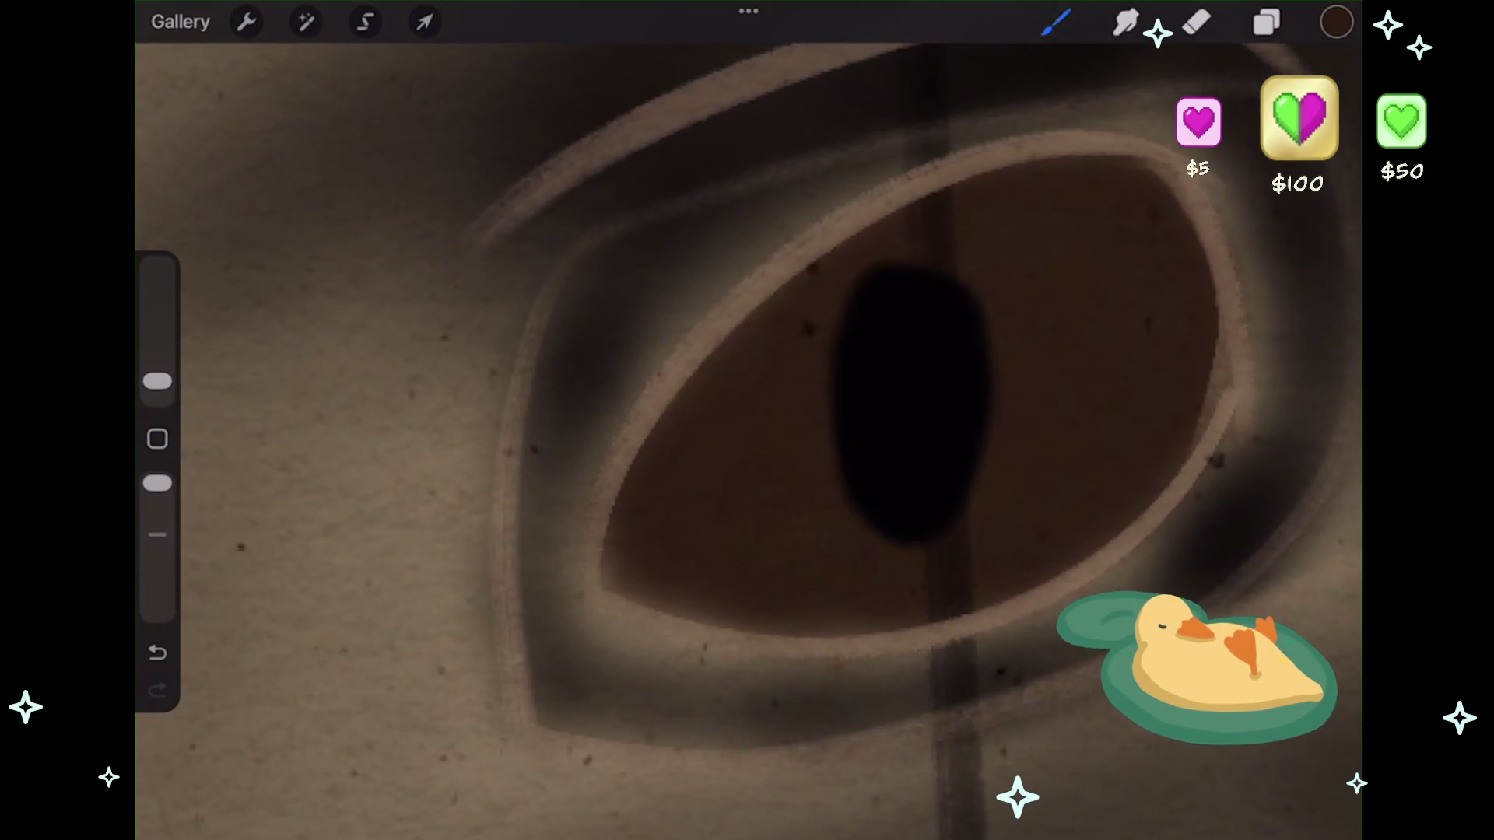
left_click(157, 652)
left_click_drag(157, 382, 157, 388)
left_click_drag(753, 494, 817, 544)
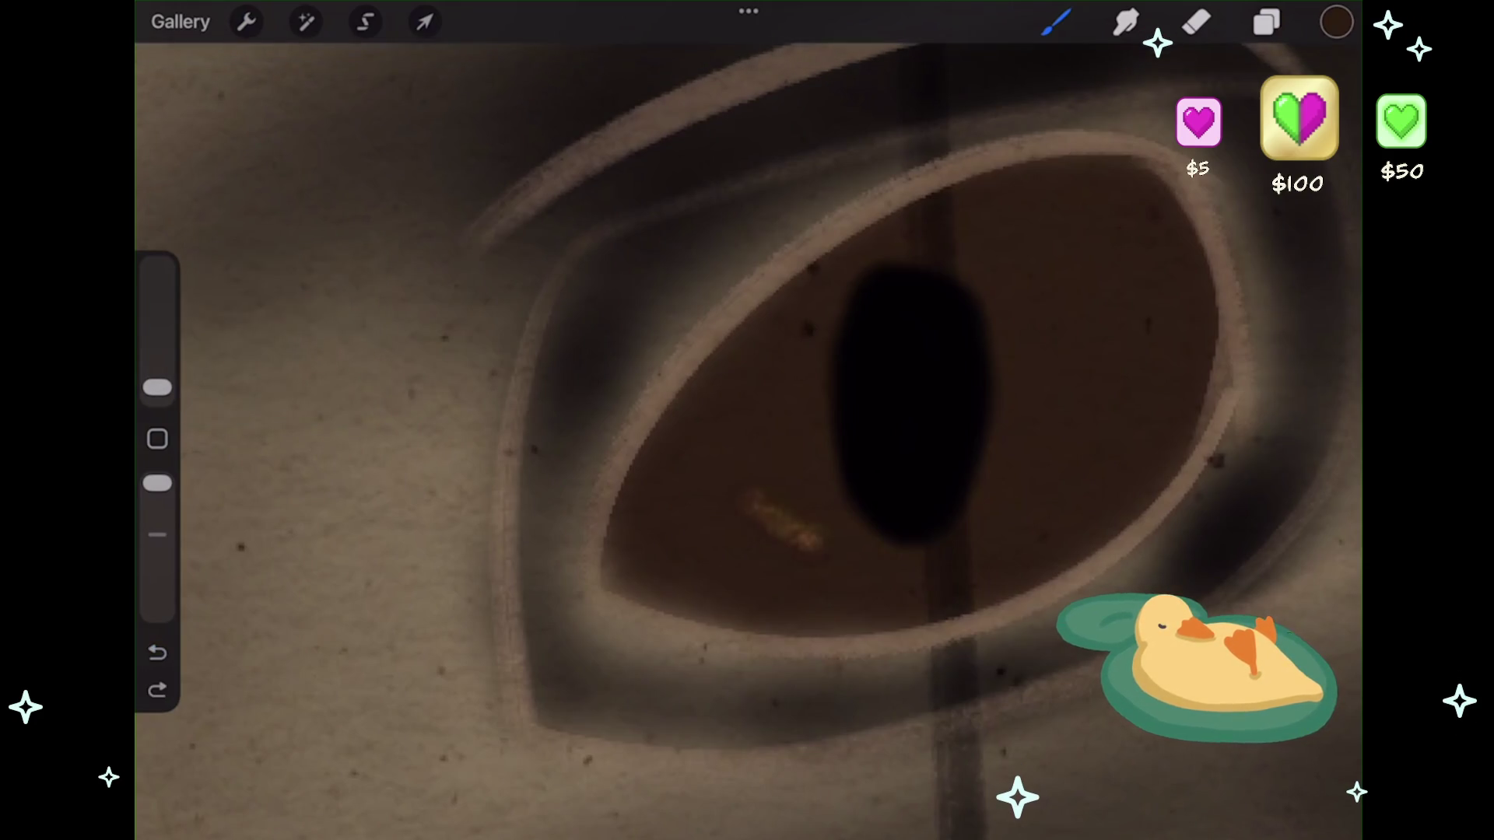
key("ctrl+z")
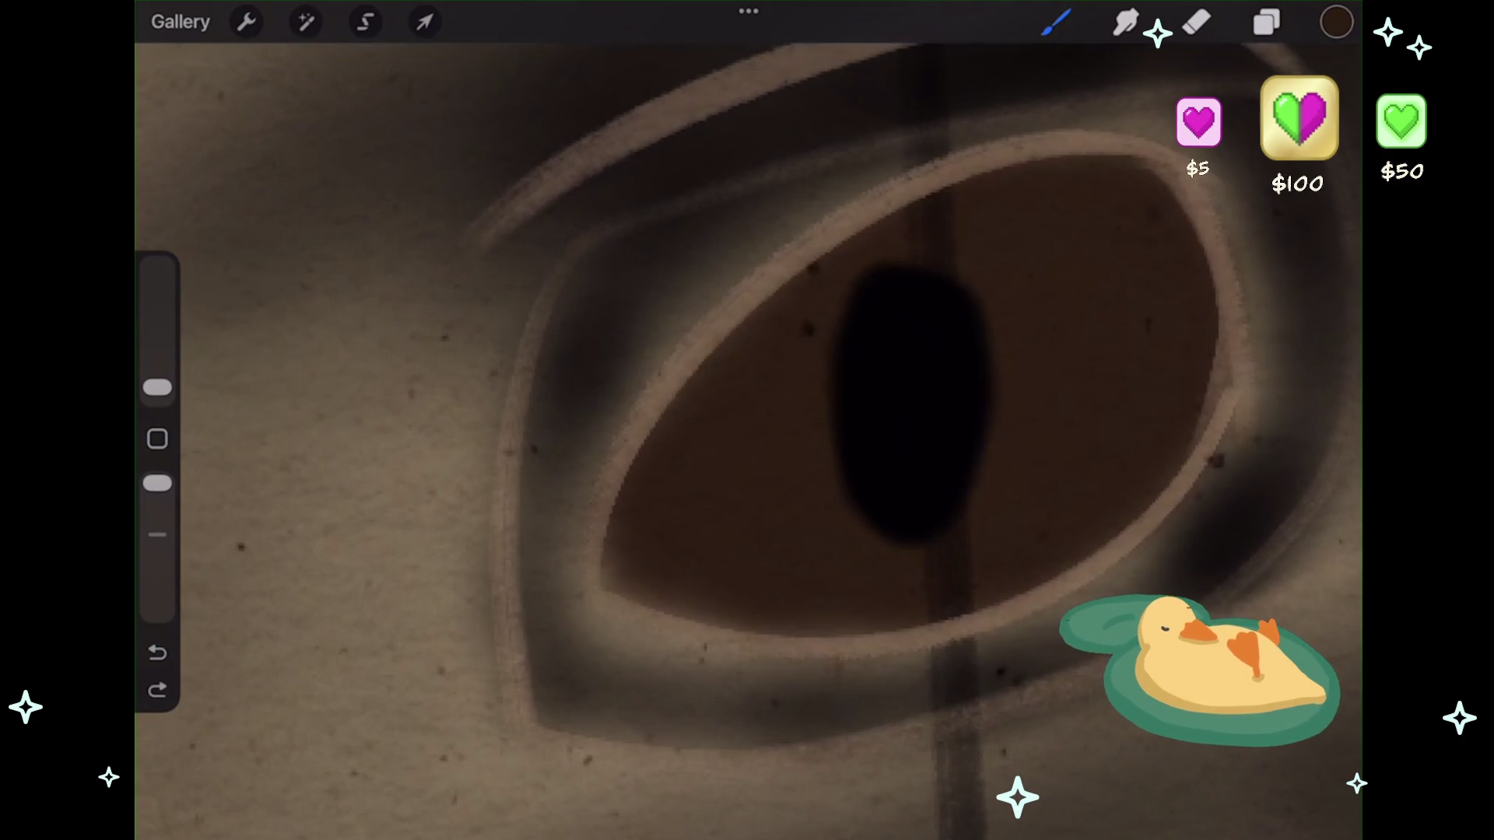
- Paint a thin golden arc from the lower iris up its right side beside the pupil
left_click_drag(736, 491, 815, 554)
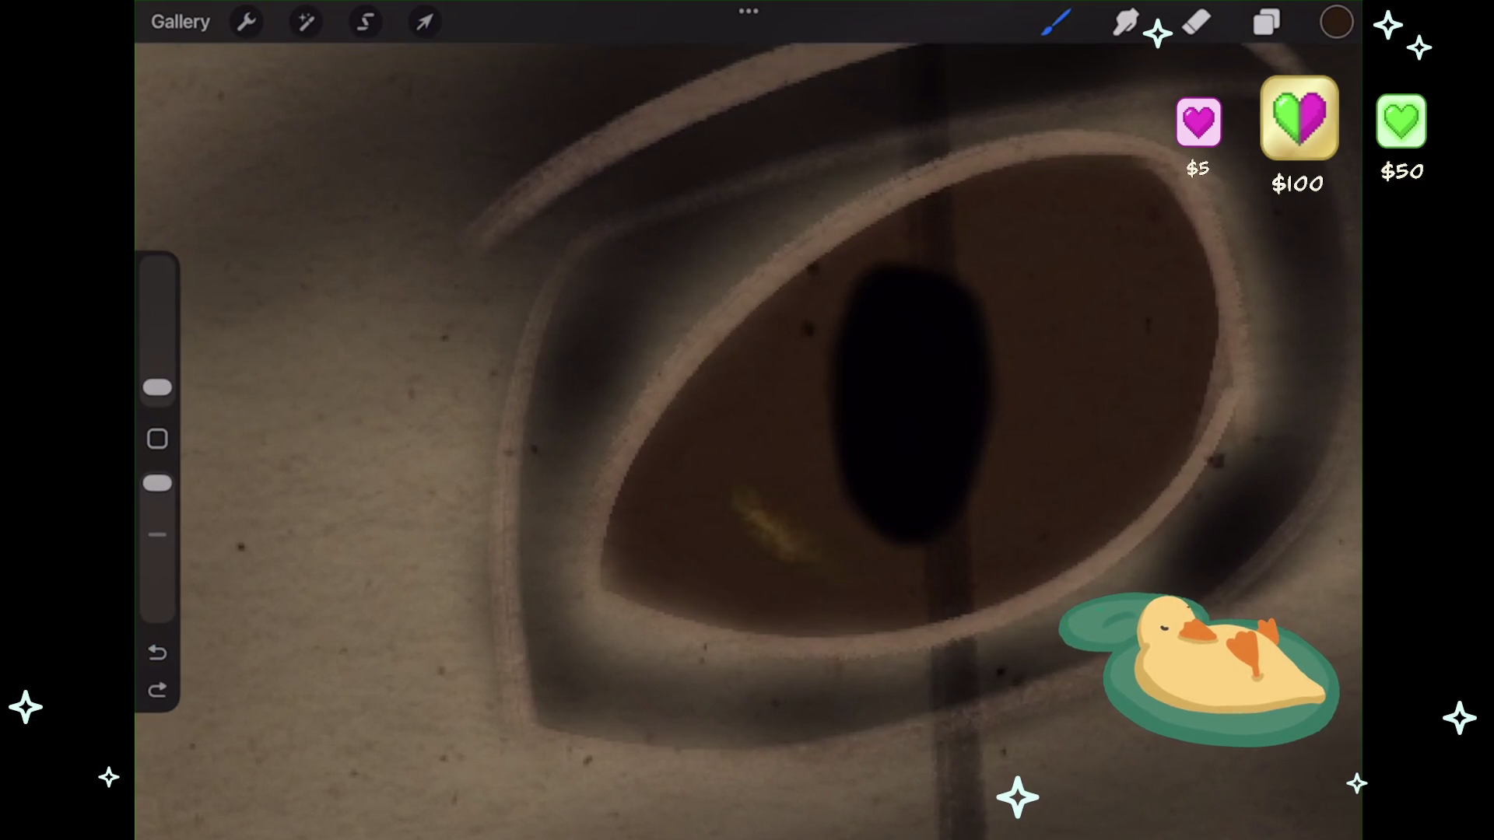
mouse_move(735, 492)
left_mouse_down()
mouse_move(950, 574)
mouse_move(1082, 378)
left_mouse_up()
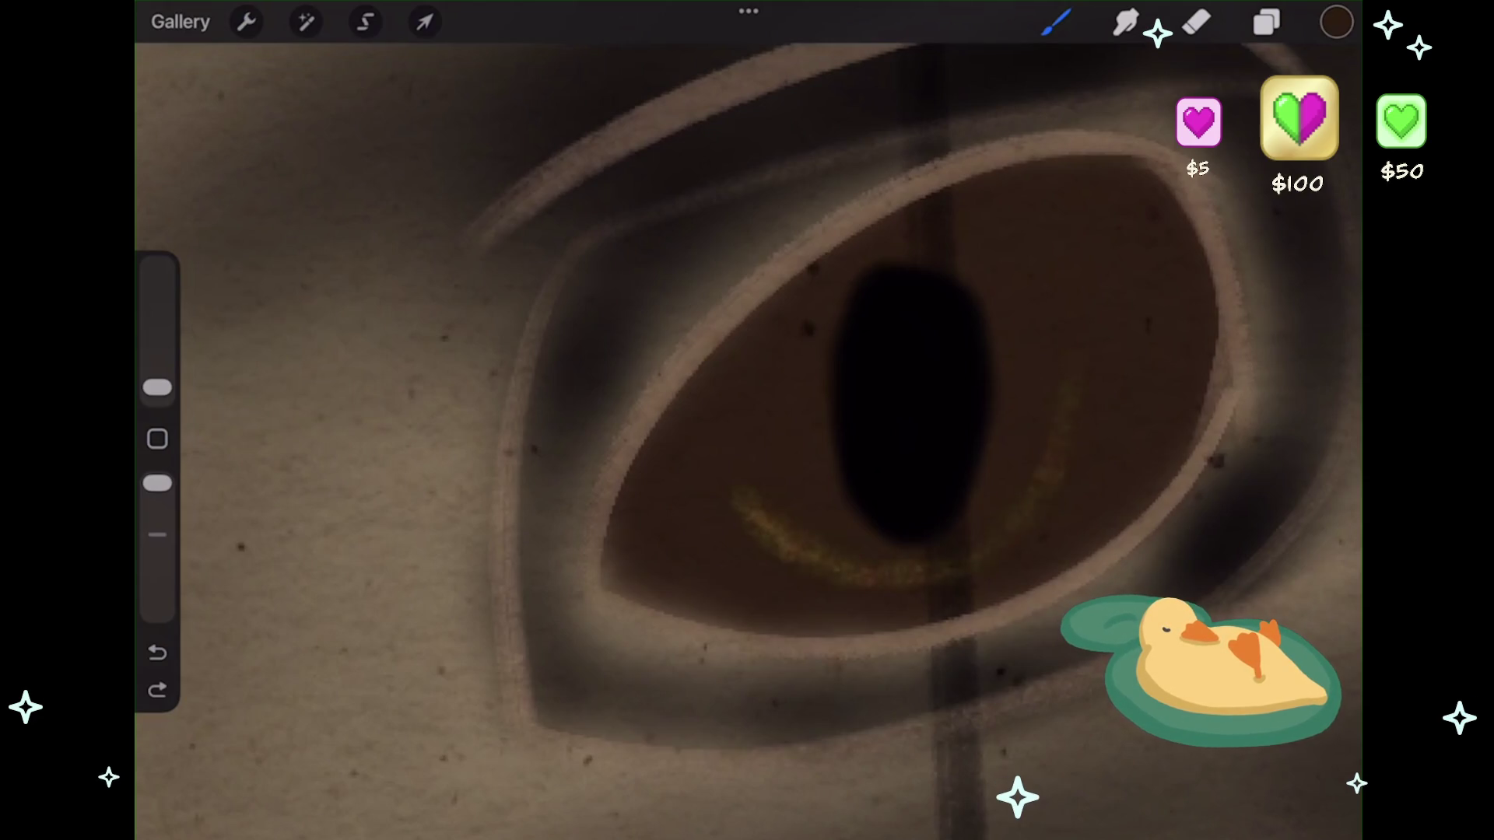
left_click_drag(1035, 498, 1105, 335)
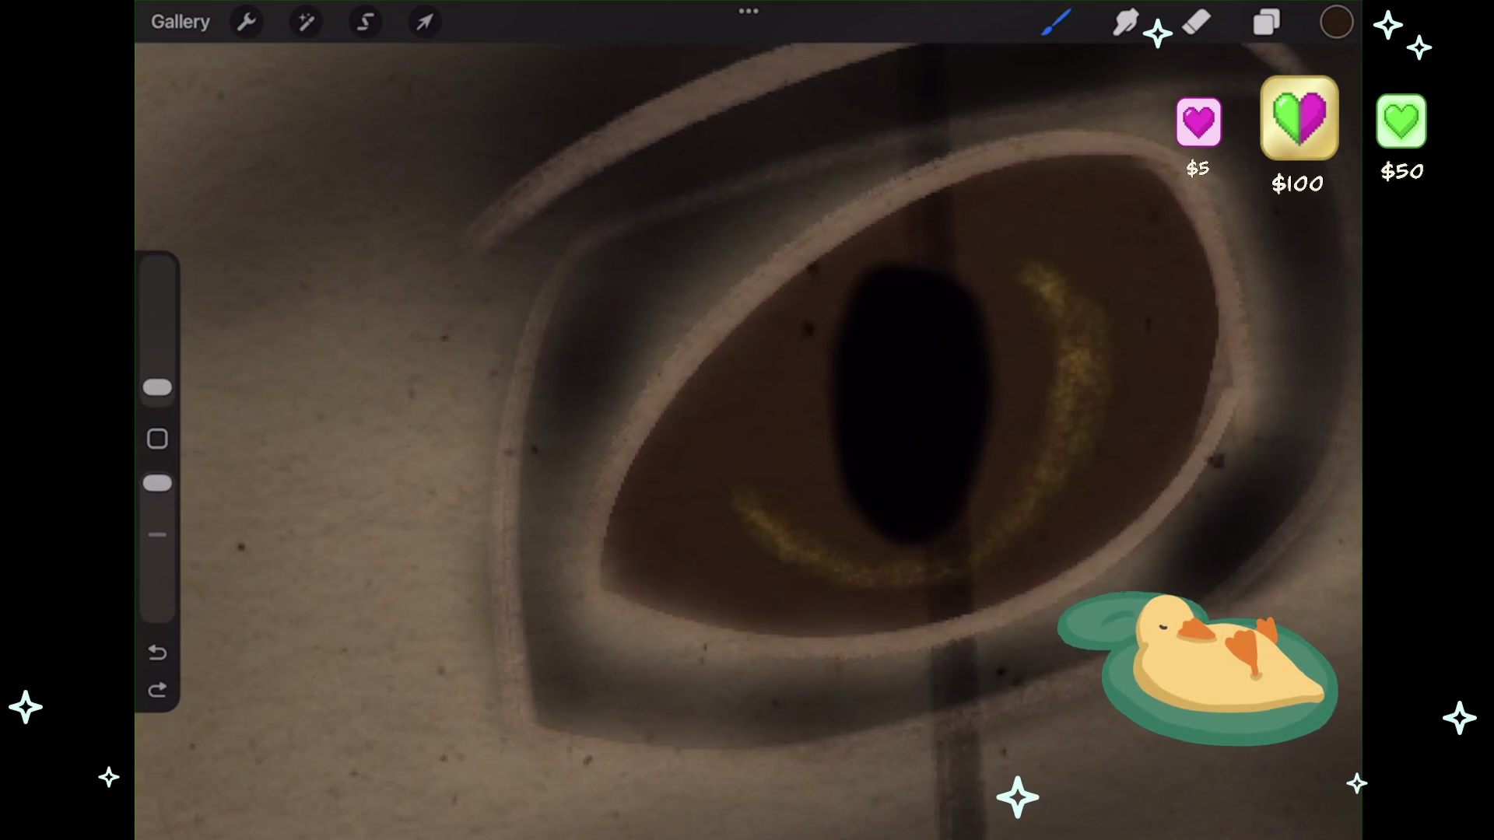
left_click_drag(1035, 498, 1105, 335)
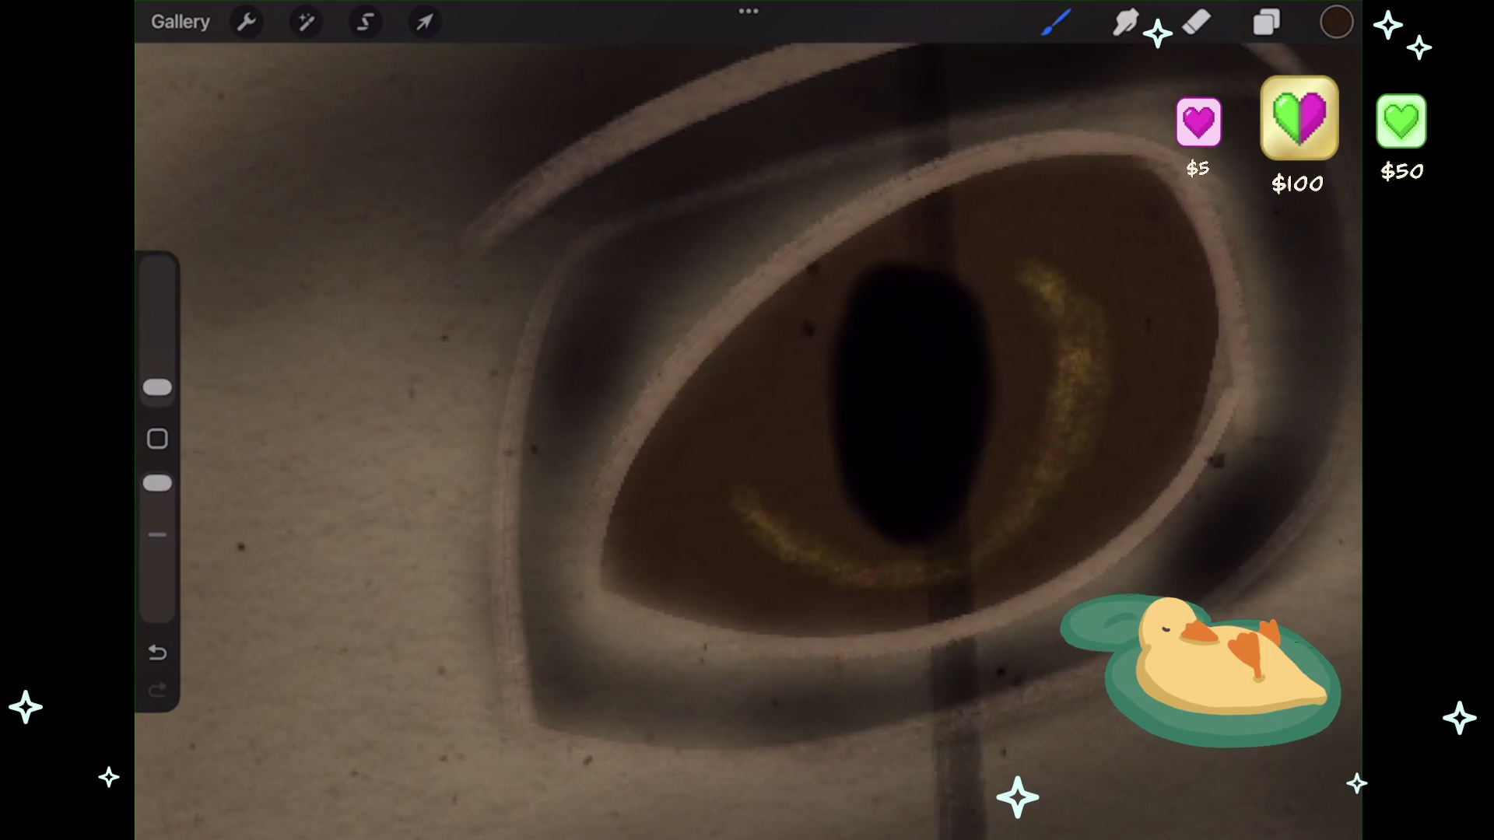
left_click_drag(1035, 467, 1058, 381)
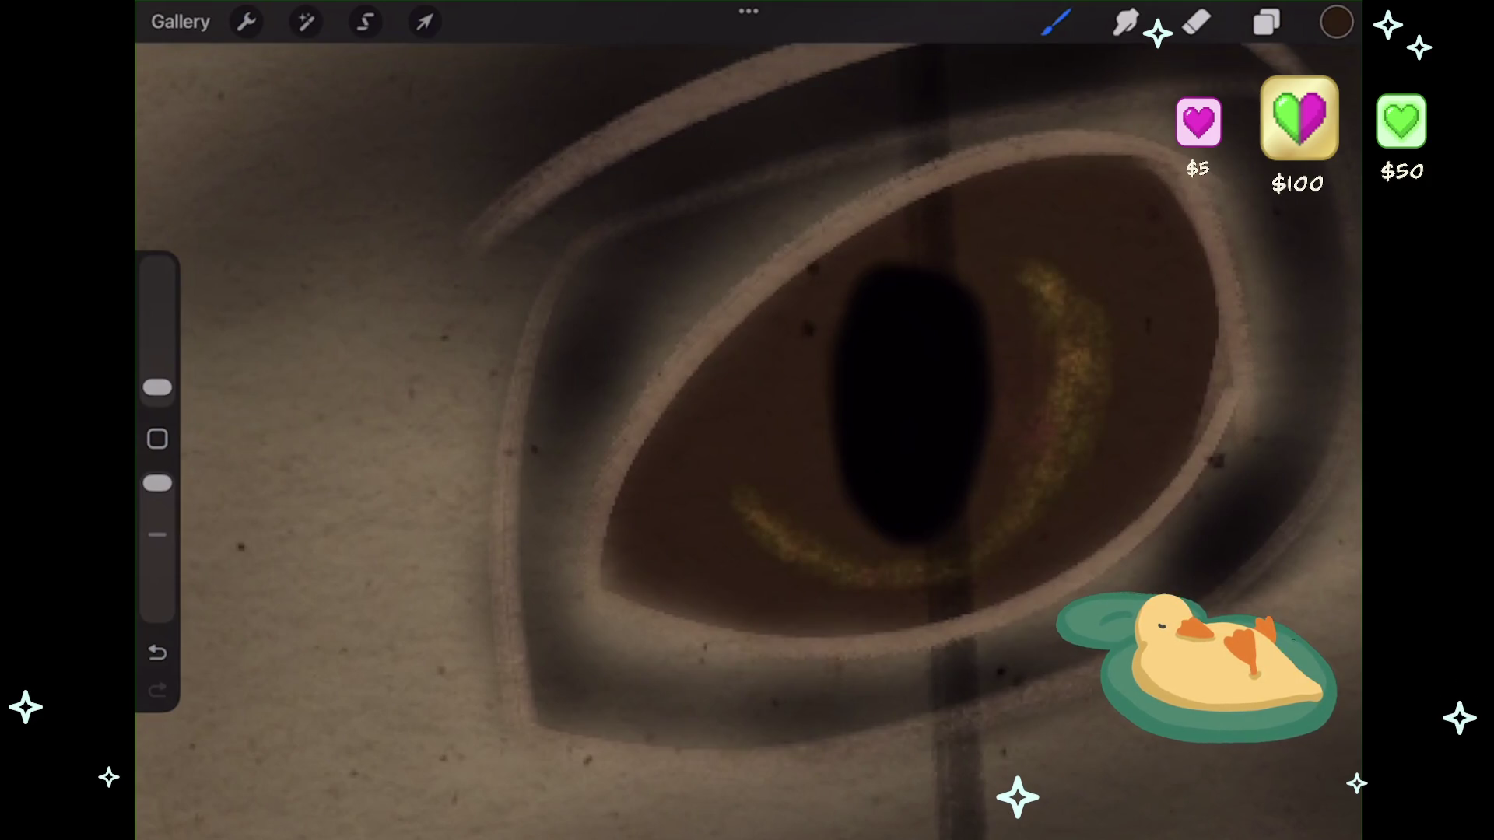
key("ctrl+z")
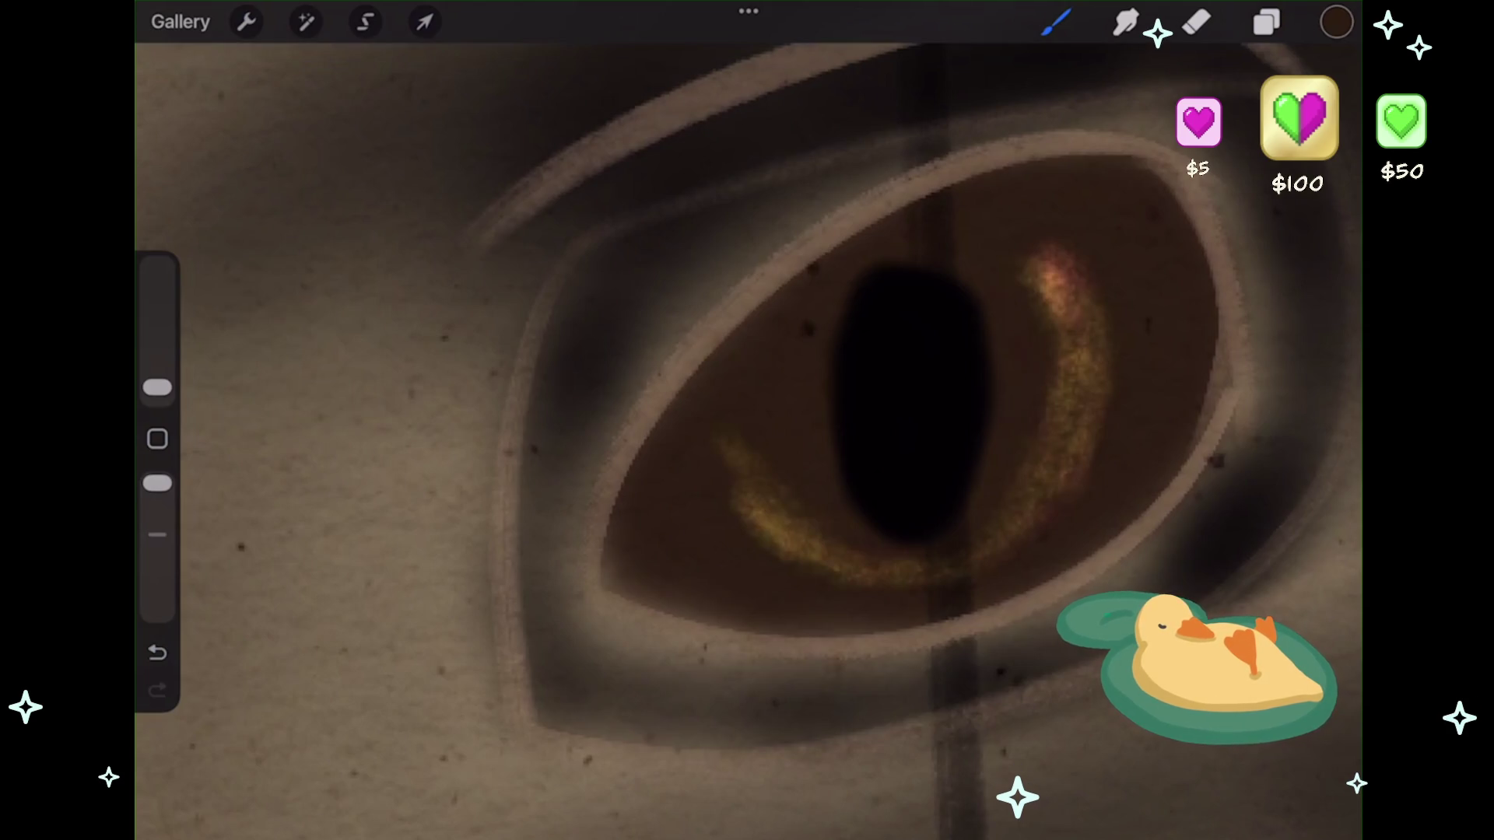
left_click_drag(1011, 288, 1000, 459)
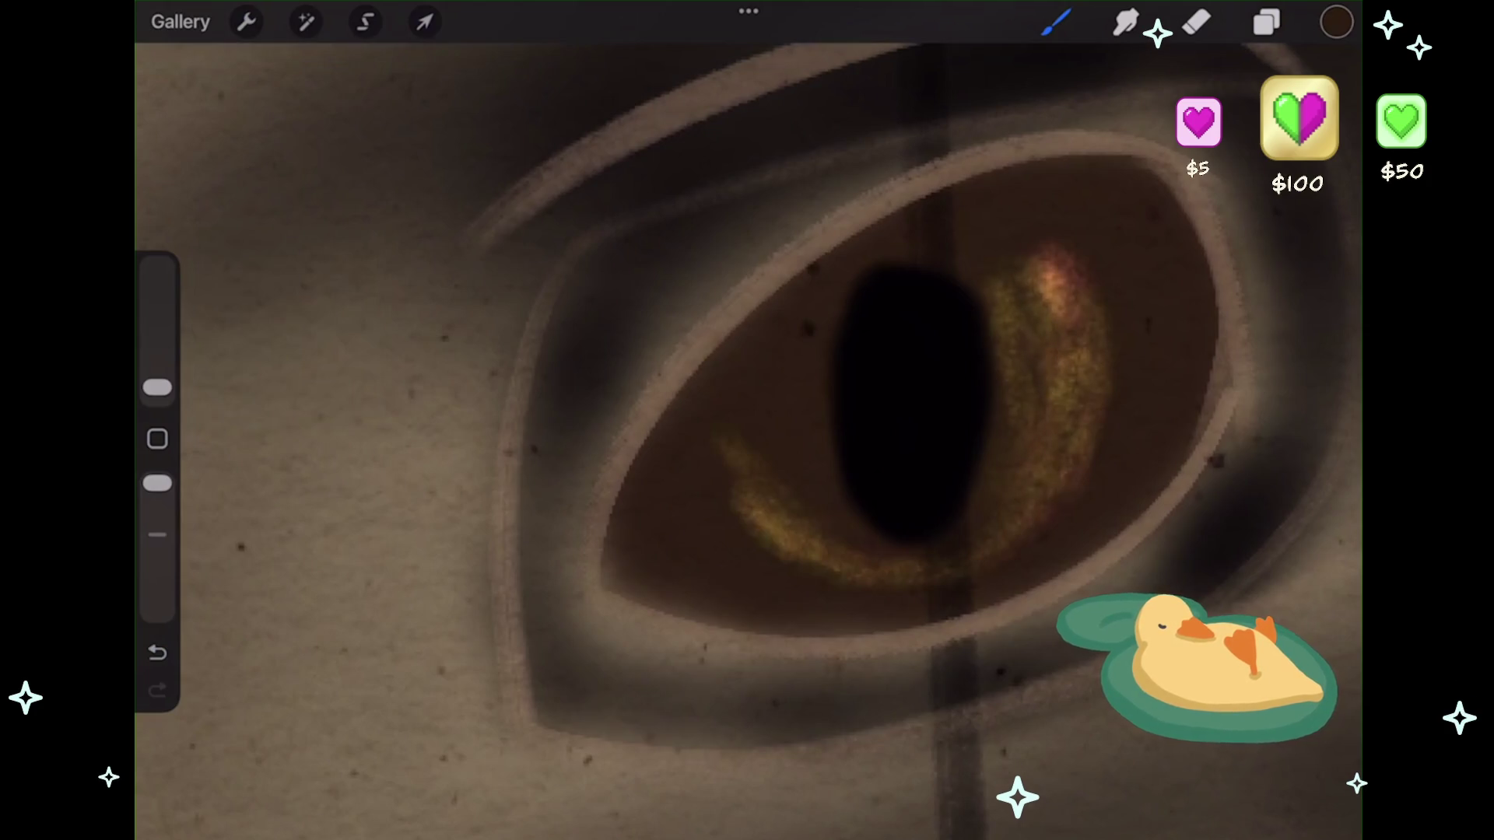
scroll(747, 420, "down", 5)
scroll(747, 420, "down", 5)
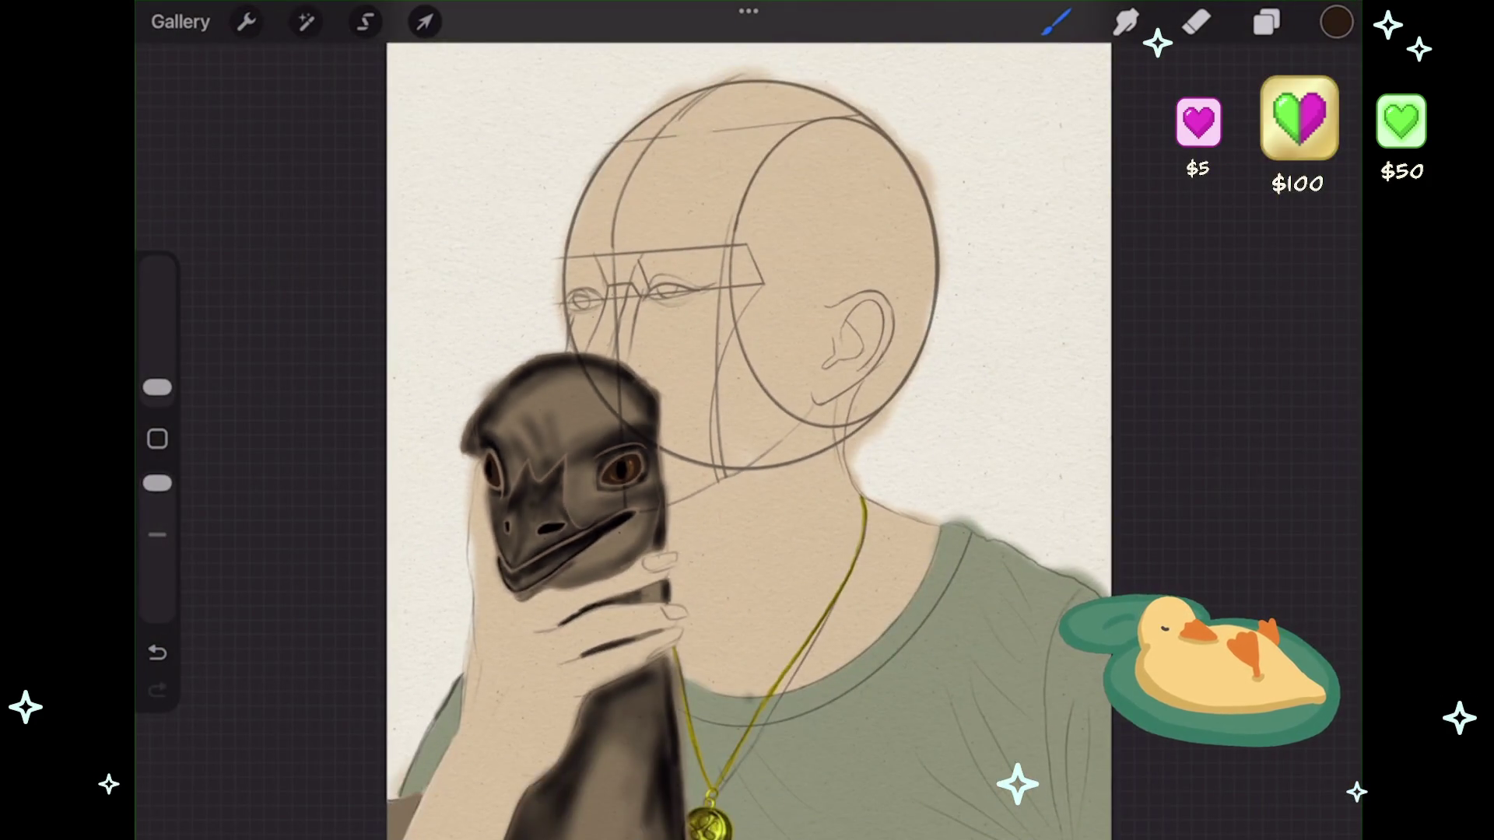
- Erase lightly over the reddish upper-right iris highlight, then return to the brush
scroll(544, 467, "up", 5)
scroll(646, 408, "up", 5)
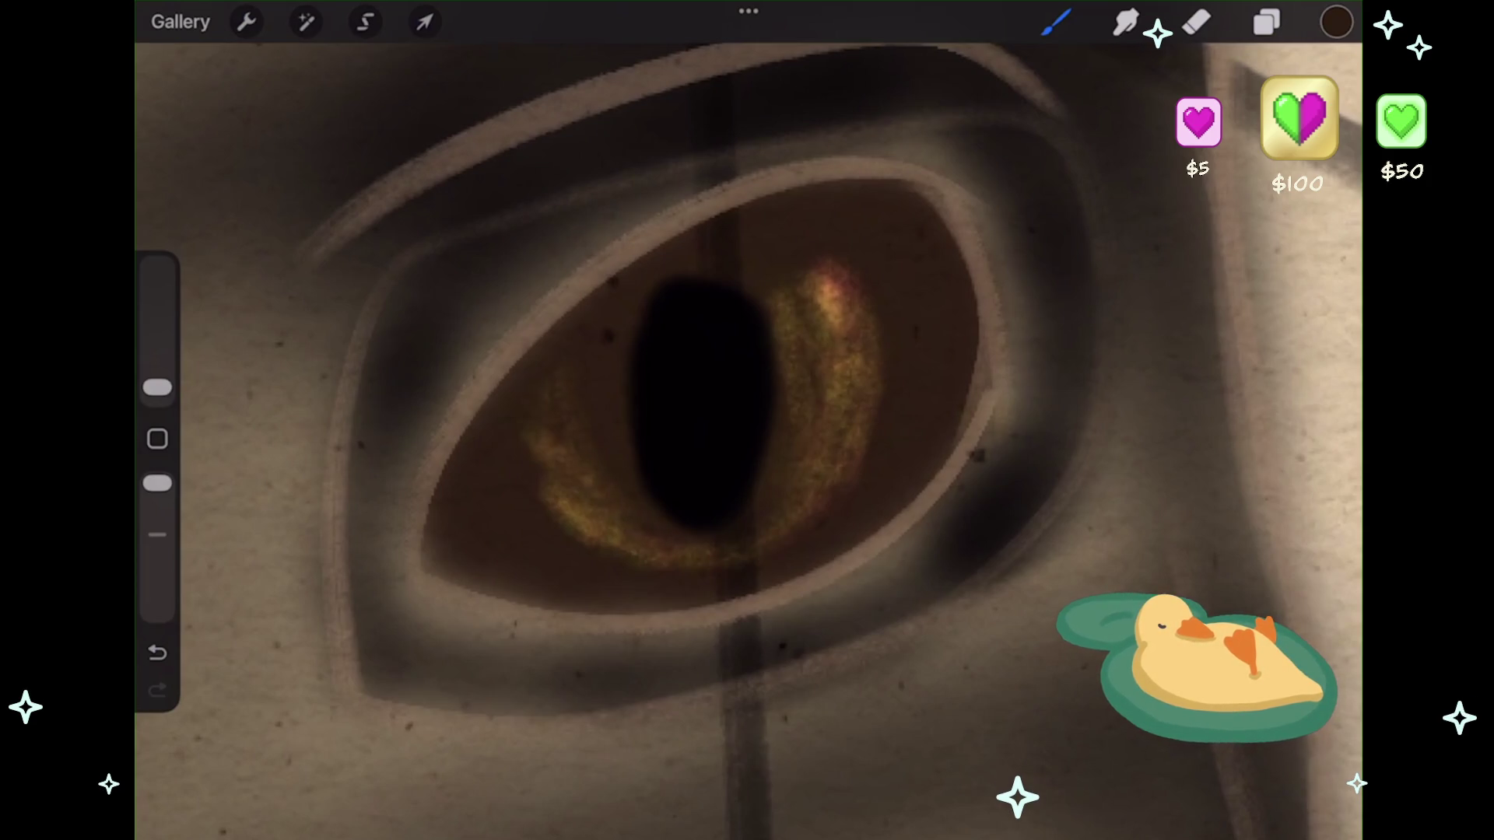
left_click(1196, 22)
left_click_drag(825, 273, 844, 330)
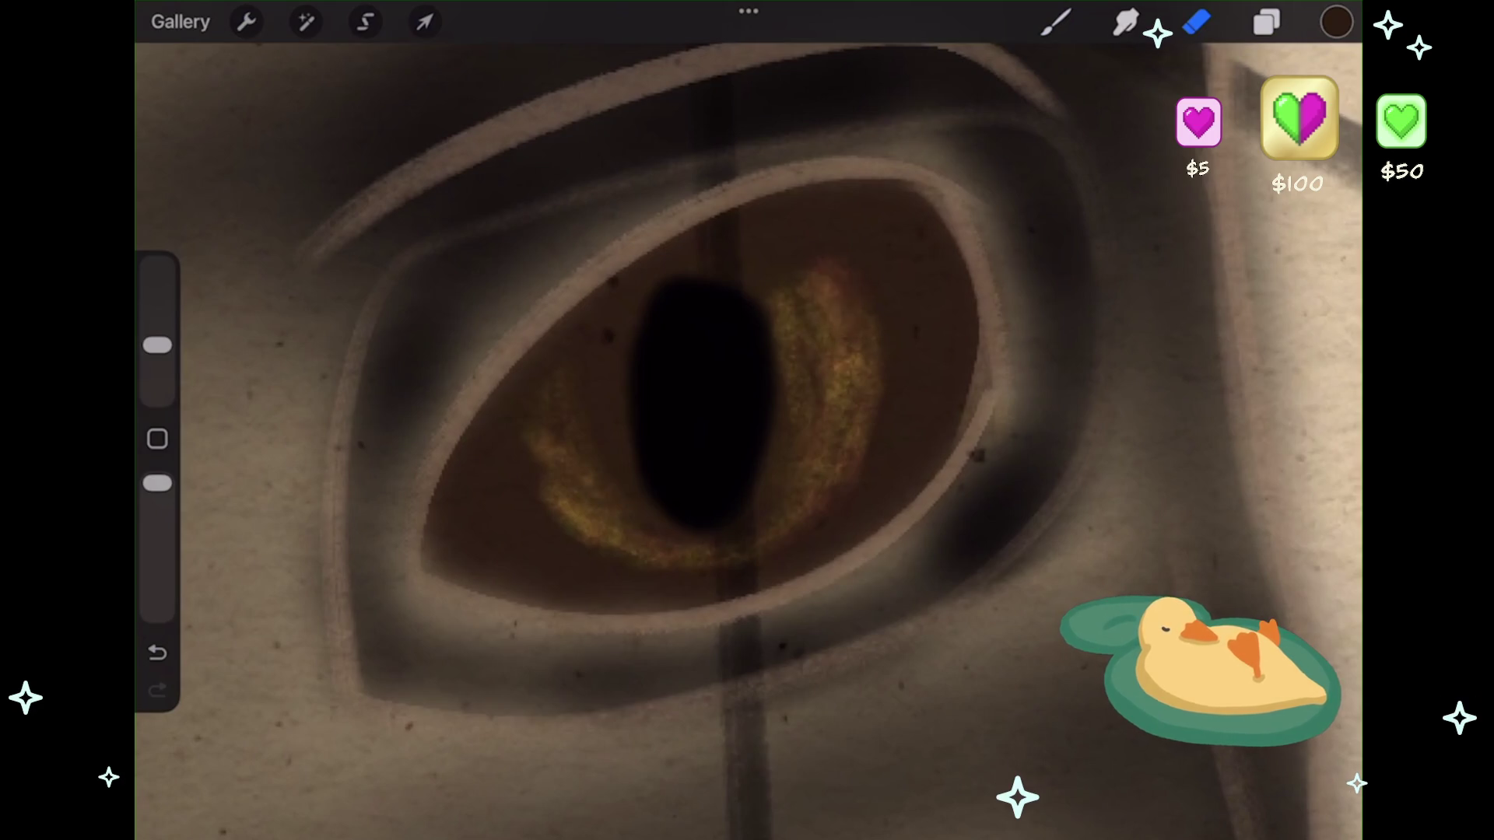
key("ctrl+z")
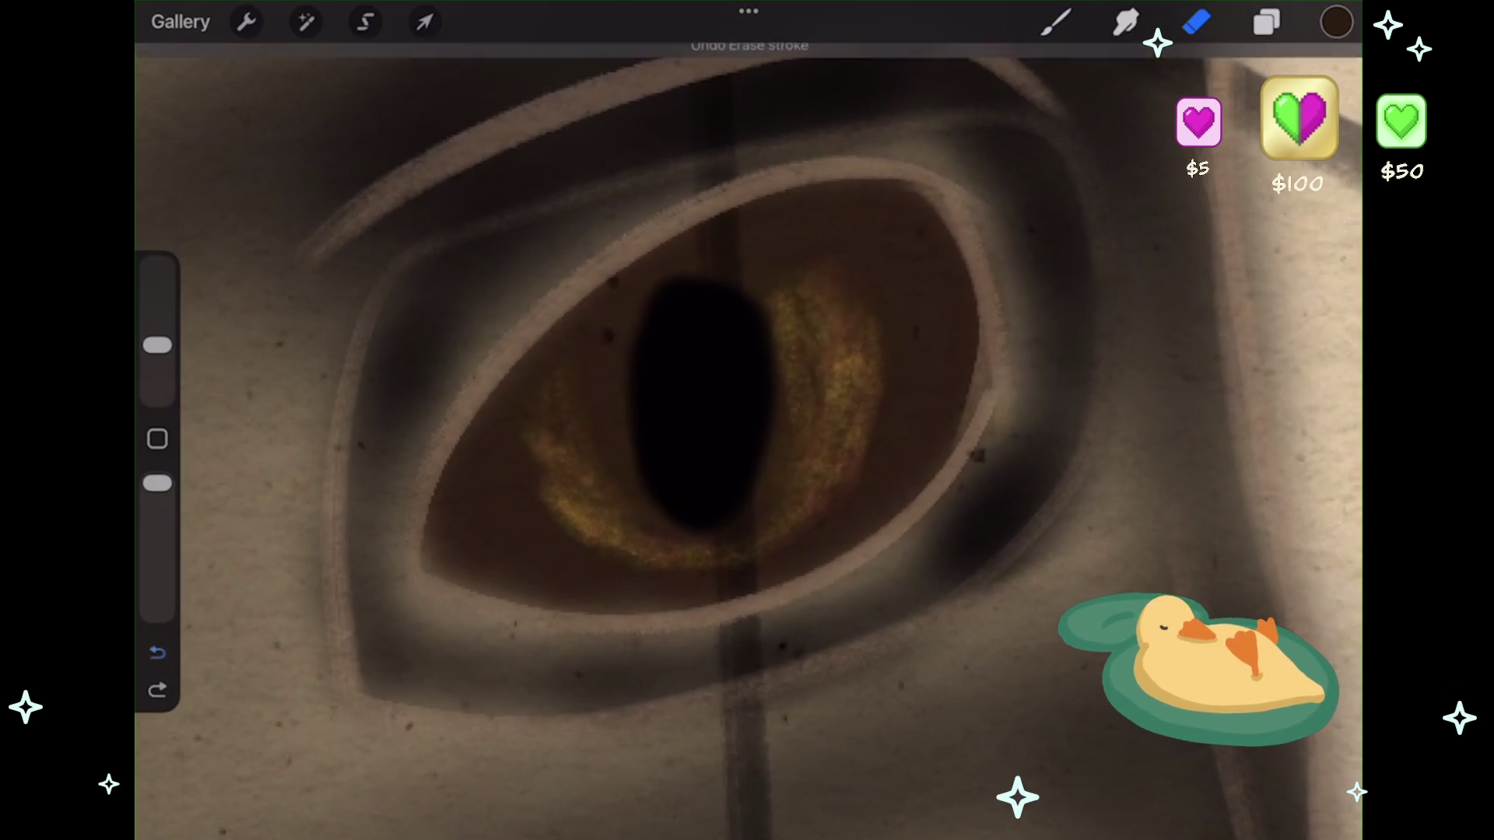
left_click_drag(829, 284, 833, 330)
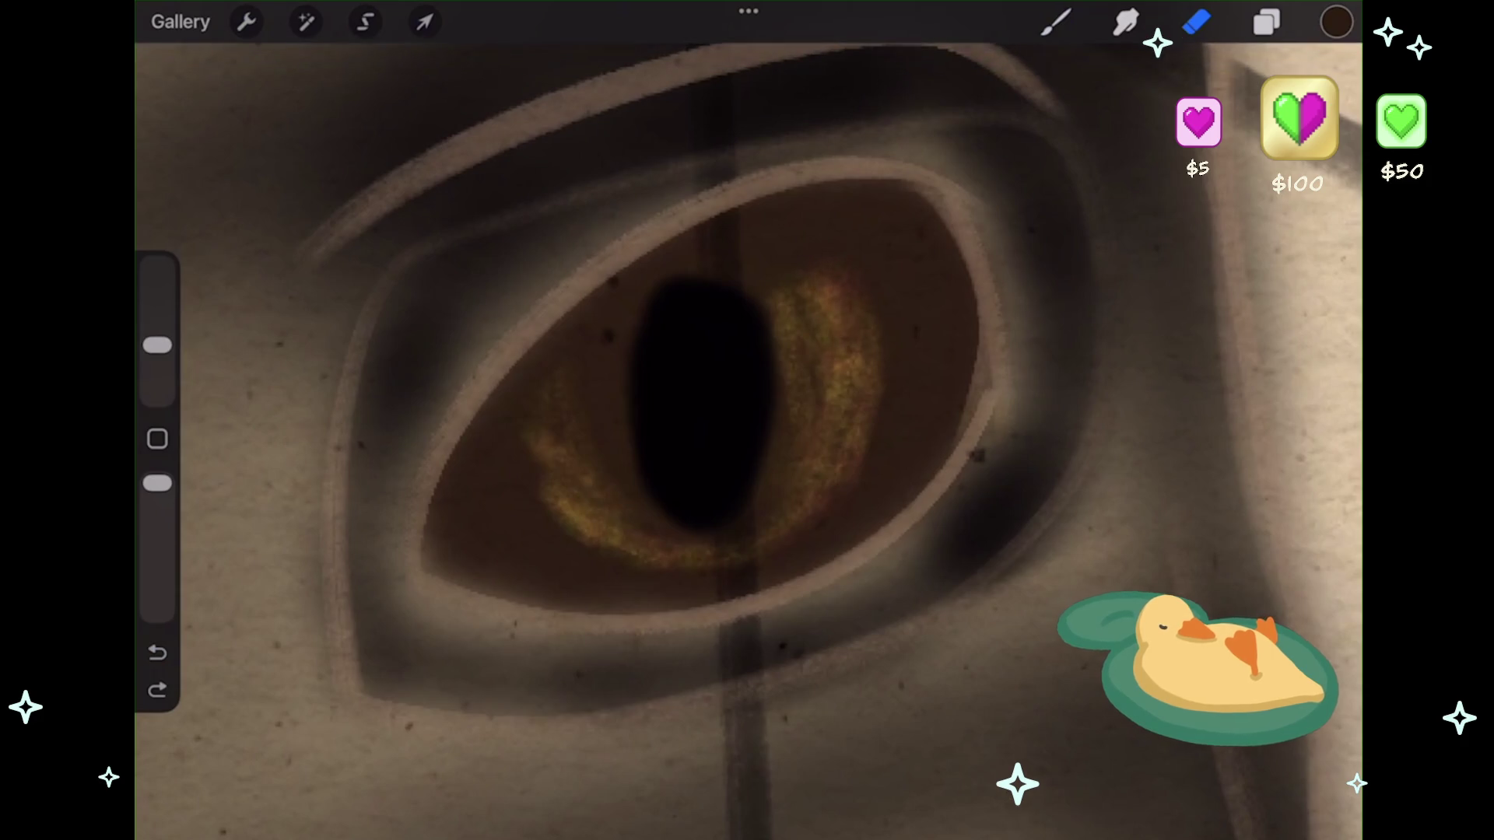
key("b")
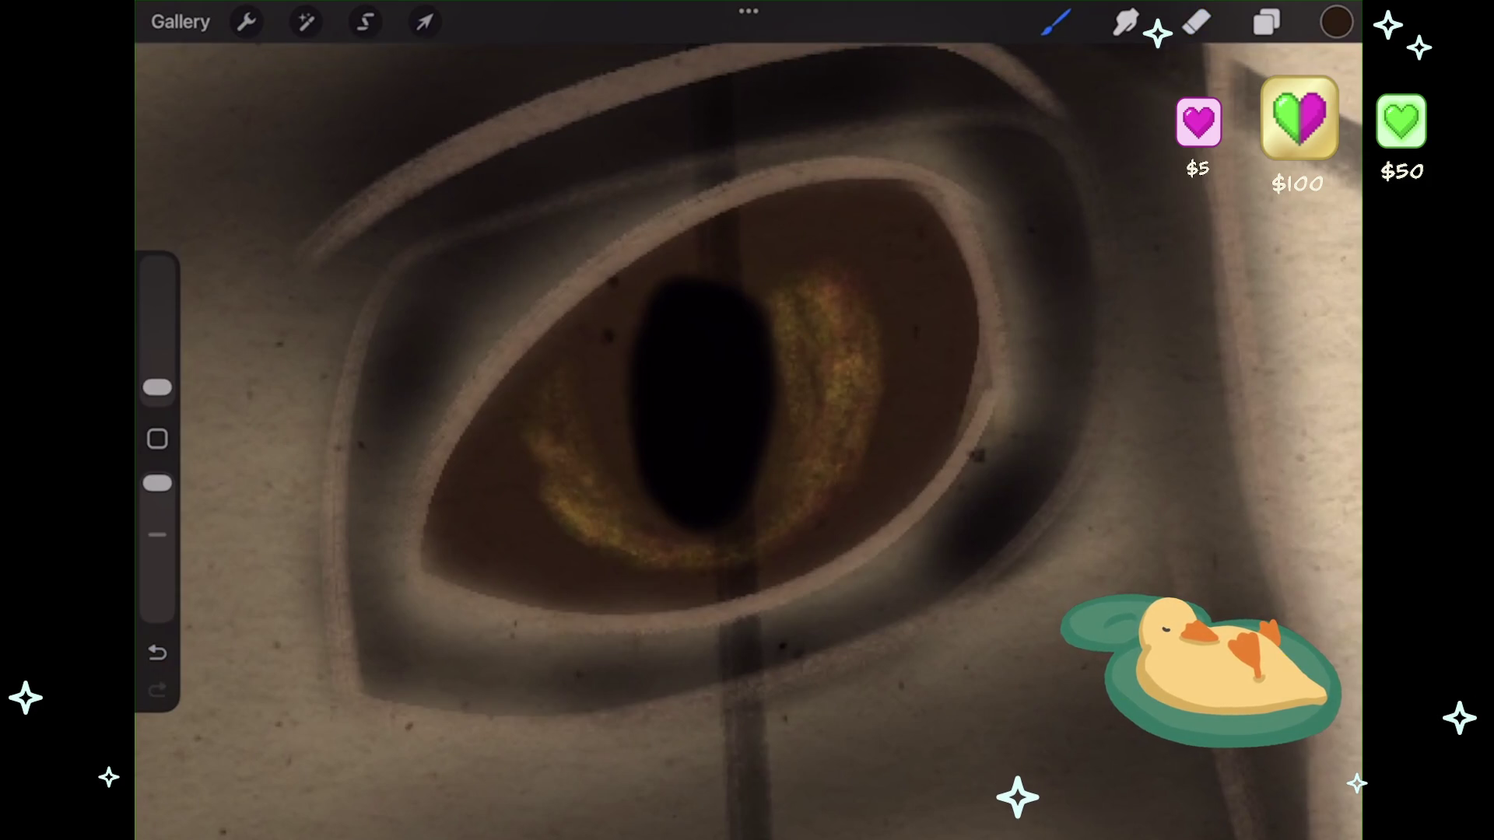
scroll(747, 420, "down", 2)
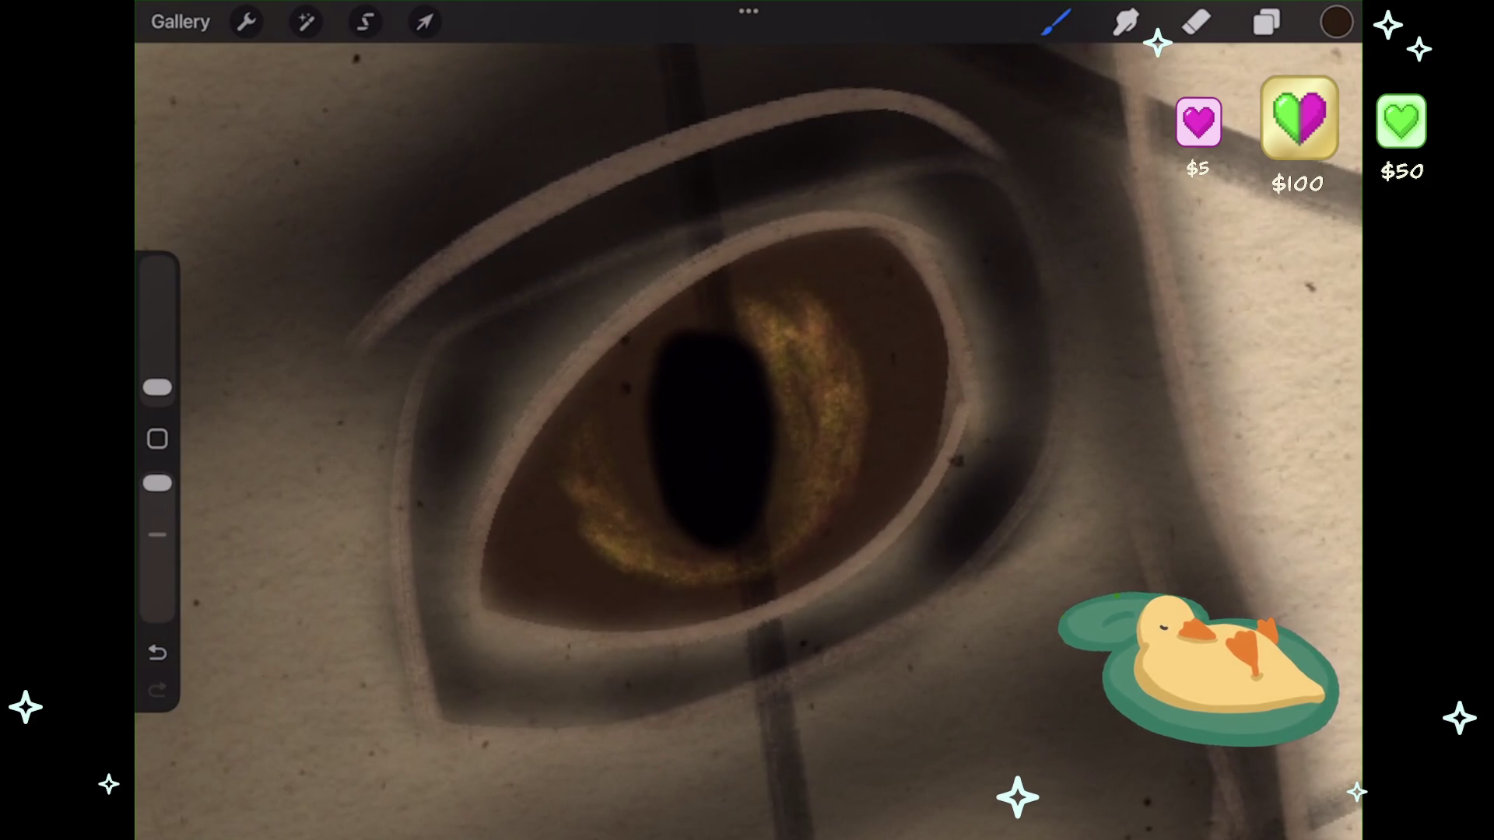
- Move Layer 21 directly above Layer 20 in the layer list
left_click_drag(766, 342, 773, 490)
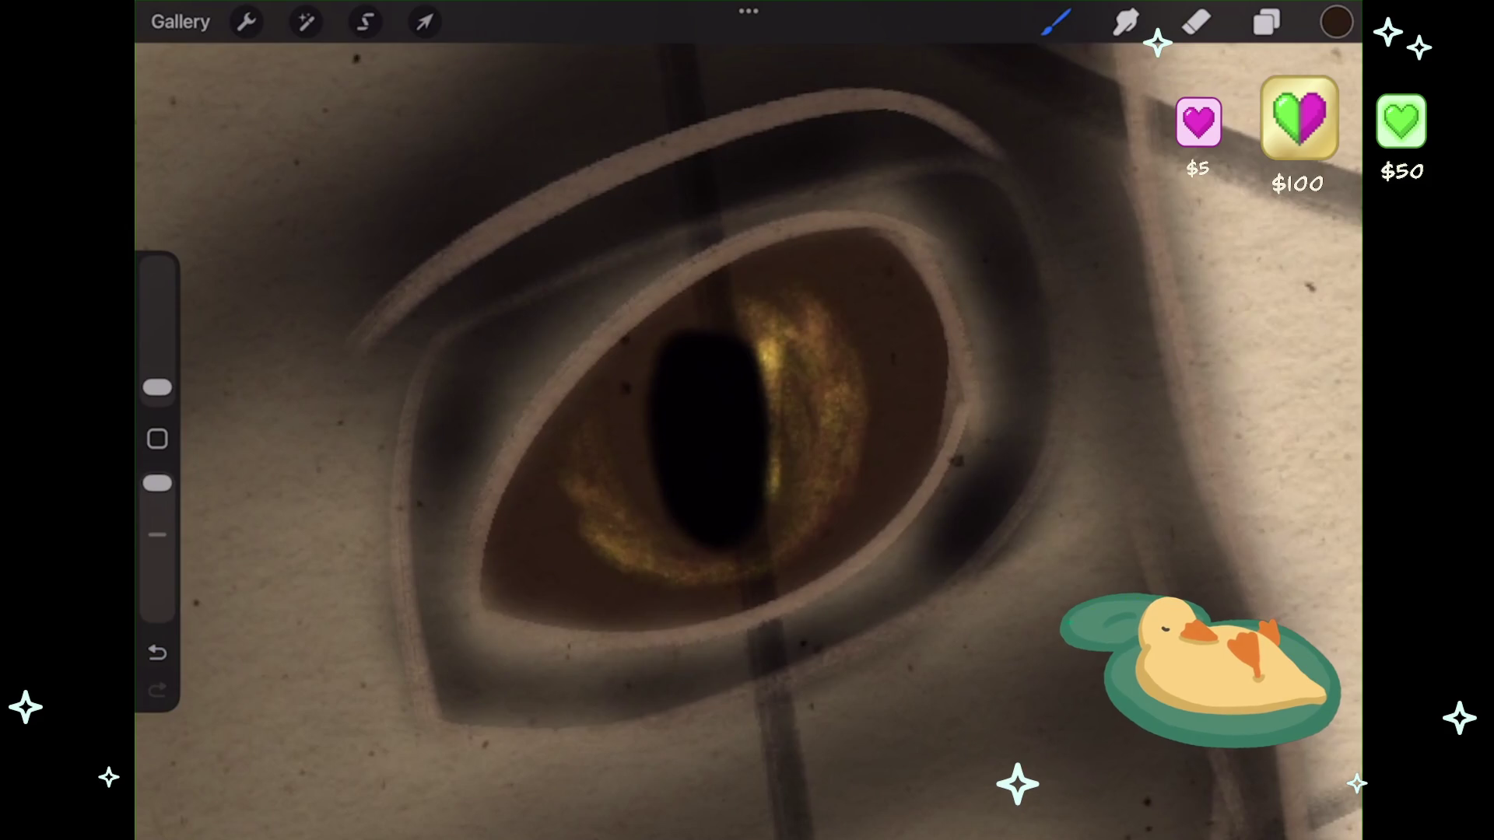
key("ctrl+z")
left_click(1267, 22)
mouse_move(1113, 504)
left_mouse_down()
mouse_move(1159, 427)
mouse_move(1159, 327)
mouse_move(1144, 354)
left_mouse_up()
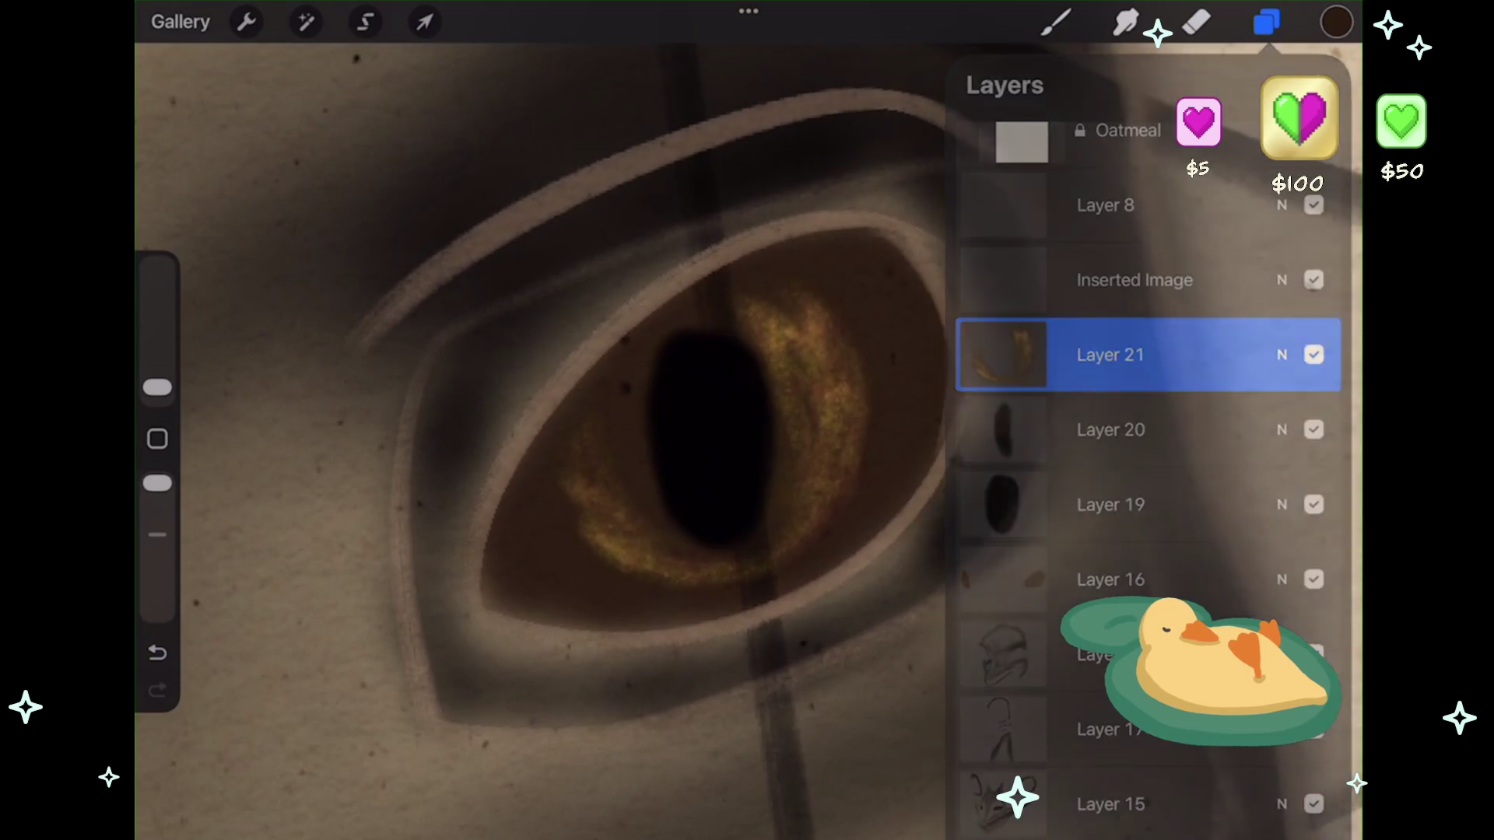
left_click(1266, 21)
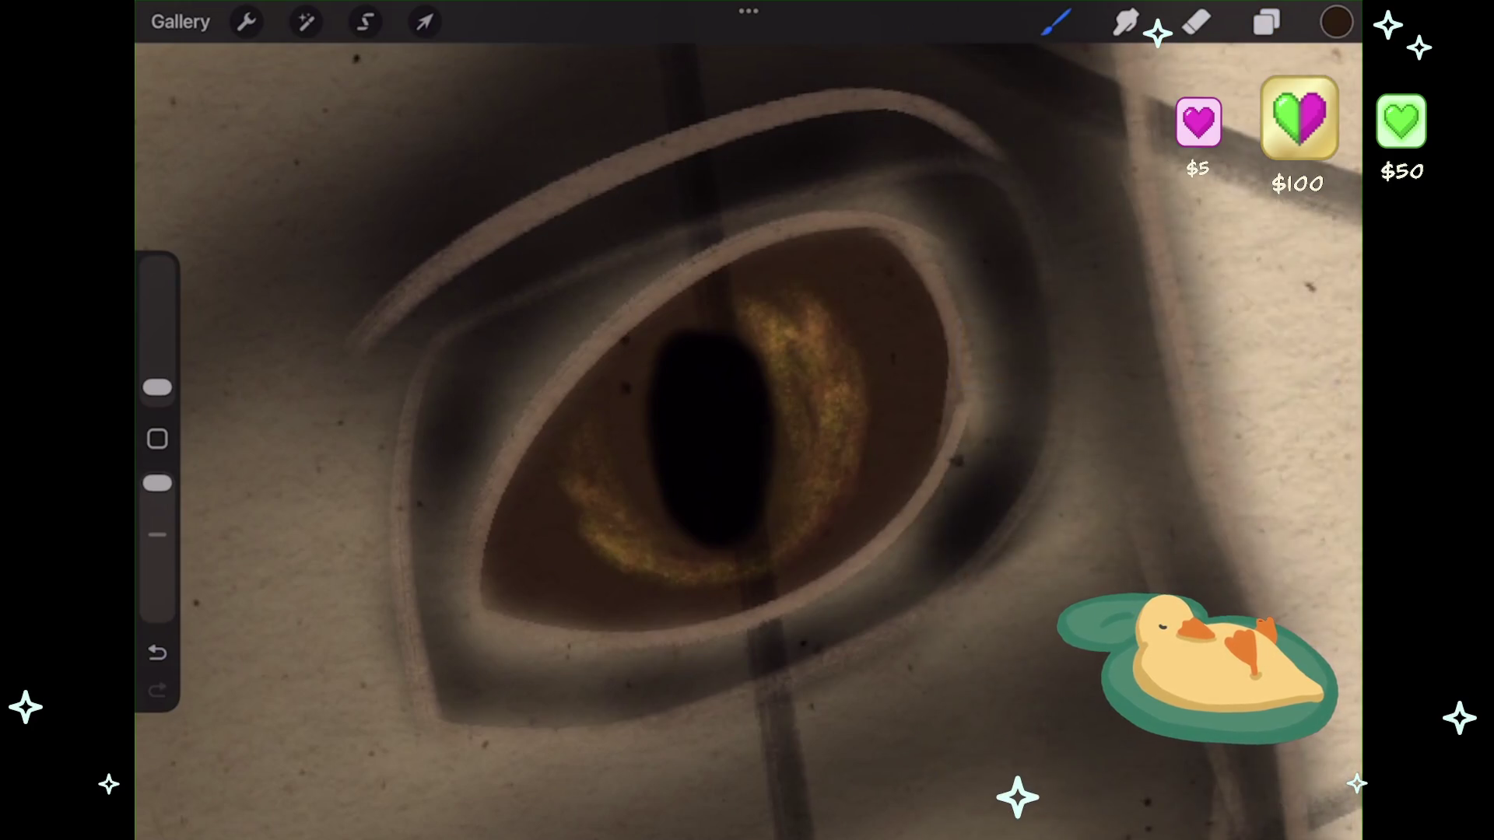
- Taper the bottom of the slit pupil to a point and test a brighter orange streak
left_click_drag(666, 486, 723, 540)
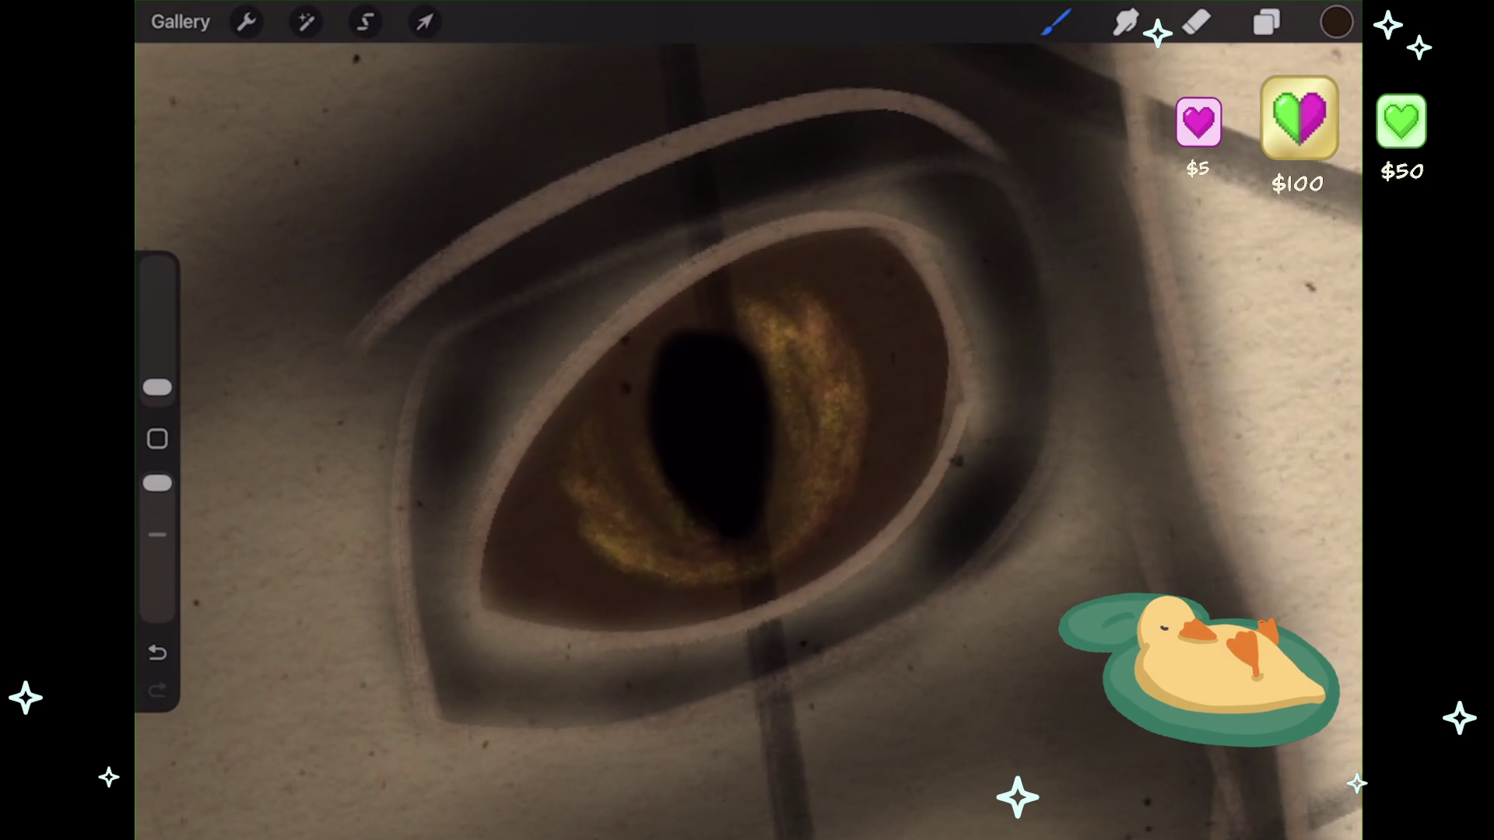
left_click_drag(782, 354, 790, 443)
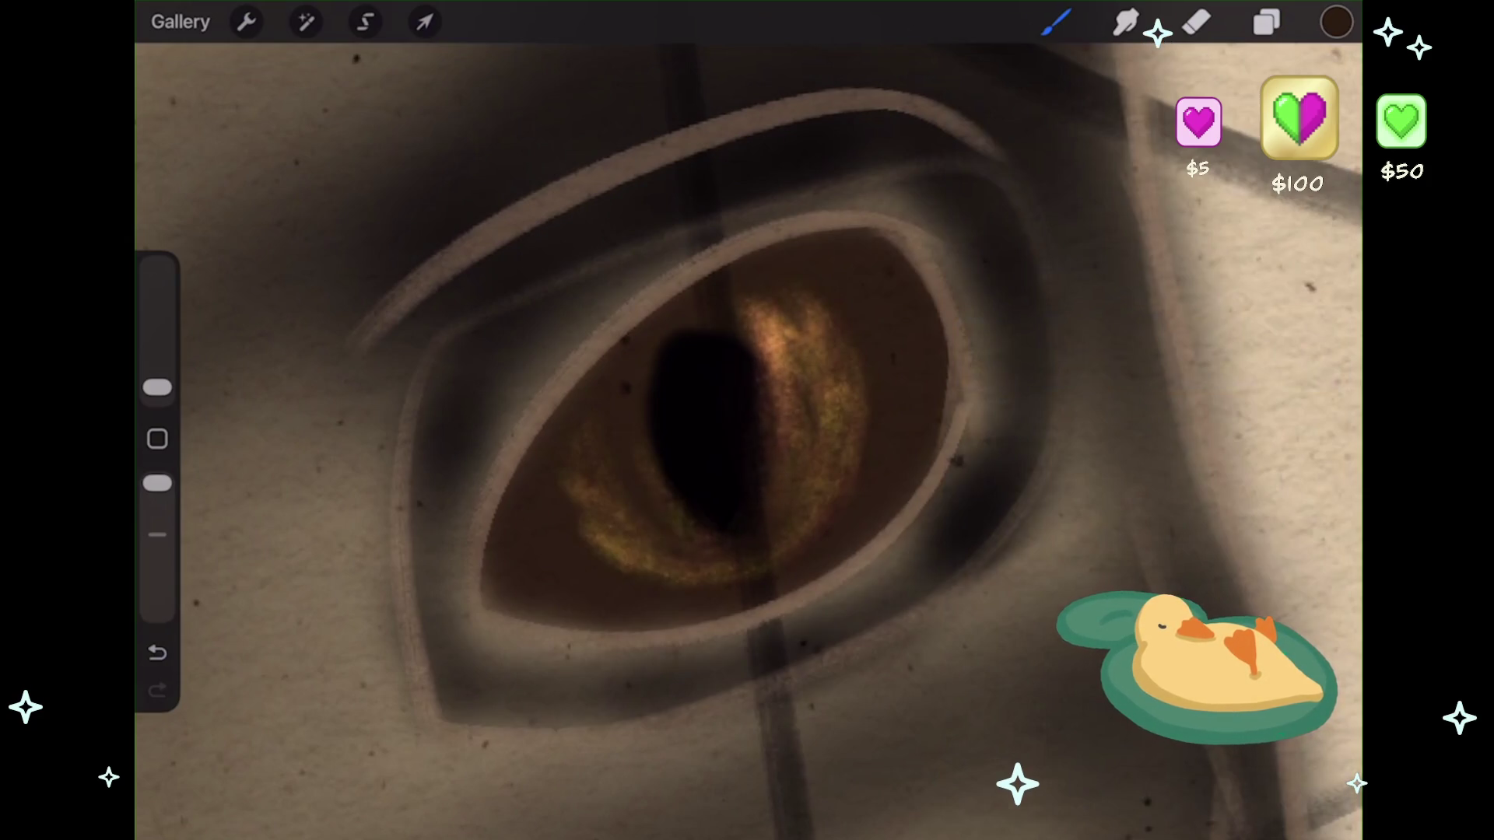
key("ctrl+z")
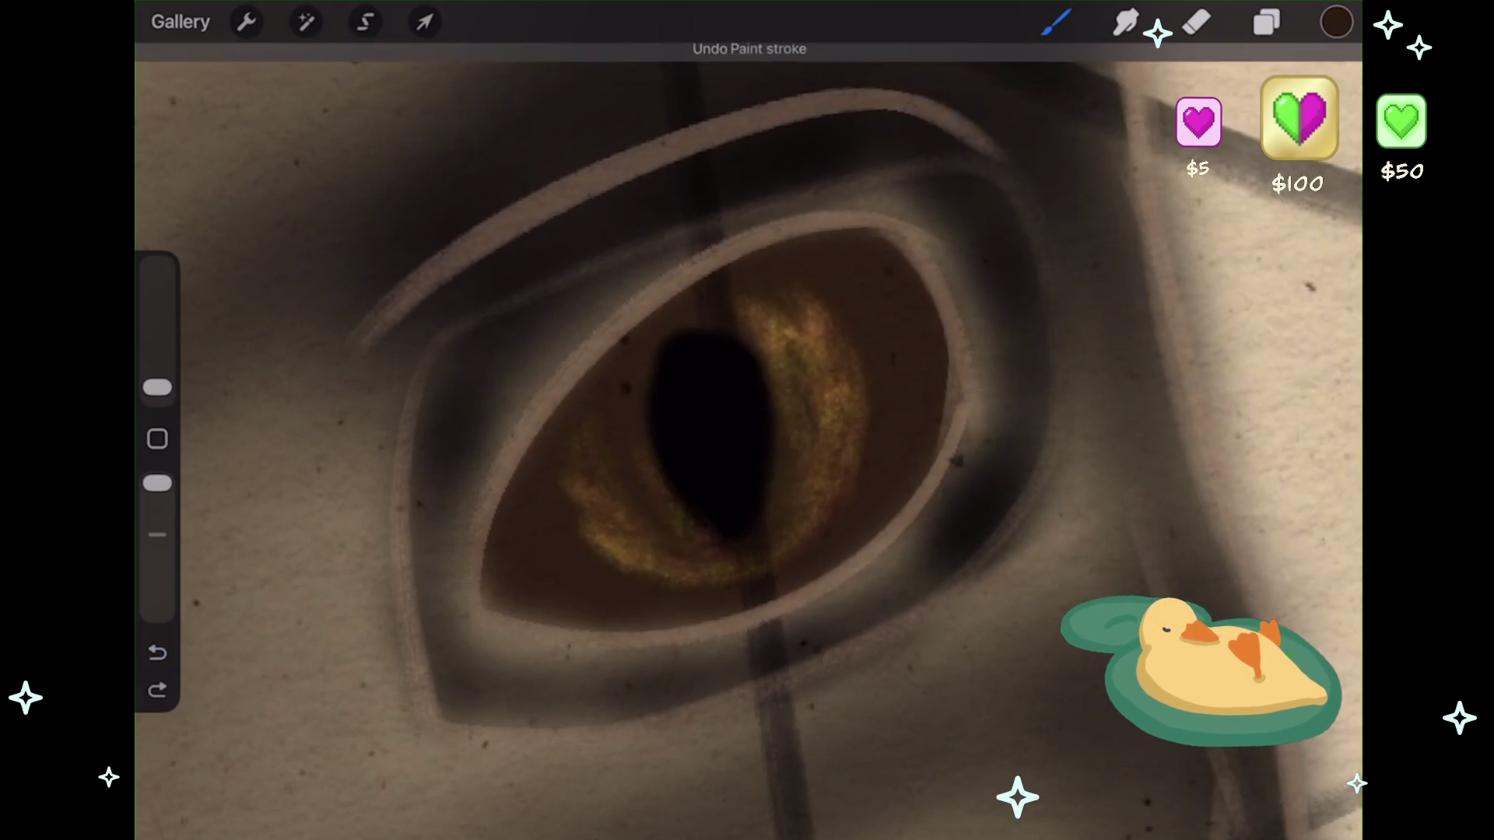
key("ctrl+shift+z")
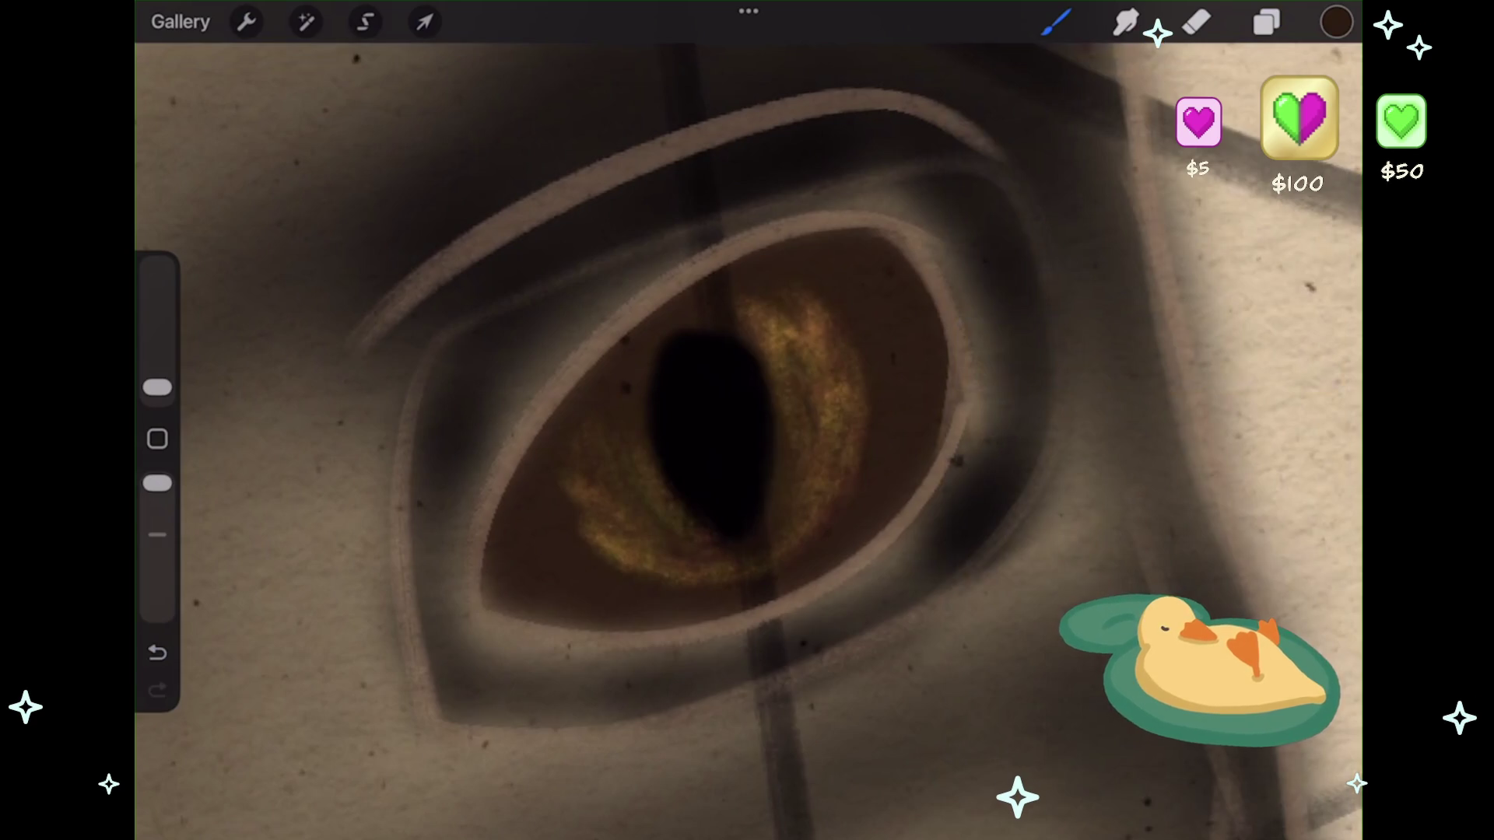
scroll(700, 428, "down", 2)
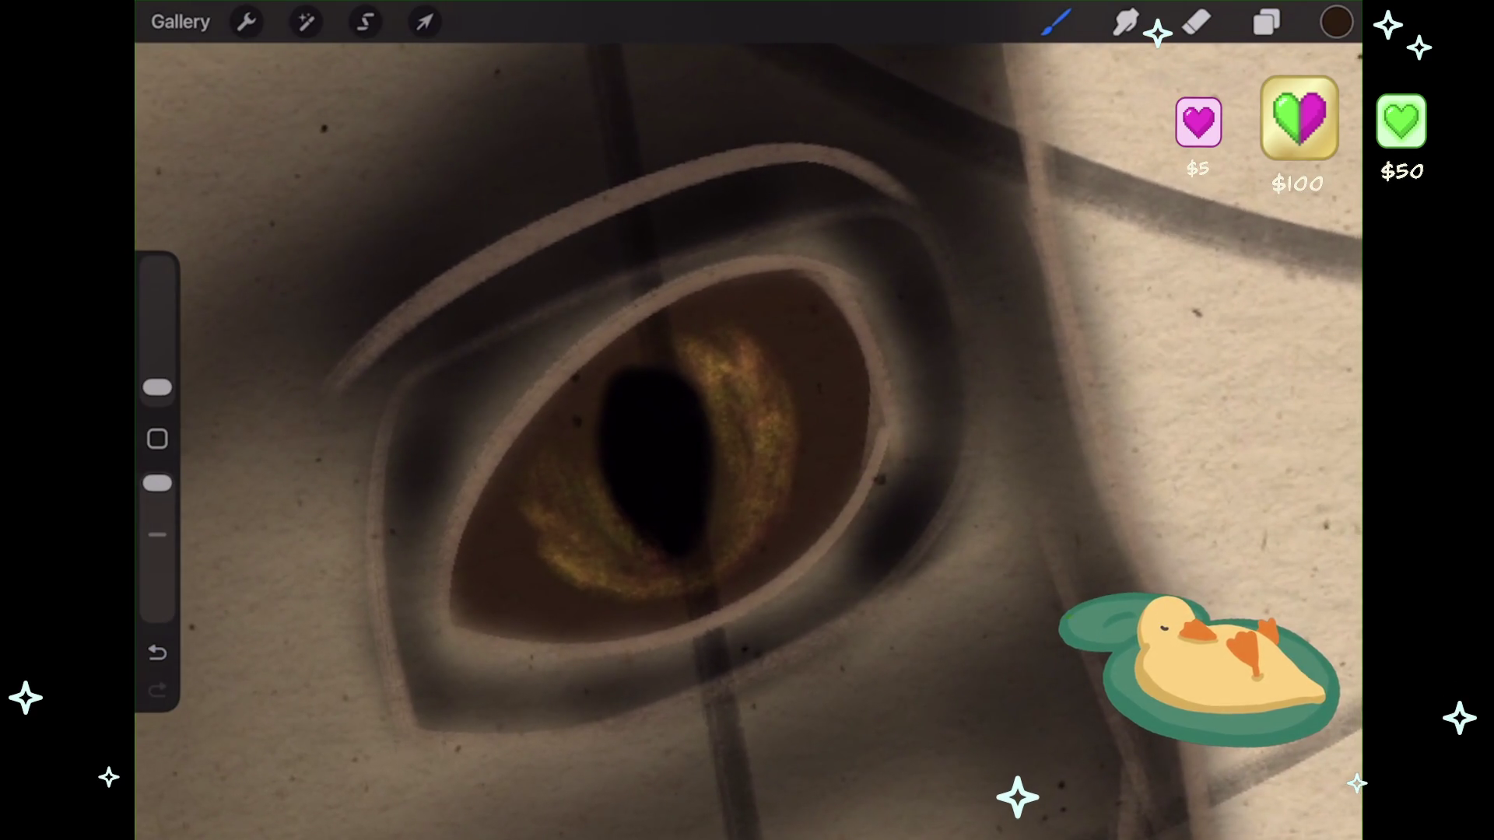
key("ctrl+z")
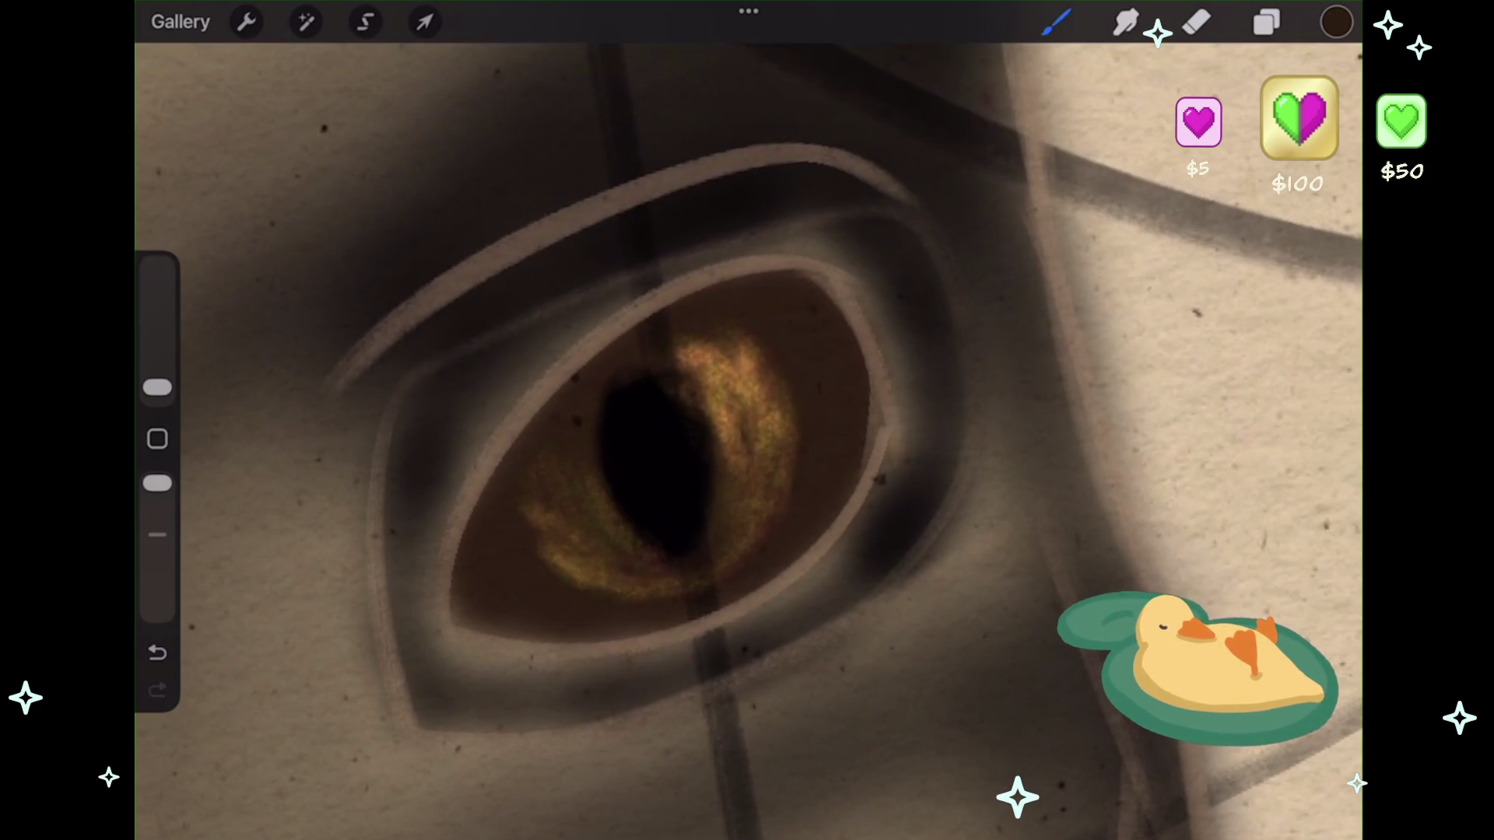
scroll(747, 435, "down", 10)
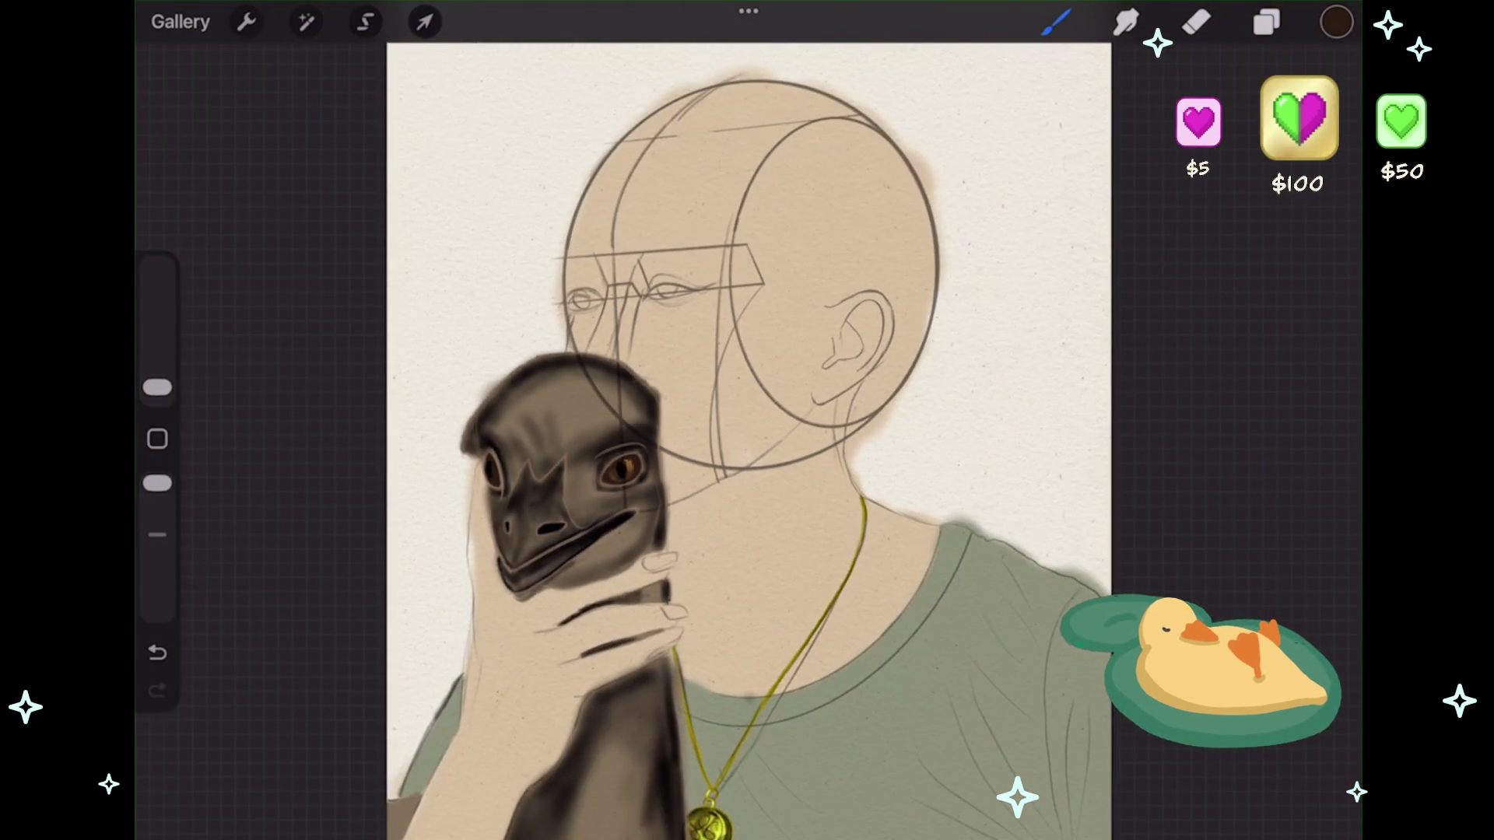
scroll(747, 435, "up", 3)
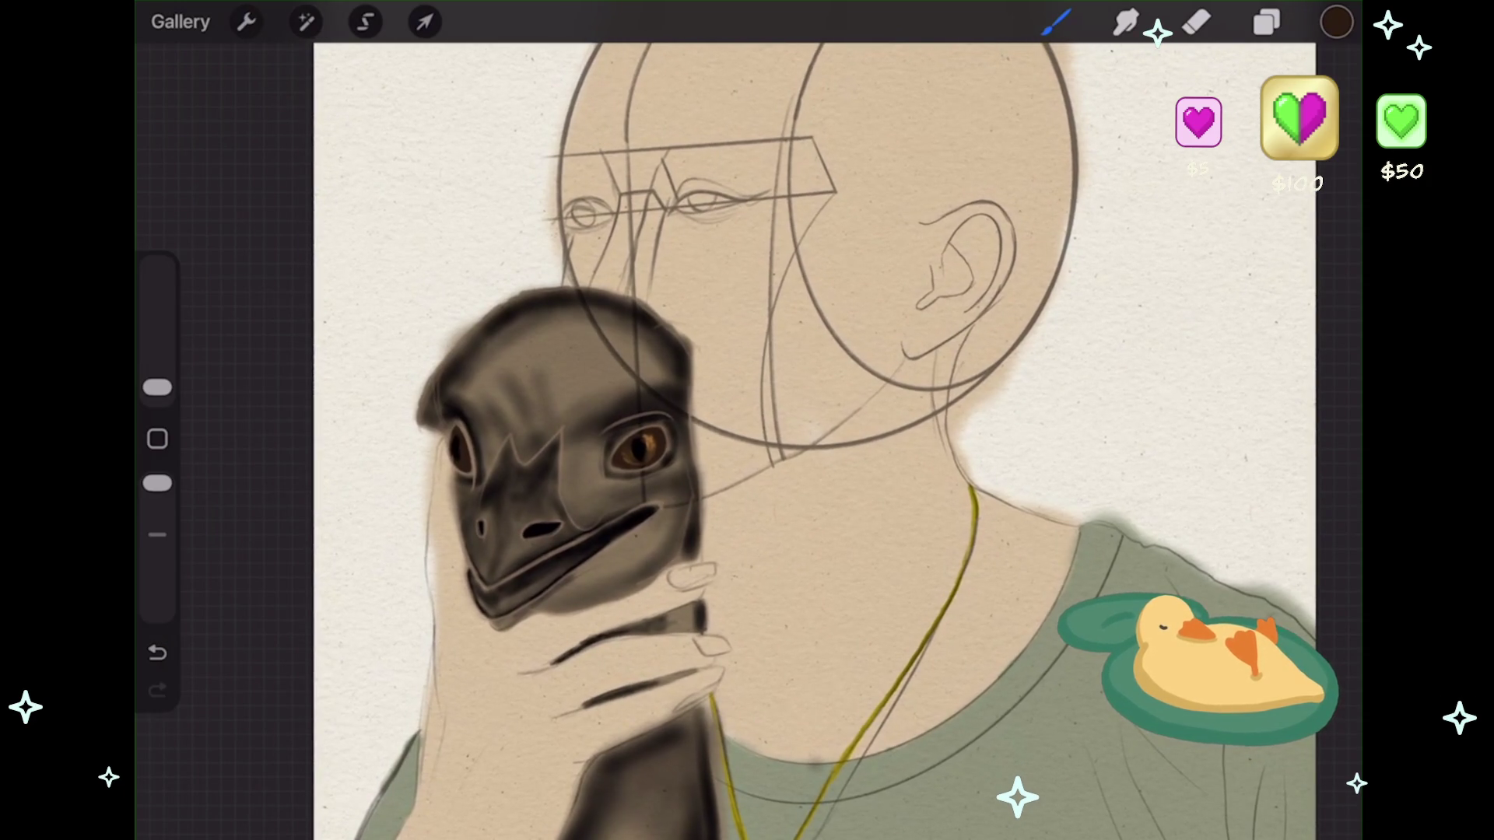
left_click(1267, 22)
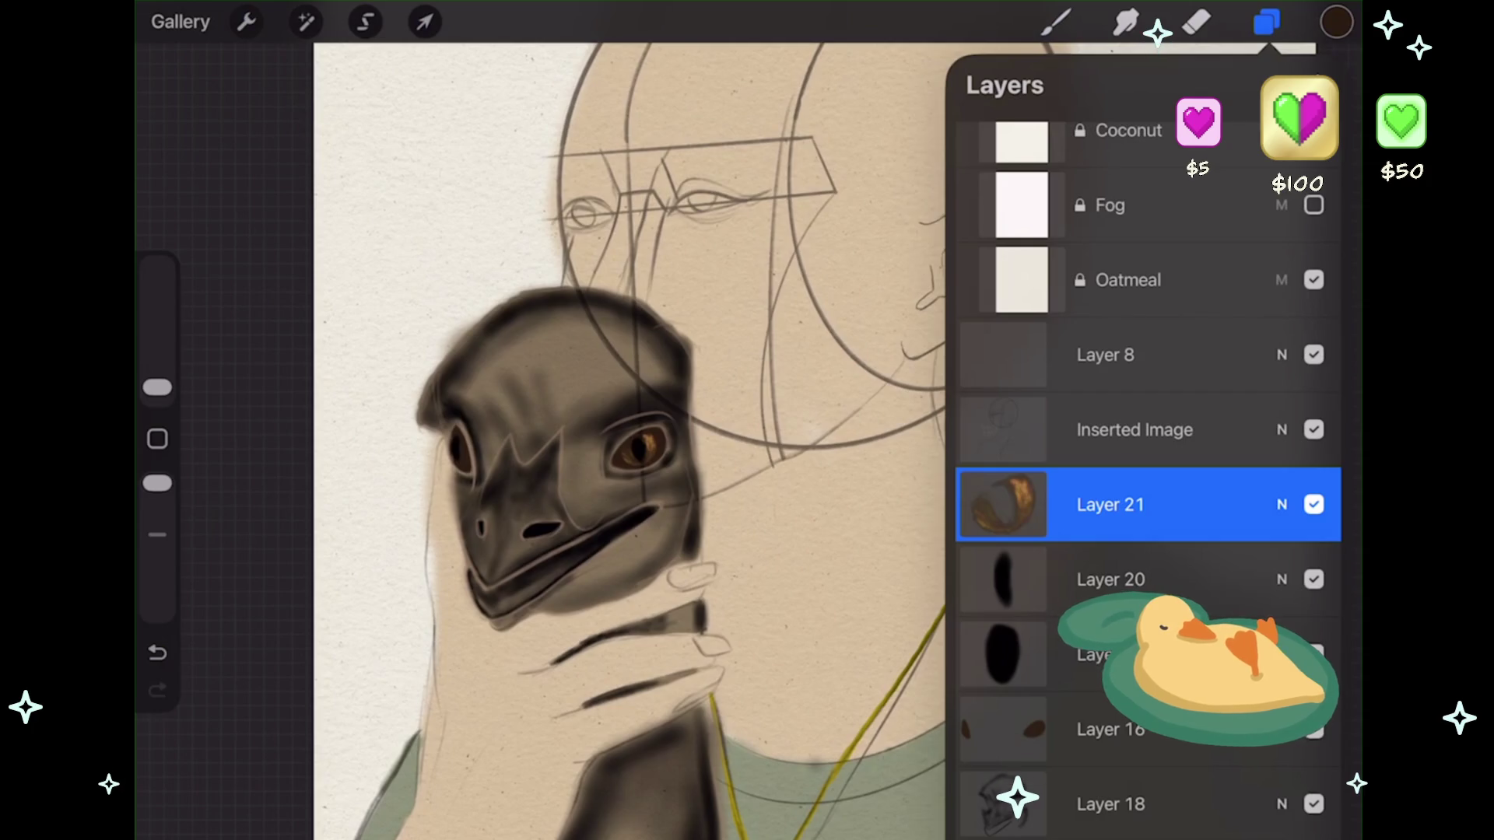
- Apply a 3% Gaussian Blur to the iris shimmer layer
left_click(306, 22)
left_click(267, 340)
scroll(615, 480, "up", 5)
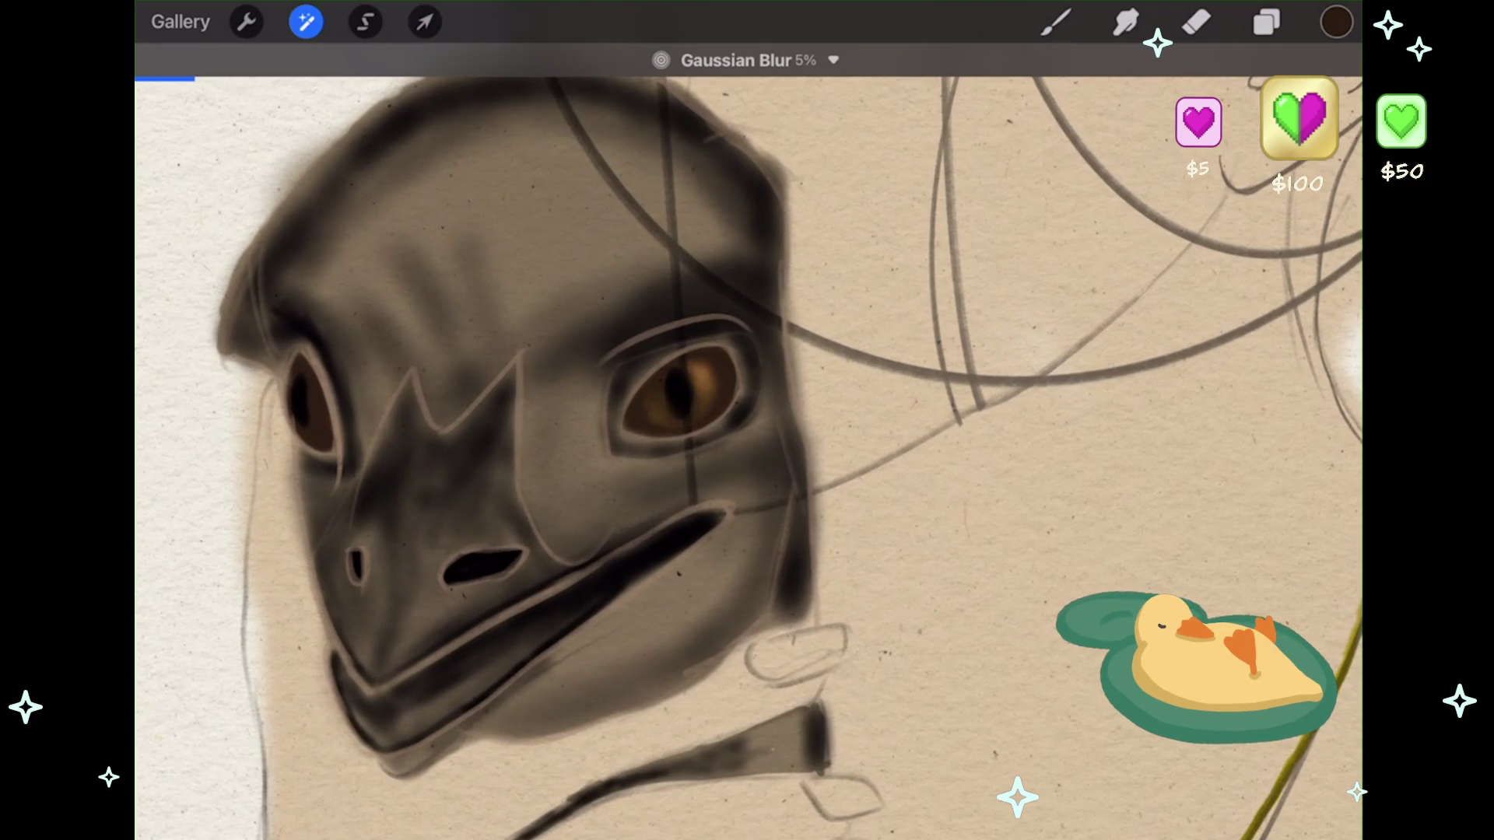
mouse_move(747, 420)
left_mouse_down()
mouse_move(700, 420)
mouse_move(747, 420)
left_mouse_up()
scroll(747, 420, "up", 5)
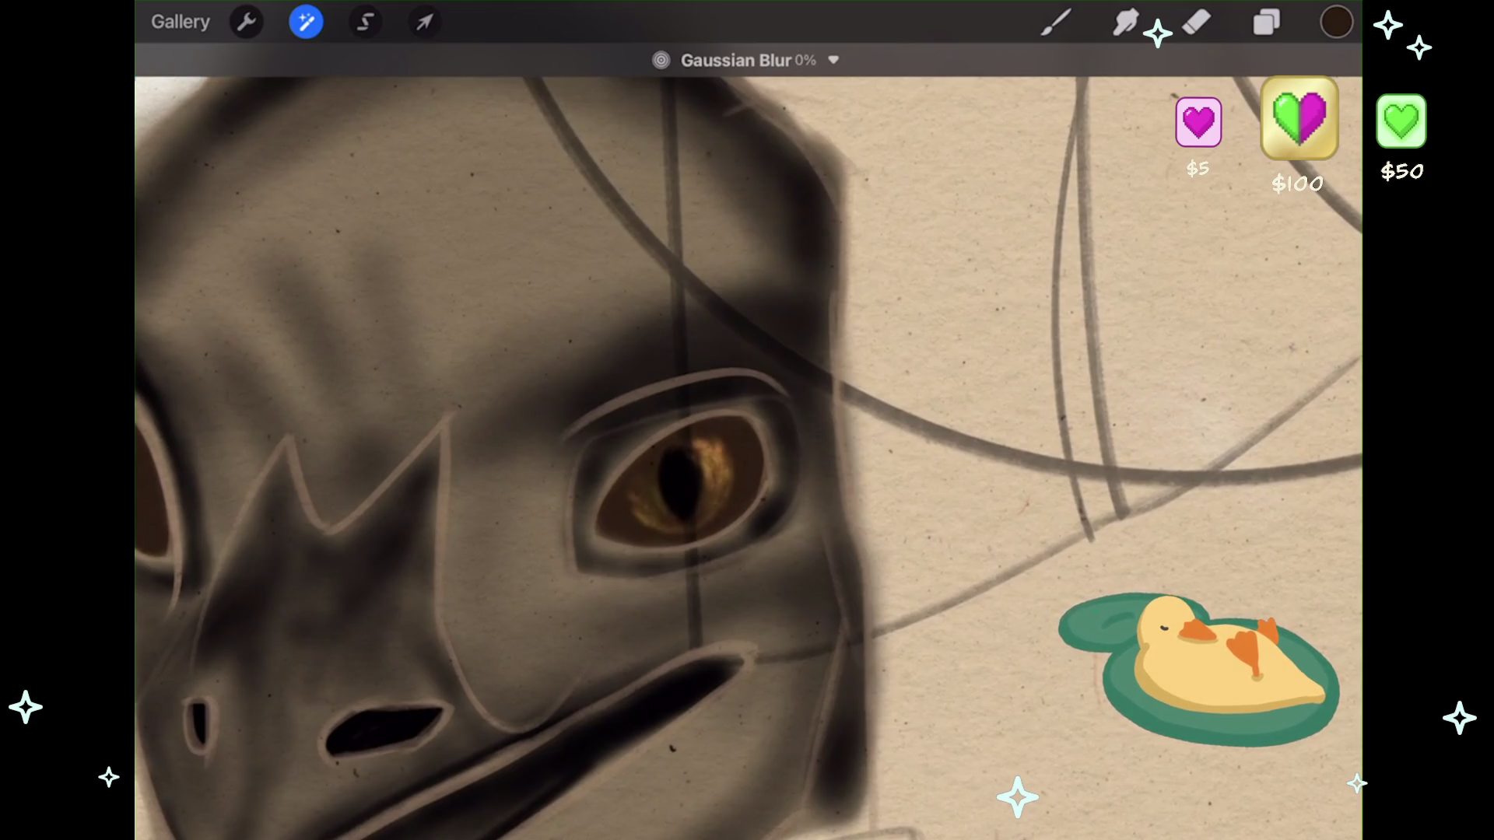
left_click(1056, 21)
scroll(677, 483, "up", 5)
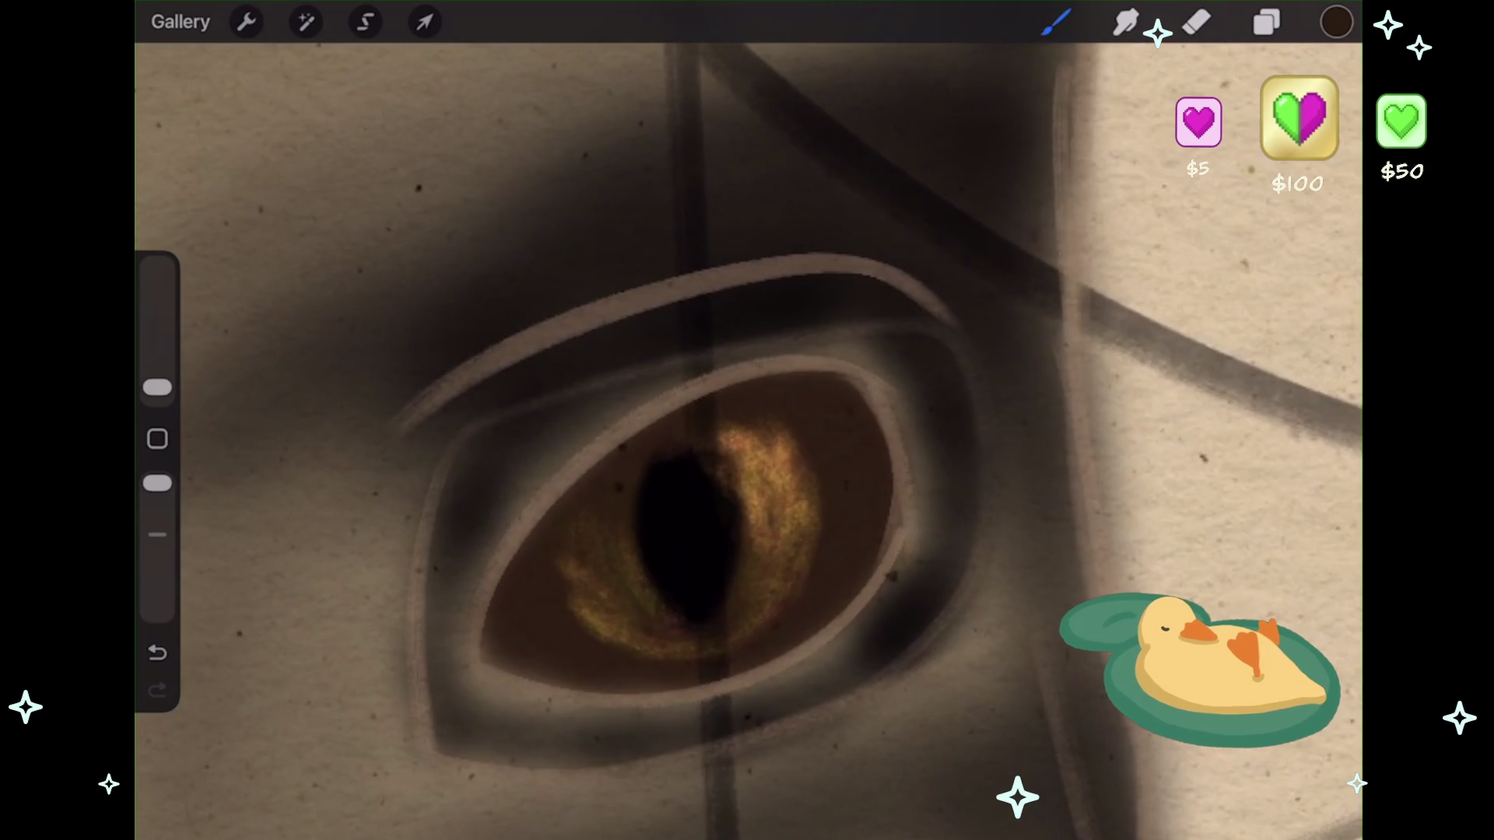
- Duplicate Layer 21, then remove the copy so a single Layer 21 remains above Layer 20
left_click(1267, 22)
left_click(1204, 505)
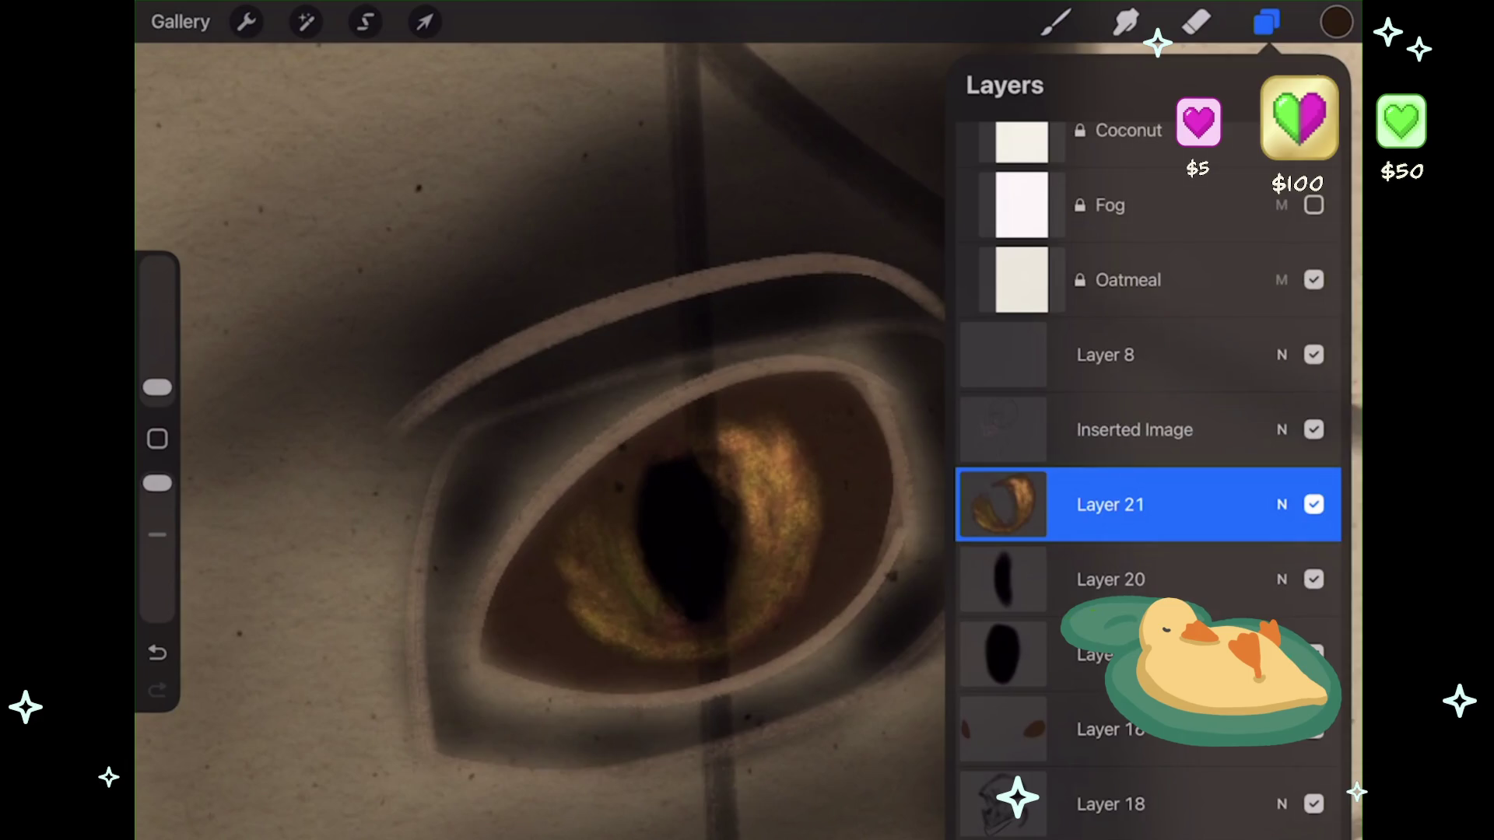
left_click(1056, 21)
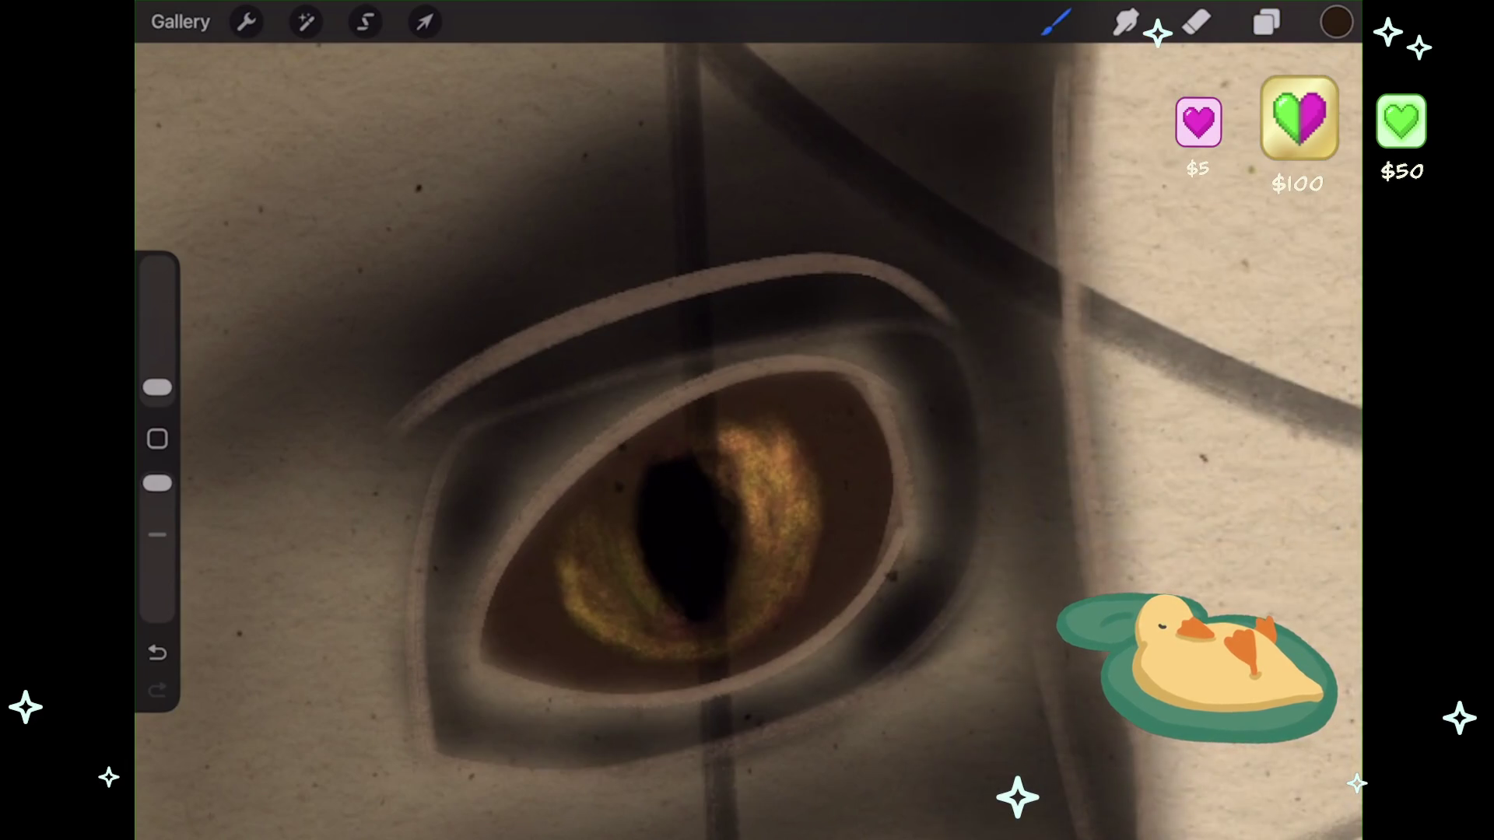
key("ctrl+z")
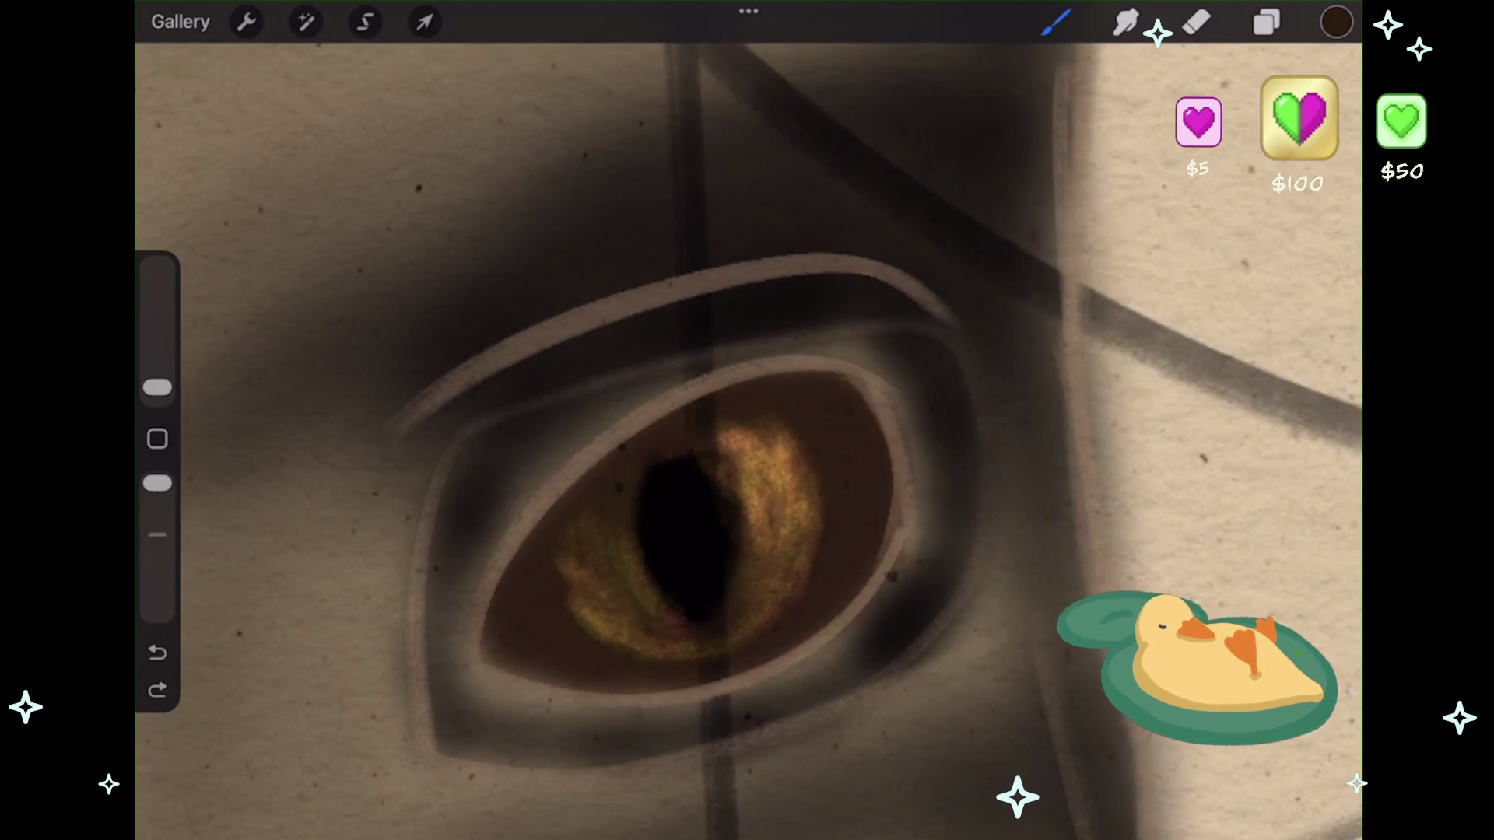
- Choose a light beige as the painting colour for highlights
key("c")
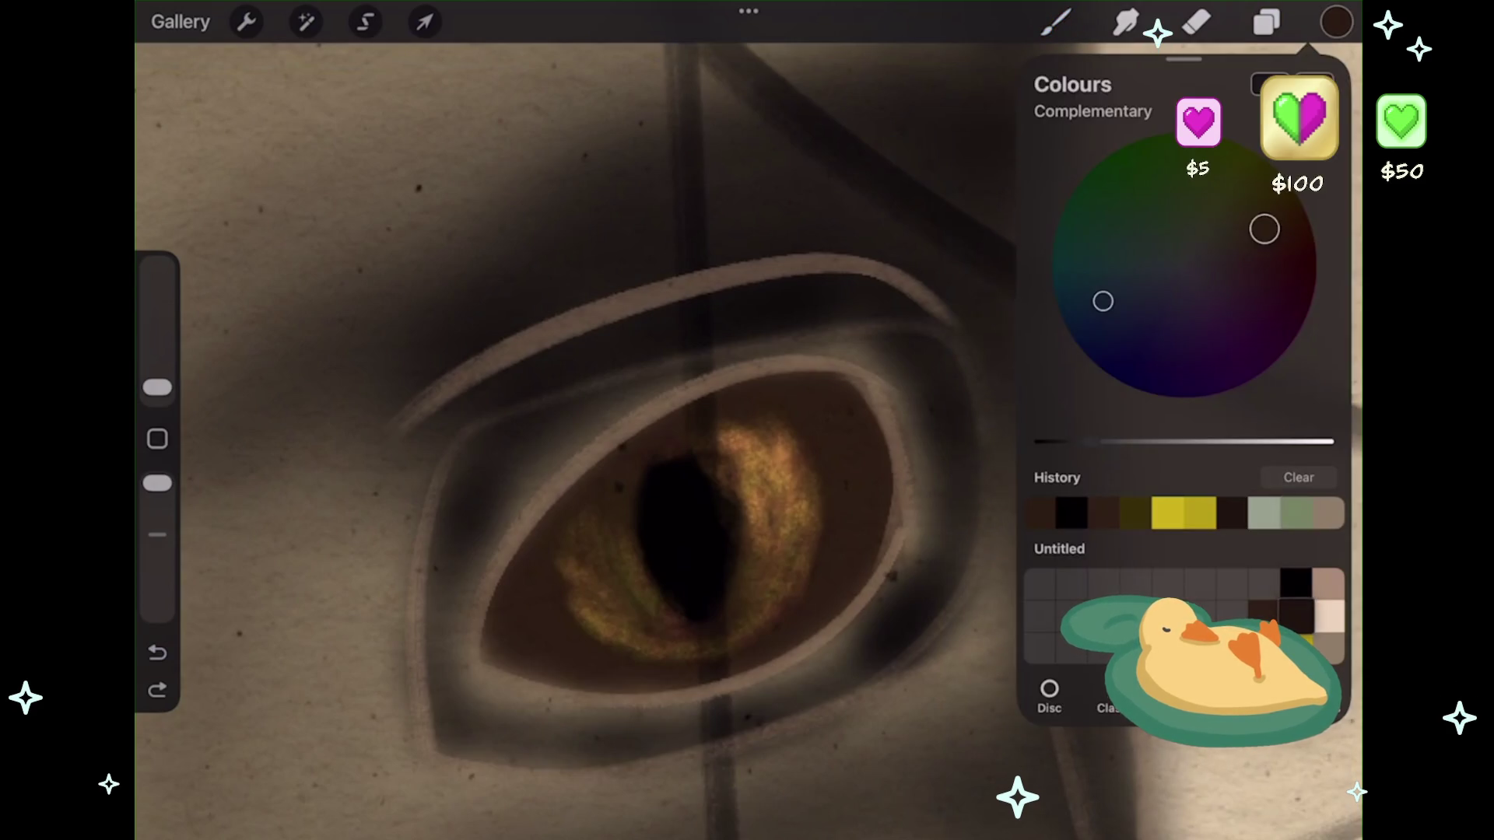
left_click_drag(1264, 229, 1259, 234)
left_click(1327, 615)
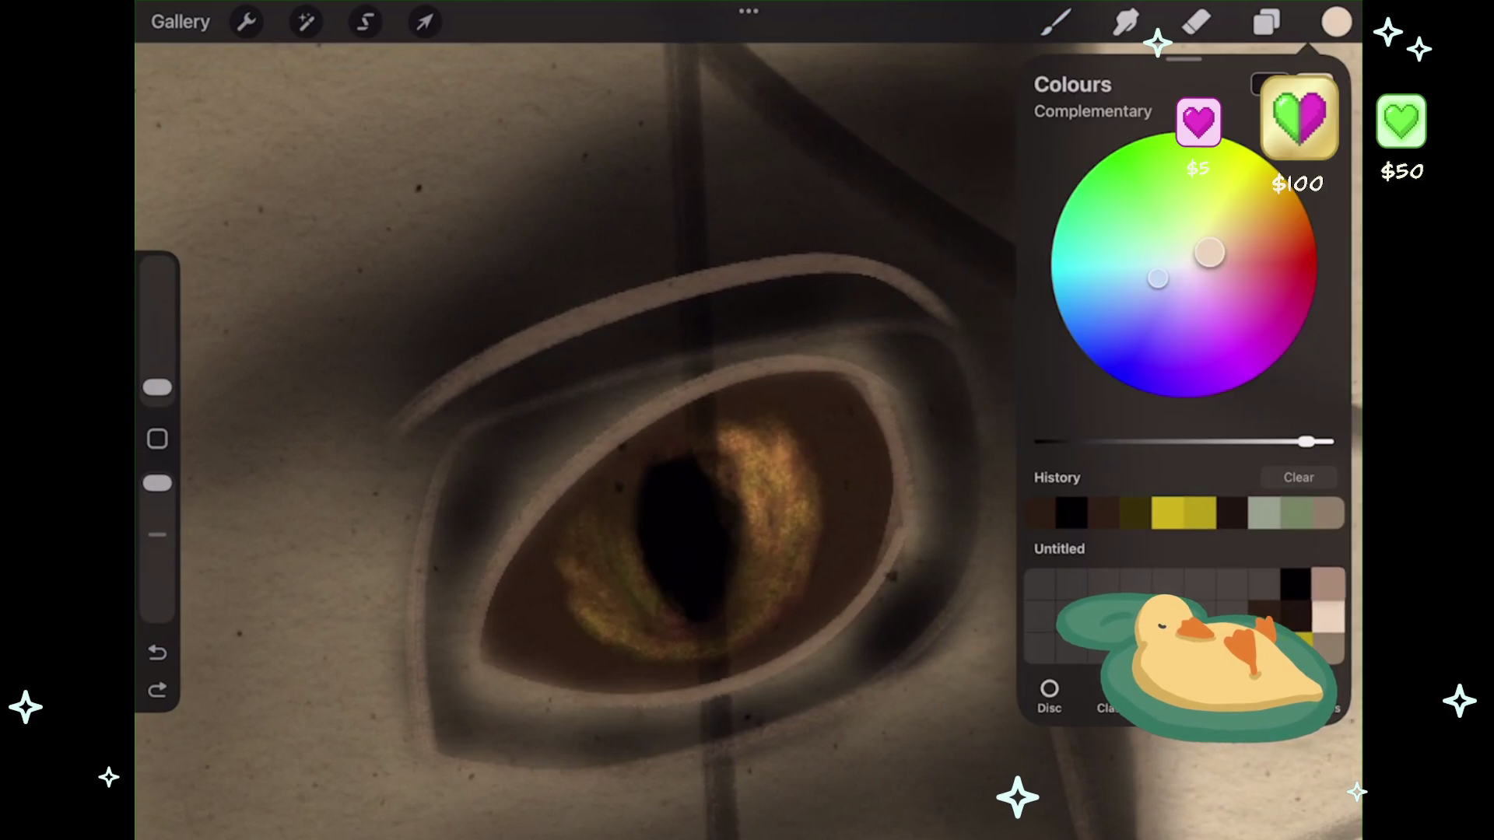
left_click(1336, 22)
- Paint pale highlights on the iris's right side and retry strokes along its lower-left rim
left_click_drag(871, 450, 866, 554)
left_click_drag(858, 439, 848, 488)
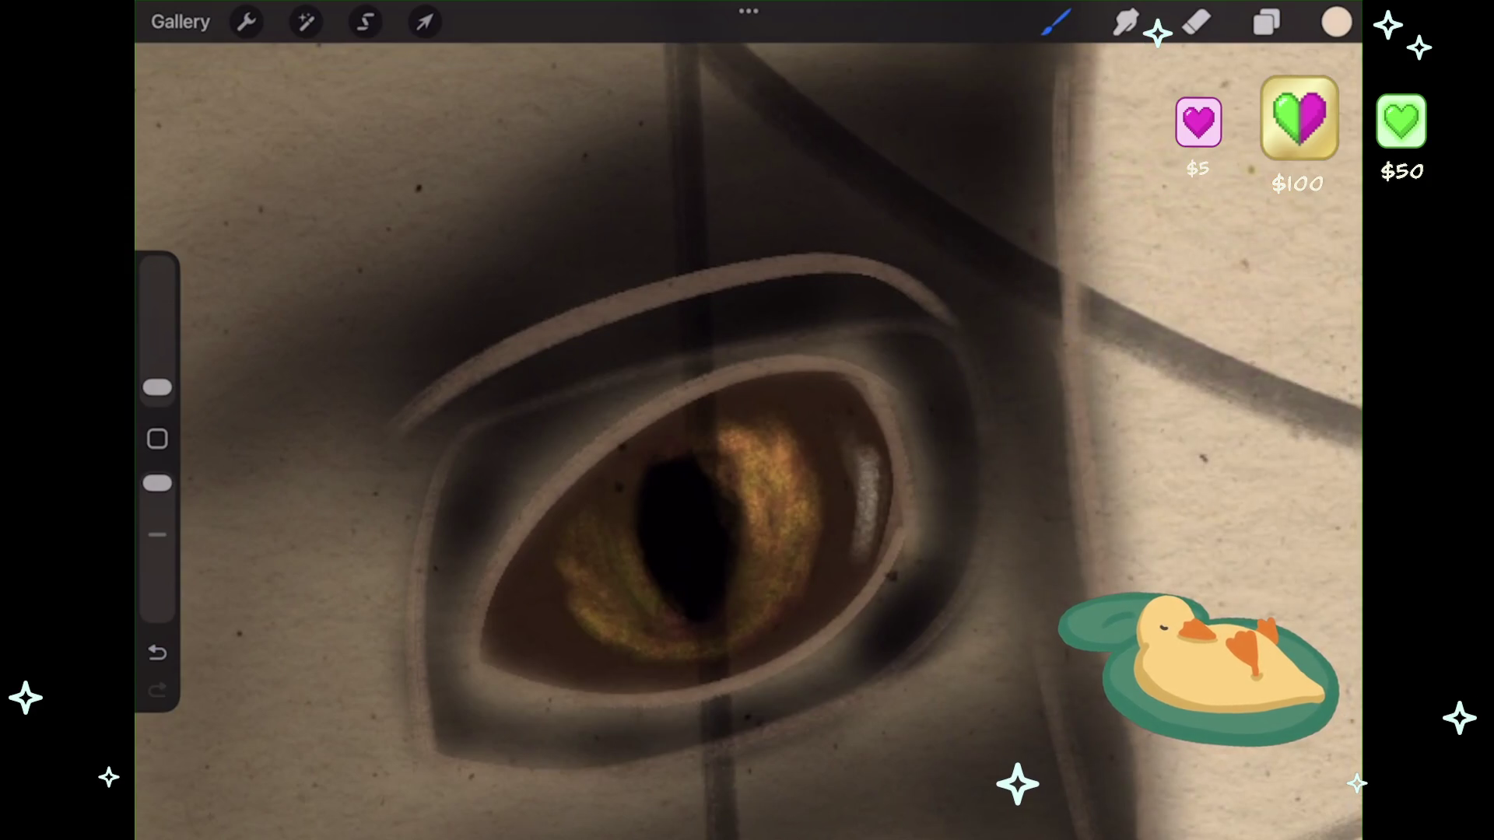
left_click_drag(525, 665, 685, 611)
key("ctrl+z")
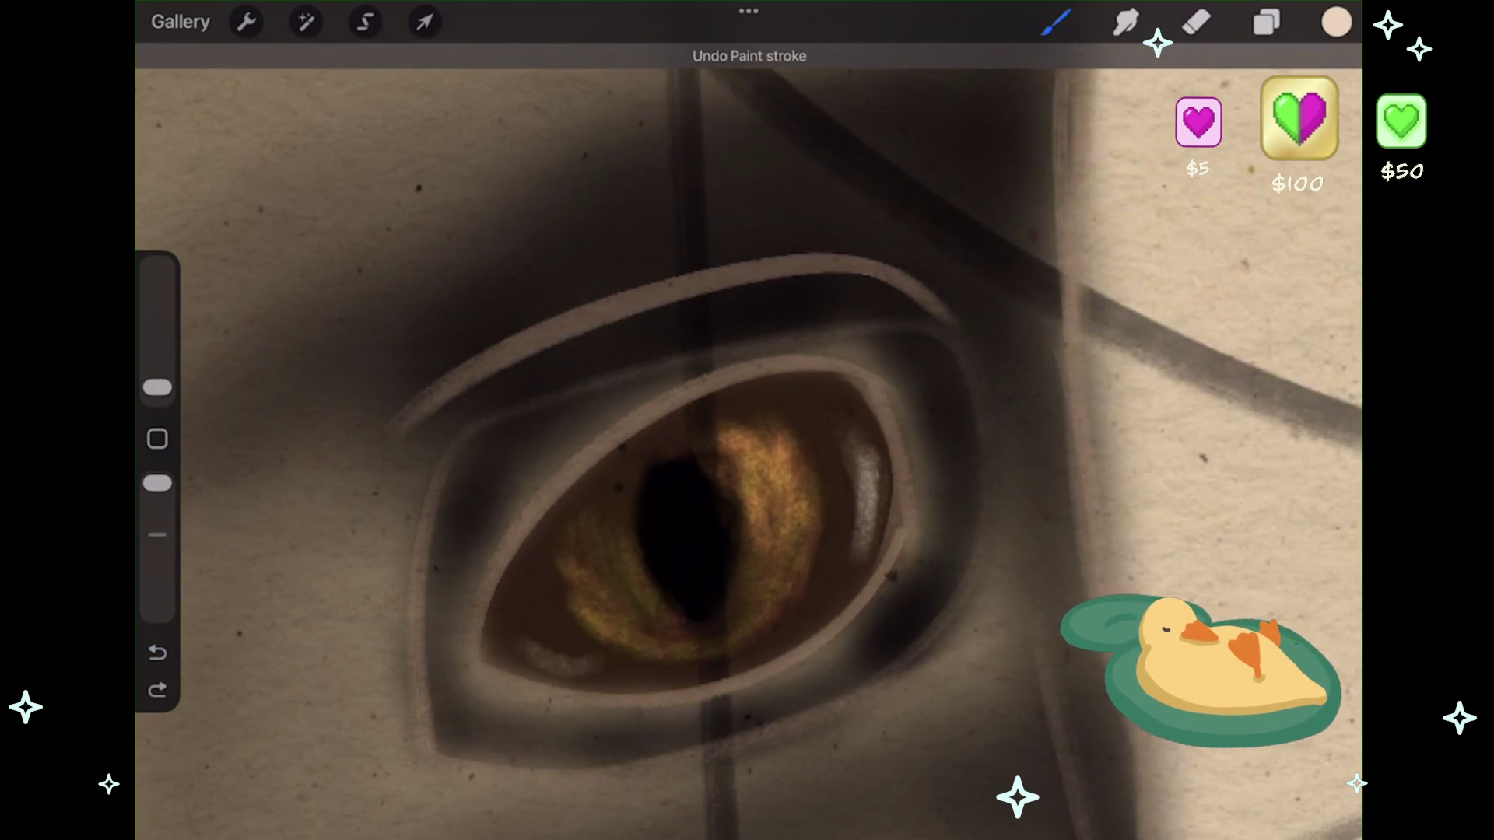
left_click_drag(545, 663, 623, 646)
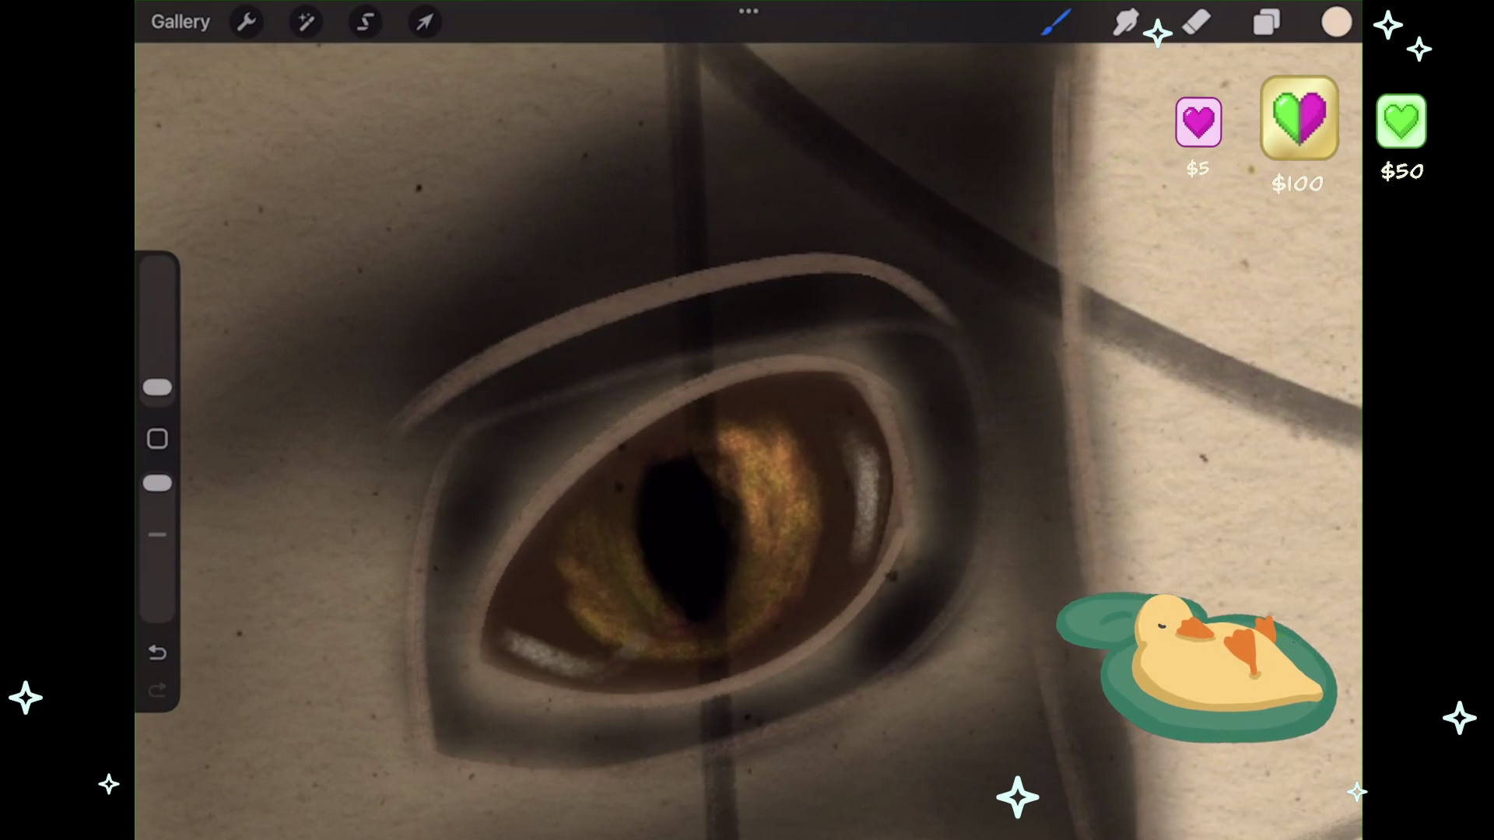
key("ctrl+z")
key("ctrl+z")
mouse_move(502, 648)
left_mouse_down()
mouse_move(606, 670)
mouse_move(584, 670)
left_mouse_up()
key("ctrl+z")
scroll(747, 436, "down", 5)
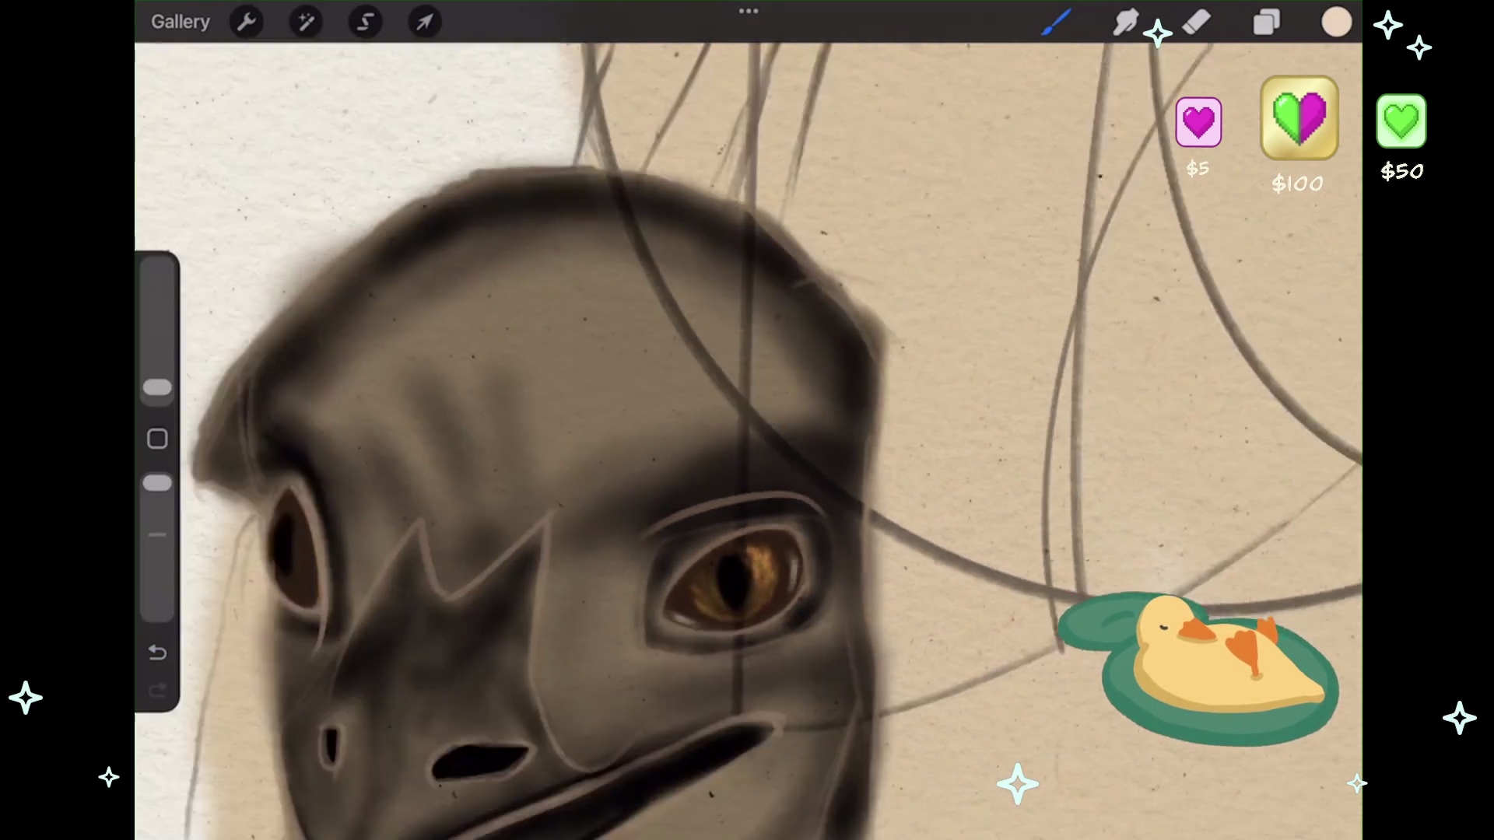
scroll(660, 411, "up", 5)
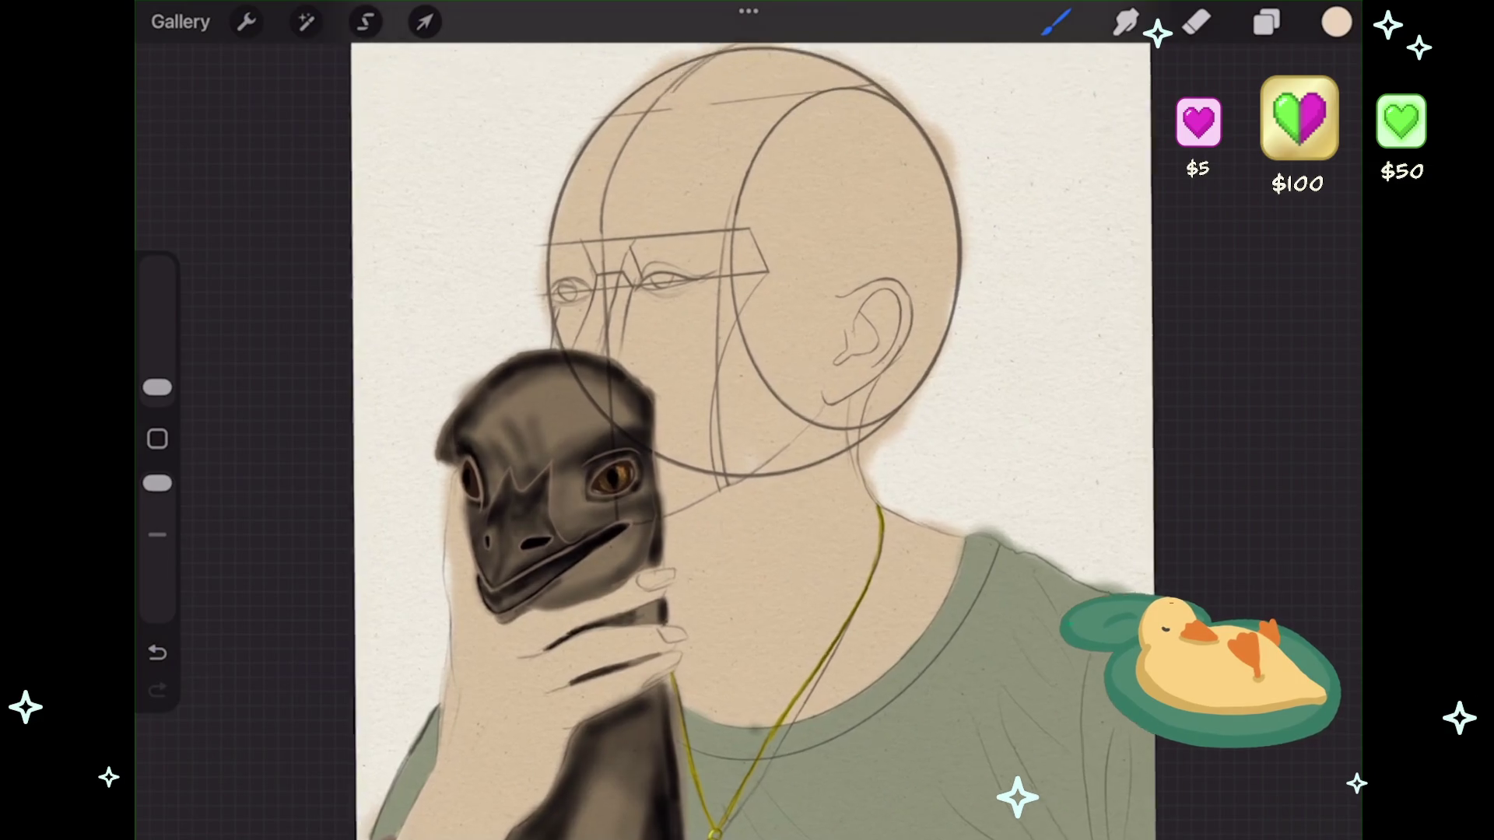
scroll(530, 622, "up", 5)
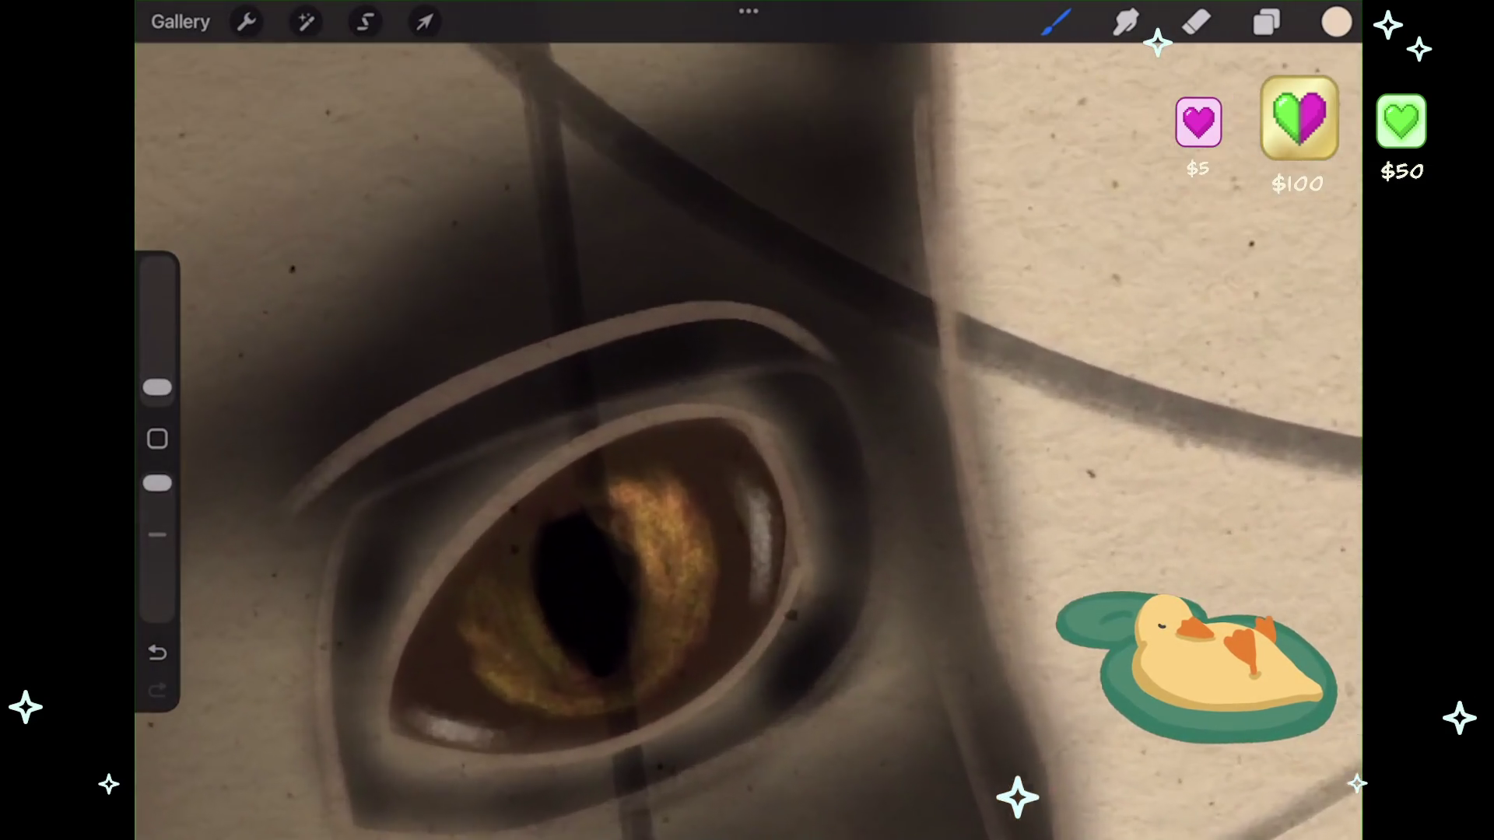
- Paint a pale arc across the upper iris and highlights along the lower-right inner rim
left_click_drag(630, 449, 761, 479)
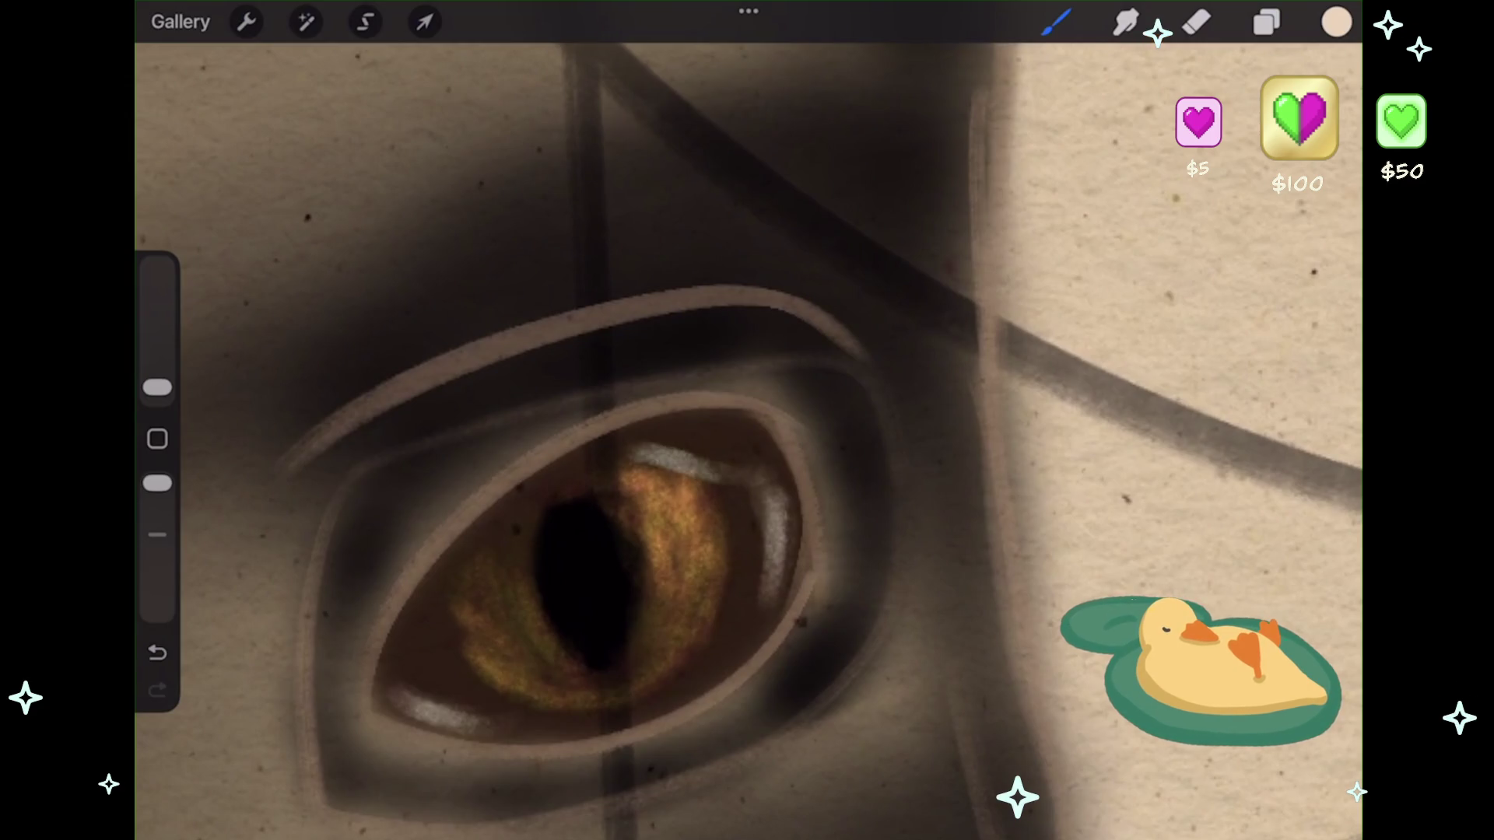
key("ctrl+z")
mouse_move(650, 453)
left_mouse_down()
mouse_move(751, 470)
mouse_move(657, 450)
mouse_move(728, 453)
left_mouse_up()
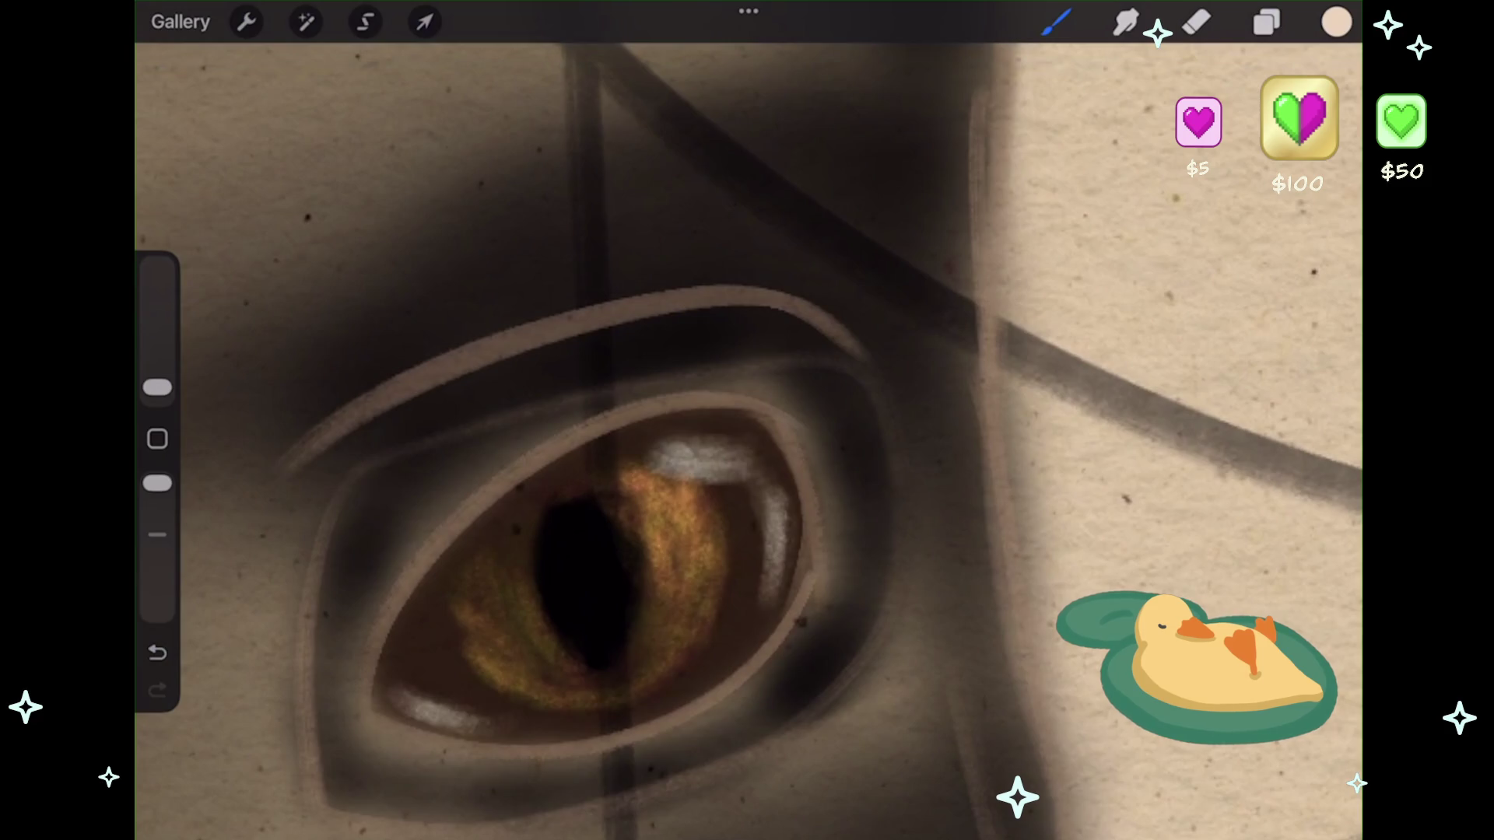
left_click_drag(420, 710, 568, 719)
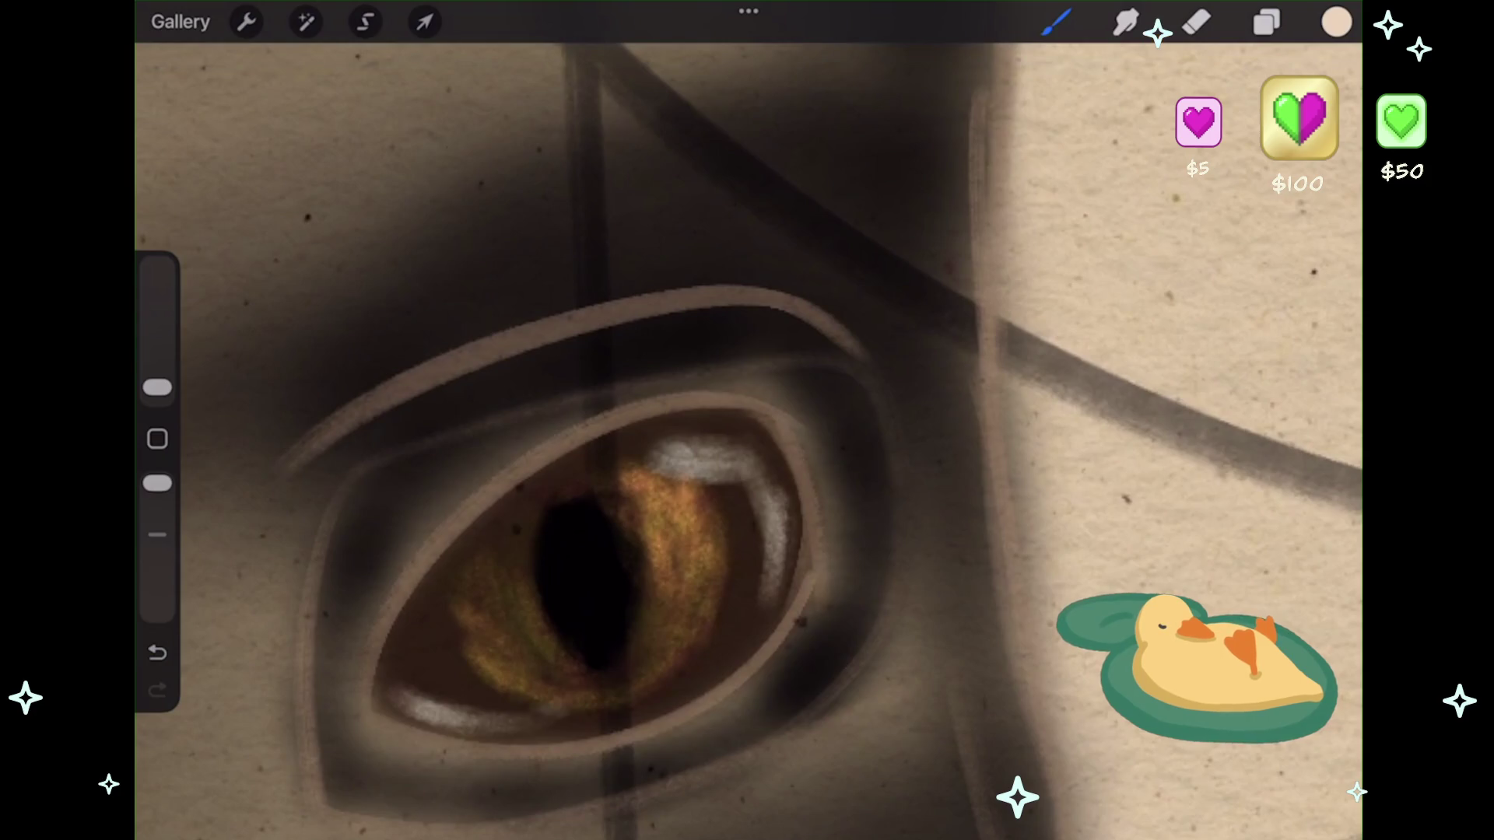
key("ctrl+z")
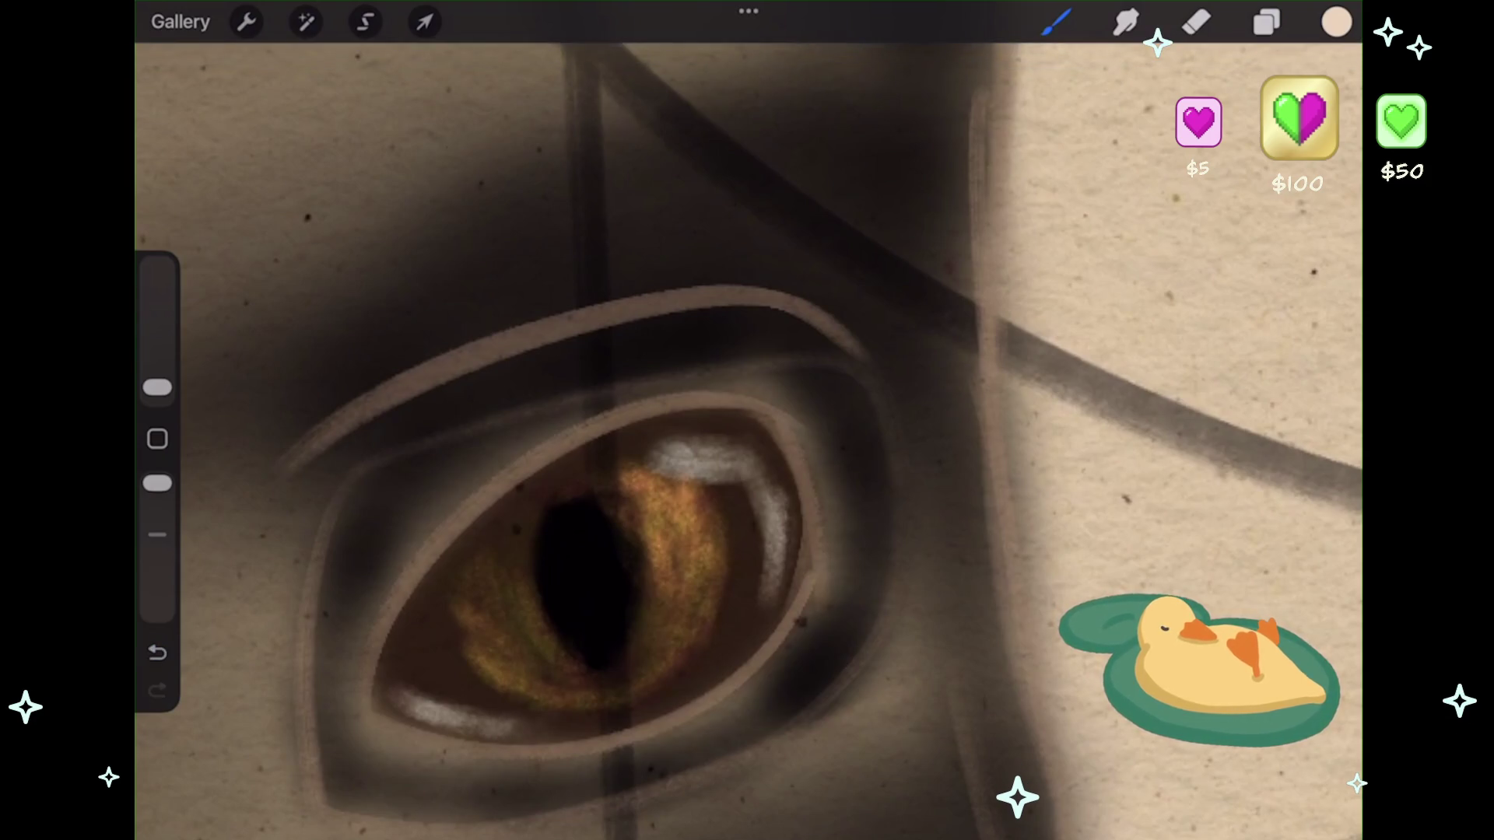
left_click_drag(478, 558, 677, 460)
left_click_drag(498, 537, 673, 456)
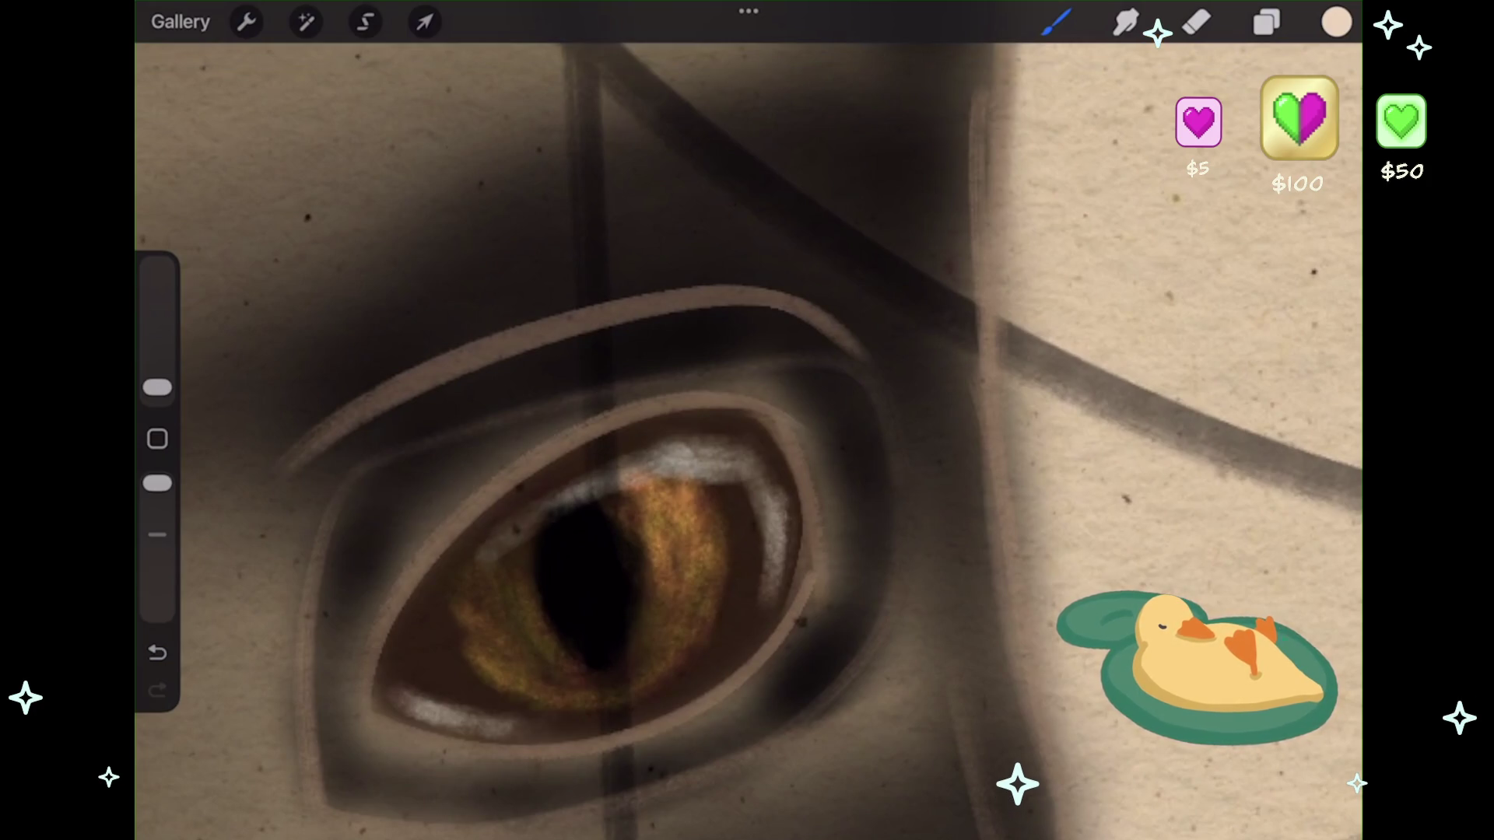
left_click_drag(456, 568, 506, 525)
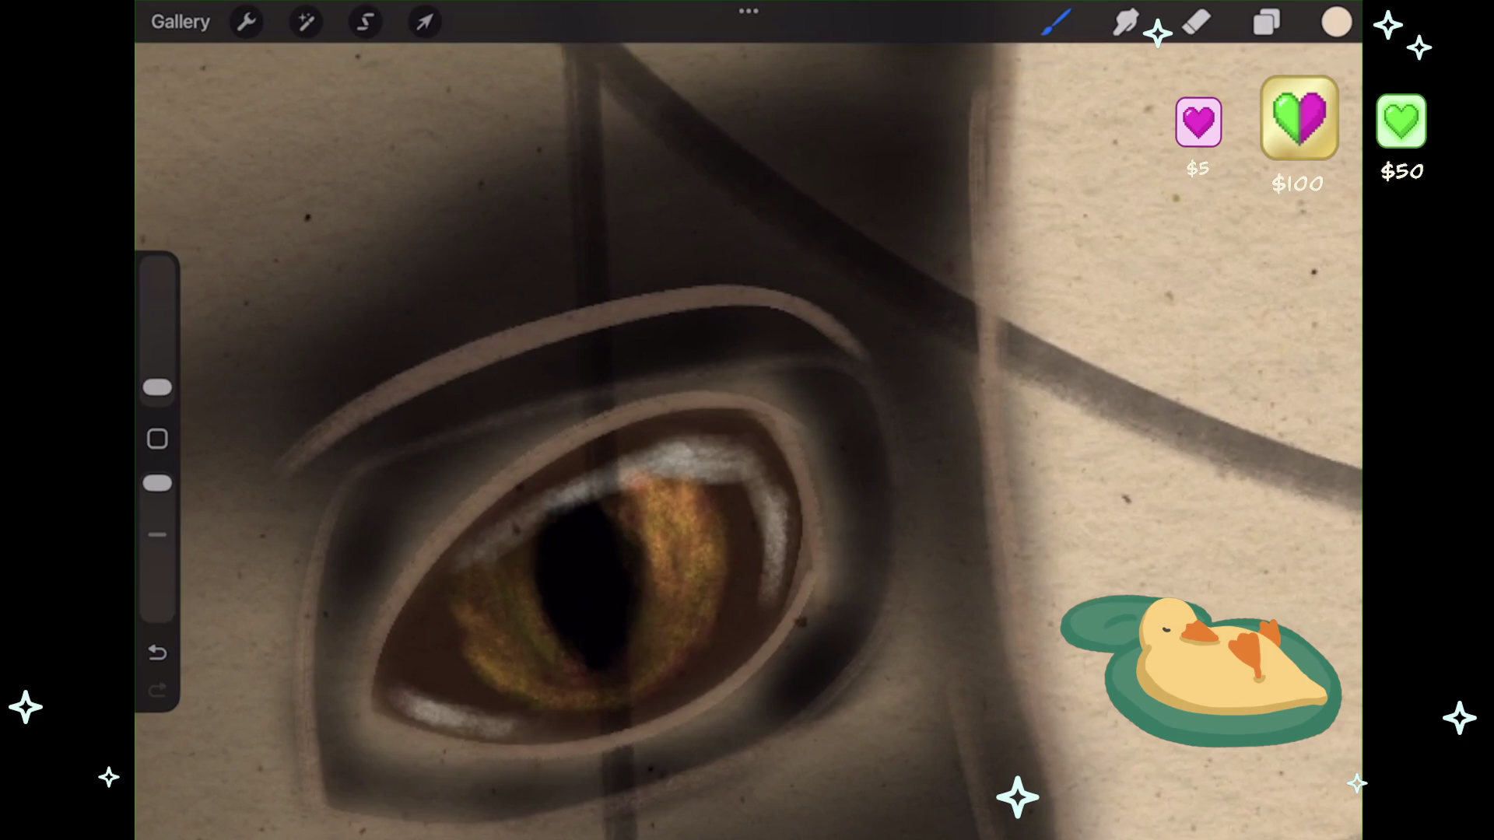
mouse_move(766, 552)
left_mouse_down()
mouse_move(770, 603)
mouse_move(728, 653)
left_mouse_up()
scroll(747, 435, "down", 5)
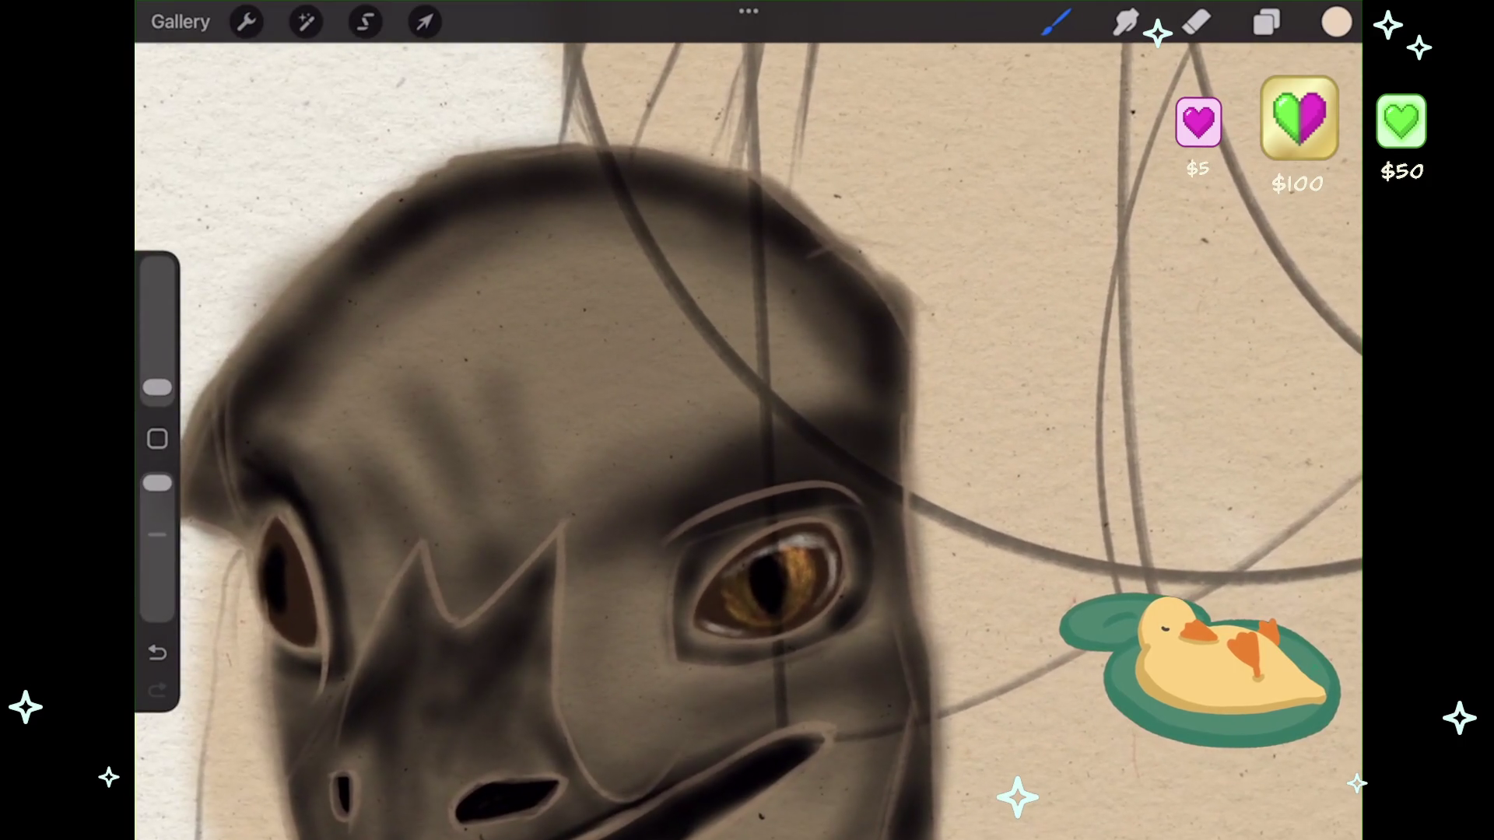
left_click(306, 22)
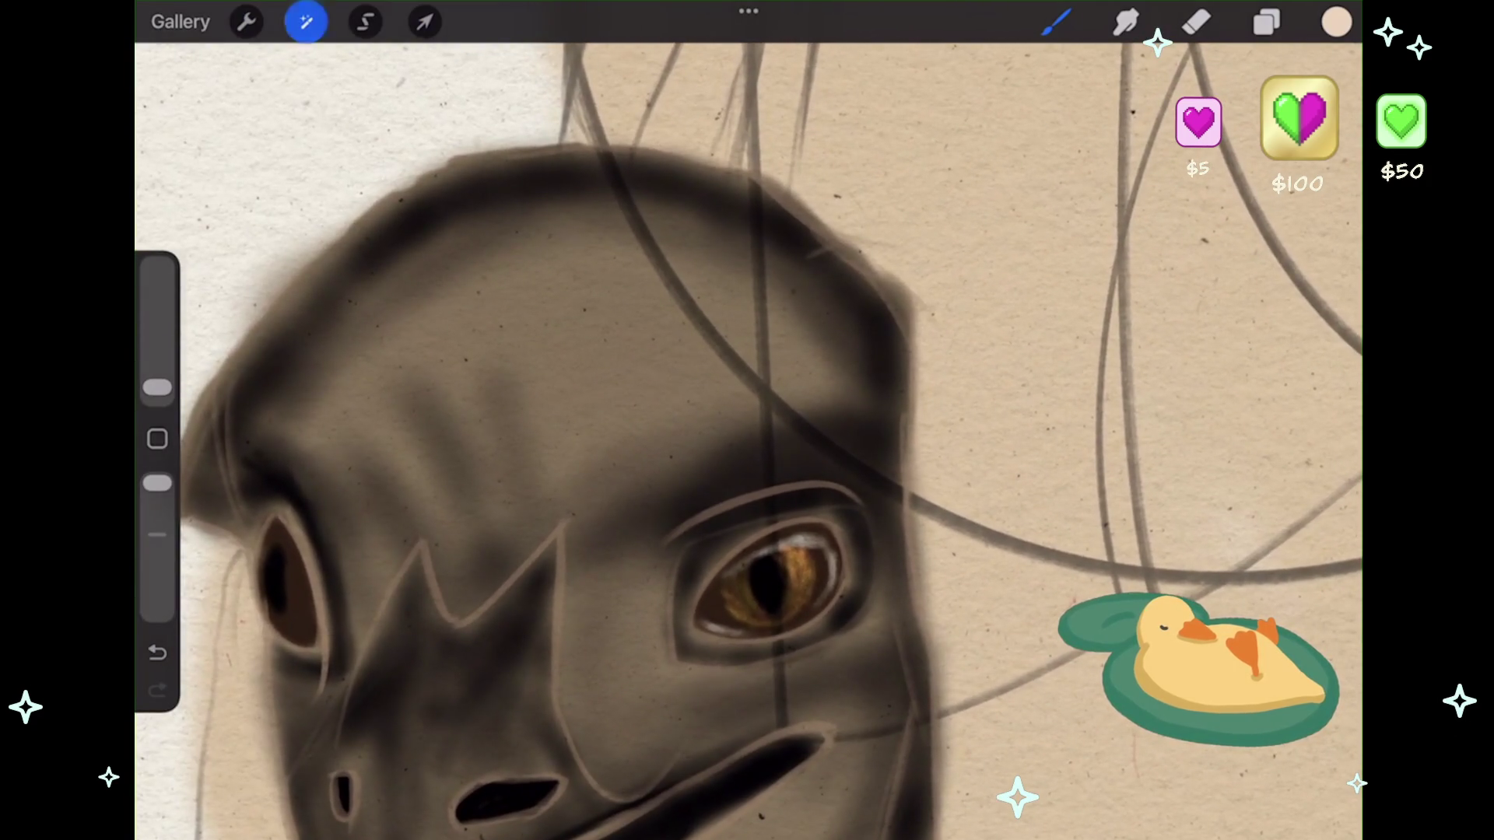
- Apply a slight Gaussian Blur of about 4% to the eye
mouse_move(700, 389)
left_mouse_down()
mouse_move(747, 389)
mouse_move(685, 389)
left_mouse_up()
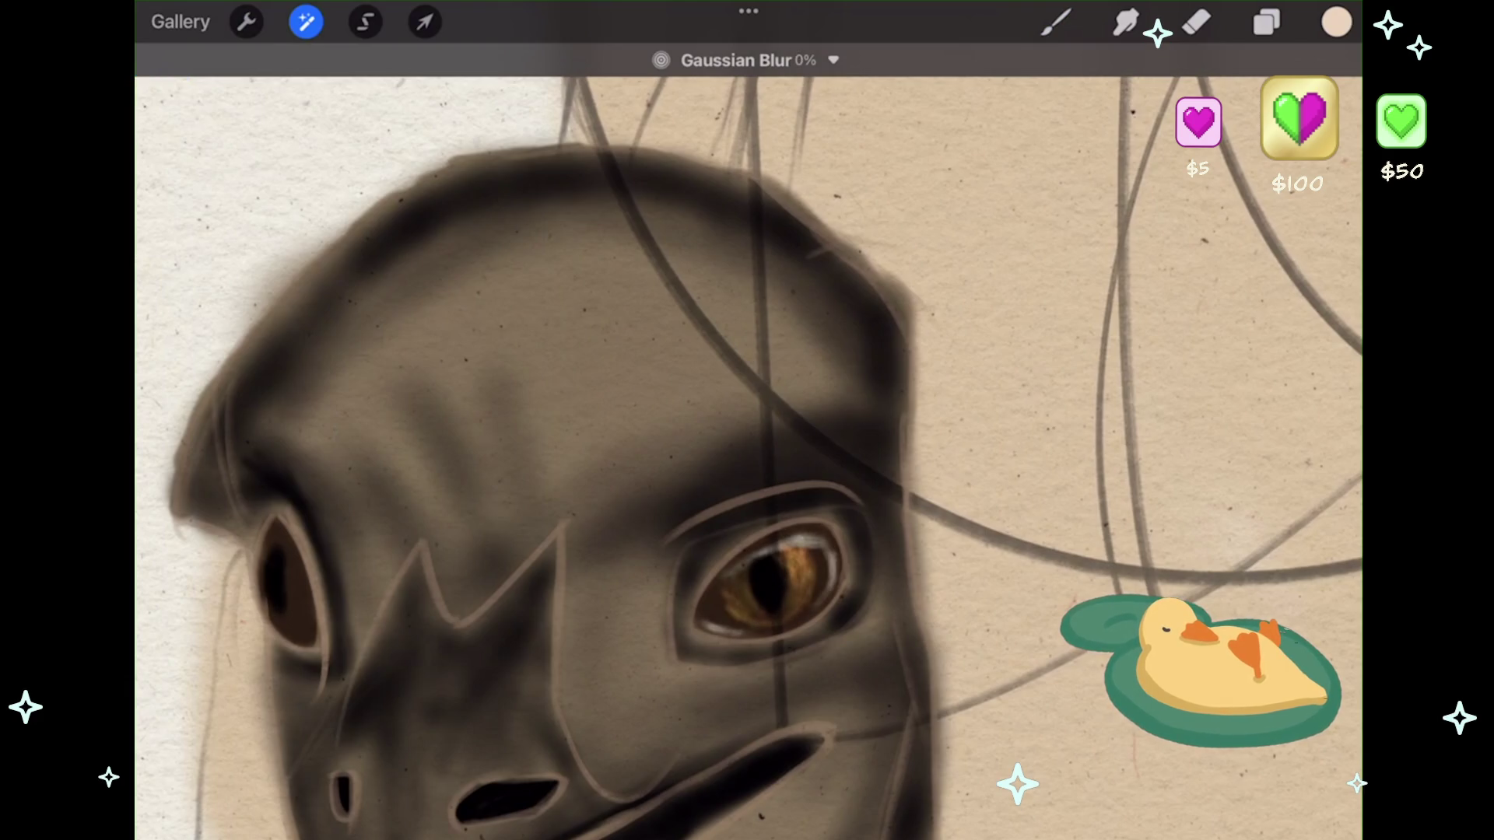
left_click(1267, 22)
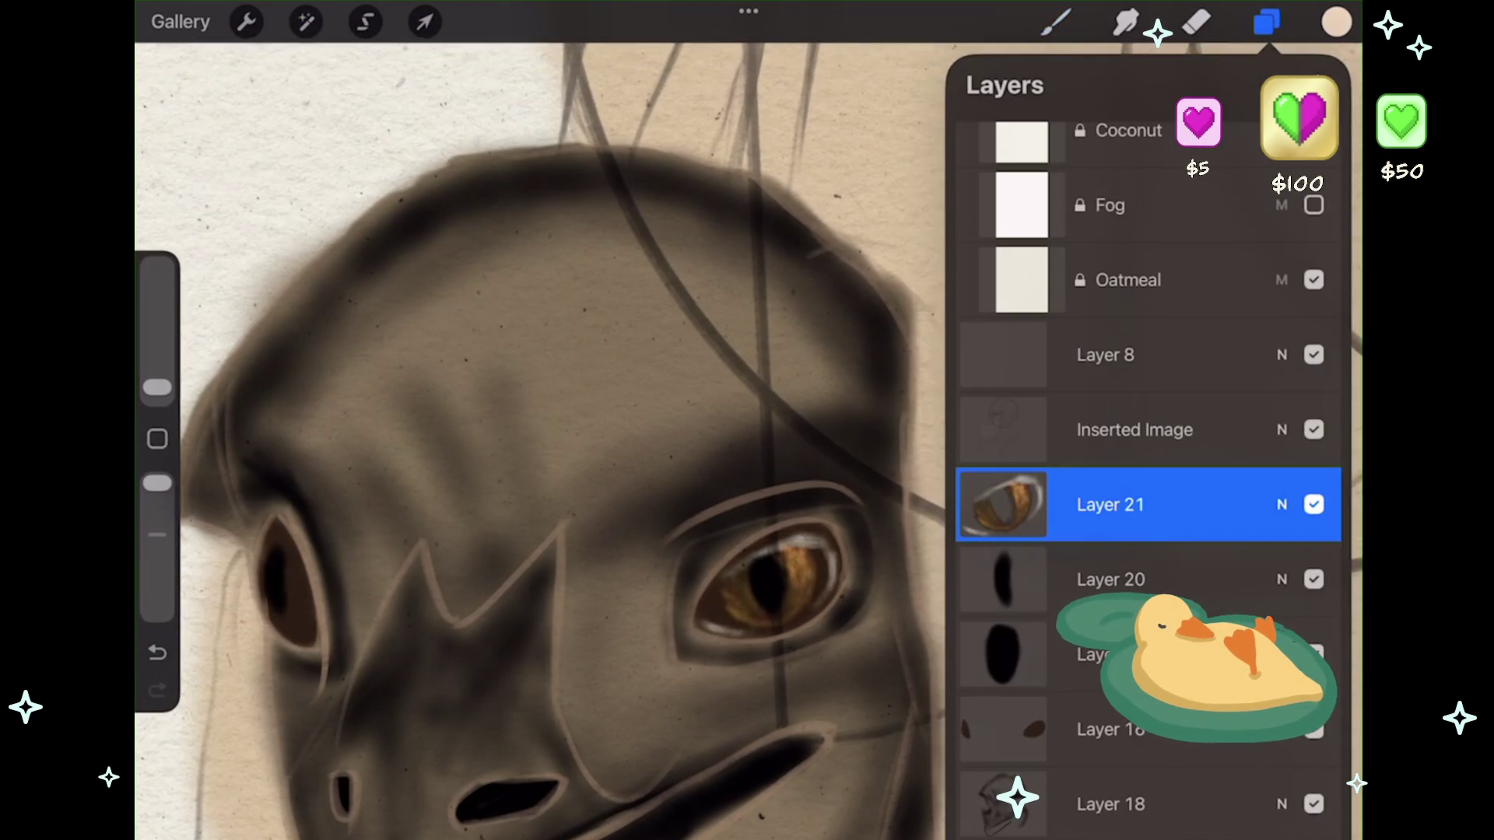
left_click(1267, 22)
scroll(770, 584, "up", 5)
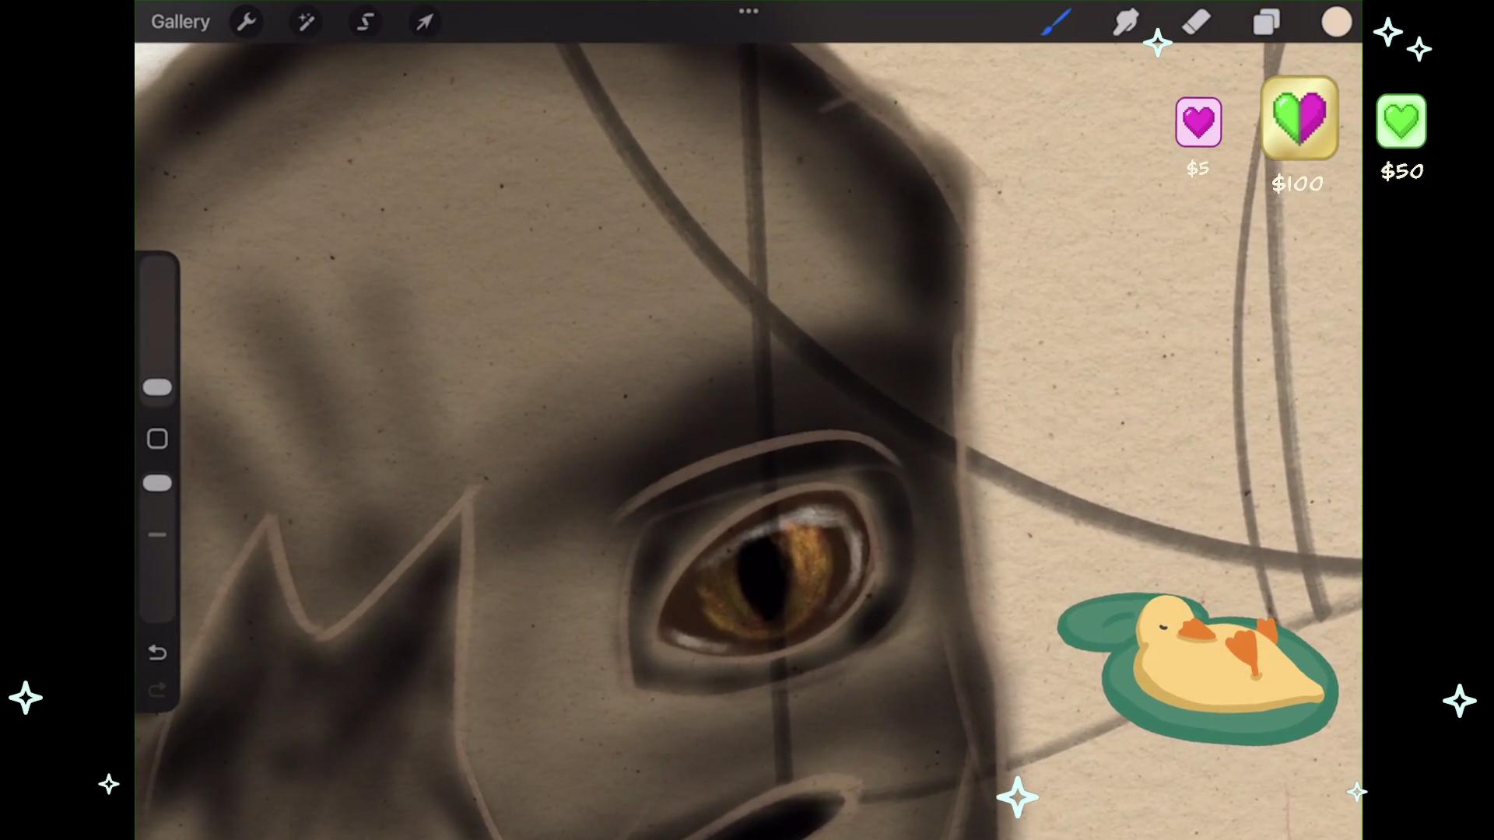
scroll(771, 576, "up", 5)
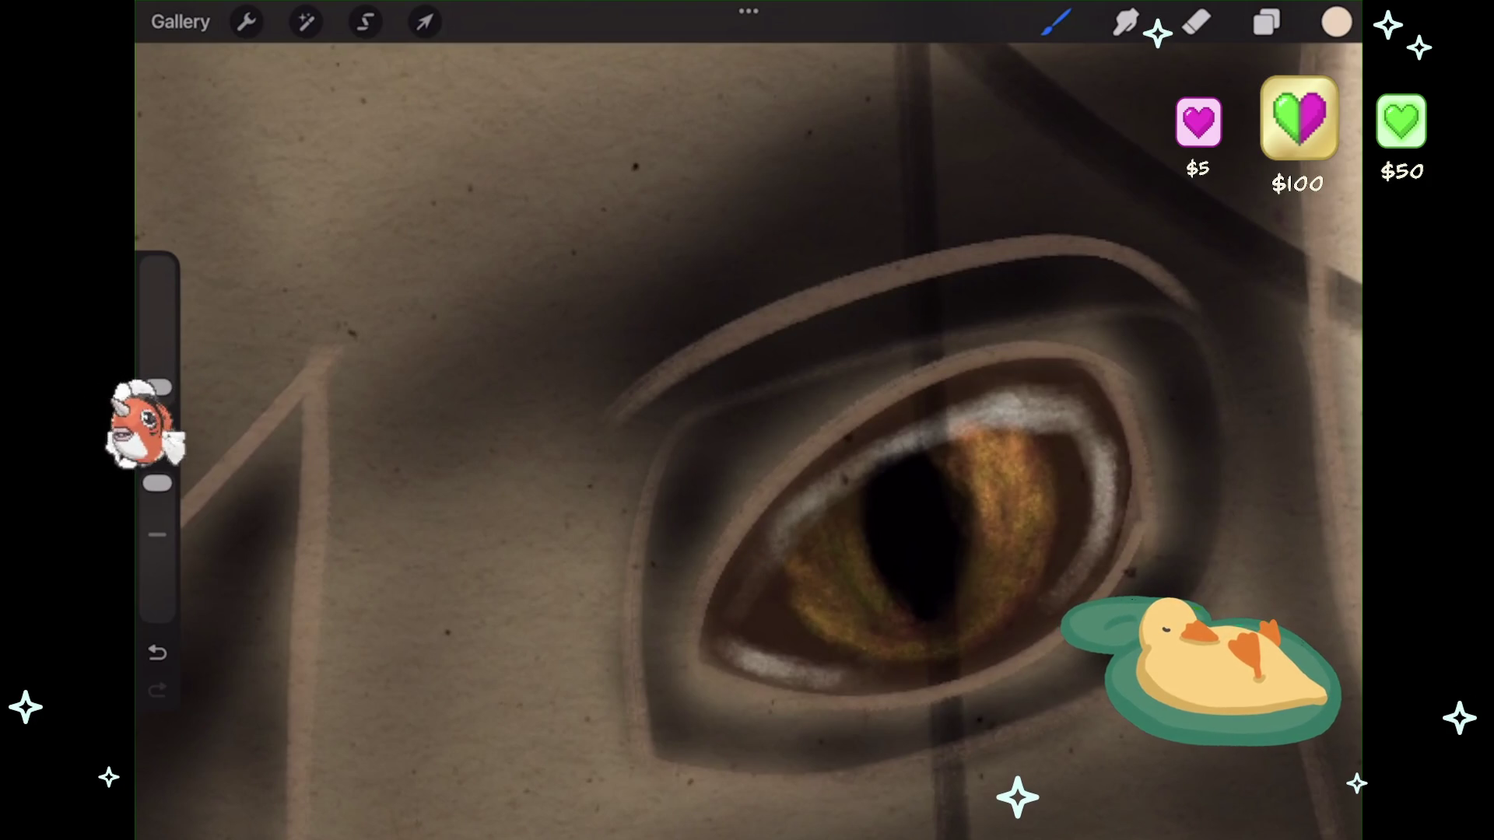
scroll(910, 537, "up", 3)
- Switch the painting colour from light beige to black
left_click(1336, 21)
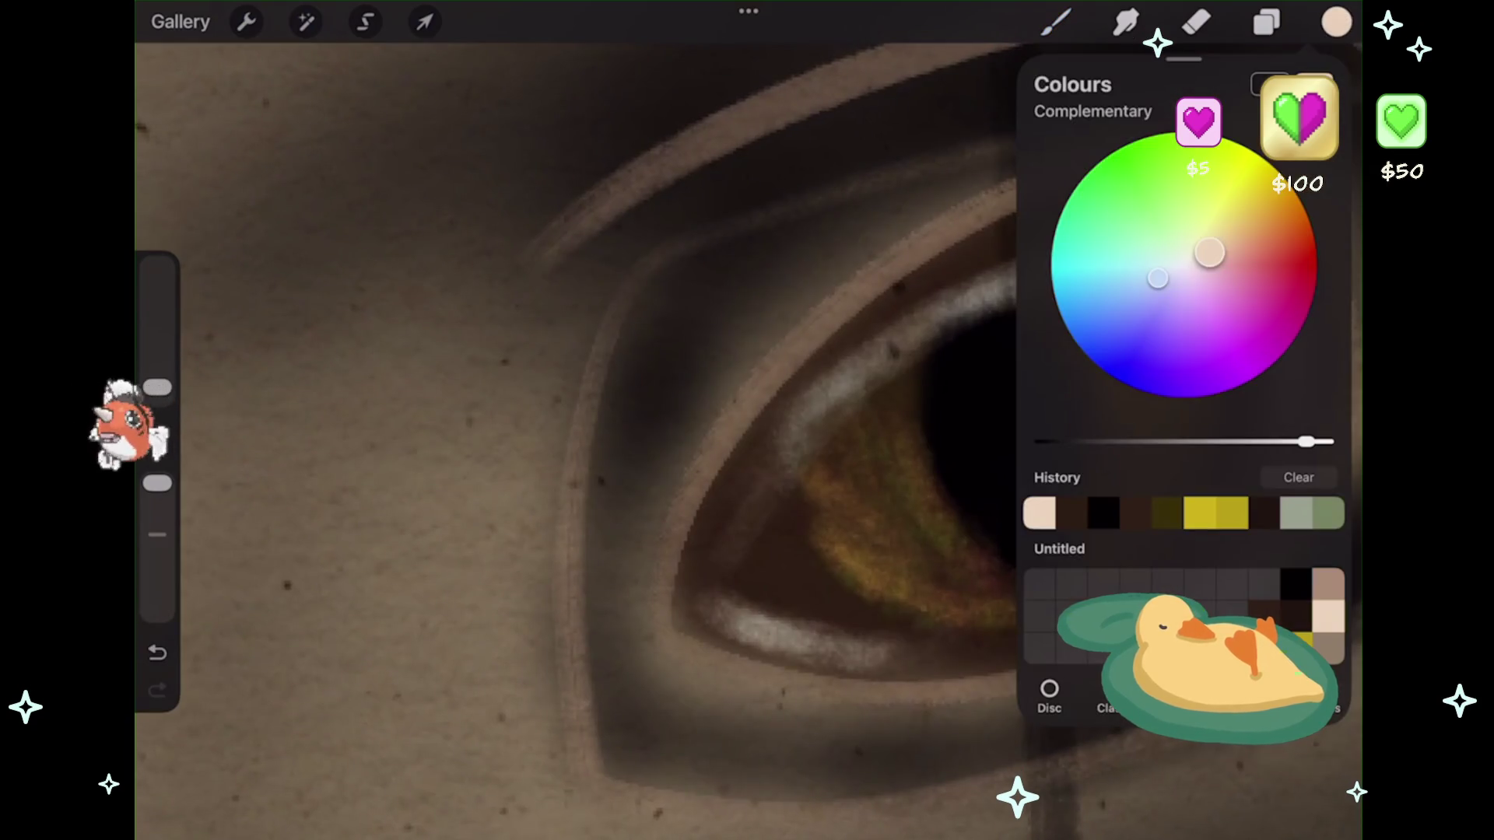
left_click(1103, 513)
left_click(1336, 22)
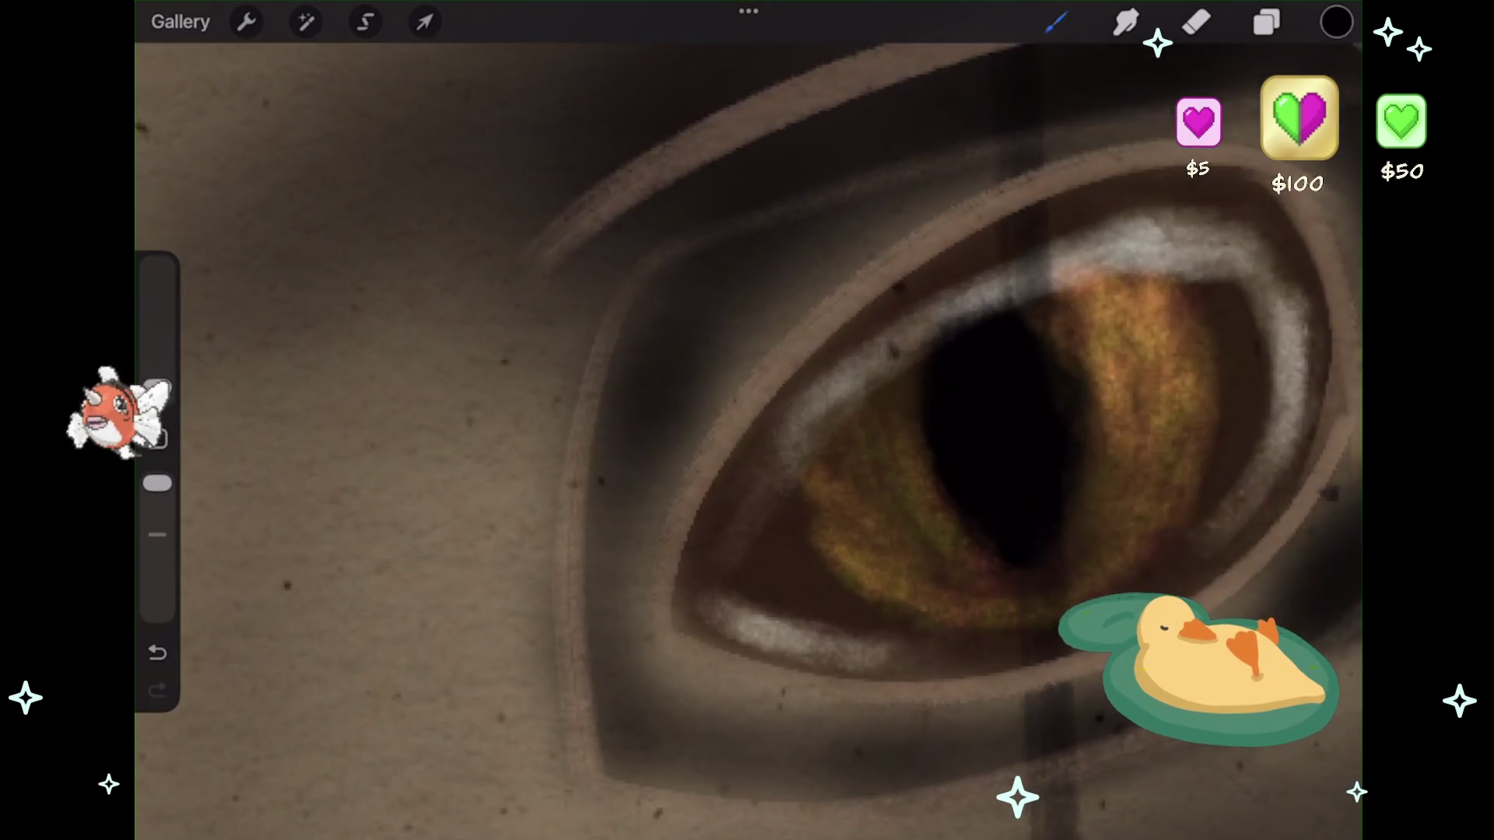
scroll(911, 421, "up", 3)
scroll(749, 420, "down", 3)
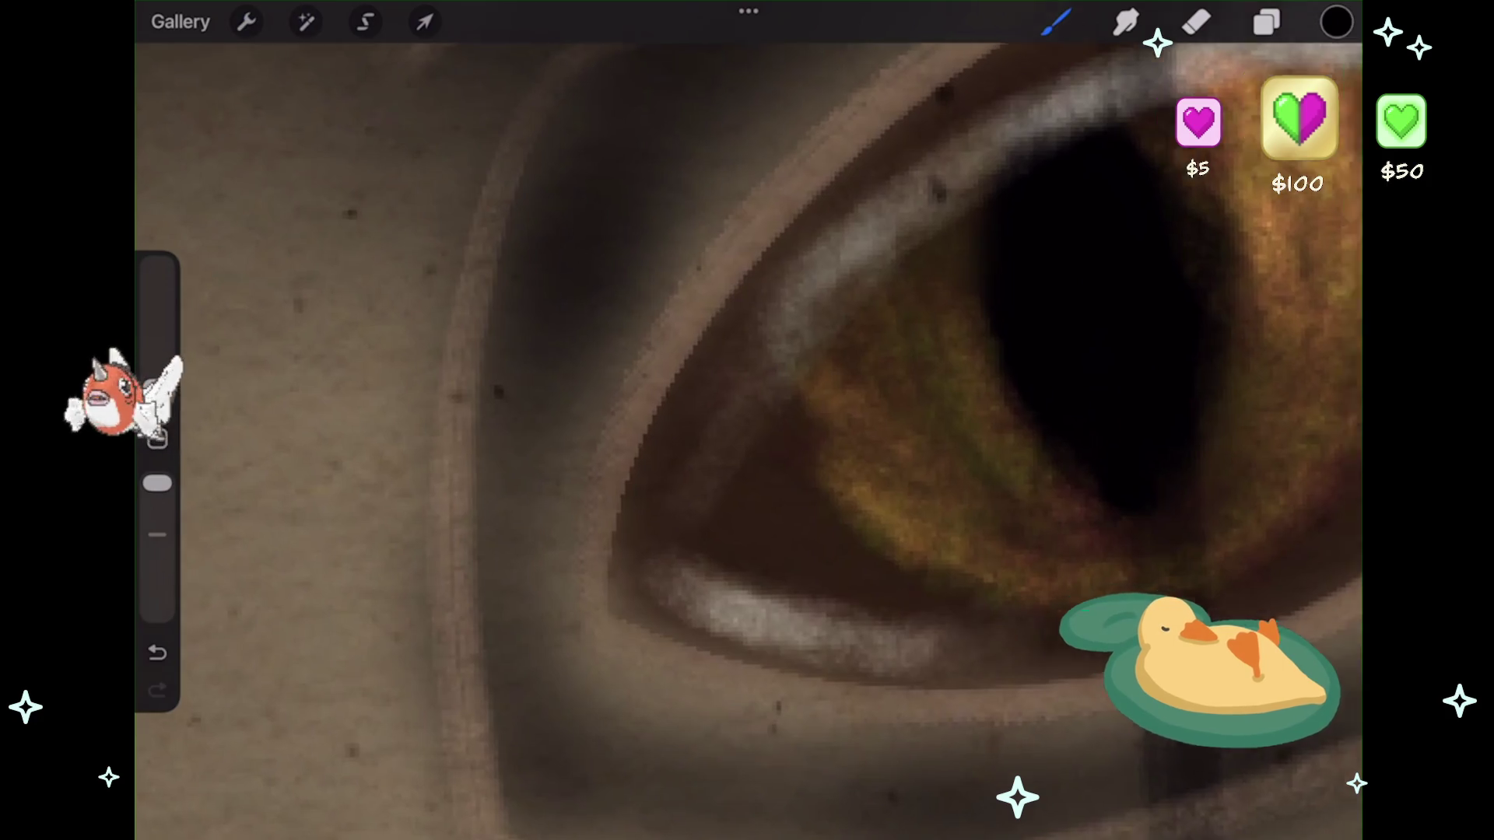
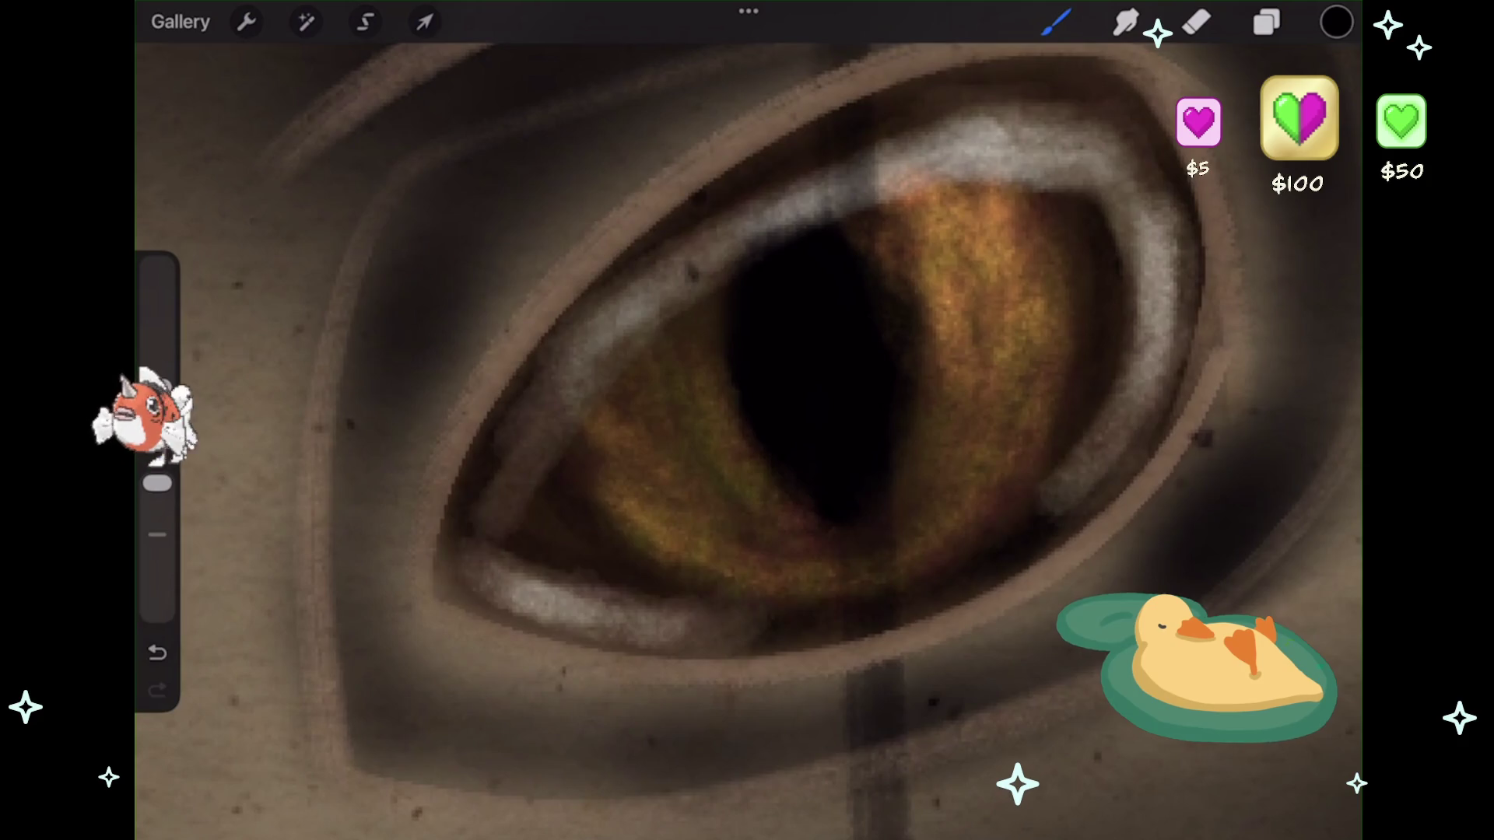
- Switch to the Smudge tool and adjust its size after undoing a lower-eyelid smudge
scroll(747, 435, "down", 10)
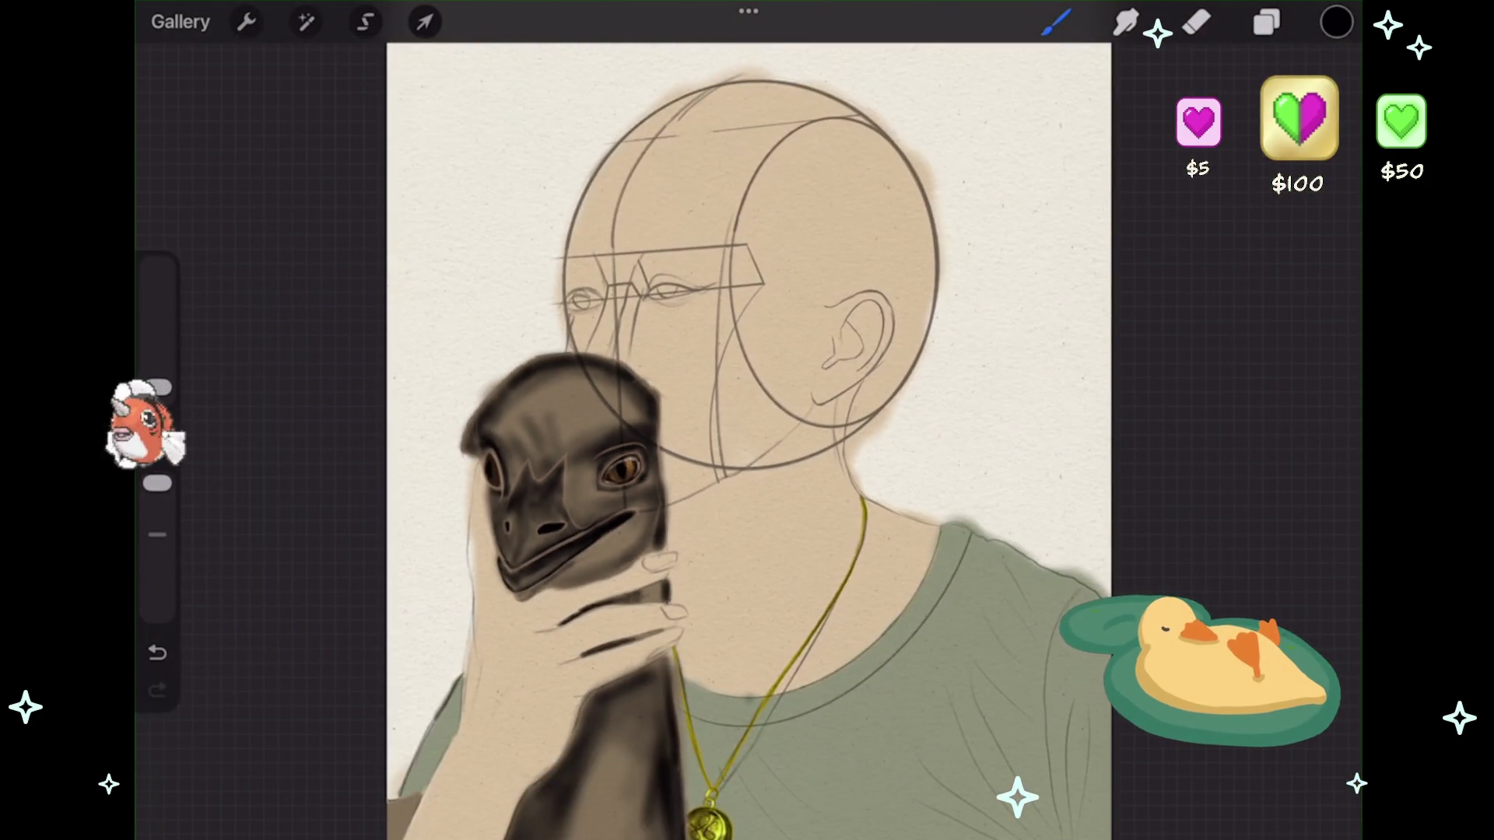
left_click(1266, 23)
left_click(1125, 22)
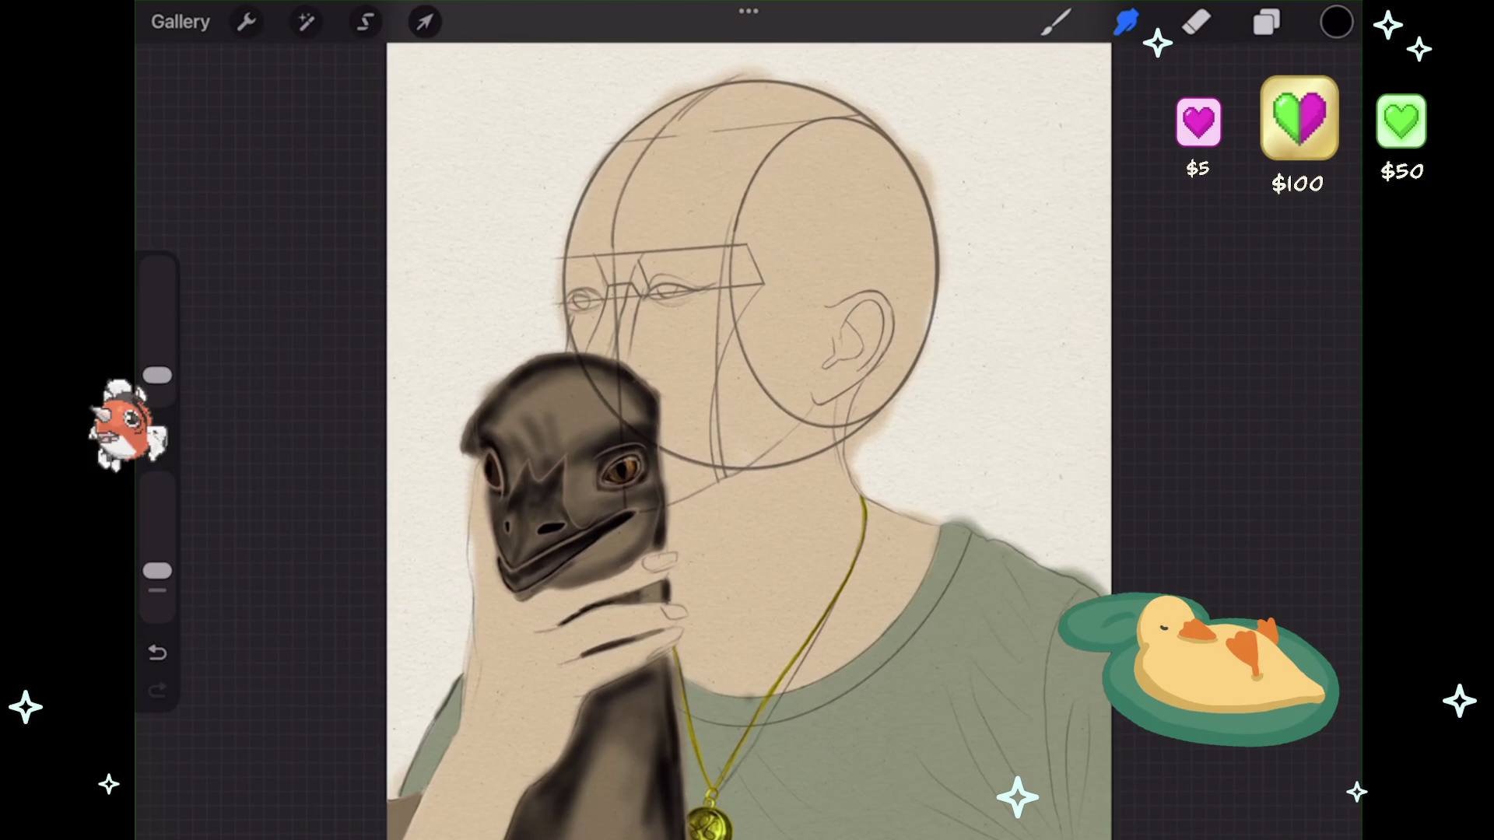
scroll(583, 506, "up", 5)
scroll(684, 424, "up", 10)
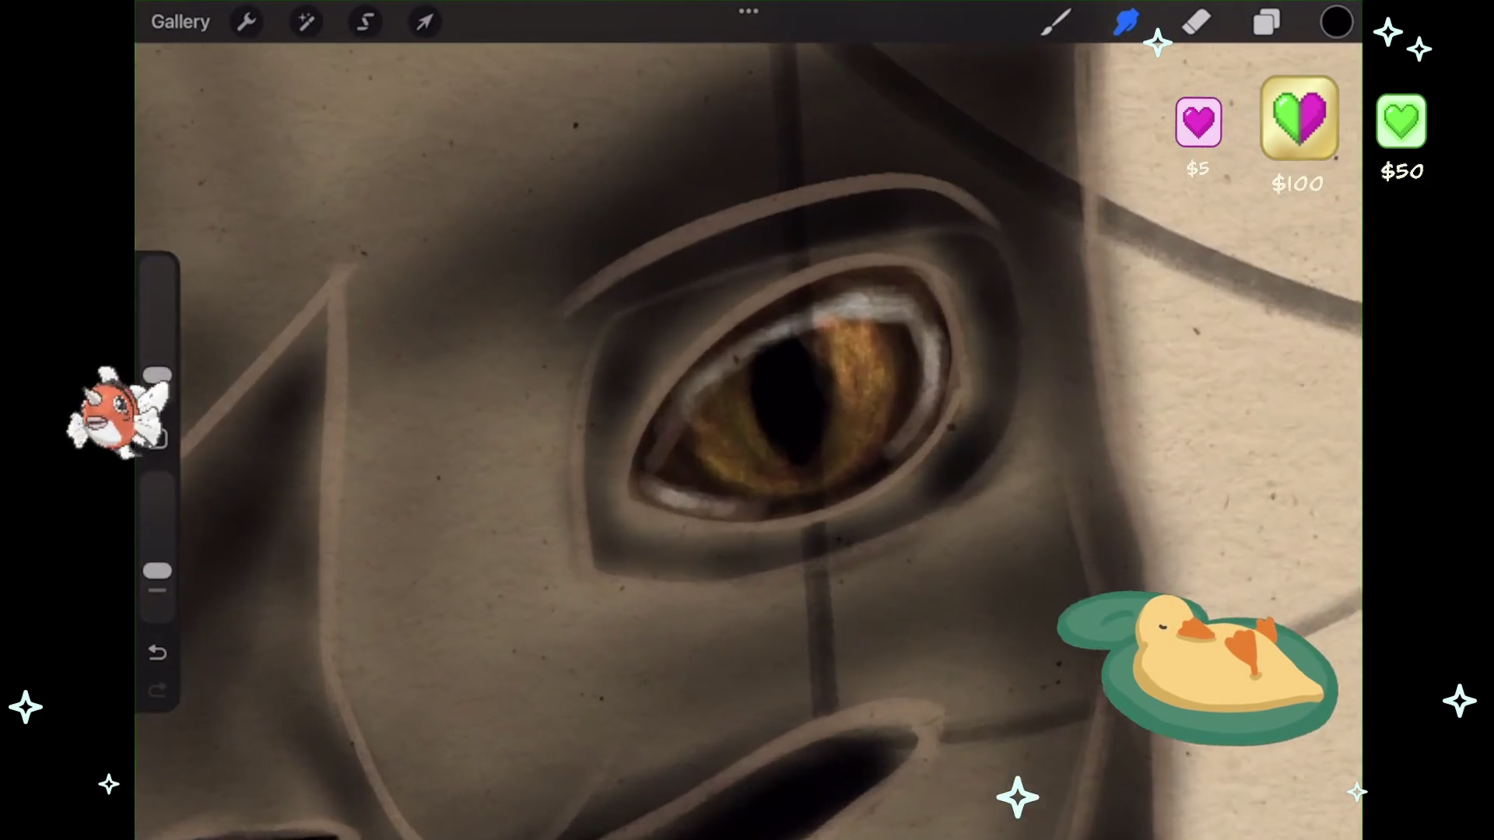
scroll(856, 390, "up", 1)
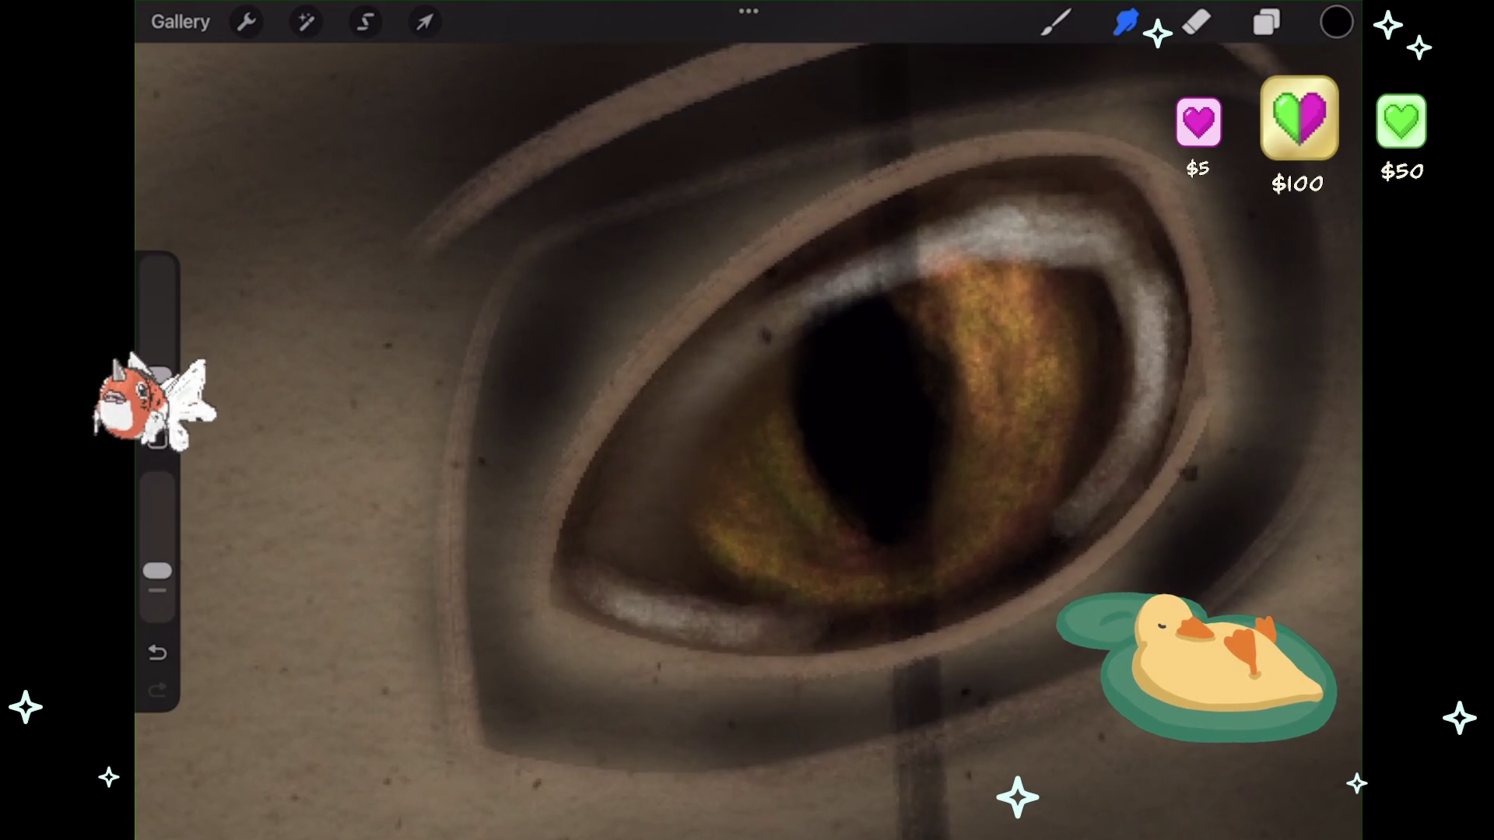
left_click_drag(623, 603, 731, 626)
key("ctrl+z")
left_click_drag(157, 375, 157, 381)
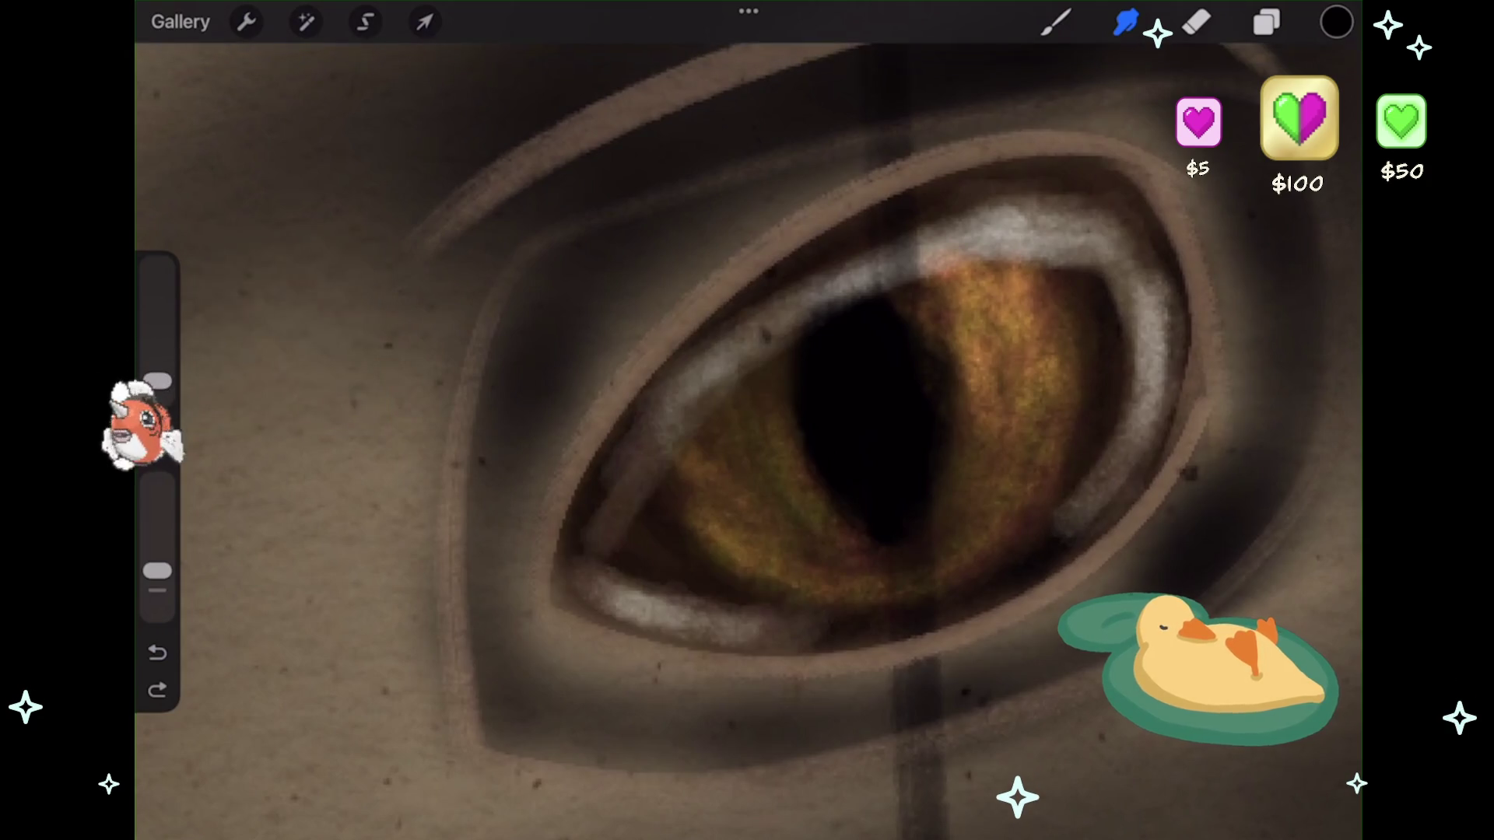
- Set smudge opacity to 11% and blend the white highlights around the iris, pupil and lids
left_click_drag(668, 486, 681, 397)
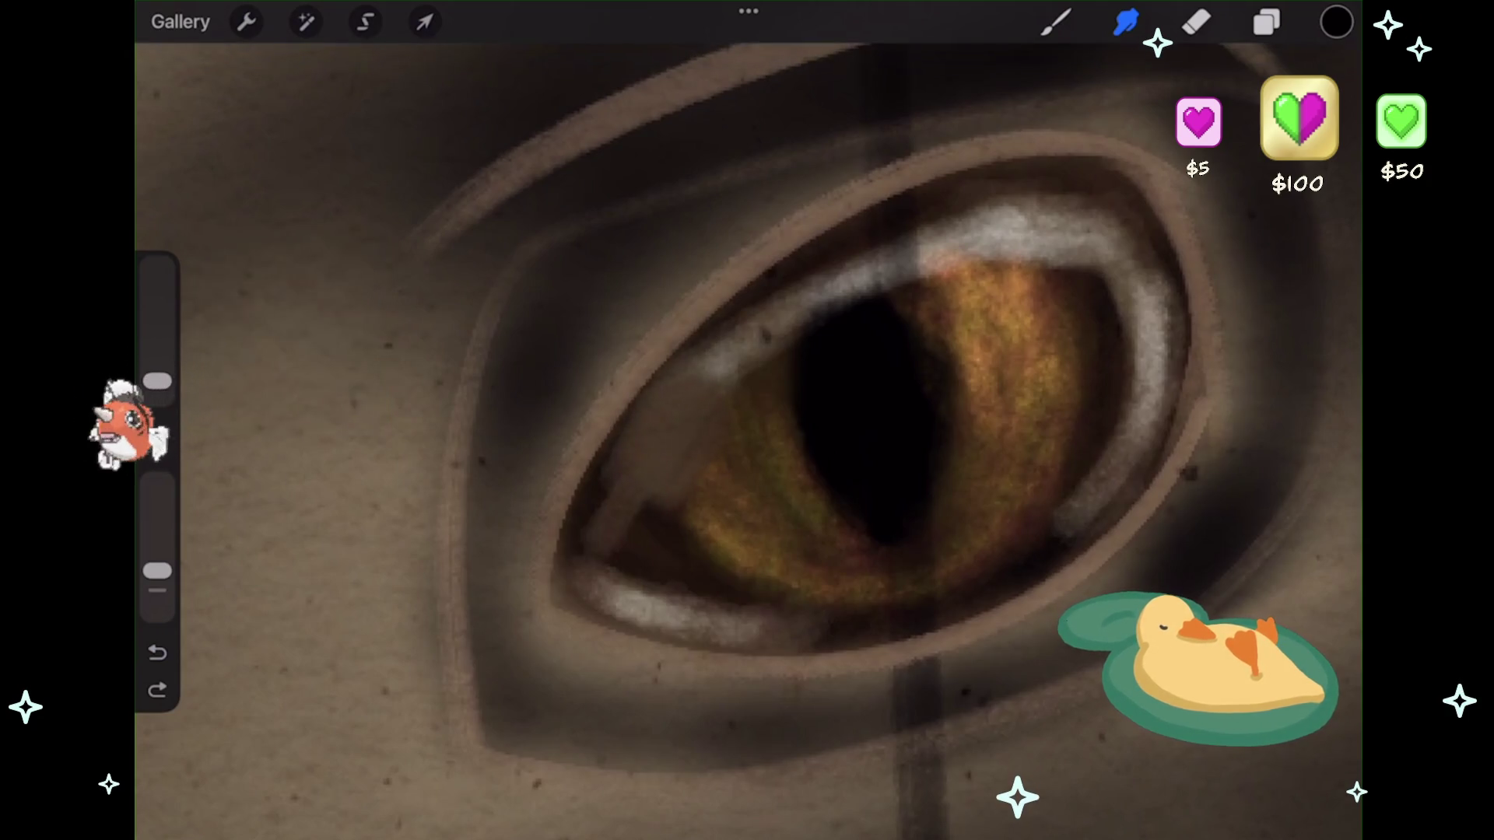
key("ctrl+z")
left_click_drag(157, 570, 157, 590)
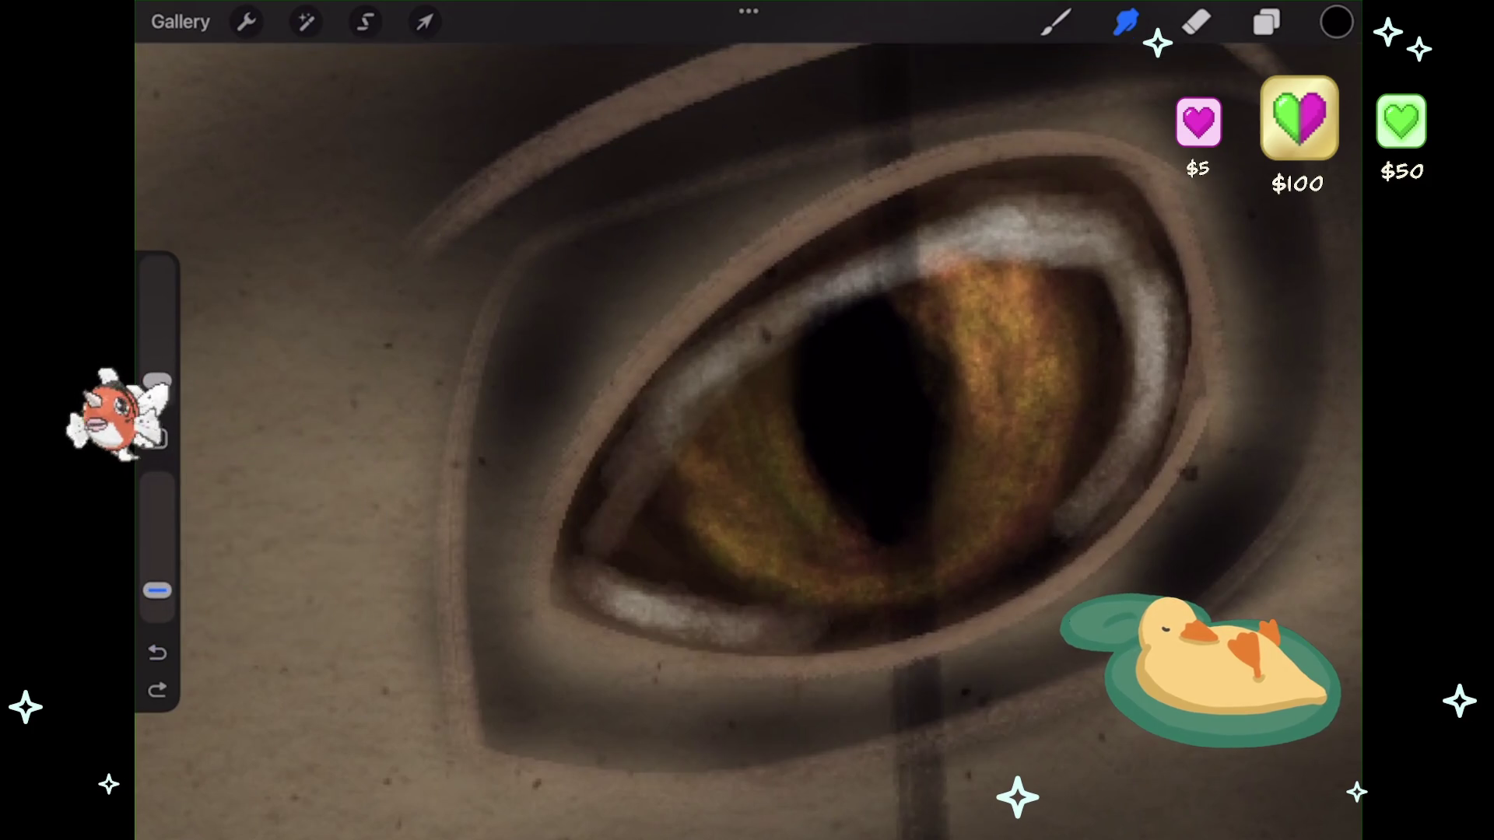
left_click_drag(688, 392, 730, 356)
left_click_drag(815, 295, 894, 269)
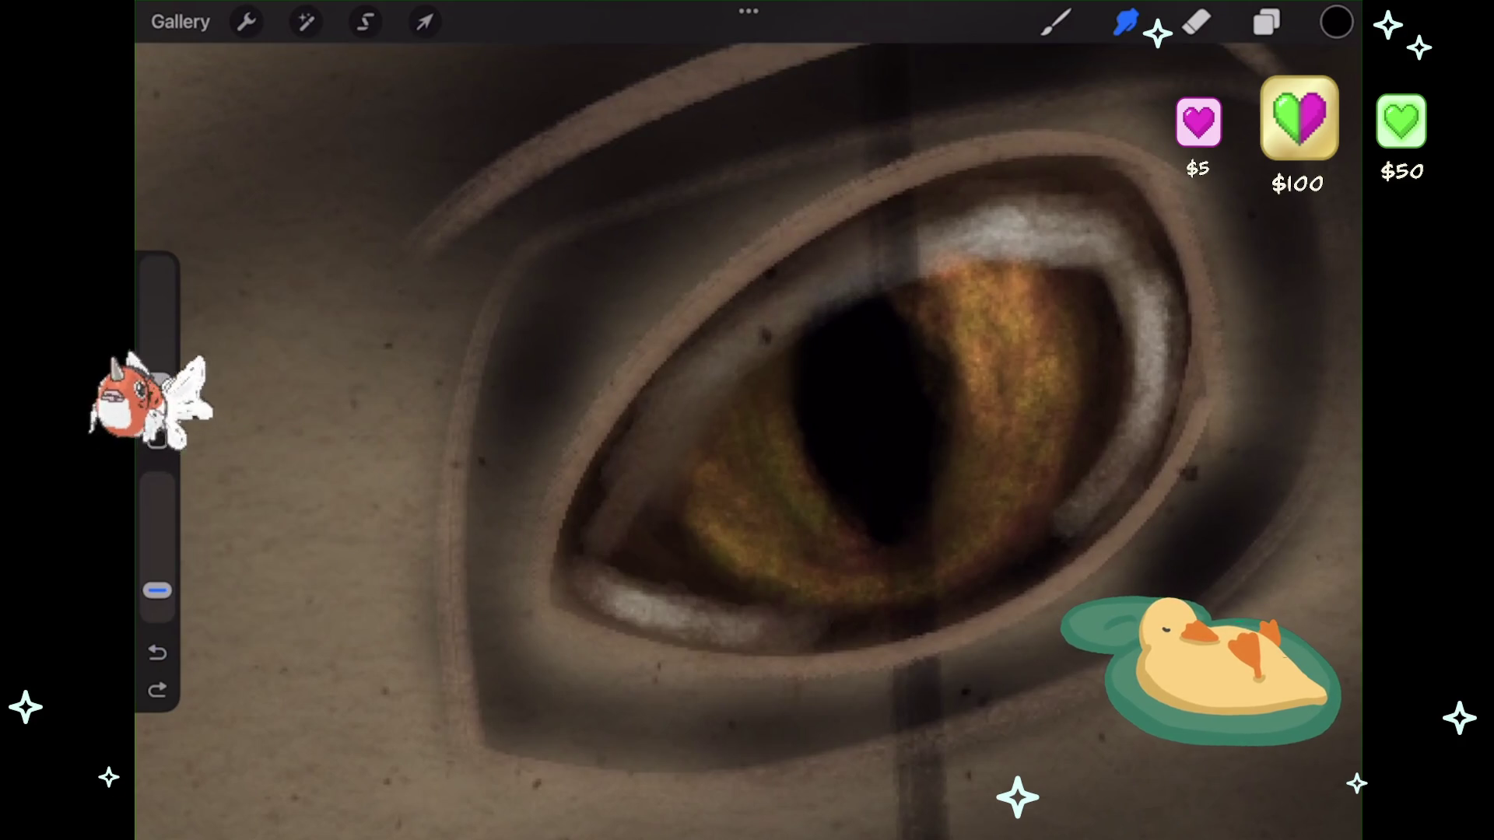
left_click_drag(607, 595, 688, 611)
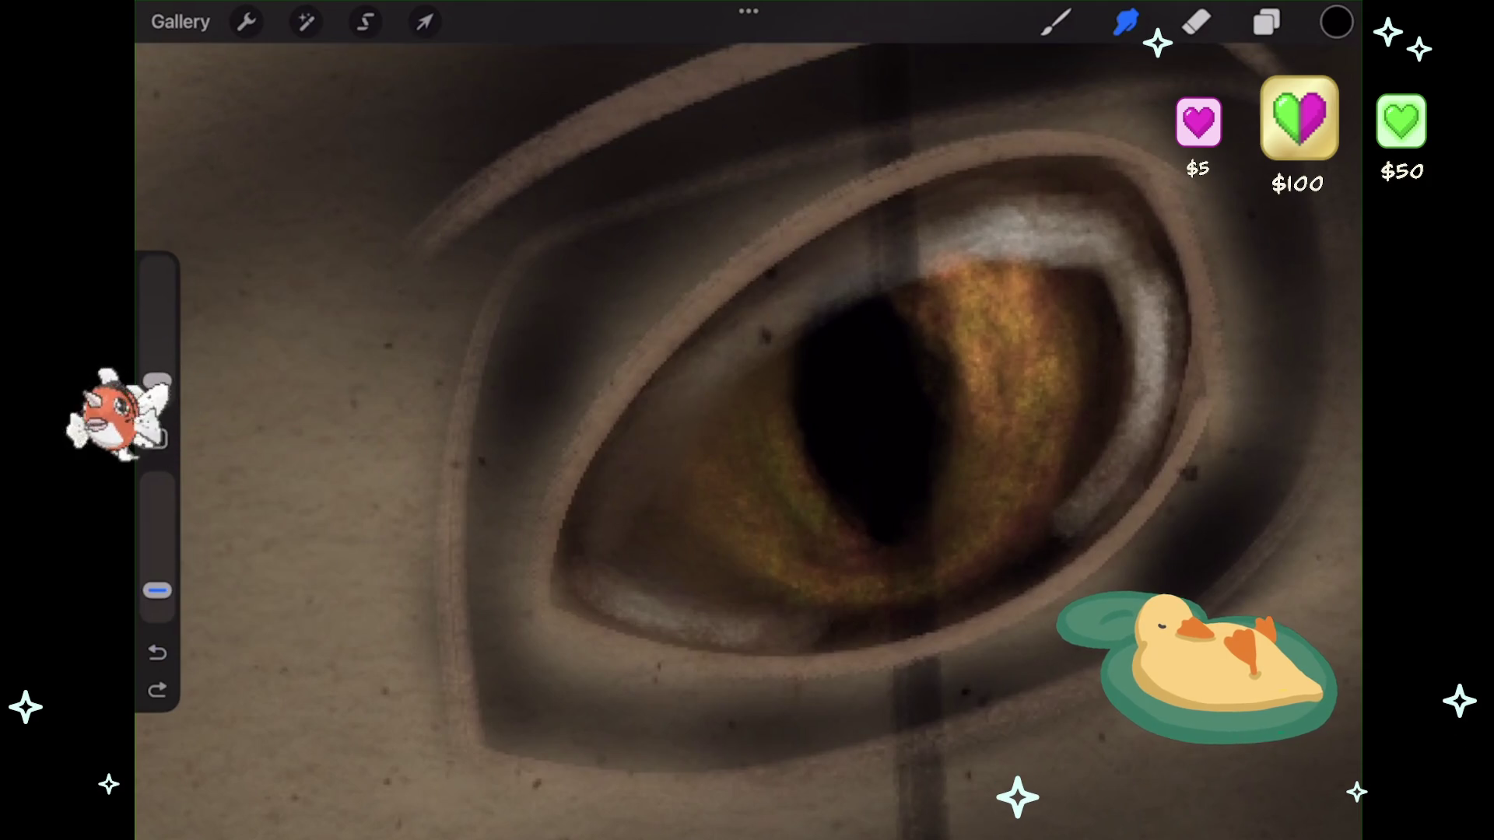
mouse_move(1143, 281)
left_mouse_down()
mouse_move(1105, 358)
mouse_move(1144, 412)
left_mouse_up()
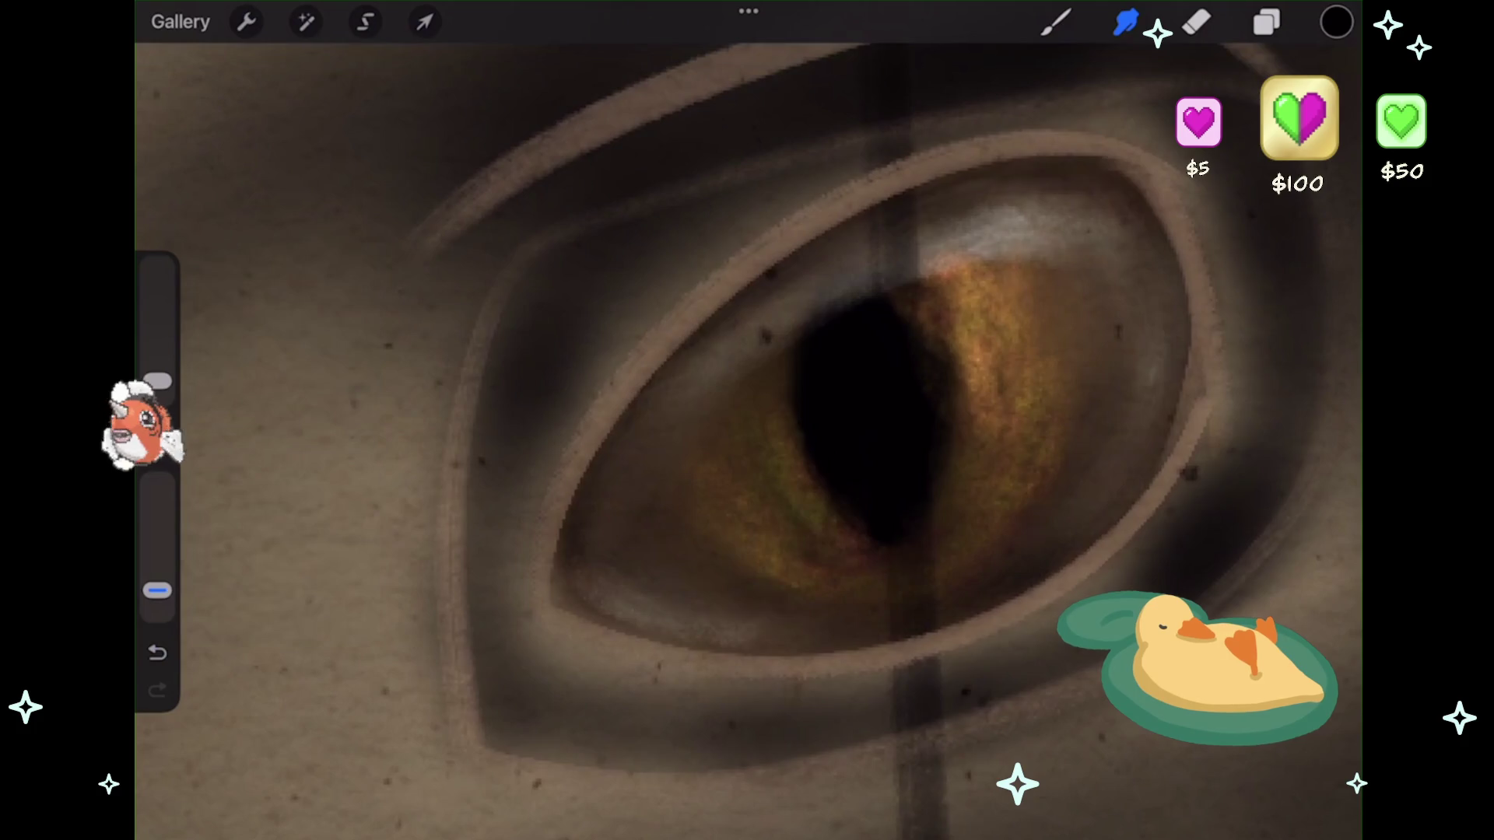
scroll(747, 420, "down", 3)
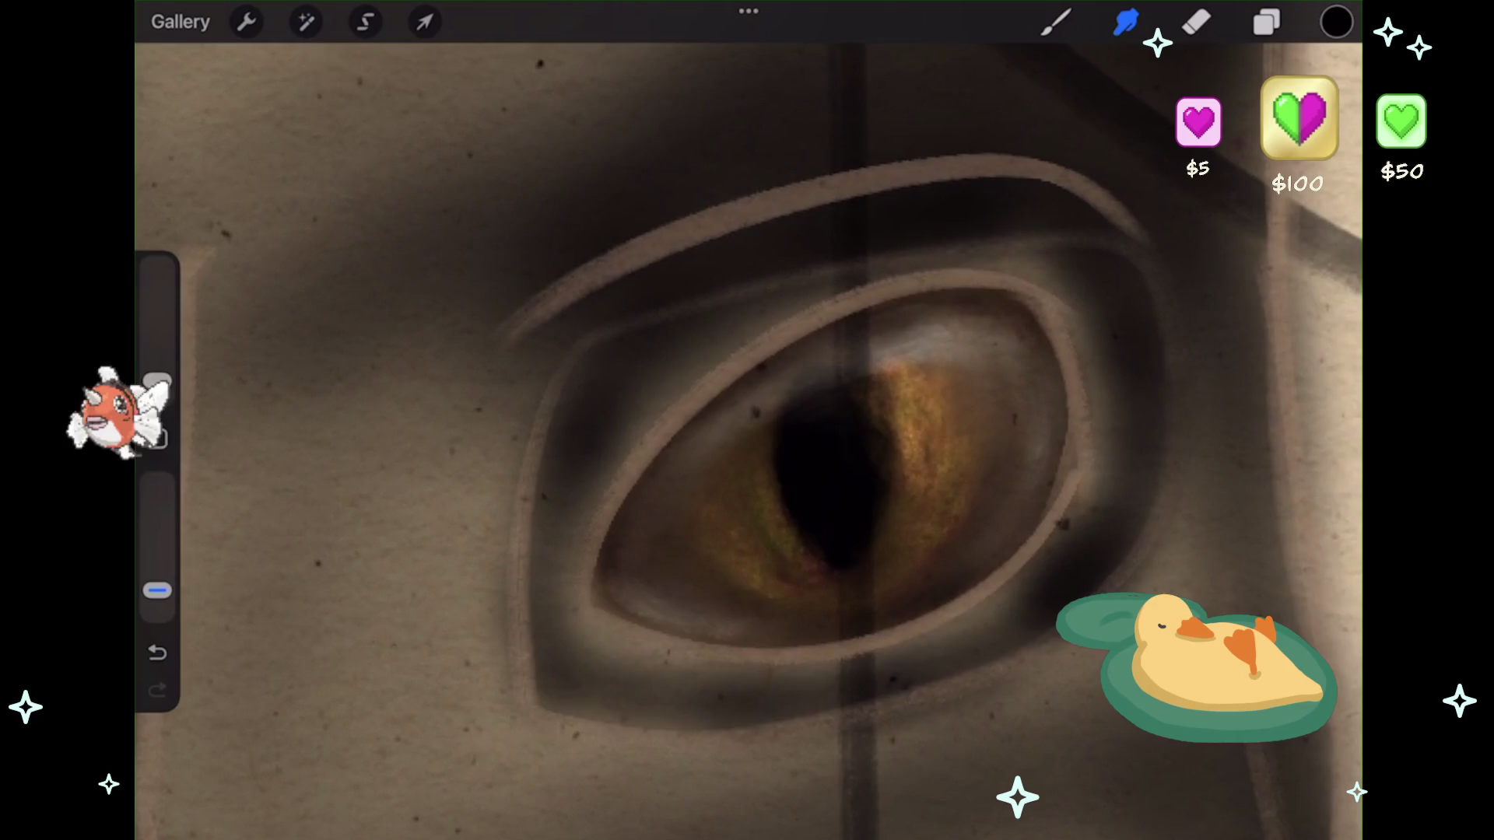
scroll(746, 420, "down", 3)
scroll(747, 420, "down", 4)
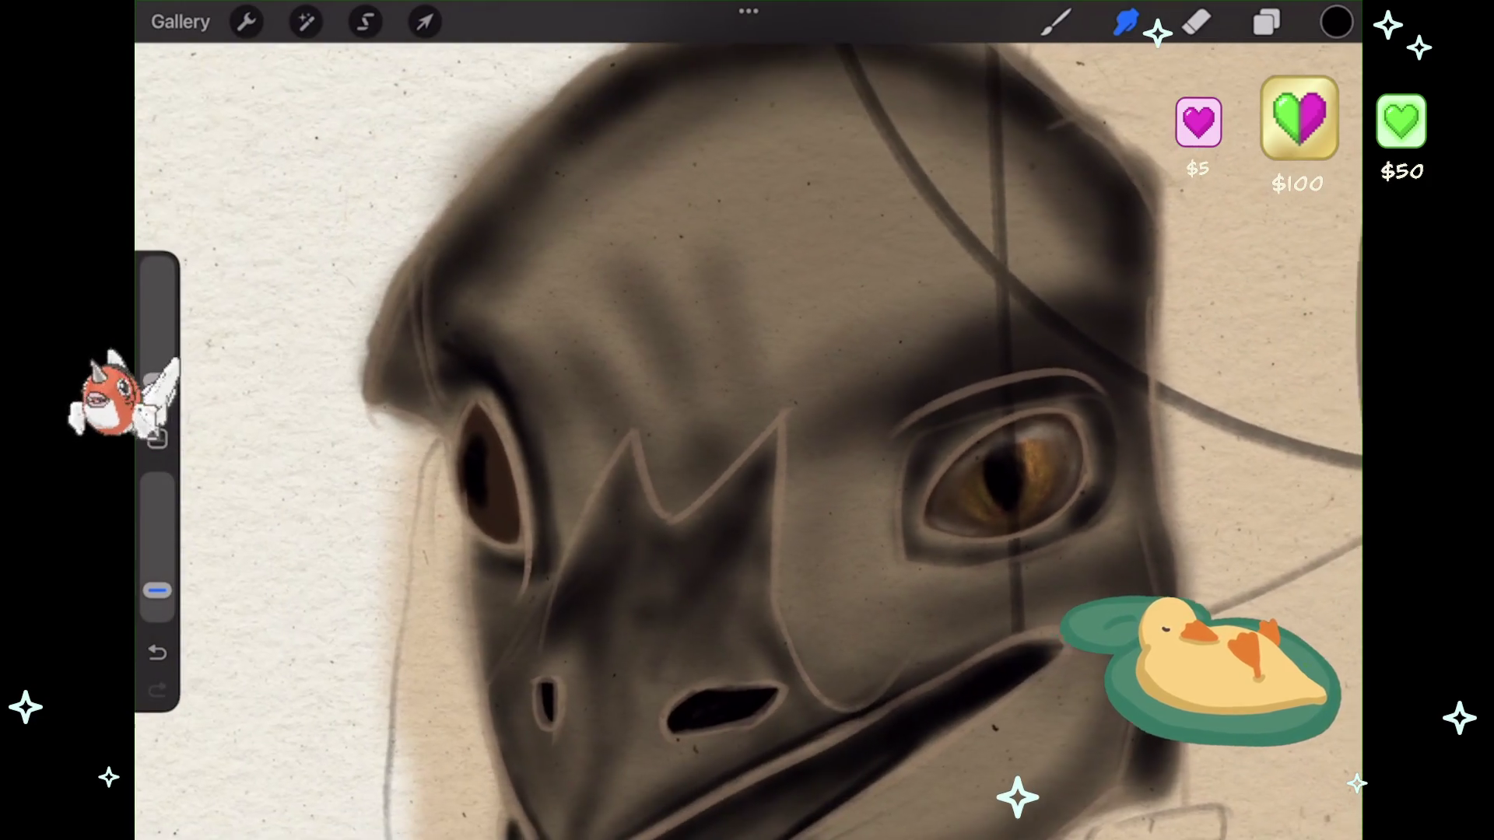
scroll(747, 420, "right", 5)
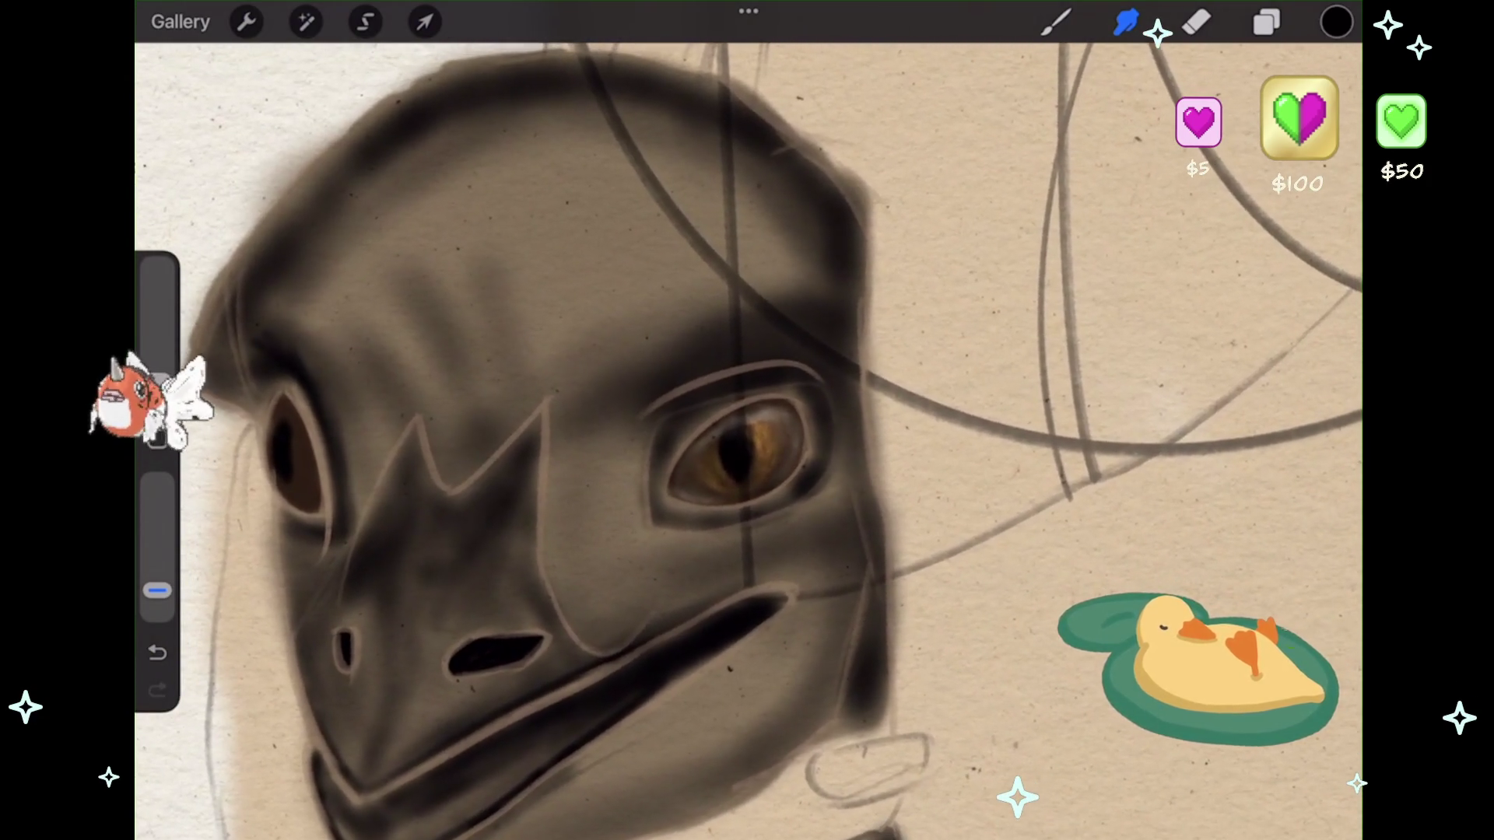
scroll(747, 421, "right", 1)
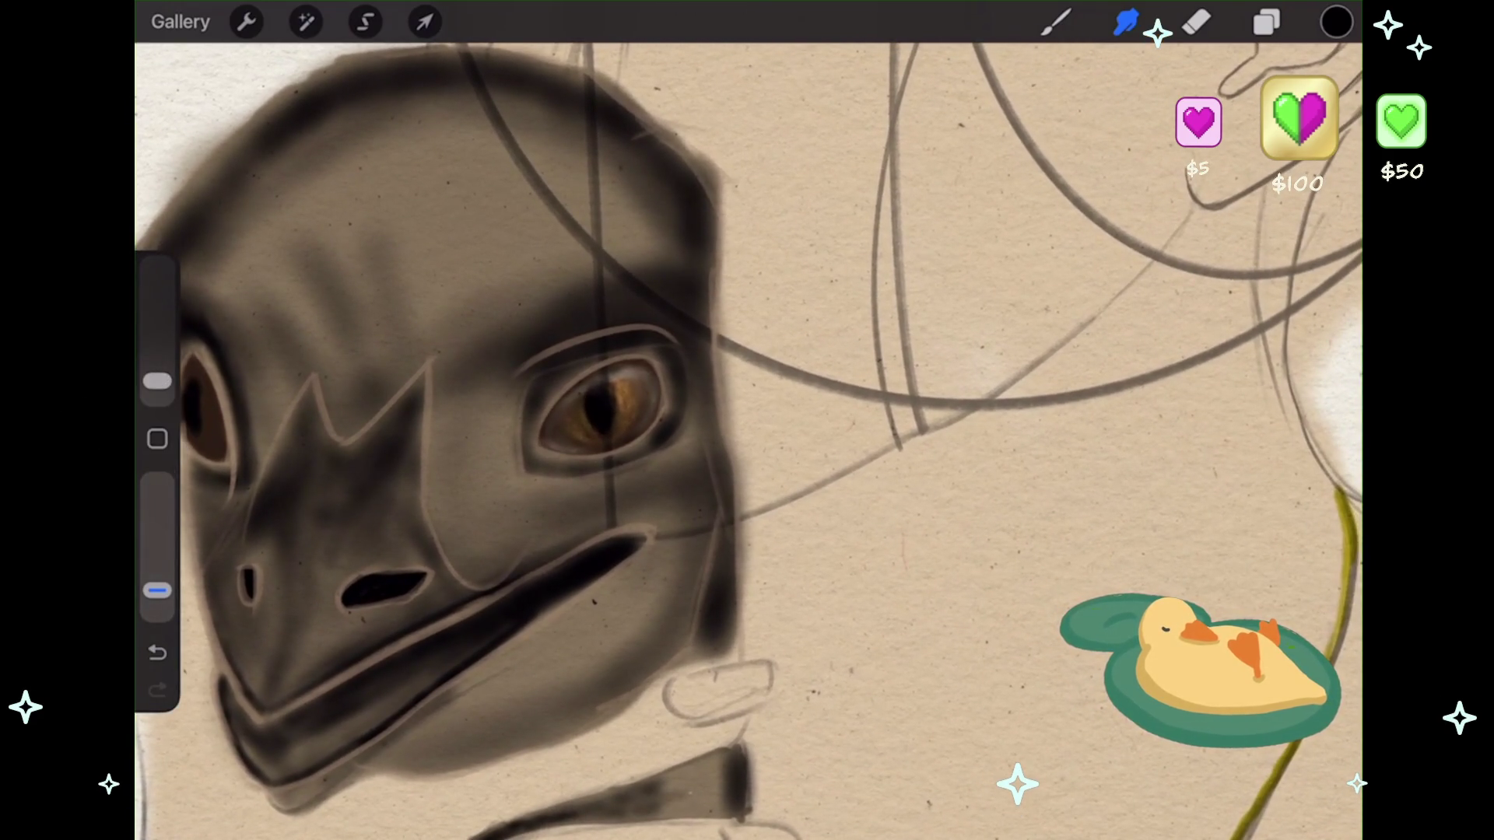
scroll(783, 548, "down", 5)
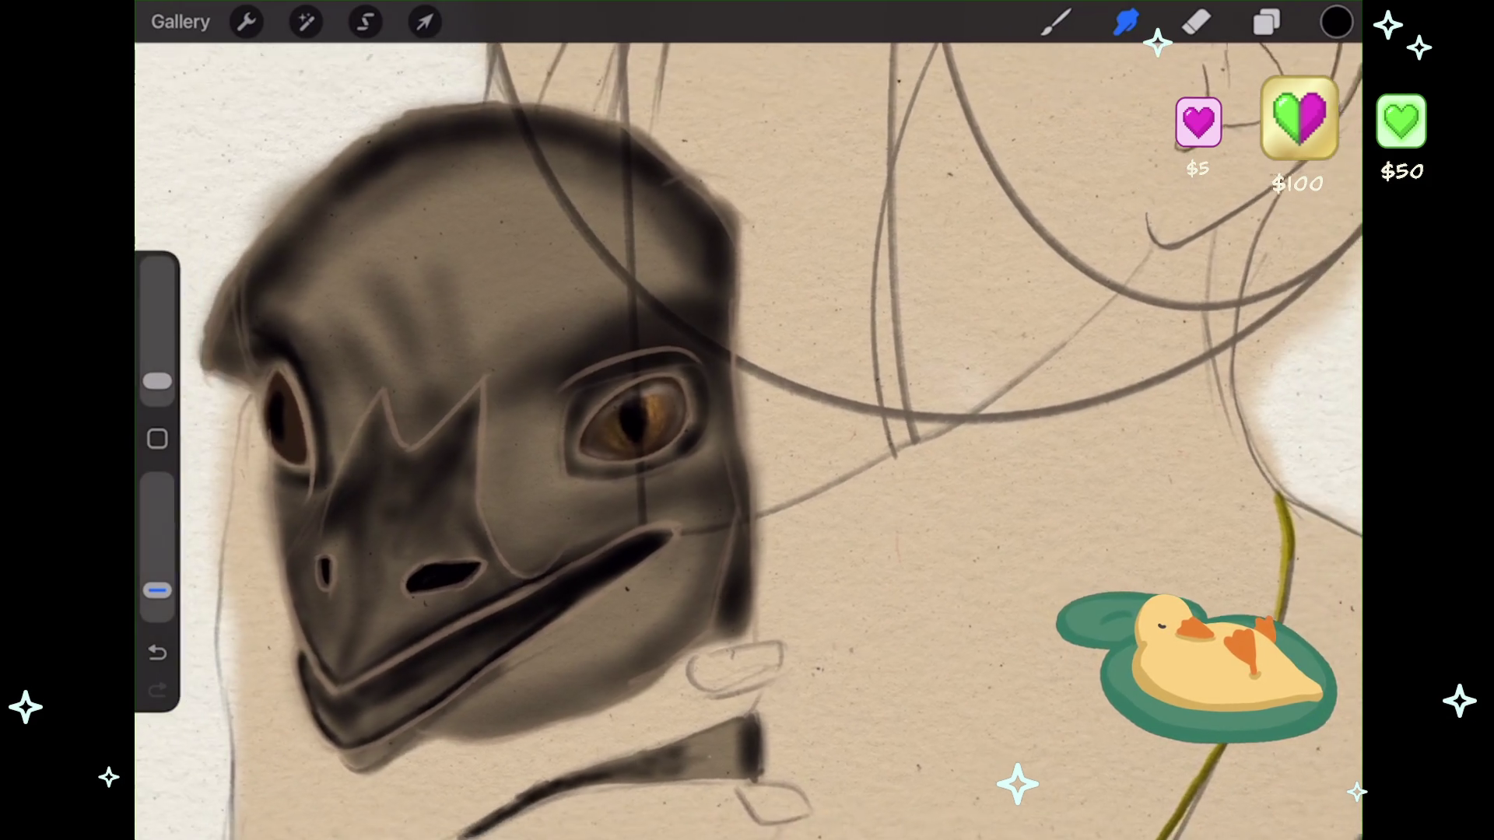
scroll(778, 436, "down", 2)
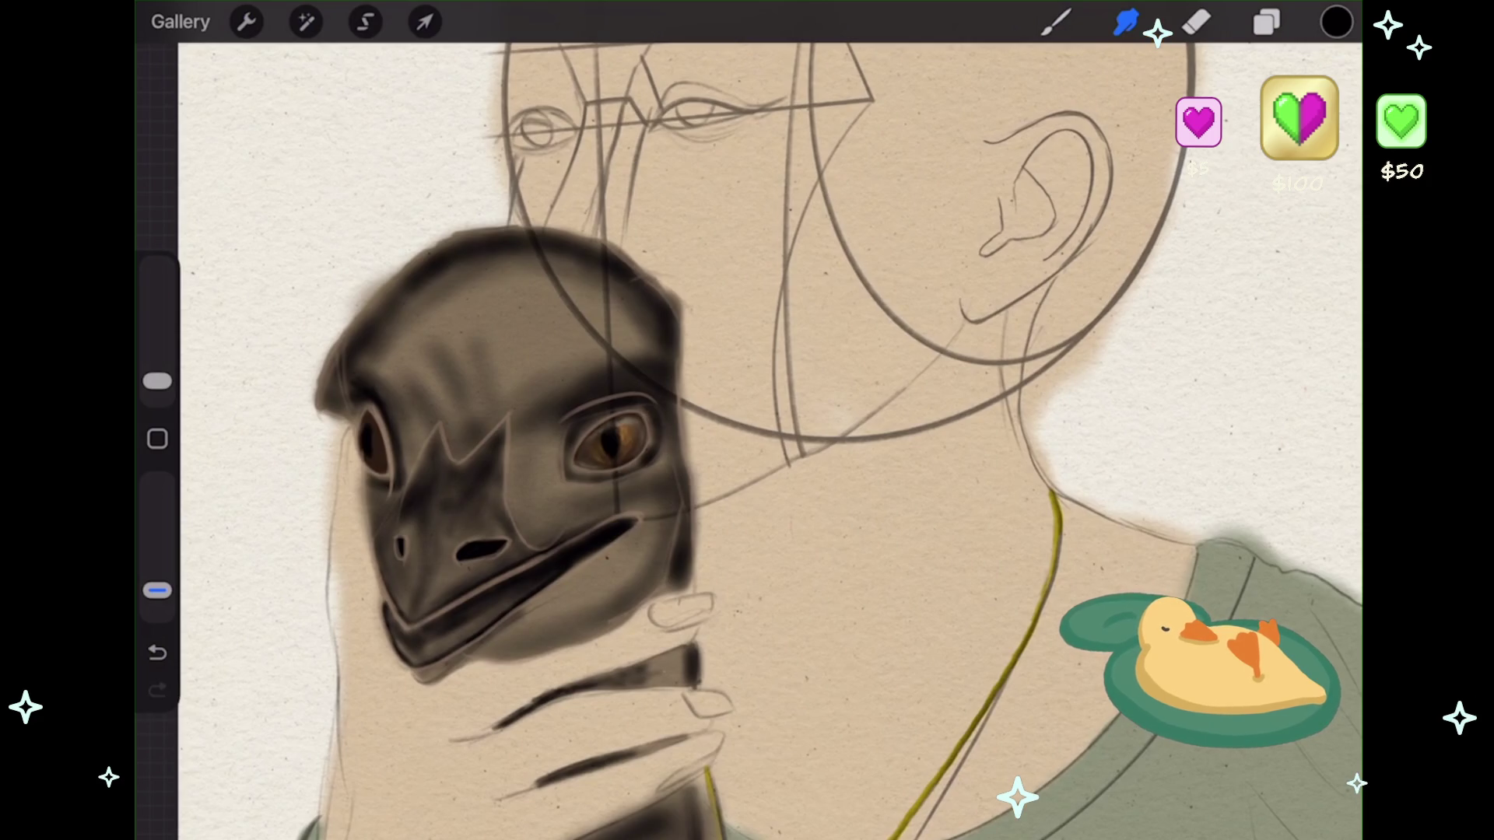
scroll(779, 436, "up", 2)
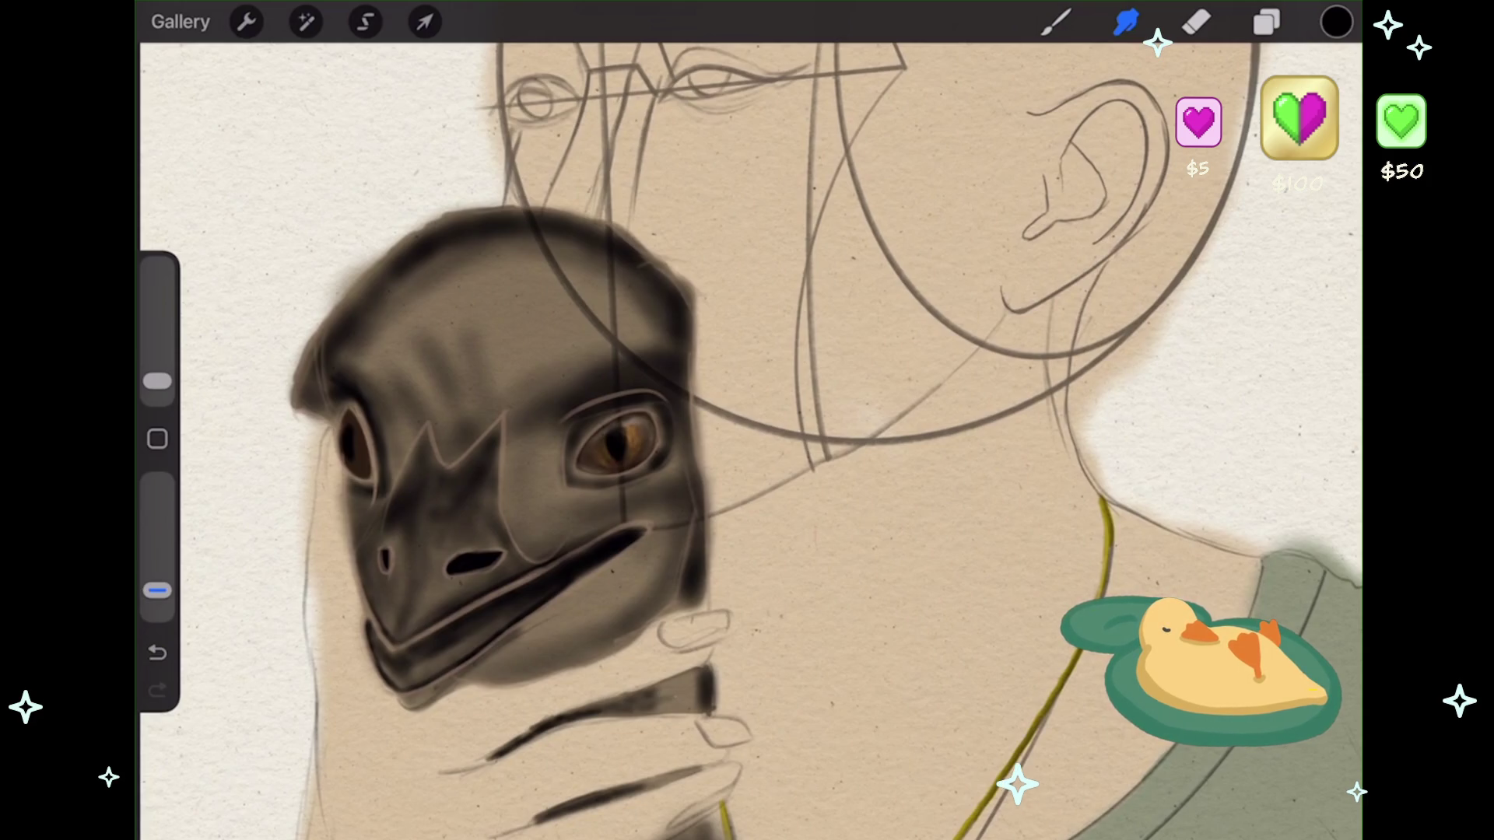
scroll(330, 460, "up", 5)
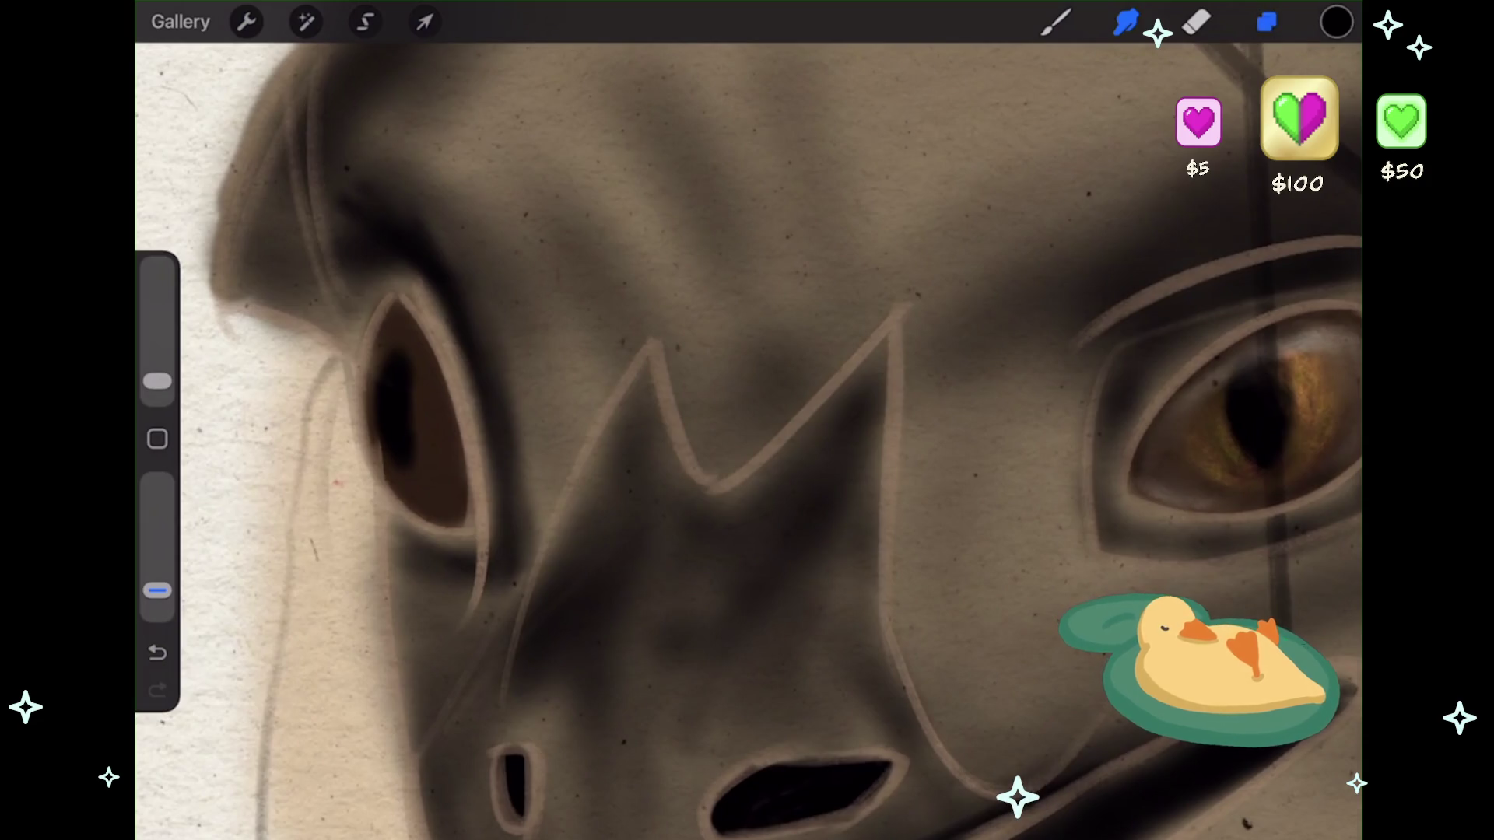
- Hide the Inserted Image sketch layer and select Layer 20
left_click(1266, 22)
scroll(1144, 389, "down", 2)
left_click(1313, 411)
left_click(1314, 411)
left_click(1314, 410)
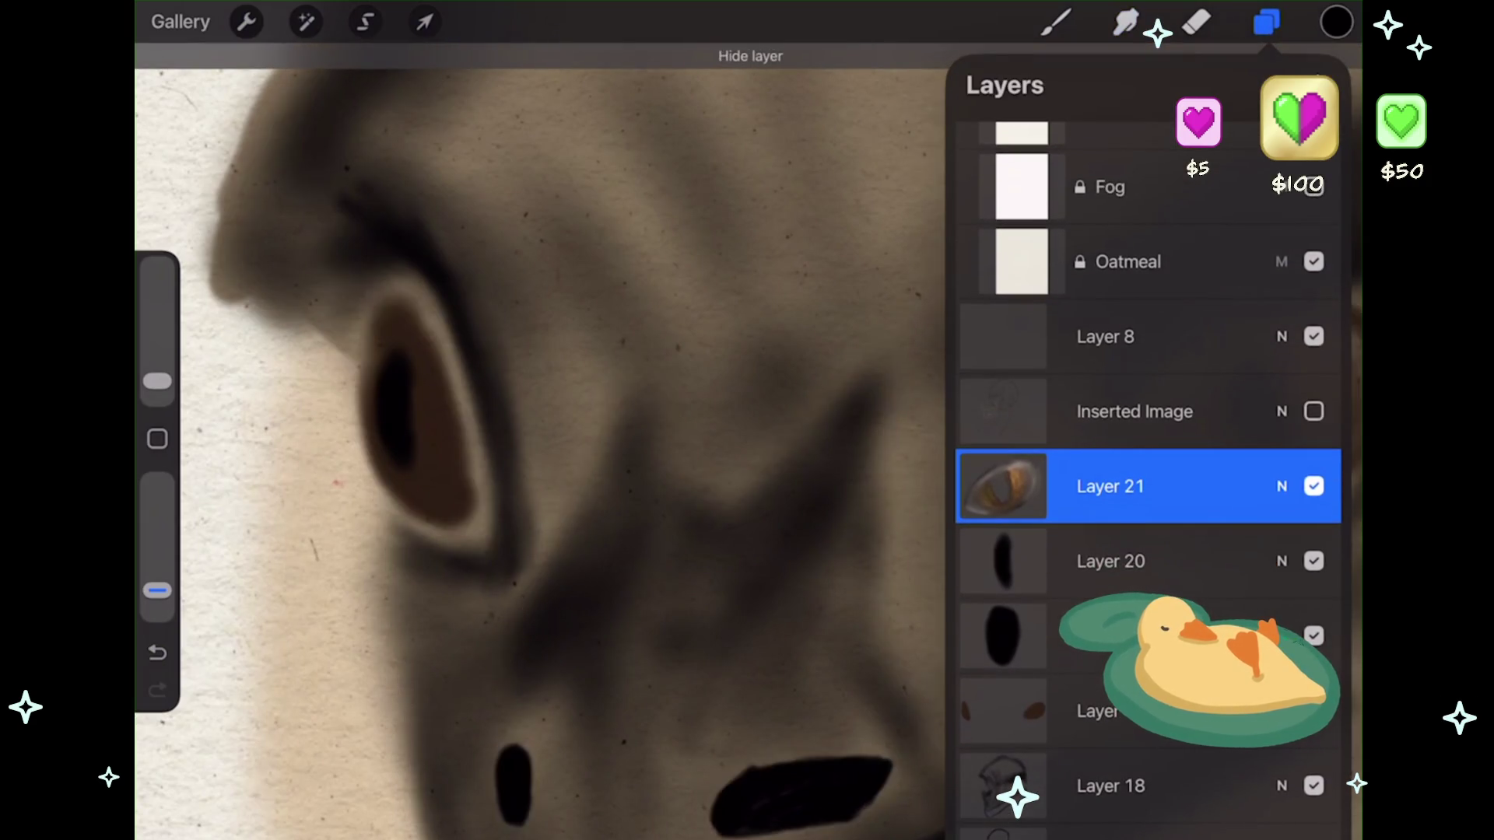
left_click(1314, 411)
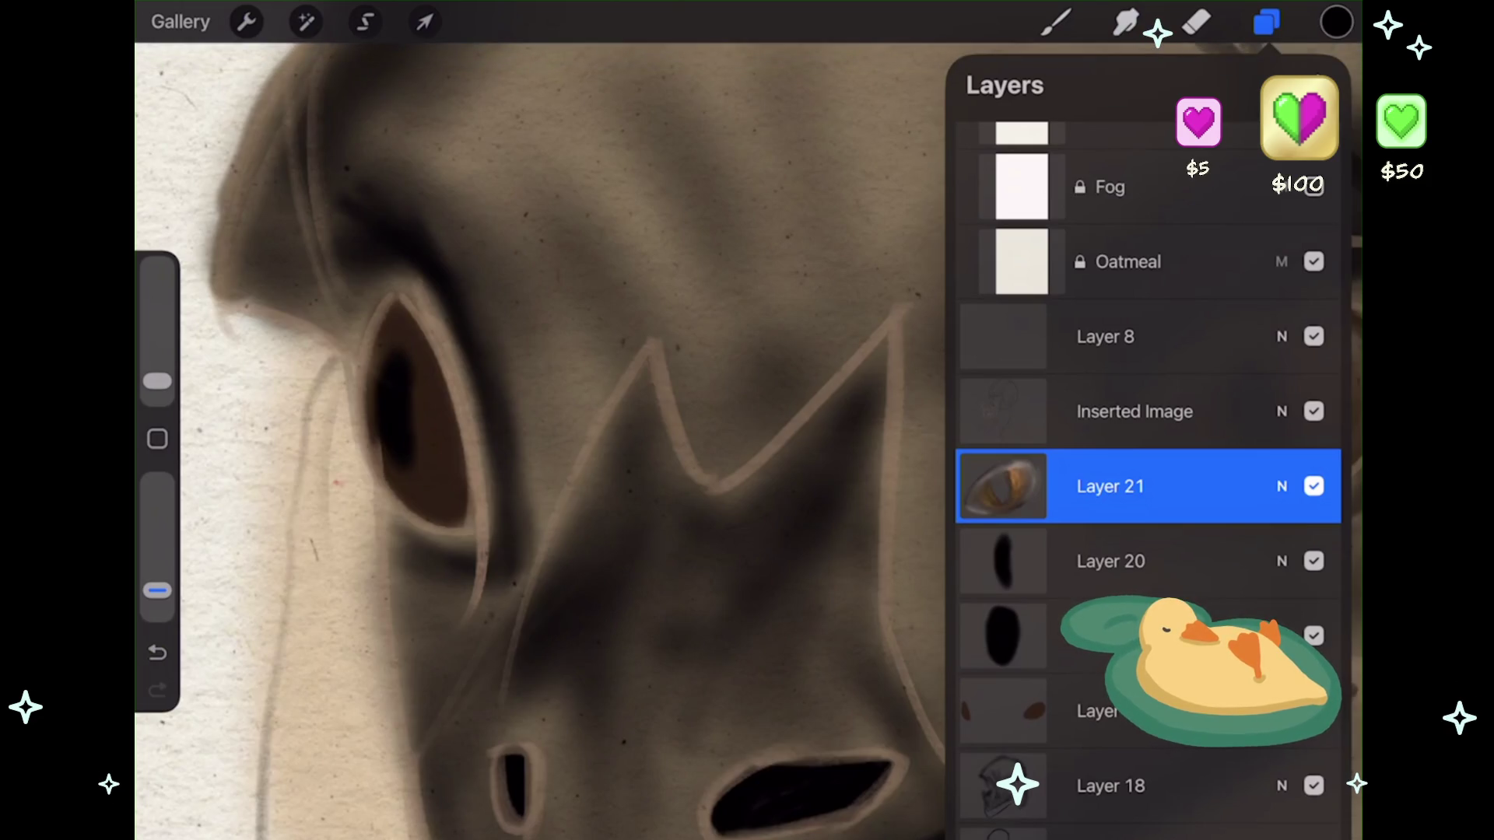
left_click(1113, 561)
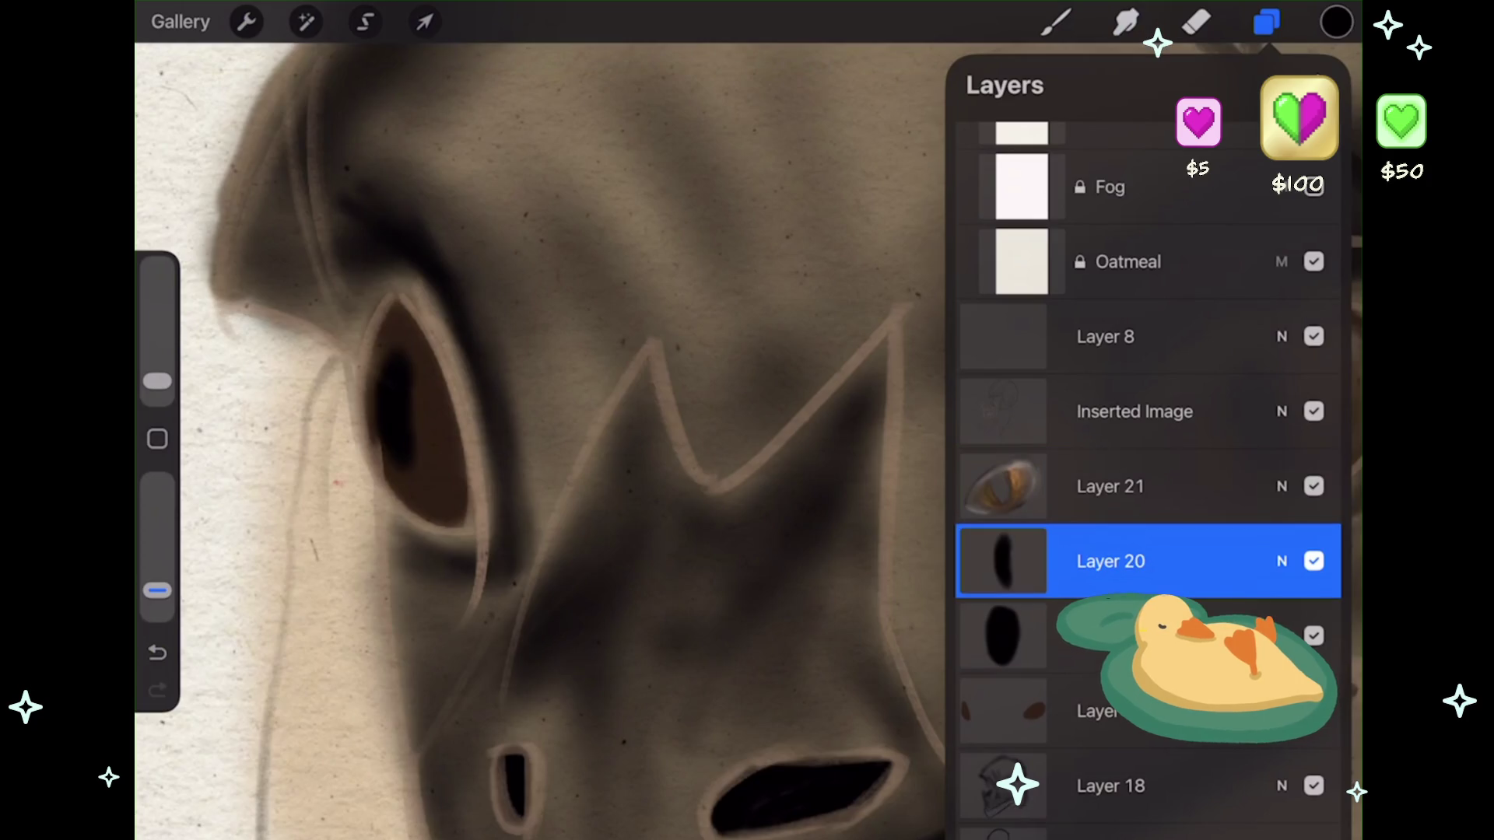
left_click(1125, 22)
- Pick dark brown and add a new empty layer above Layer 20
left_click(1336, 22)
left_click(1103, 513)
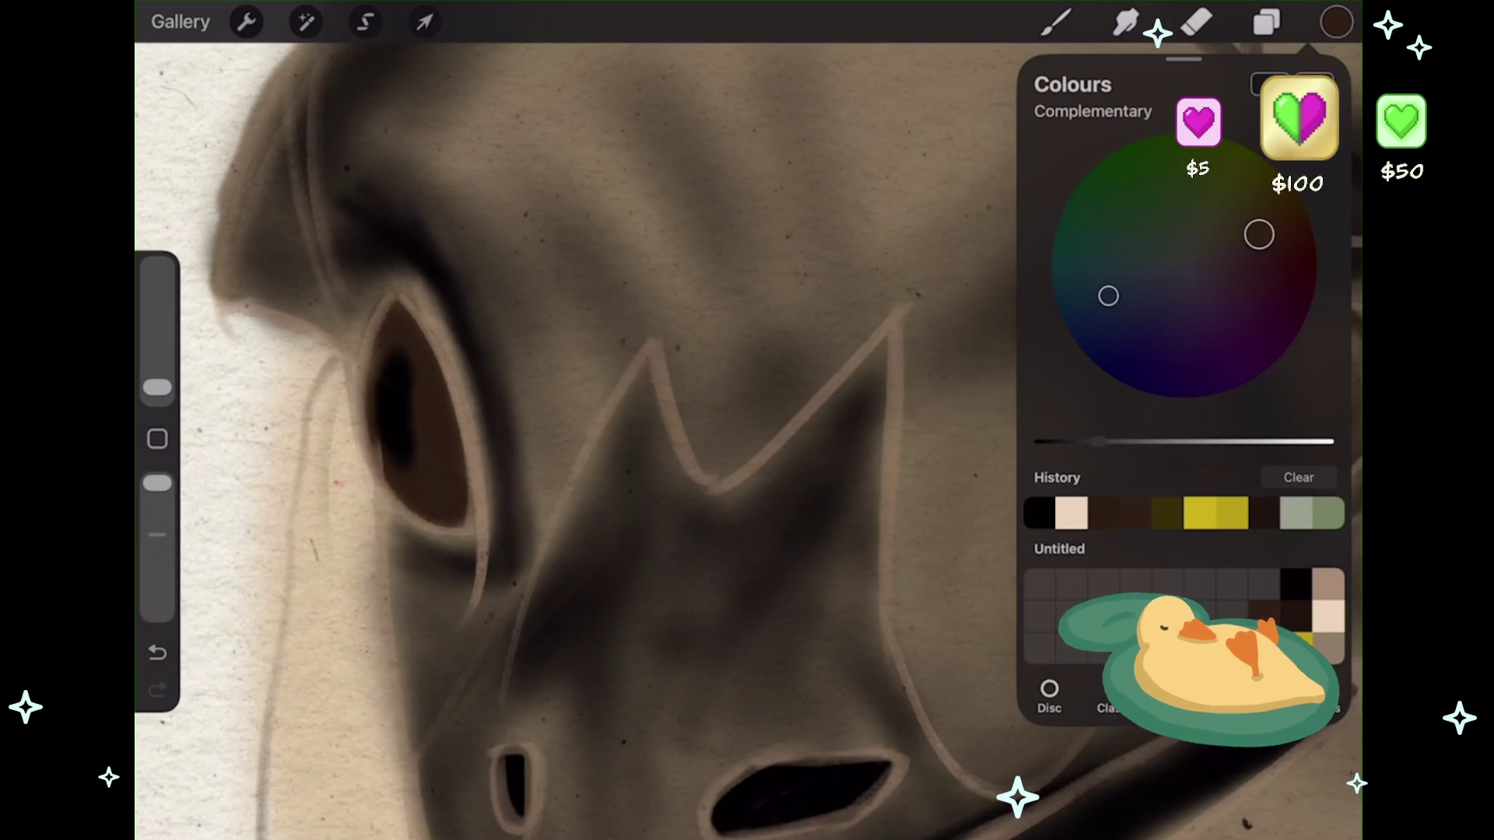
left_click(1267, 22)
left_click(1313, 354)
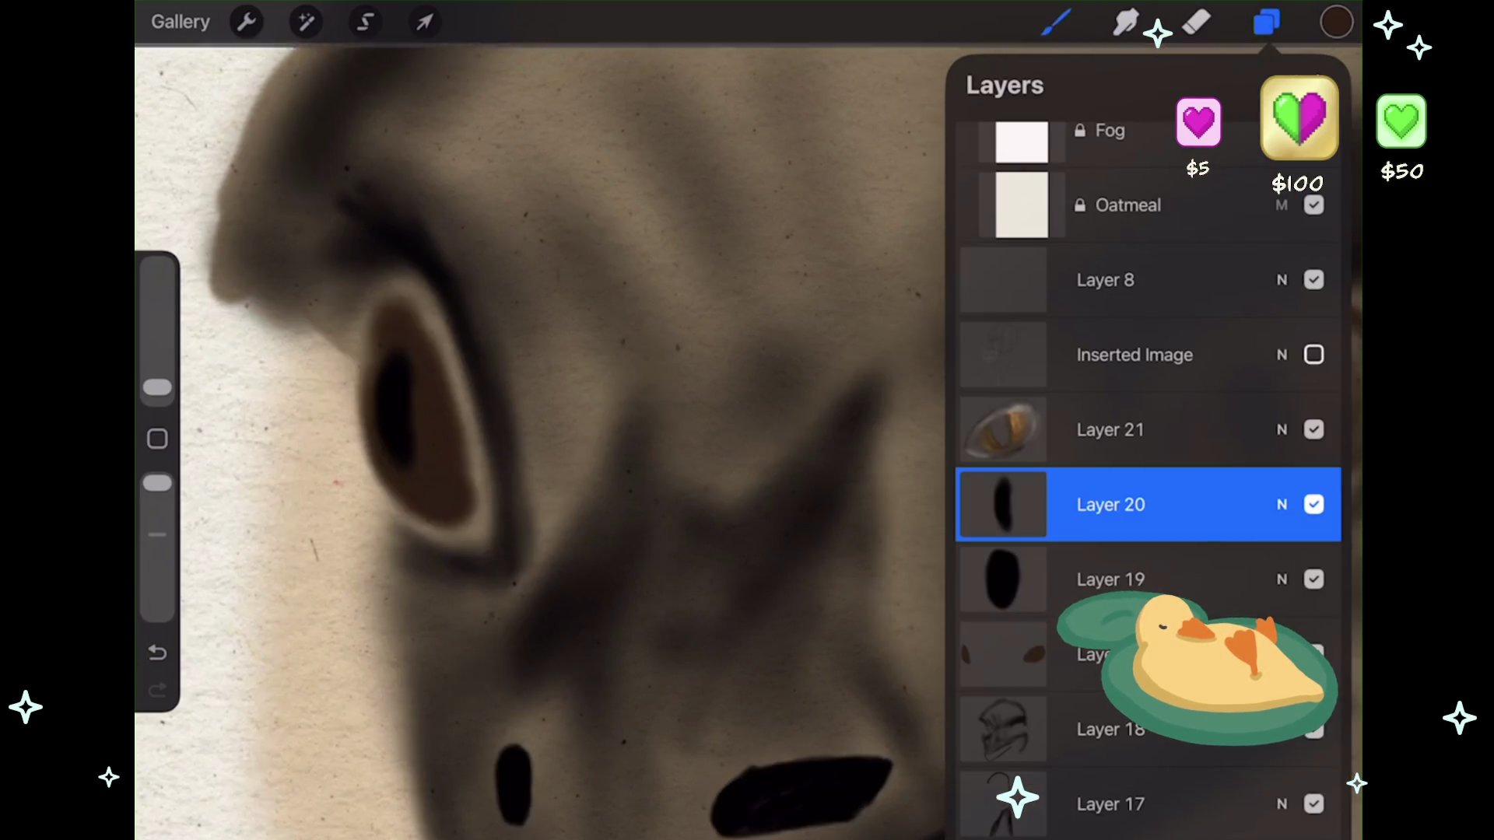
left_click(1320, 84)
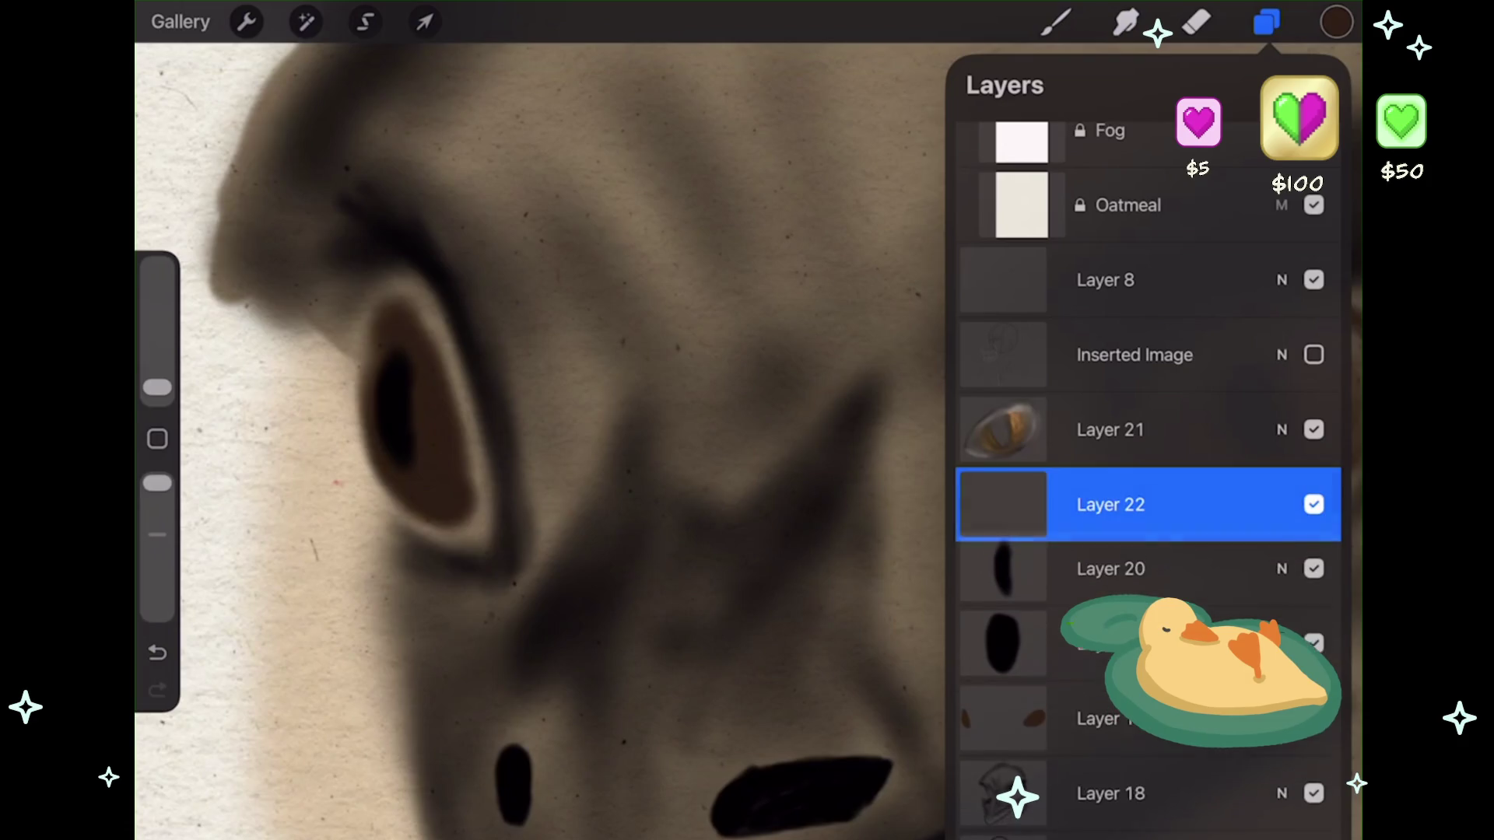
- Paint gold strokes inside the emu's left eye along the pupil's left edge
left_click(1055, 22)
scroll(544, 435, "up", 3)
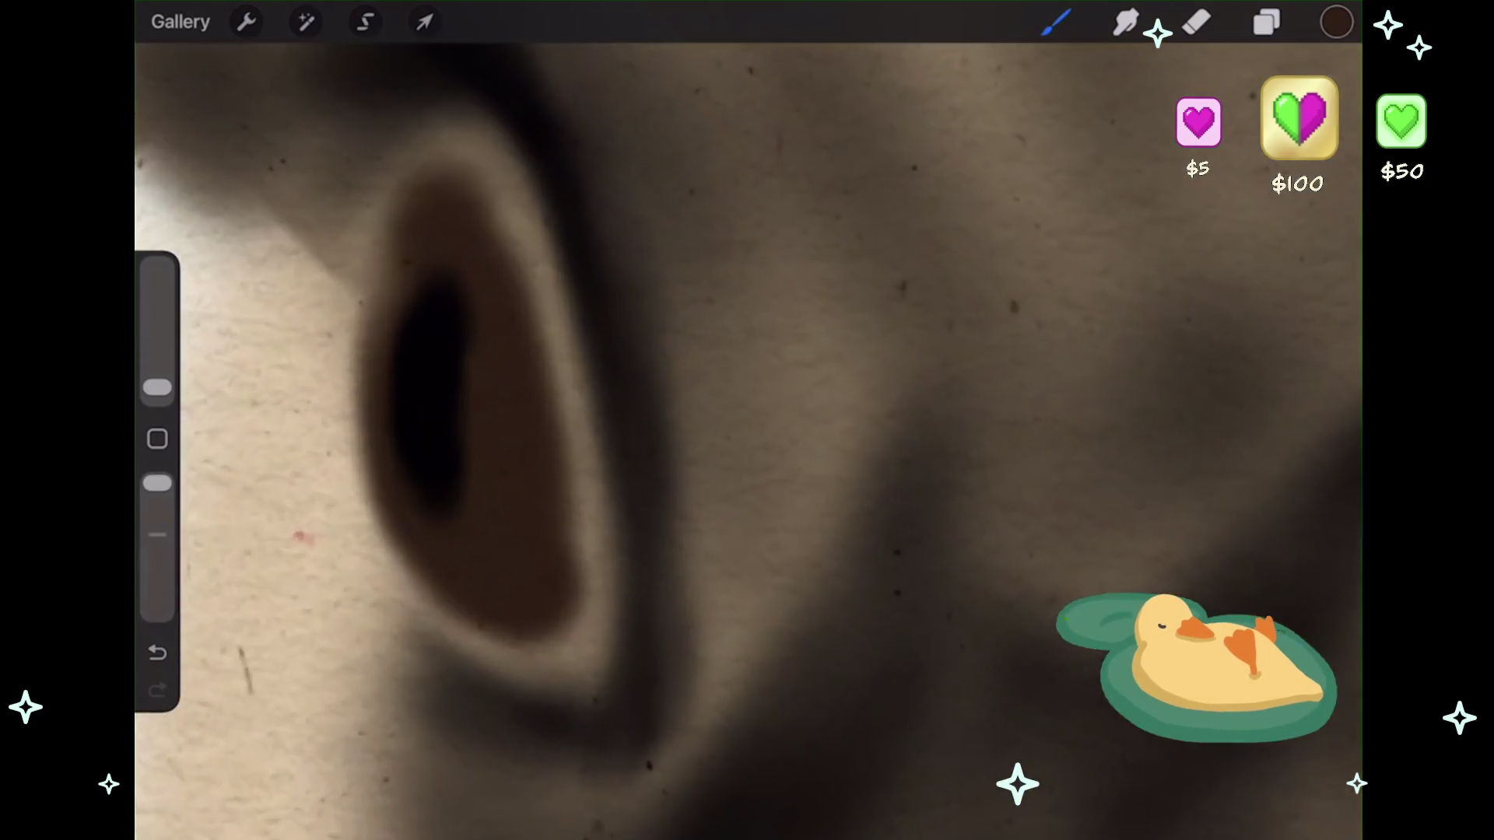
left_click(1267, 22)
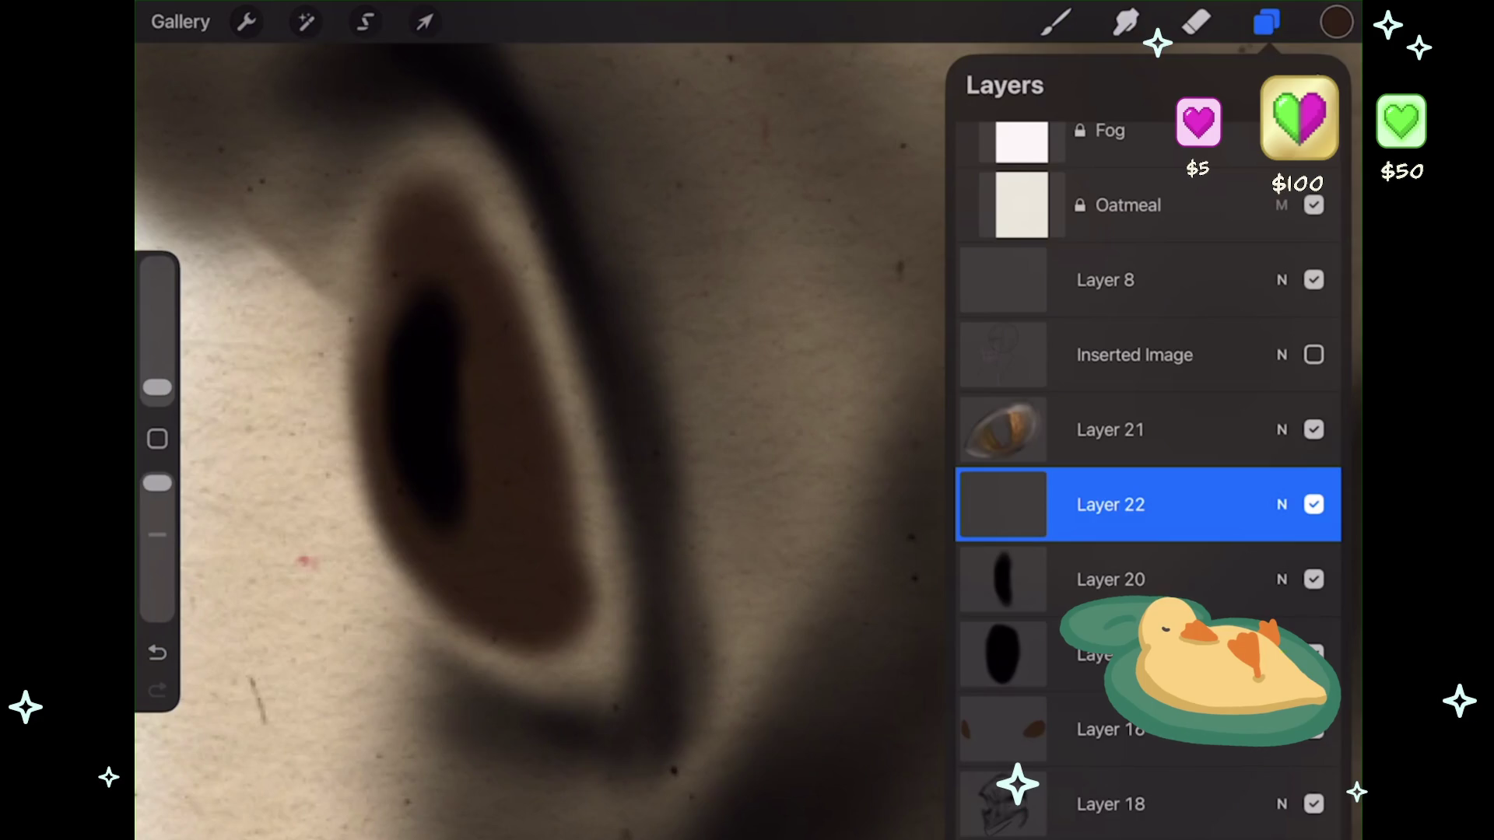
left_click(1055, 21)
left_click_drag(482, 463, 476, 331)
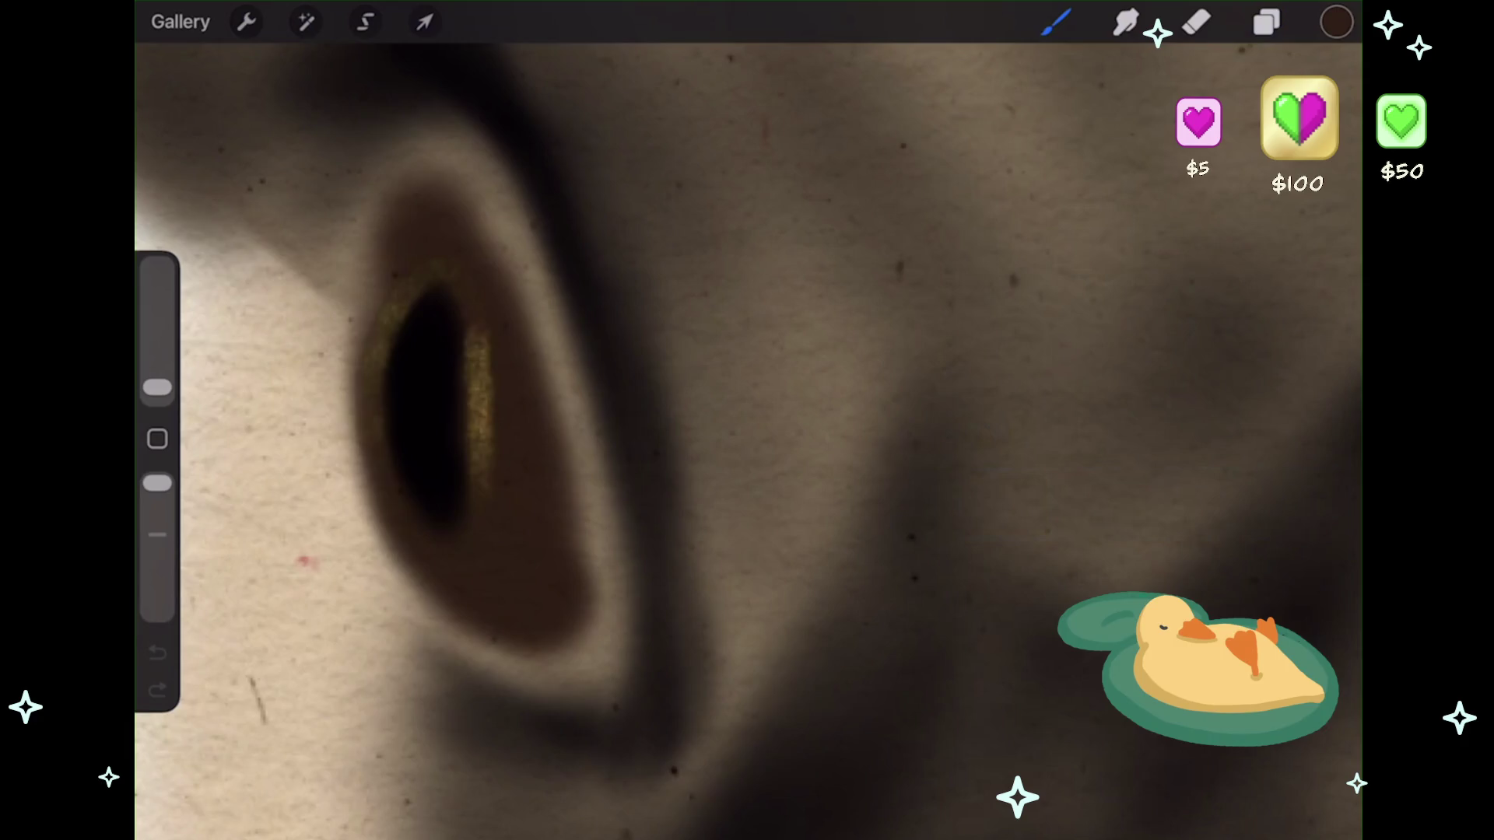
left_click_drag(406, 510, 386, 440)
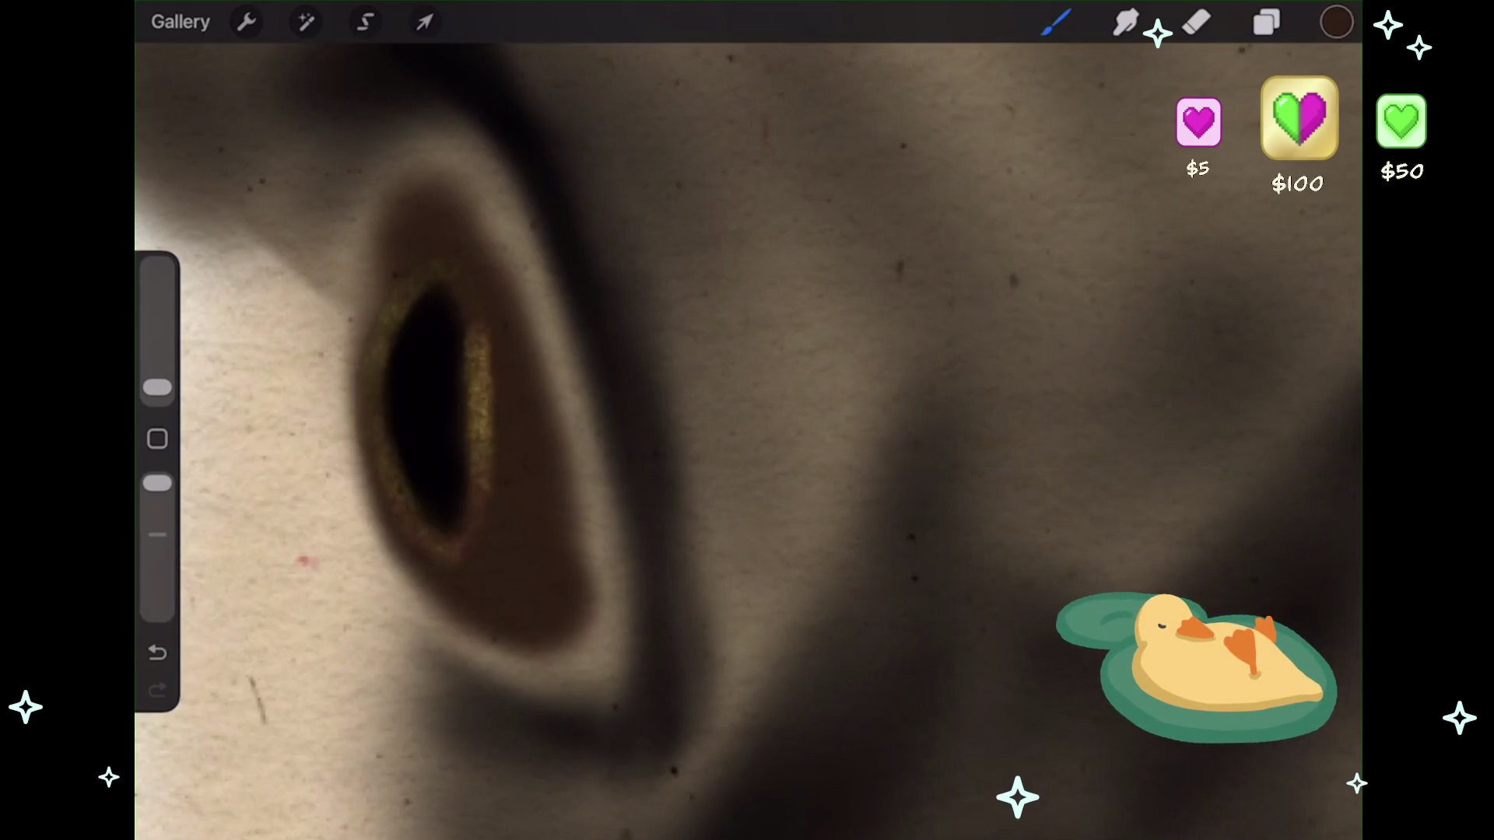
- Try more strokes on the pupil rim, undoing the ones that didn't look right
key("ctrl+z")
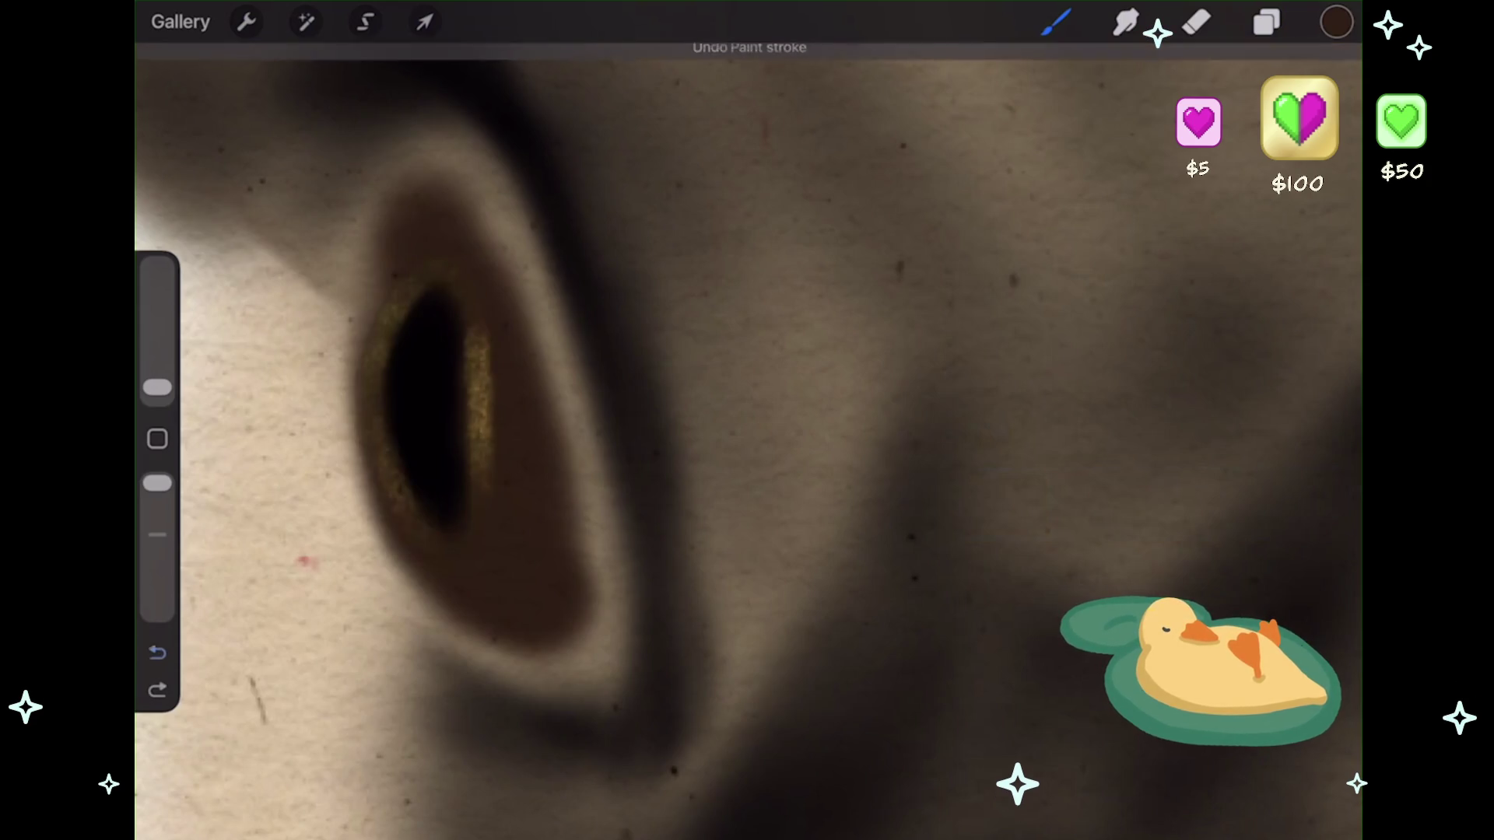
left_click_drag(450, 278, 471, 315)
key("ctrl+z")
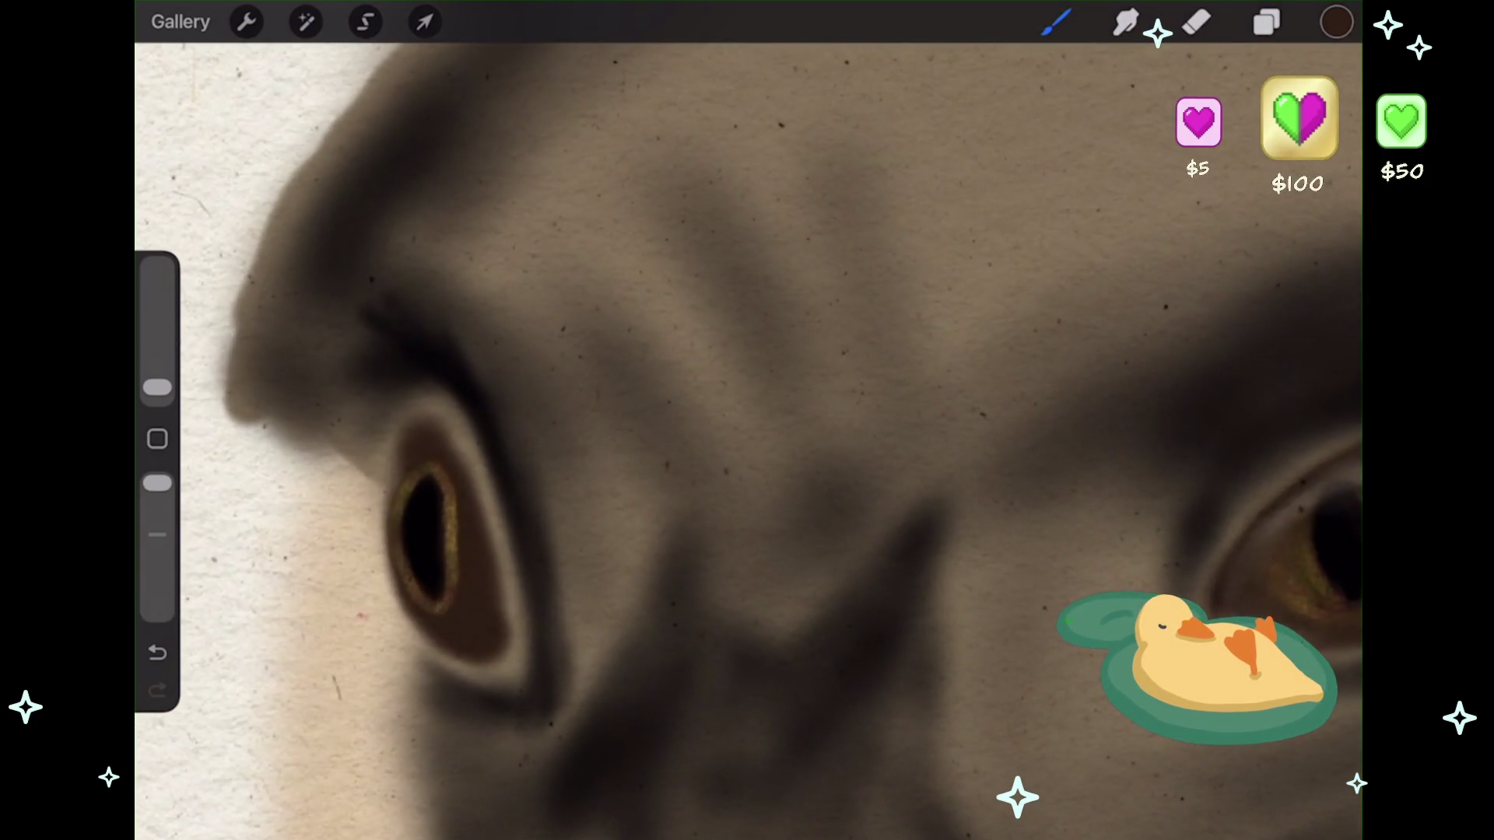
left_click_drag(406, 518, 414, 467)
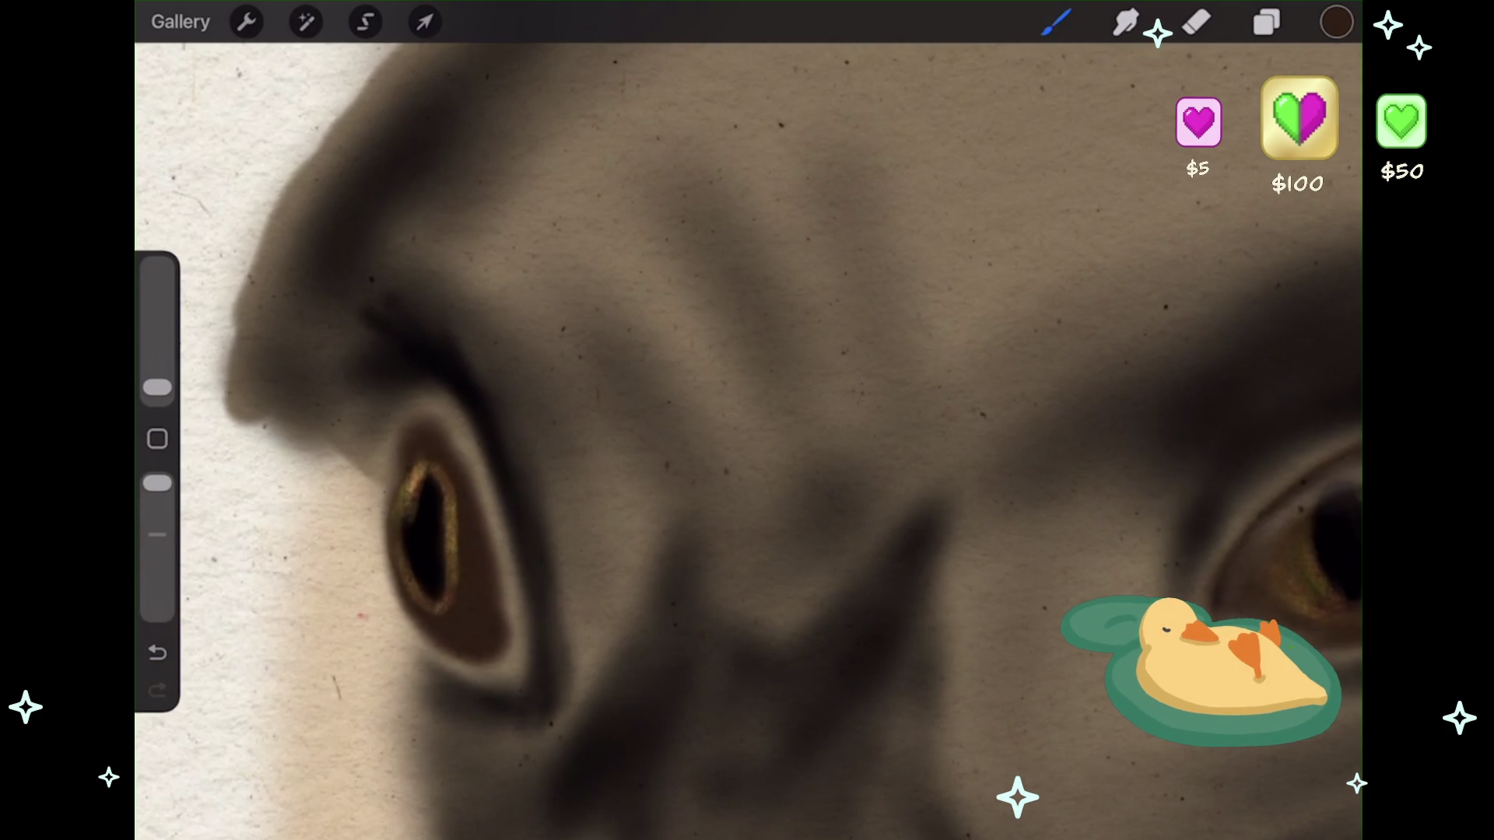
key("ctrl+z")
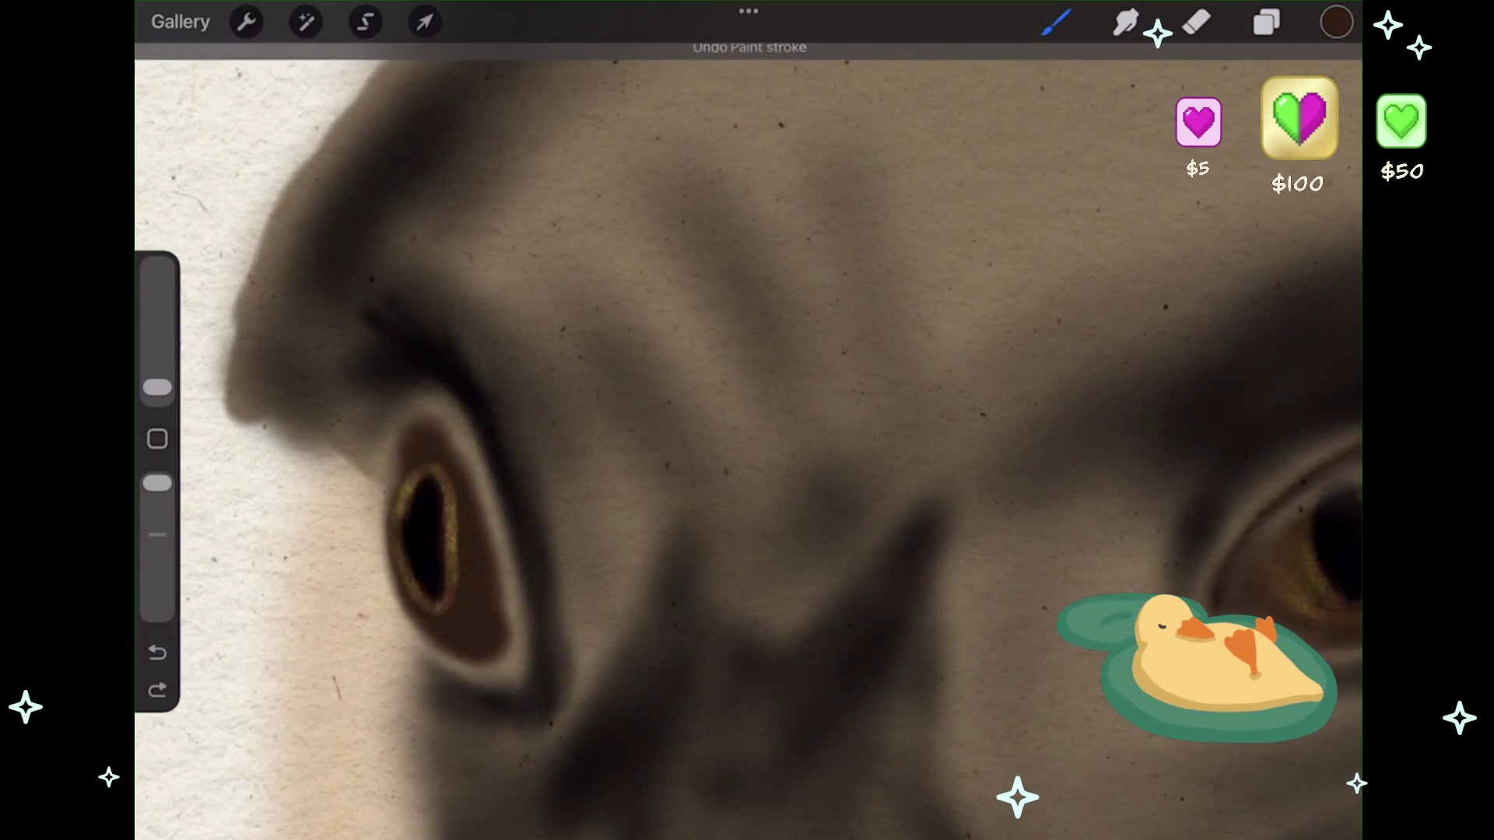
key("ctrl+z")
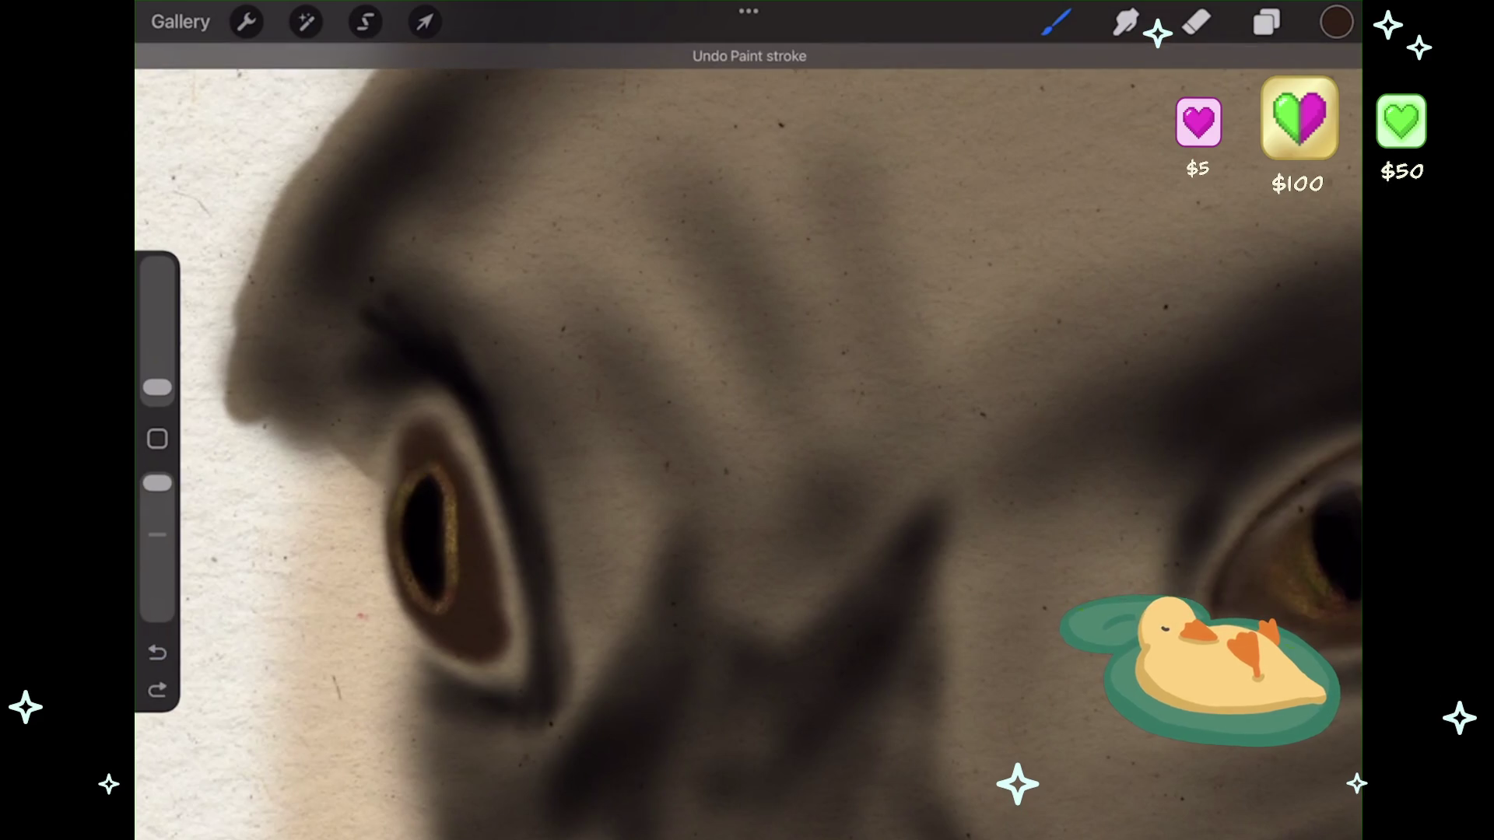
scroll(747, 435, "up", 2)
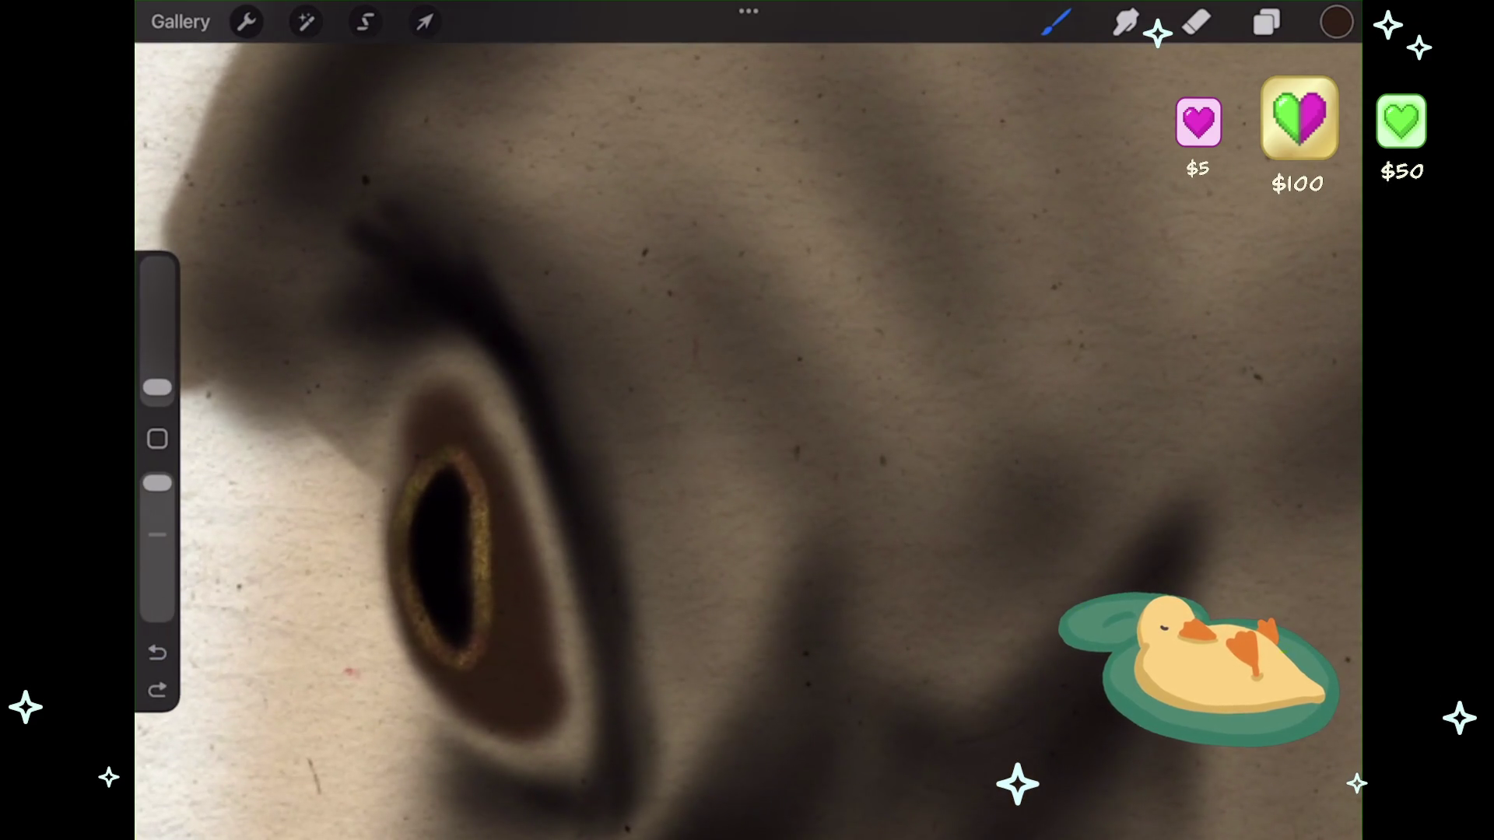
- Pick pale peach and paint a highlight at the top of the pupil
left_click(1336, 22)
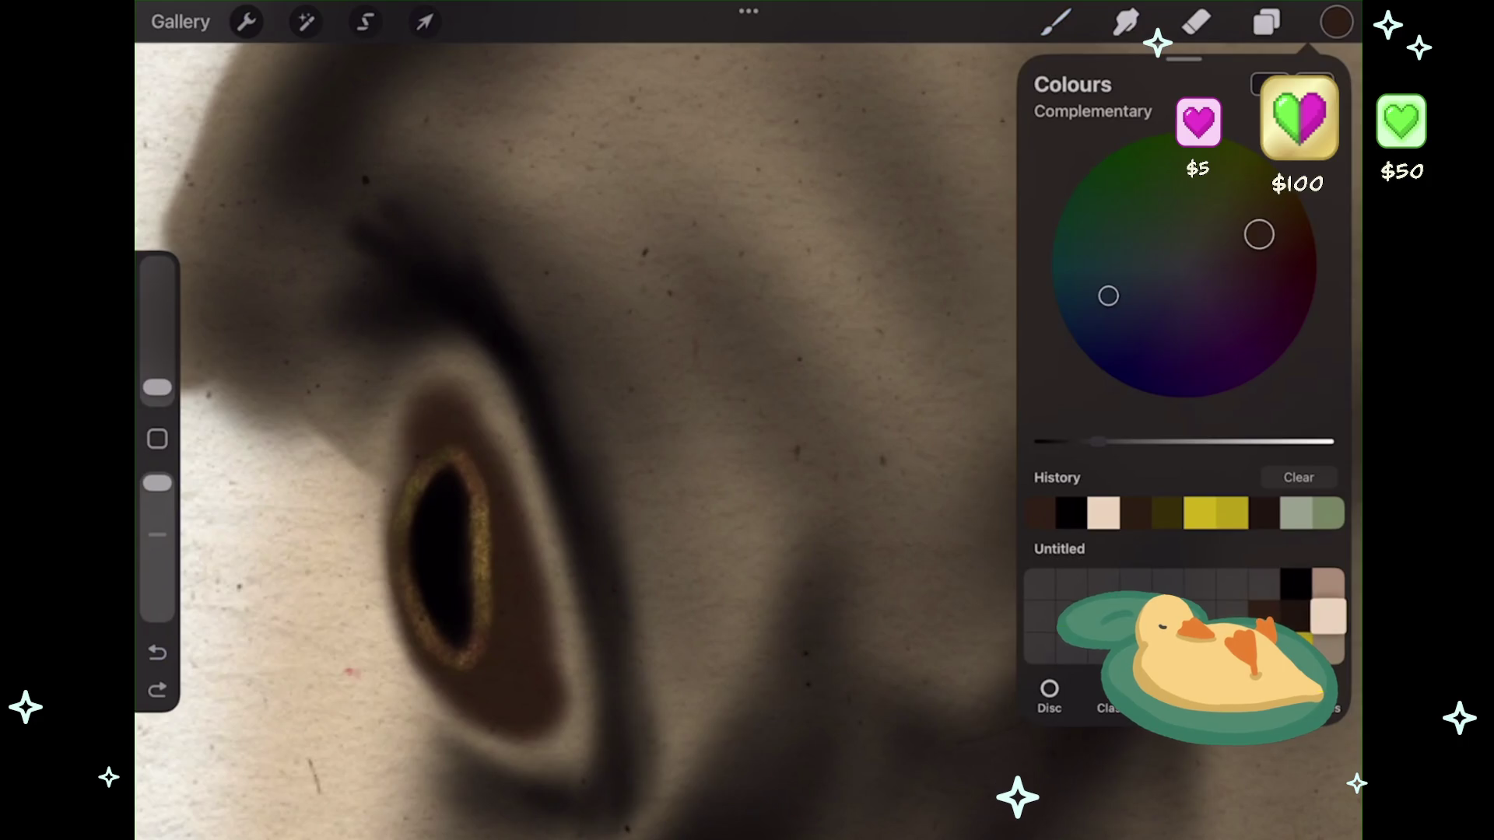
left_click(1103, 513)
left_click(1056, 22)
mouse_move(424, 434)
left_mouse_down()
mouse_move(400, 486)
mouse_move(435, 428)
left_mouse_up()
key("ctrl+z")
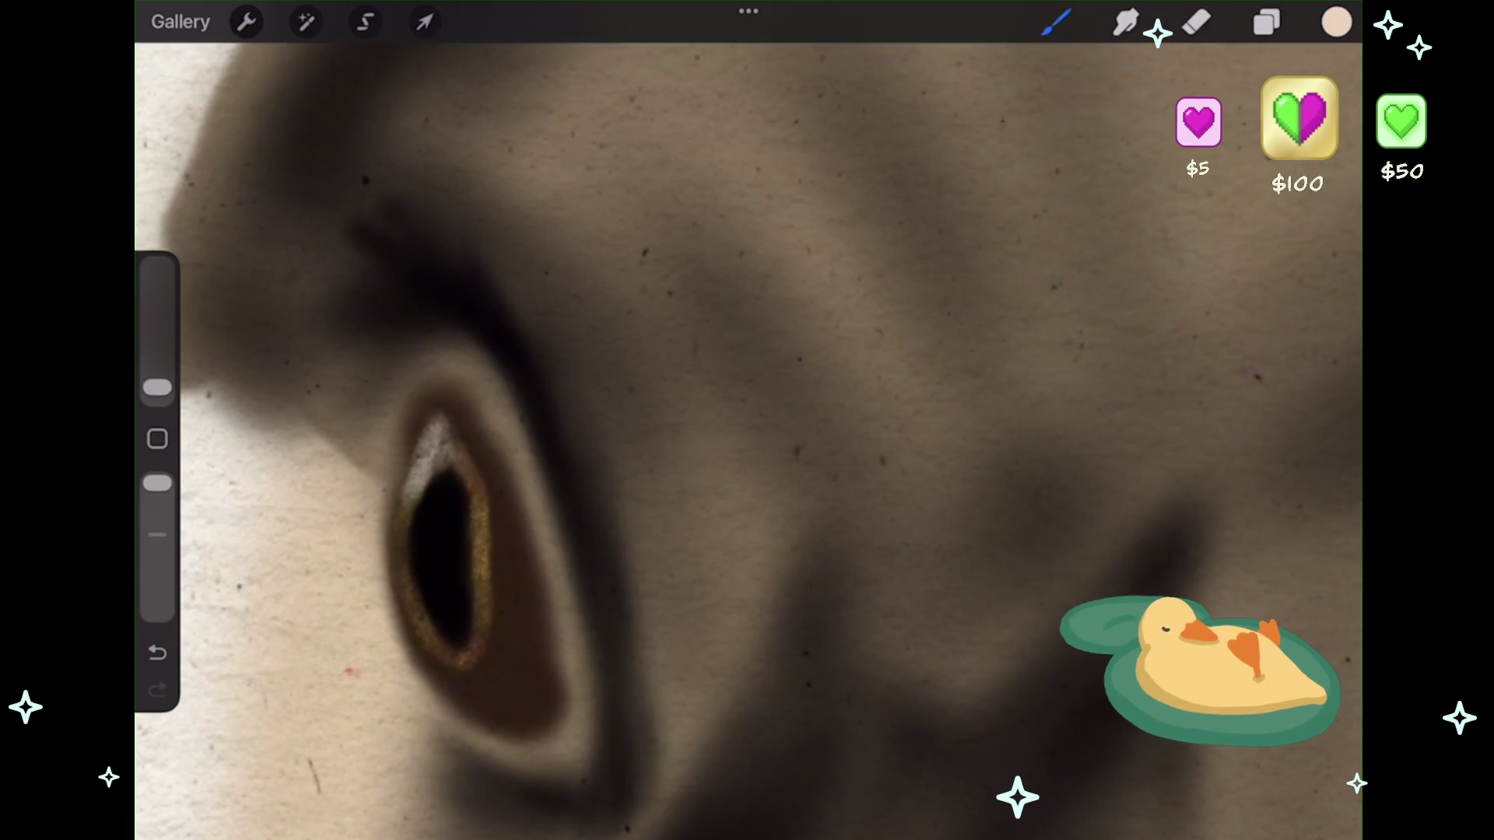
- Repaint the gold rim along the eye's right edge, undoing the stray outer-edge strokes
left_click_drag(469, 416, 489, 537)
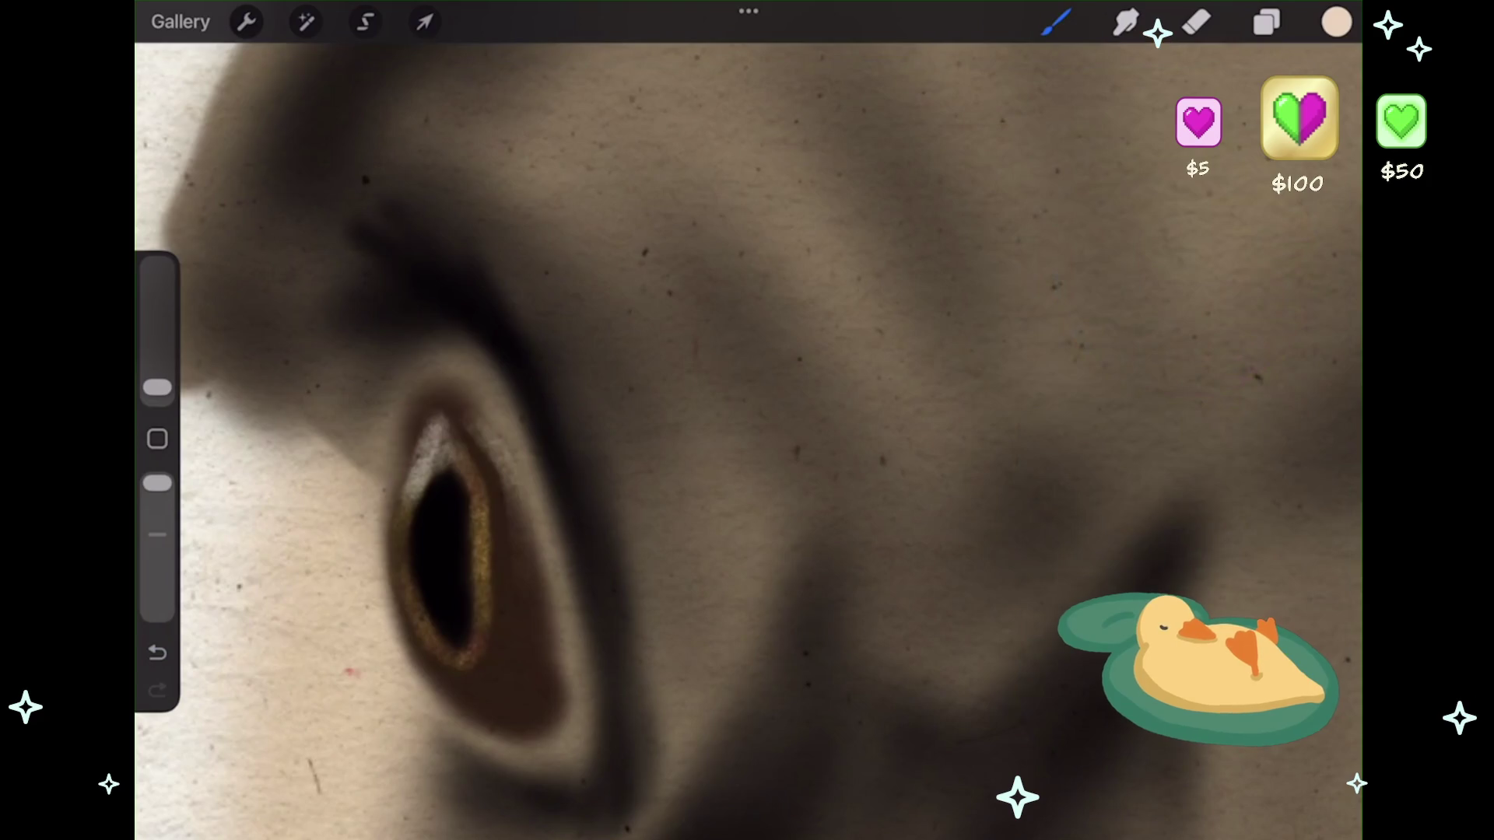
key("ctrl+z")
left_click_drag(490, 432, 498, 544)
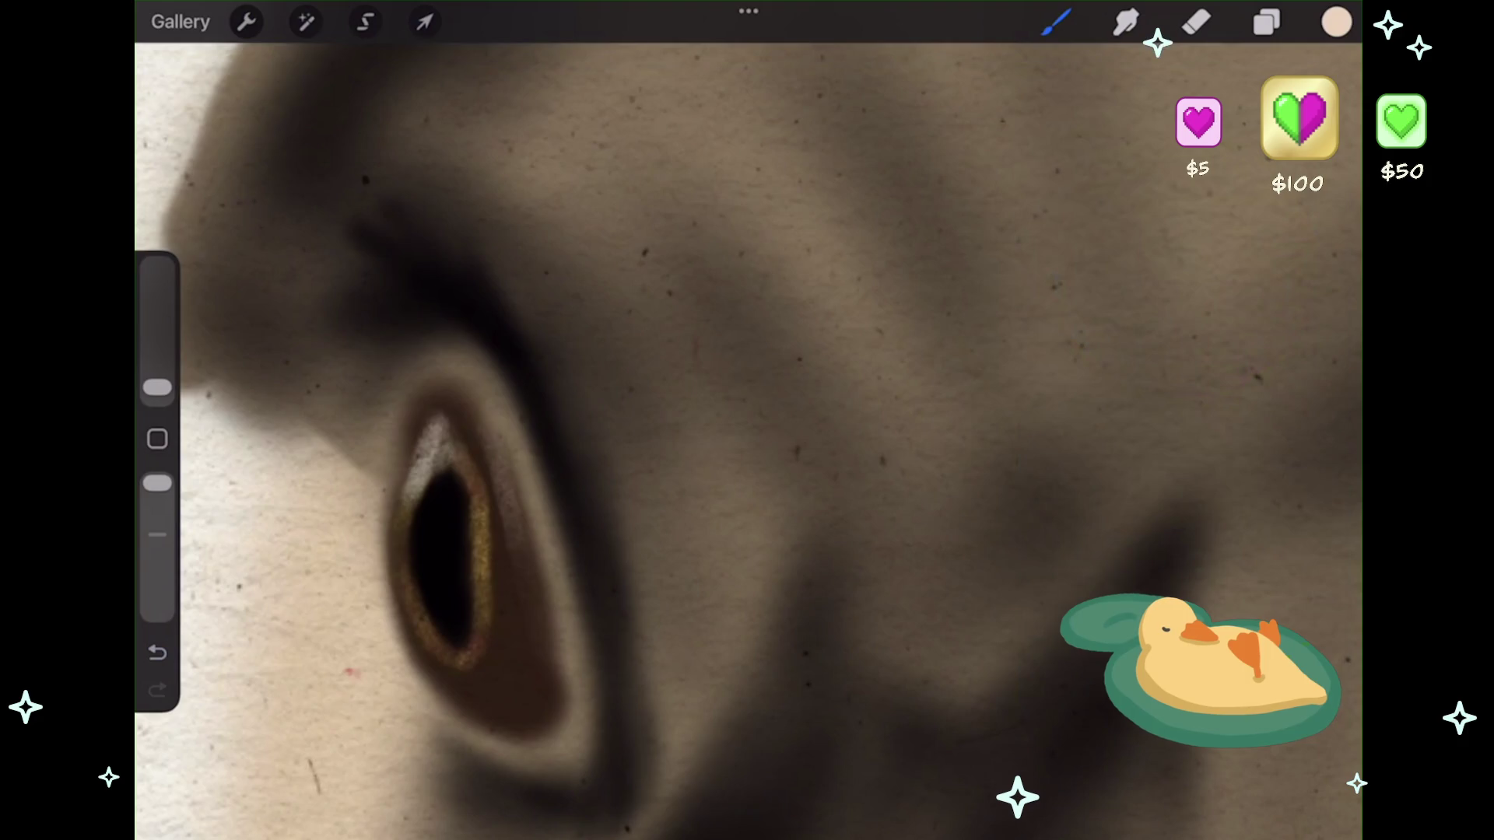
left_click_drag(510, 525, 545, 681)
key("ctrl+z")
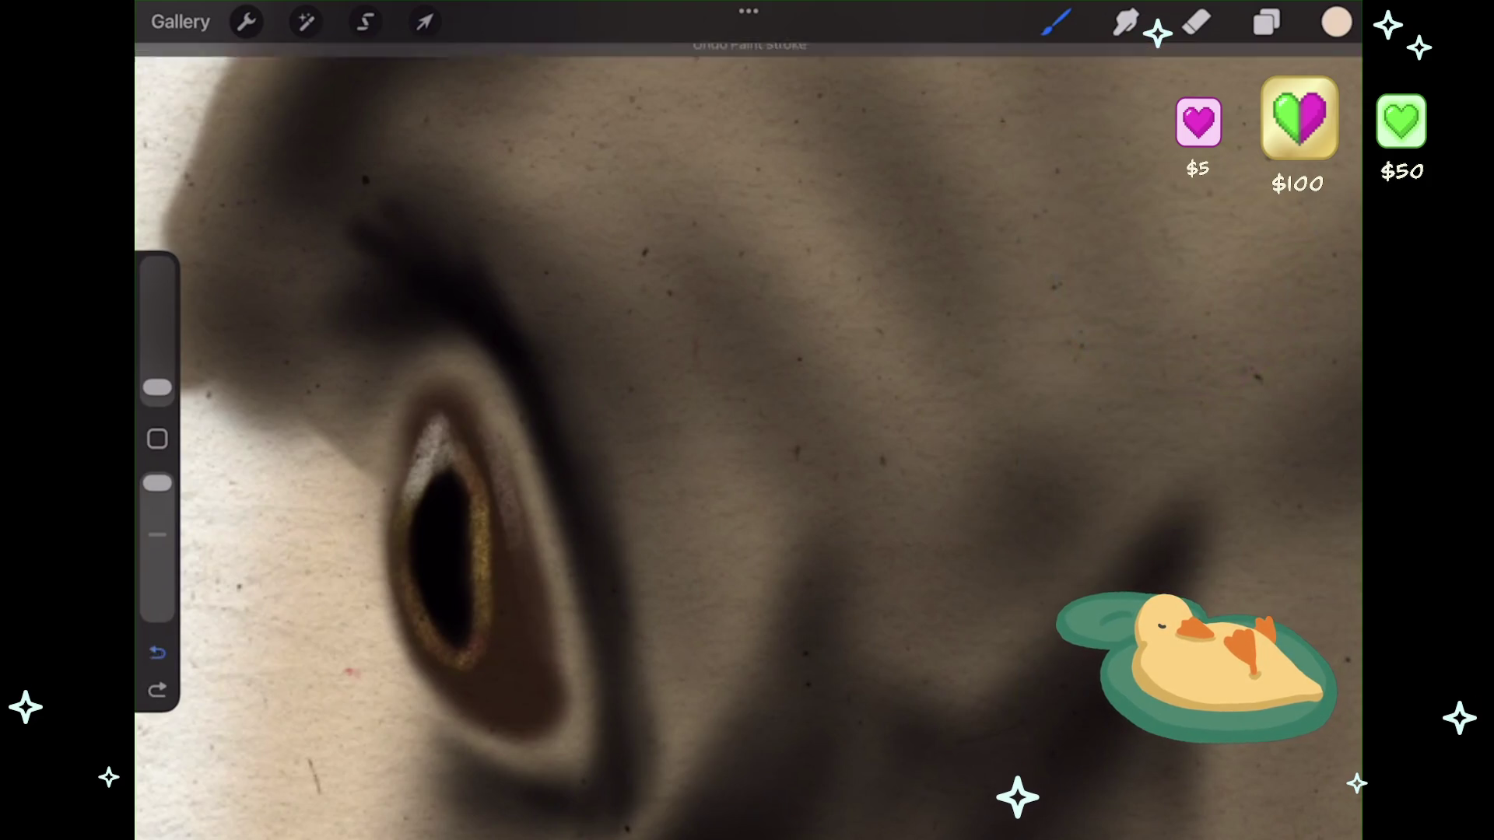
key("ctrl+z")
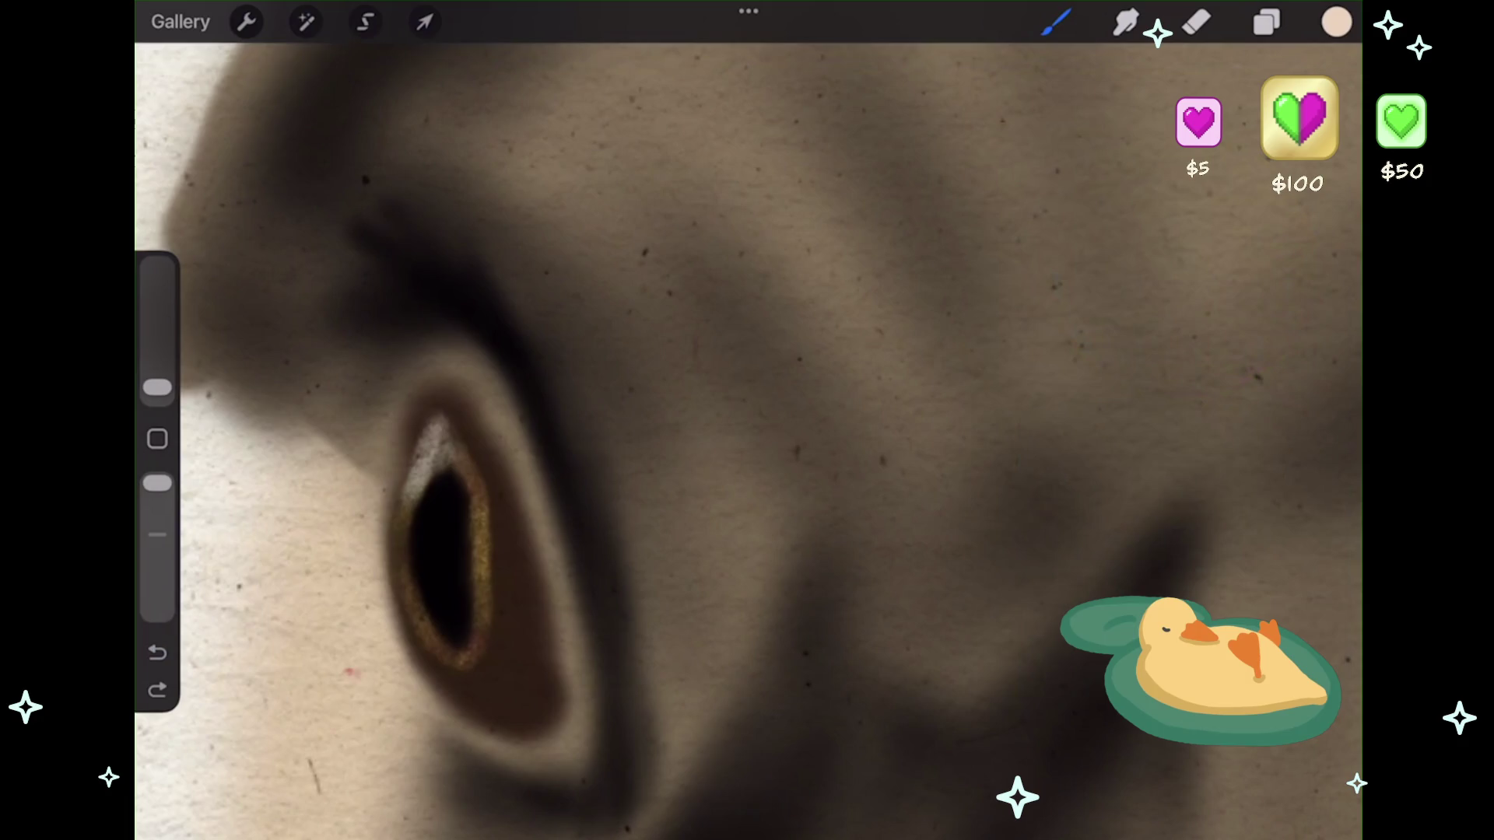
left_click(1267, 22)
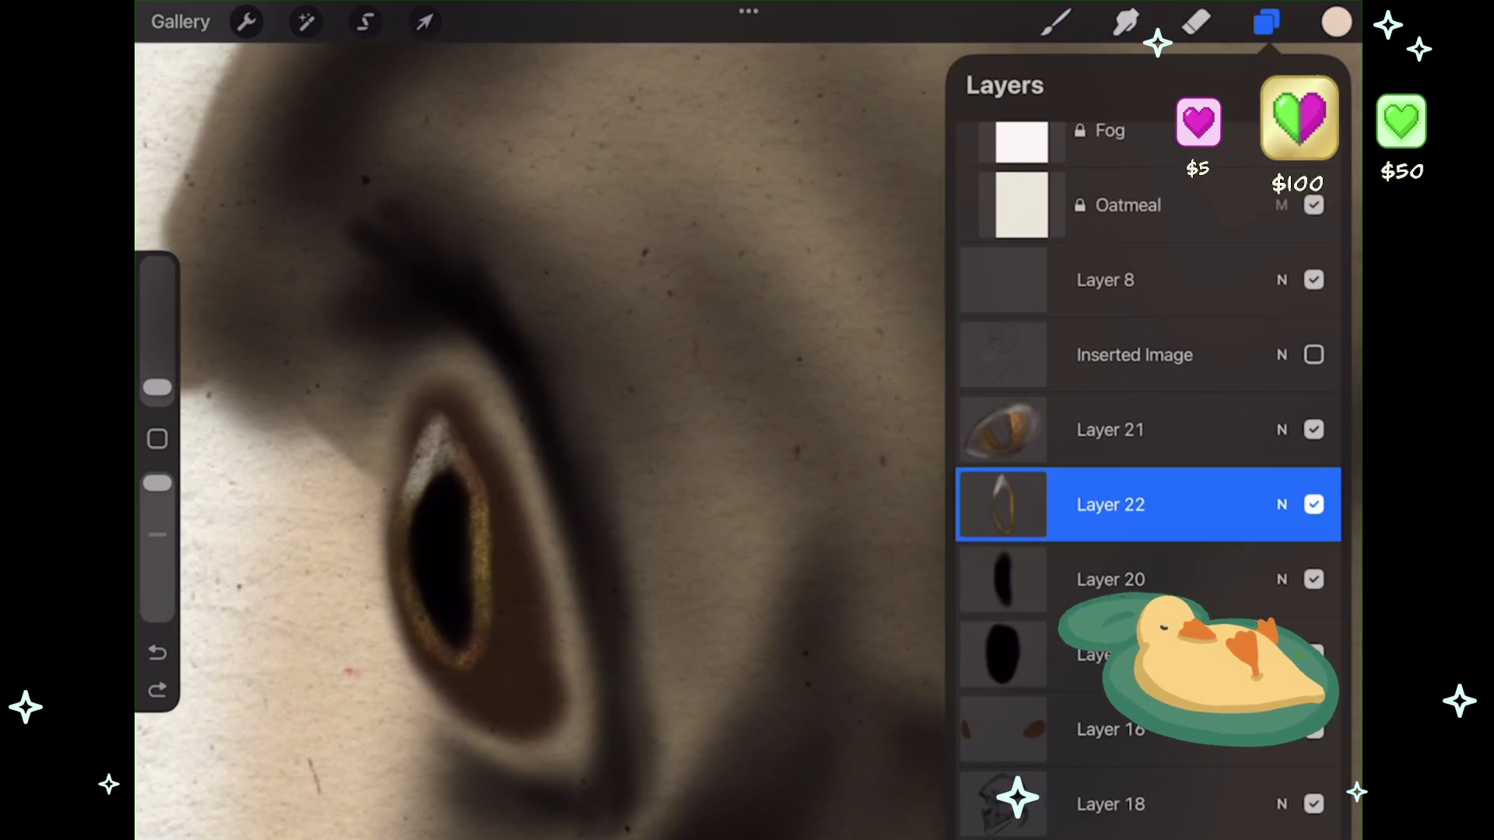
- Add Layer 23 above Layer 22 and pick a dark brown colour
left_click(1319, 85)
left_click(1056, 22)
left_click(1336, 22)
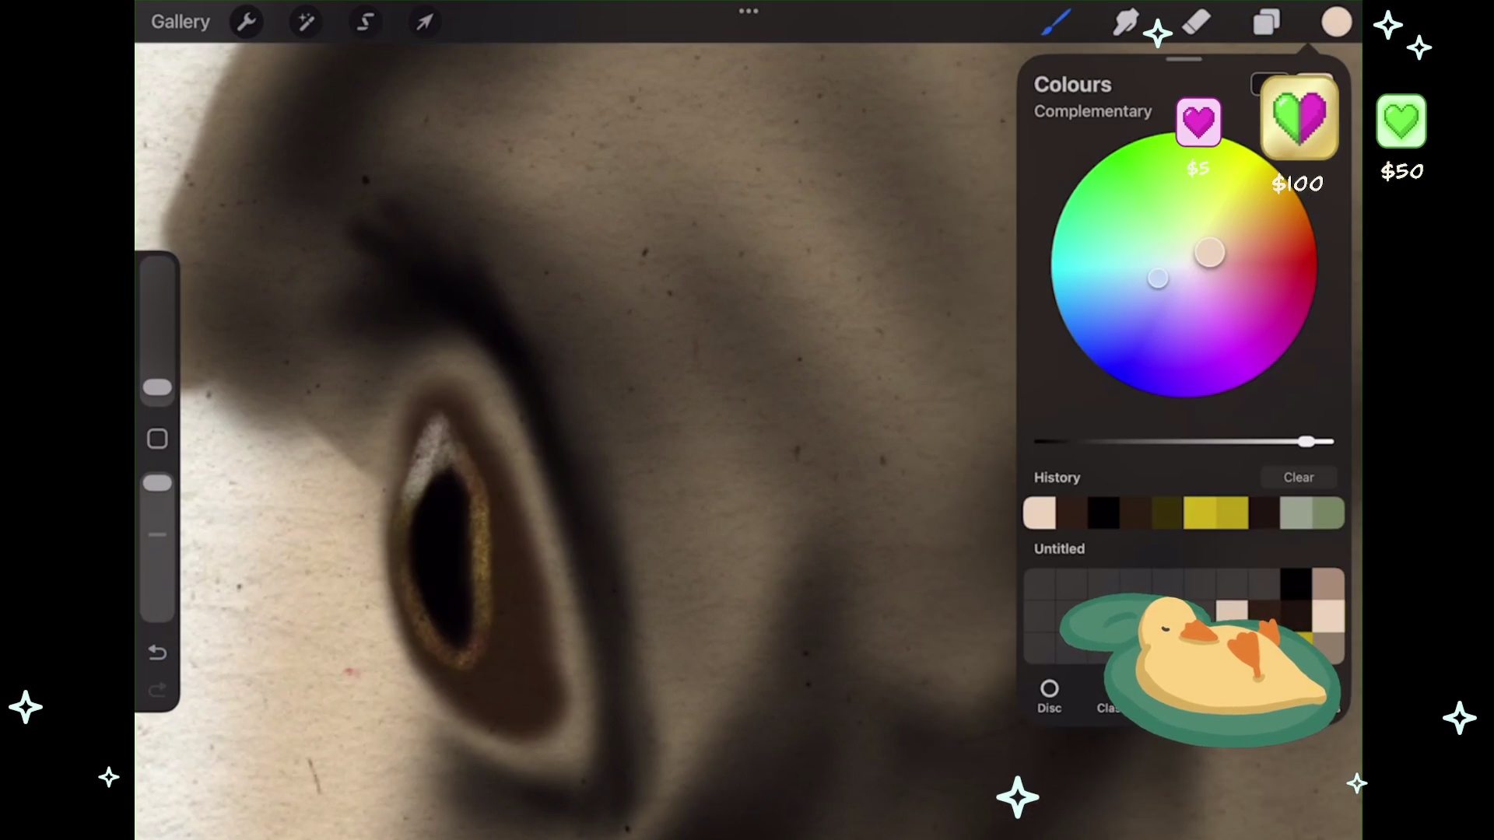
left_click(1072, 512)
left_click(1336, 22)
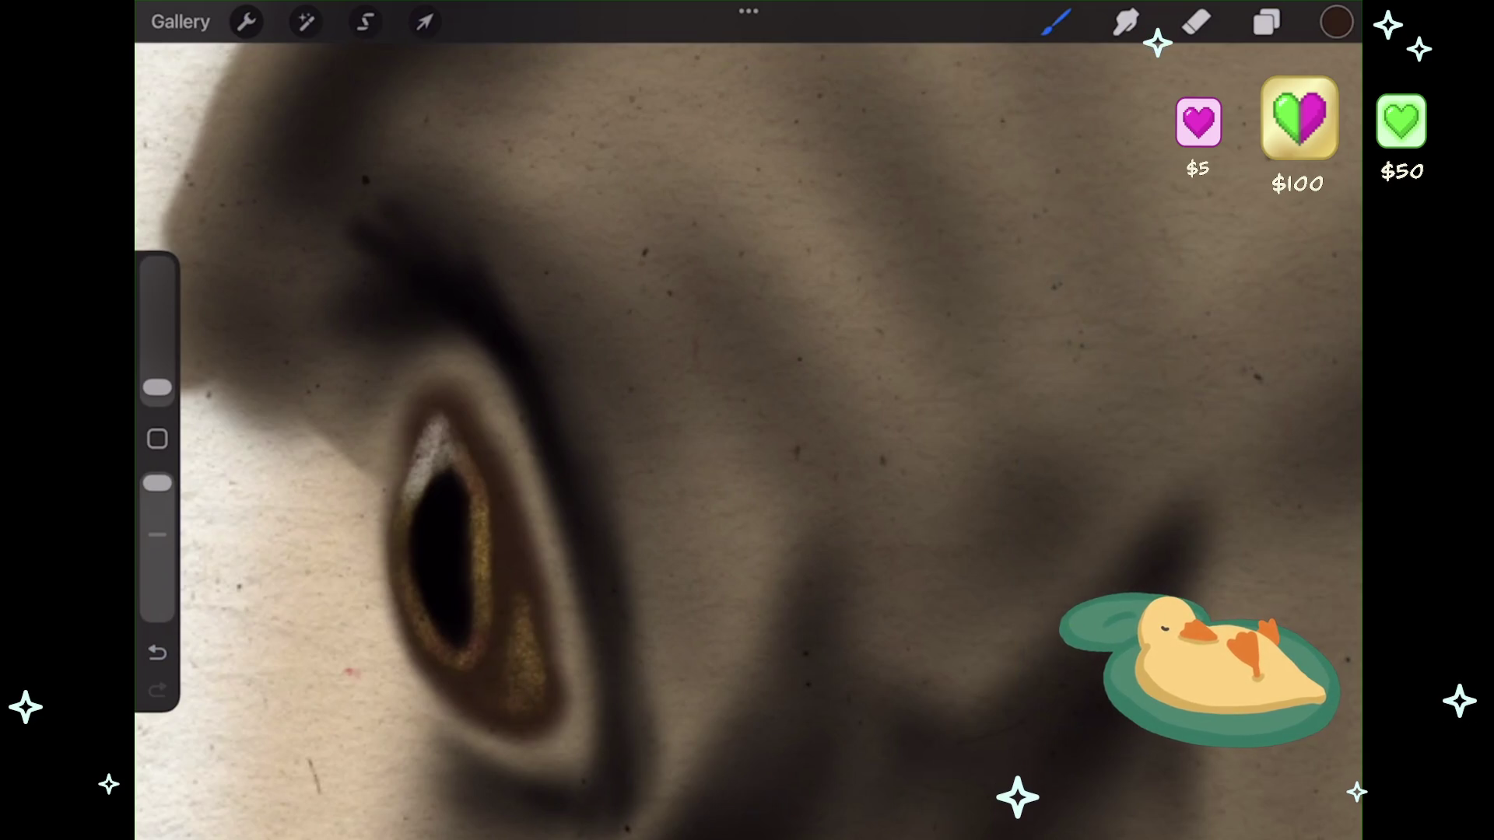
- Apply a Gaussian Blur of about 3% to the new layer's iris glow
left_click(1267, 22)
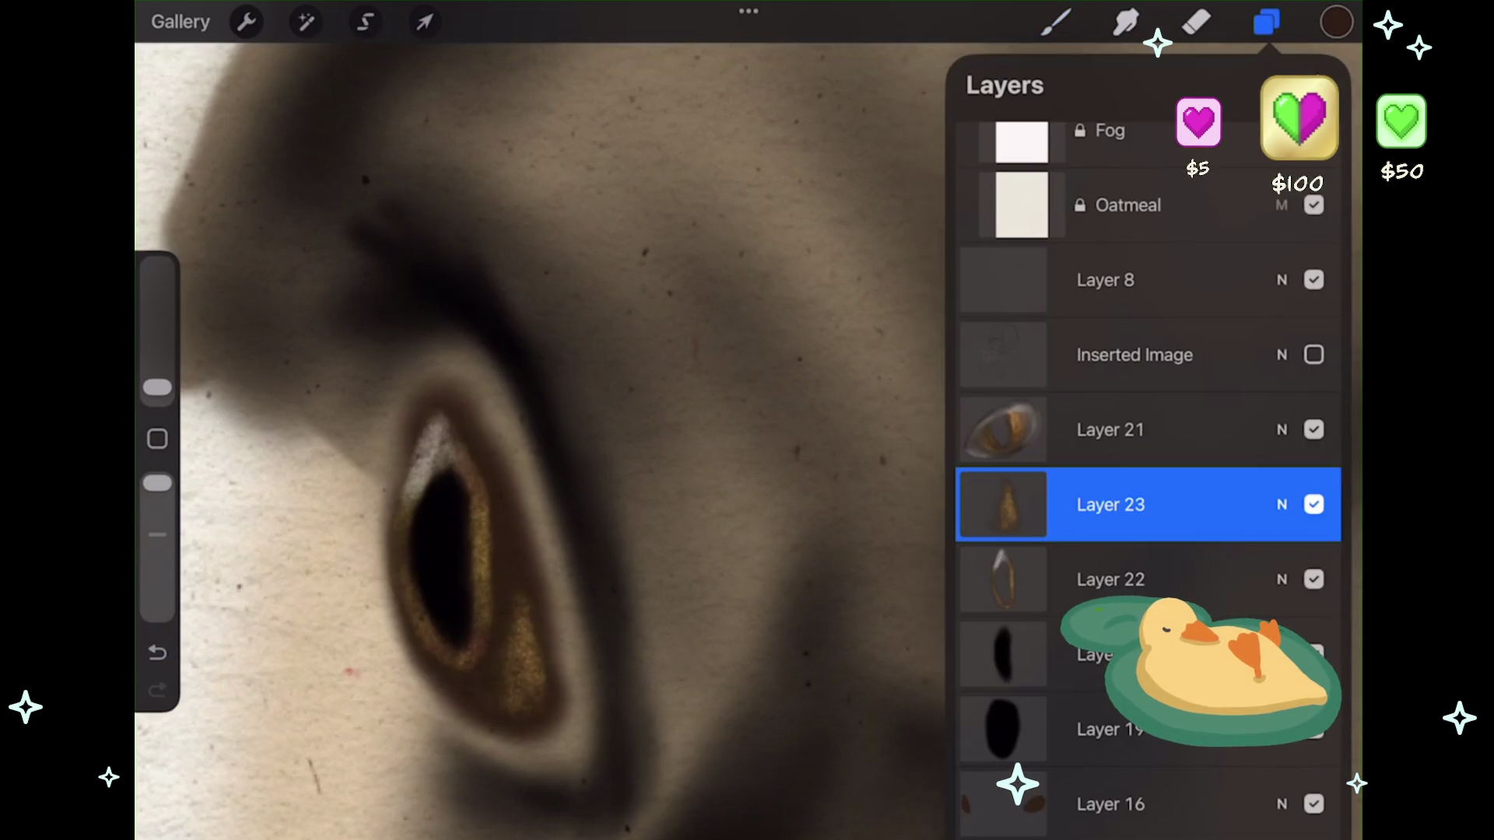
left_click(306, 22)
left_click(283, 337)
mouse_move(747, 466)
left_mouse_down()
mouse_move(786, 467)
mouse_move(758, 466)
left_mouse_up()
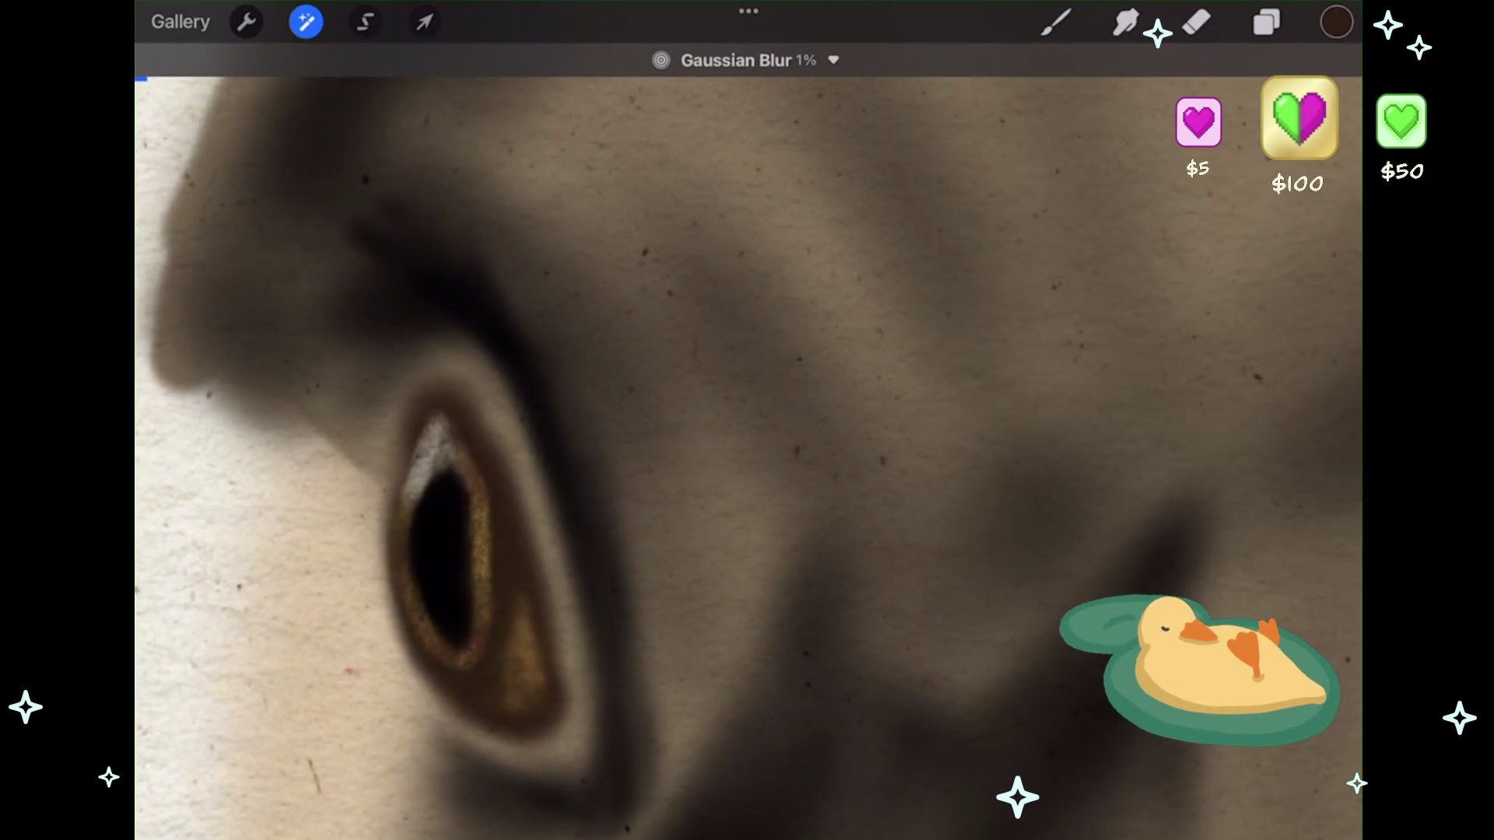
- Select Layer 22 and apply a light Gaussian Blur to it
left_click(1266, 22)
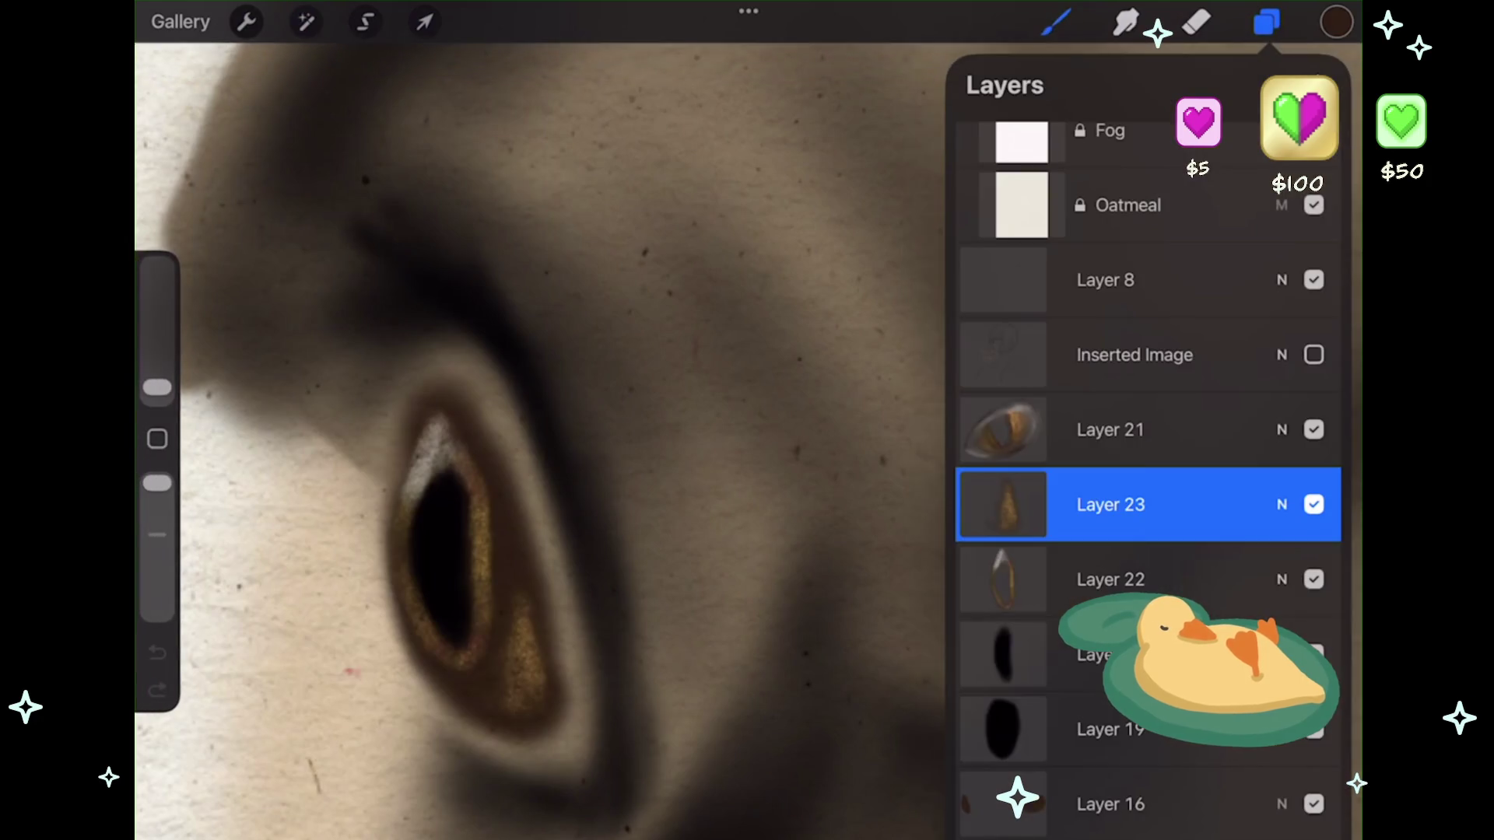
left_click(1110, 580)
left_click(306, 22)
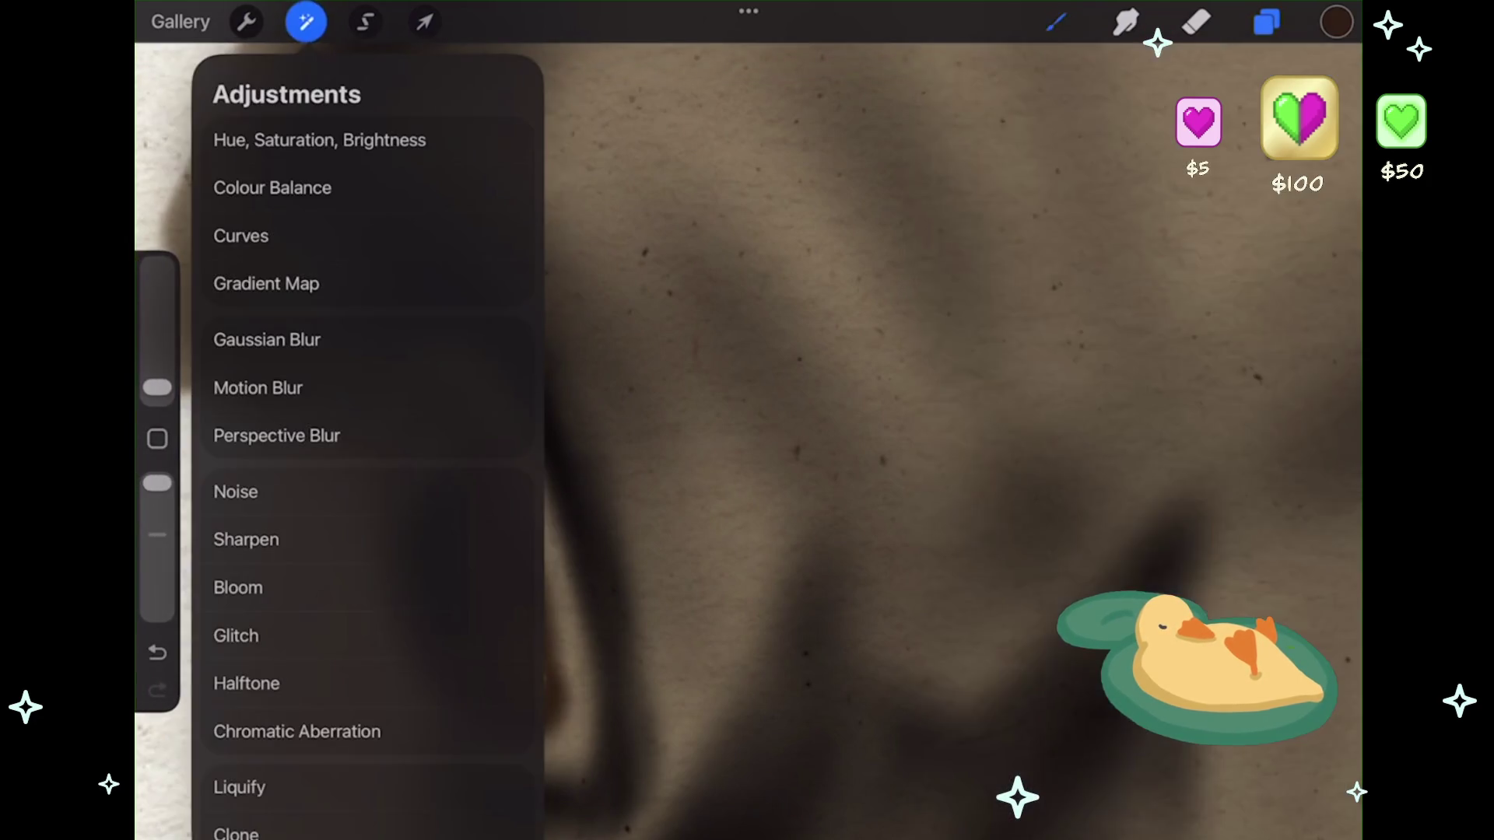
left_click(267, 339)
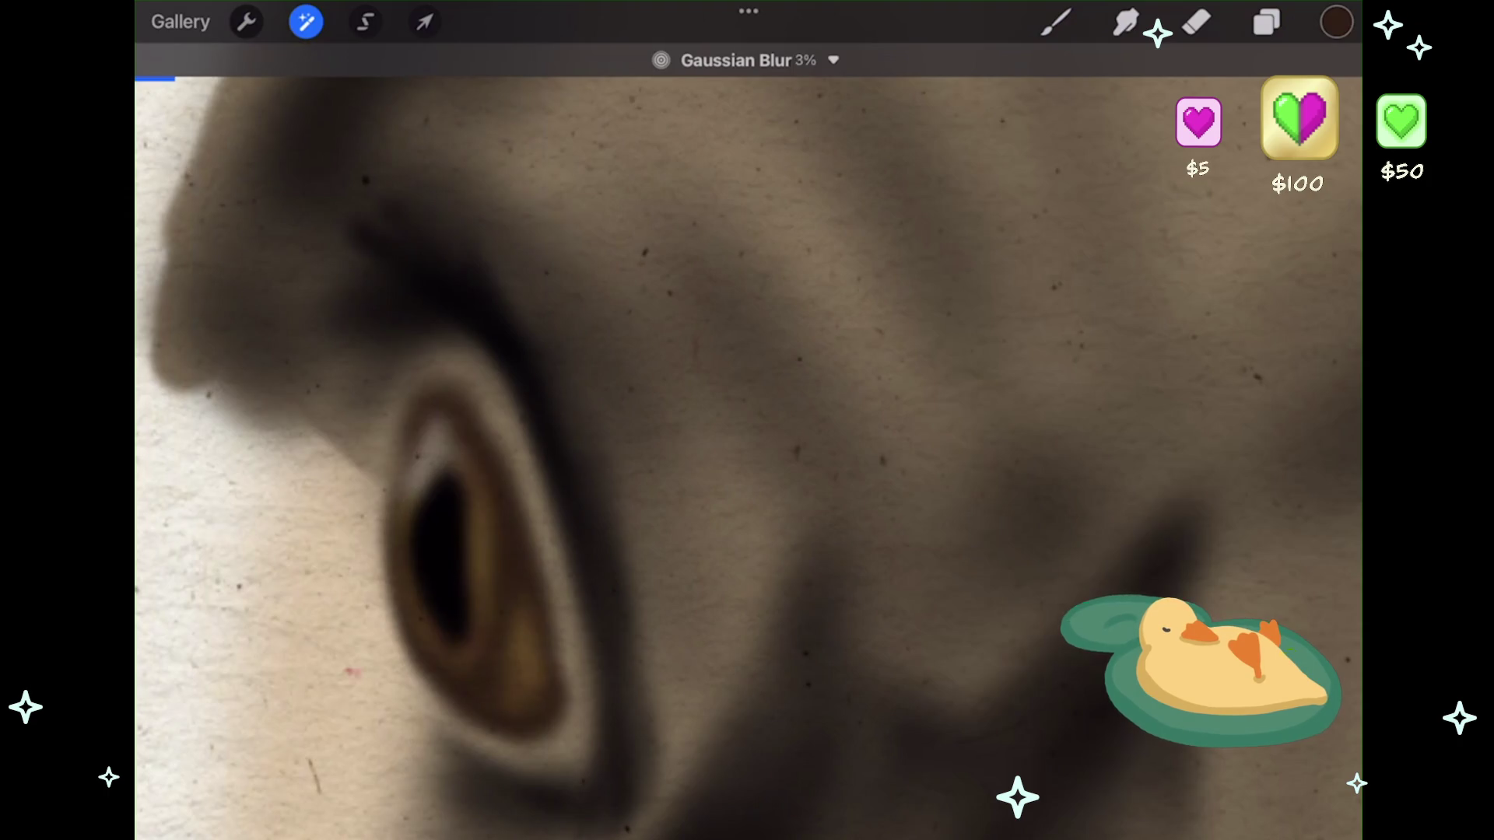
scroll(747, 436, "down", 3)
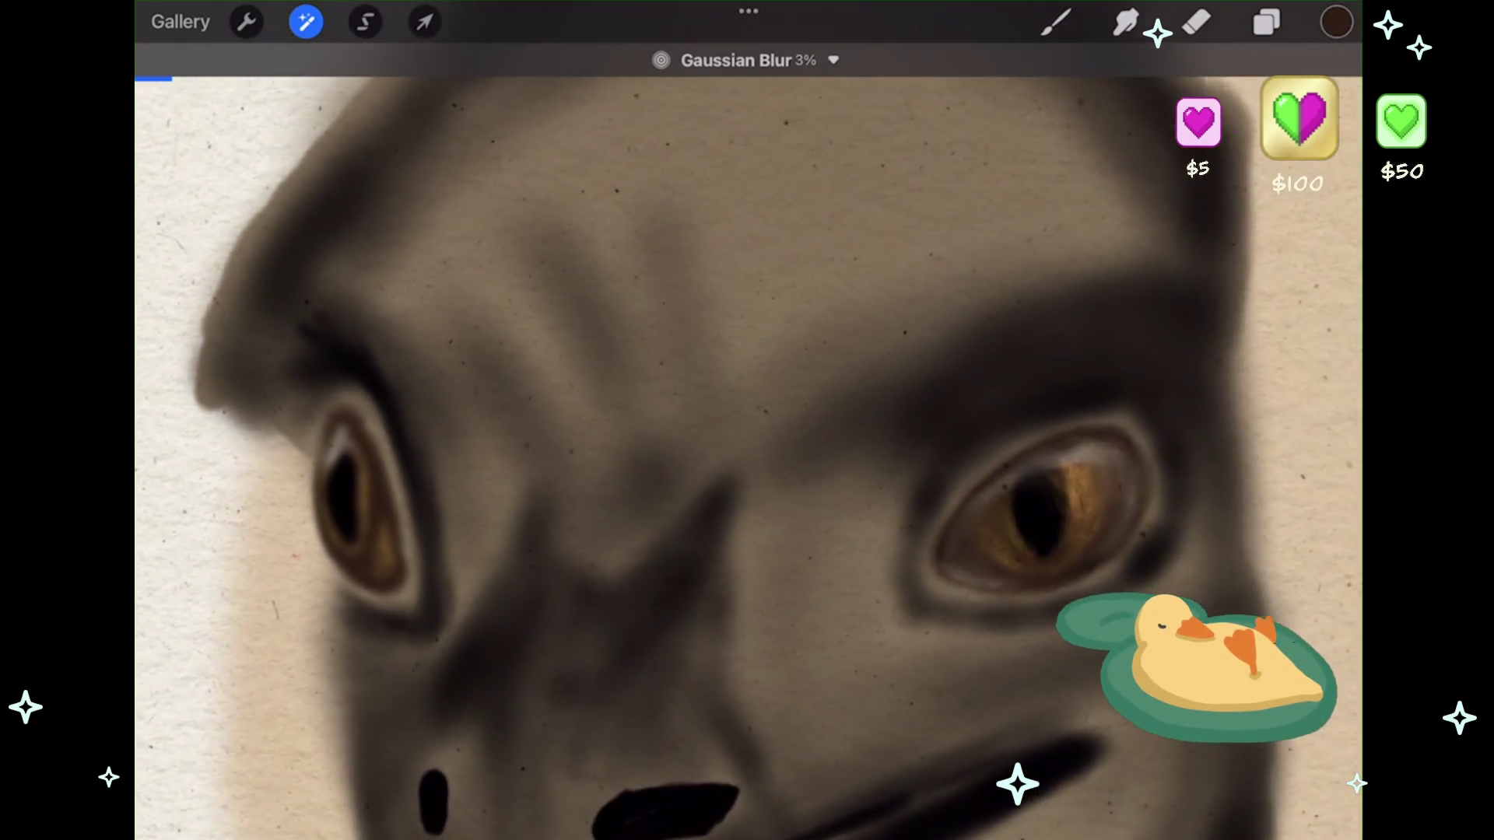
left_click_drag(747, 436, 701, 436)
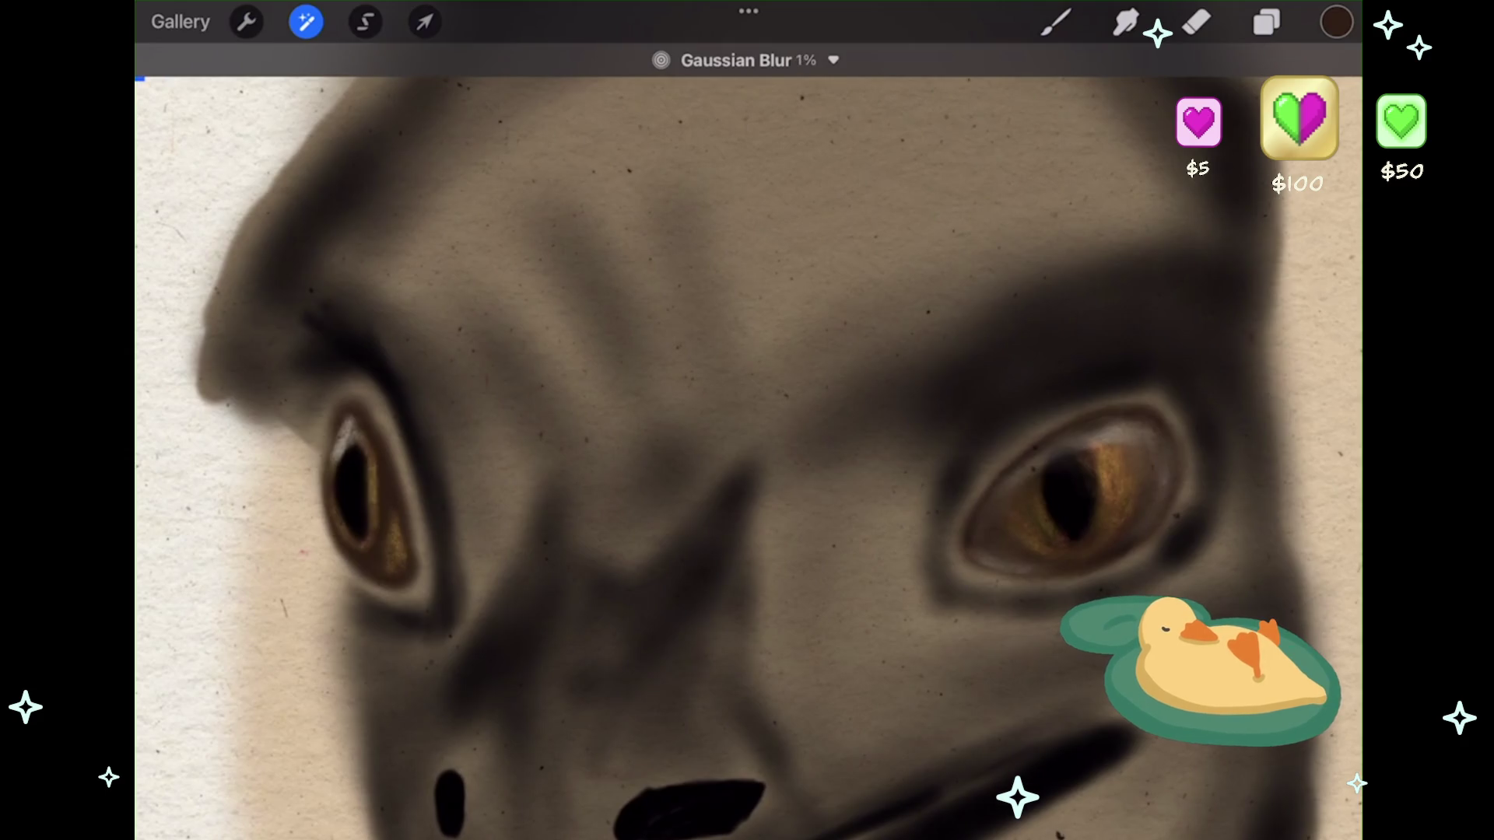
left_click(1056, 21)
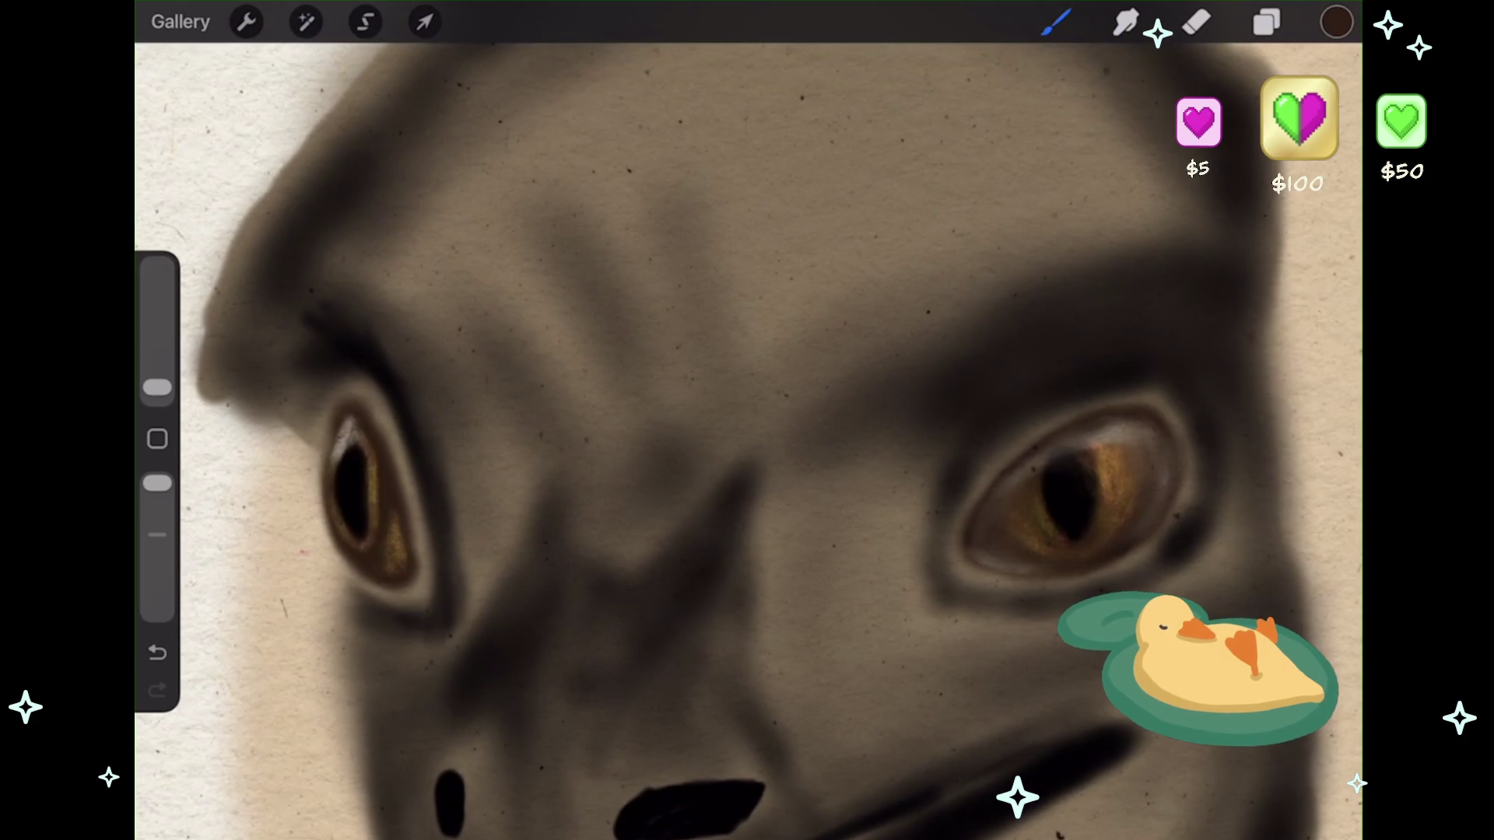
- Add a new empty layer above Layer 22 and undo the last stroke
left_click(1266, 22)
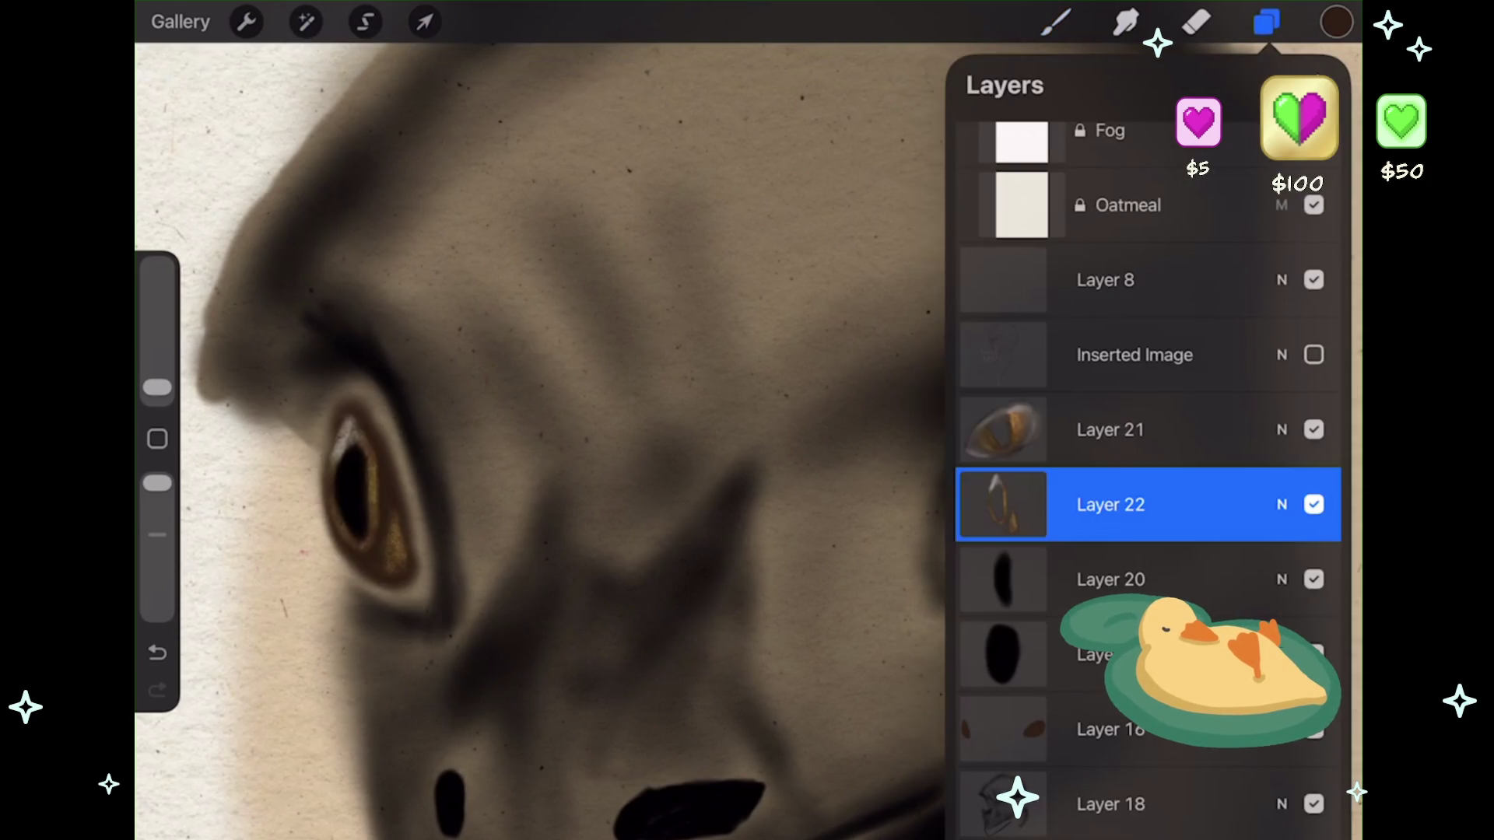
left_click(1320, 85)
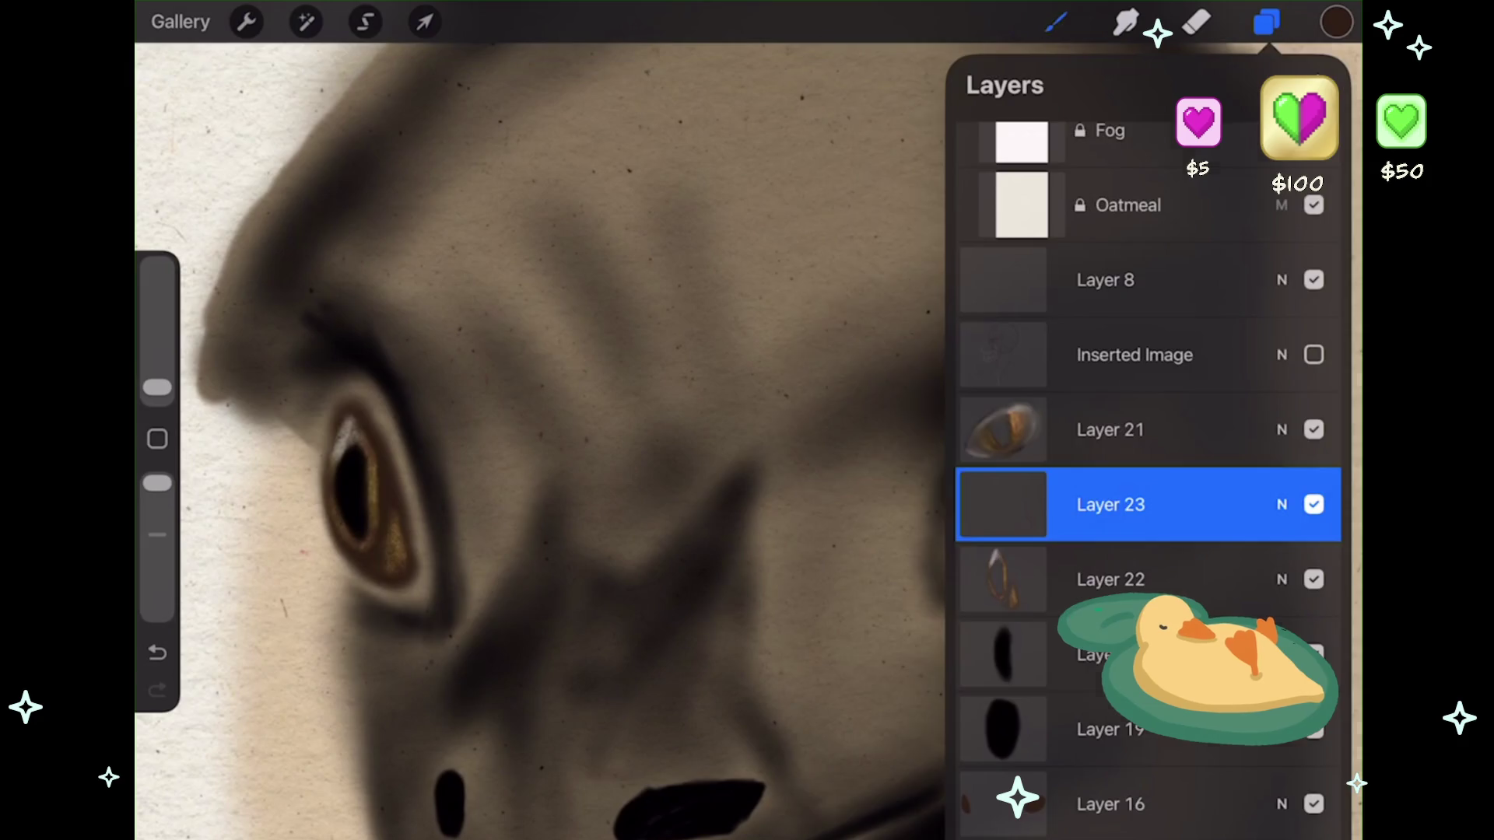
left_click(1055, 21)
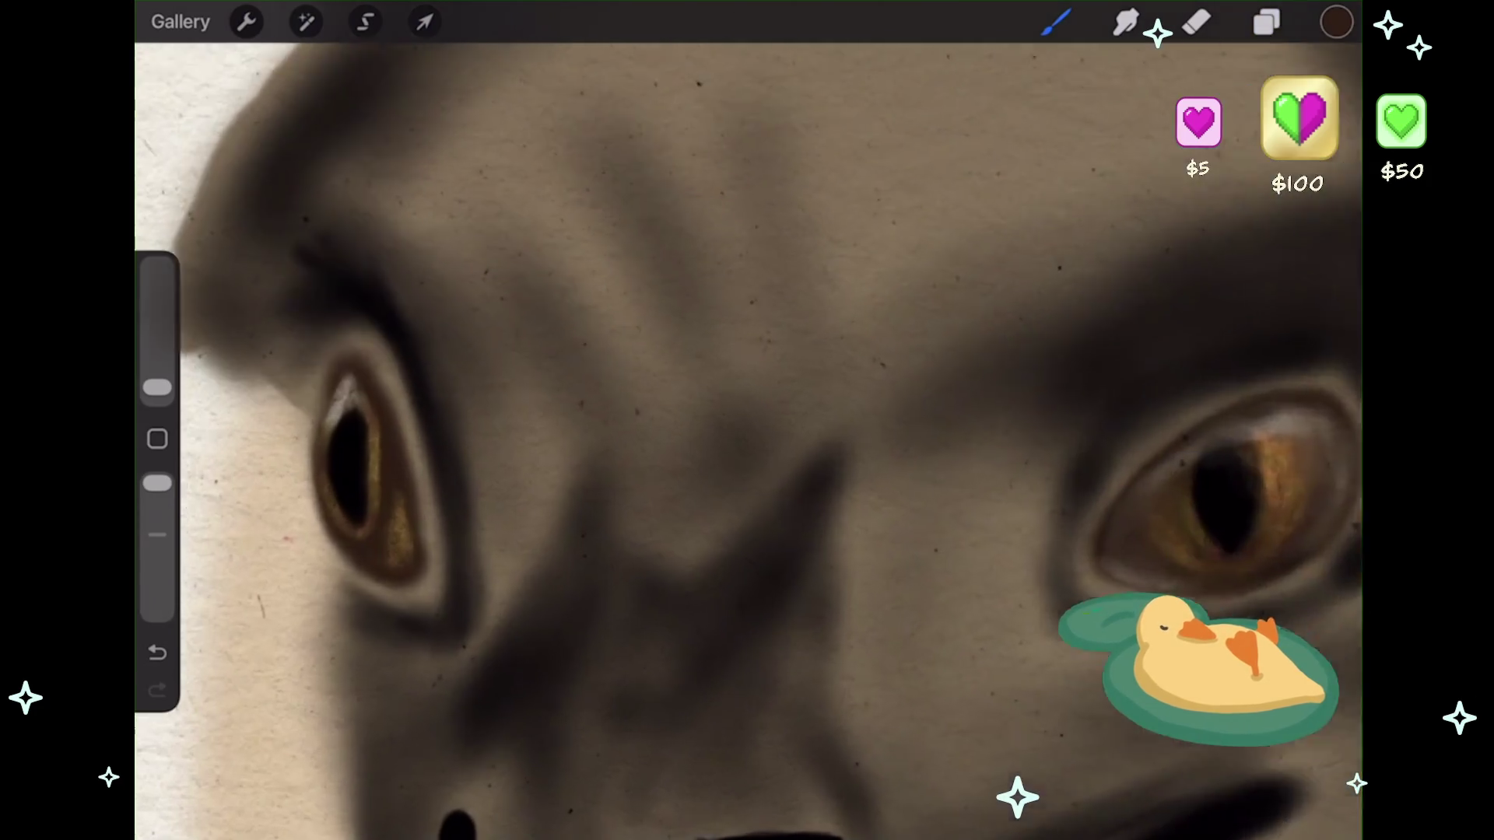
scroll(273, 498, "up", 3)
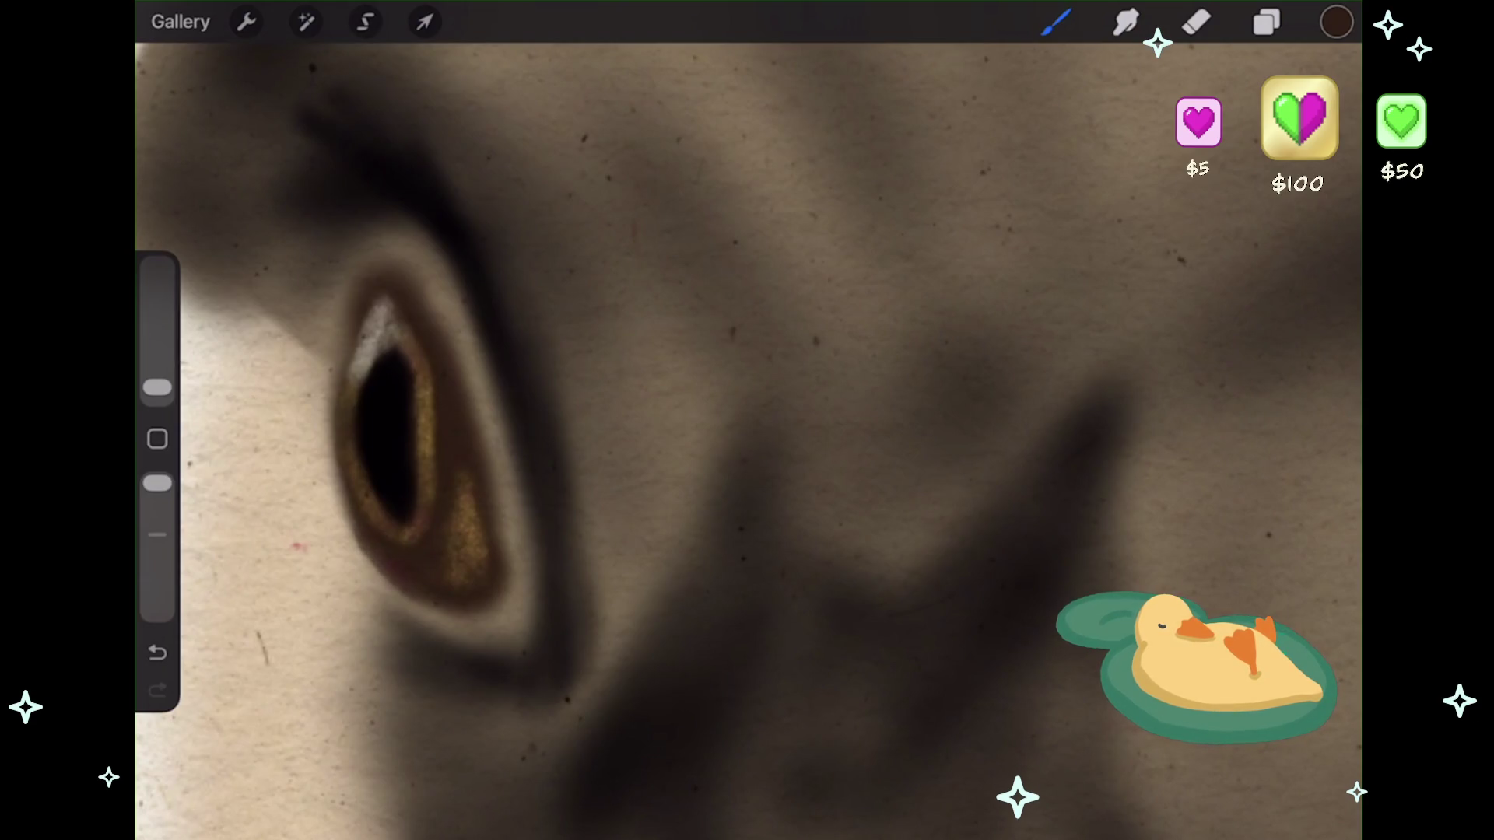
key("ctrl+z")
left_click(1336, 21)
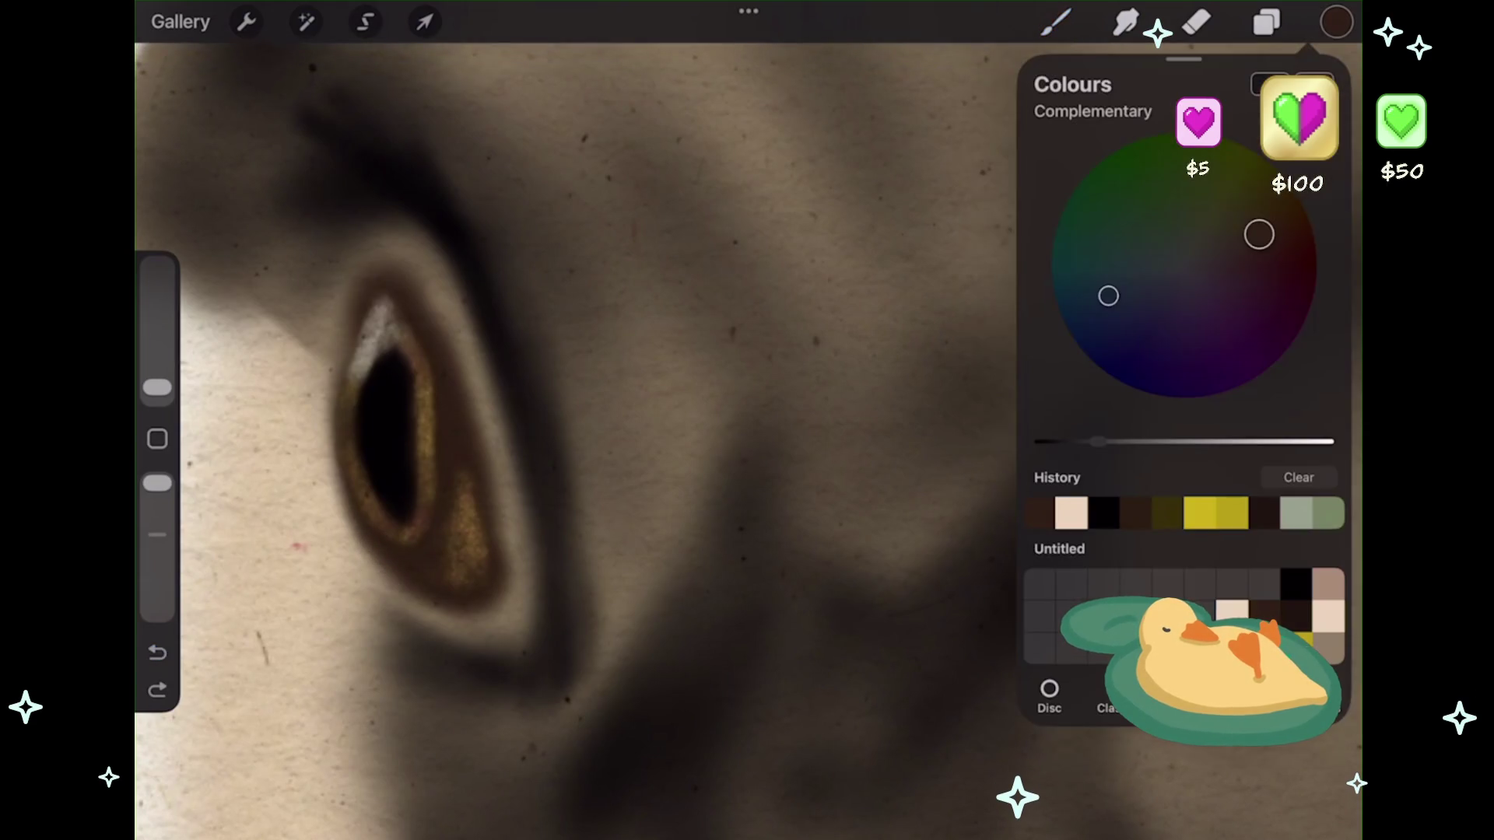
- Pick a light beige colour and test a stroke below-left of the eye
left_click(1071, 512)
scroll(466, 420, "up", 1)
scroll(467, 420, "down", 1)
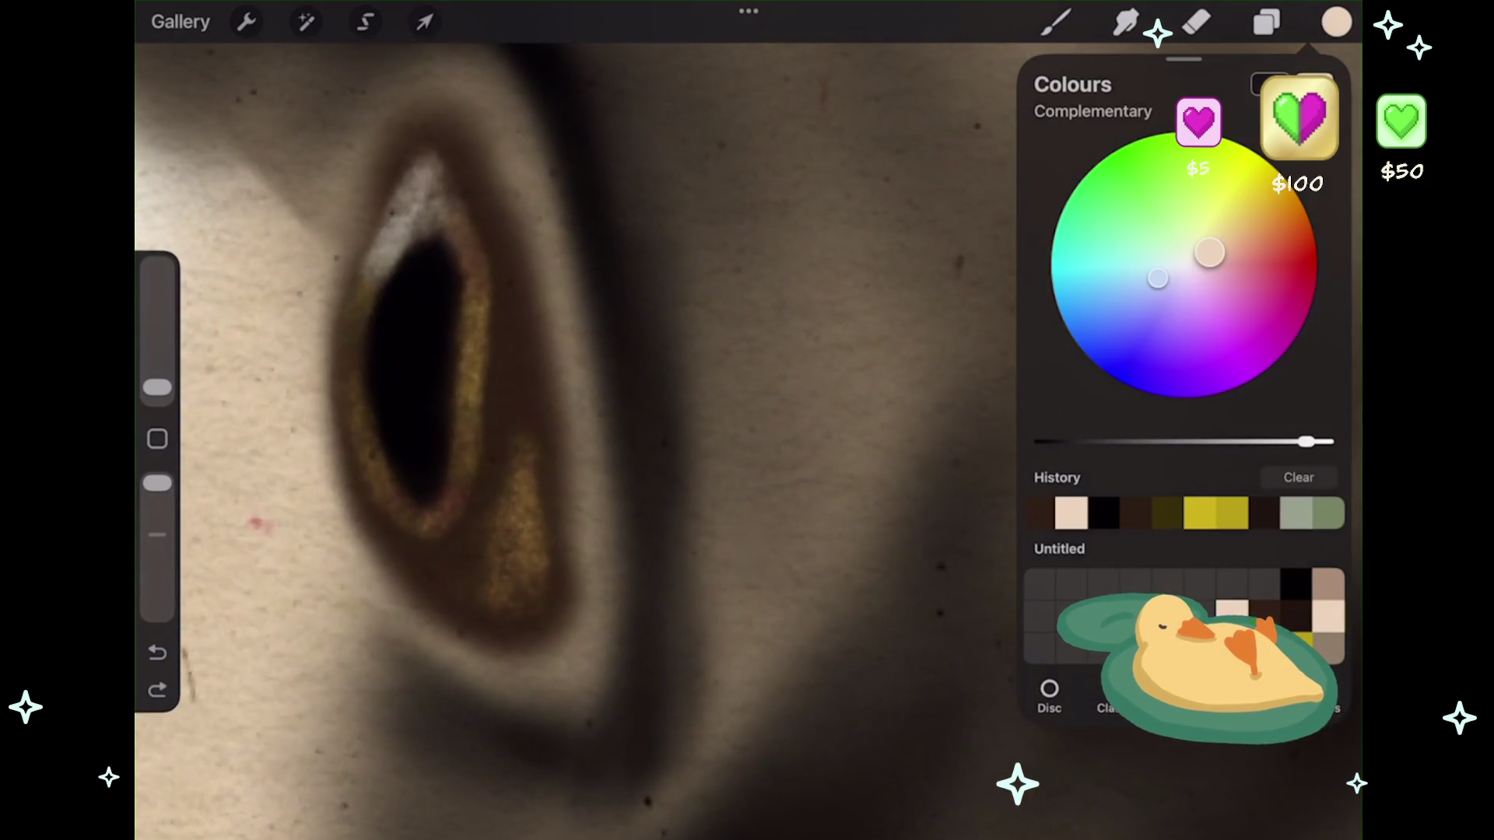
left_click(1056, 22)
left_click_drag(354, 506, 447, 603)
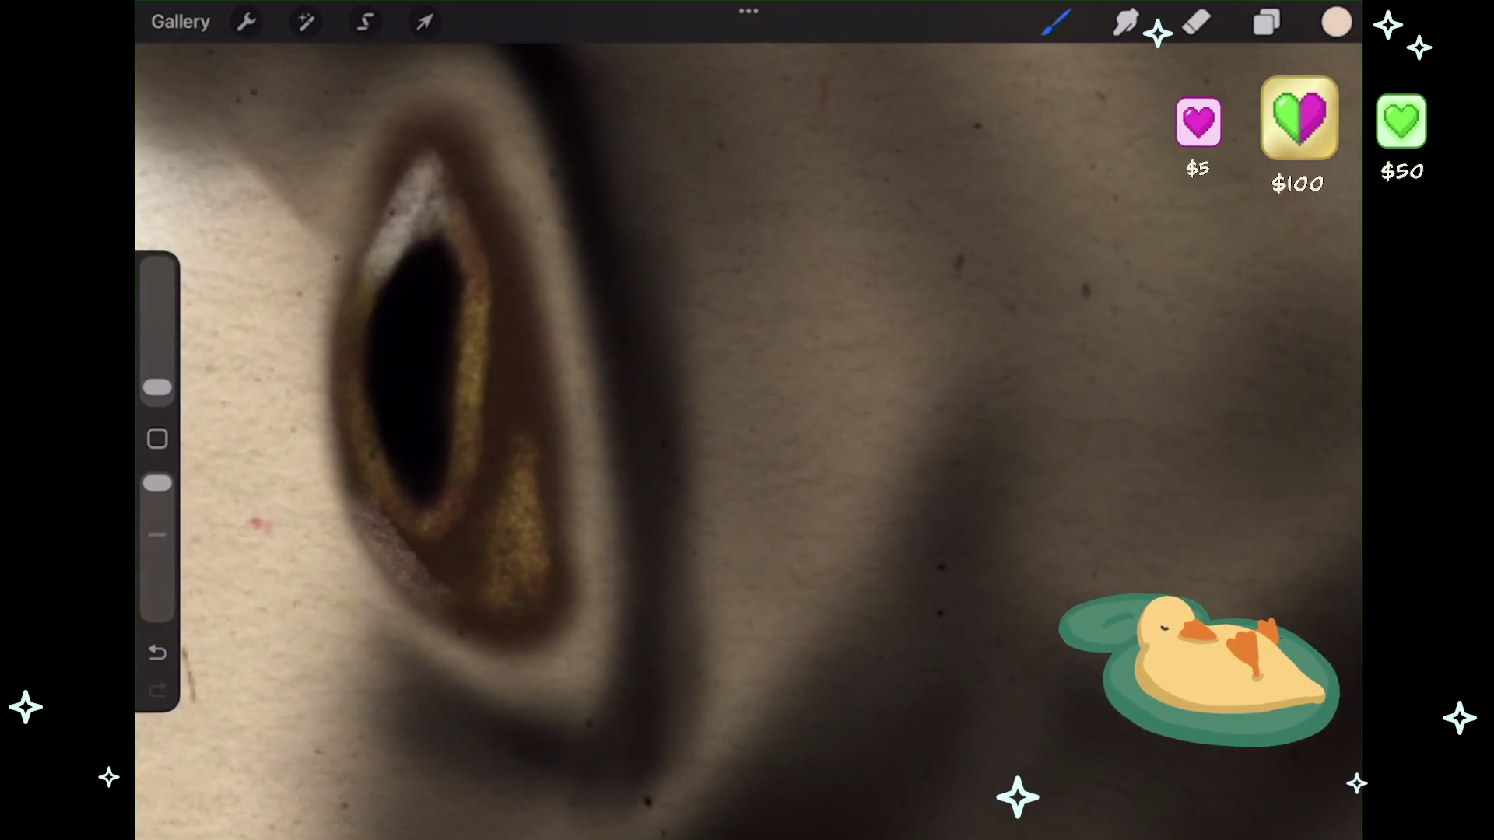
key("ctrl+z")
key("ctrl+shift+z")
key("ctrl+z")
- Try several light highlight strokes along the eye's lower-left rim, undoing each
left_click_drag(346, 486, 447, 614)
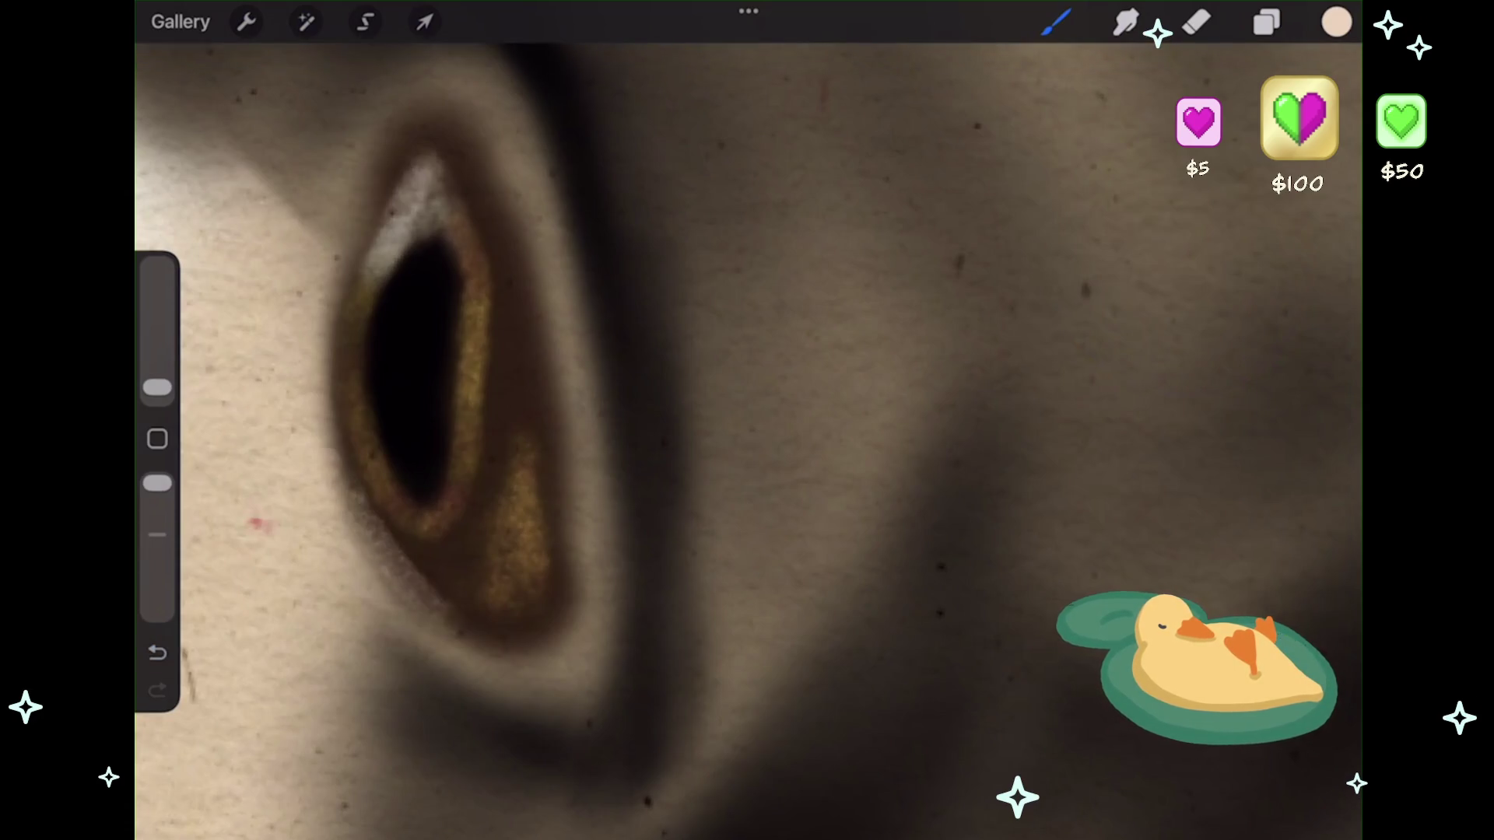
key("ctrl+z")
key("ctrl+z")
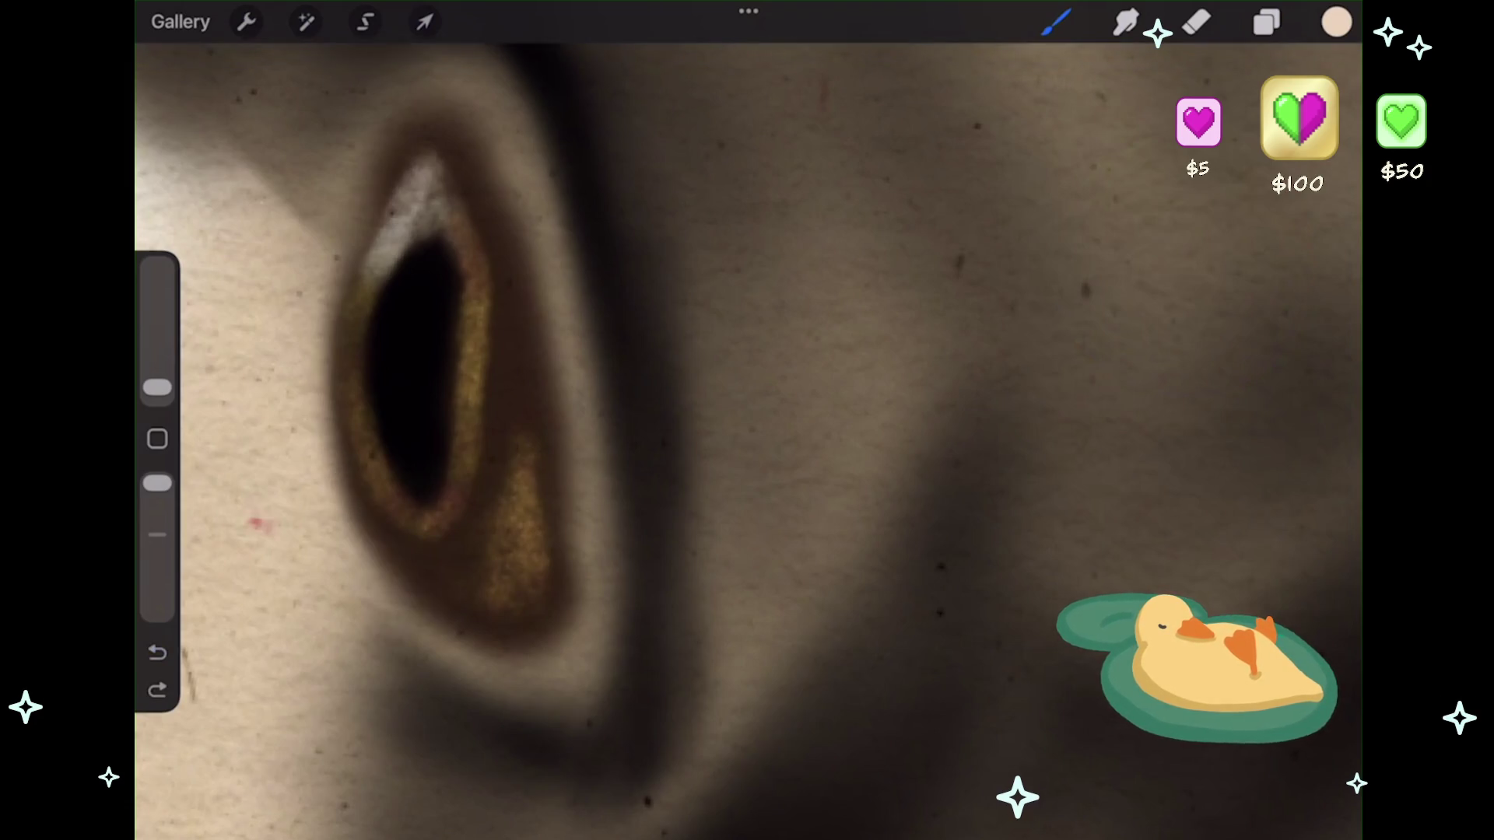
left_click_drag(346, 486, 448, 615)
key("ctrl+z")
left_click_drag(346, 486, 447, 615)
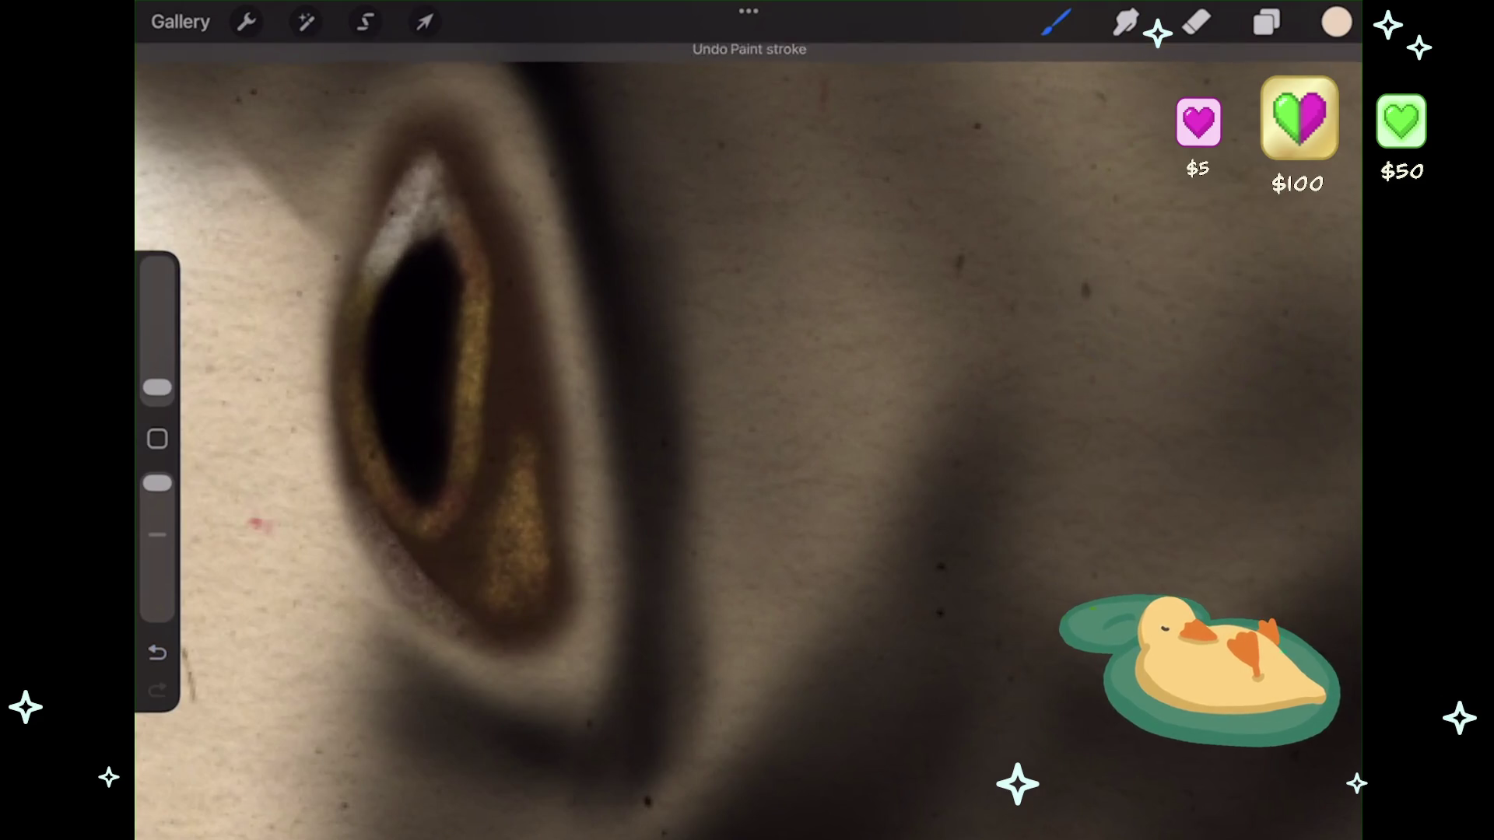
left_click_drag(405, 561, 475, 626)
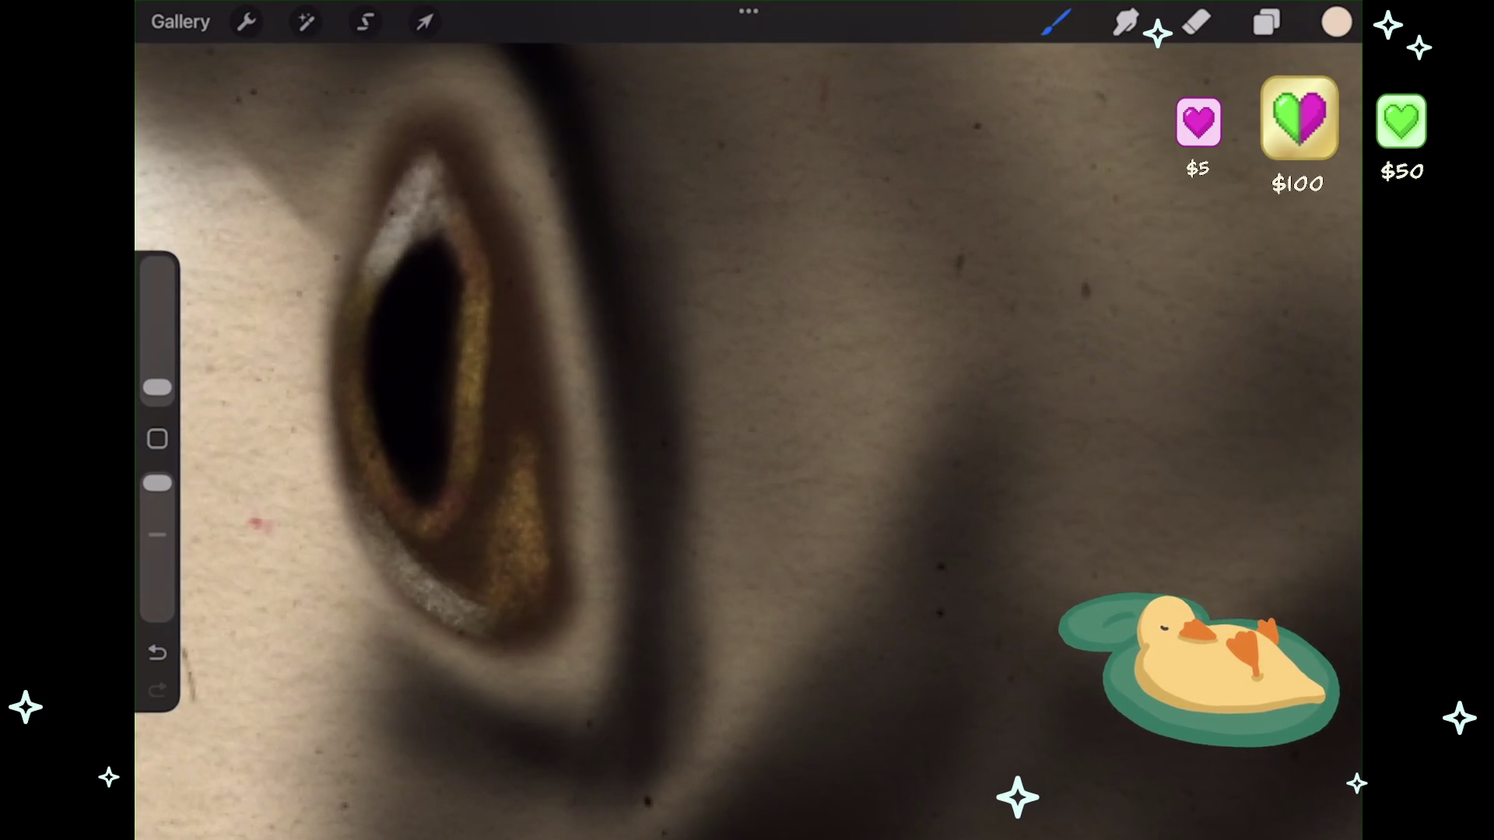
key("ctrl+z")
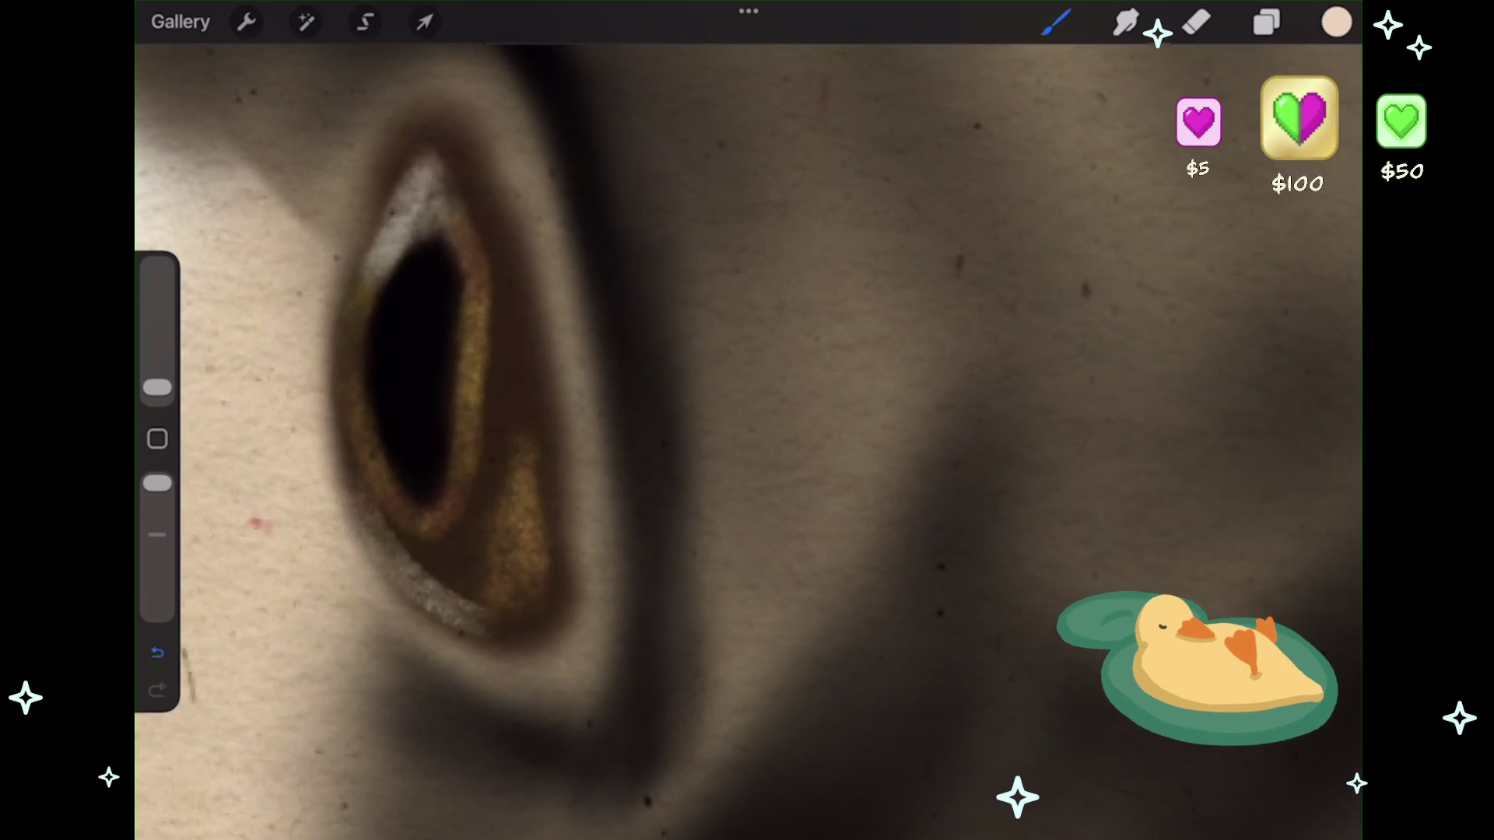
- Shrink the brush to about 1% and paint a thin highlight along the eye's lower rim
left_click_drag(157, 387, 158, 391)
left_click_drag(358, 490, 451, 622)
key("ctrl+z")
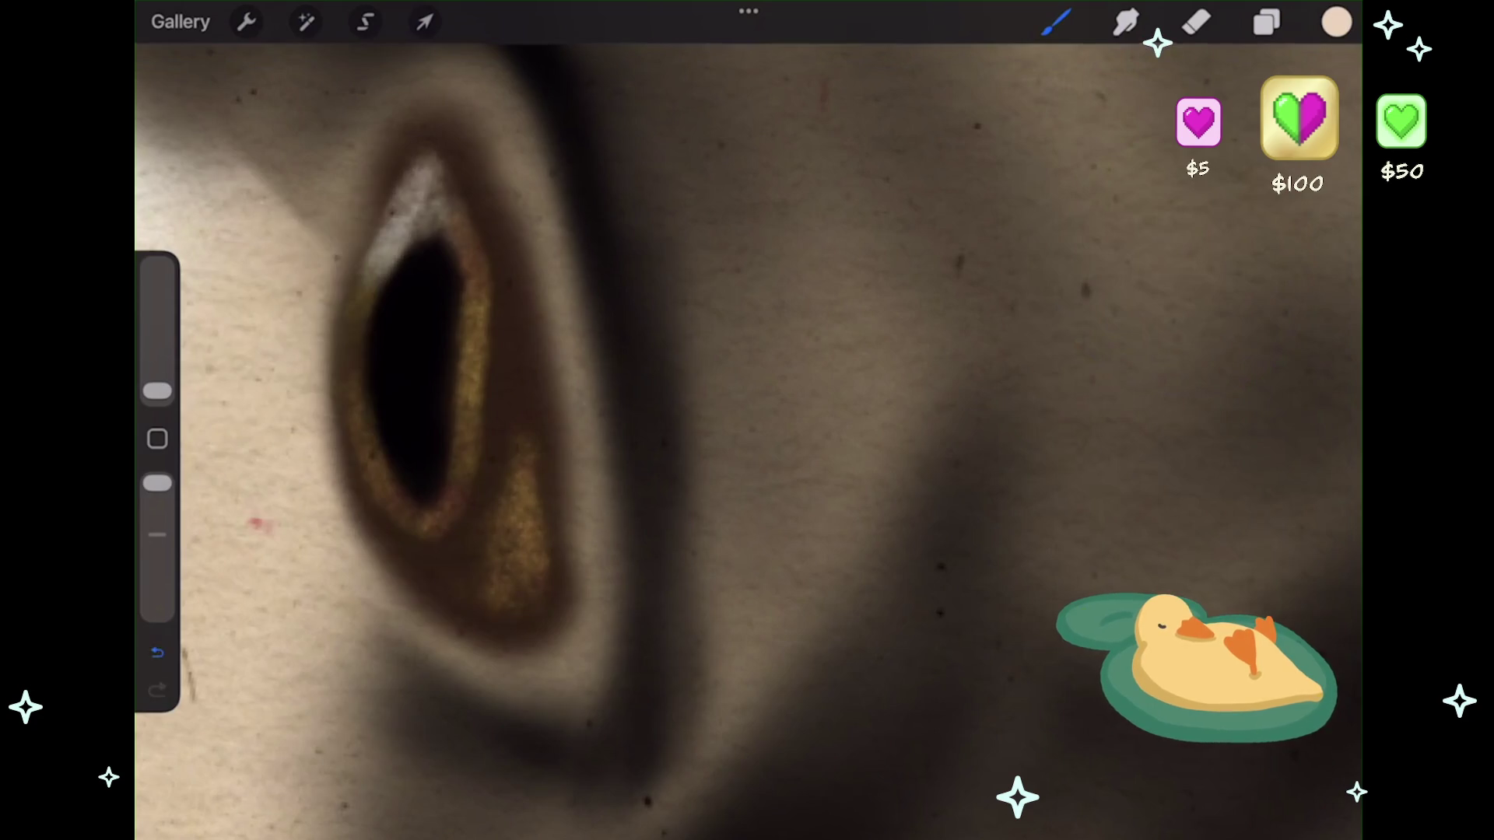
mouse_move(357, 490)
left_mouse_down()
mouse_move(448, 615)
mouse_move(490, 634)
left_mouse_up()
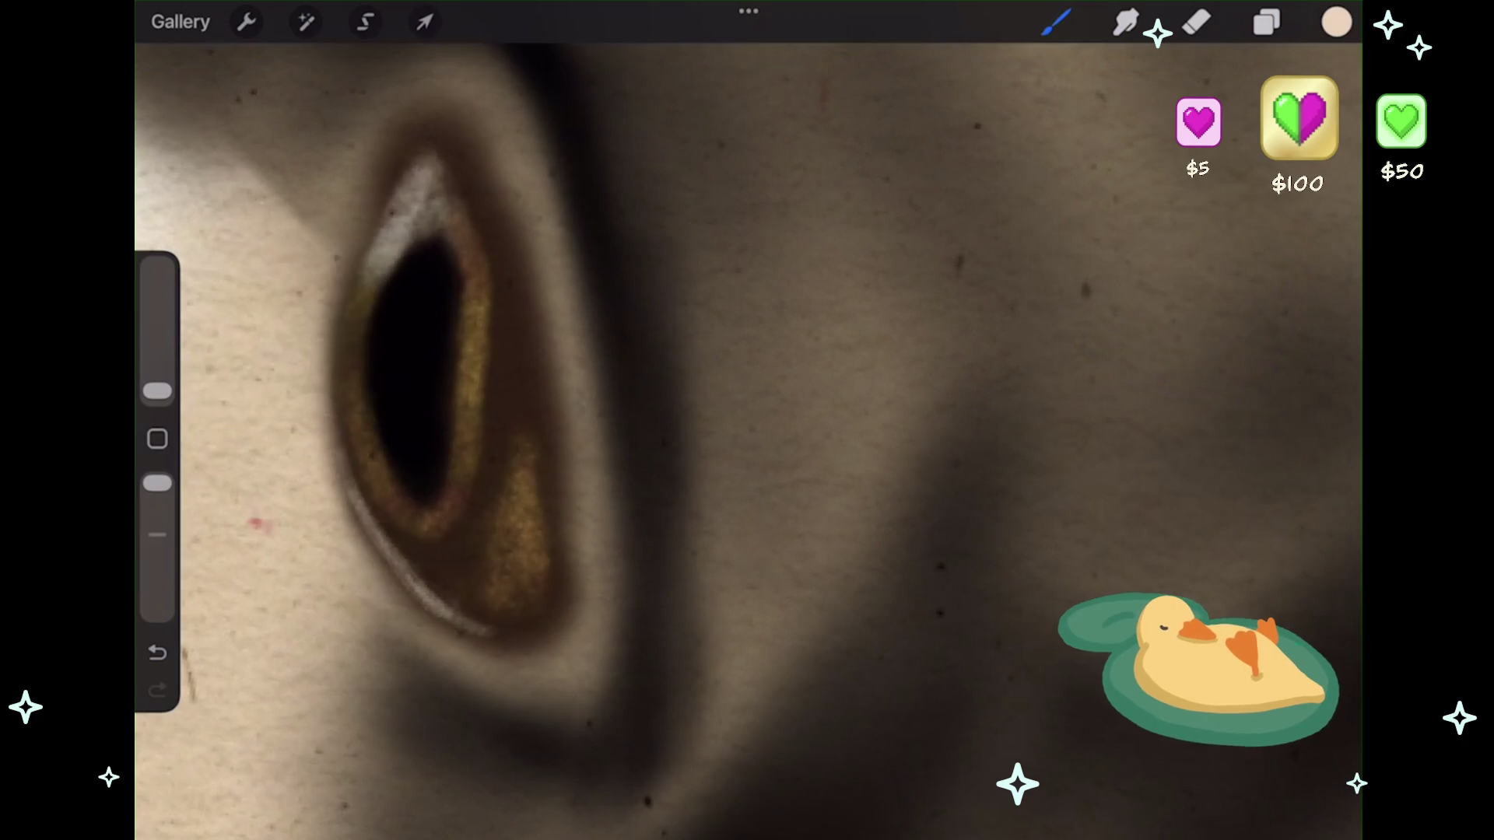
scroll(747, 420, "down", 5)
scroll(747, 420, "down", 5)
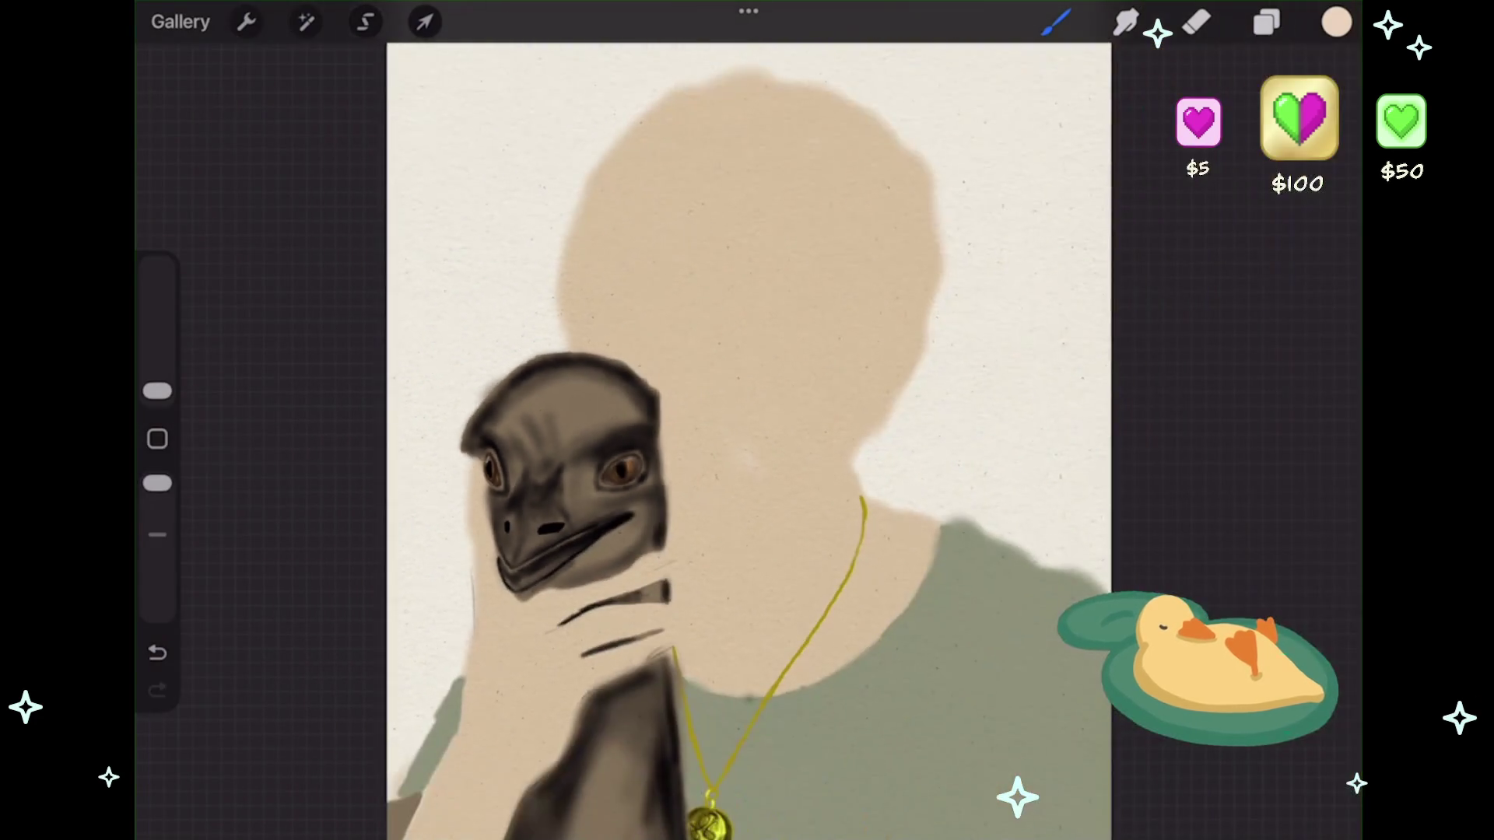
- Toggle the Inserted Image sketch layer off and on so it shows over the emu portrait
left_click(1267, 22)
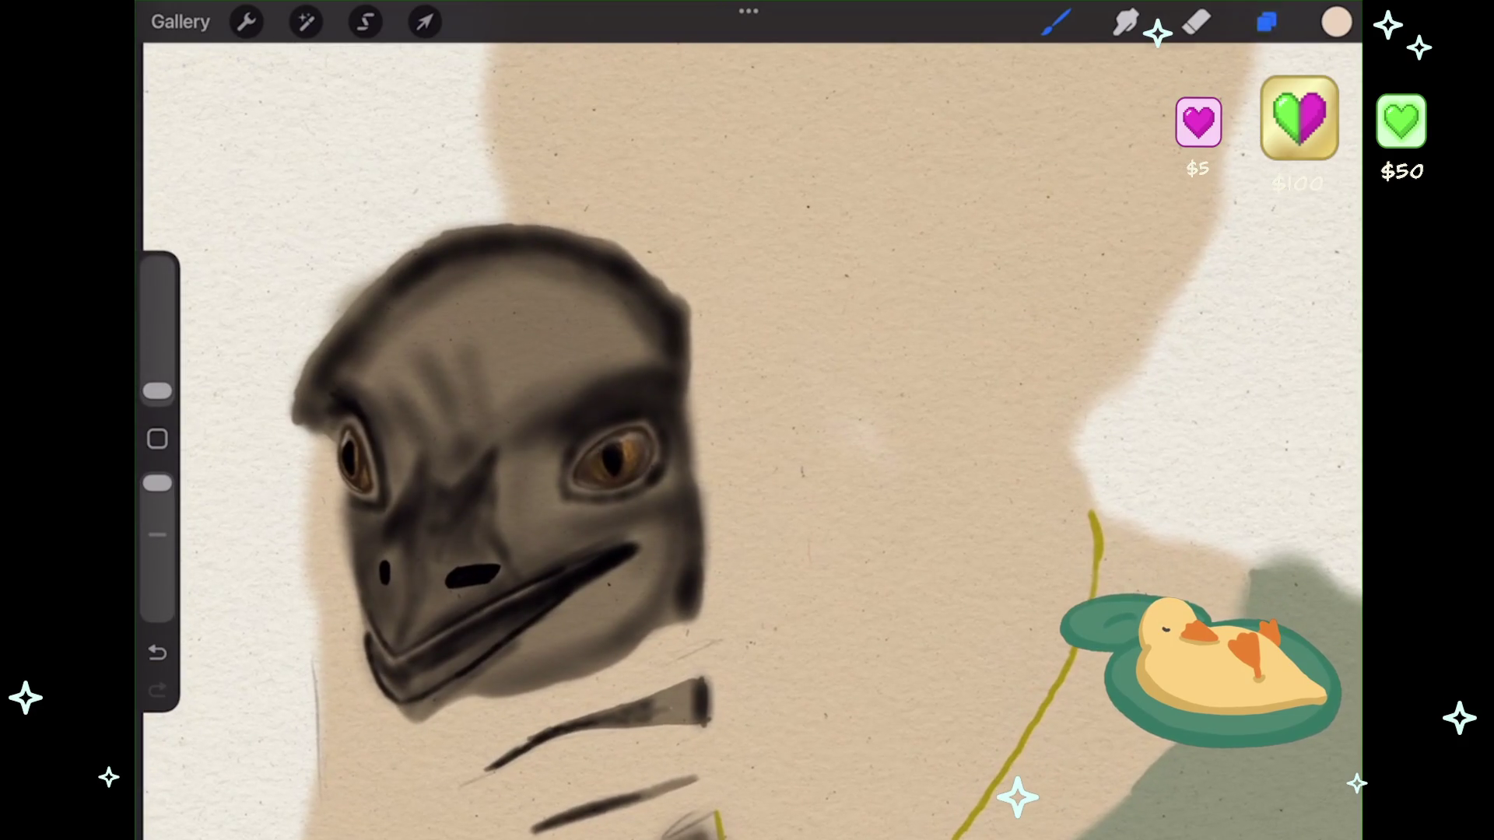
left_click(1313, 355)
left_click(1314, 355)
left_click(1313, 355)
scroll(545, 420, "down", 3)
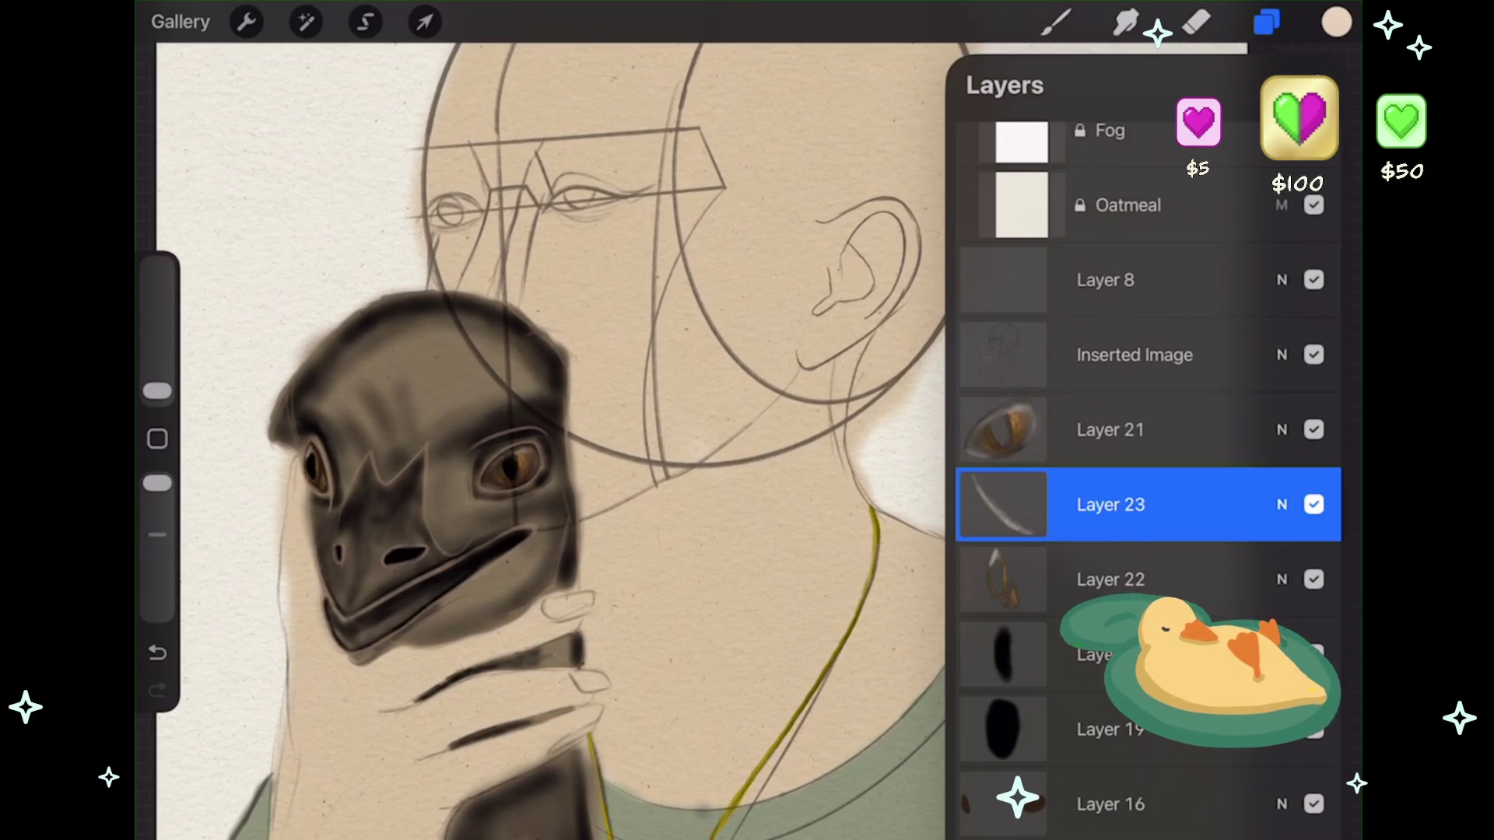
scroll(545, 436, "down", 5)
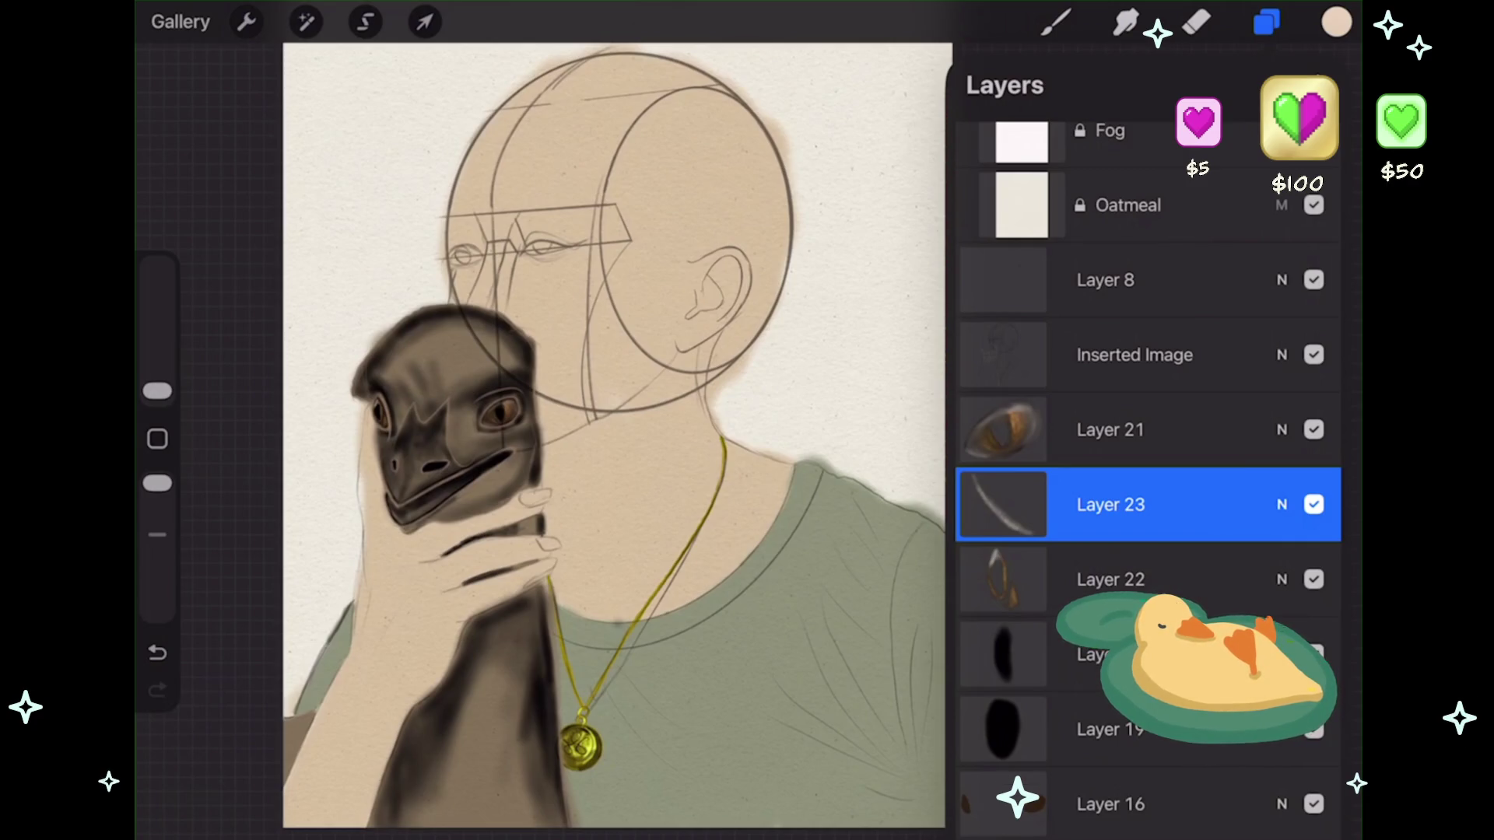
scroll(472, 496, "up", 5)
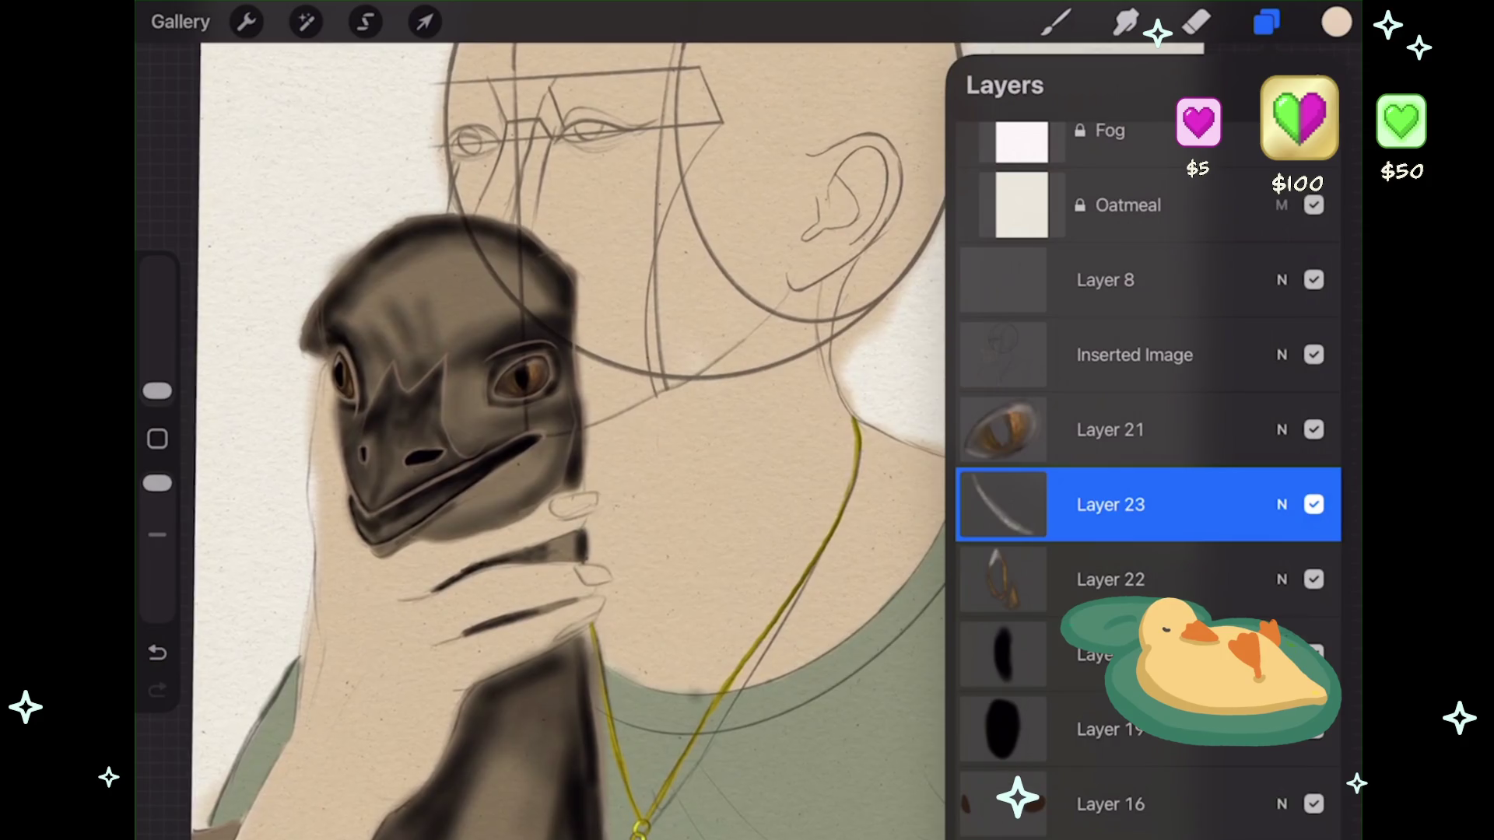
scroll(476, 397, "up", 3)
scroll(545, 374, "up", 1)
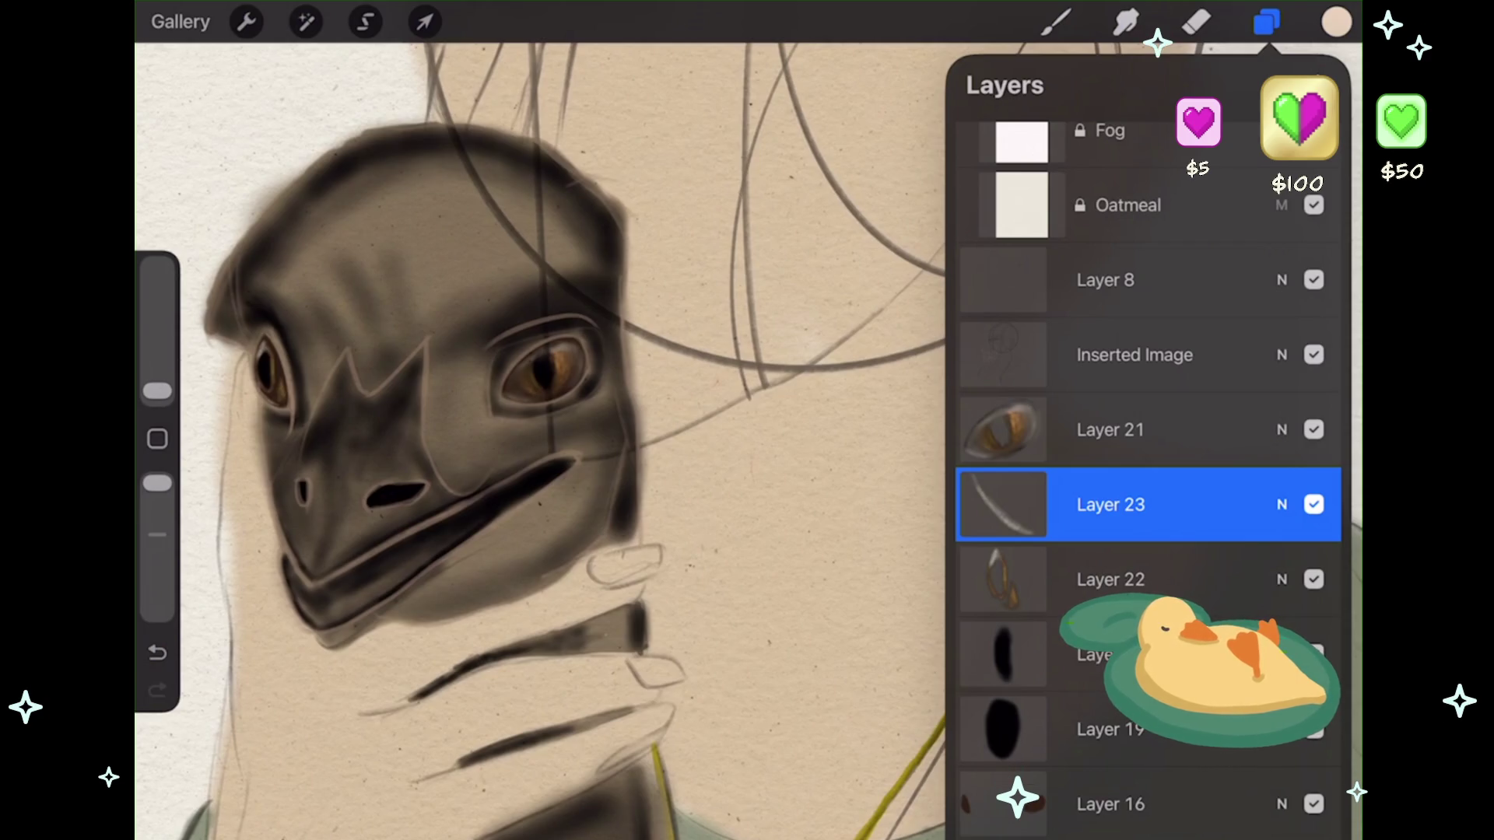
- Navigate around the emu's head and dismiss the system accessibility menu that appeared
scroll(215, 372, "up", 5)
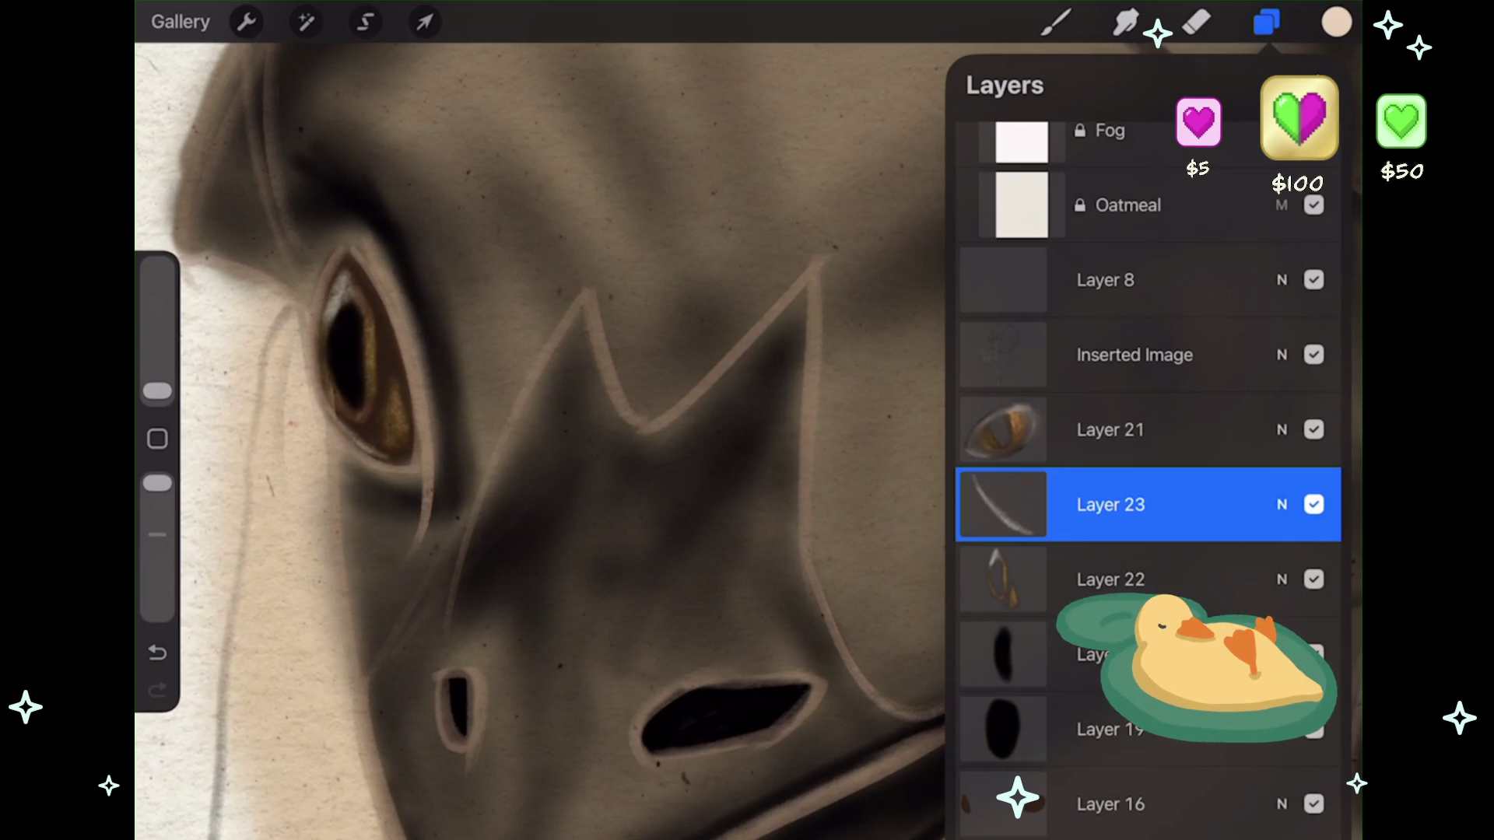
scroll(545, 436, "down", 3)
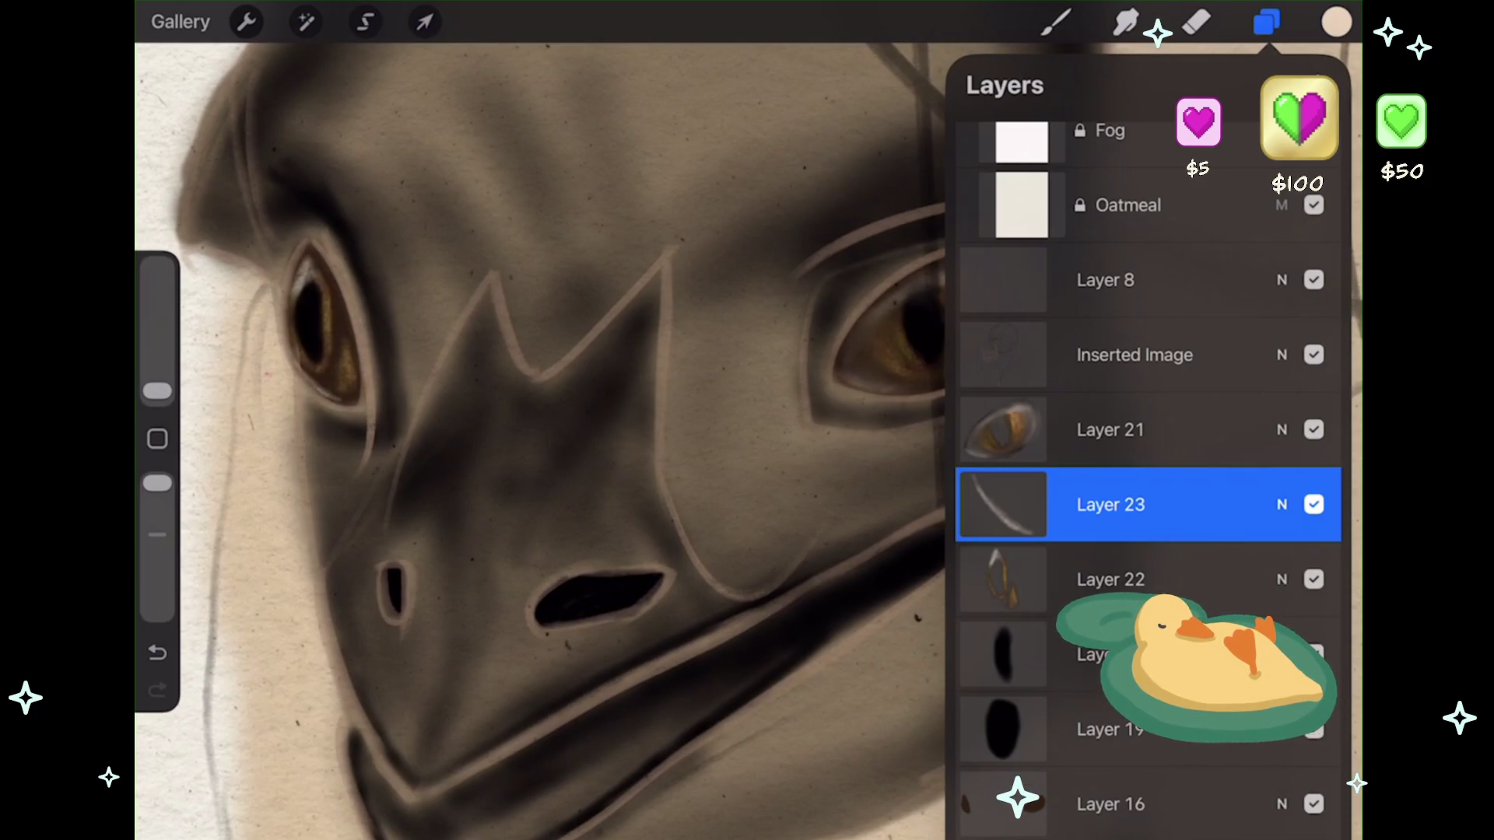
scroll(544, 436, "down", 5)
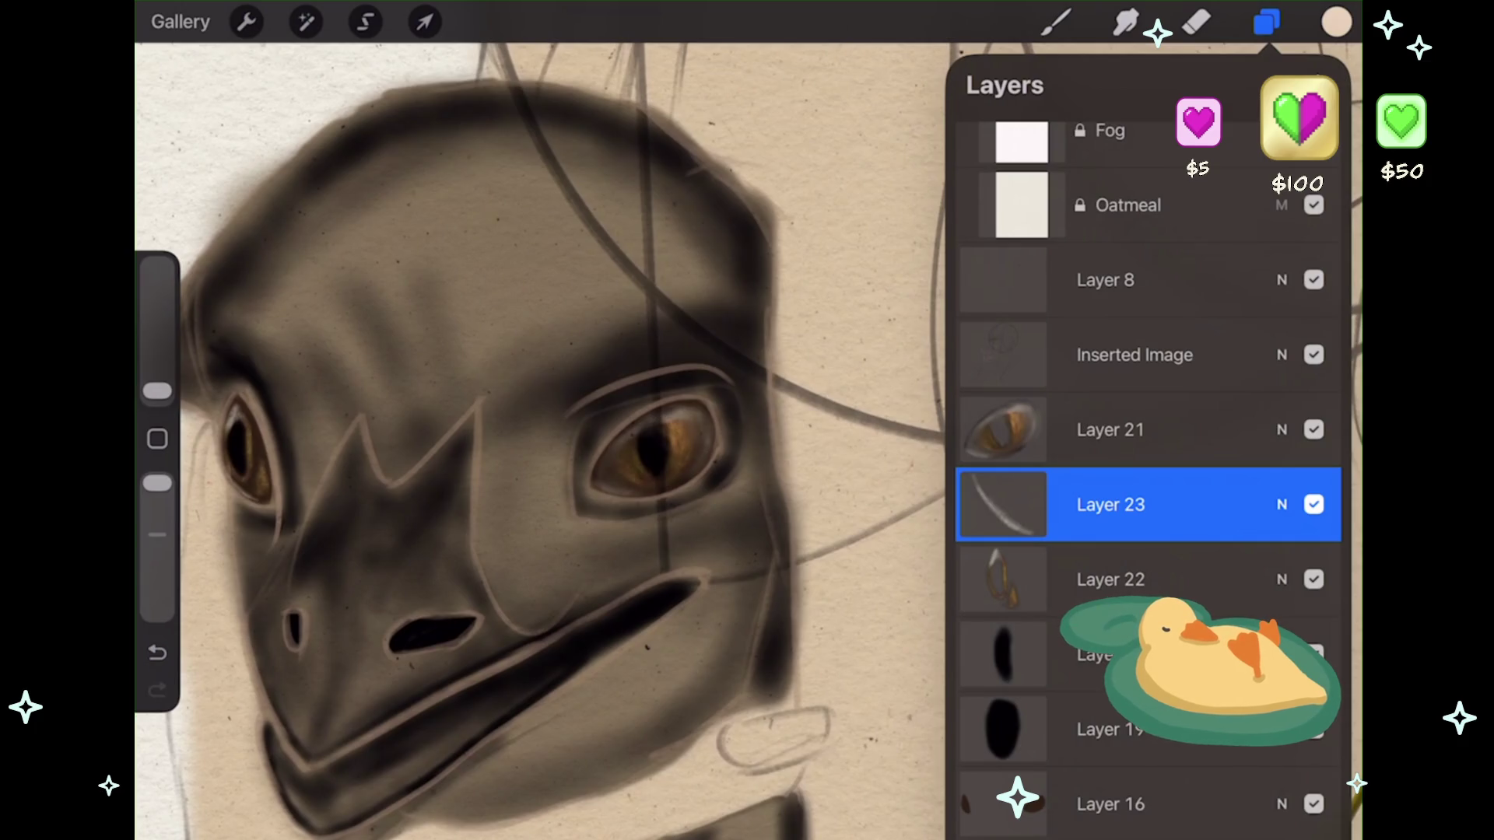
scroll(545, 436, "down", 3)
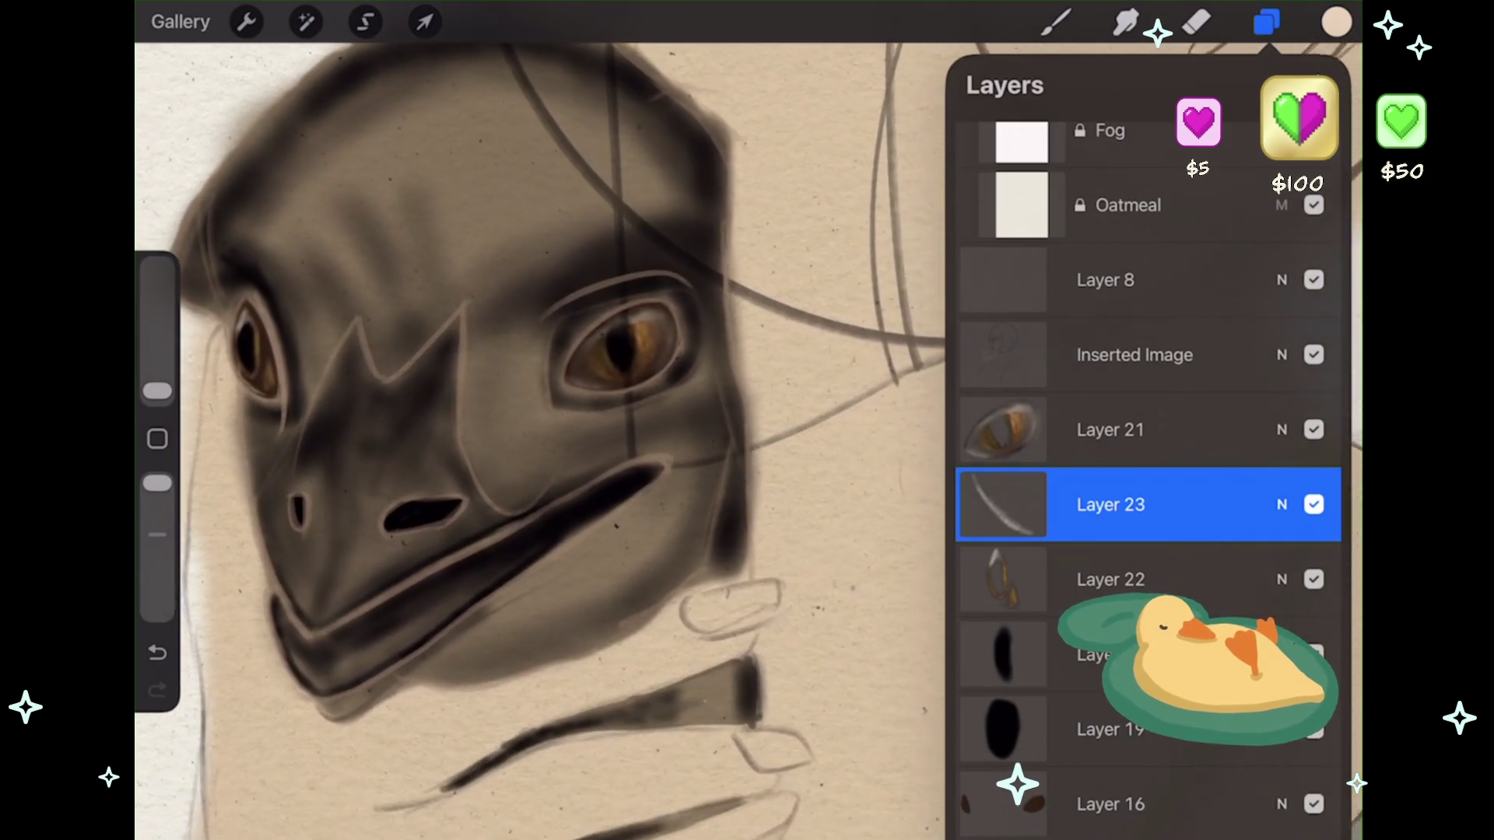
left_click(351, 233)
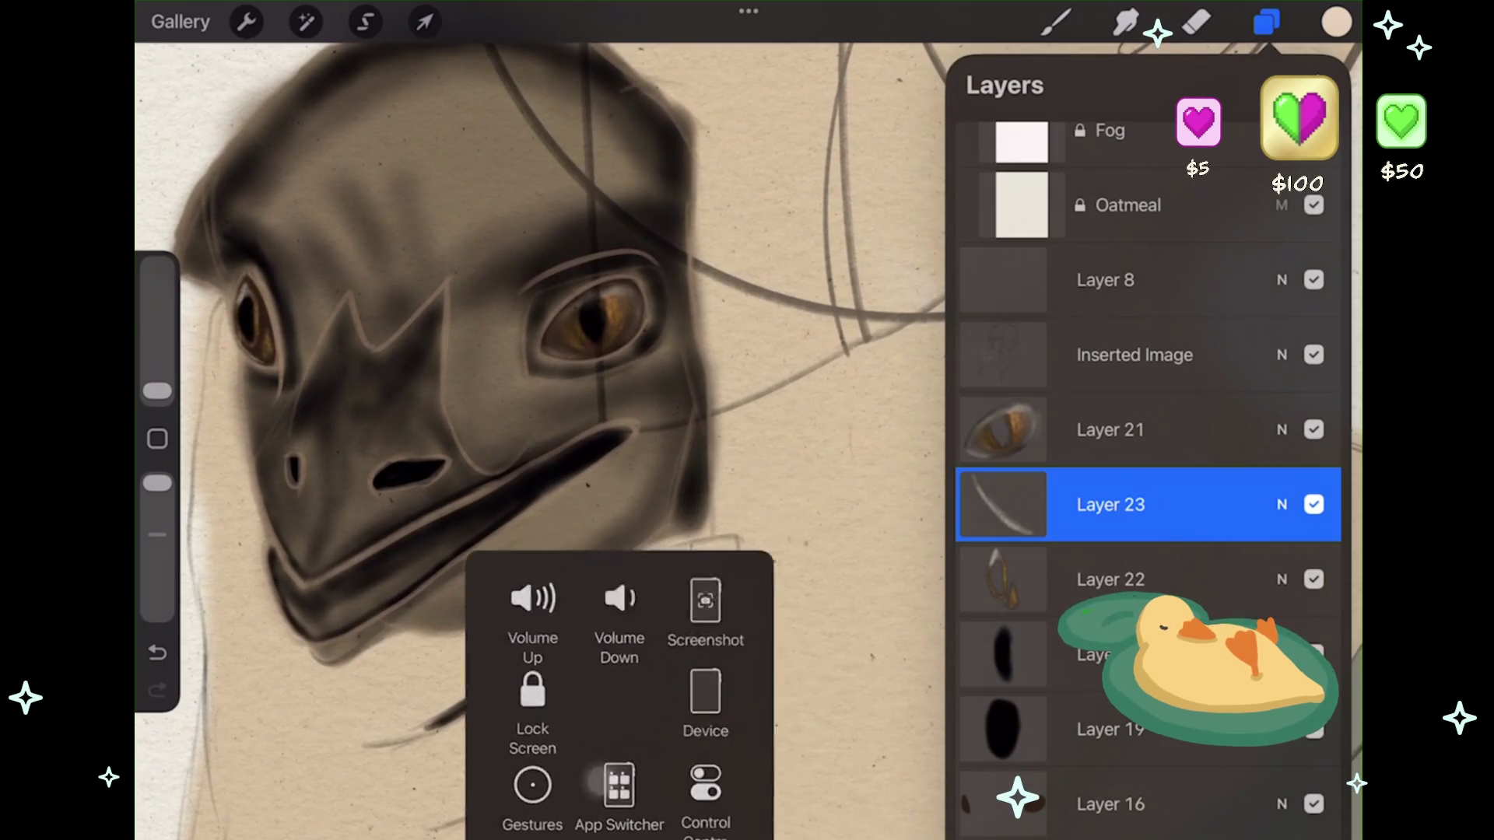
scroll(544, 436, "down", 3)
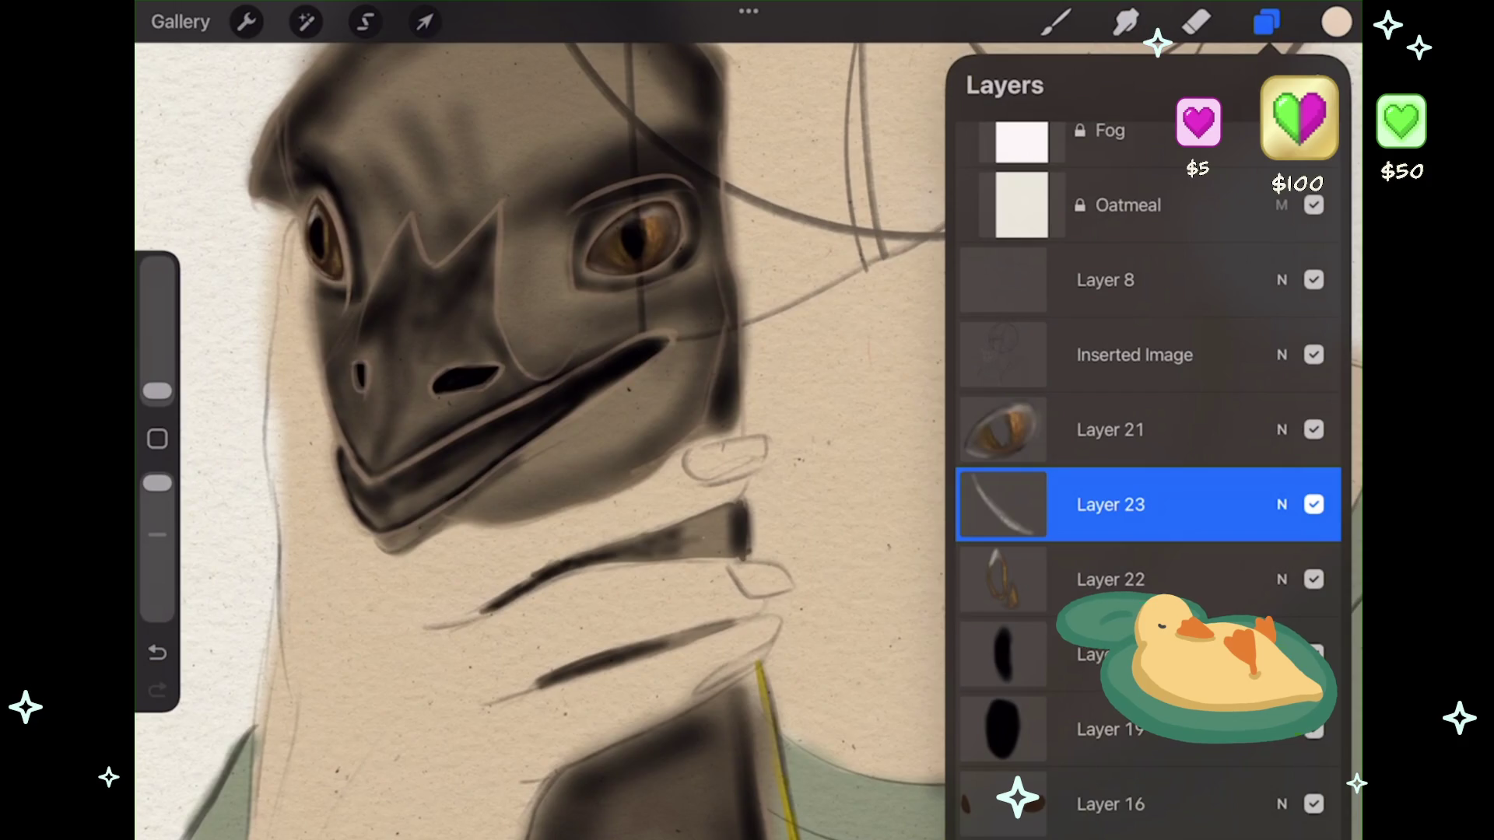
scroll(544, 435, "down", 3)
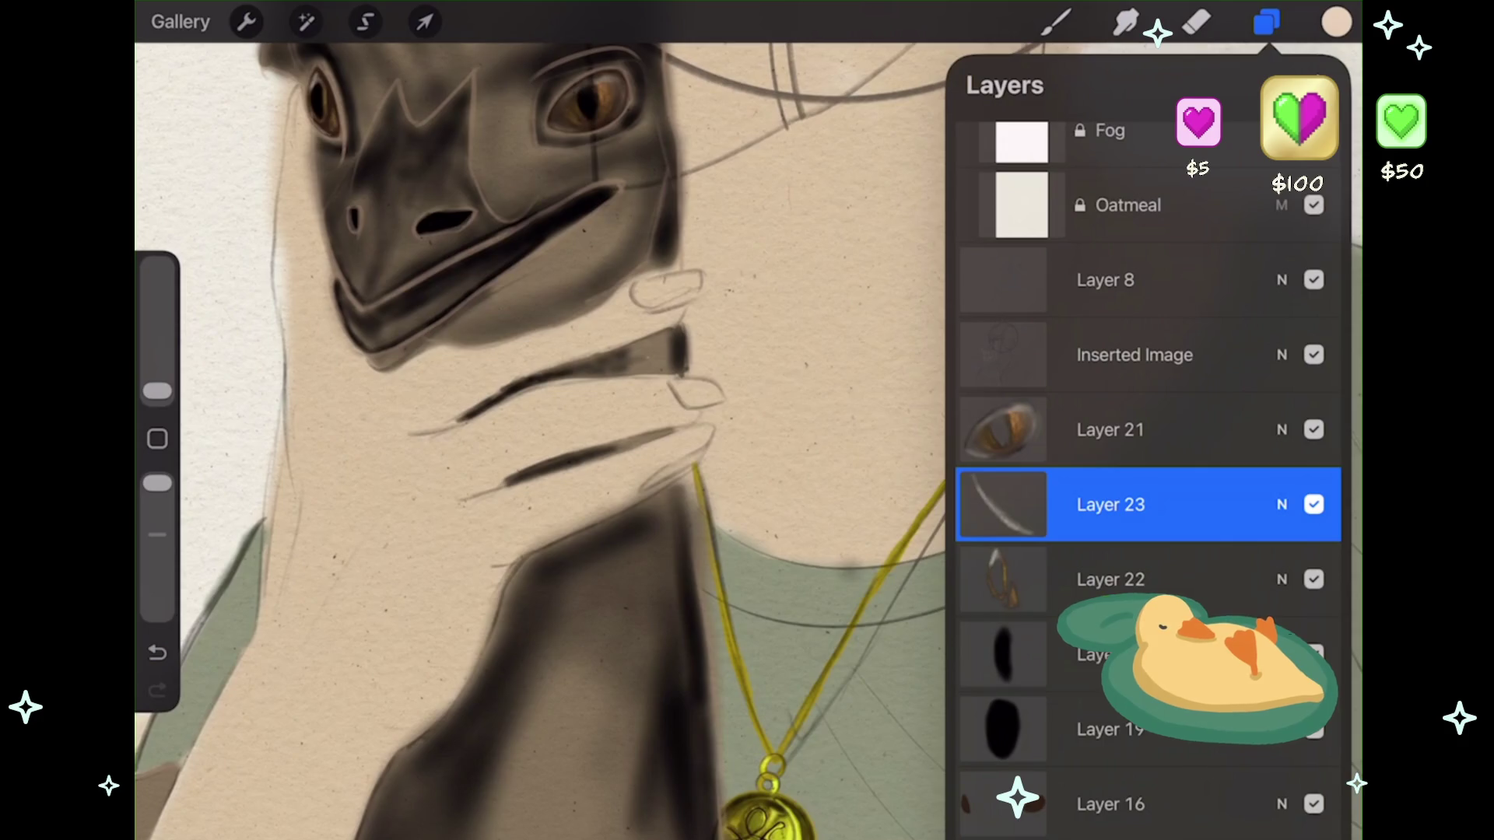
scroll(544, 436, "up", 3)
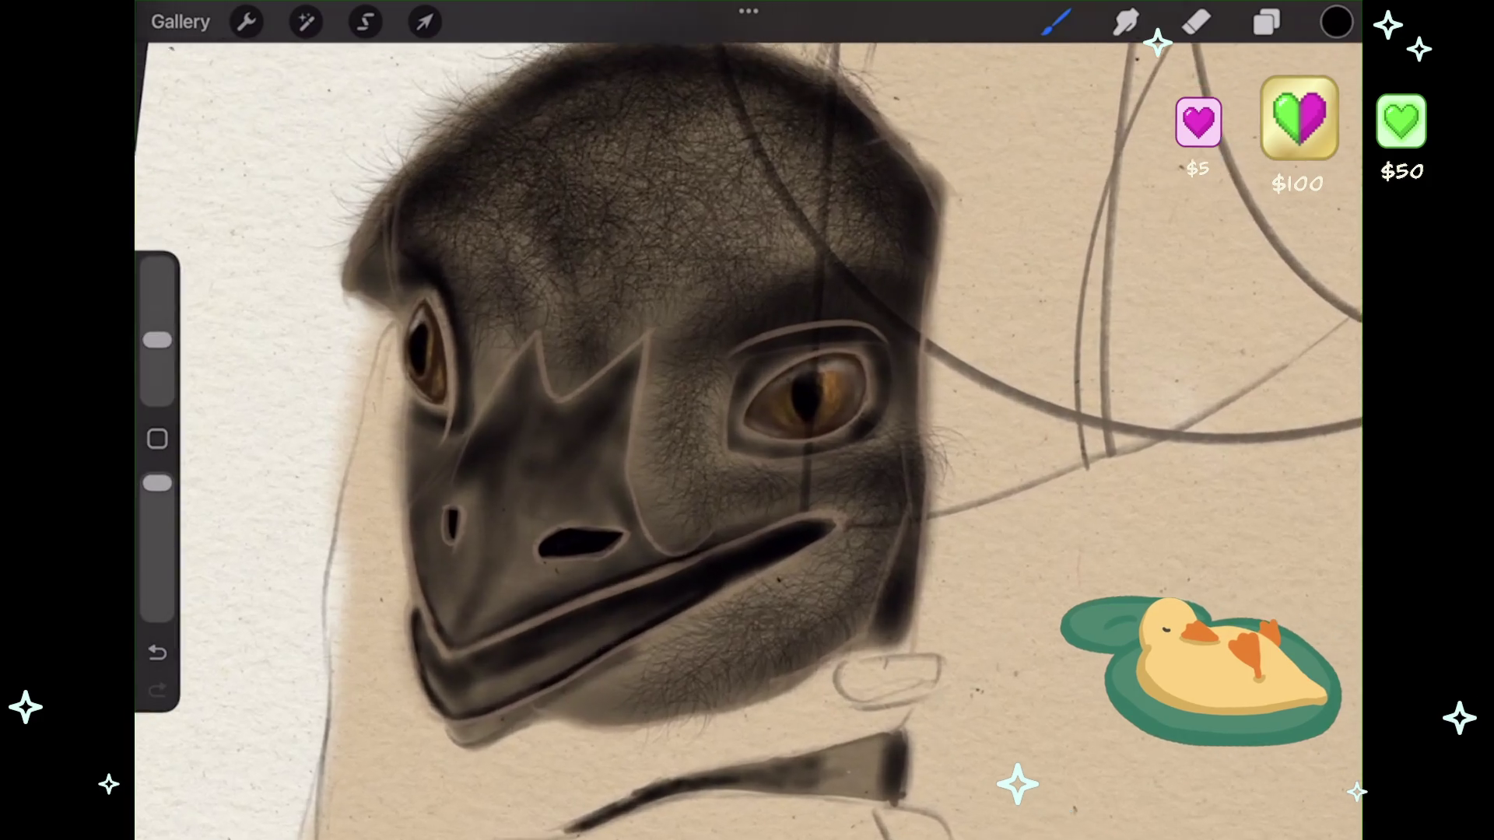
- Darken the emu's beak edge, forehead and right head edge with fine fur strands, then the neck edge
mouse_move(662, 346)
left_mouse_down()
mouse_move(654, 494)
mouse_move(705, 521)
left_mouse_up()
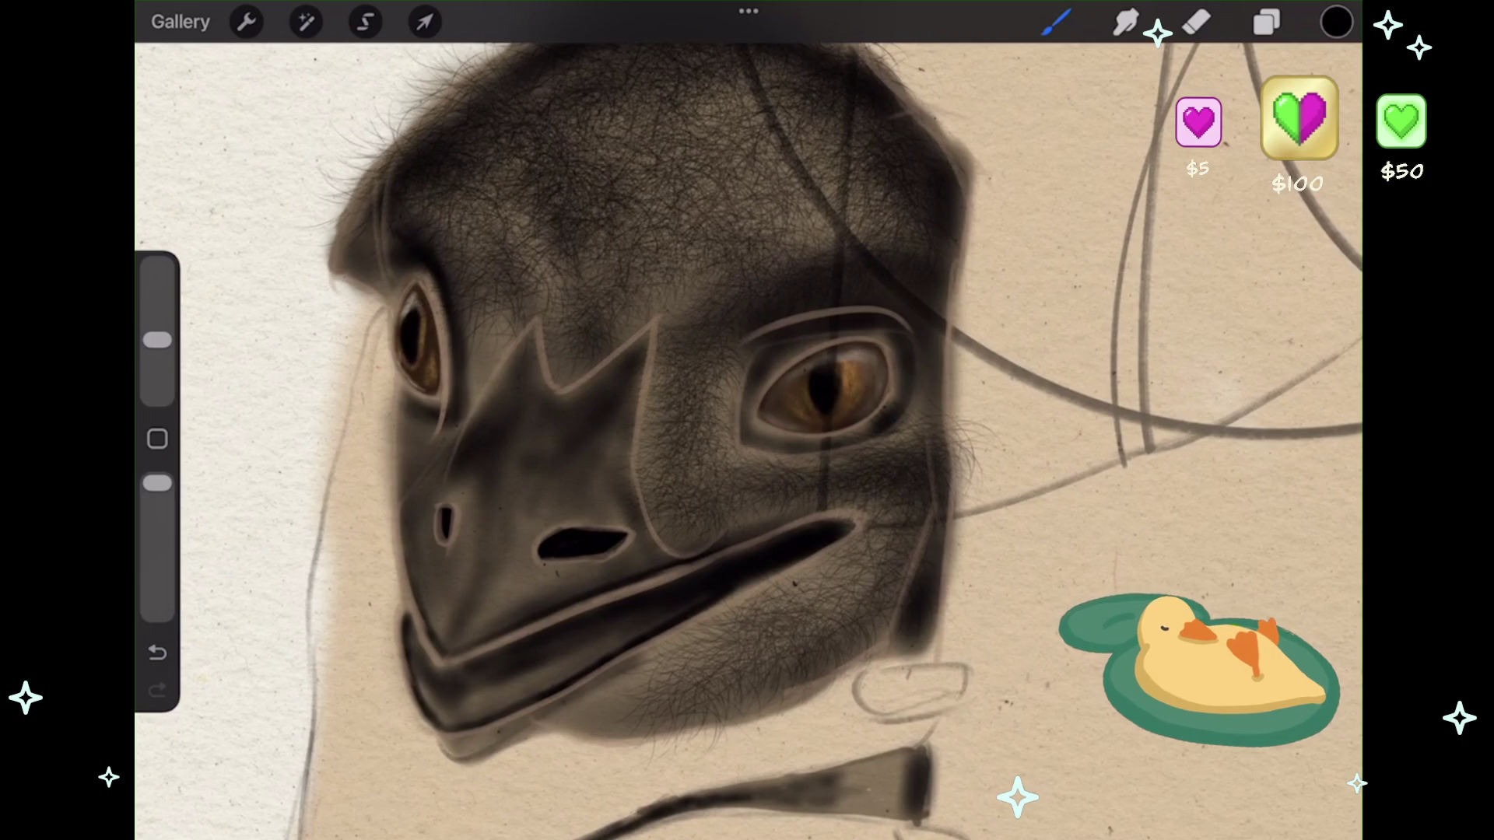
mouse_move(953, 296)
left_mouse_down()
mouse_move(961, 413)
mouse_move(969, 389)
left_mouse_up()
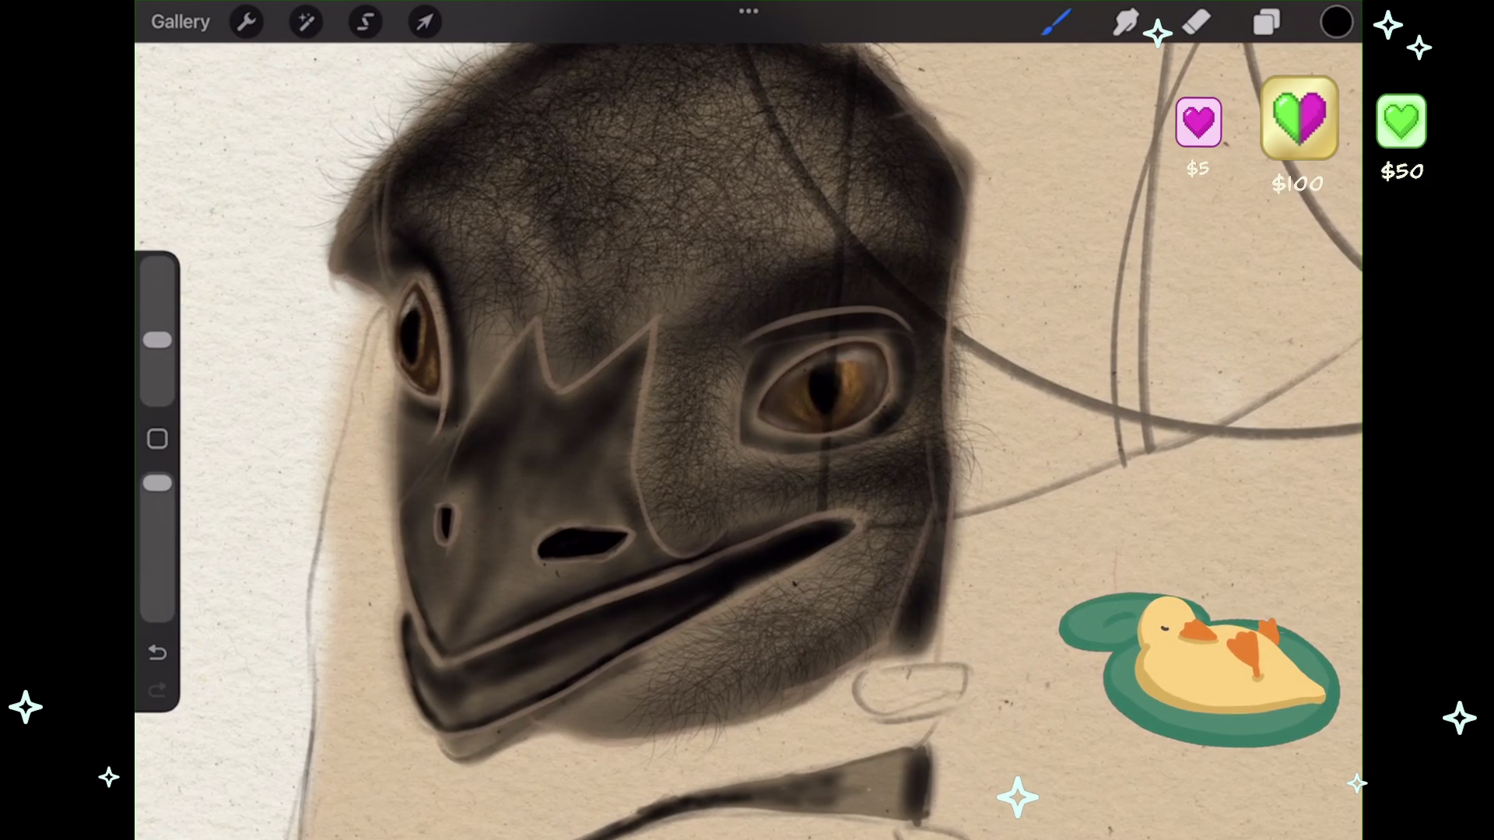
left_click_drag(836, 190, 899, 229)
scroll(622, 420, "down", 3)
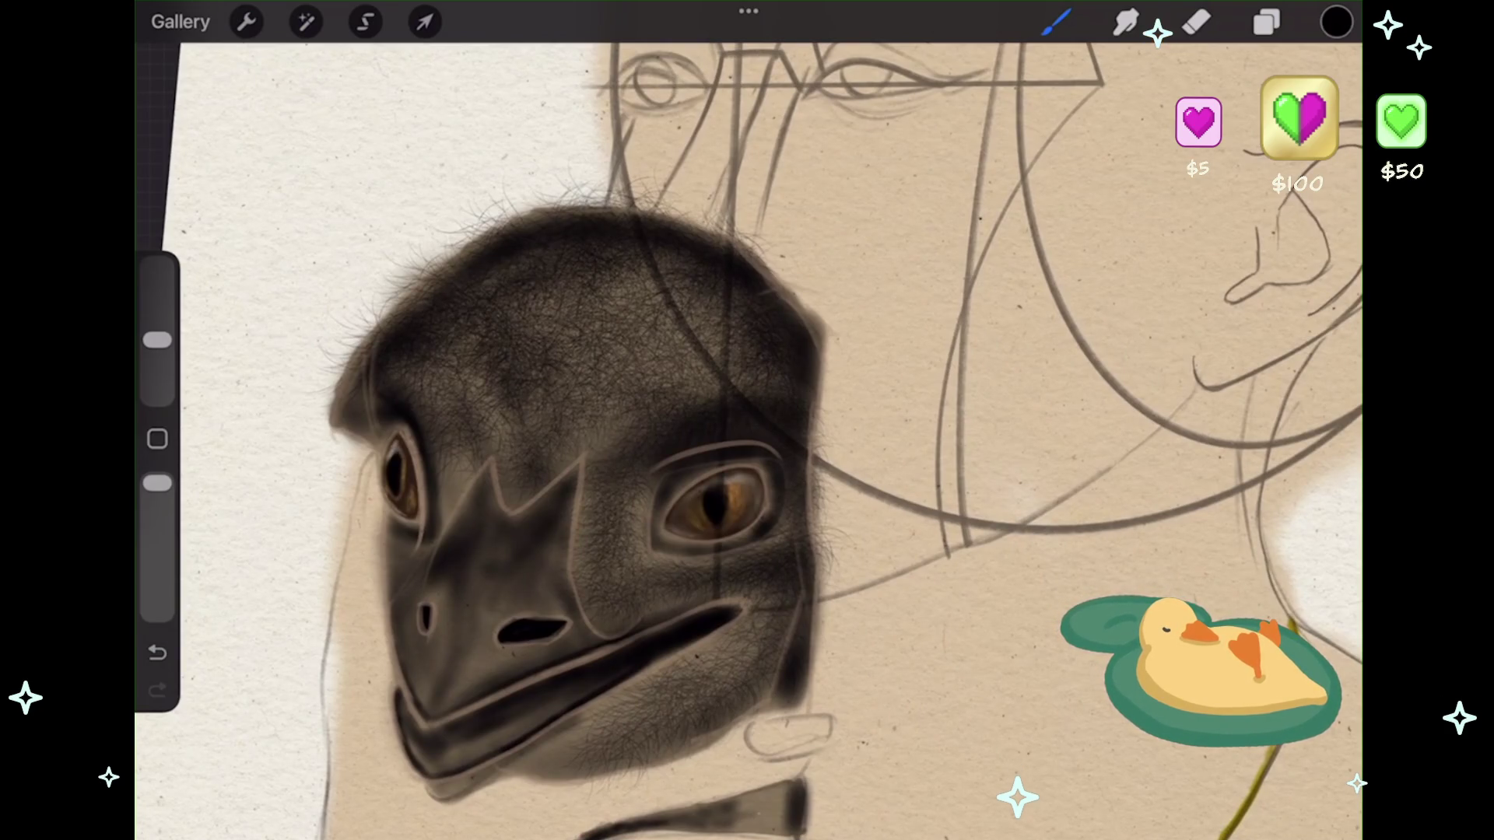
mouse_move(774, 265)
left_mouse_down()
mouse_move(840, 330)
mouse_move(823, 522)
left_mouse_up()
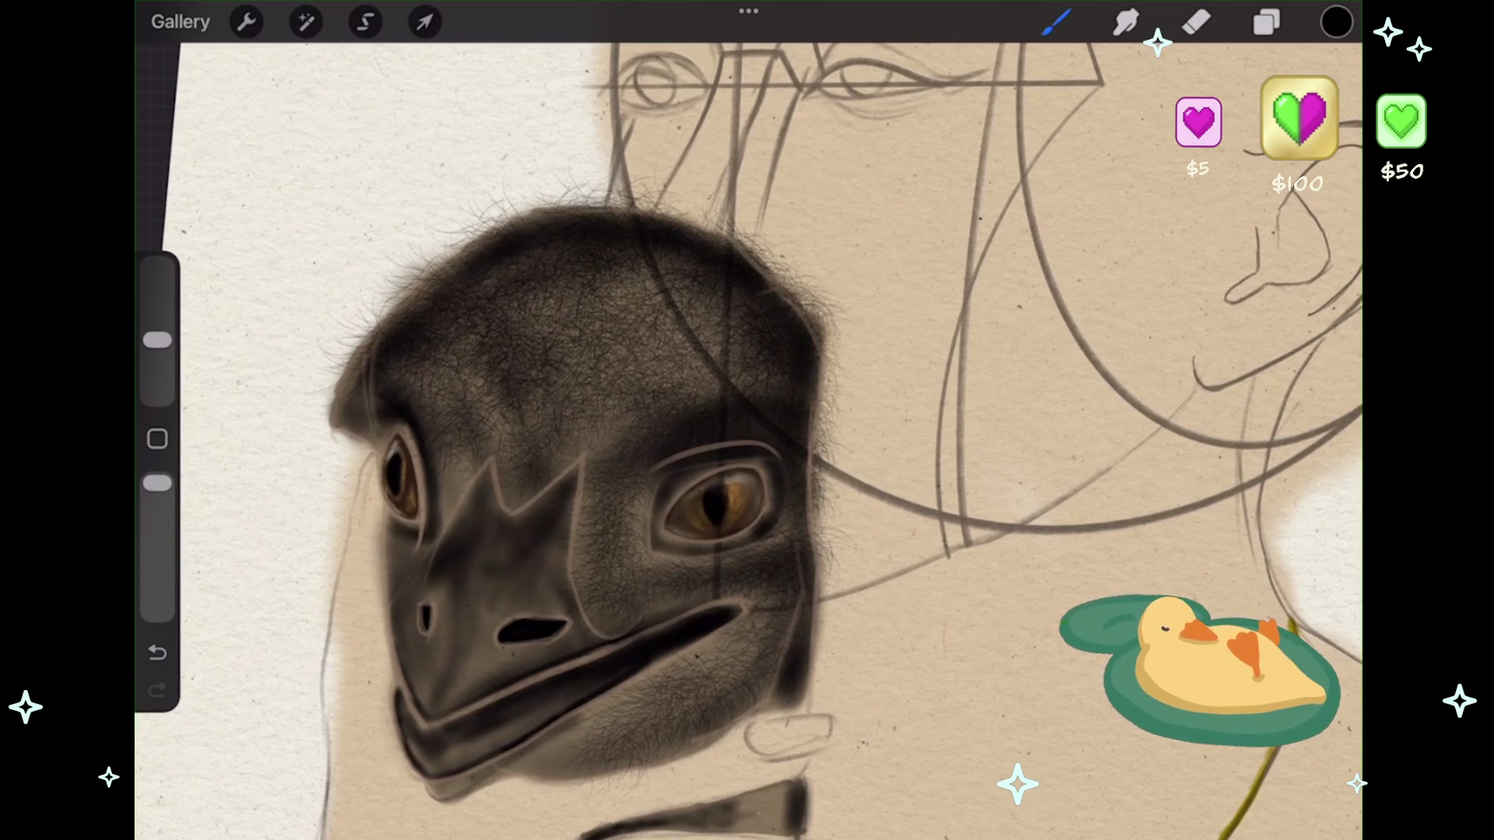
scroll(747, 435, "down", 2)
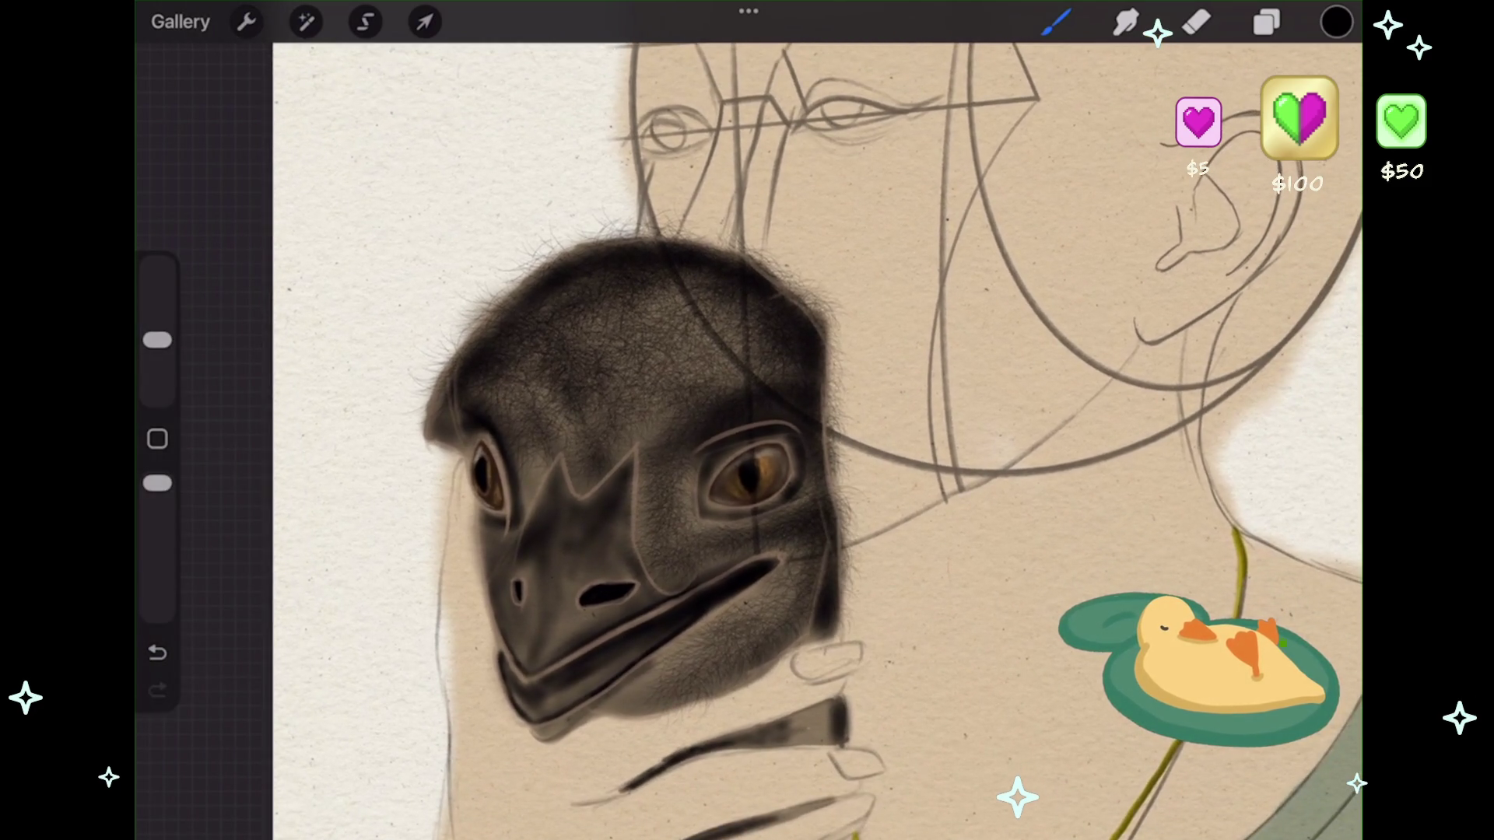
scroll(747, 436, "down", 10)
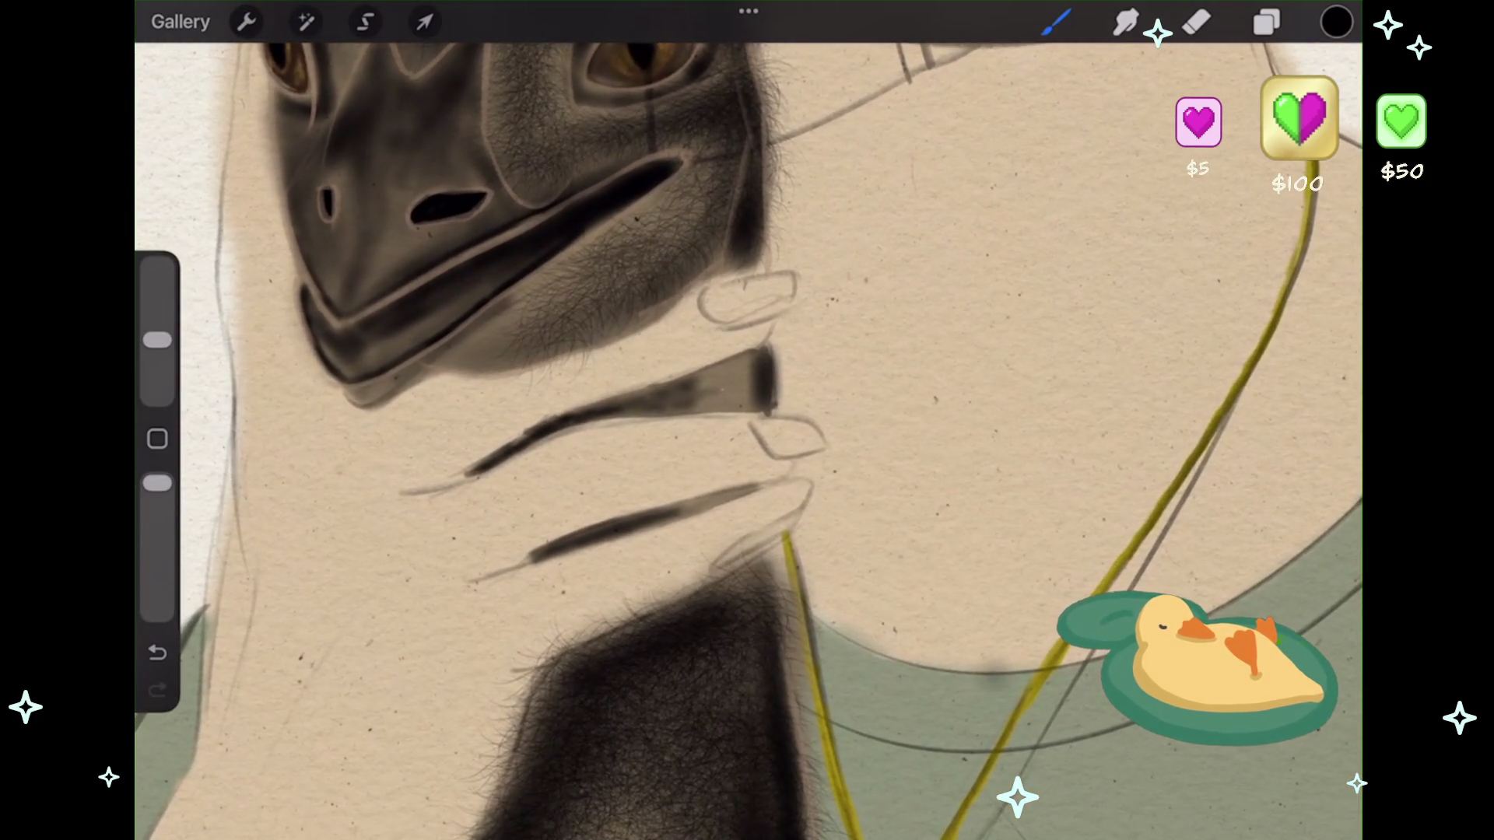
scroll(778, 389, "up", 5)
left_click_drag(509, 253, 404, 331)
- Resize the brush, drop a test stroke, and spread fine hairs along the dark finger stroke
left_click_drag(158, 340, 157, 364)
mouse_move(969, 354)
left_mouse_down()
mouse_move(930, 432)
mouse_move(907, 350)
mouse_move(902, 440)
left_mouse_up()
key("ctrl+z")
left_click_drag(157, 364, 157, 357)
mouse_move(969, 342)
left_mouse_down()
mouse_move(922, 432)
mouse_move(883, 455)
left_mouse_up()
mouse_move(910, 354)
left_mouse_down()
mouse_move(867, 392)
mouse_move(864, 459)
mouse_move(817, 483)
left_mouse_up()
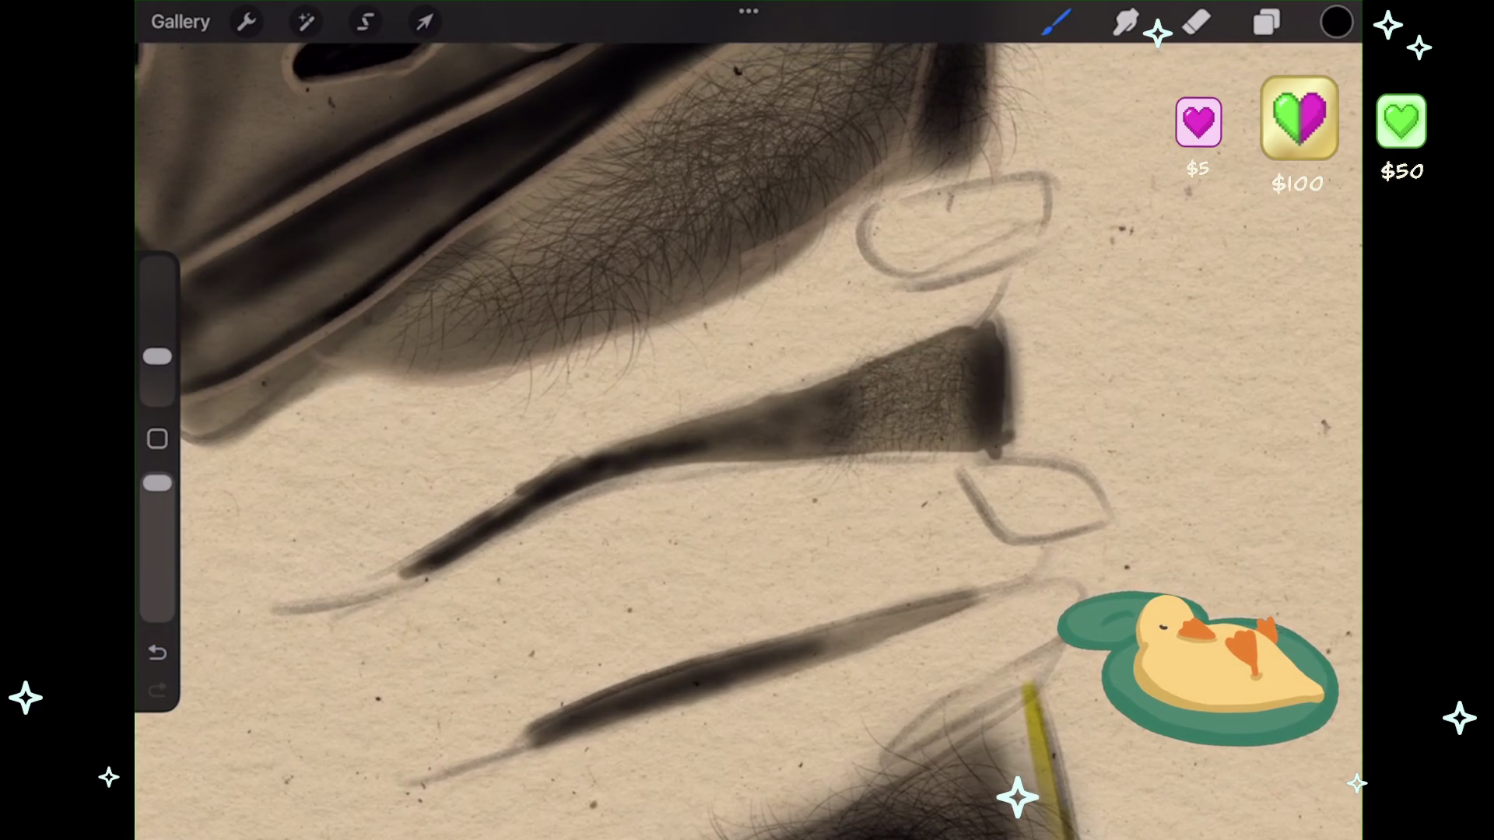
left_click_drag(844, 360, 754, 490)
mouse_move(786, 381)
left_mouse_down()
mouse_move(716, 481)
mouse_move(618, 451)
mouse_move(475, 561)
left_mouse_up()
left_click_drag(529, 483, 440, 568)
left_click_drag(778, 467, 677, 389)
- Add fine hair strokes along the lower dark stroke
scroll(747, 436, "down", 2)
left_click_drag(864, 444, 623, 529)
left_click_drag(630, 548, 596, 576)
left_click_drag(619, 517, 521, 592)
left_click_drag(556, 571, 494, 607)
- Undo the last dark hair stroke, redo it, and show the Layers list
scroll(747, 436, "down", 3)
scroll(747, 436, "down", 5)
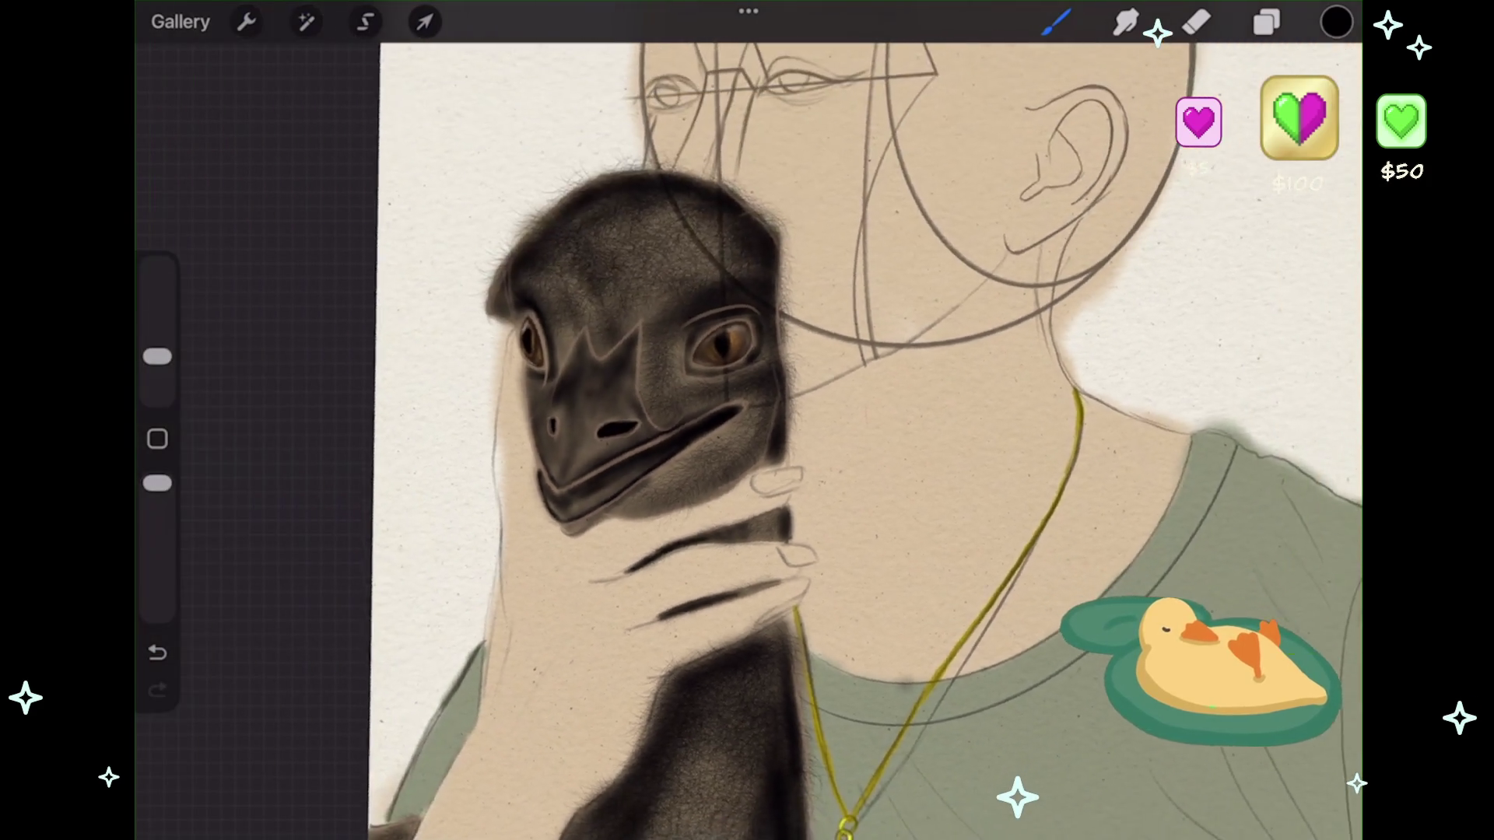
scroll(841, 436, "down", 3)
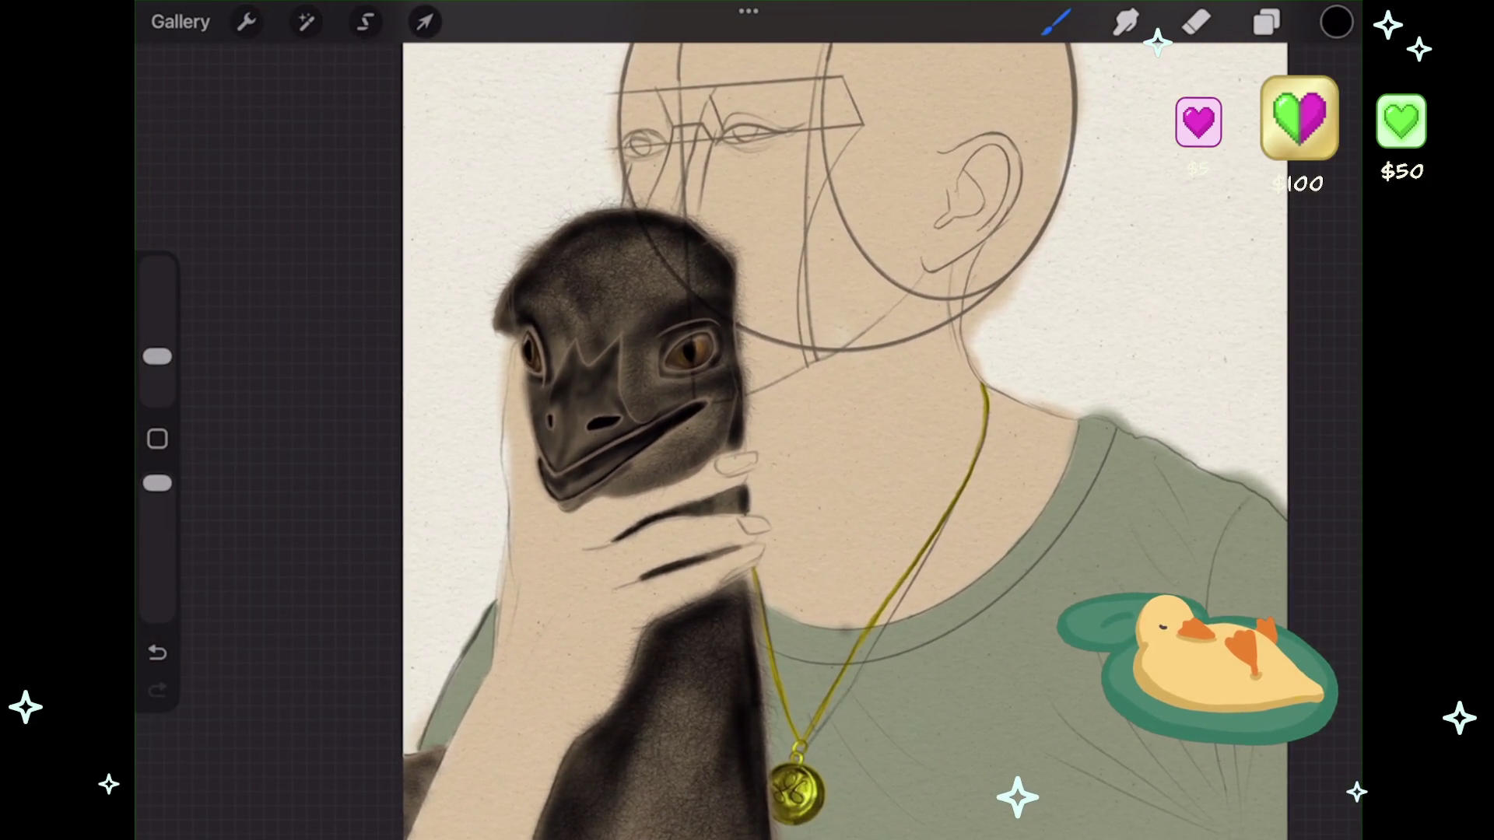
scroll(840, 436, "down", 1)
scroll(747, 435, "down", 2)
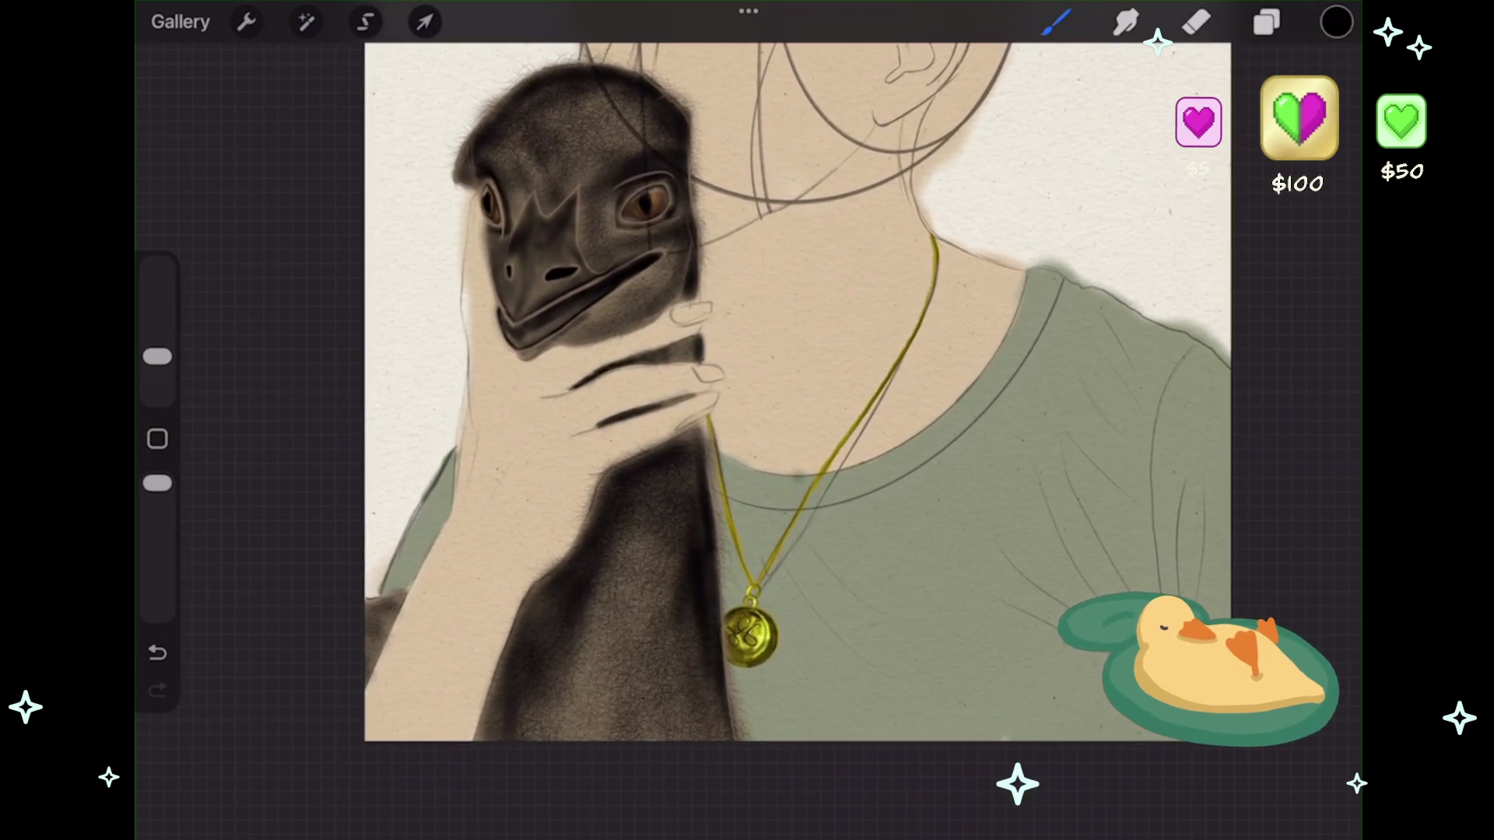
scroll(778, 435, "up", 4)
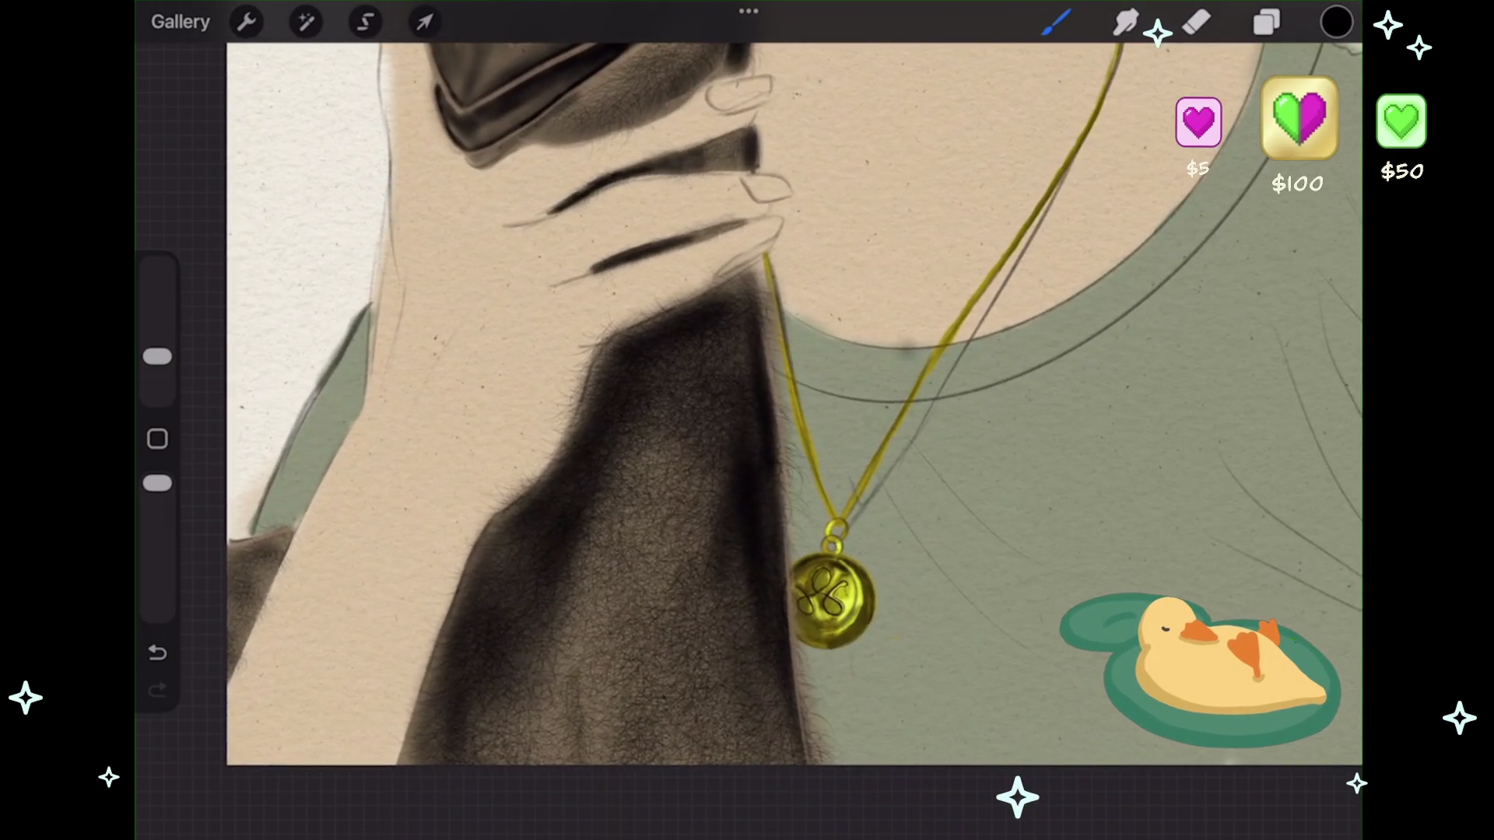
key("ctrl+z")
scroll(778, 420, "down", 1)
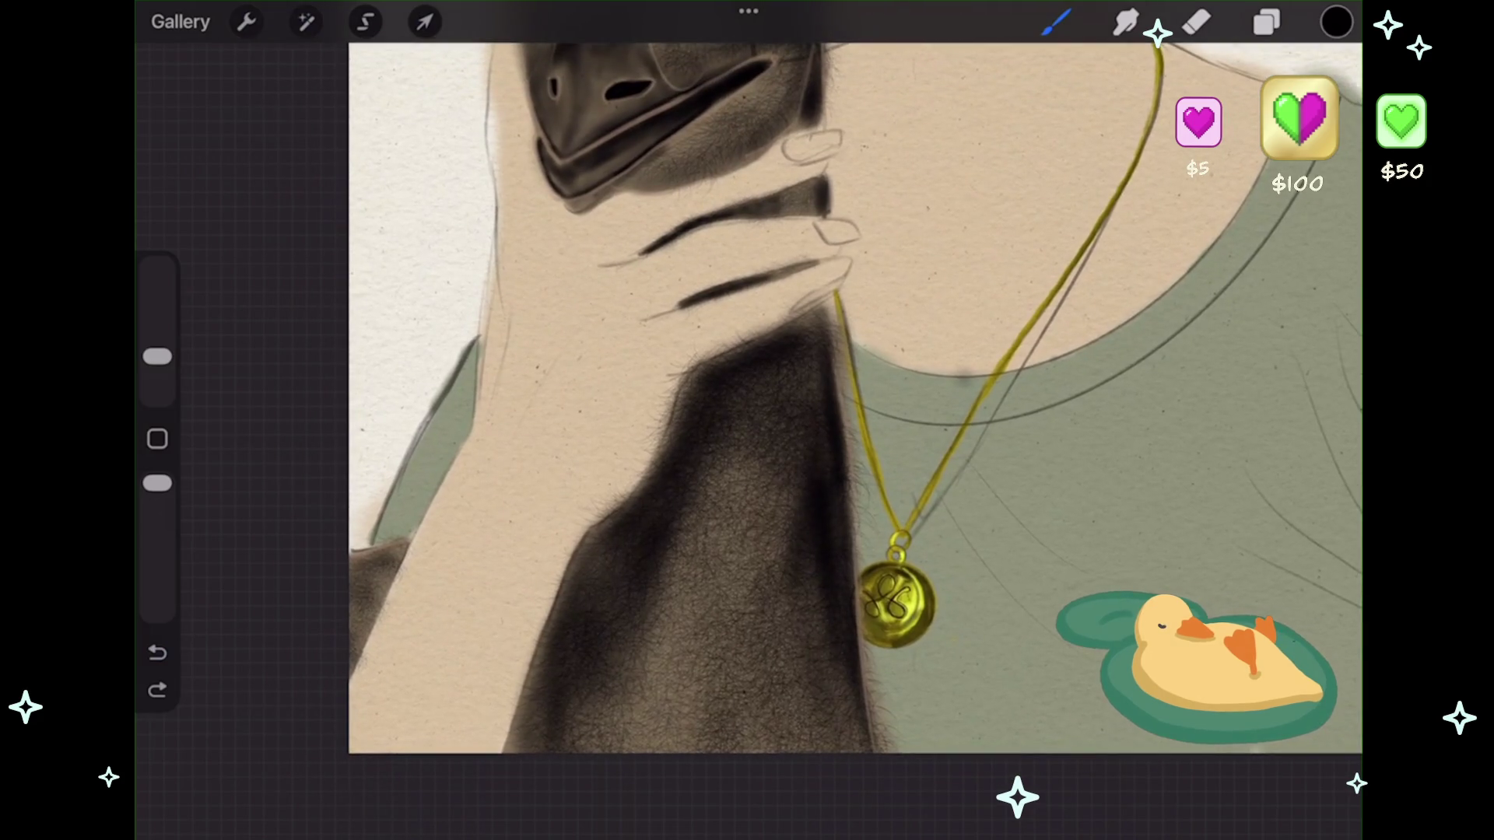
scroll(467, 545, "up", 5)
key("ctrl+shift+z")
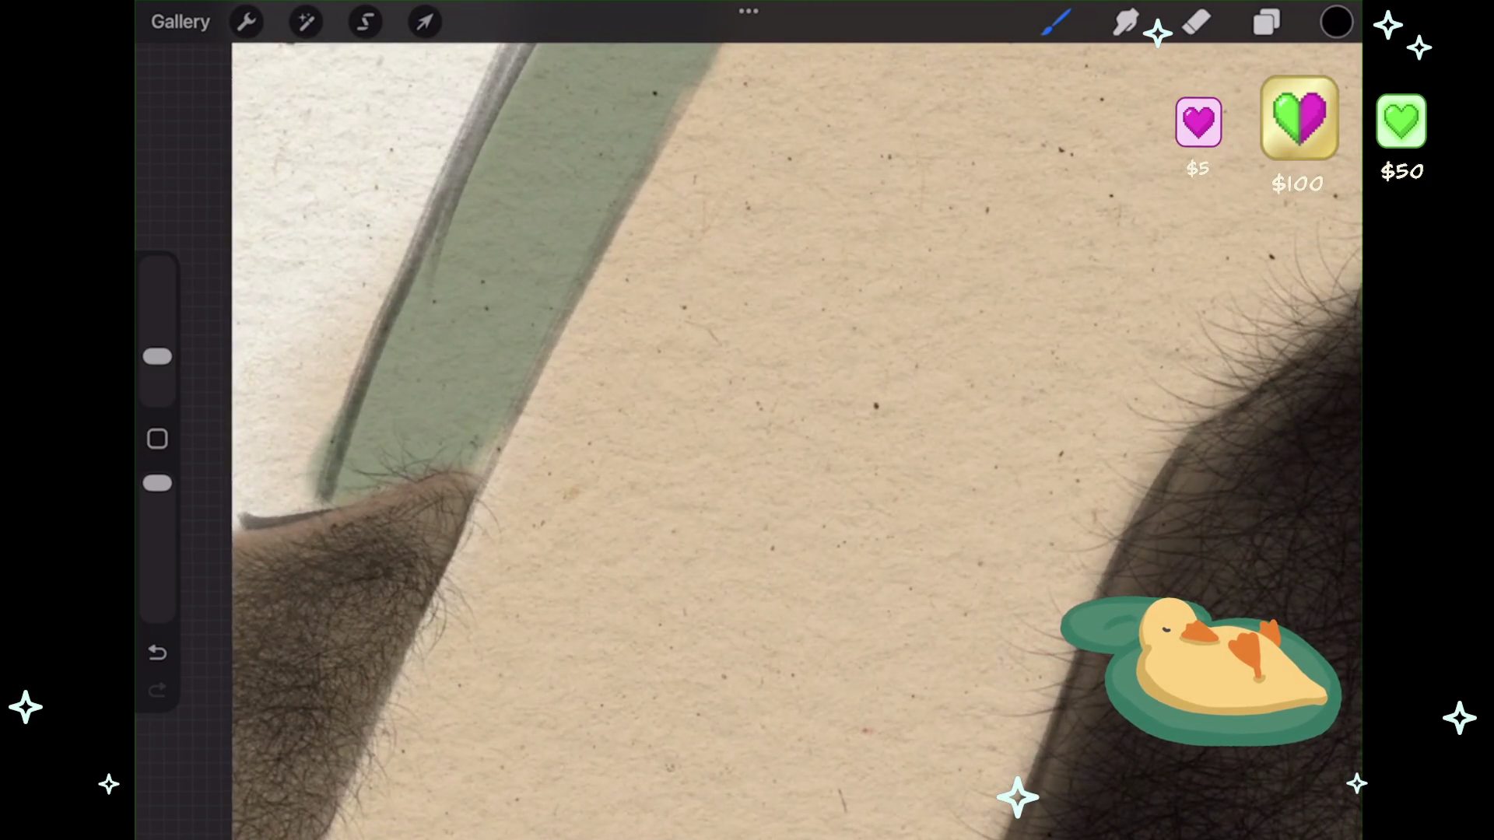
scroll(747, 435, "down", 5)
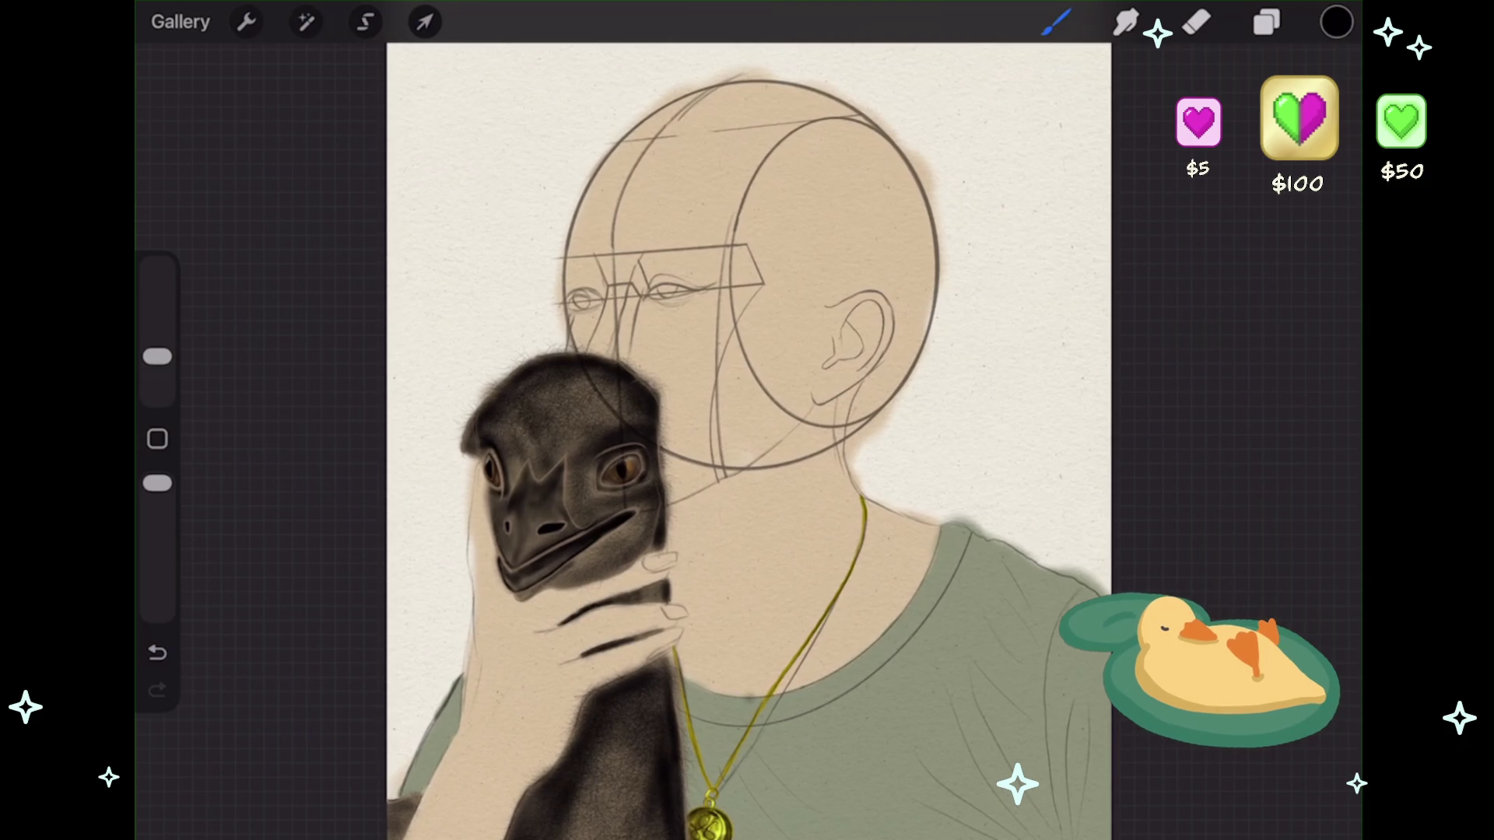
left_click(1267, 21)
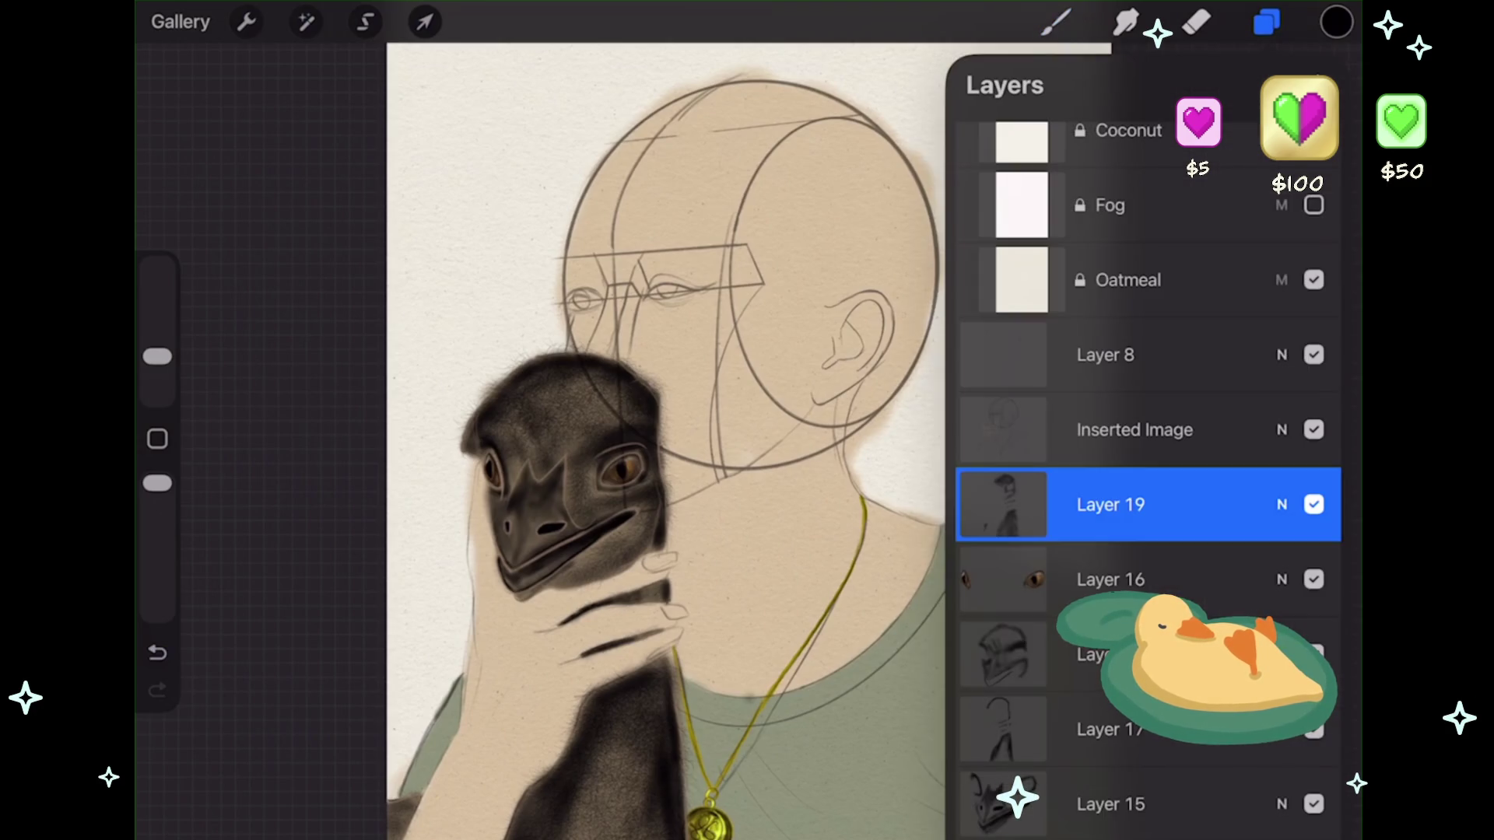
- Switch to Fur Brush 6 and discard a short test stroke beside the head
left_click(1056, 22)
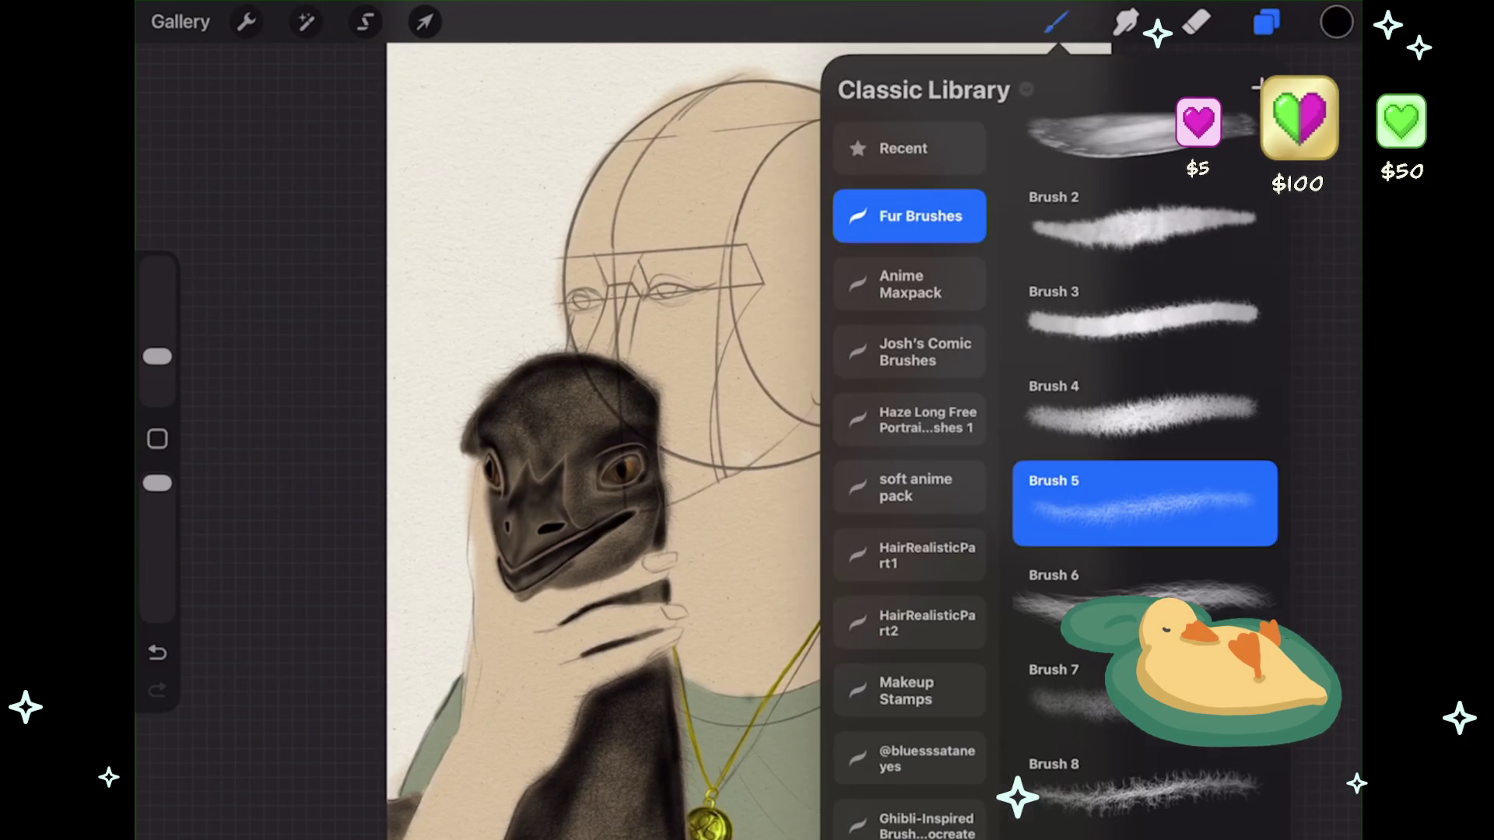
left_click(1144, 592)
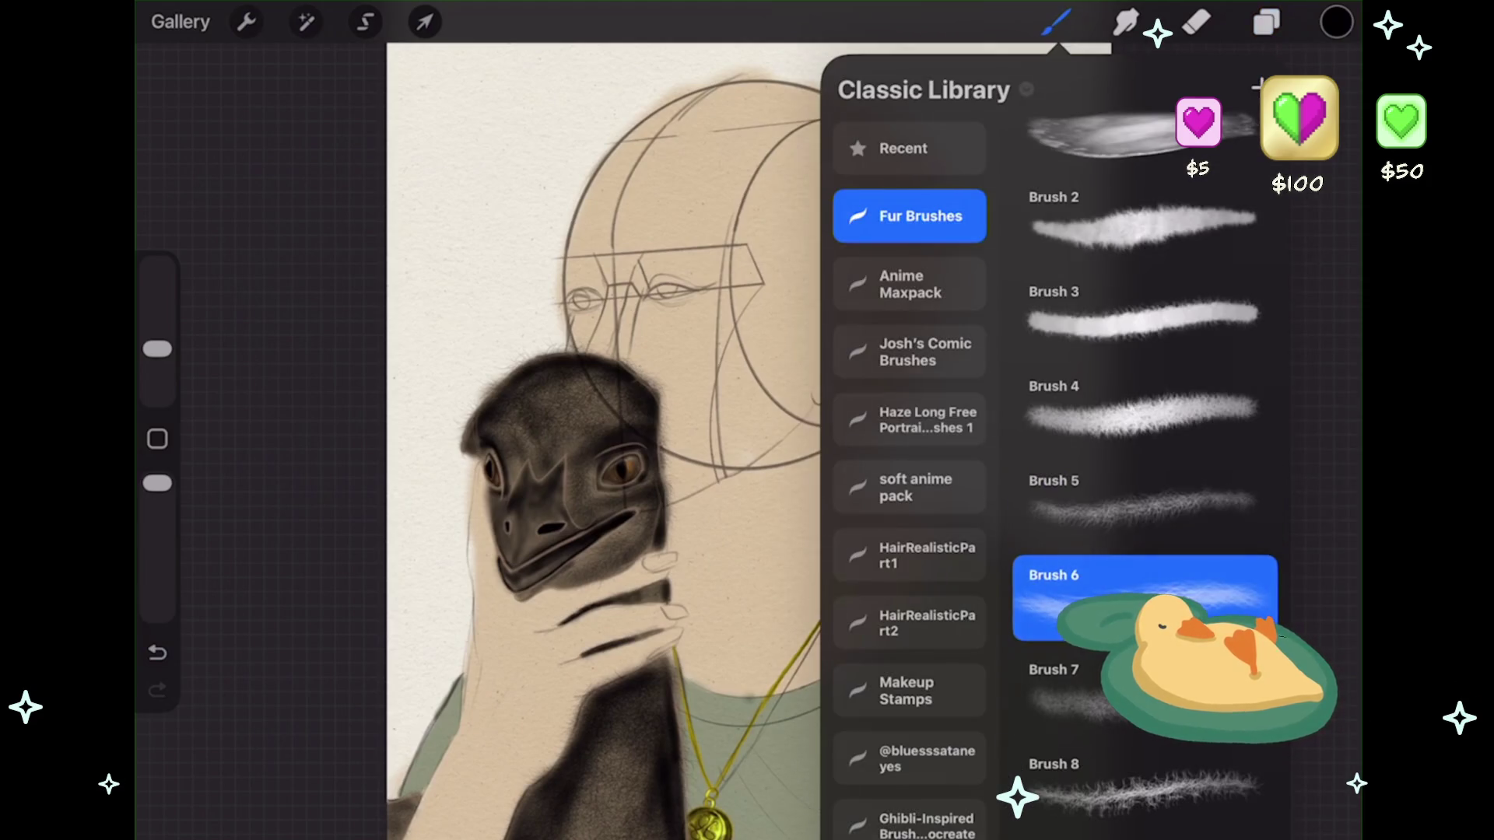
left_click(1056, 22)
scroll(825, 436, "up", 3)
left_click_drag(1191, 376, 1284, 382)
key("ctrl+z")
- Test Brush 6 at larger sizes up to 100%, undoing each test stroke
left_click_drag(157, 349, 158, 326)
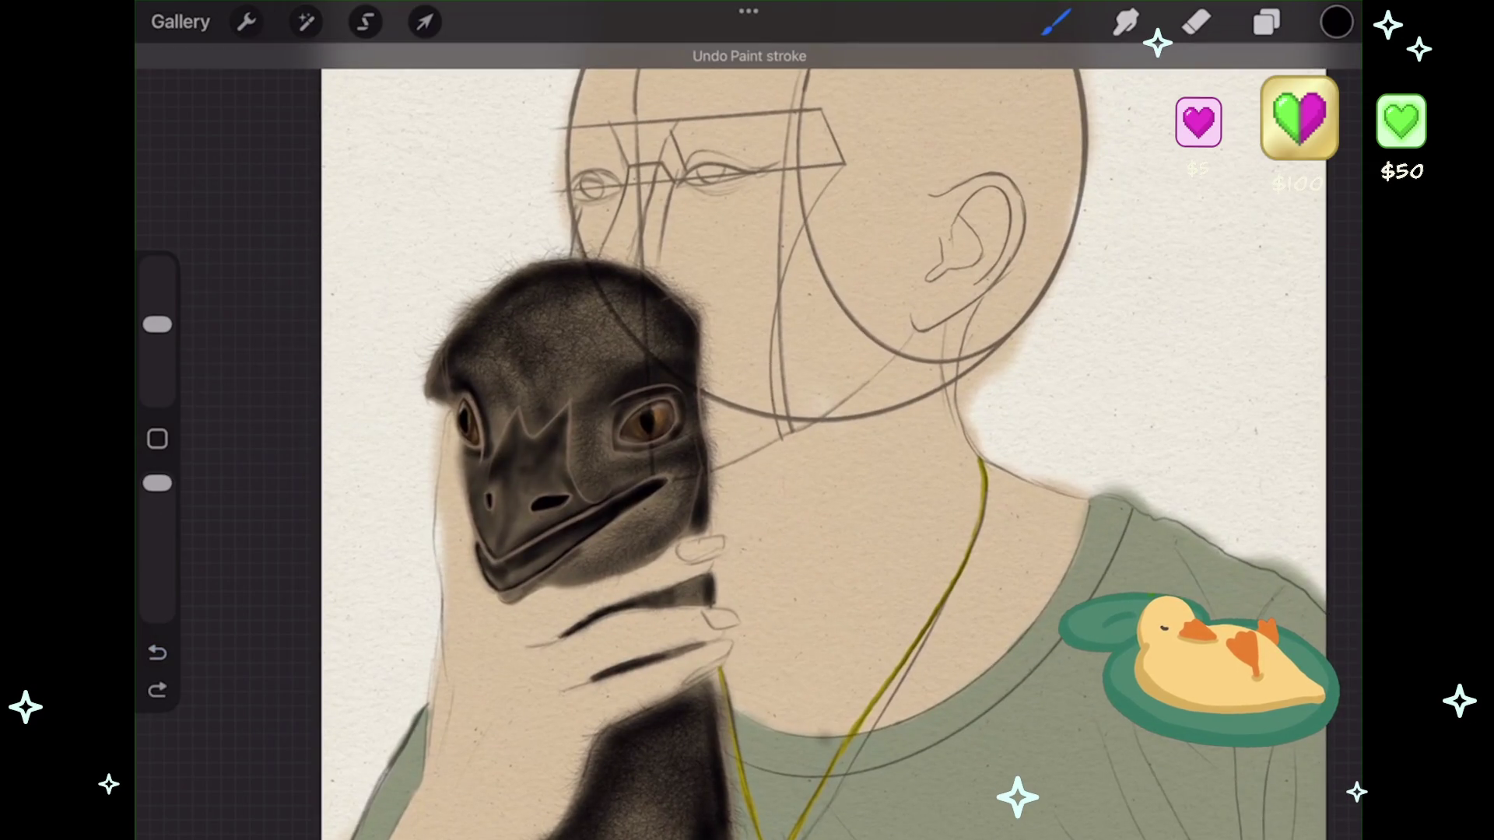
left_click_drag(1187, 381, 1316, 403)
left_click_drag(157, 325, 157, 267)
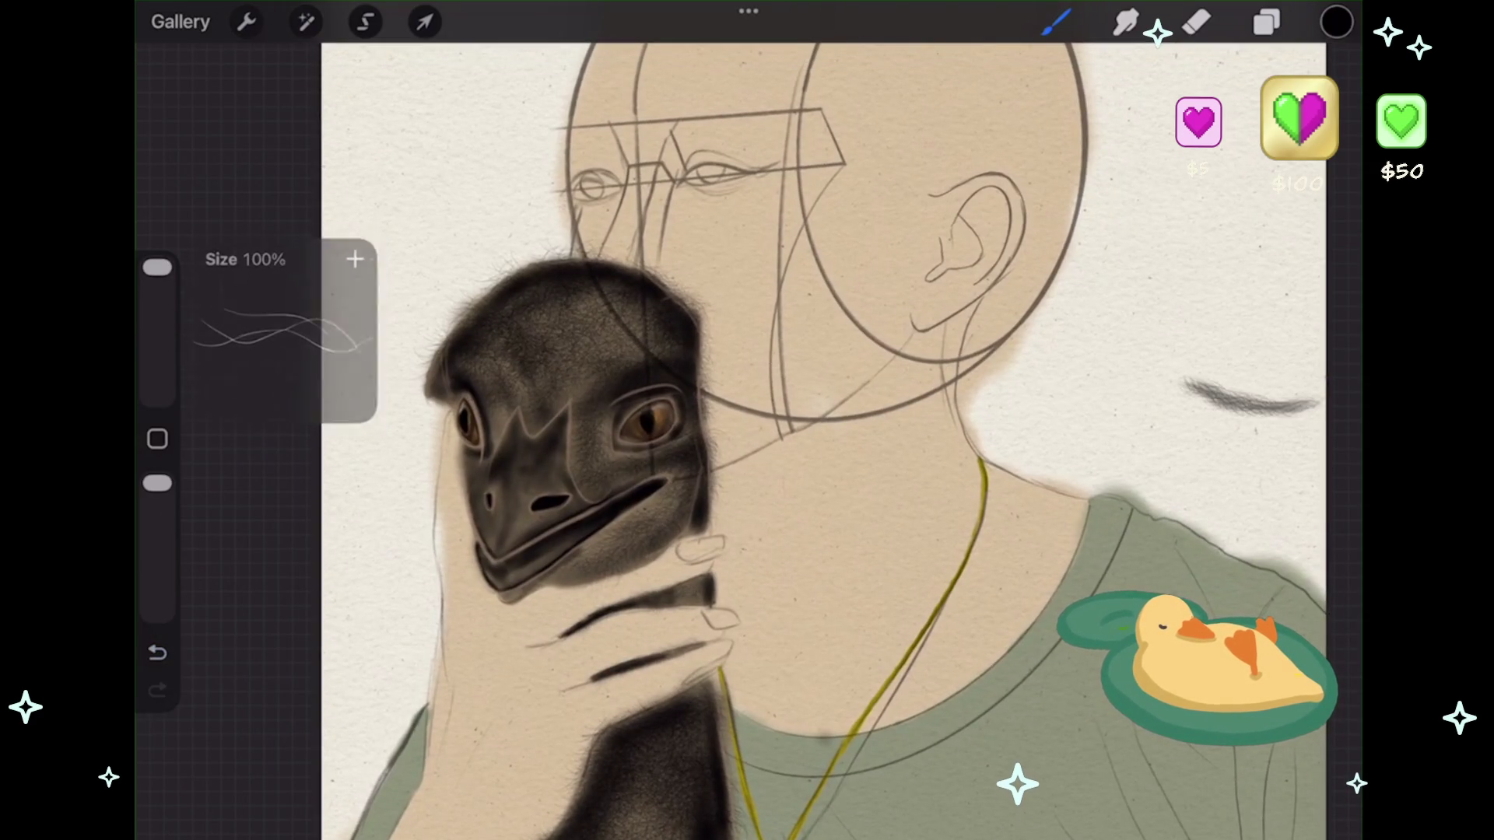
key("ctrl+z")
left_click_drag(1120, 361, 1323, 405)
key("ctrl+z")
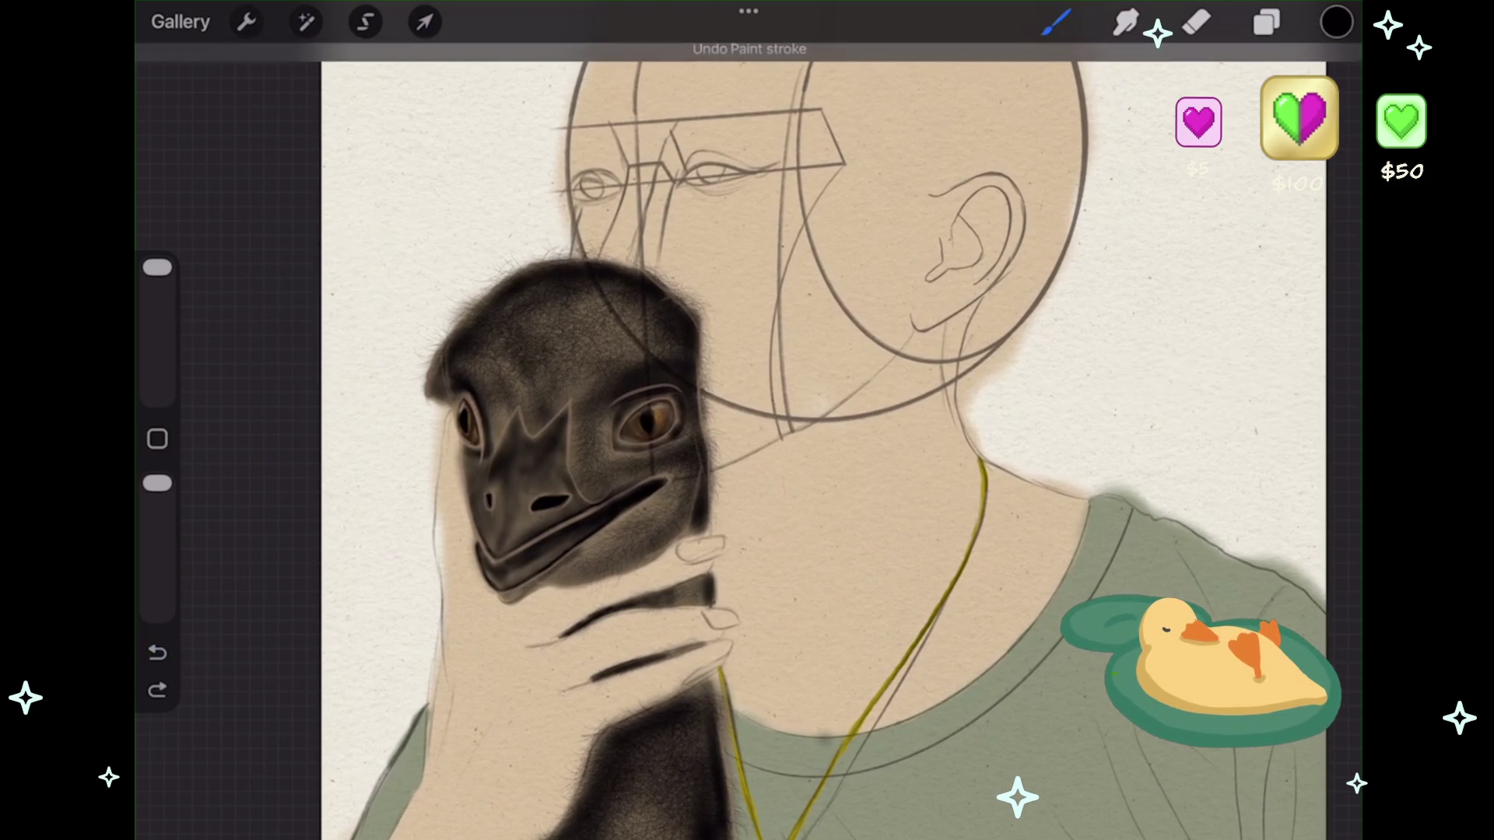
left_click_drag(1111, 319, 1321, 426)
key("ctrl+z")
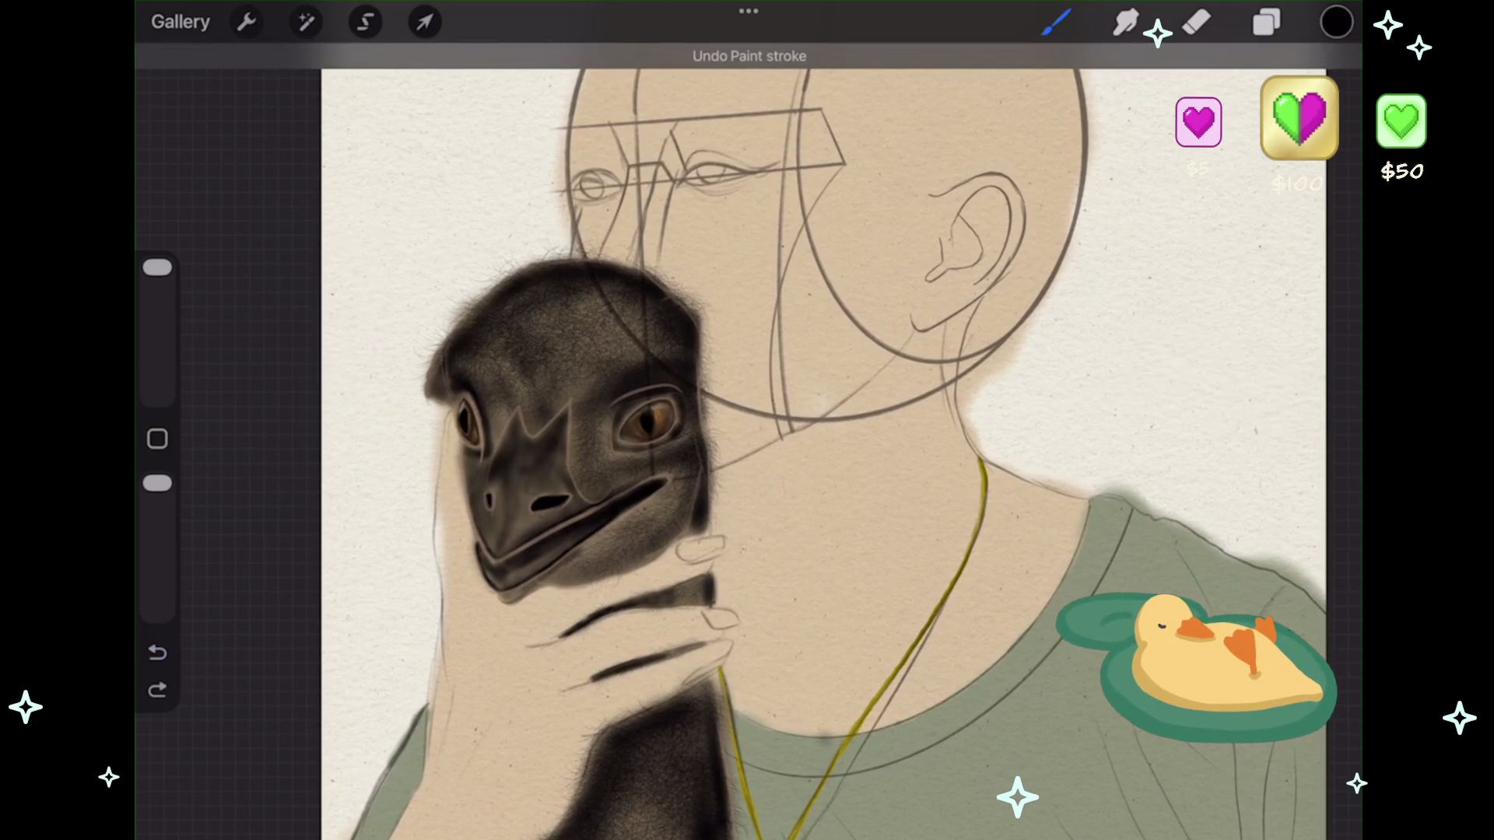
- Try Fur Brush 1 with a grey scribble test stroke, then undo it
left_click(1056, 21)
scroll(1144, 436, "up", 5)
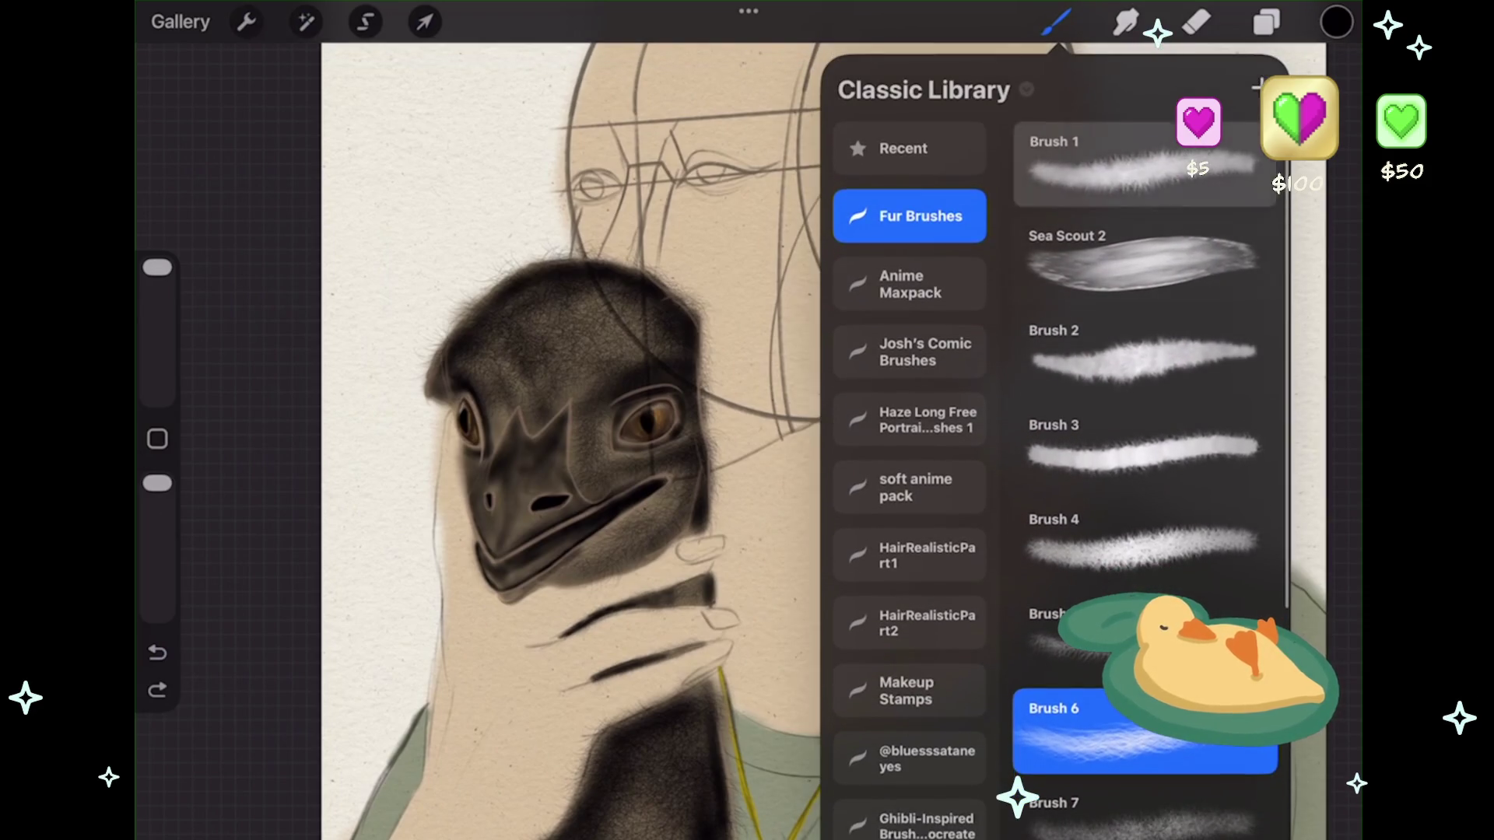
left_click(1143, 163)
left_click(1056, 22)
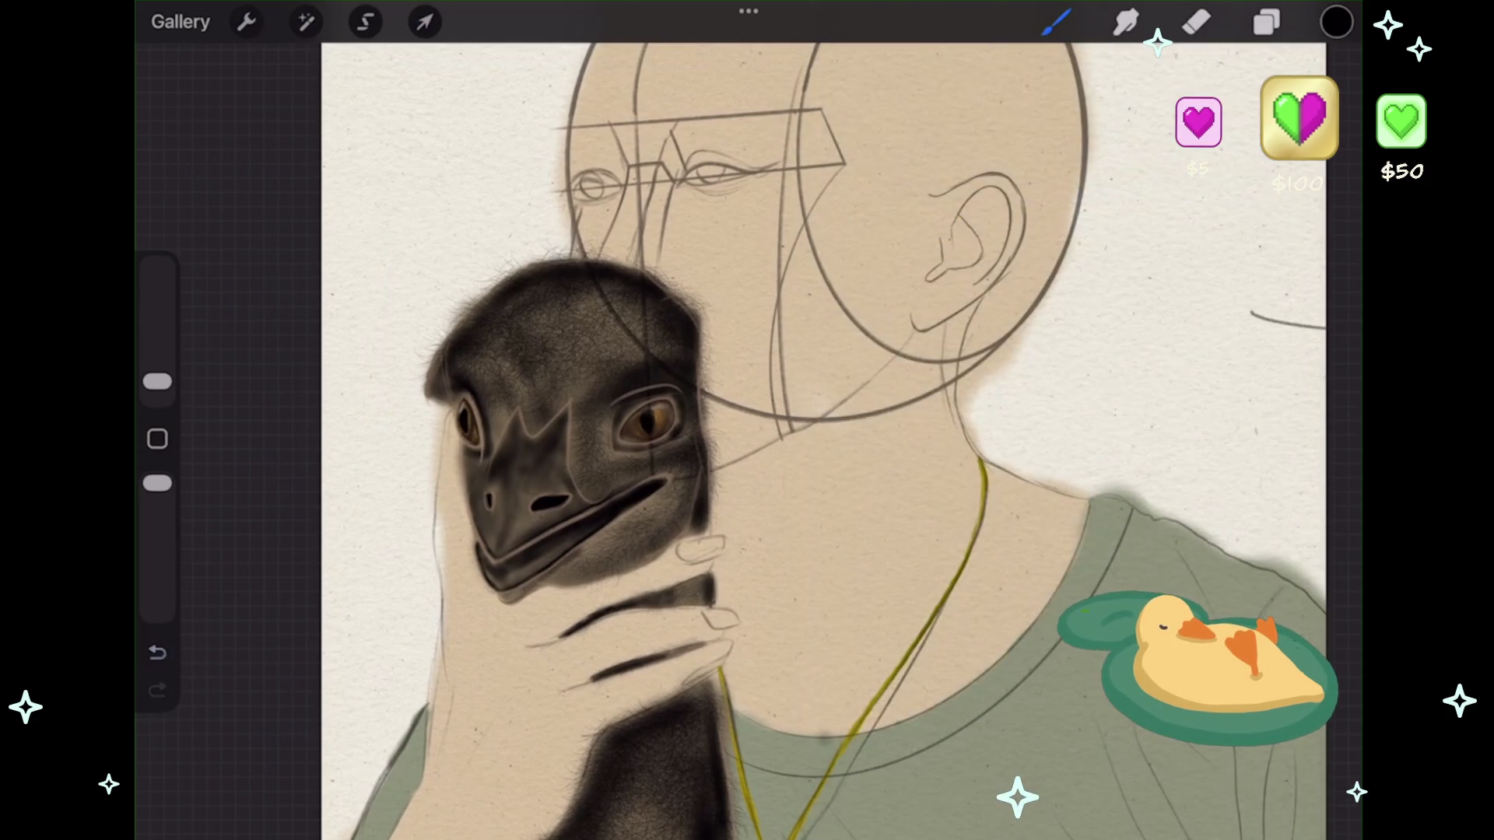
left_click_drag(157, 382, 157, 266)
mouse_move(1089, 234)
left_mouse_down()
mouse_move(1214, 374)
mouse_move(1245, 467)
left_mouse_up()
key("ctrl+z")
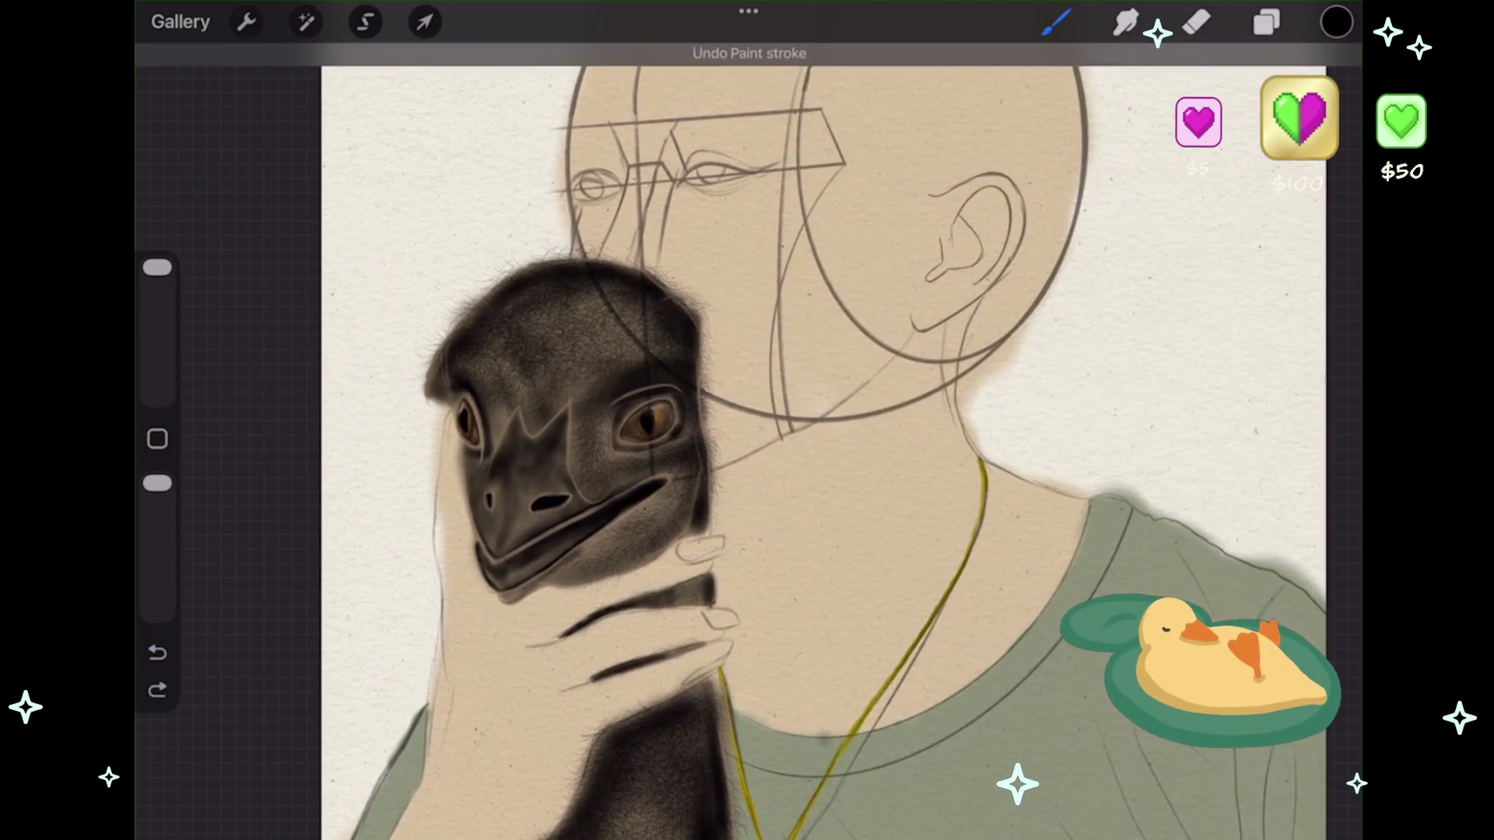
- Reselect Fur Brush 5, undo its test strokes, and lower its size to 48%
left_click(1056, 22)
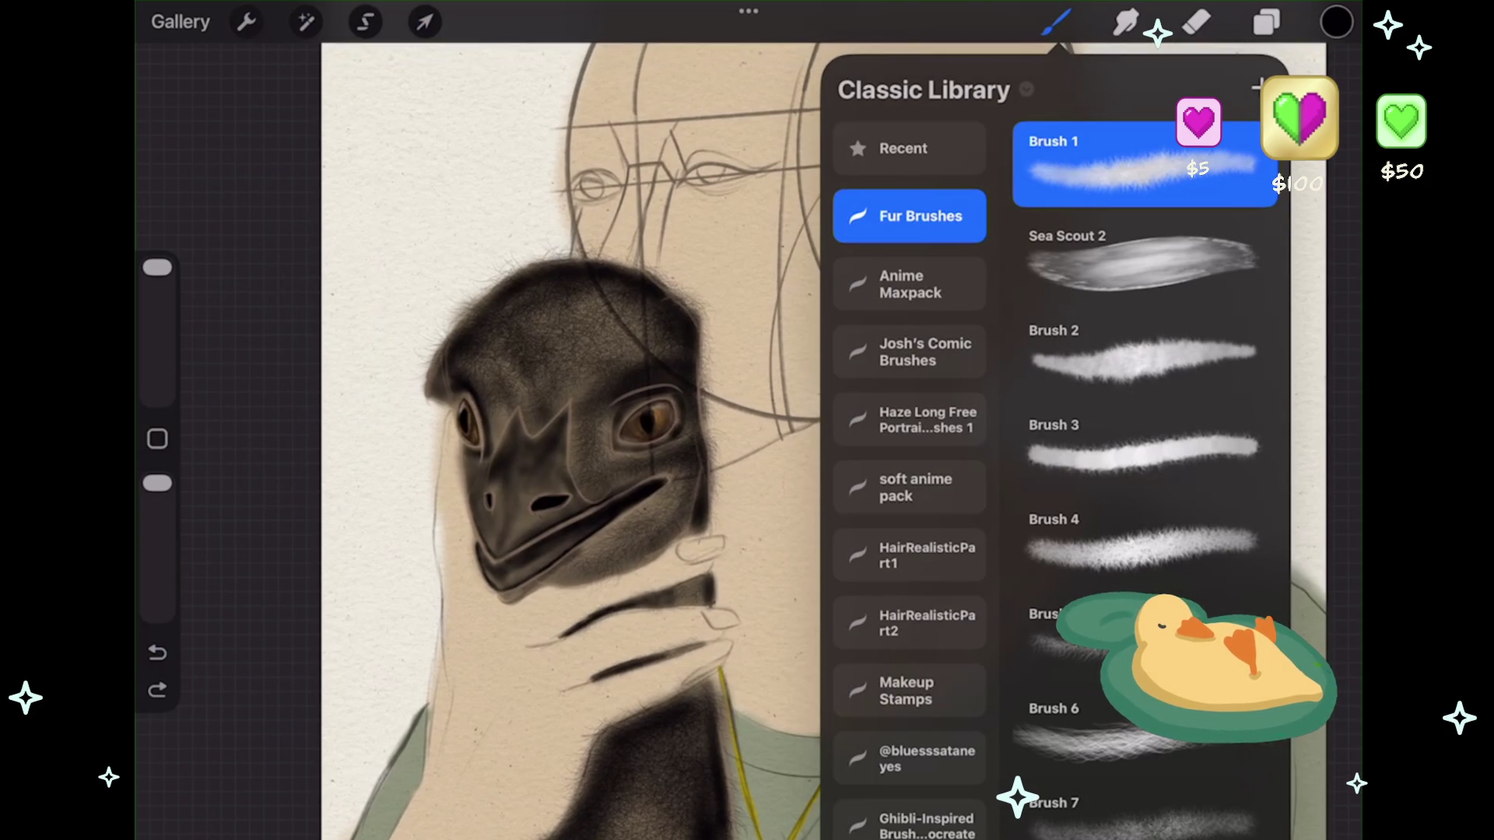
scroll(1144, 405, "down", 1)
scroll(1144, 405, "down", 2)
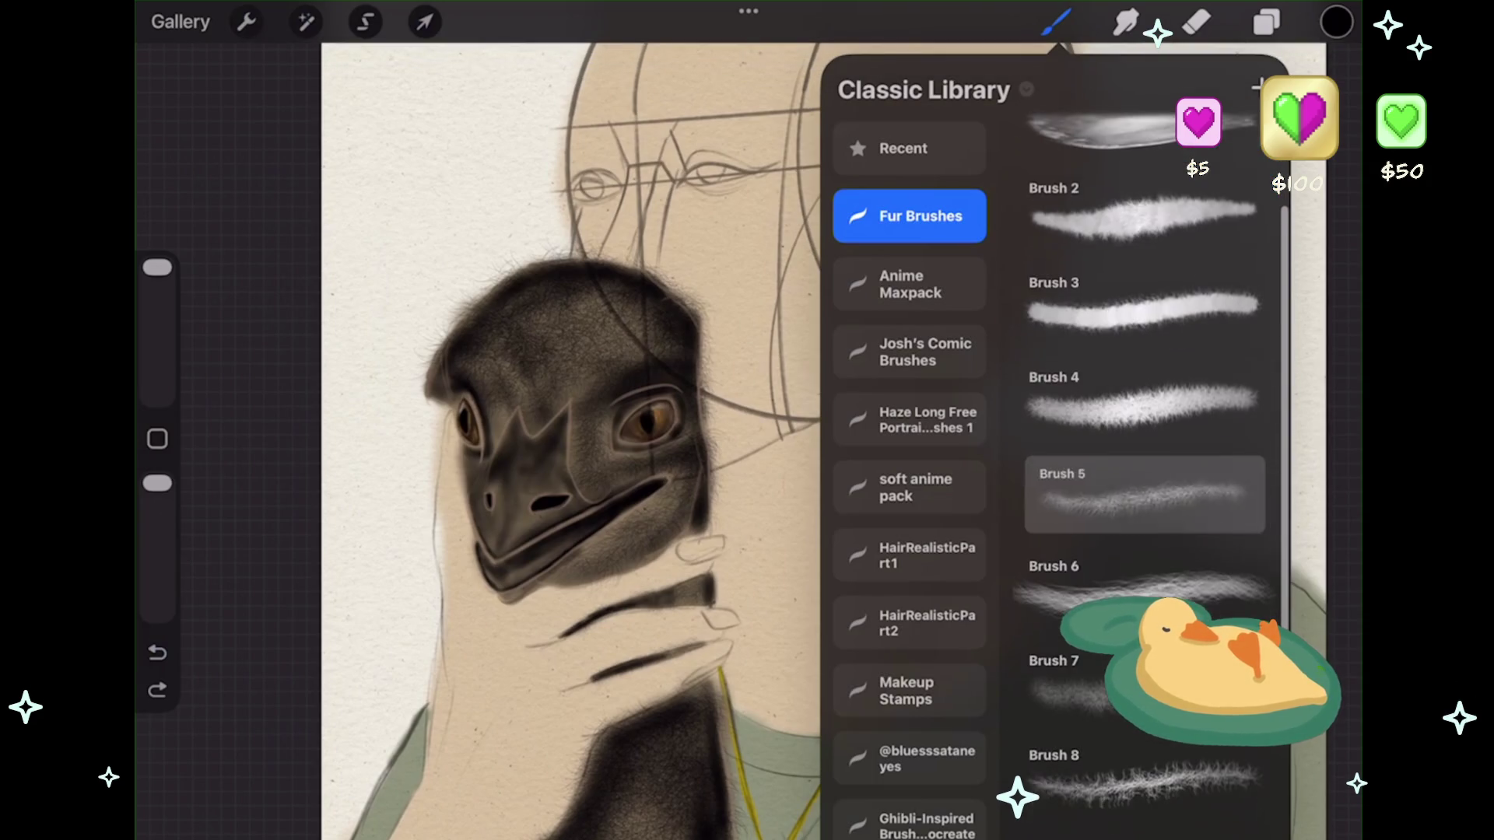
left_click(1144, 498)
left_click(1056, 22)
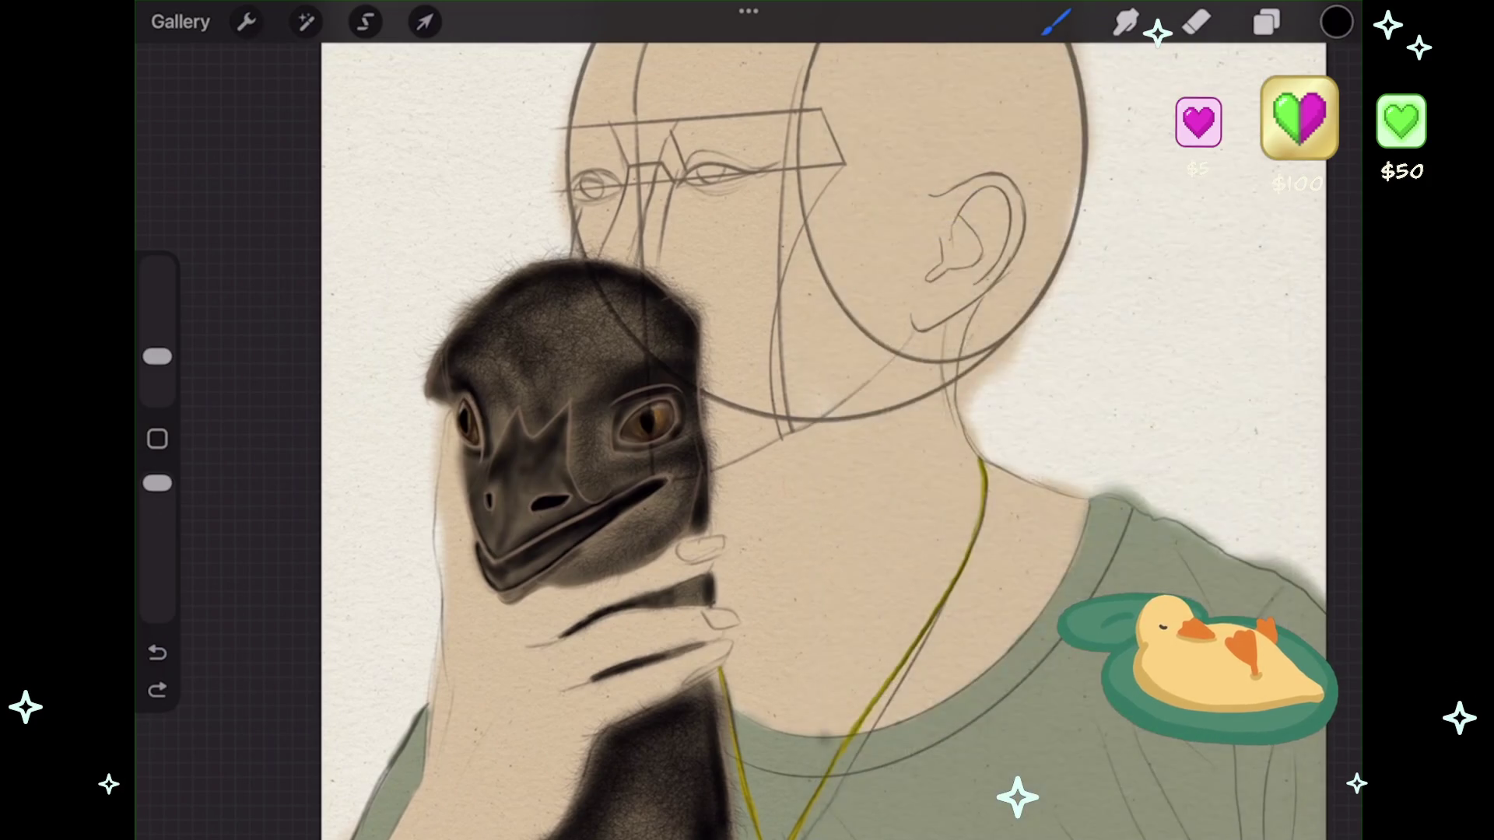
left_click(158, 652)
left_click_drag(157, 357, 157, 270)
left_click_drag(1291, 513, 1213, 389)
key("ctrl+z")
scroll(778, 545, "up", 5)
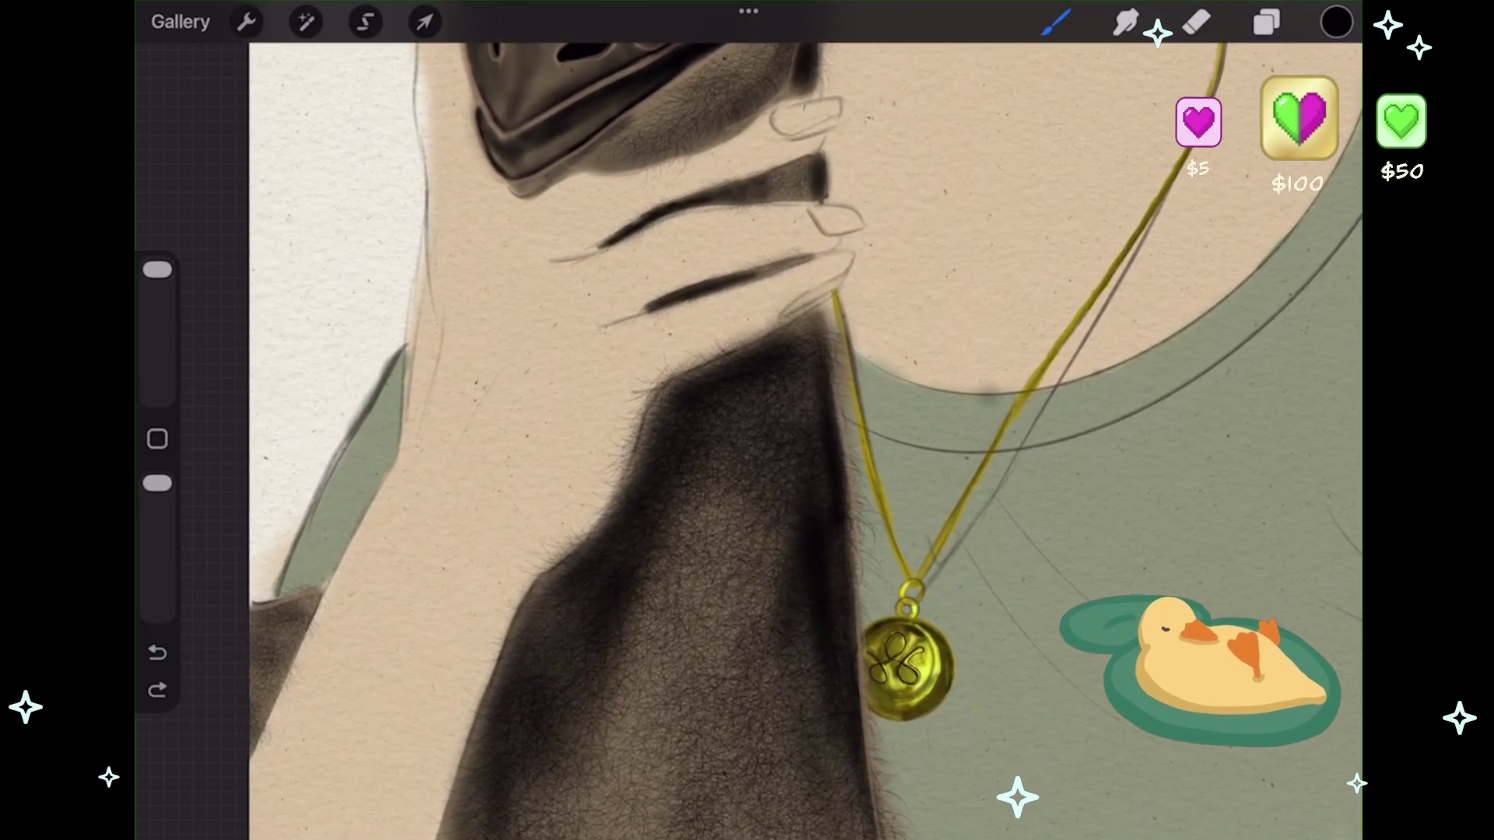
left_click_drag(157, 270, 157, 303)
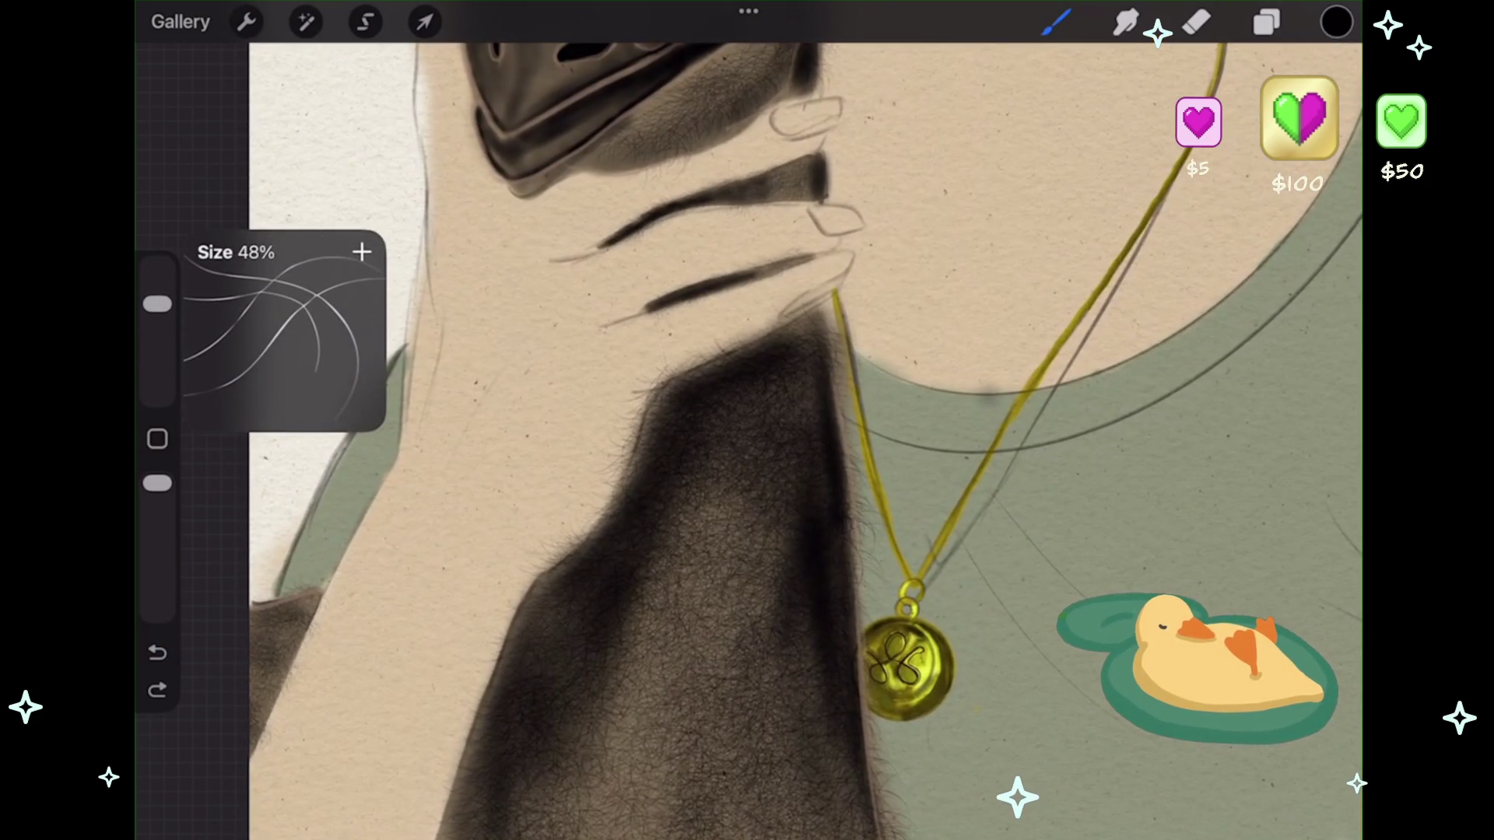
left_click(1267, 21)
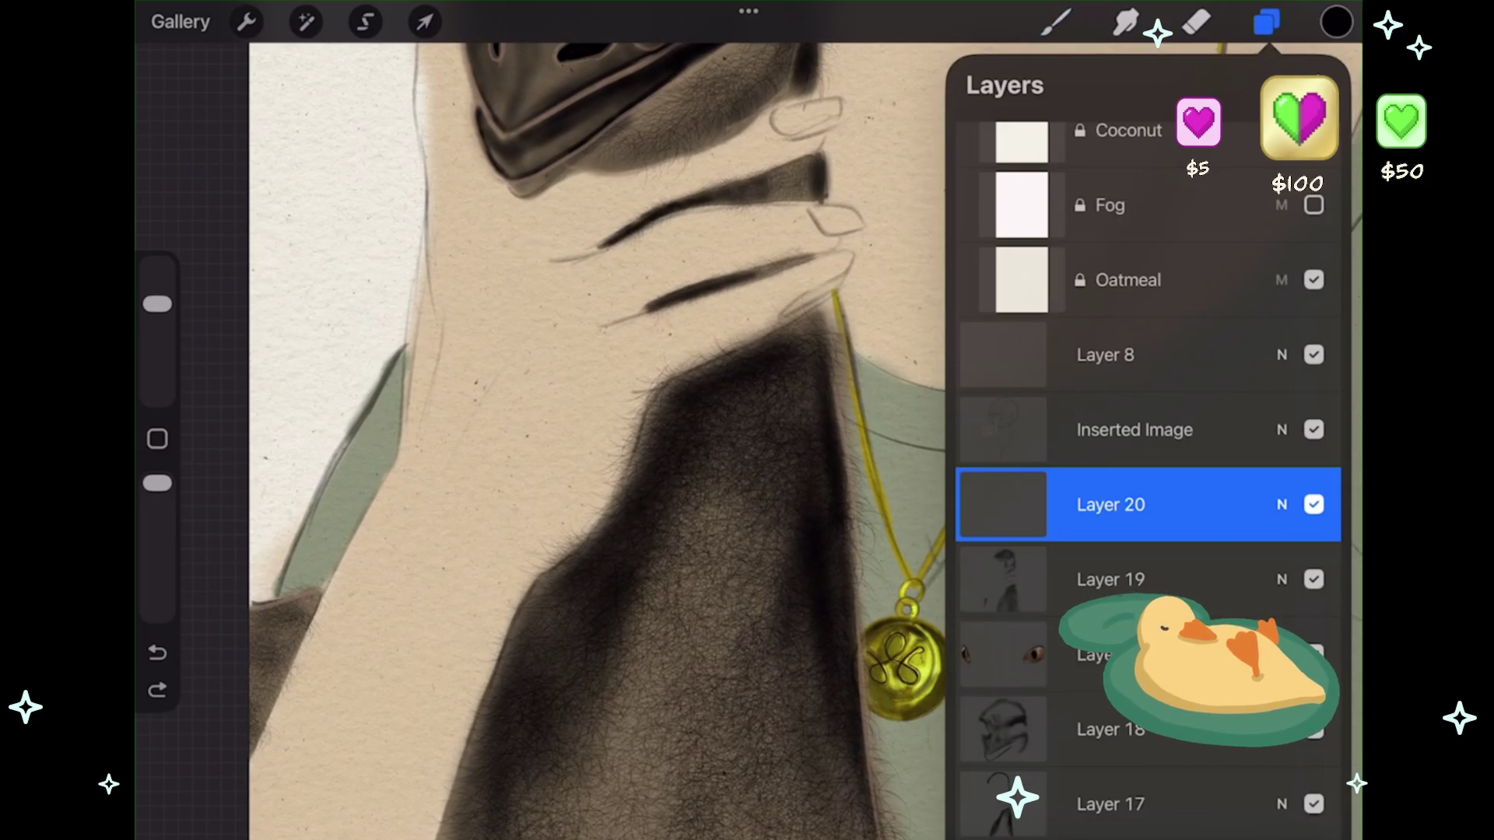
- Change the paint colour from a dark brown to a light peach
left_click(1266, 22)
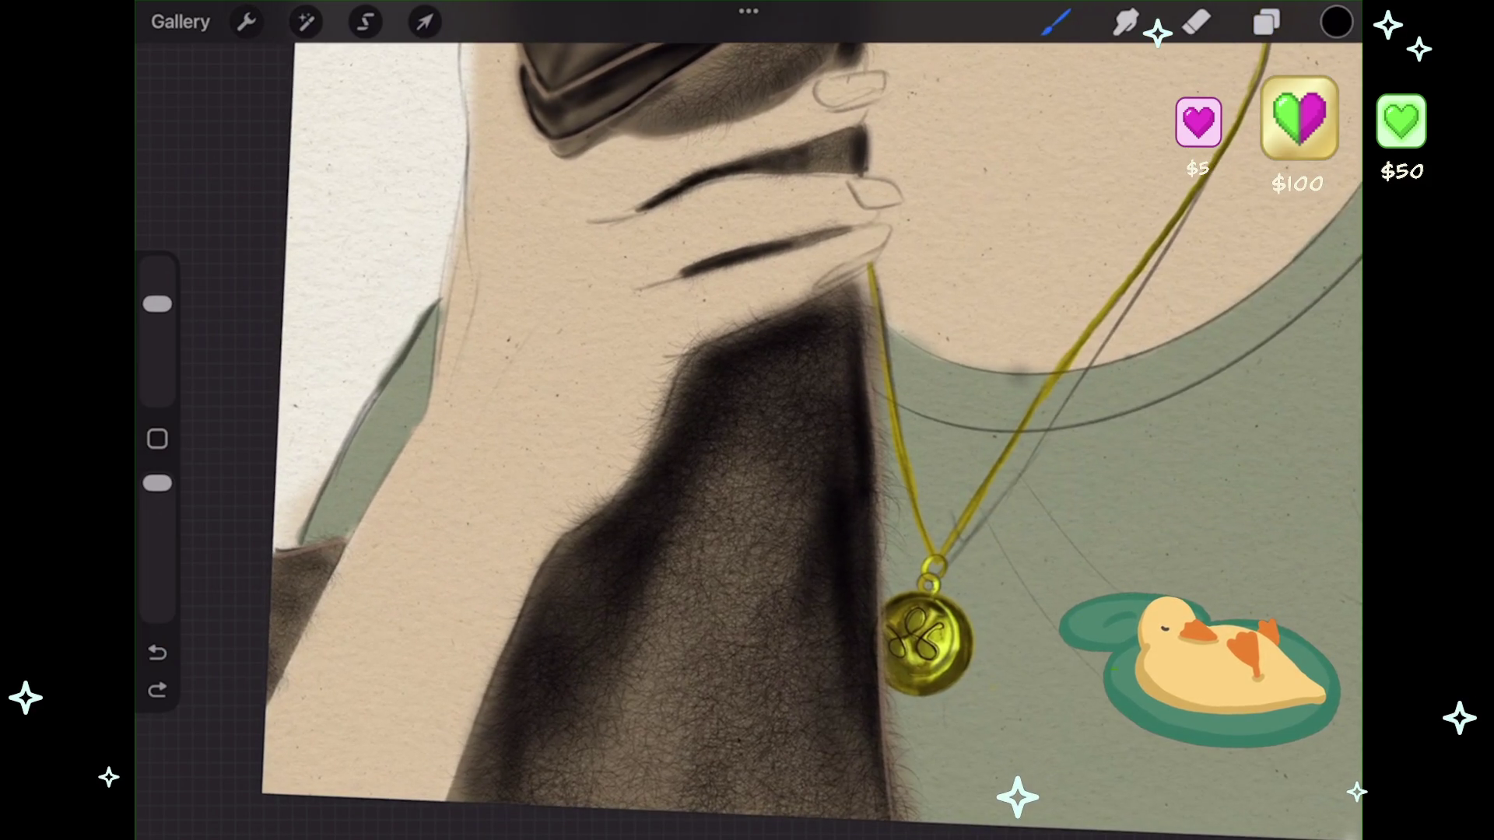
left_click(1336, 22)
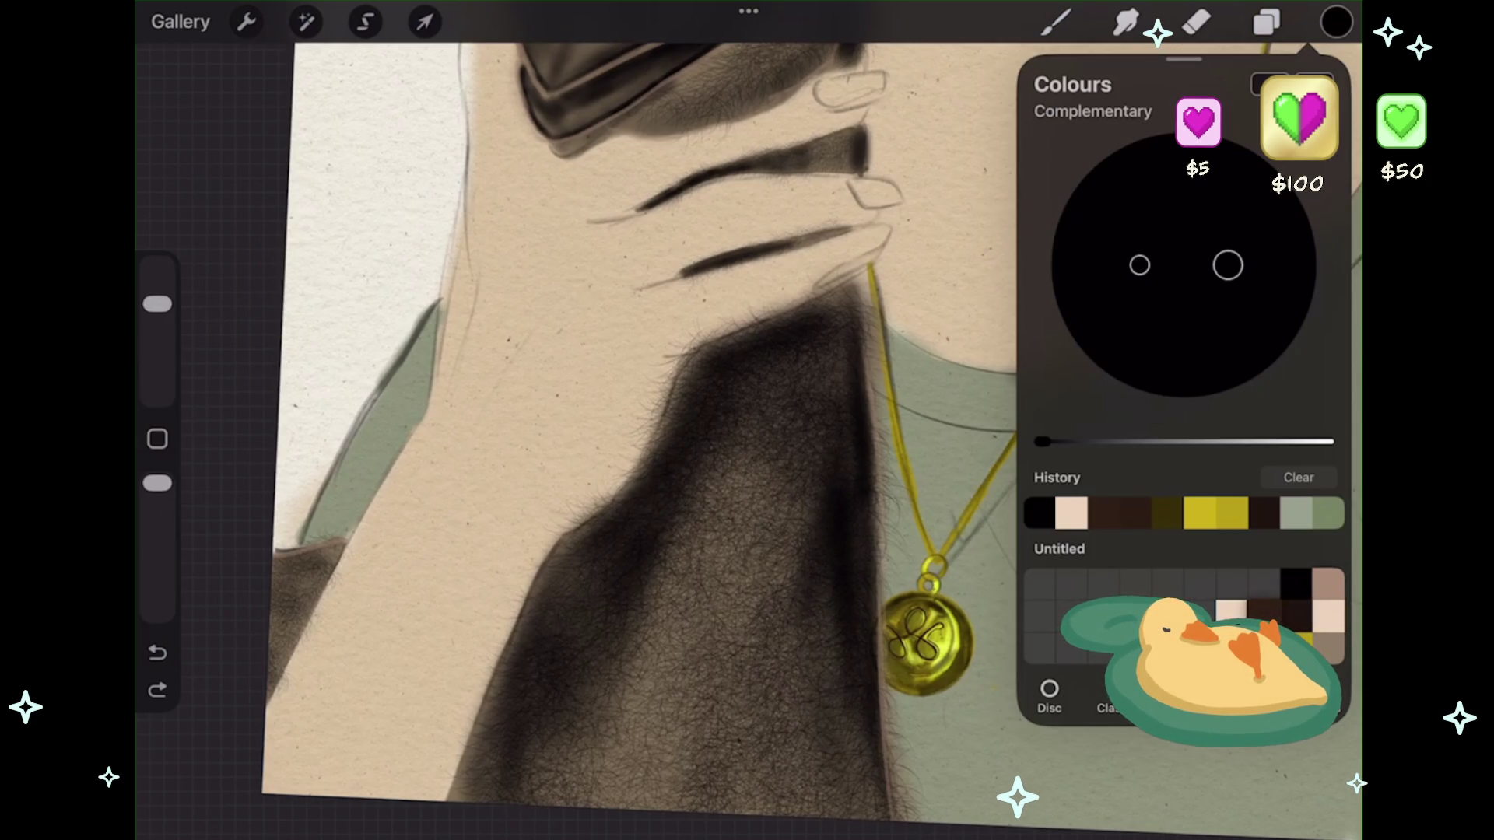
left_click(1105, 513)
mouse_move(1097, 442)
left_mouse_down()
mouse_move(1240, 442)
mouse_move(1124, 442)
left_mouse_up()
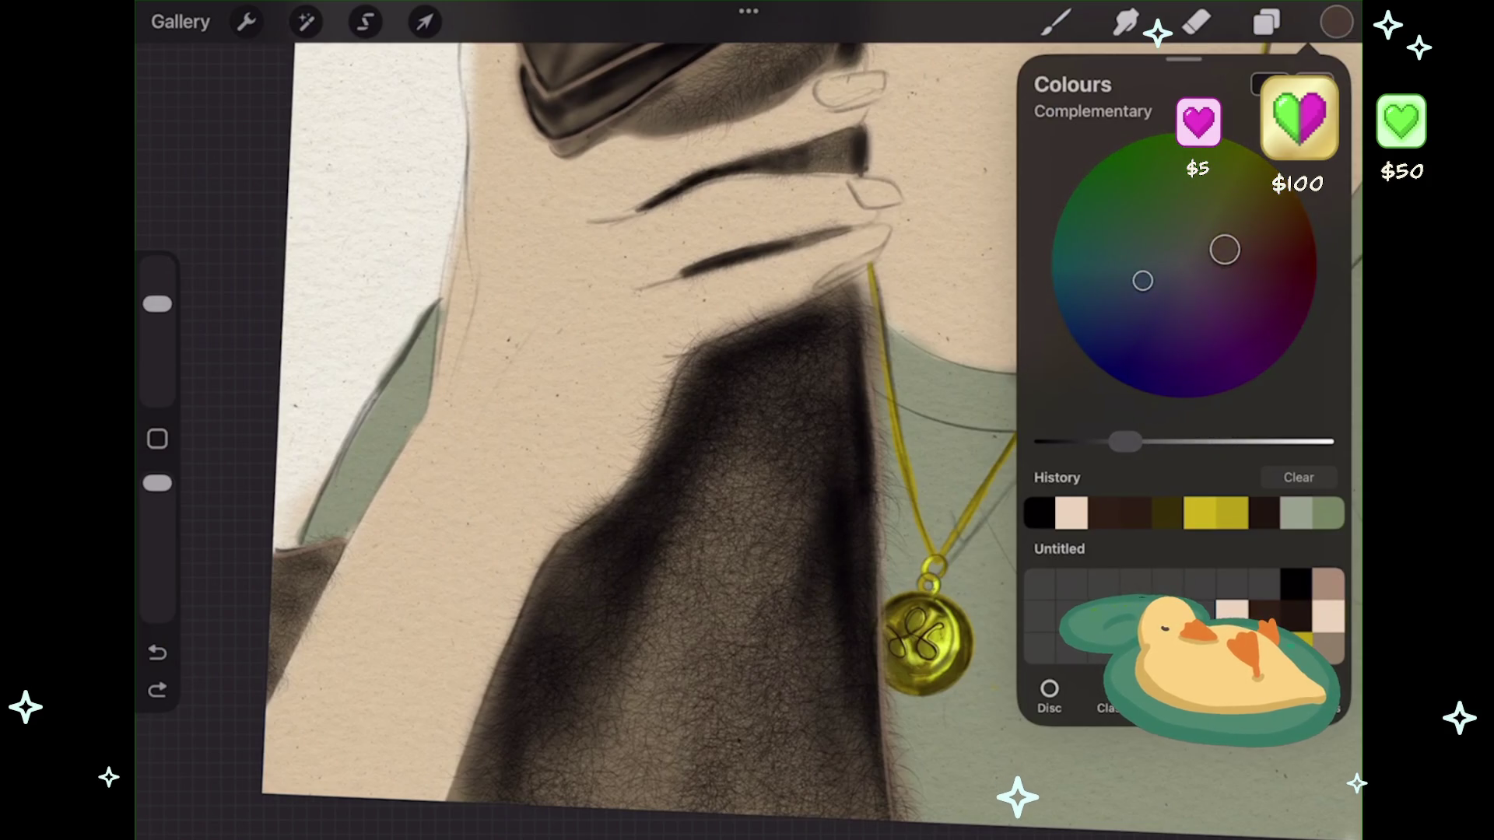
left_click(1056, 22)
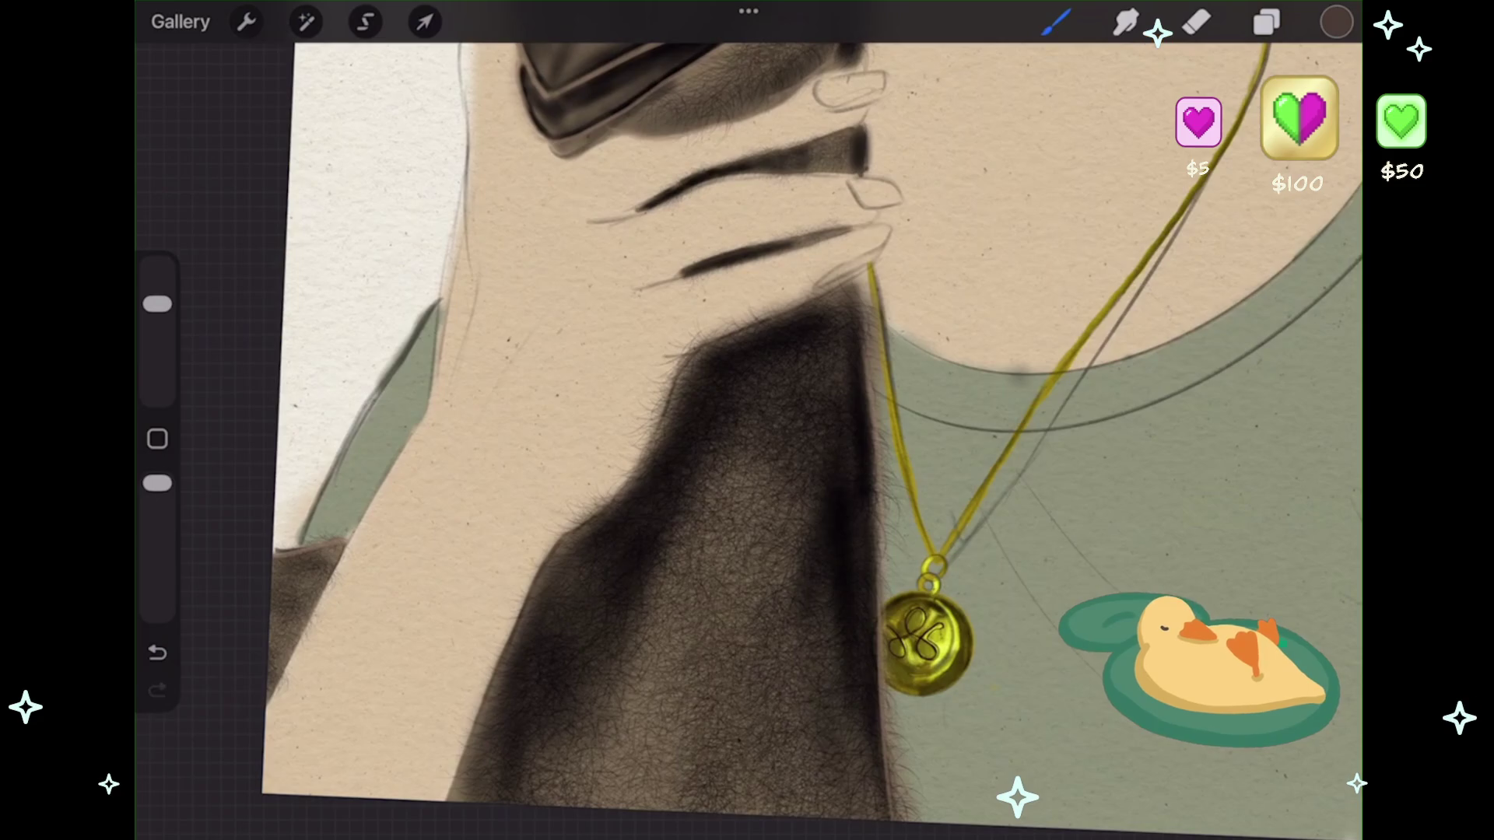
key("ctrl+z")
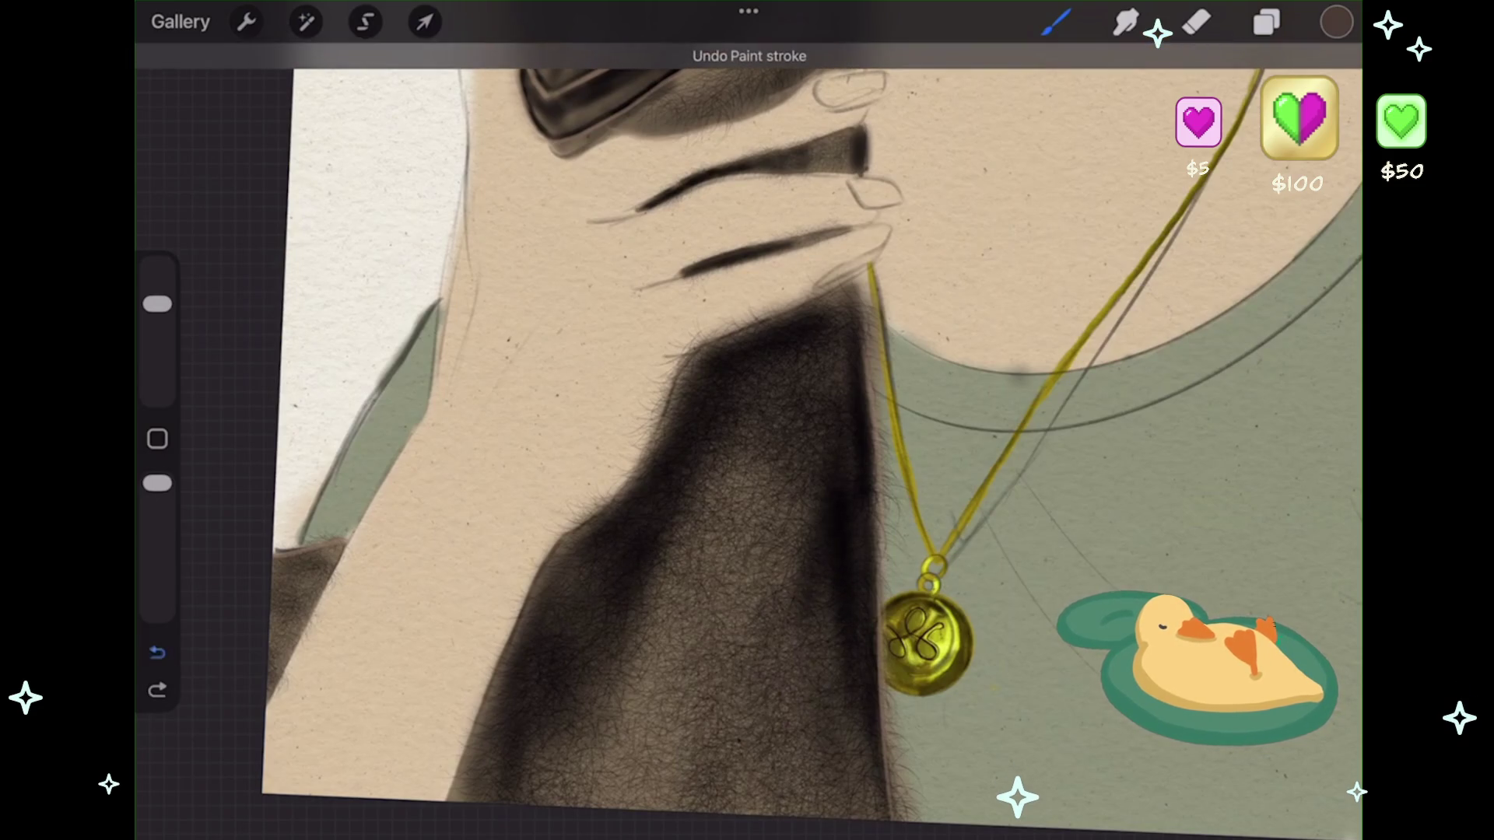
left_click(1336, 22)
left_click(1103, 513)
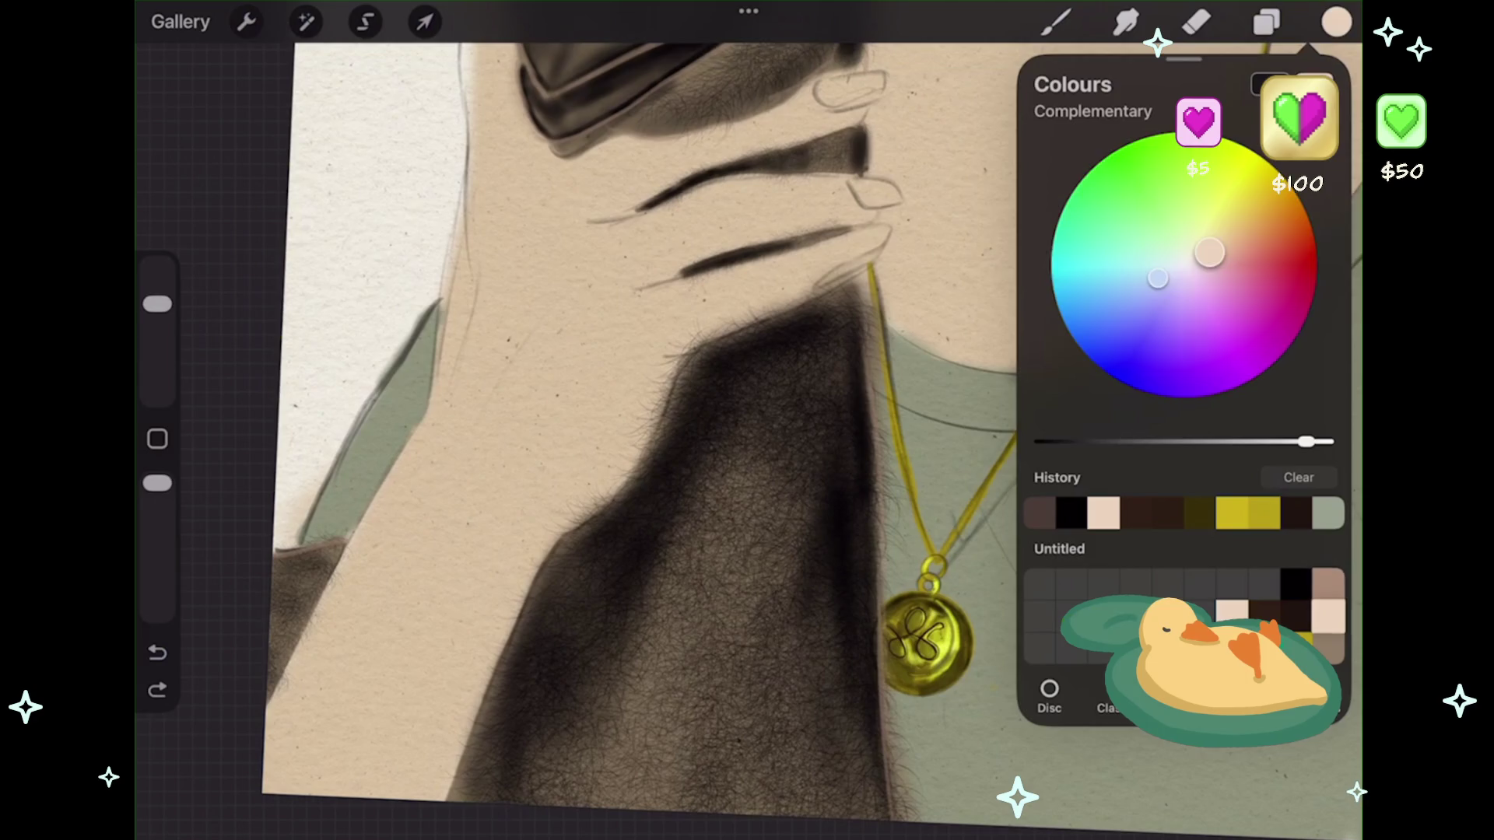
left_click(1336, 22)
- Try light peach hair strokes on the forearm fur with Brush 5 and Brush 6, undoing them
left_click_drag(825, 543, 772, 636)
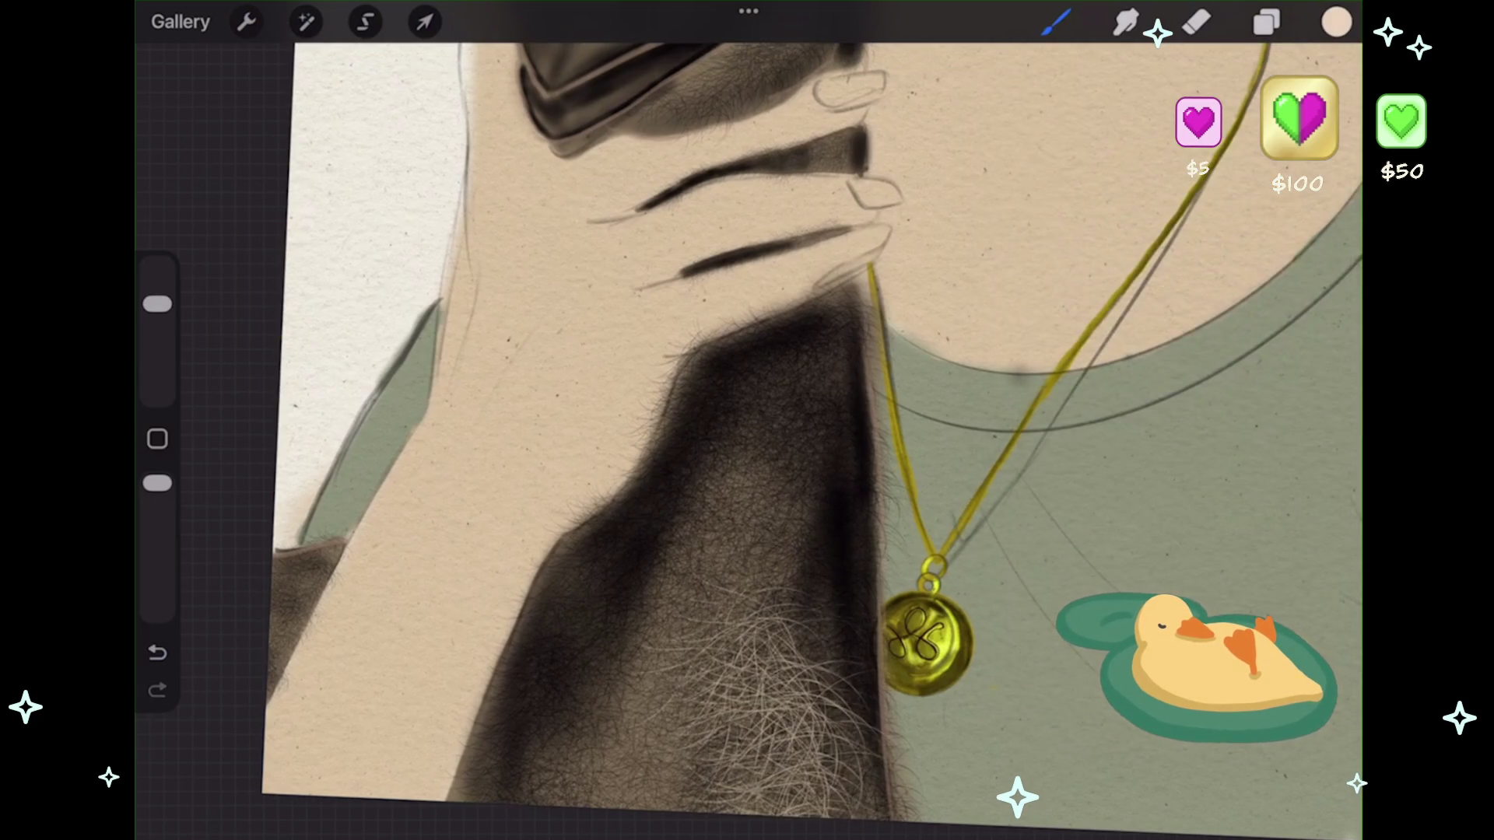
key("ctrl+z")
left_click_drag(841, 537, 746, 623)
left_click_drag(856, 506, 739, 723)
key("ctrl+z")
left_click(1056, 22)
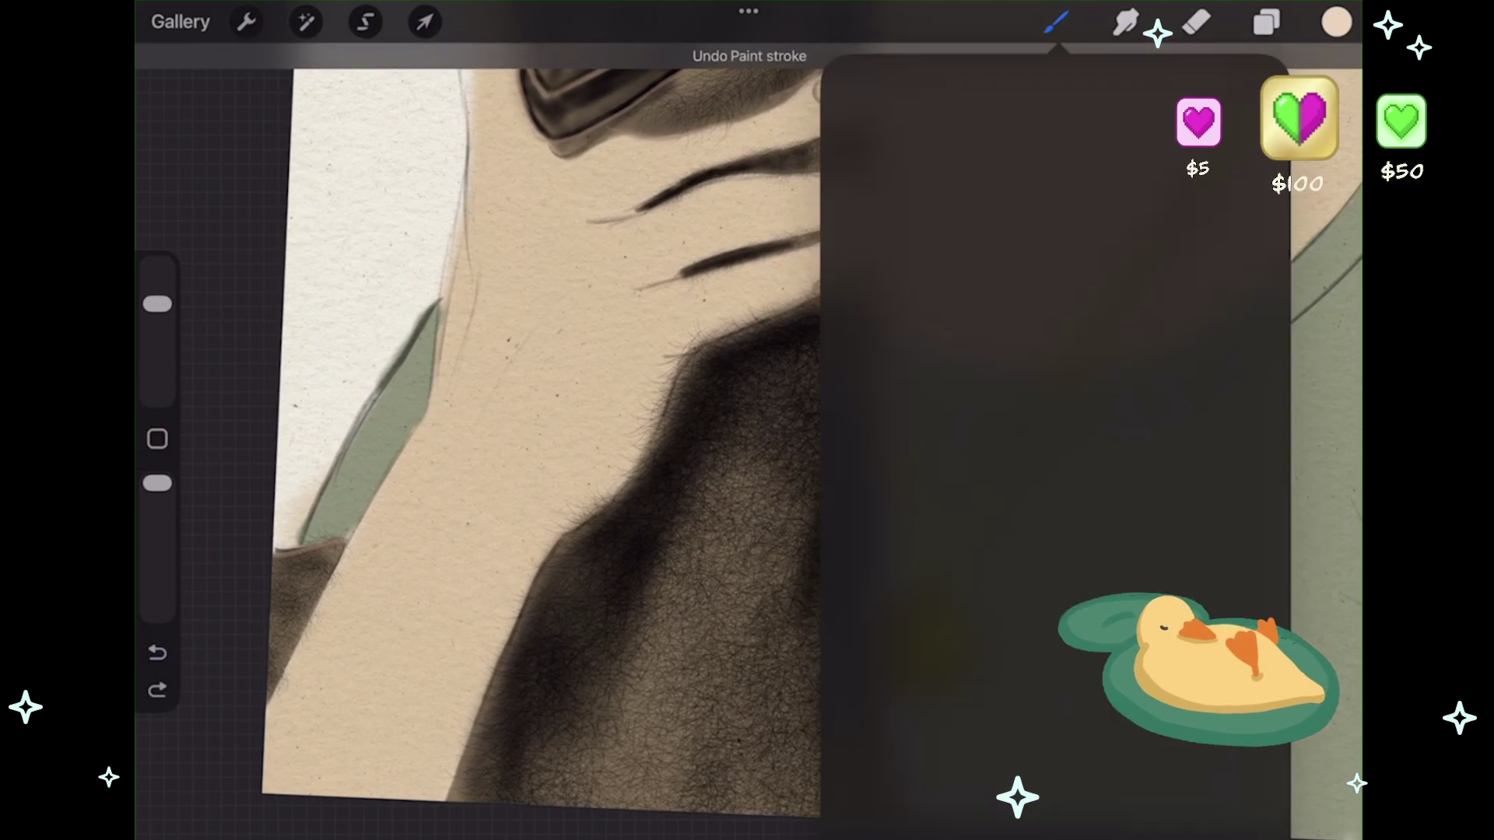
left_click(1144, 588)
key("Escape")
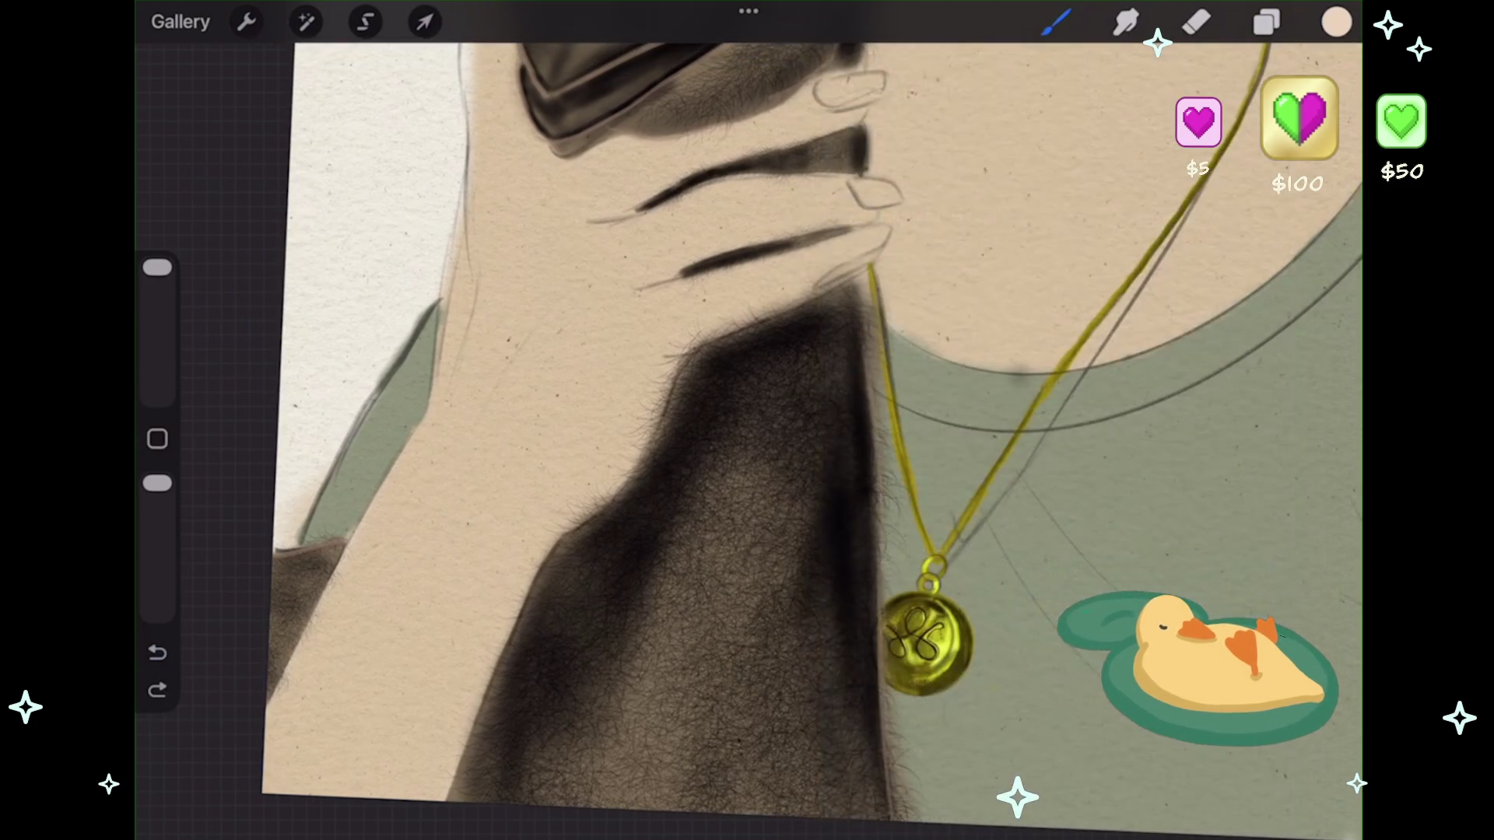
left_click_drag(840, 467, 731, 778)
key("ctrl+z")
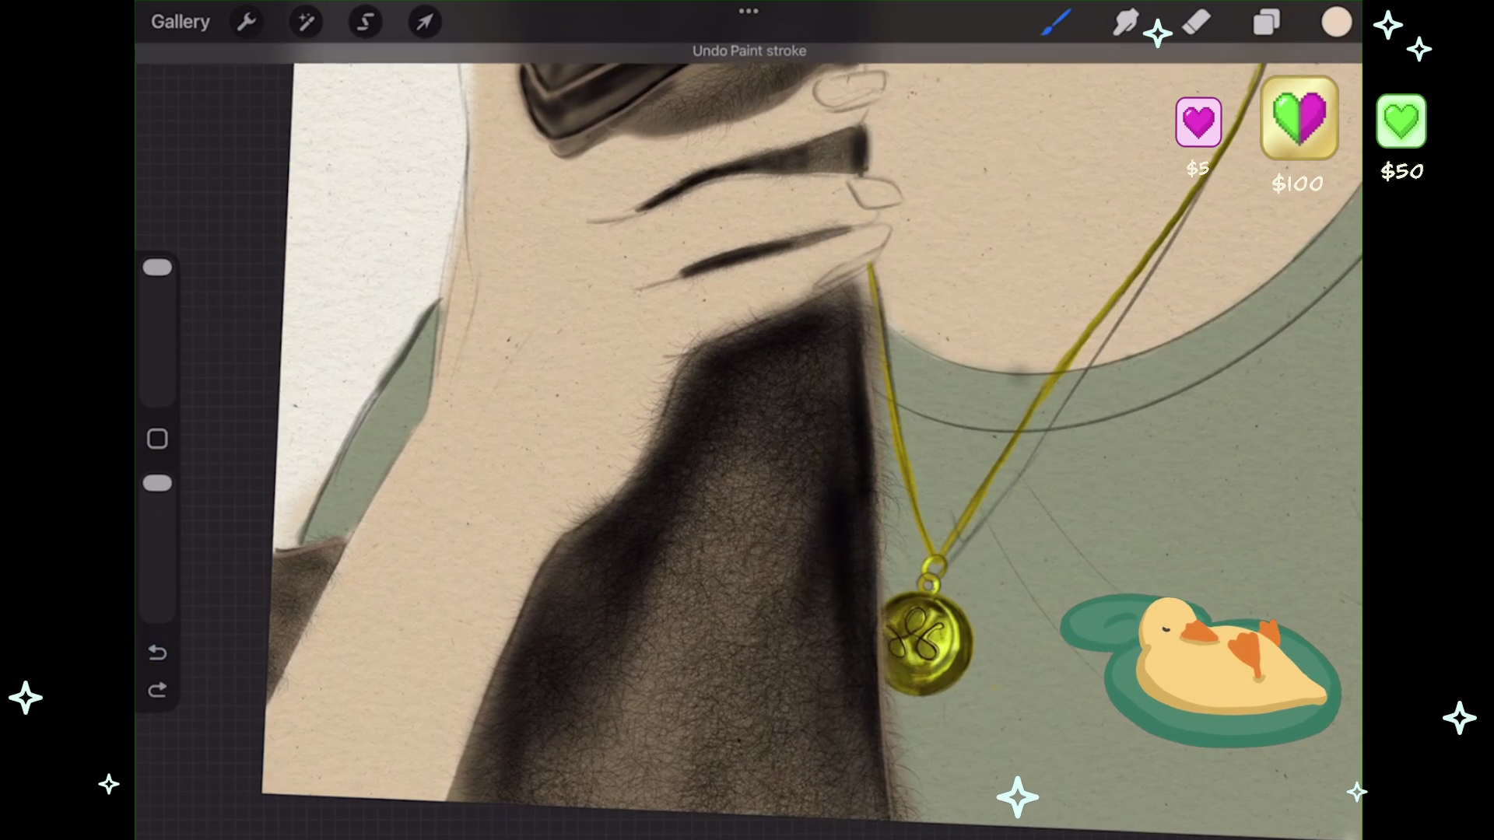
- Paint light fur on the dark neck, keeping only the lower-neck stroke
left_click_drag(845, 556, 758, 809)
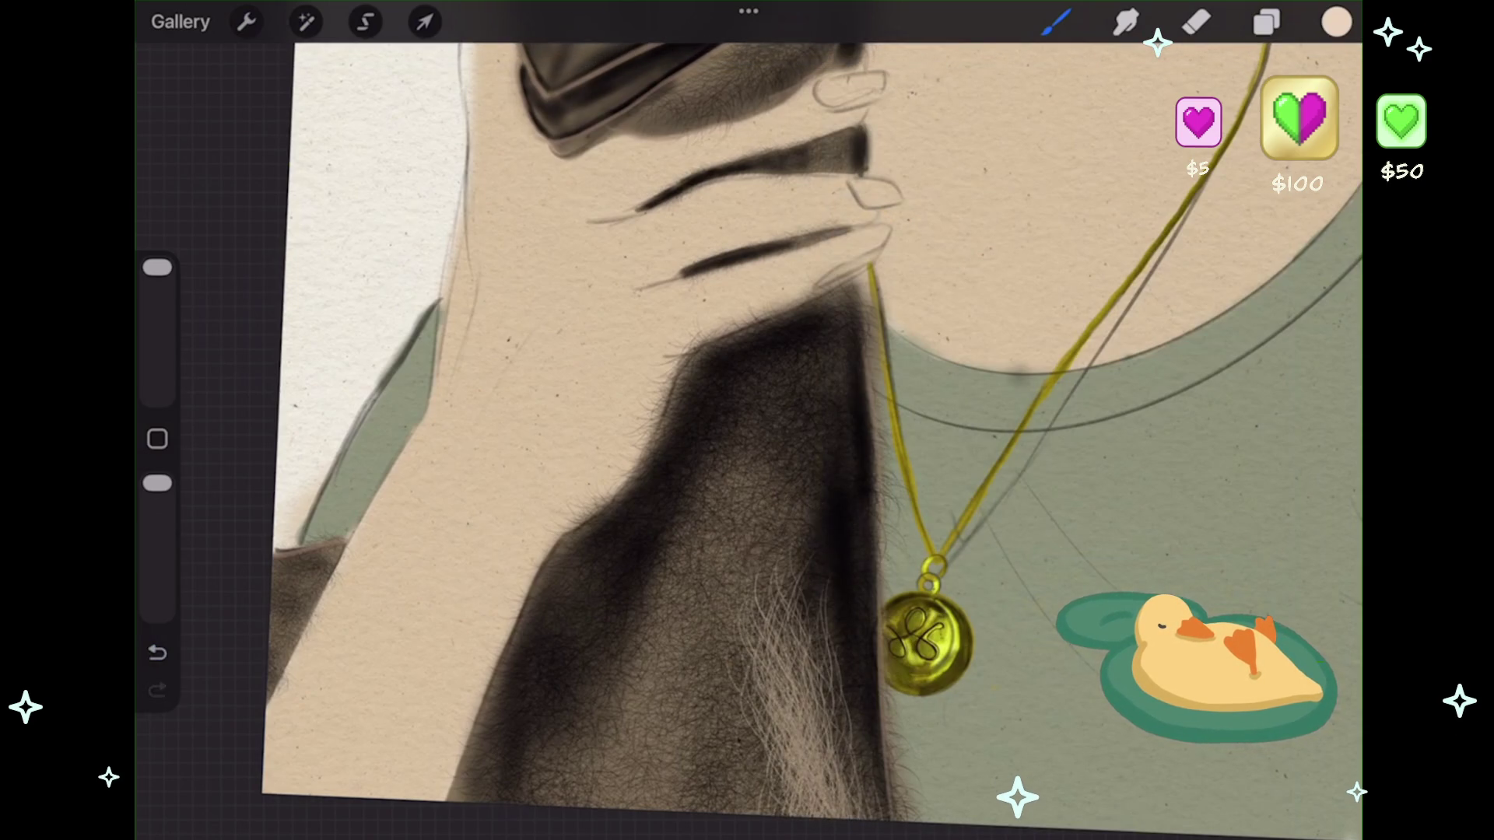
key("ctrl+z")
left_click_drag(848, 490, 790, 723)
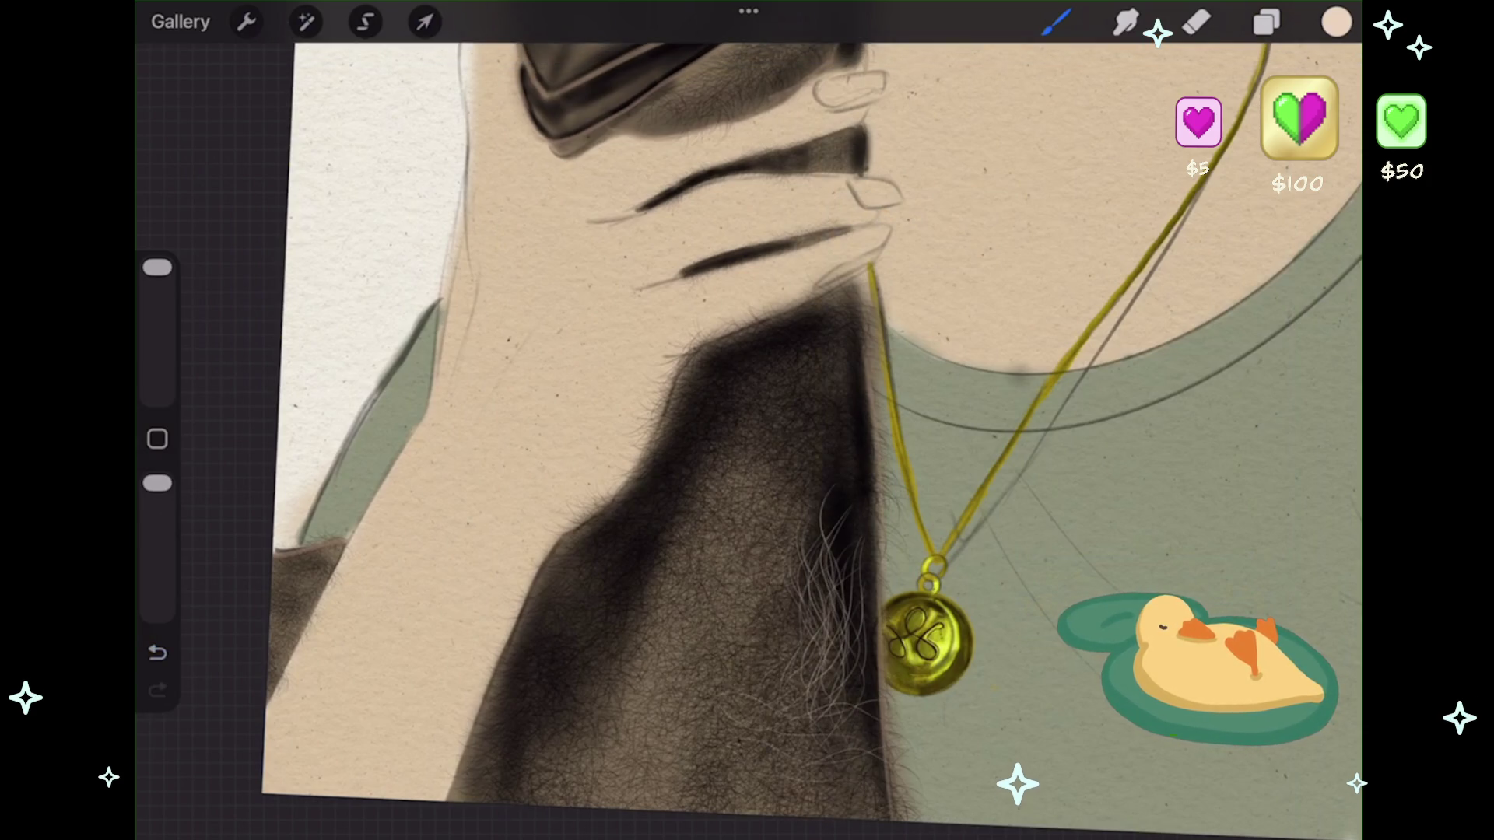
key("ctrl+z")
left_click_drag(848, 653, 786, 817)
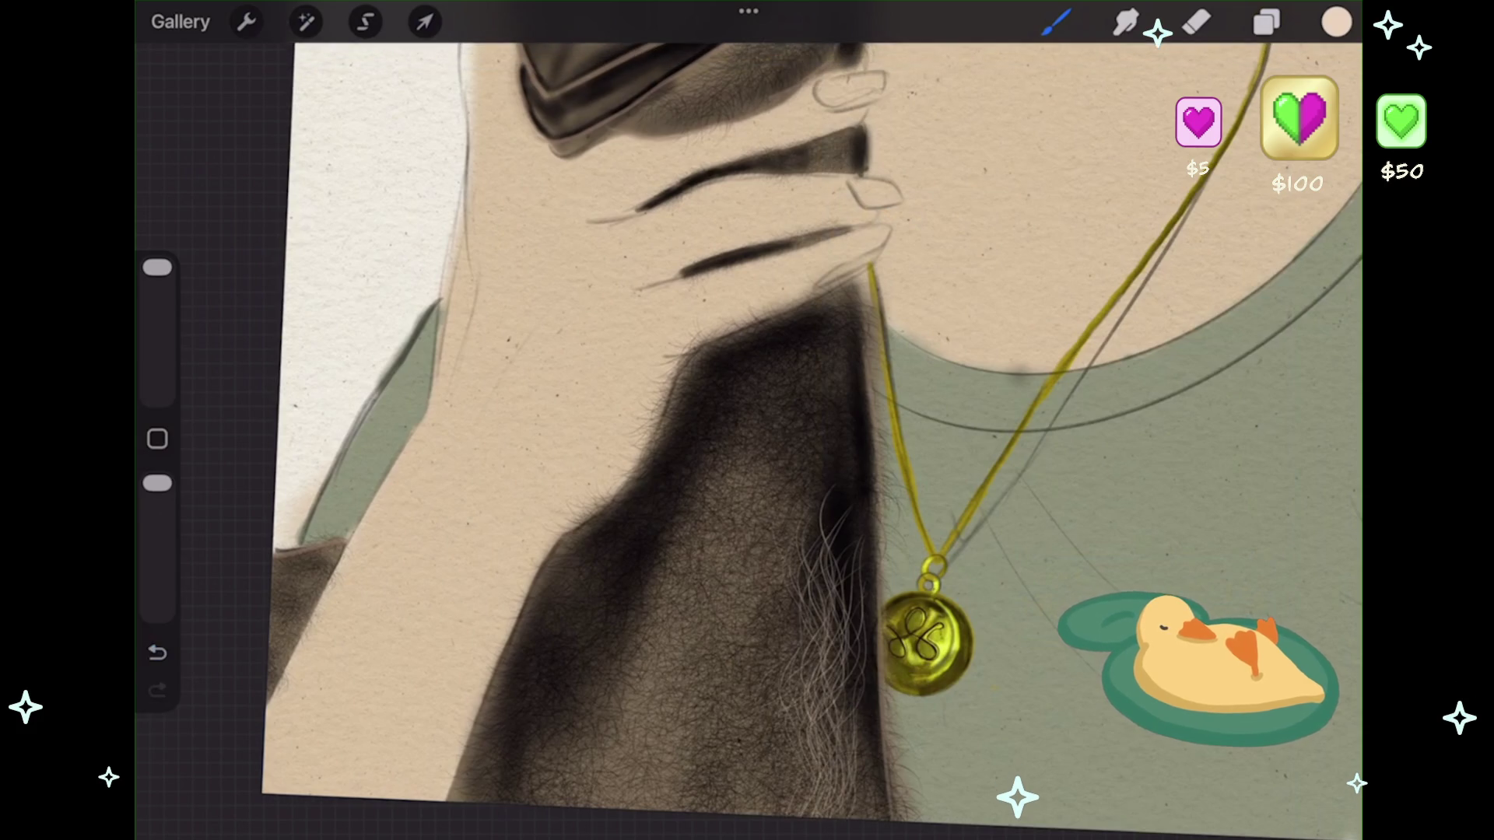
scroll(778, 420, "up", 2)
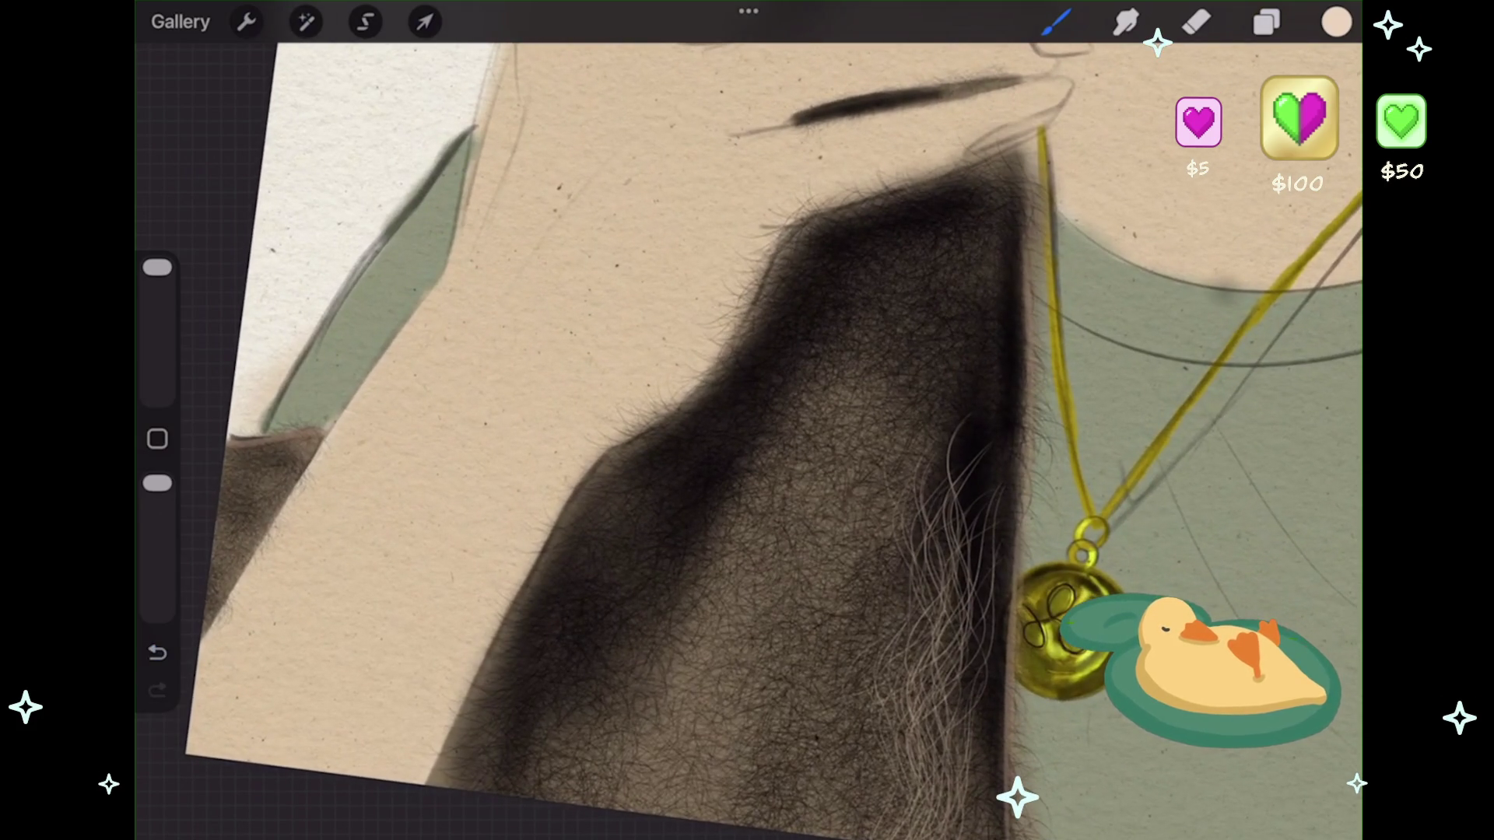
scroll(747, 436, "down", 2)
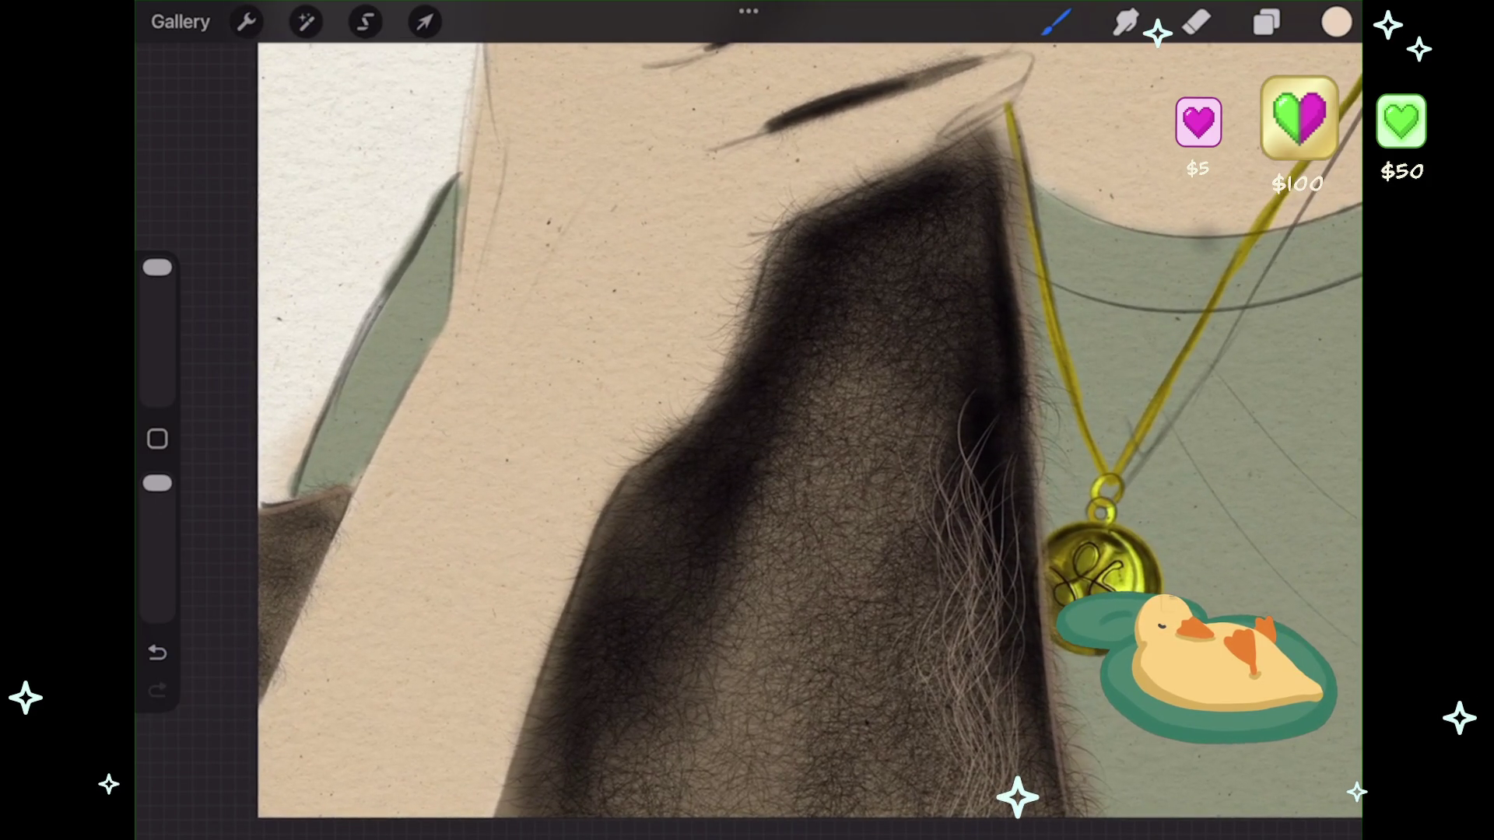
- Layer wispy light fur strands across the upper right, middle and lower neck
left_click_drag(965, 203, 910, 389)
left_click_drag(984, 233, 957, 529)
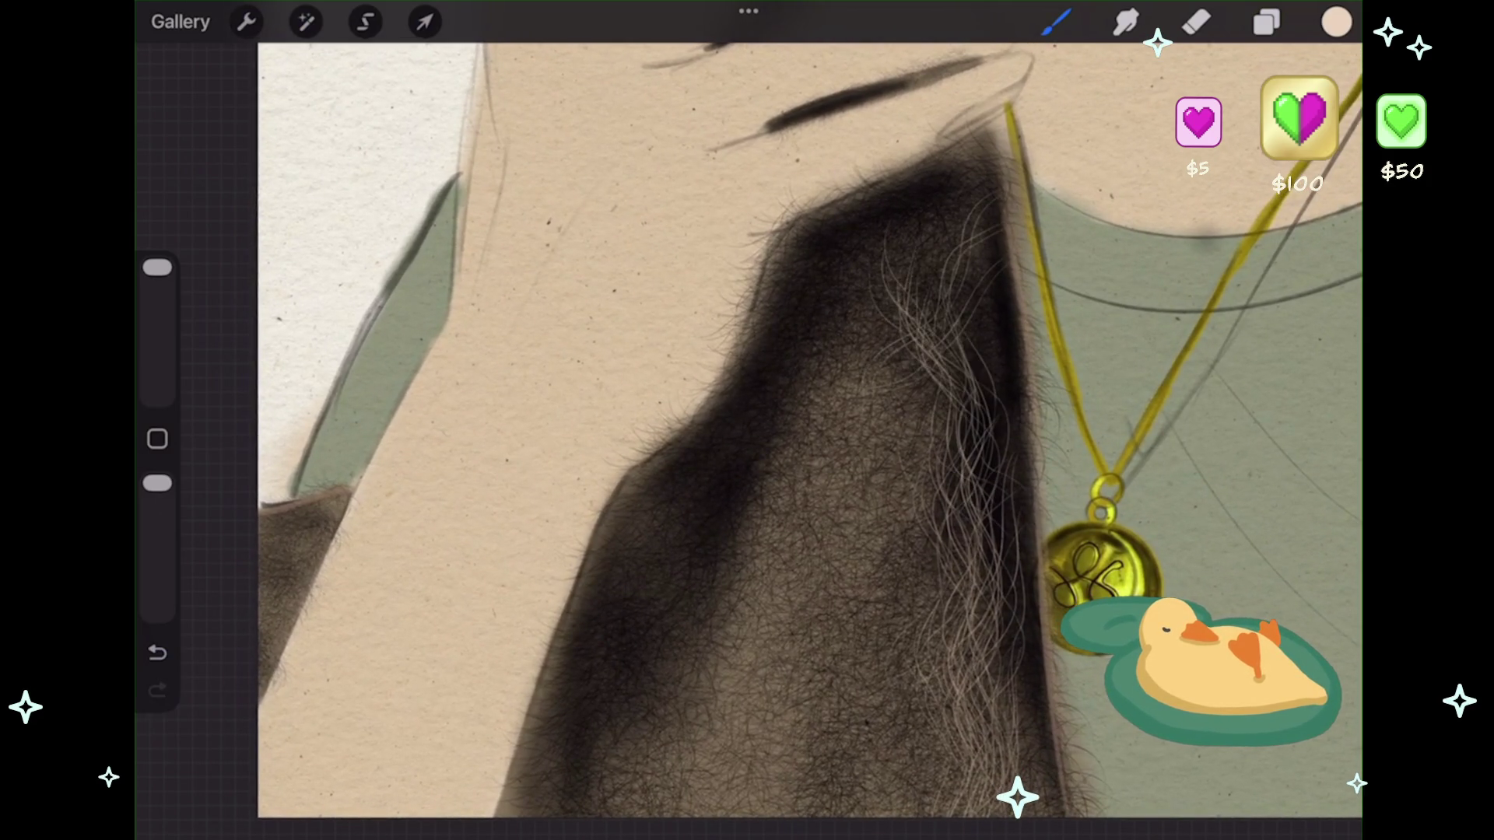
mouse_move(982, 204)
left_mouse_down()
mouse_move(914, 471)
mouse_move(802, 716)
left_mouse_up()
left_click_drag(957, 603, 887, 692)
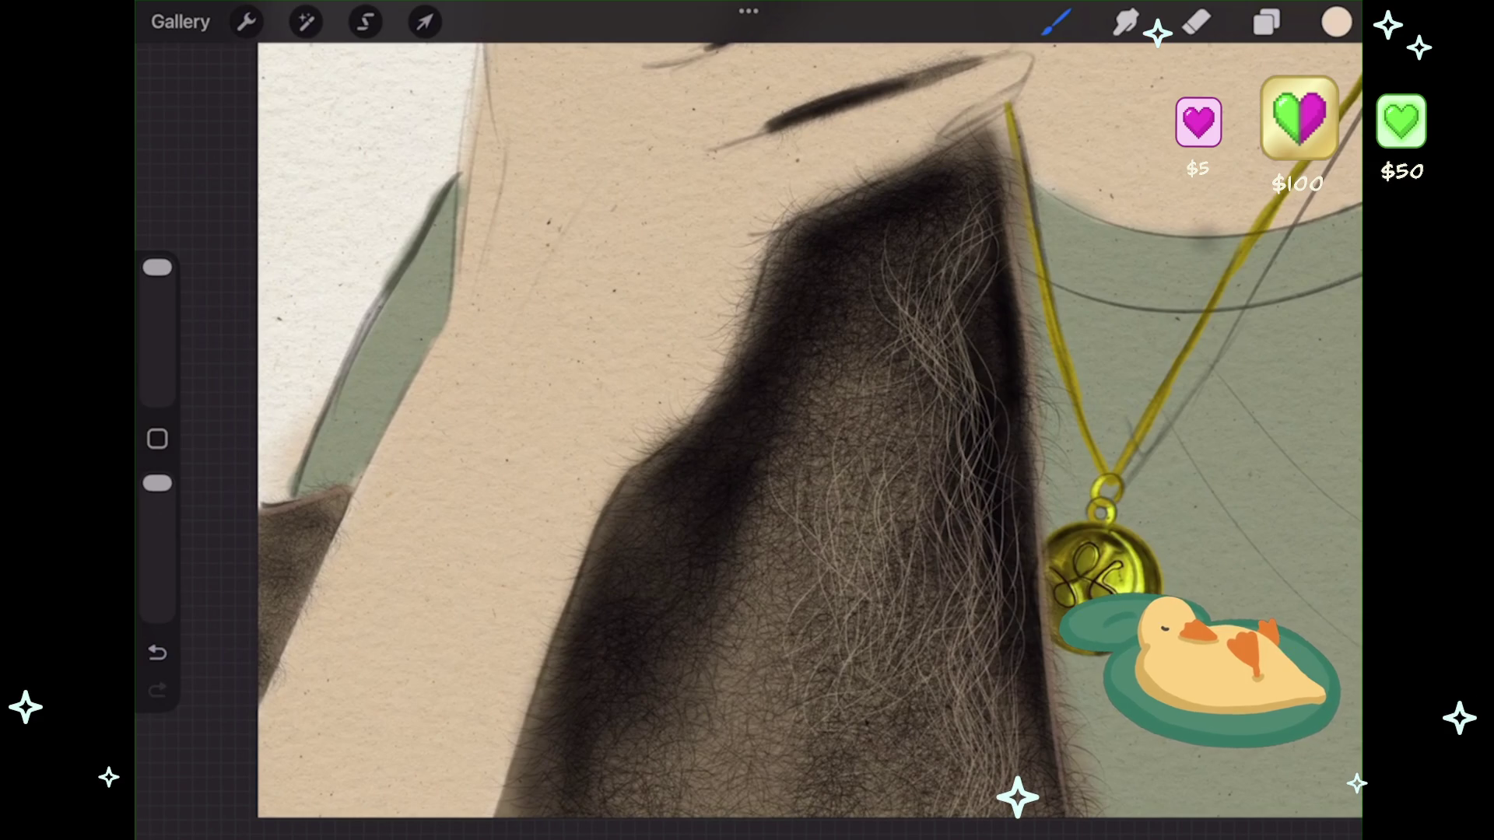
left_click_drag(934, 579, 852, 813)
left_click_drag(848, 249, 778, 455)
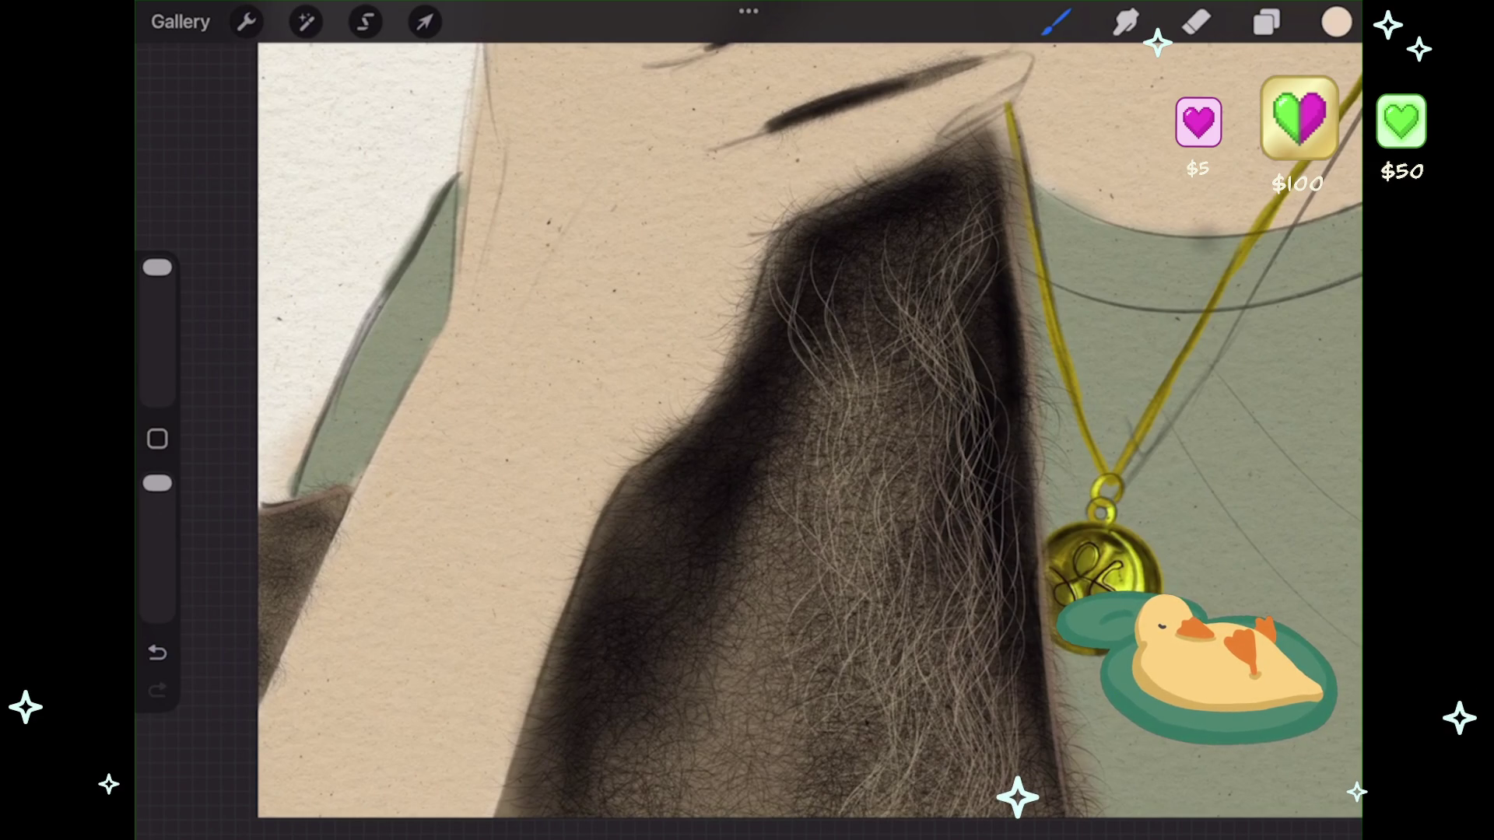
scroll(809, 410, "down", 5)
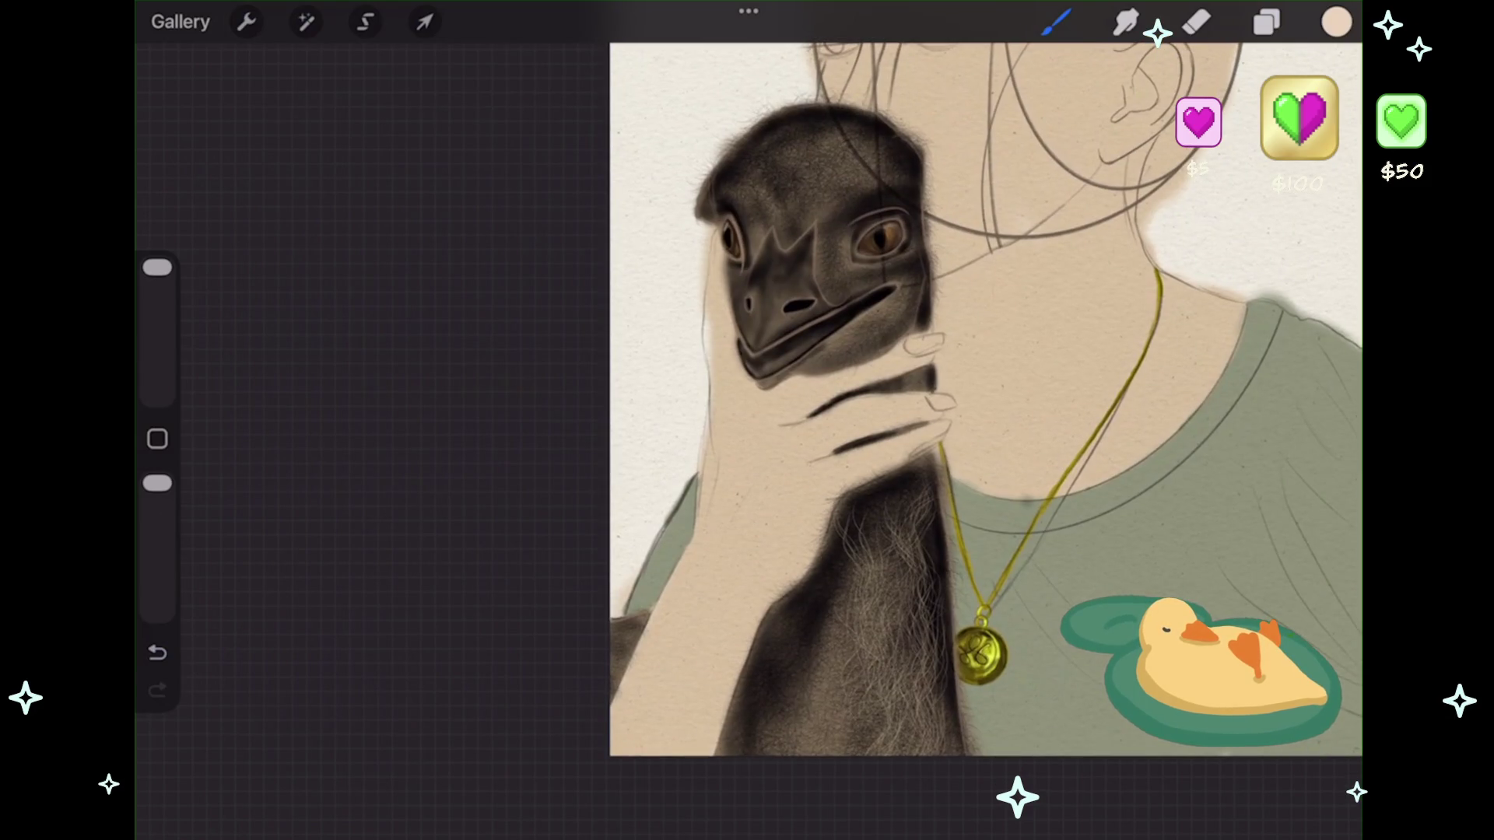
- Shrink the brush and paint light throat fur below the beak, then undo it
scroll(829, 509, "up", 3)
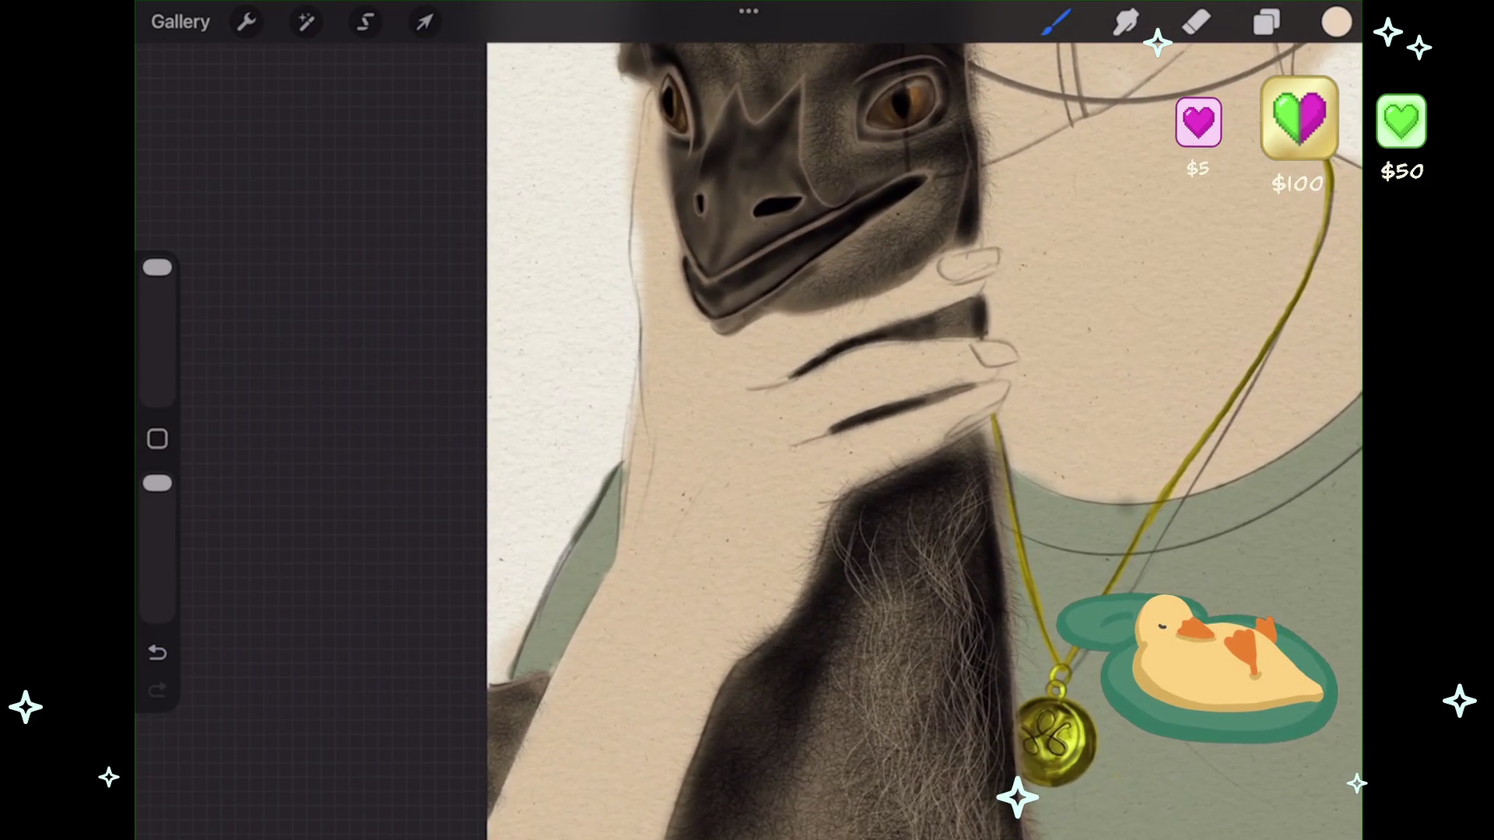
key("ctrl+z")
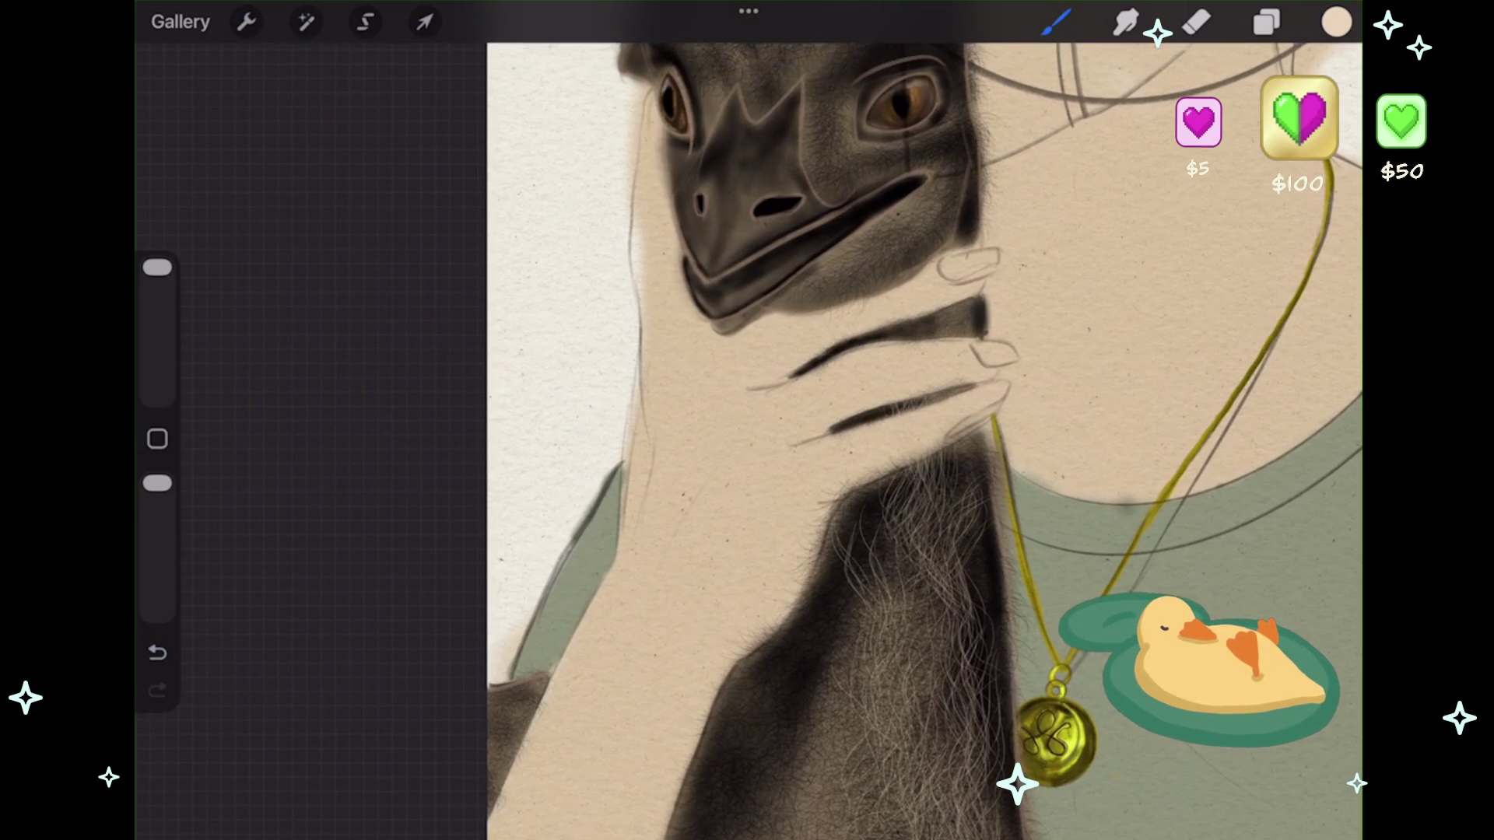
scroll(821, 435, "up", 3)
left_click_drag(157, 267, 157, 312)
scroll(778, 435, "up", 3)
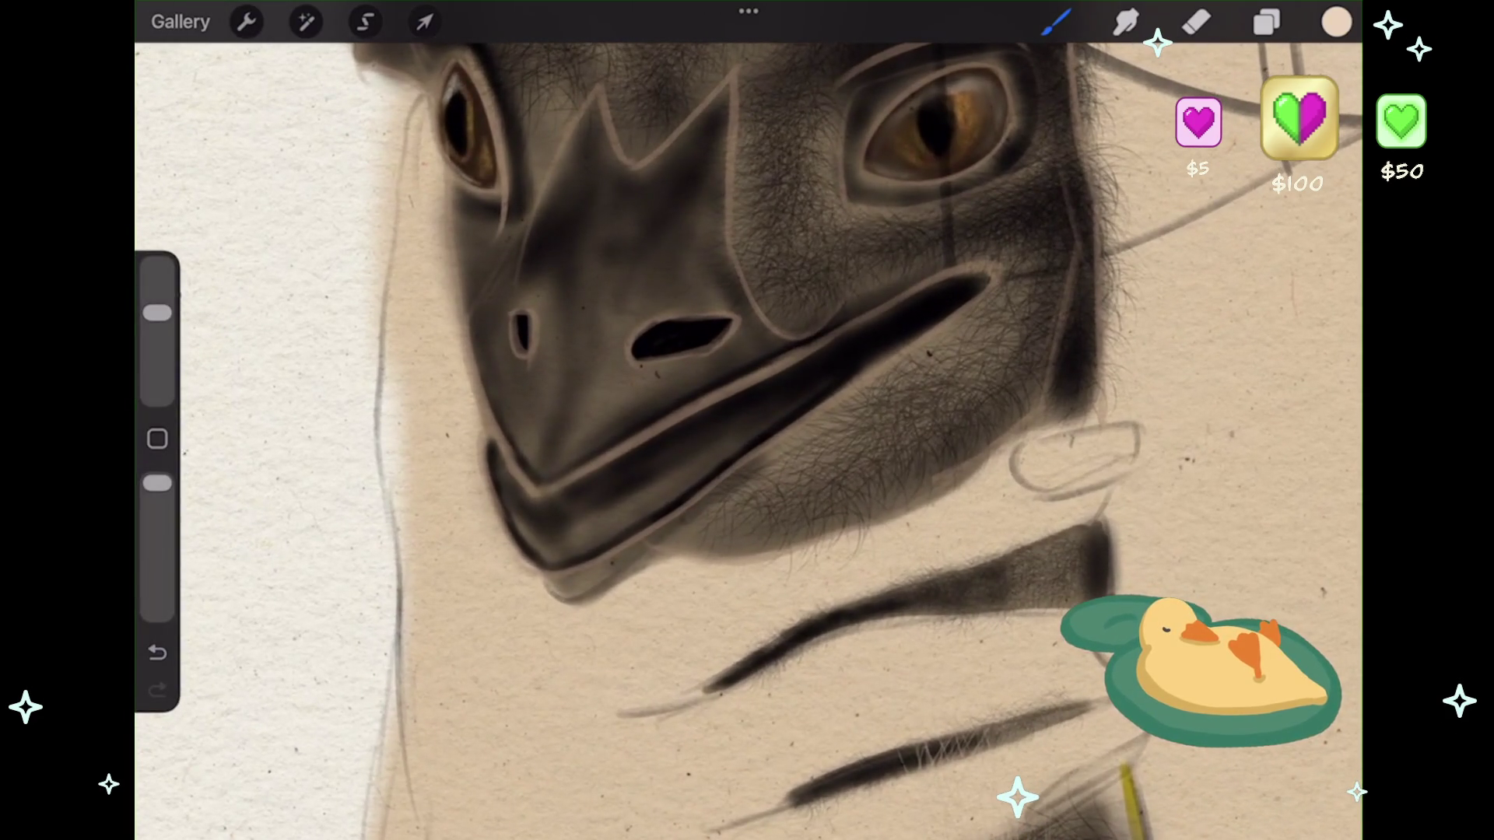
left_click_drag(739, 459, 705, 545)
left_click(157, 652)
left_click_drag(158, 312, 158, 335)
scroll(779, 436, "up", 2)
scroll(778, 436, "up", 1)
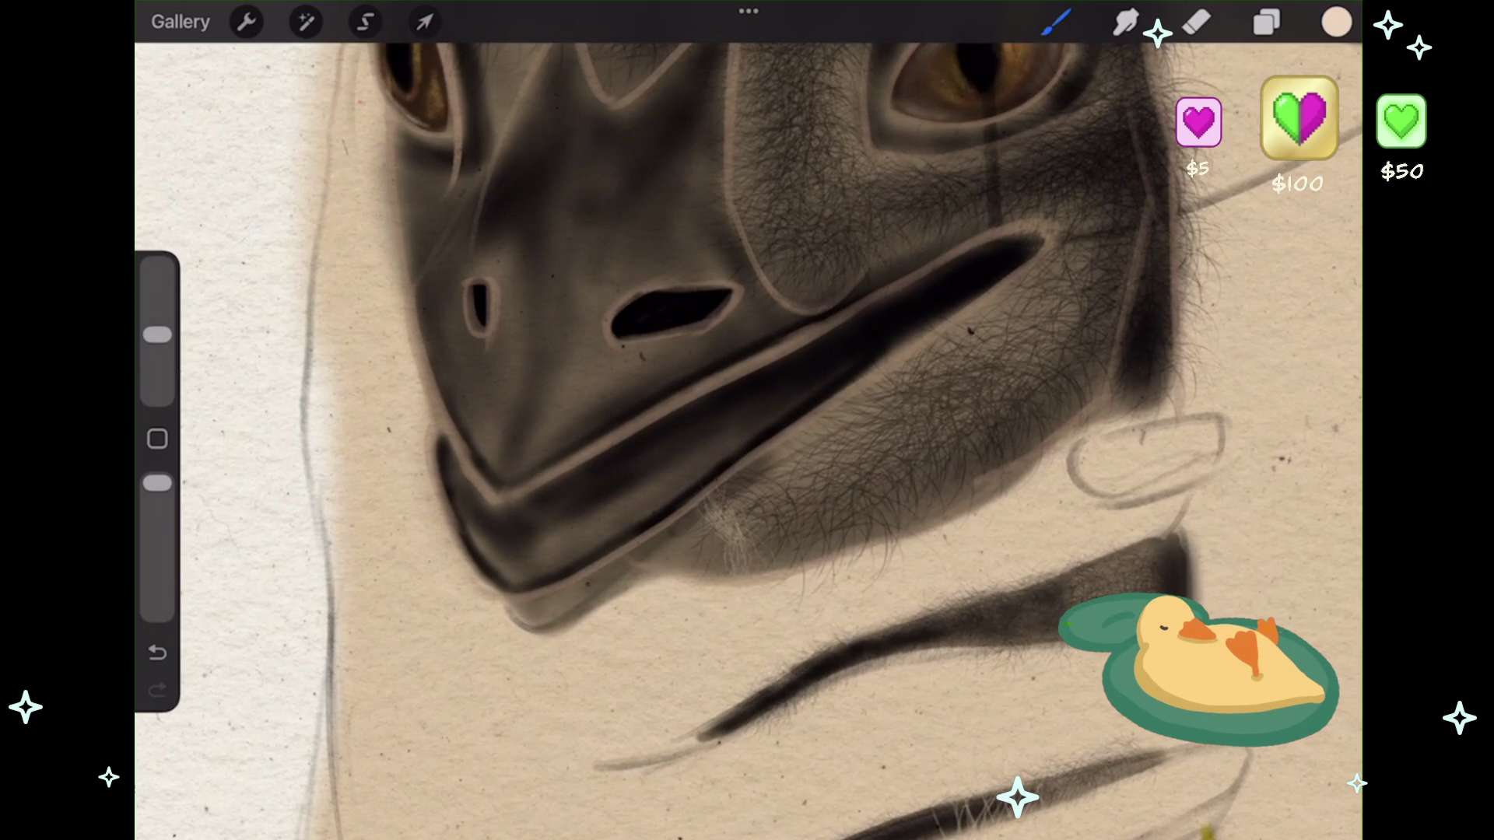
key("ctrl+z")
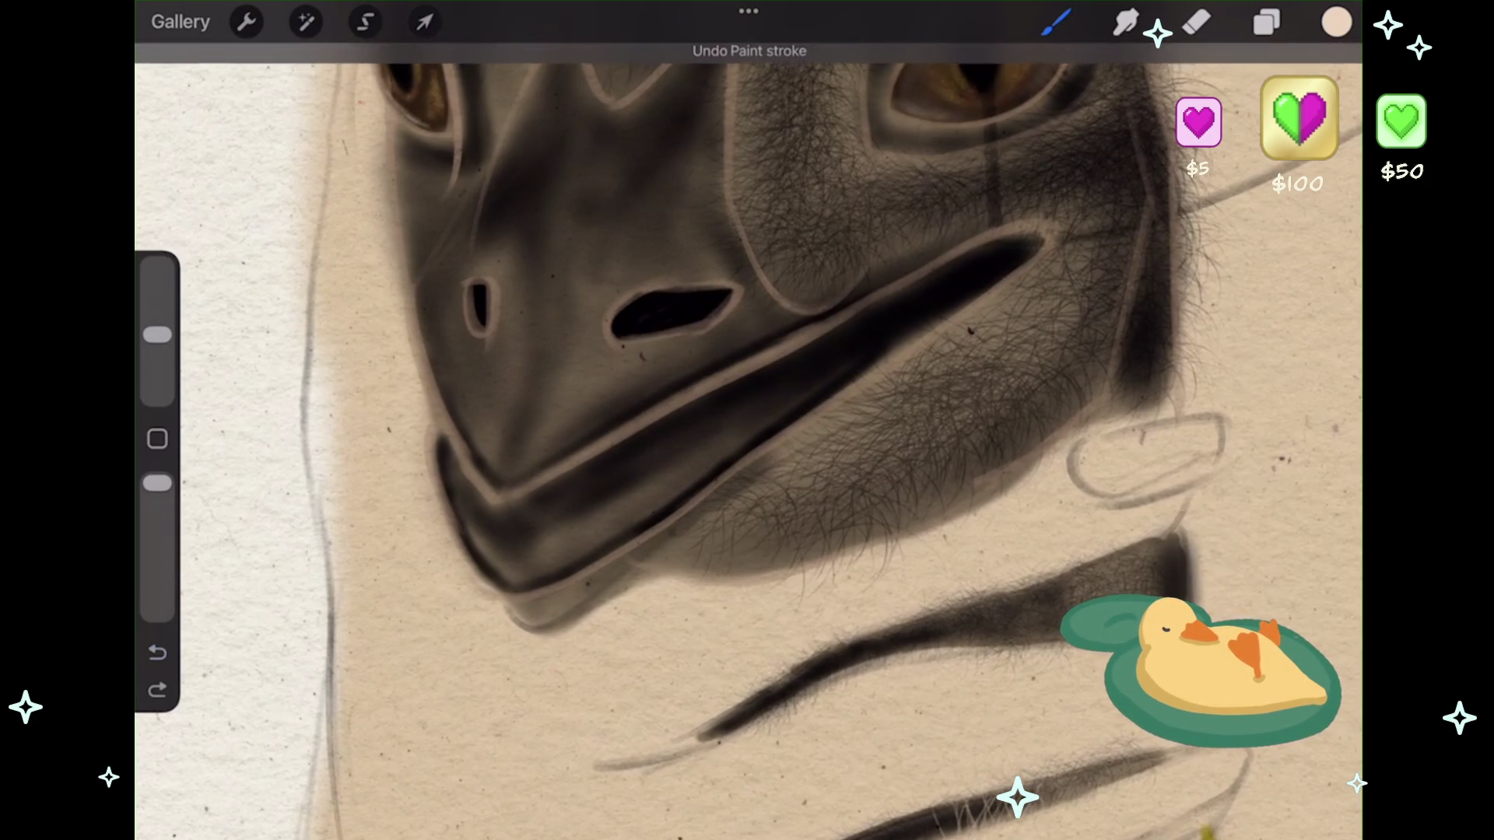
- Paint and undo a light vertical neck stroke, then show the Layers list
scroll(747, 420, "down", 3)
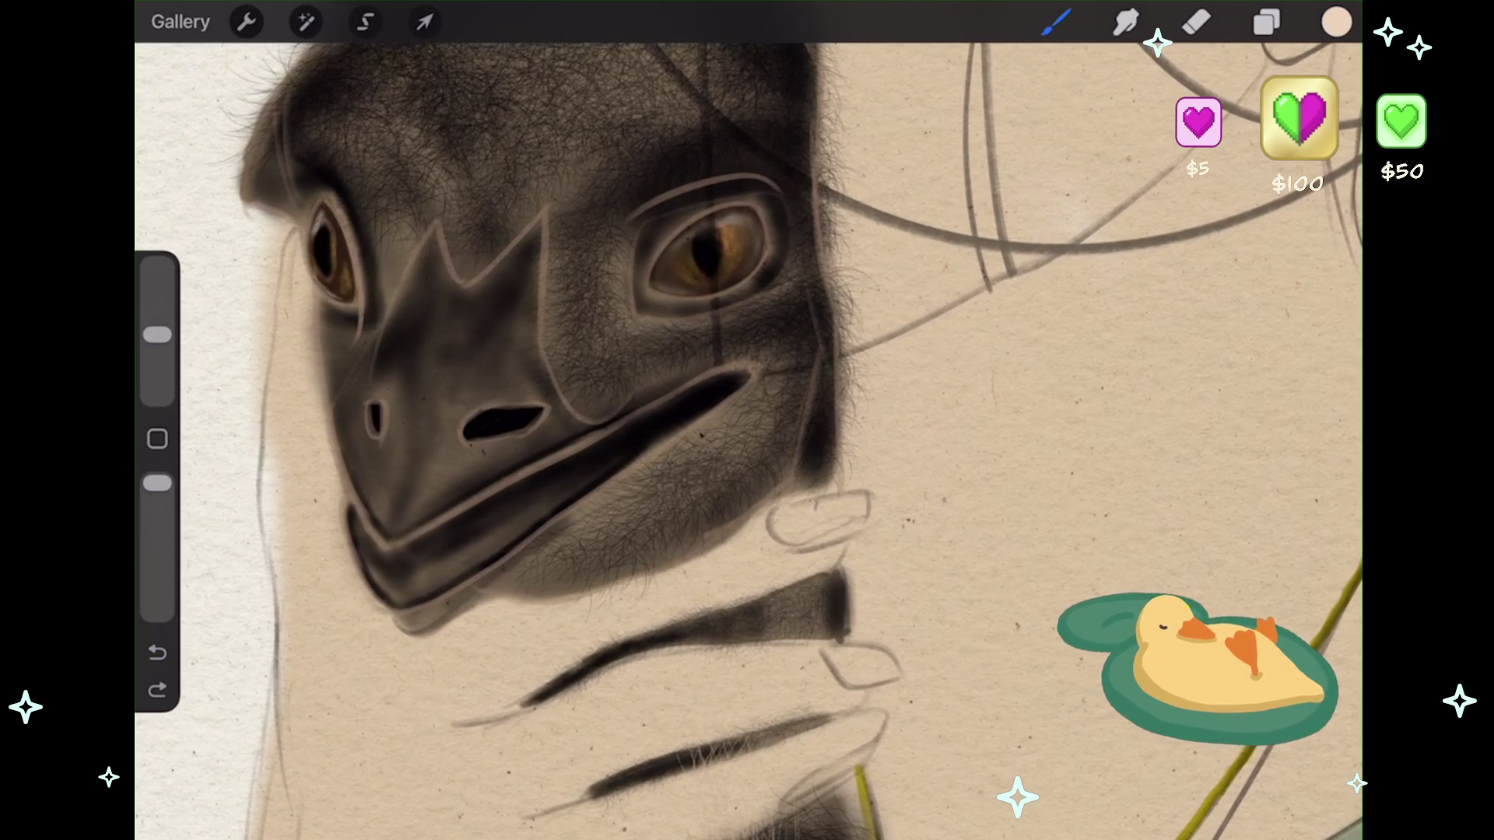
scroll(747, 421, "down", 5)
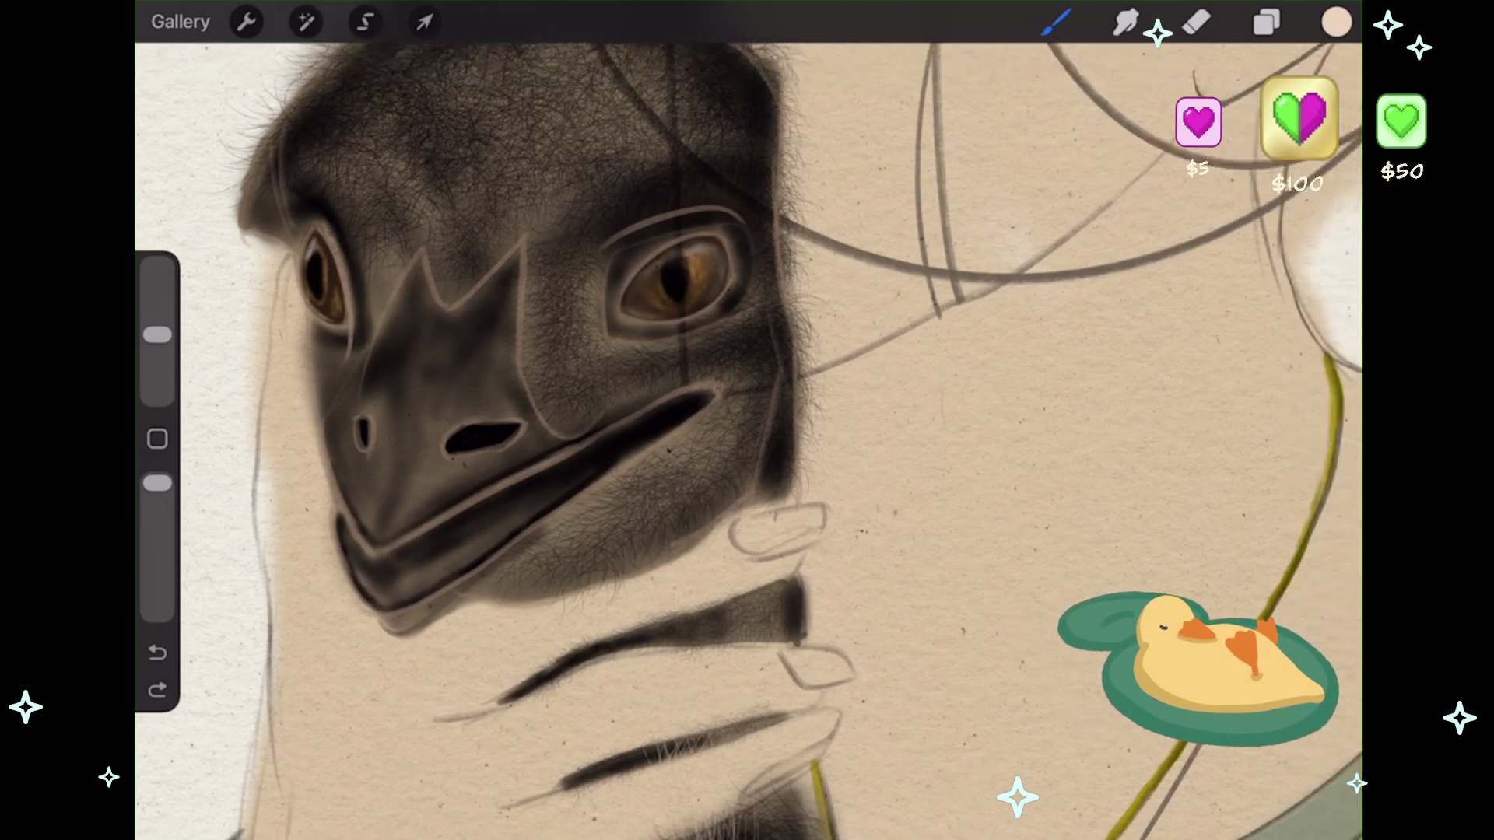
scroll(638, 413, "down", 5)
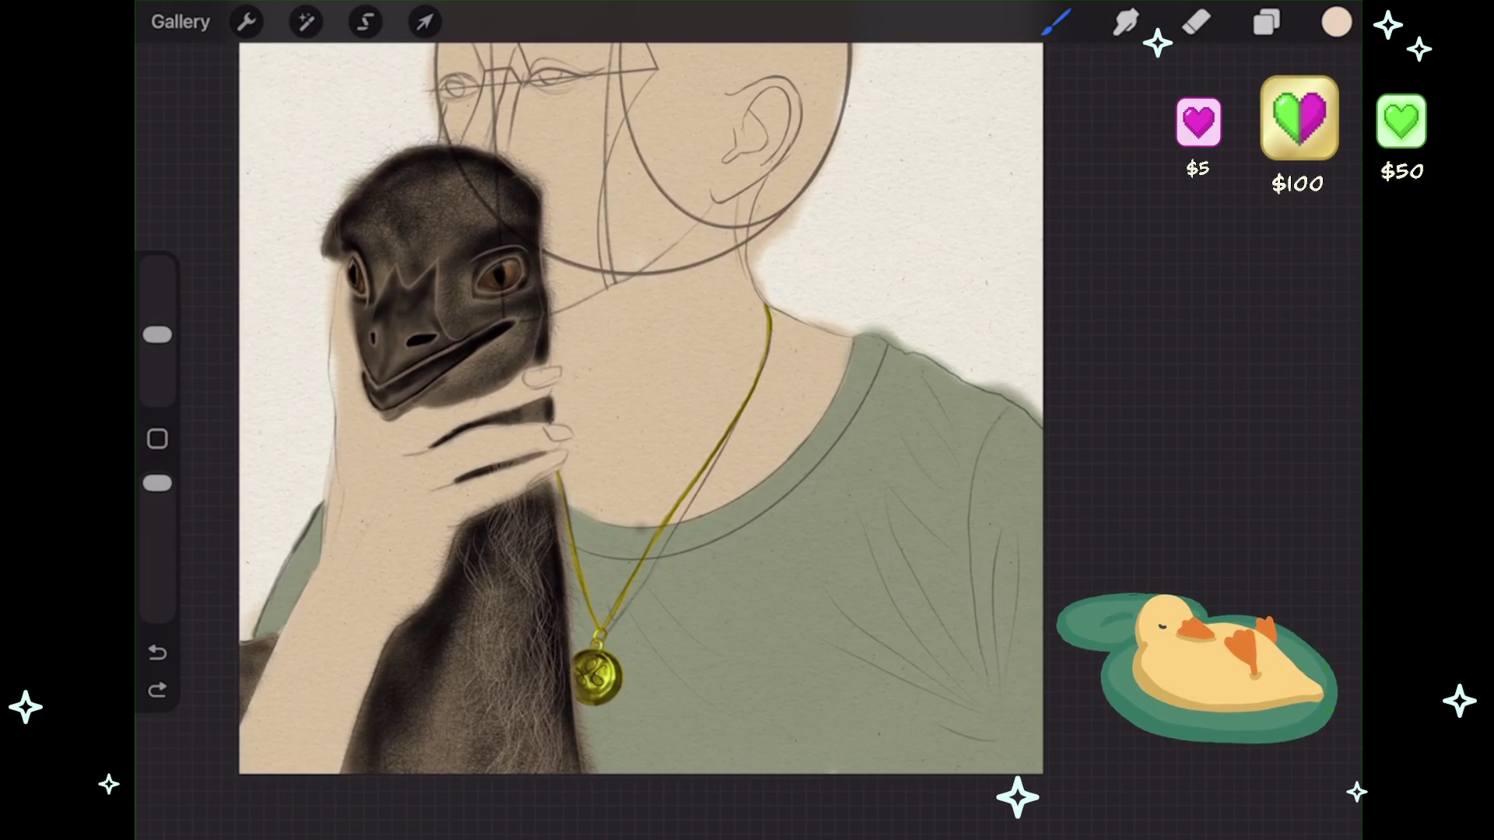
scroll(591, 420, "up", 5)
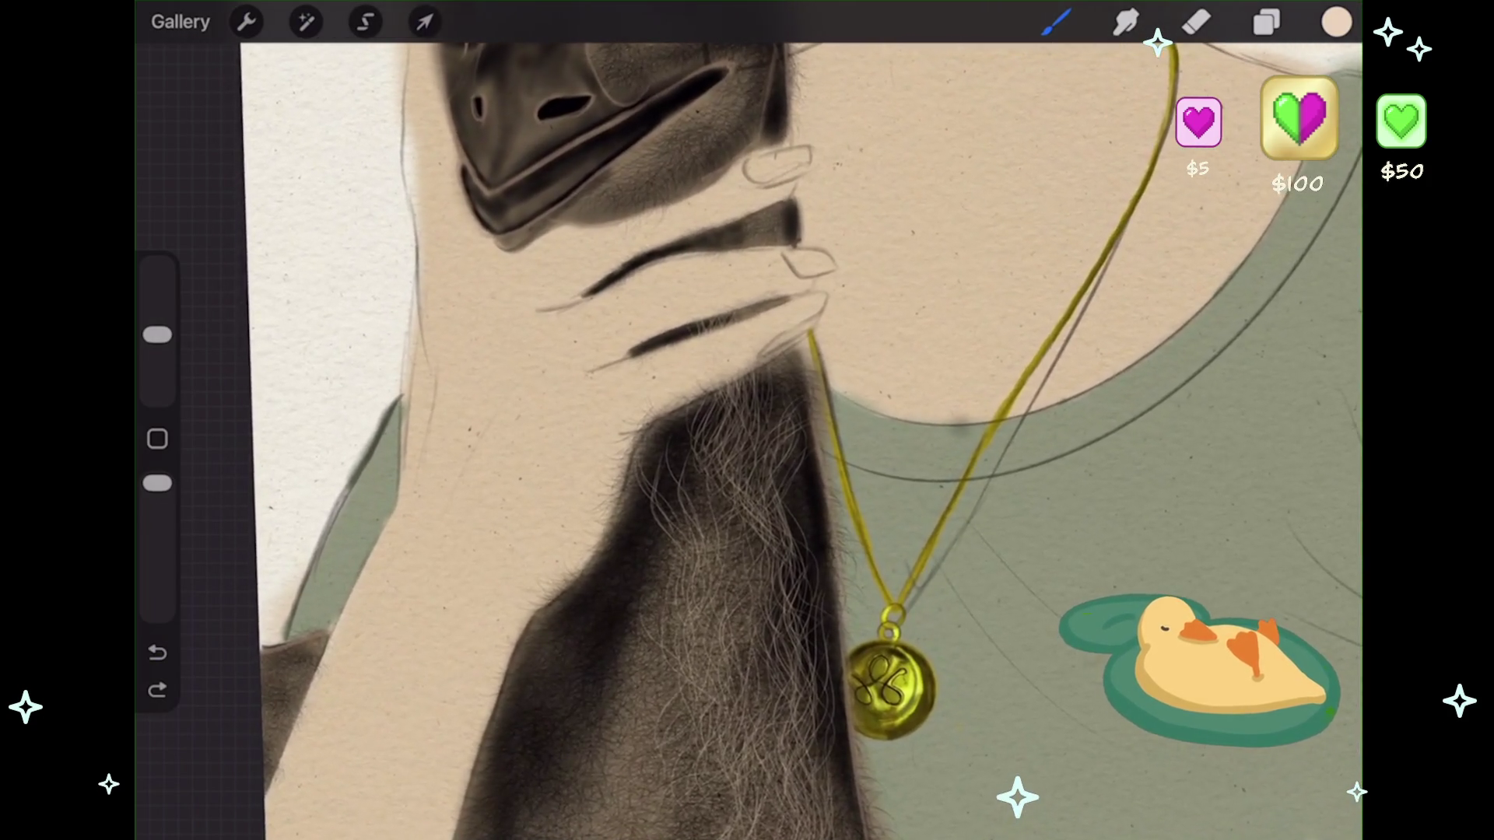
scroll(848, 420, "down", 3)
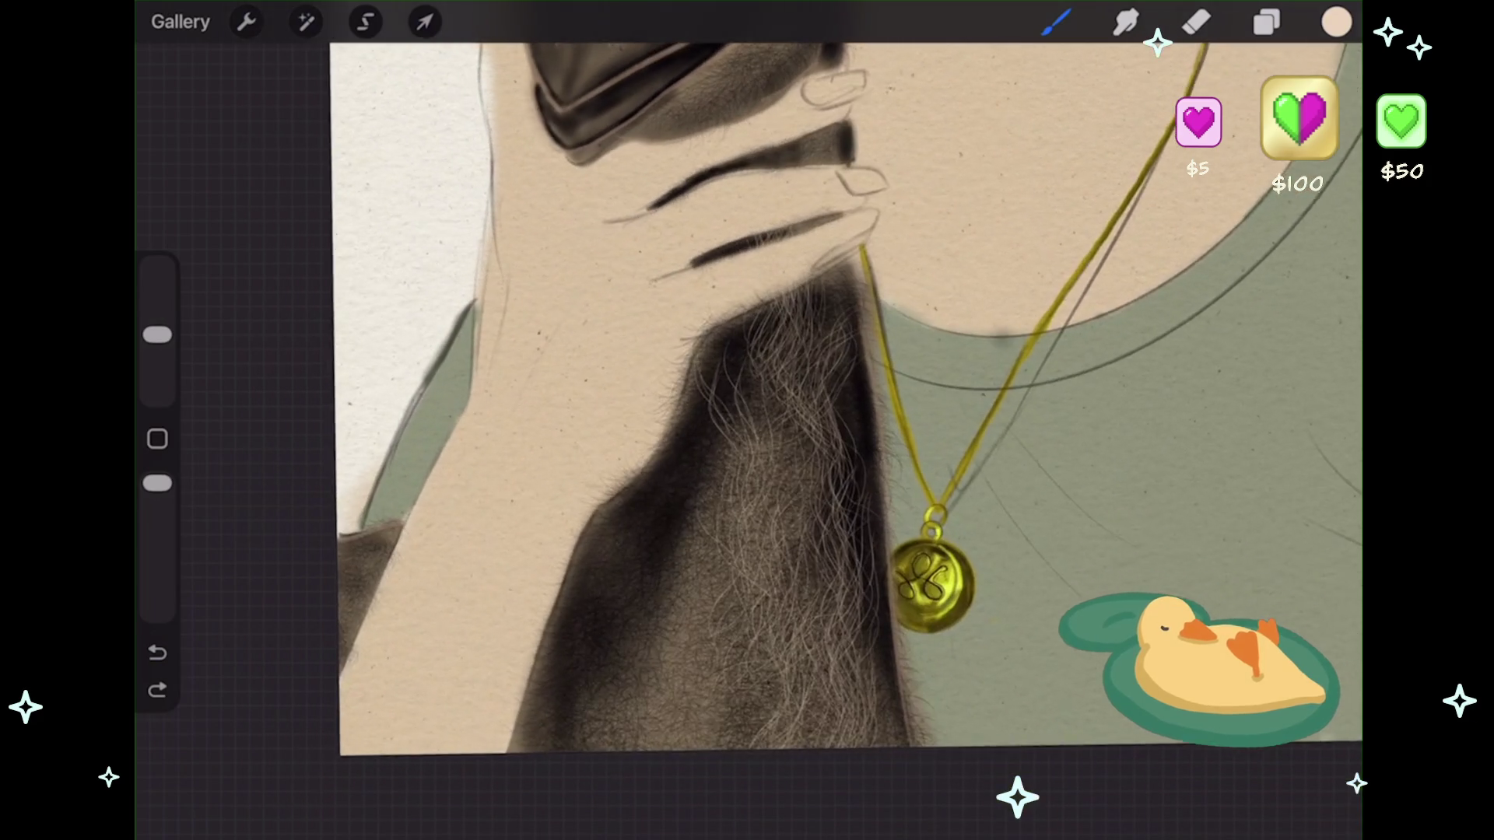
scroll(848, 389, "up", 1)
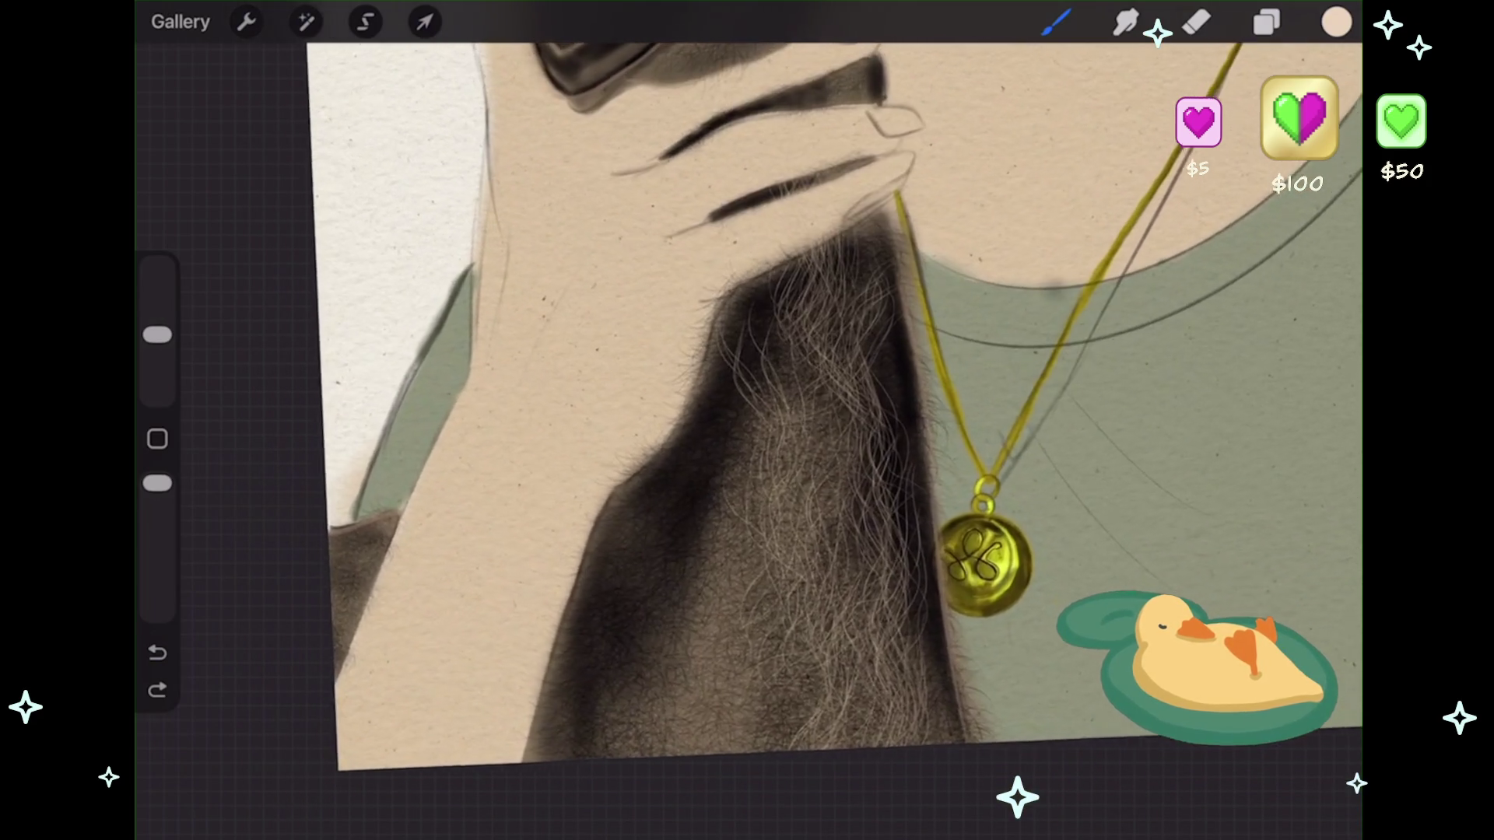
left_click_drag(724, 595, 728, 739)
key("ctrl+z")
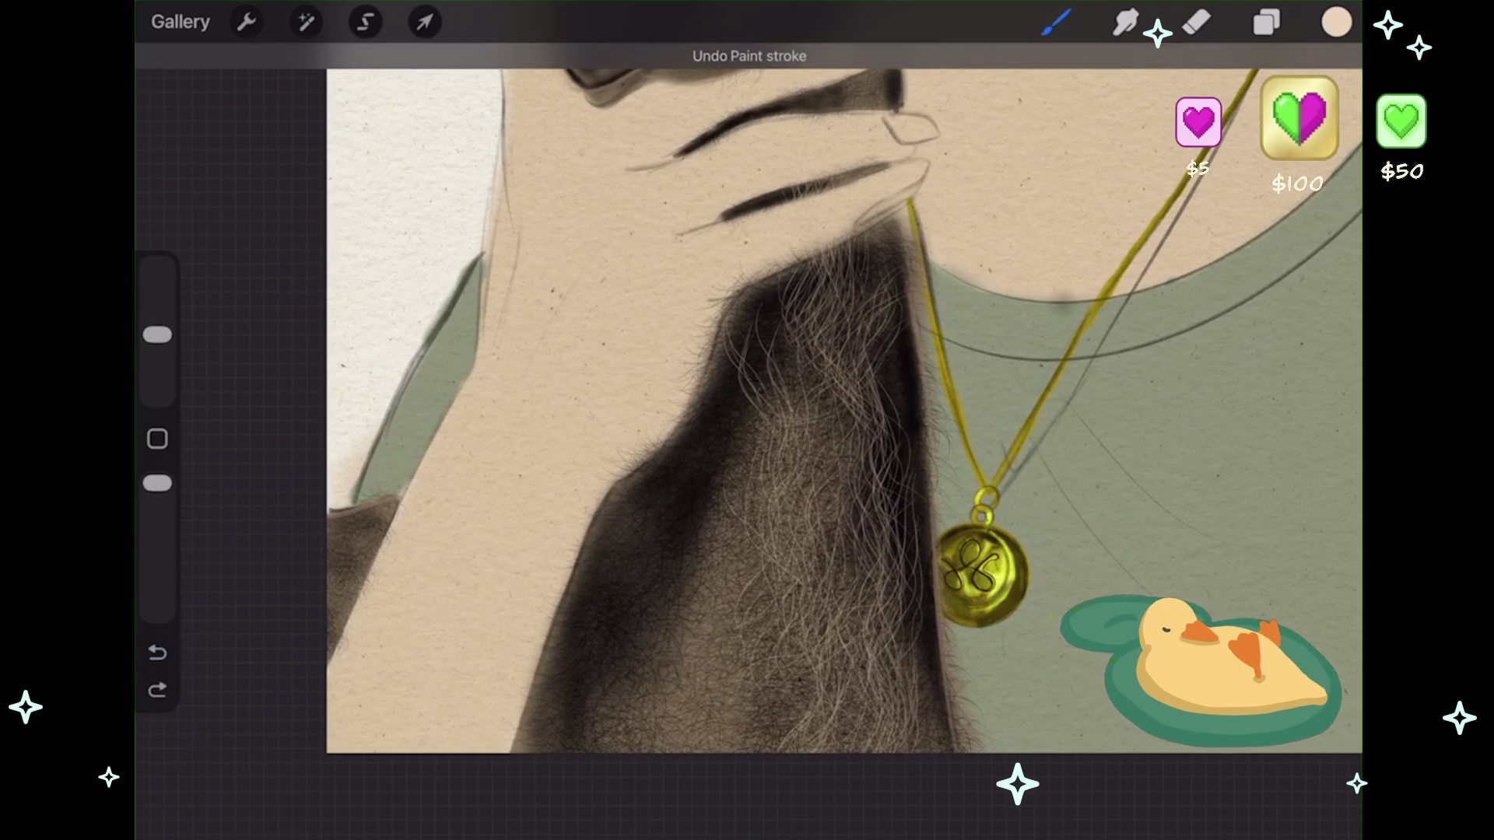
left_click(1266, 21)
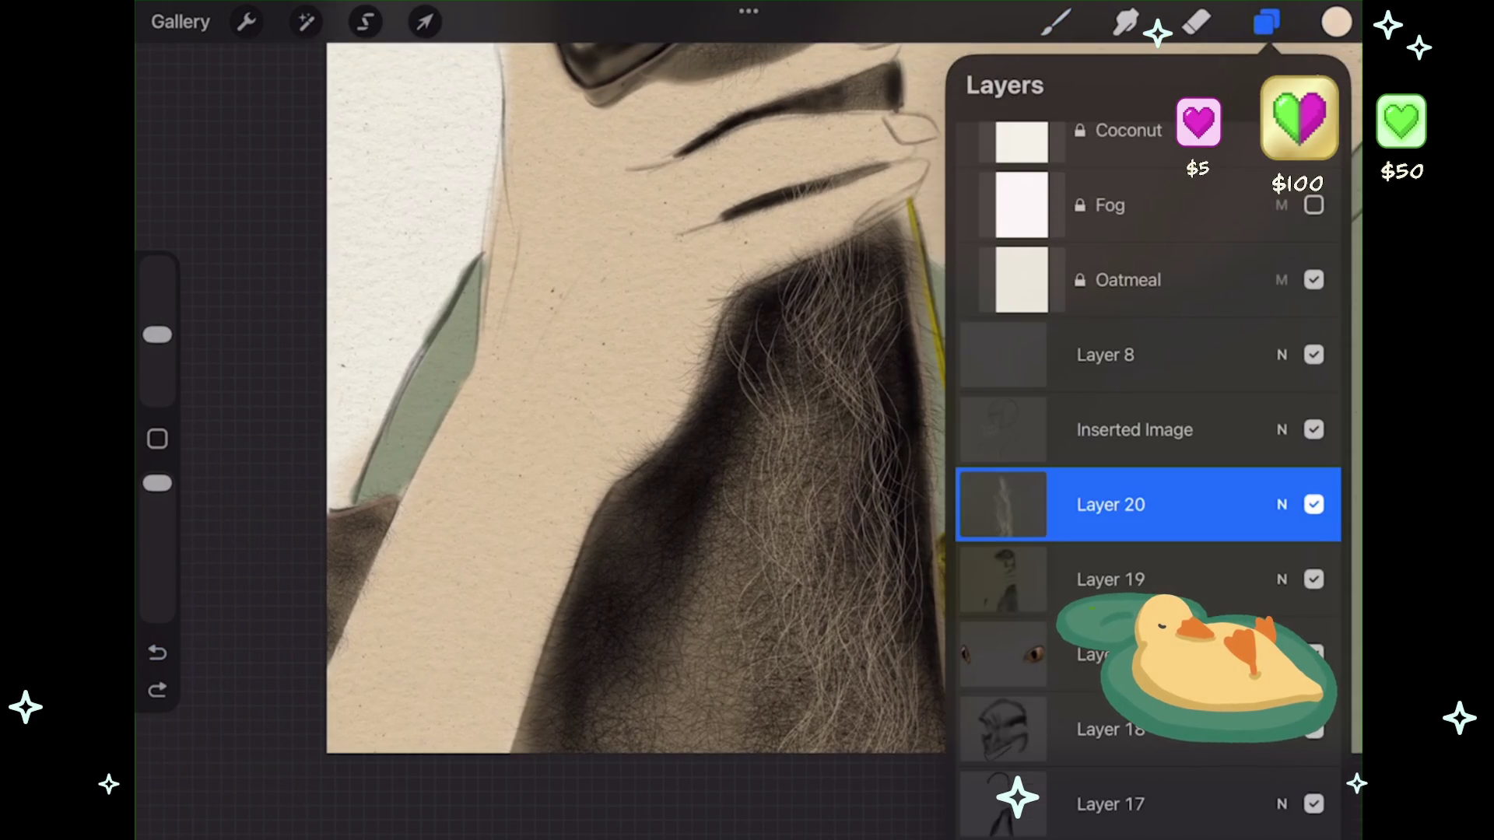
- Lower Layer 20's opacity to about 60% and add a new empty layer above it
left_click(1282, 504)
mouse_move(1327, 469)
left_mouse_down()
mouse_move(1144, 469)
mouse_move(1192, 469)
left_mouse_up()
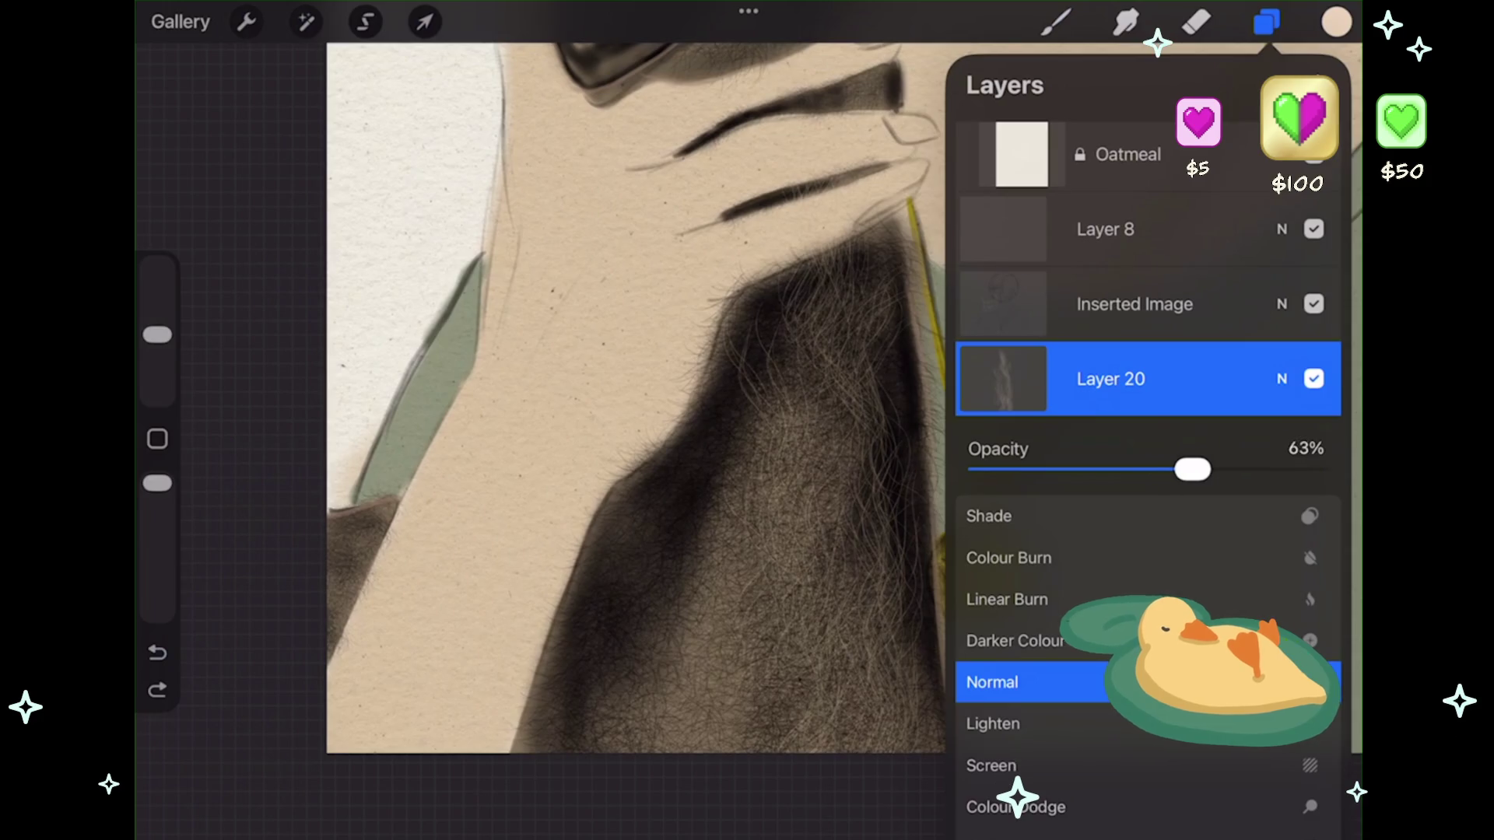
left_click(1282, 379)
left_click(1315, 84)
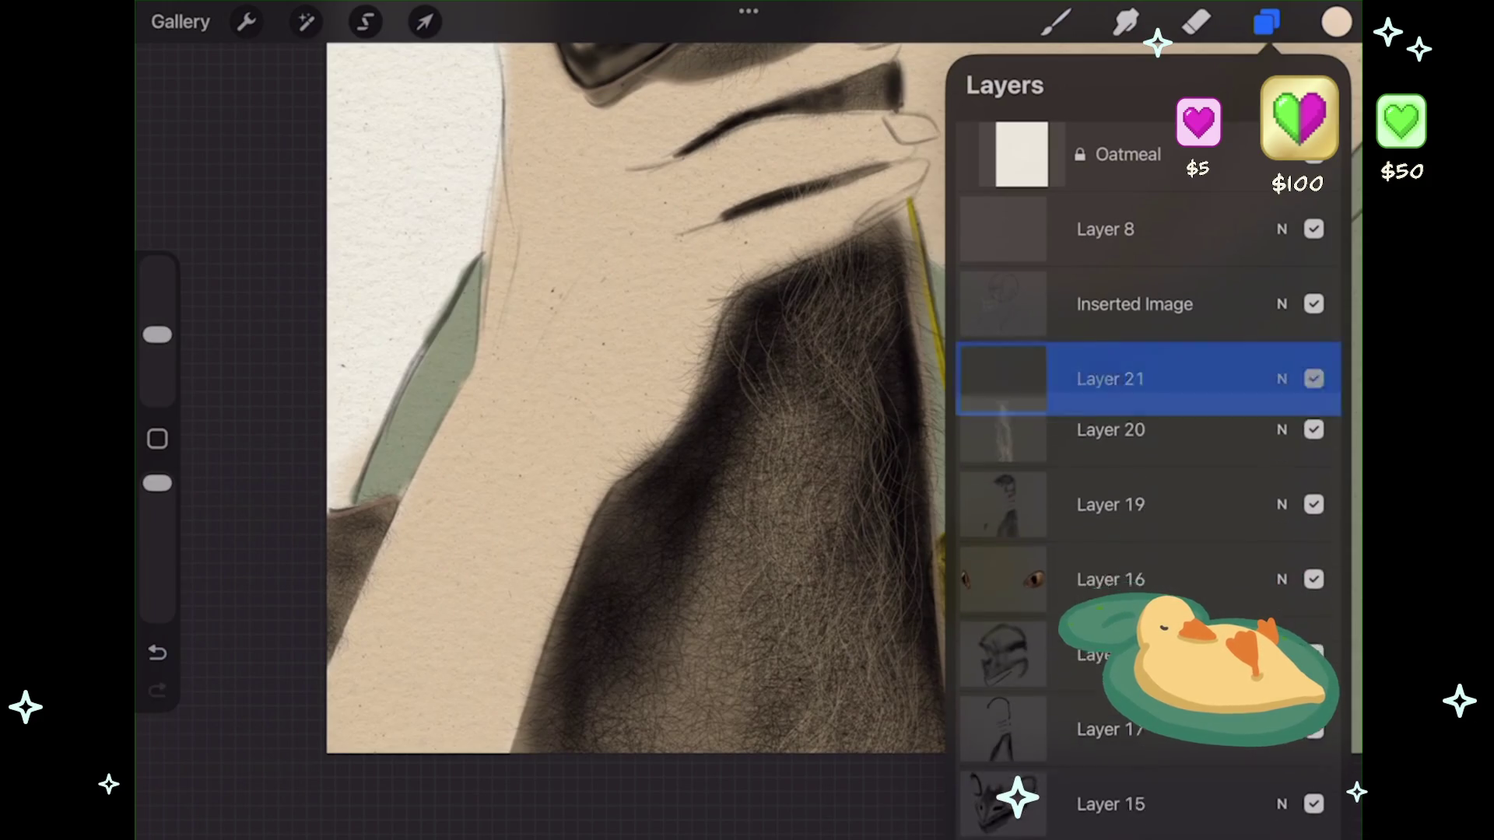
left_click(1056, 22)
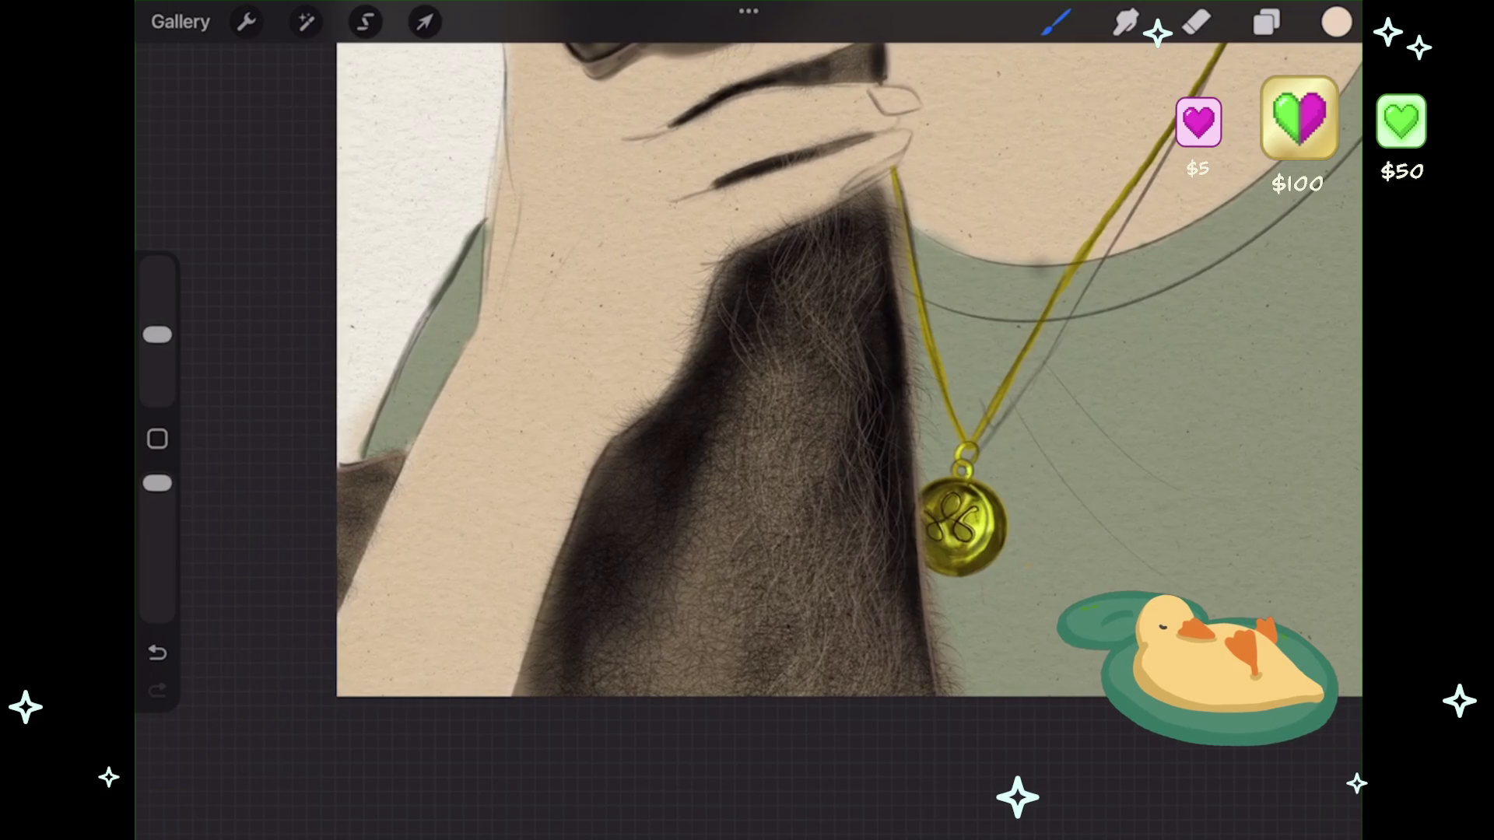
- Choose a dark olive brown, then sample the dark hair colour from the painting
left_click(1336, 22)
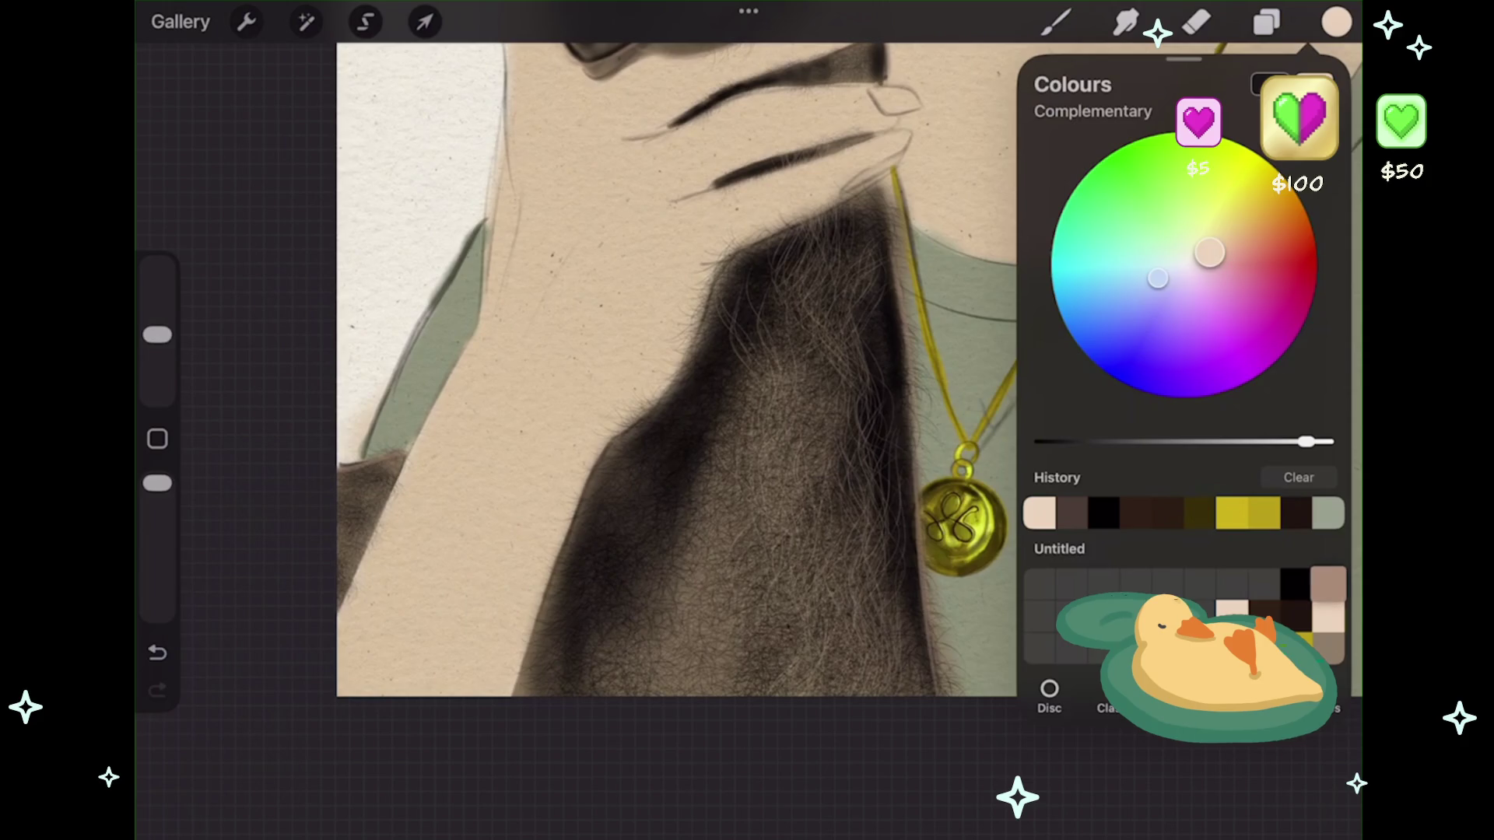
left_click(1328, 583)
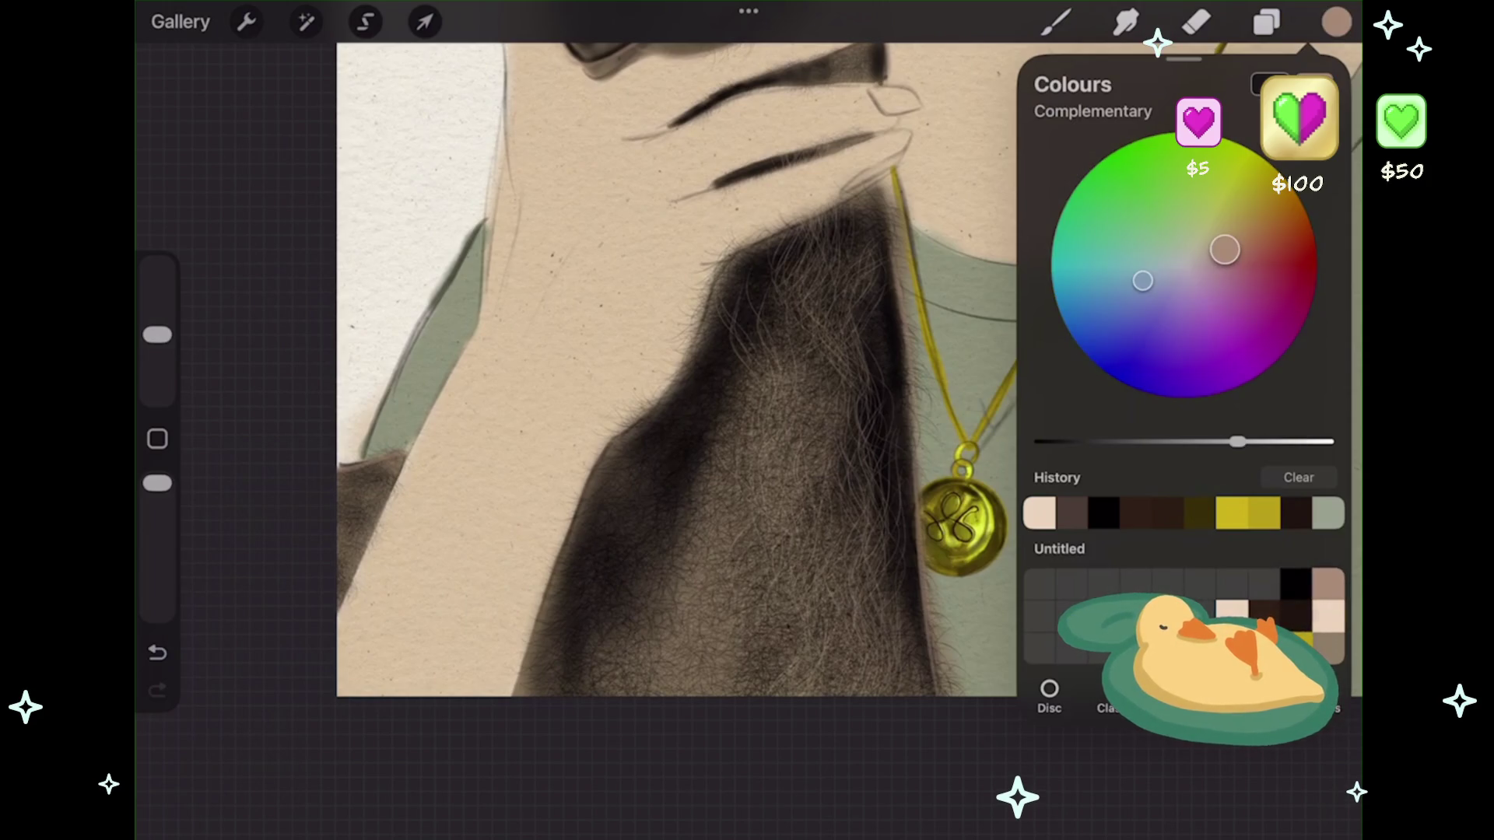
left_click(1199, 513)
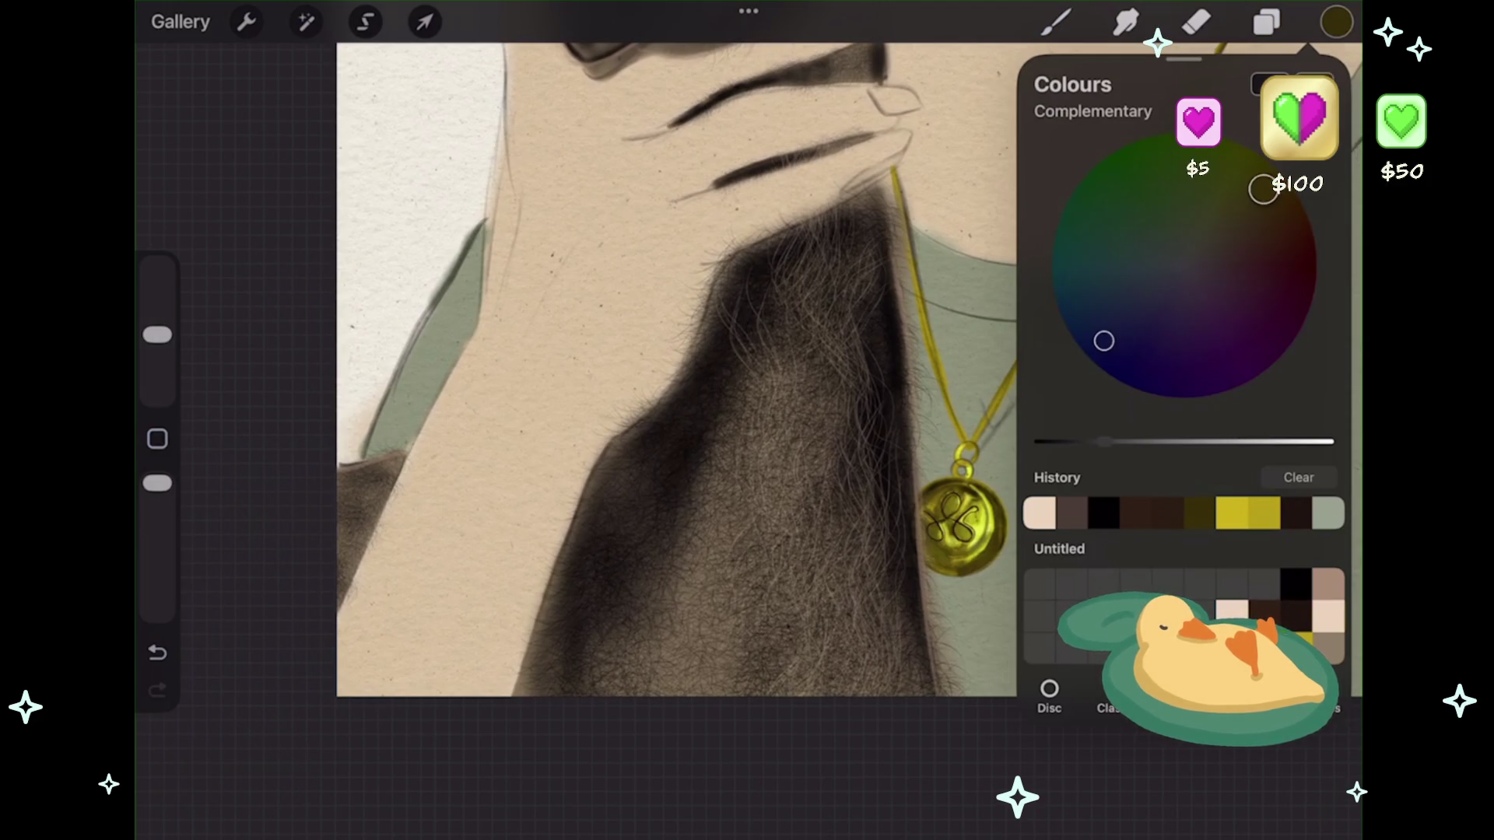
left_click(1336, 22)
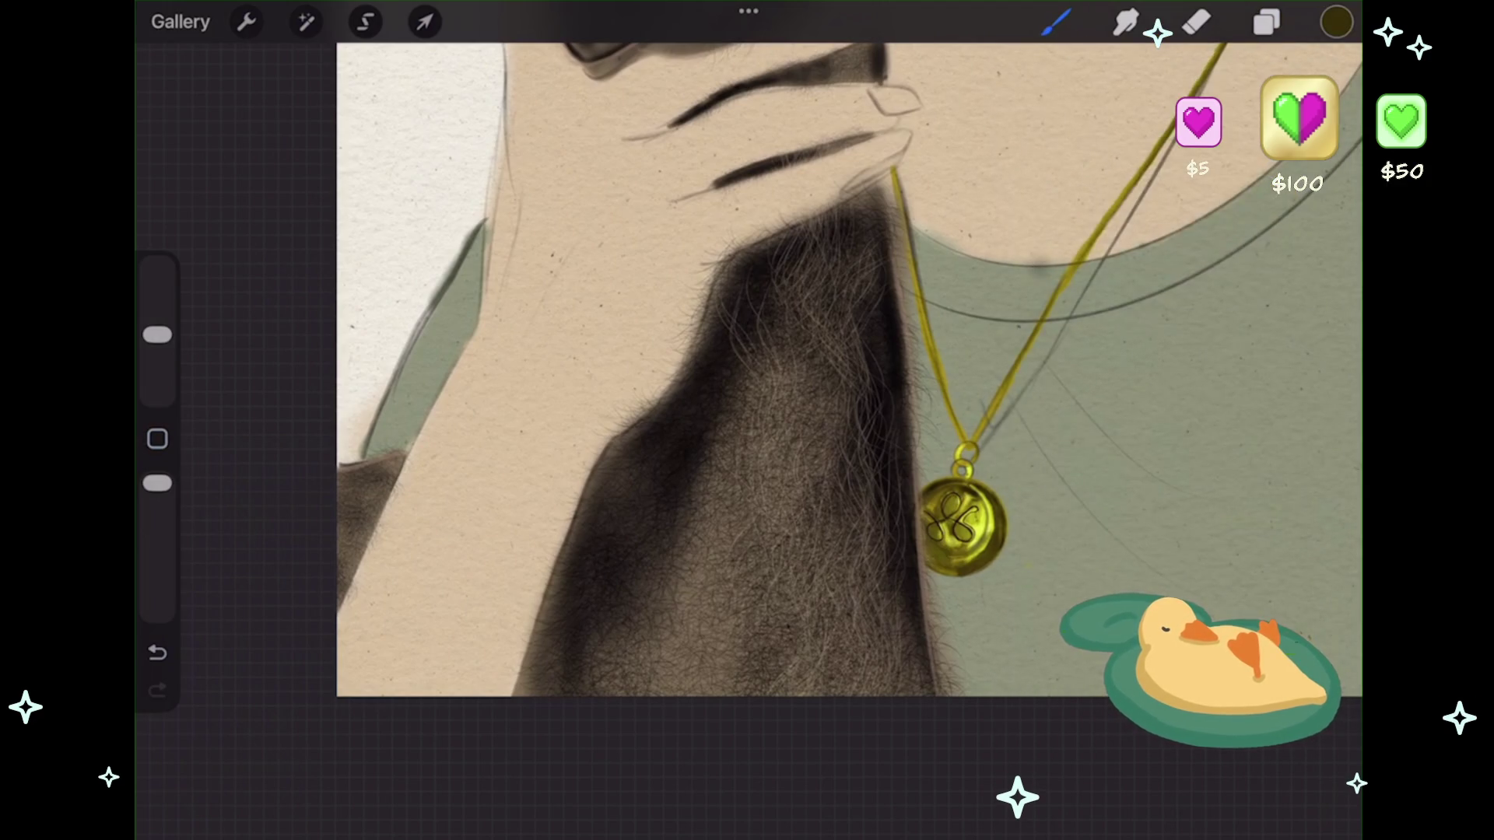
scroll(600, 428, "up", 3)
left_click_drag(729, 736, 742, 538)
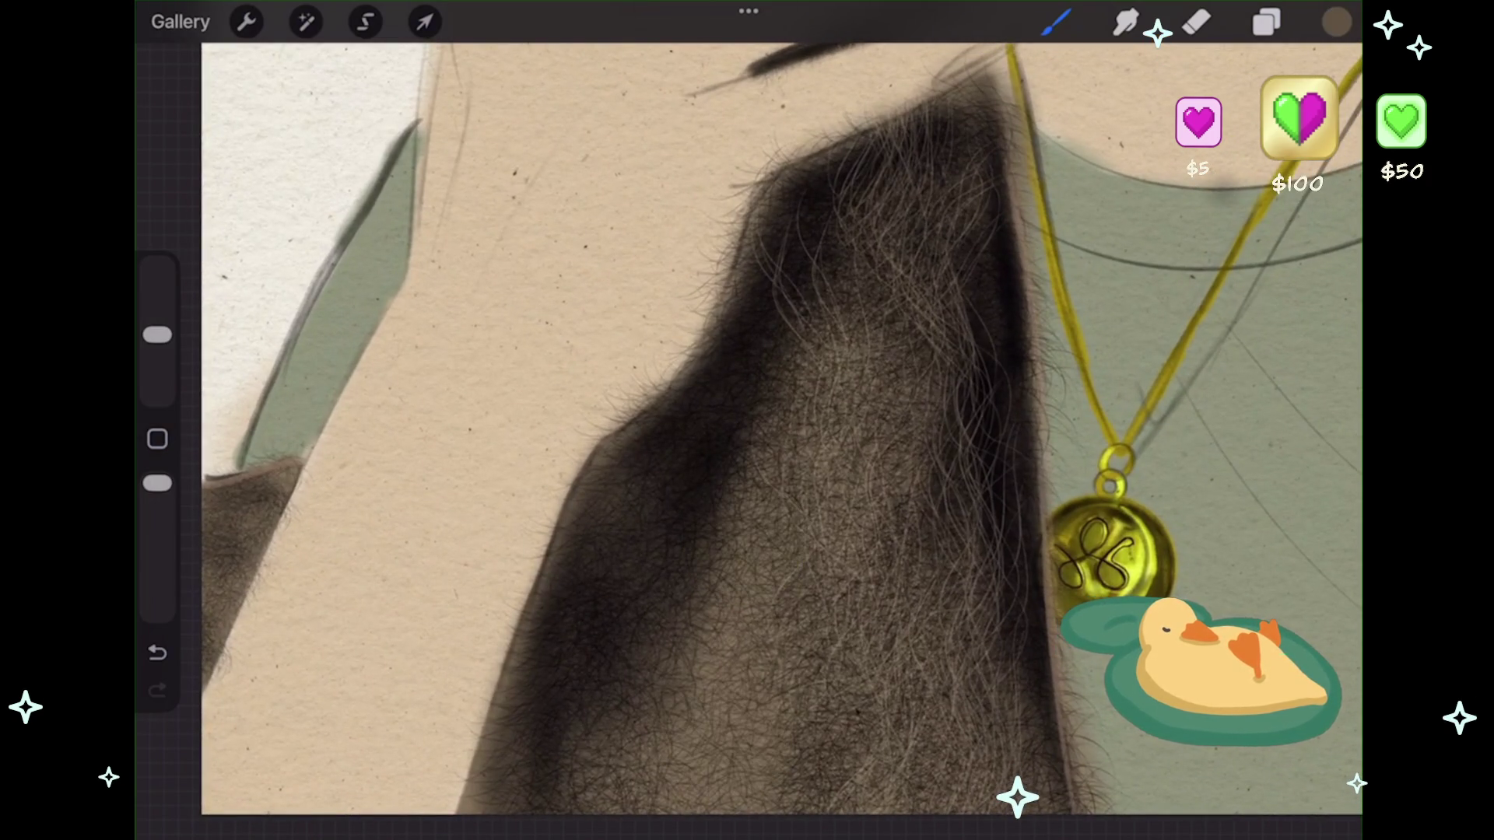
left_click(1267, 22)
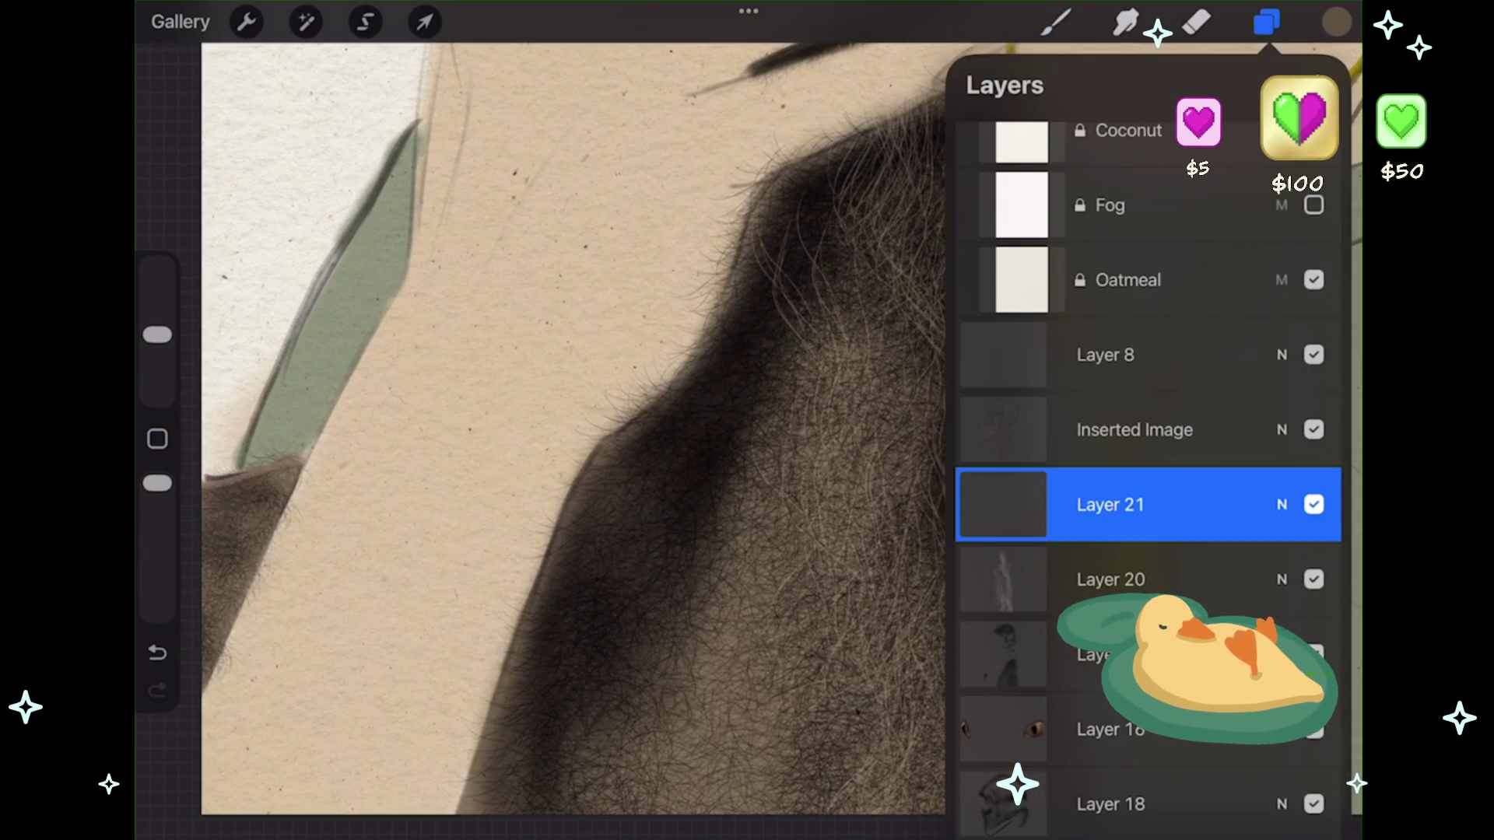
left_click(1055, 22)
- Try light hair strands on the fur at 31% then 60% brush size, undoing each
left_click_drag(704, 579, 704, 448)
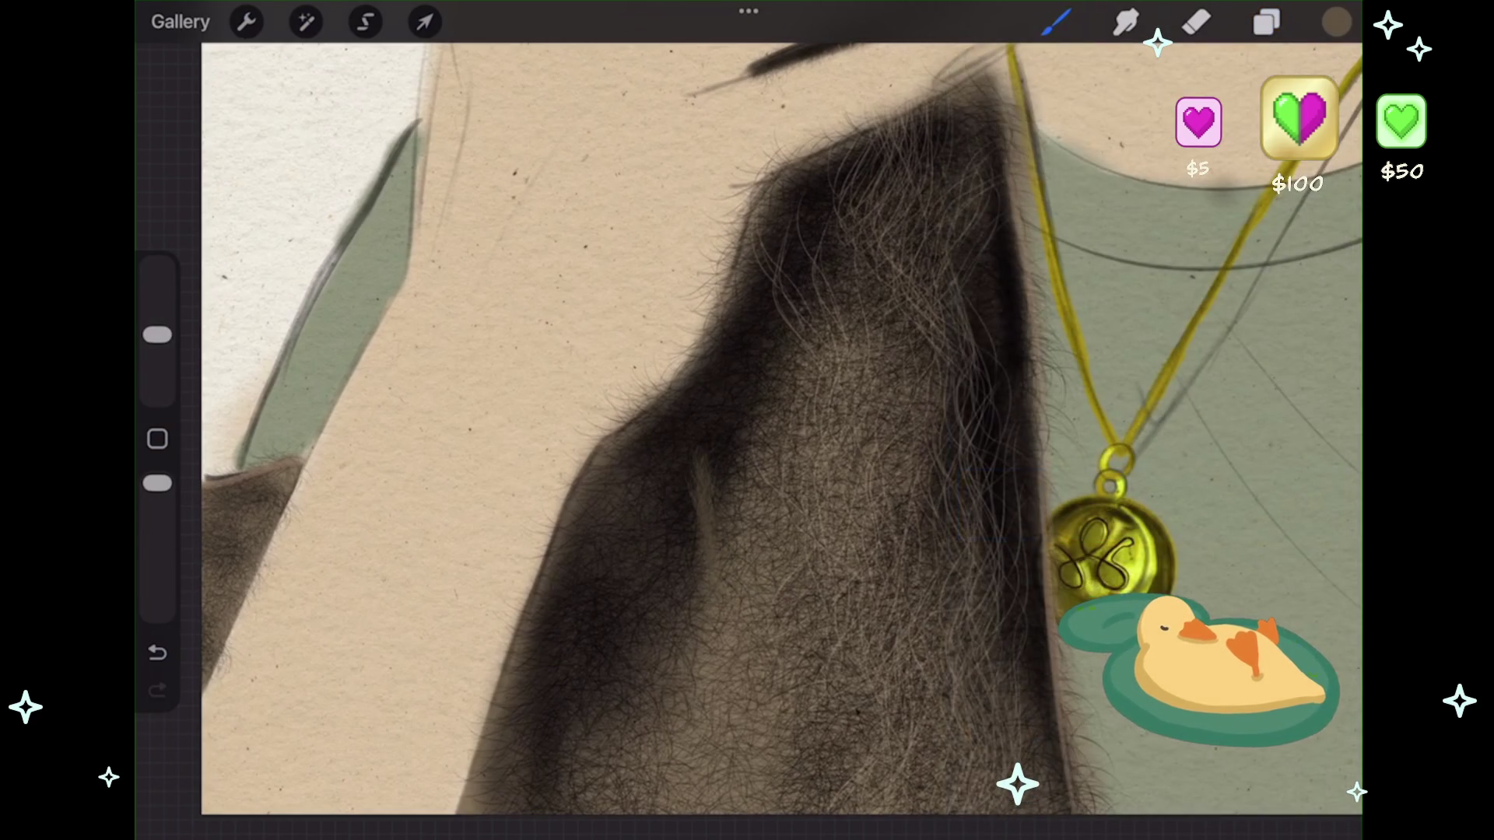
key("ctrl+z")
left_click_drag(157, 335, 157, 313)
left_click_drag(707, 424, 699, 599)
key("ctrl+z")
left_click_drag(728, 358, 692, 634)
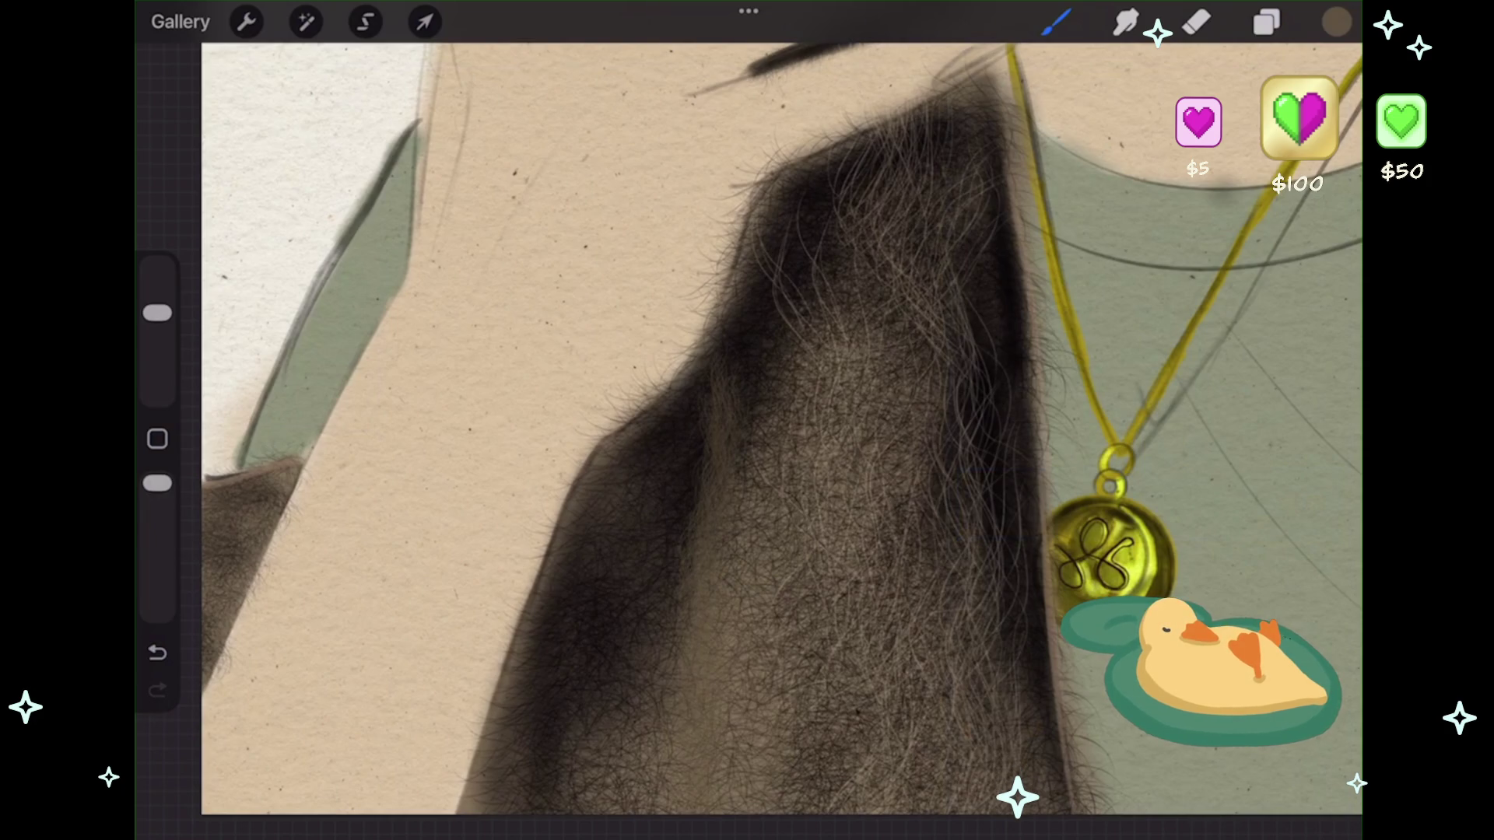
key("ctrl+z")
left_click_drag(158, 312, 157, 276)
key("ctrl+z")
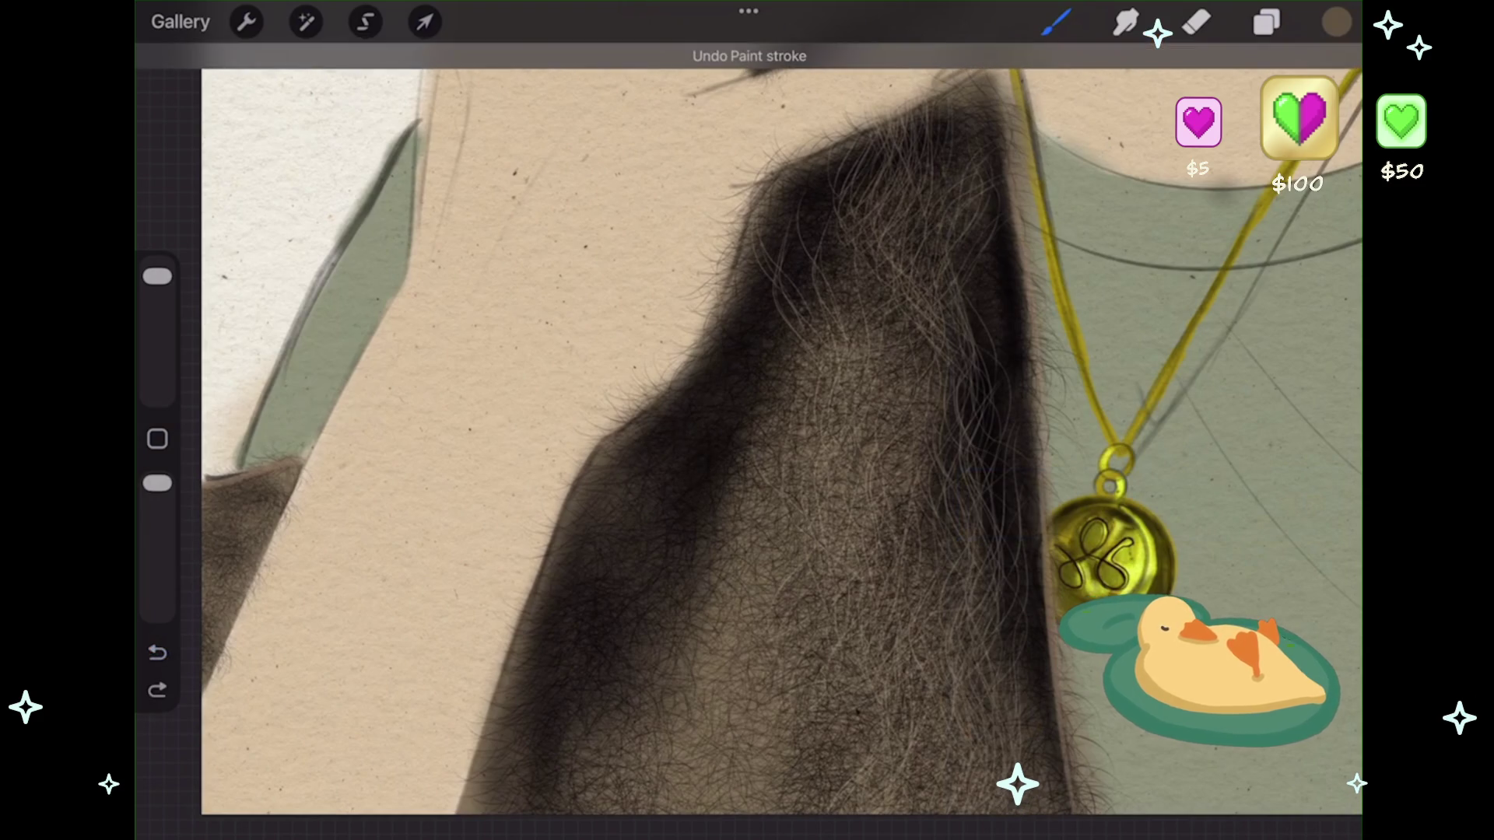
- Paint light hair strands into the dark neck fur, keeping only the ones that fit
left_click_drag(755, 334, 638, 610)
key("ctrl+z")
left_click_drag(739, 354, 662, 657)
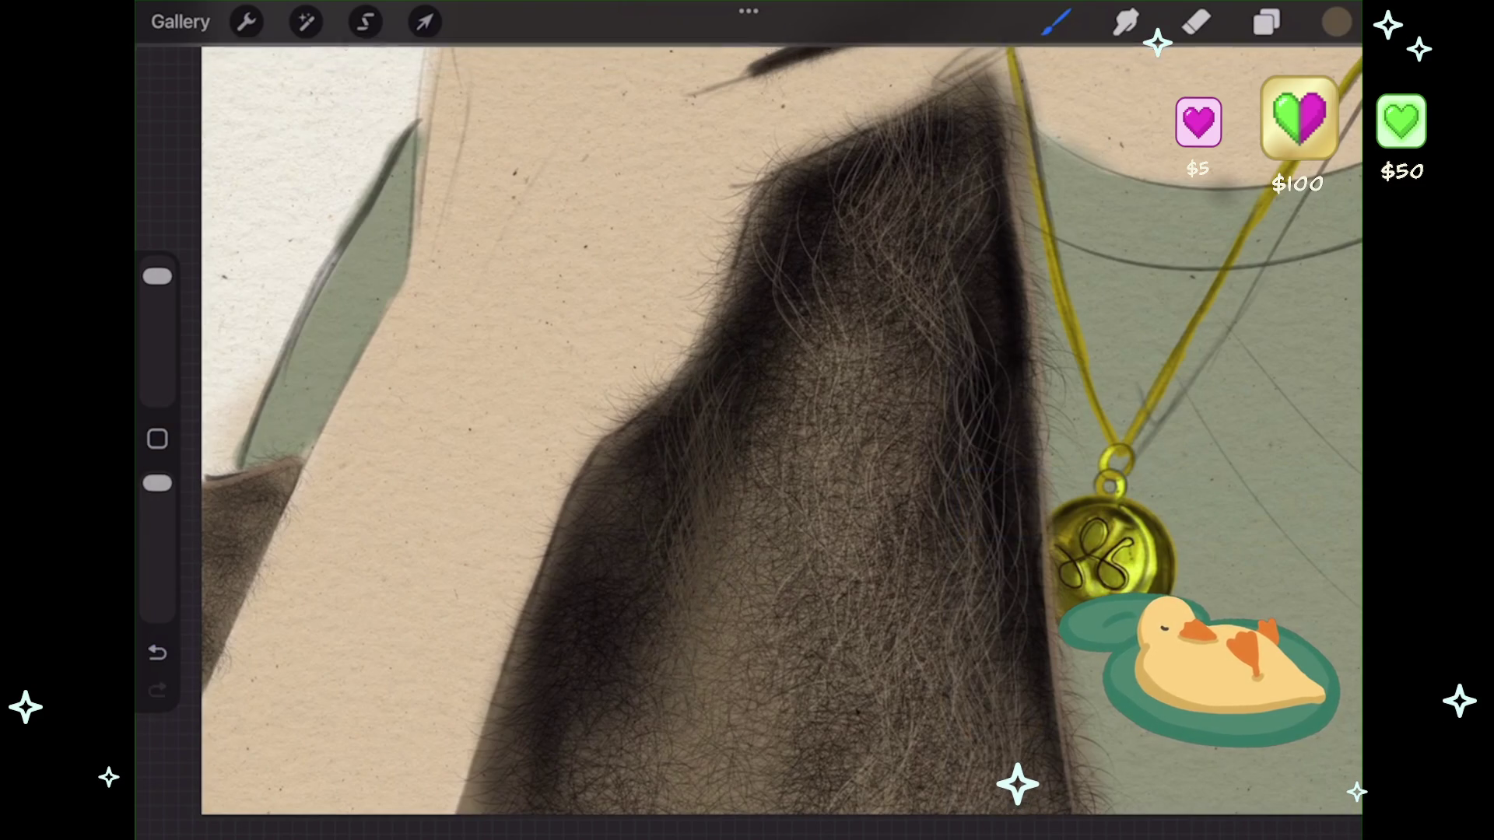
key("ctrl+z")
left_click_drag(747, 367, 612, 588)
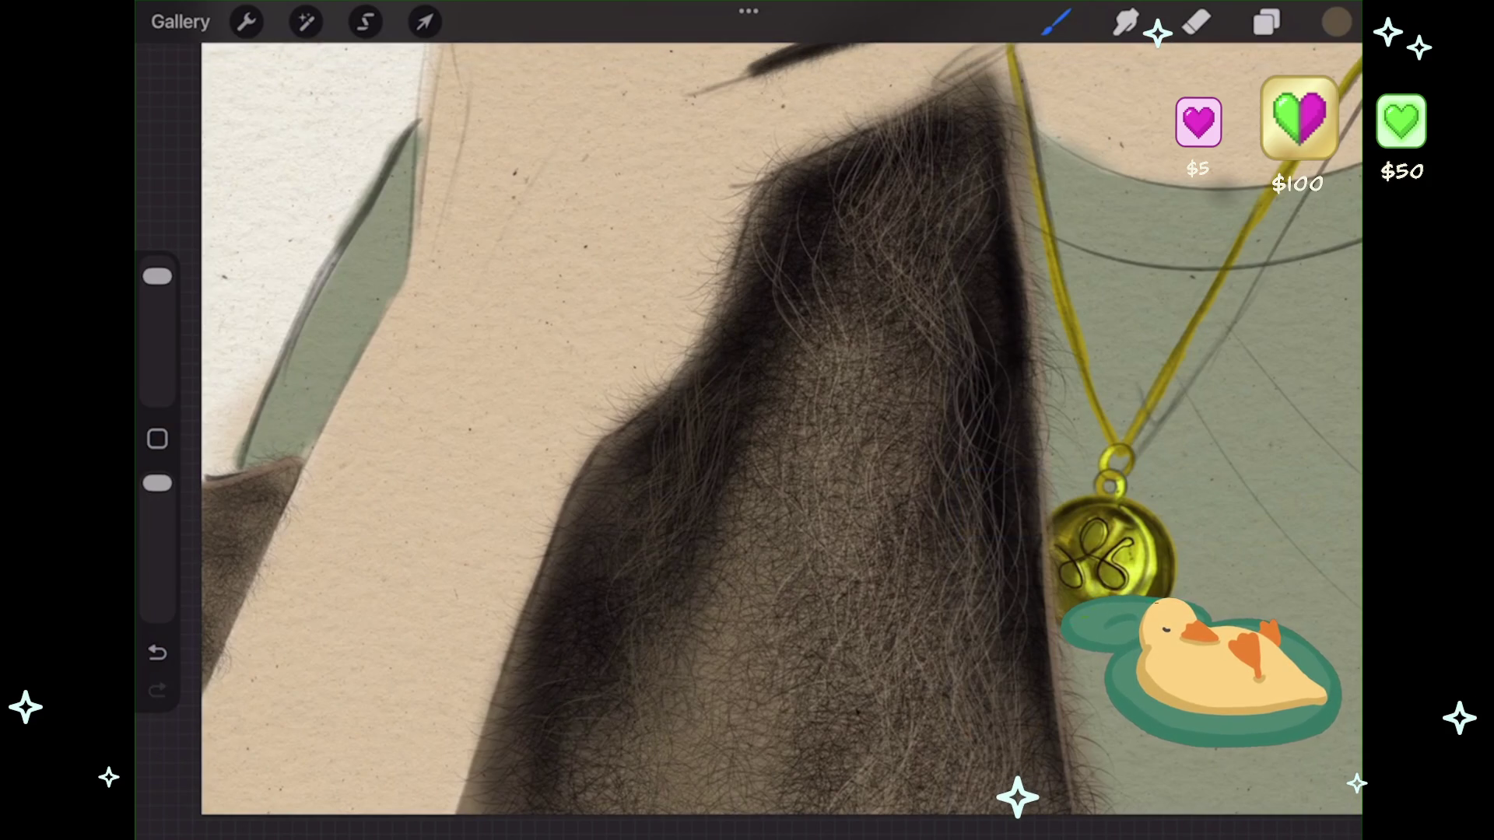
left_click_drag(813, 282, 705, 458)
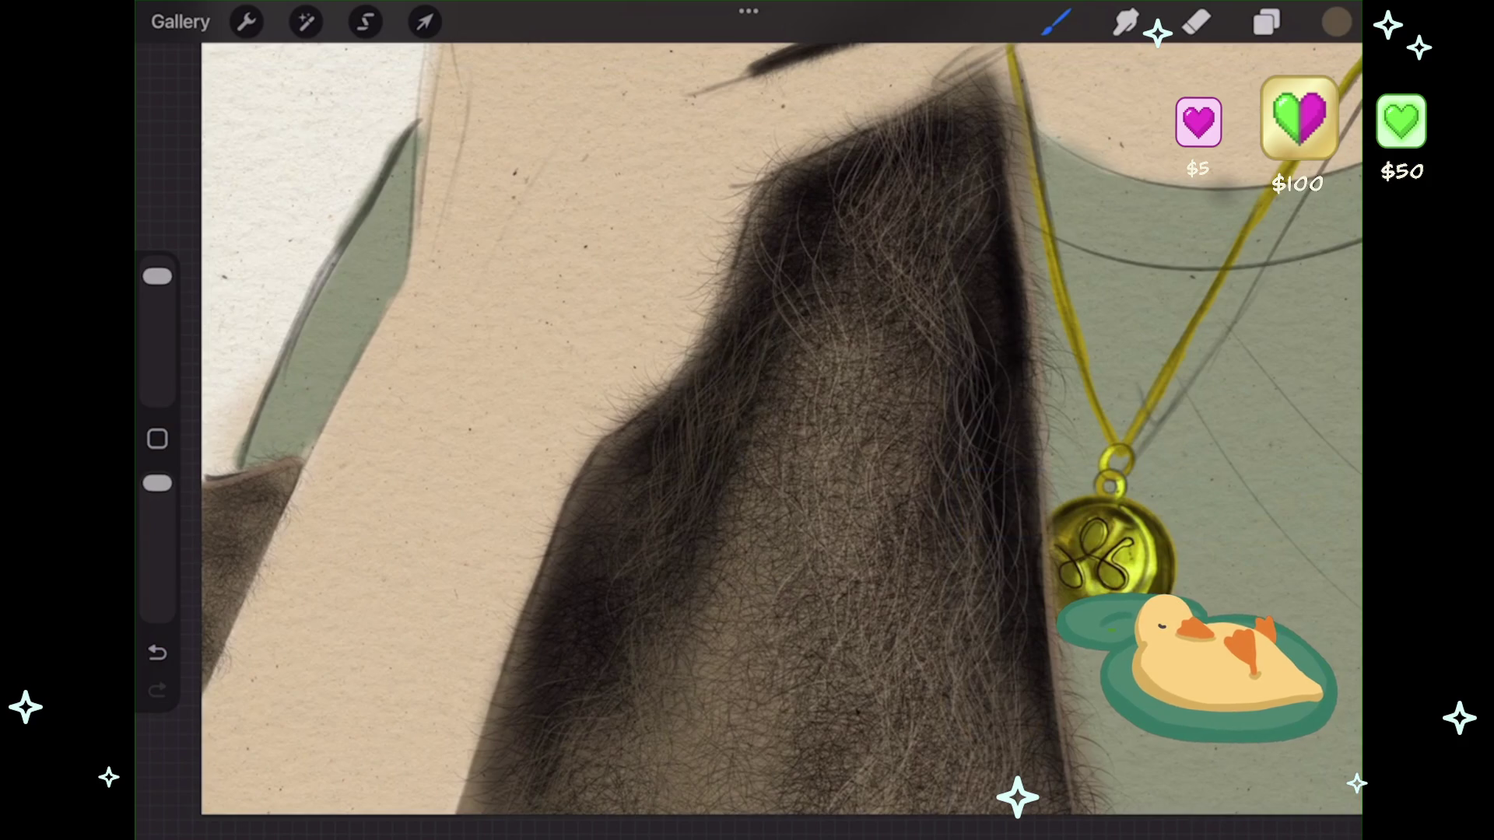
scroll(782, 427, "down", 5)
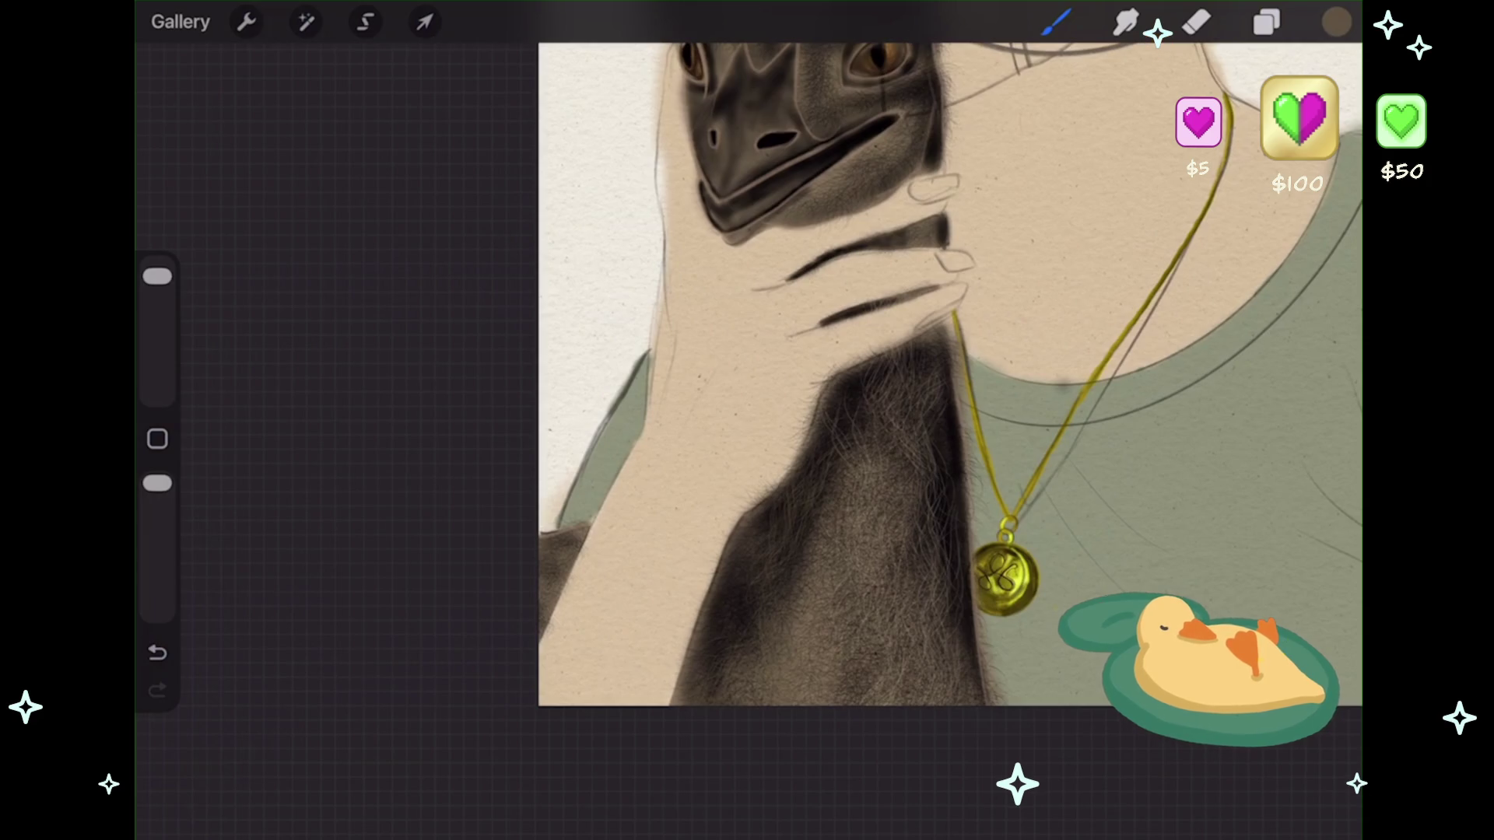
scroll(895, 505, "up", 5)
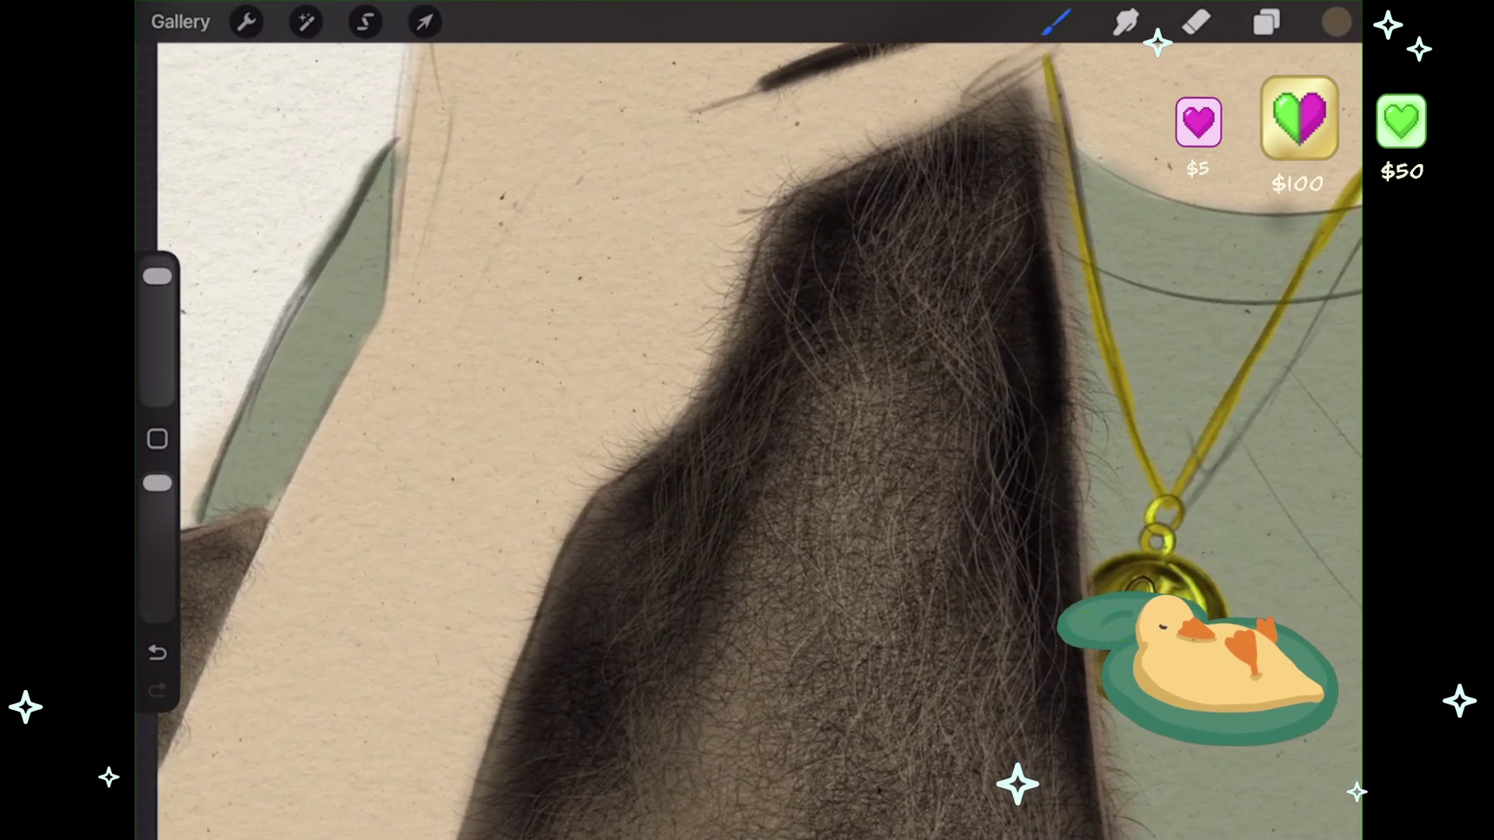
key("ctrl+z")
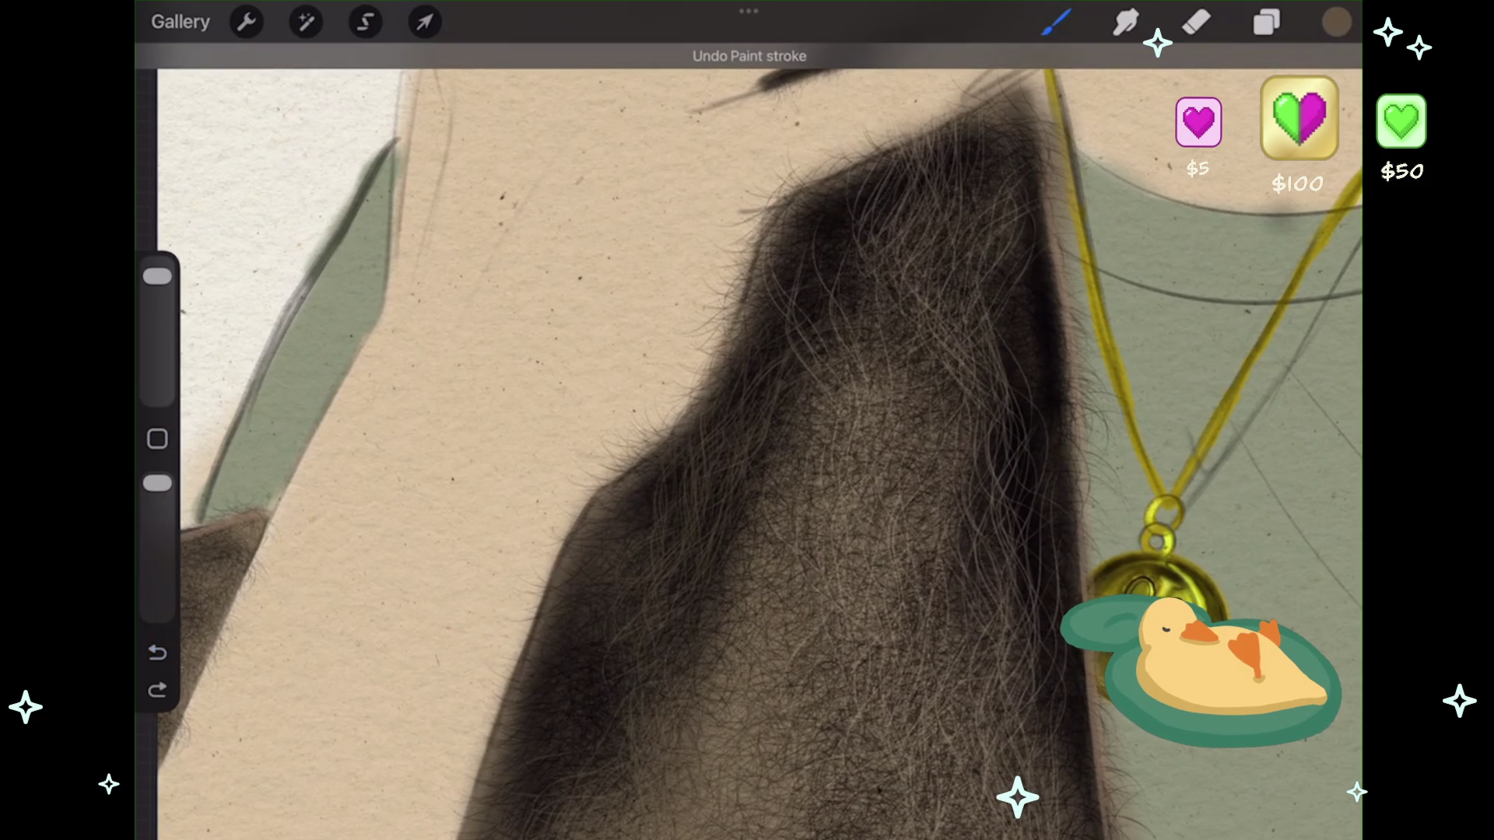
- Select Layer 20, add a new layer above it, and set the paint colour to black
left_click(1266, 22)
left_click(1111, 580)
left_click(1322, 84)
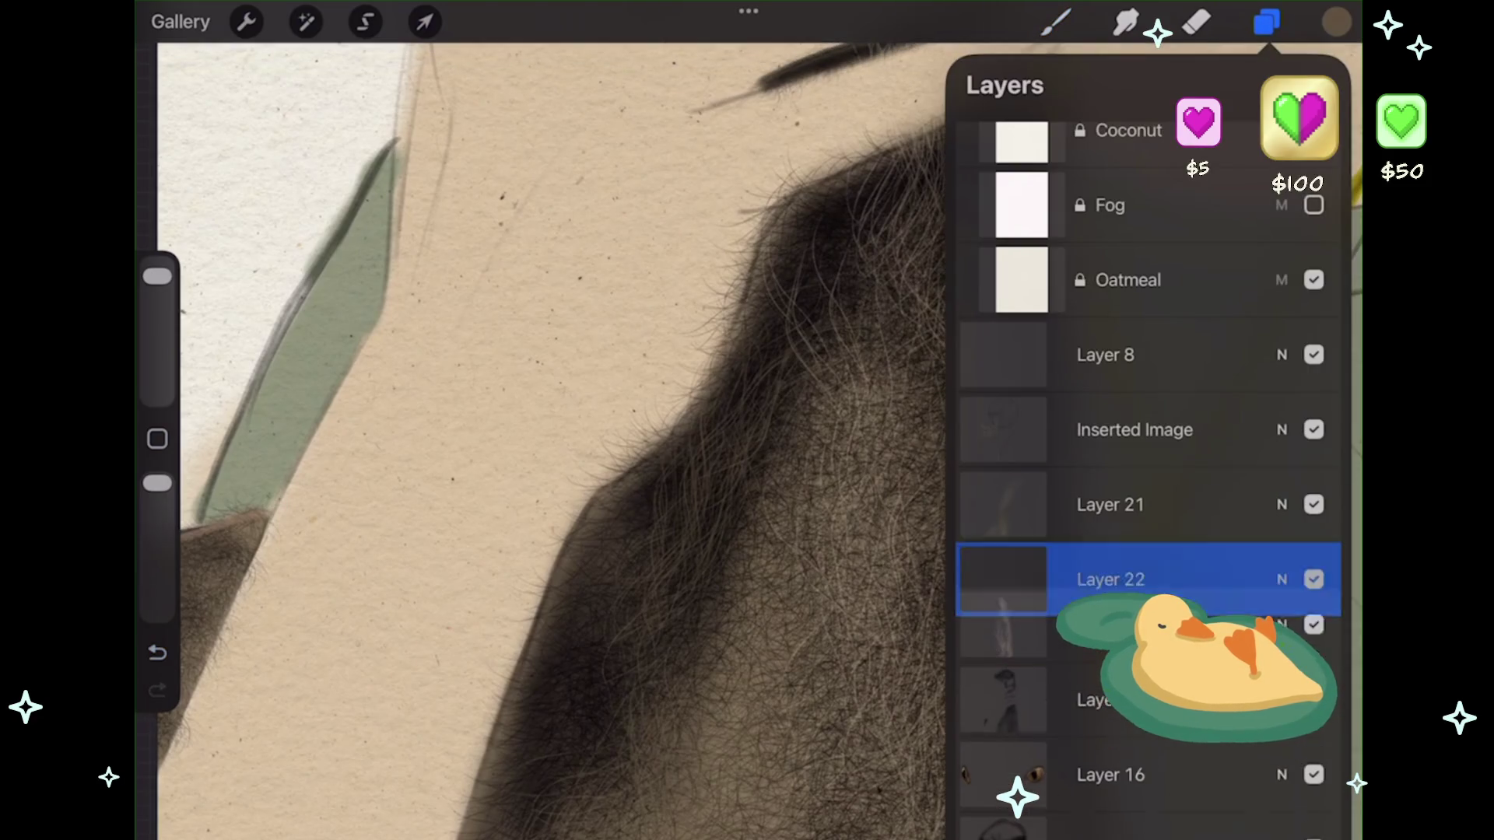
left_click(1336, 22)
left_click(1136, 514)
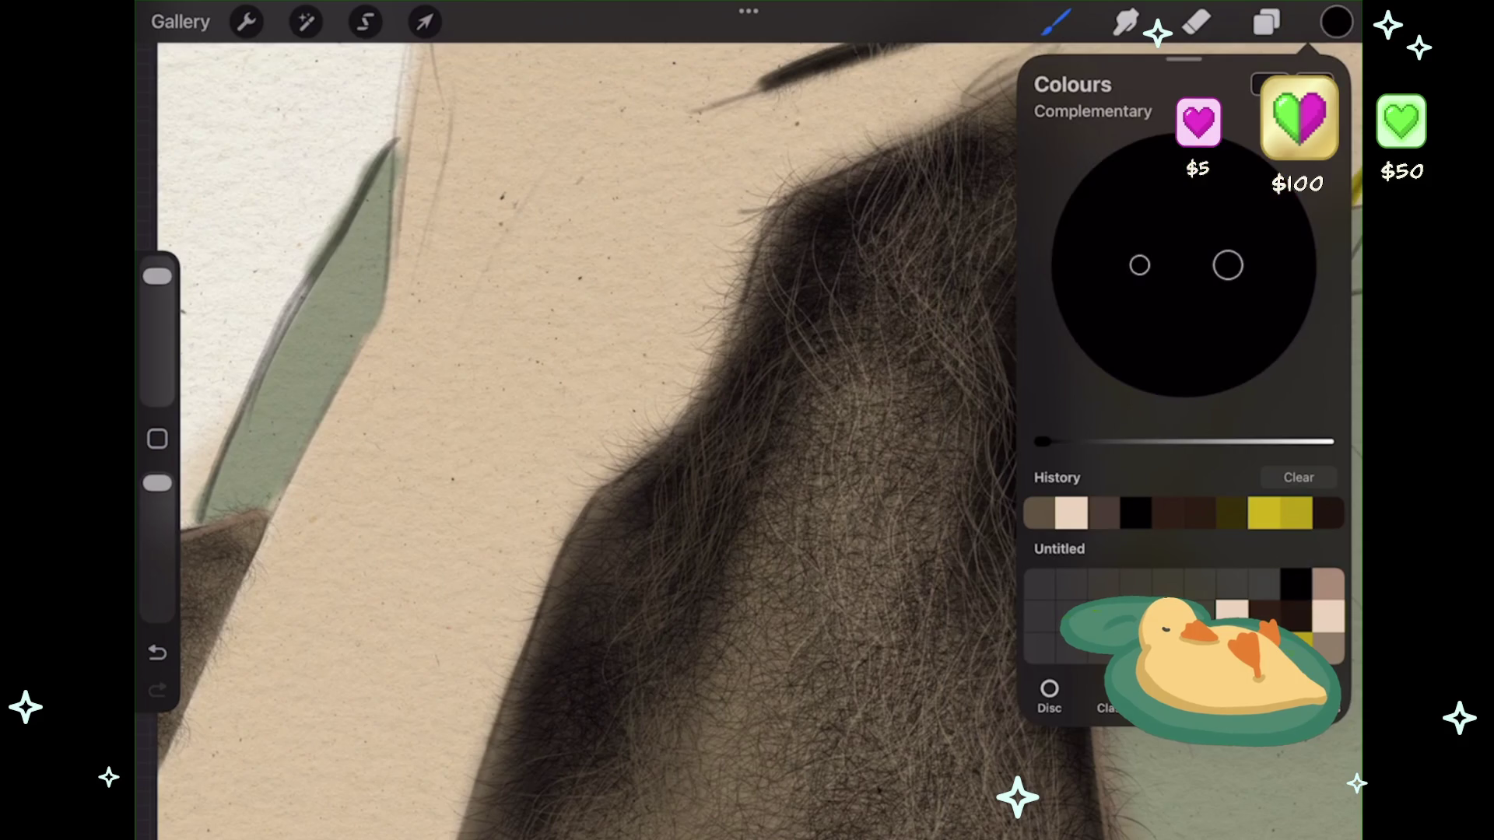
left_click(1336, 22)
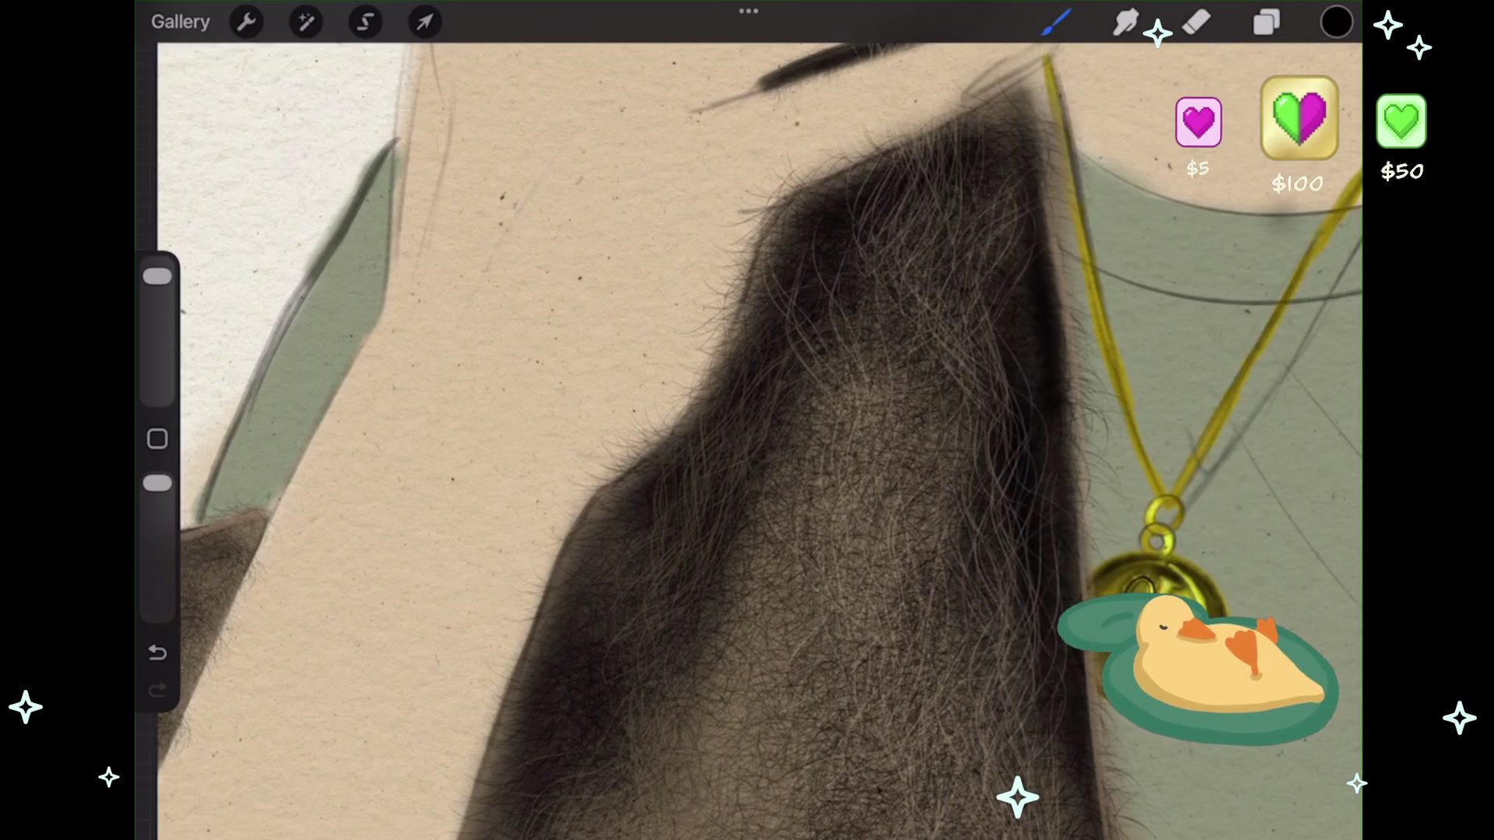
- Test dark strokes down the fur and undo them
left_click_drag(810, 576, 723, 817)
left_click_drag(798, 661, 759, 836)
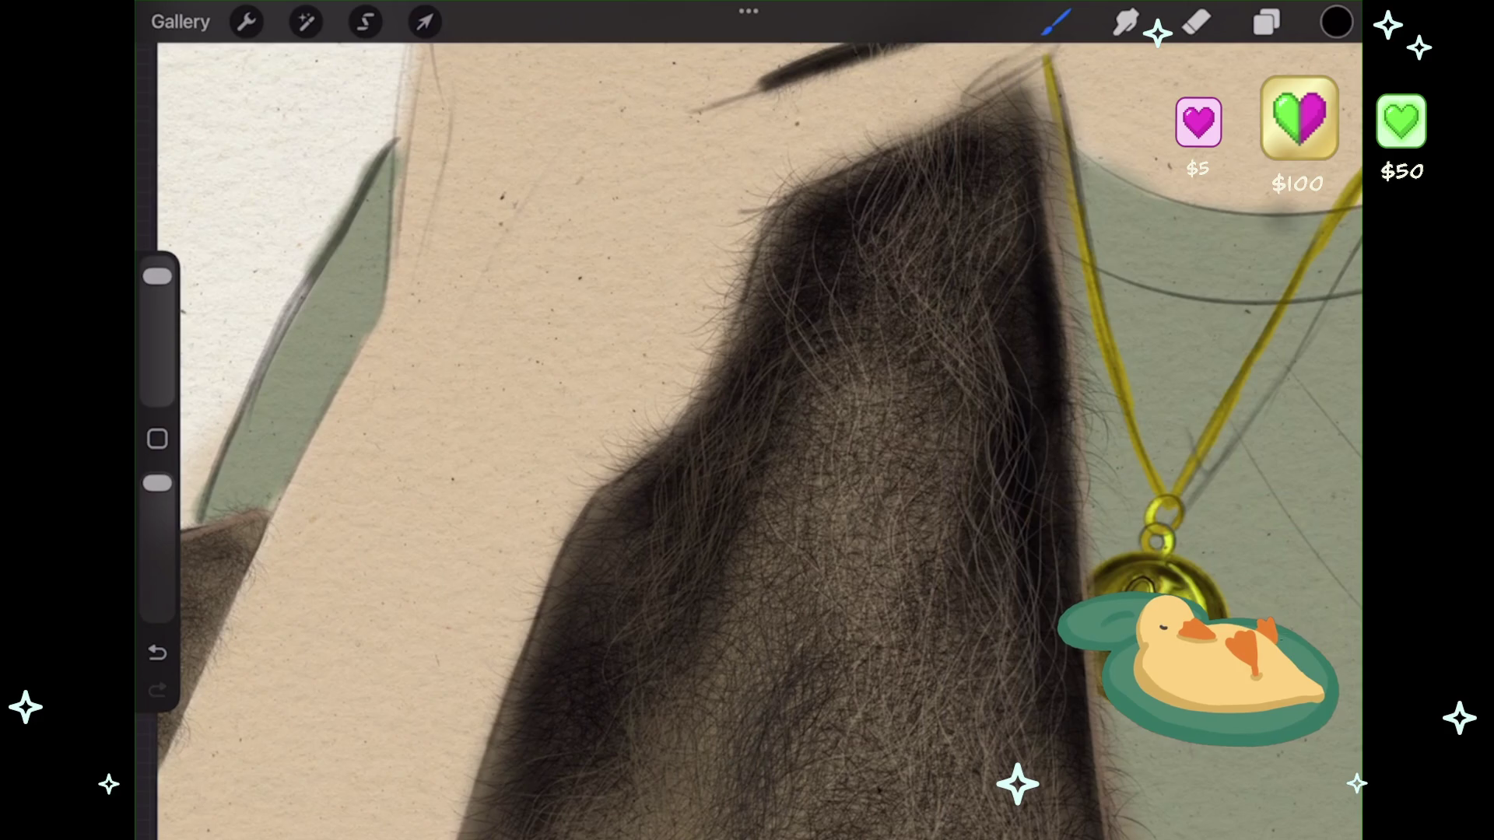
key("ctrl+z")
left_click_drag(871, 381, 747, 739)
key("ctrl+z")
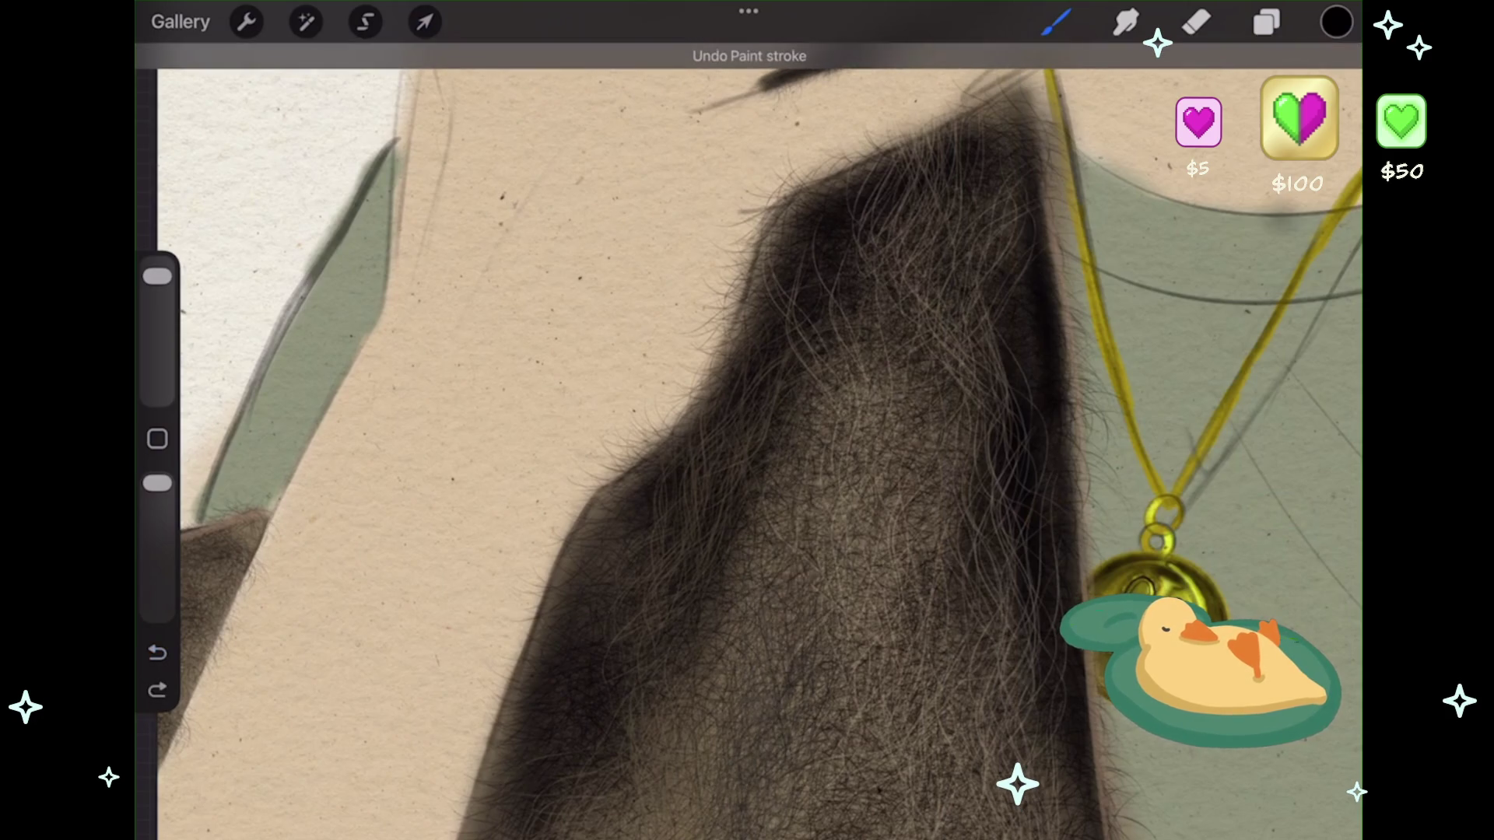
scroll(747, 420, "down", 5)
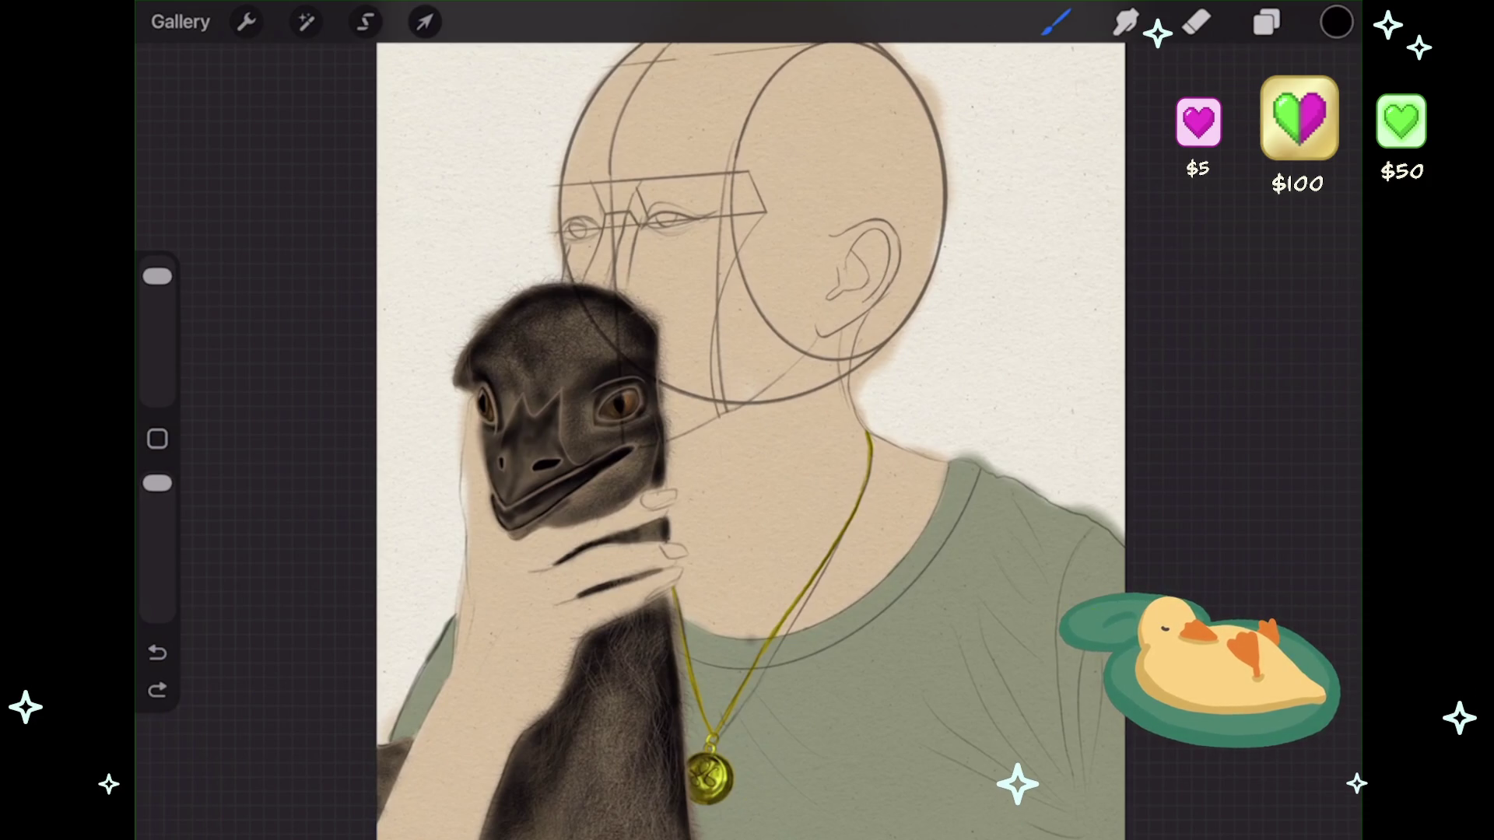
- Select Brush 8 from the Fur Brushes and set its size to 43%
left_click(1055, 22)
scroll(1144, 467, "down", 2)
scroll(1144, 467, "down", 2)
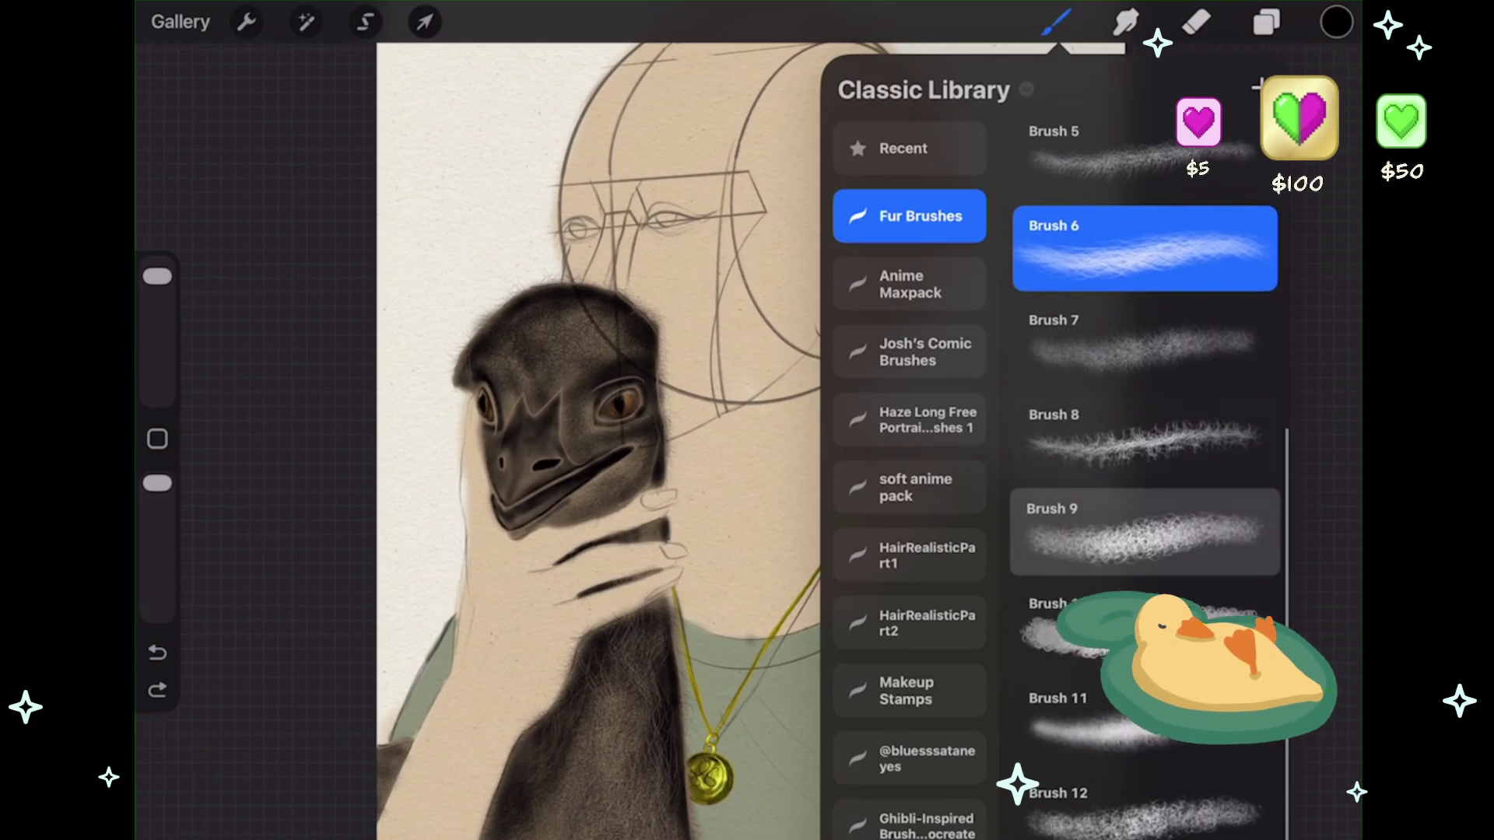
left_click(1144, 464)
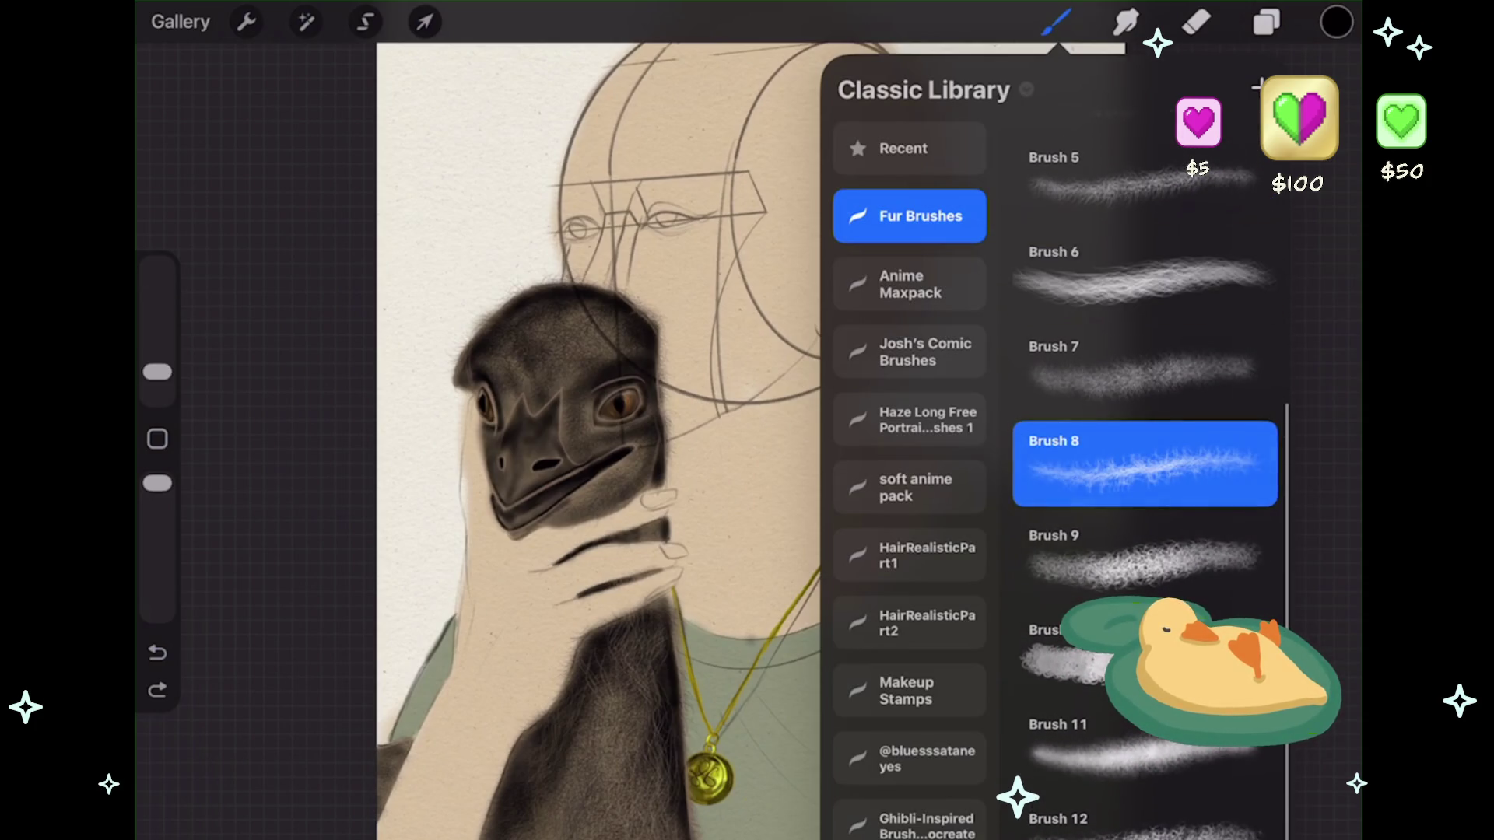
scroll(623, 436, "up", 3)
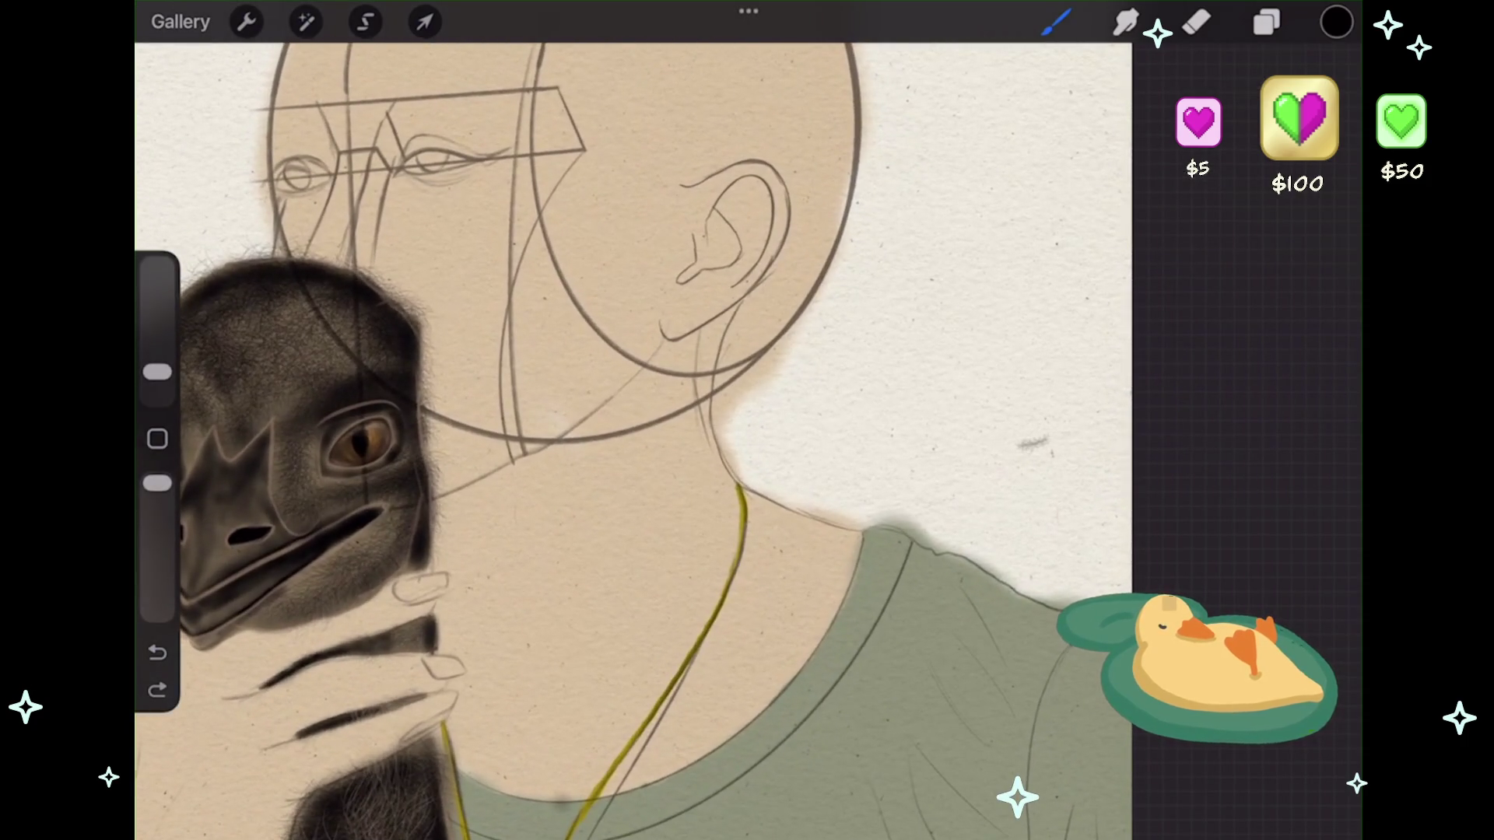
key("ctrl+z")
left_click_drag(157, 371, 157, 305)
- Test the fur brush on the background and the fur's edge, undoing the strokes
mouse_move(1011, 467)
left_mouse_down()
mouse_move(1051, 452)
mouse_move(965, 467)
left_mouse_up()
scroll(634, 435, "down", 3)
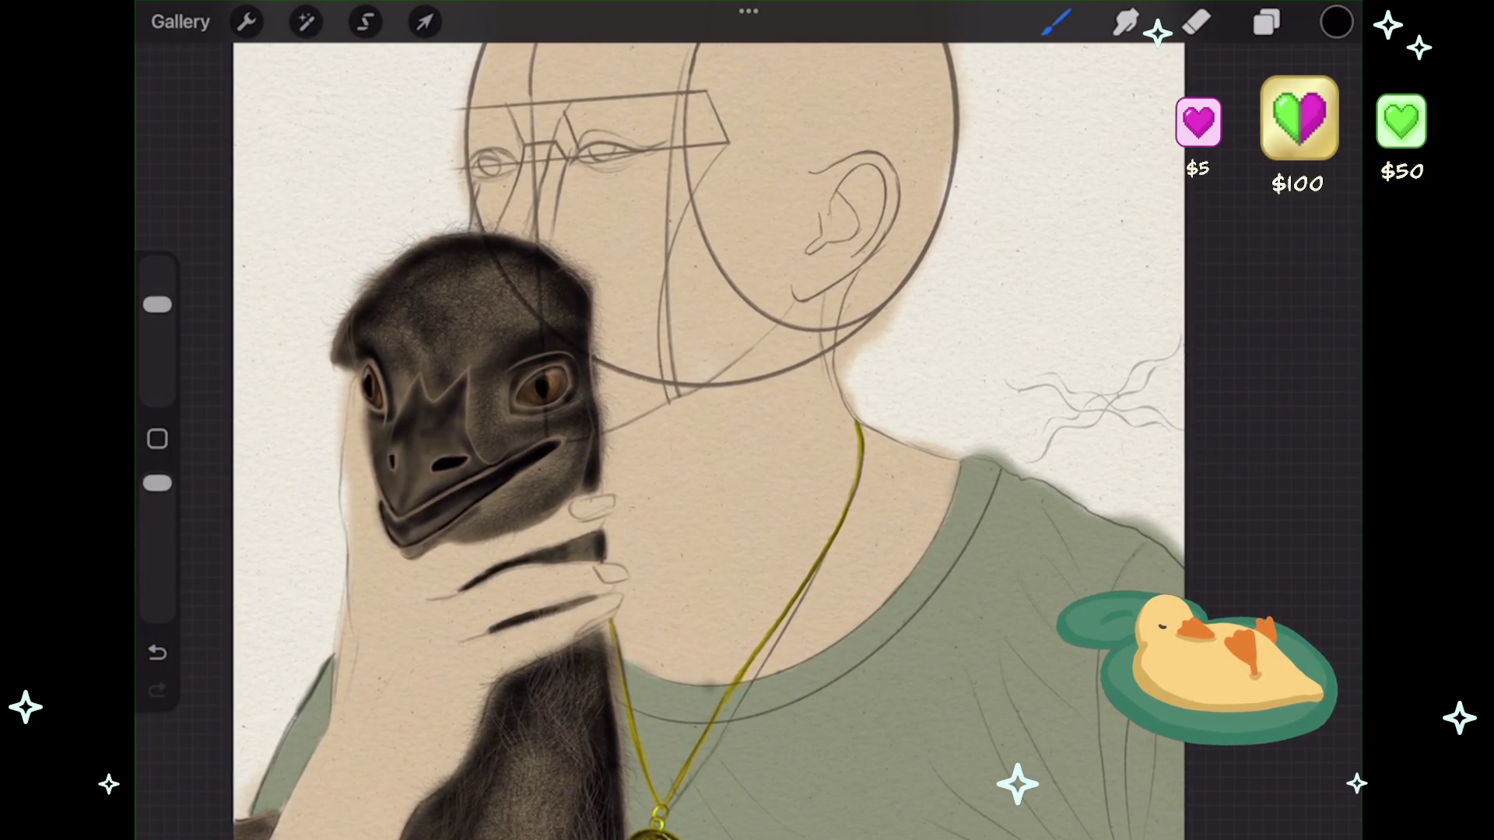
left_click(158, 652)
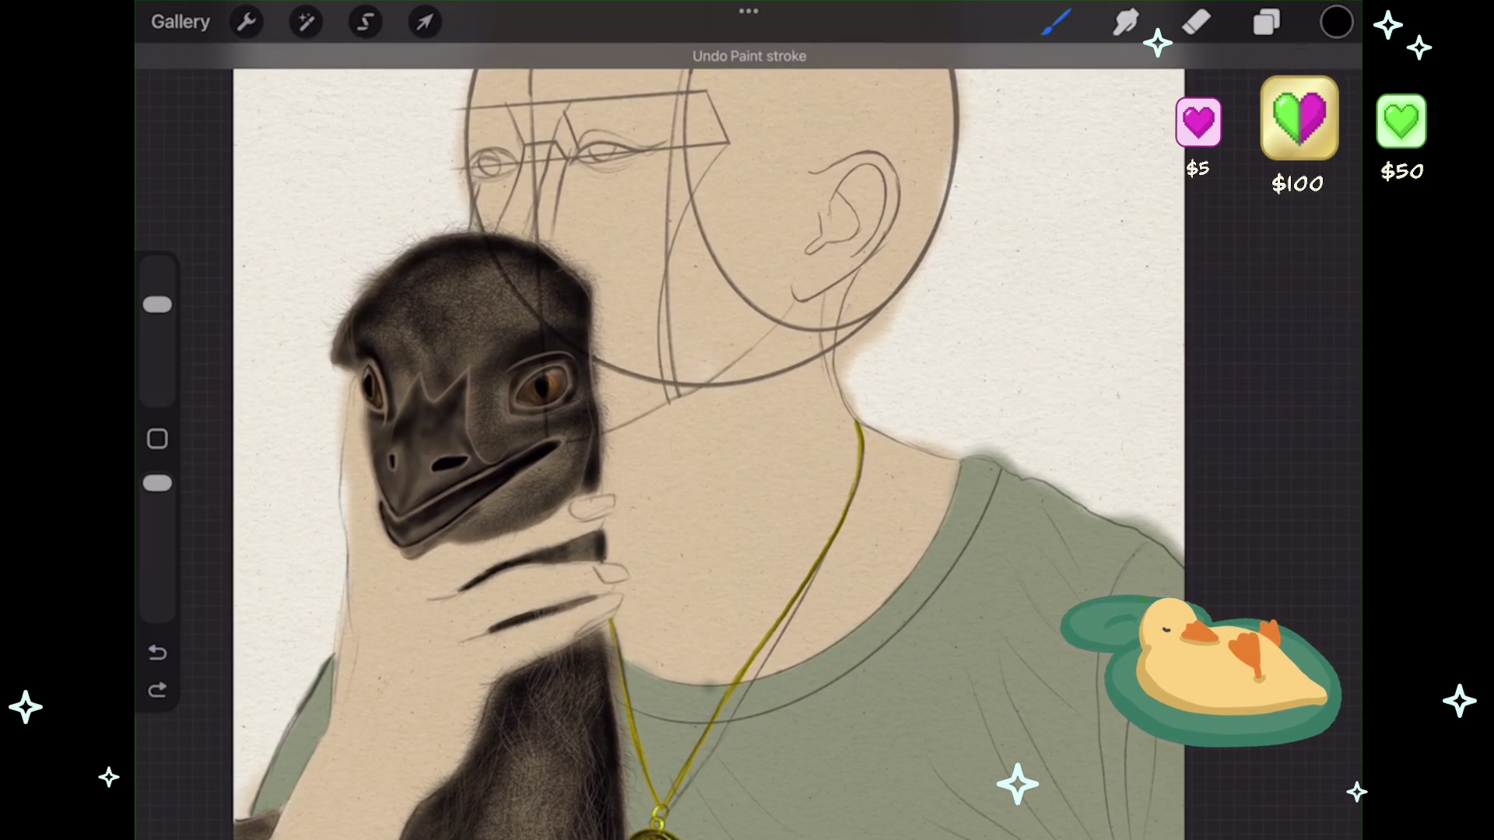
scroll(771, 389, "down", 3)
scroll(420, 576, "up", 5)
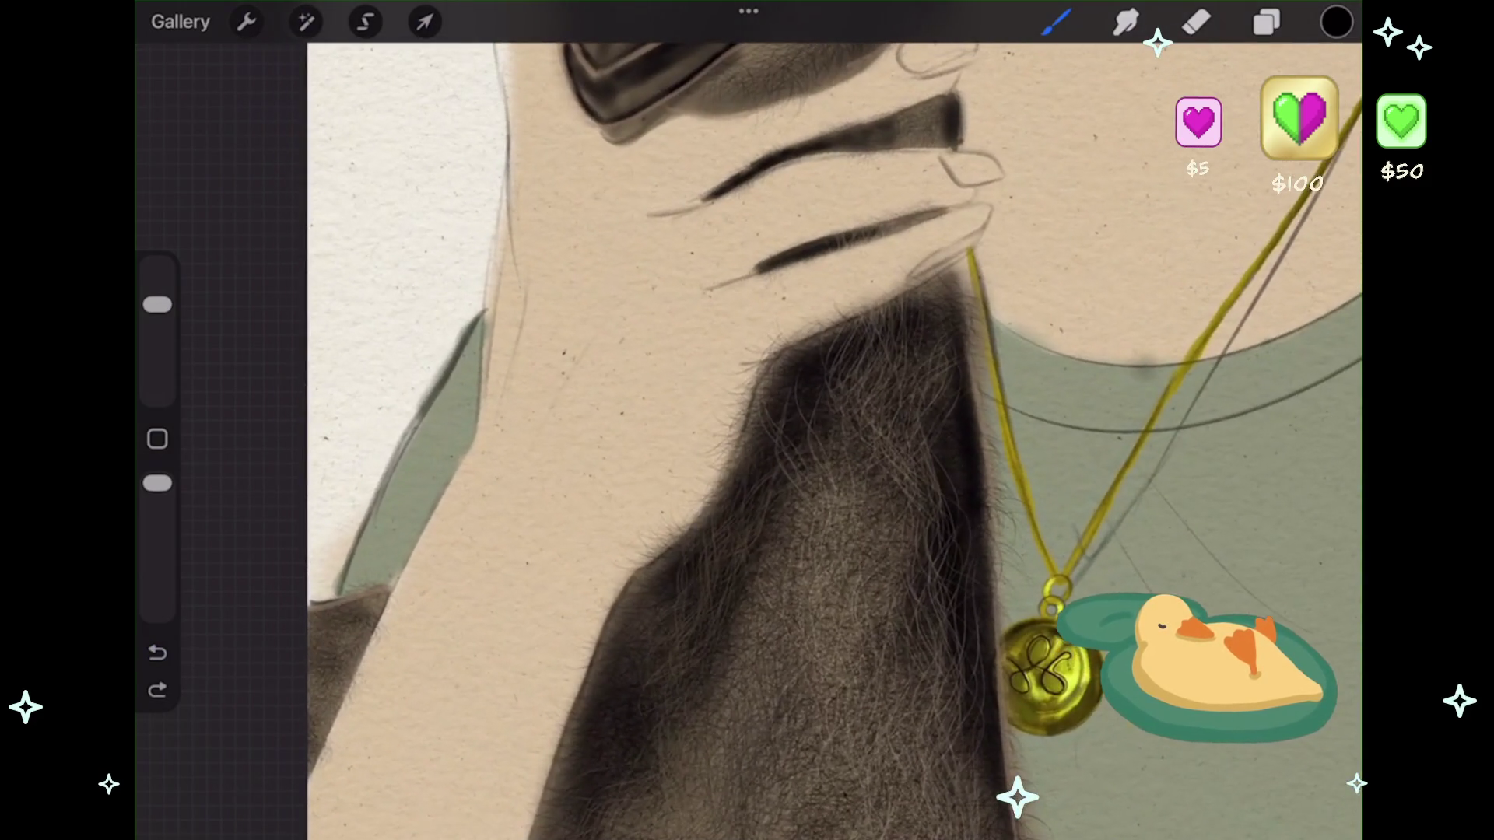
left_click_drag(515, 544, 498, 712)
left_click(157, 652)
- Try the brush at 24% then 31% with curly strands at the lower left, undoing them
left_click_drag(157, 305, 158, 329)
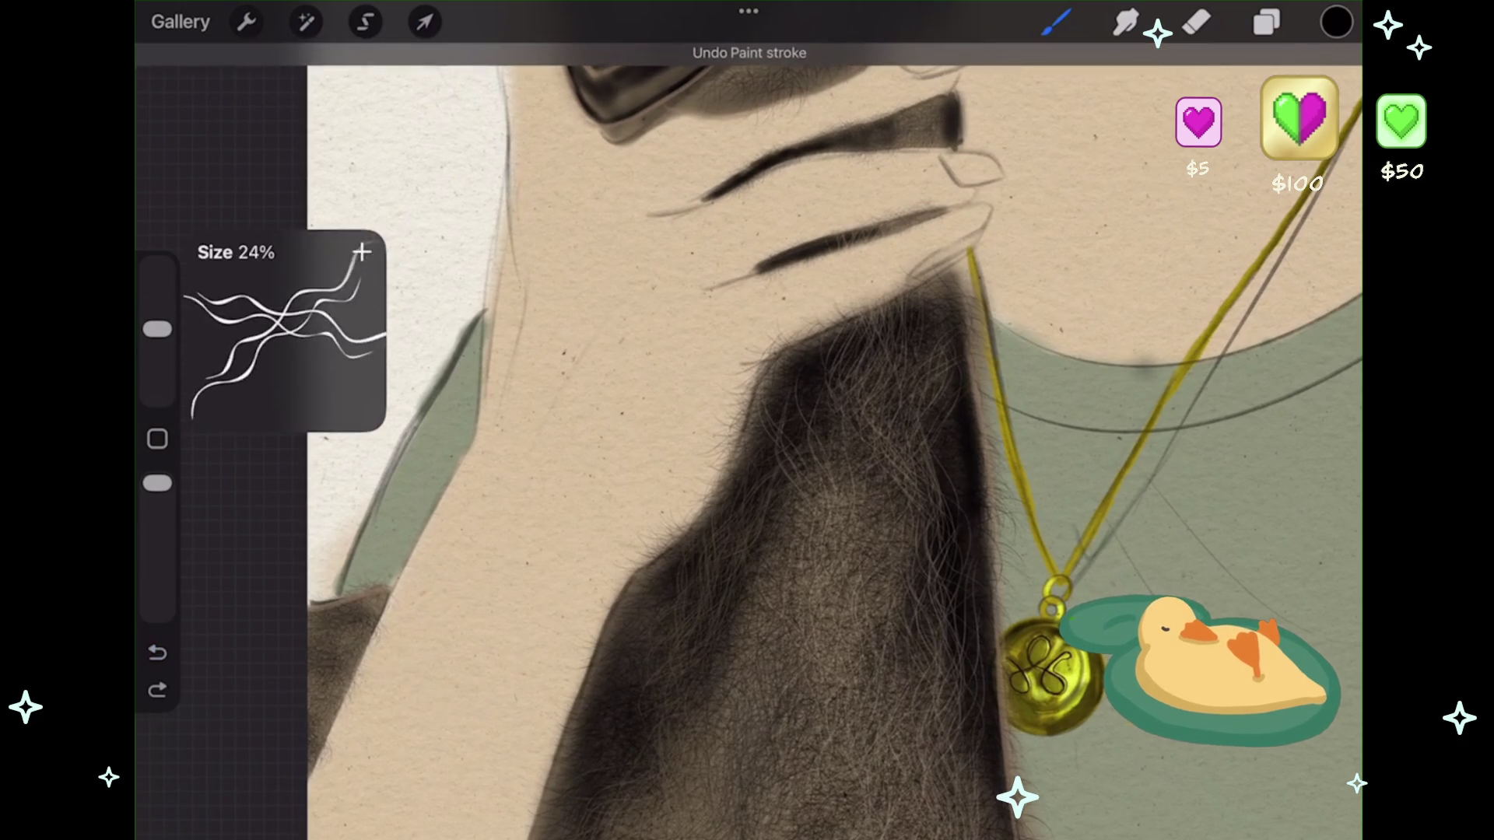
left_click(157, 484)
key("ctrl+z")
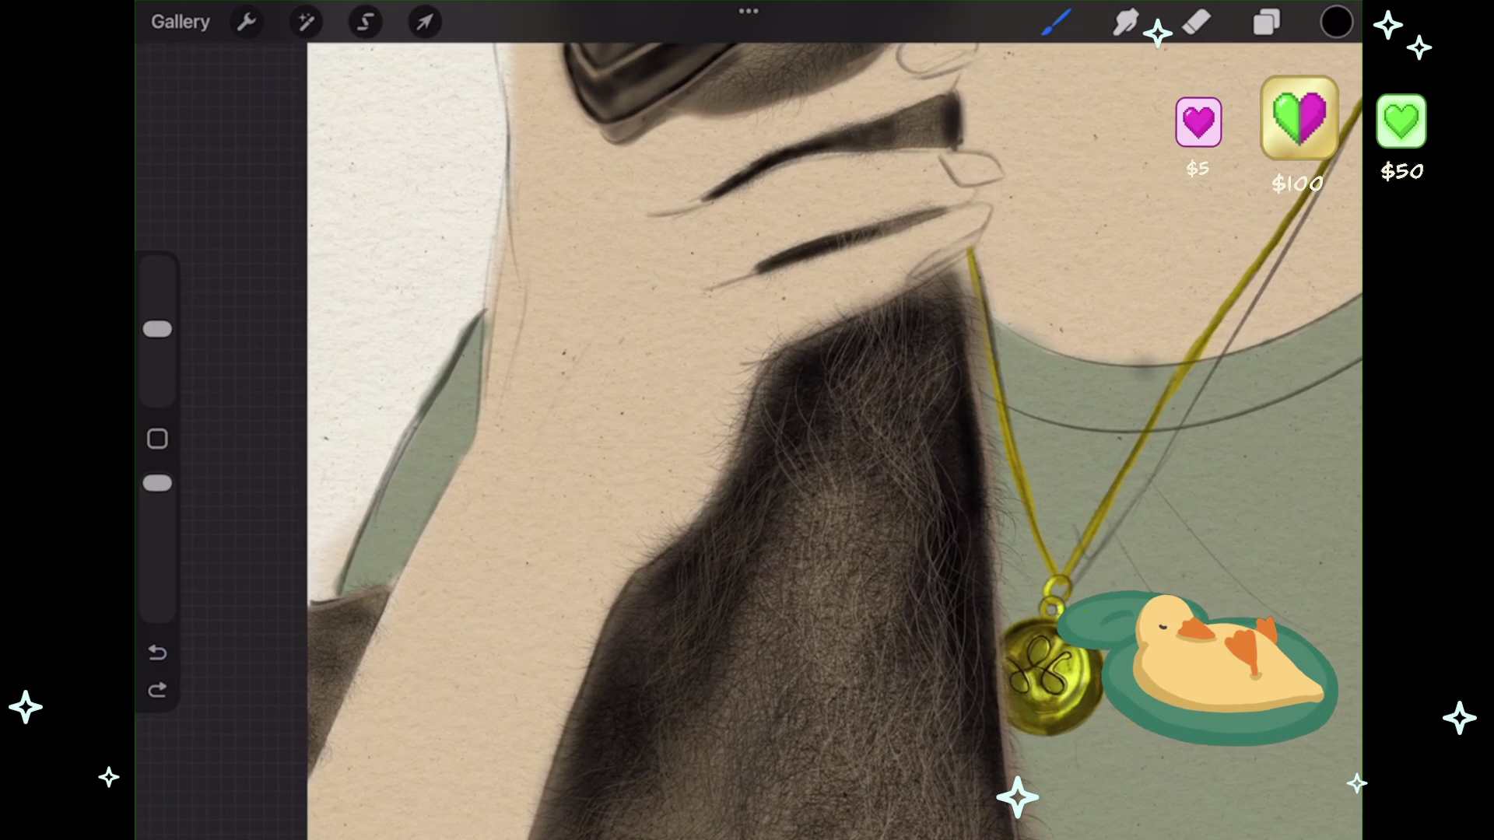
left_click_drag(157, 329, 157, 322)
left_click_drag(327, 498, 455, 644)
key("ctrl+z")
- At 11% size, paint short fine dark strands along the fur's left edge to the canvas bottom
mouse_move(158, 323)
left_mouse_down()
mouse_move(157, 310)
mouse_move(157, 355)
left_mouse_up()
left_click_drag(315, 599, 382, 566)
mouse_move(311, 626)
left_mouse_down()
mouse_move(411, 566)
mouse_move(311, 665)
left_mouse_up()
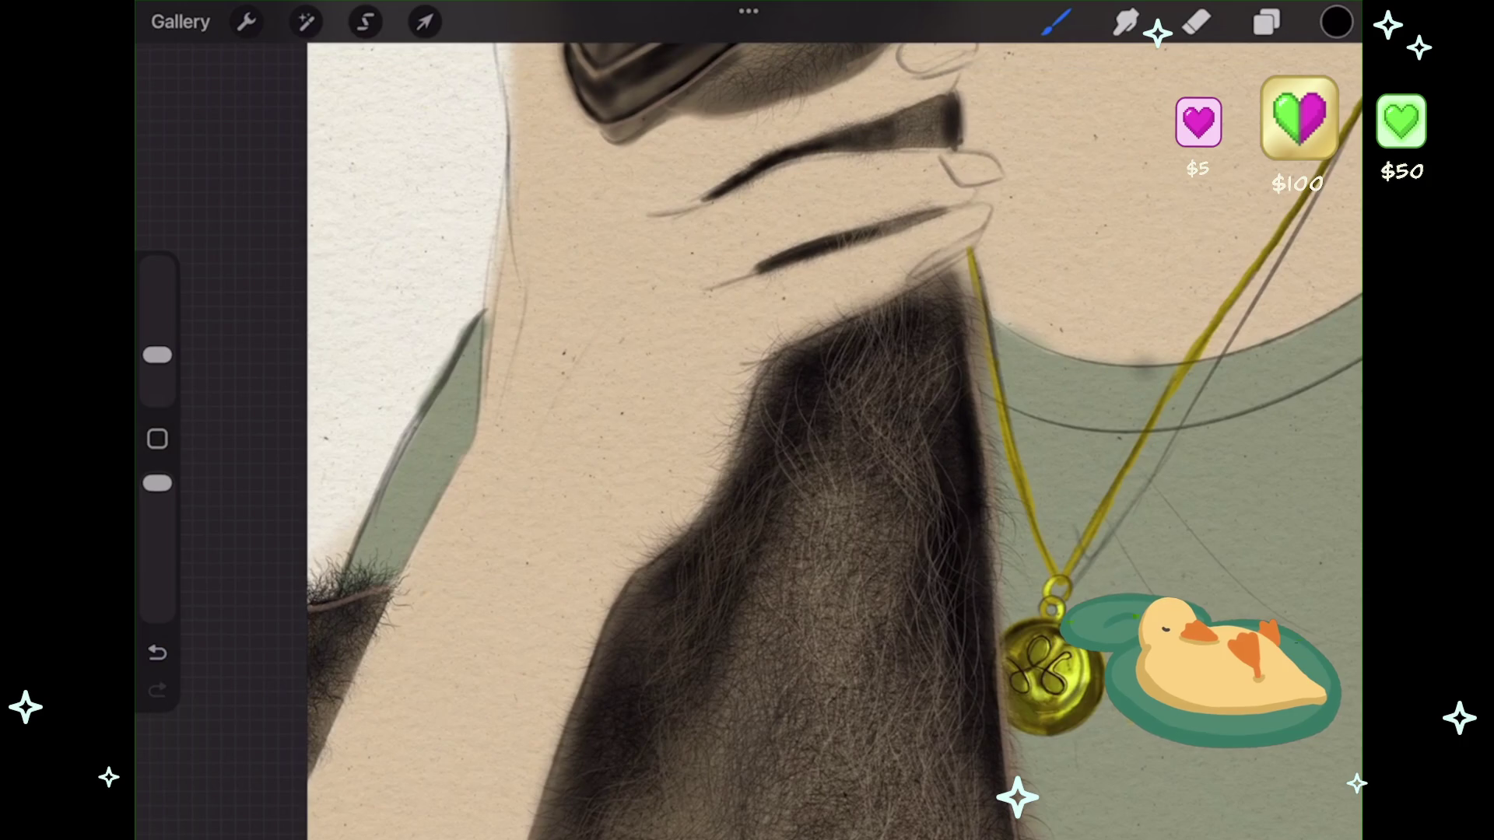
scroll(747, 420, "down", 2)
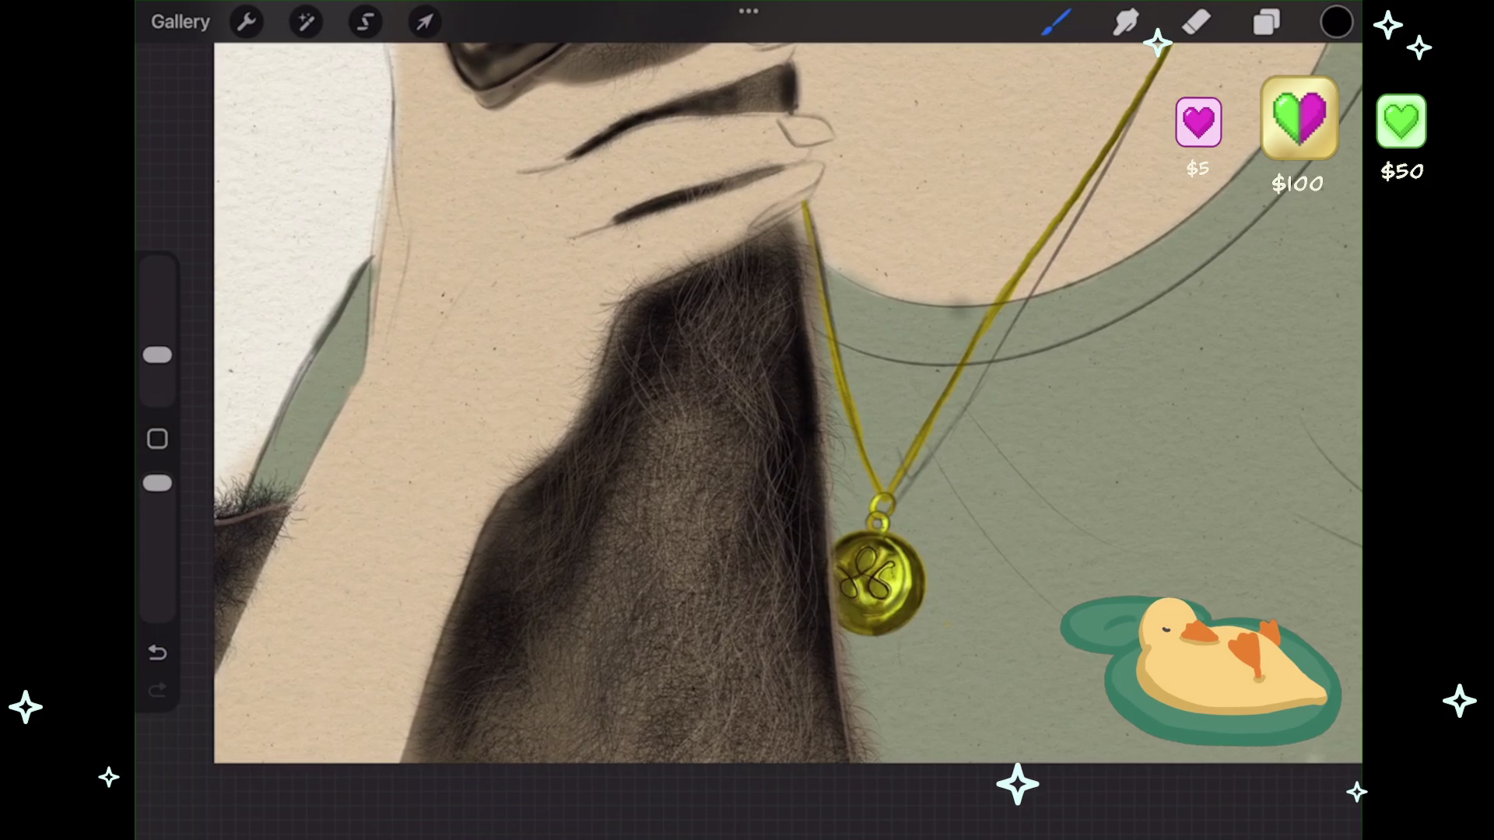
left_click_drag(435, 704, 408, 761)
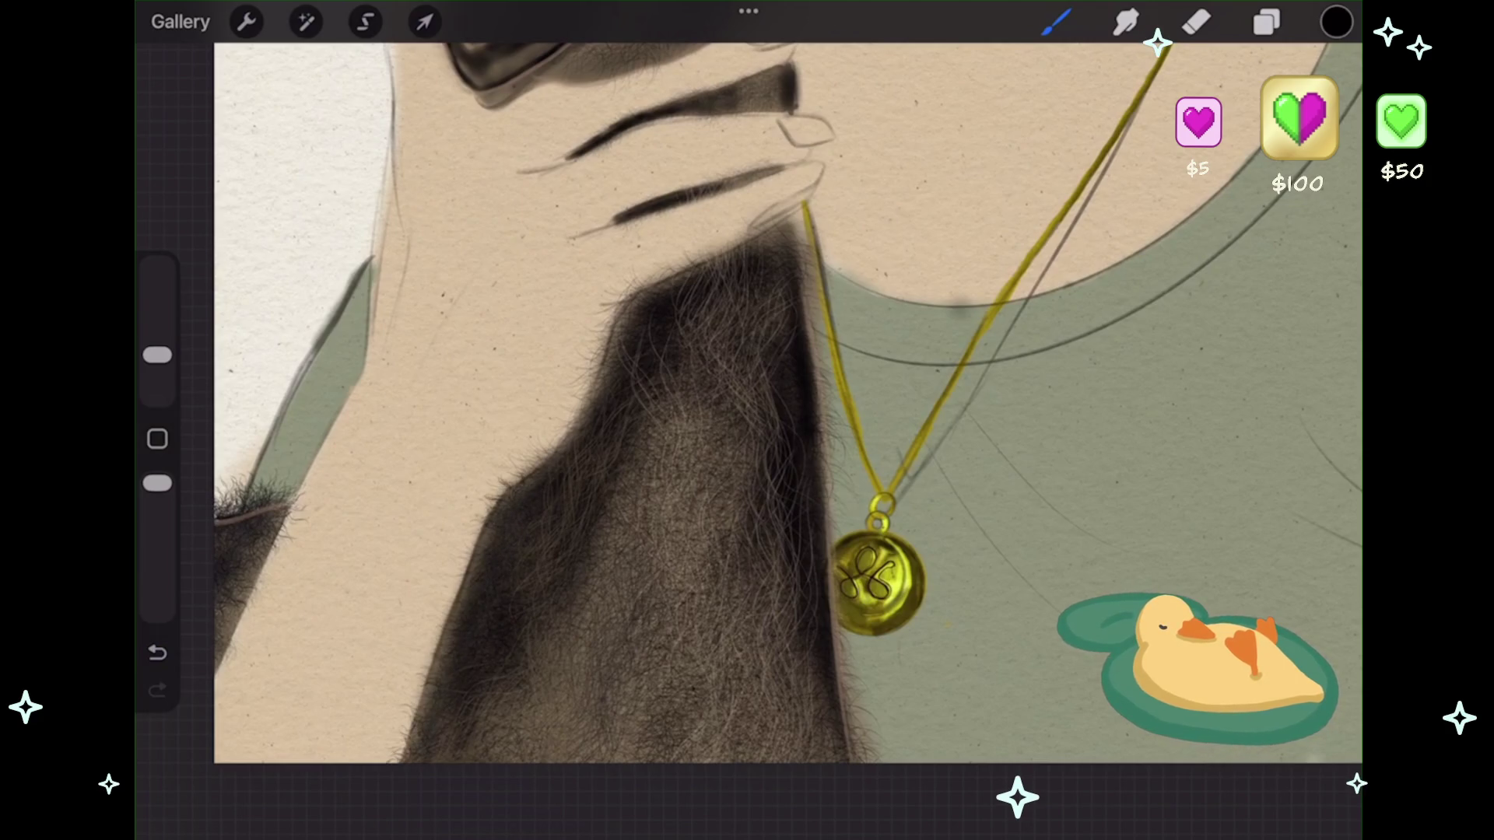
left_click_drag(460, 579, 389, 758)
left_click_drag(494, 529, 438, 595)
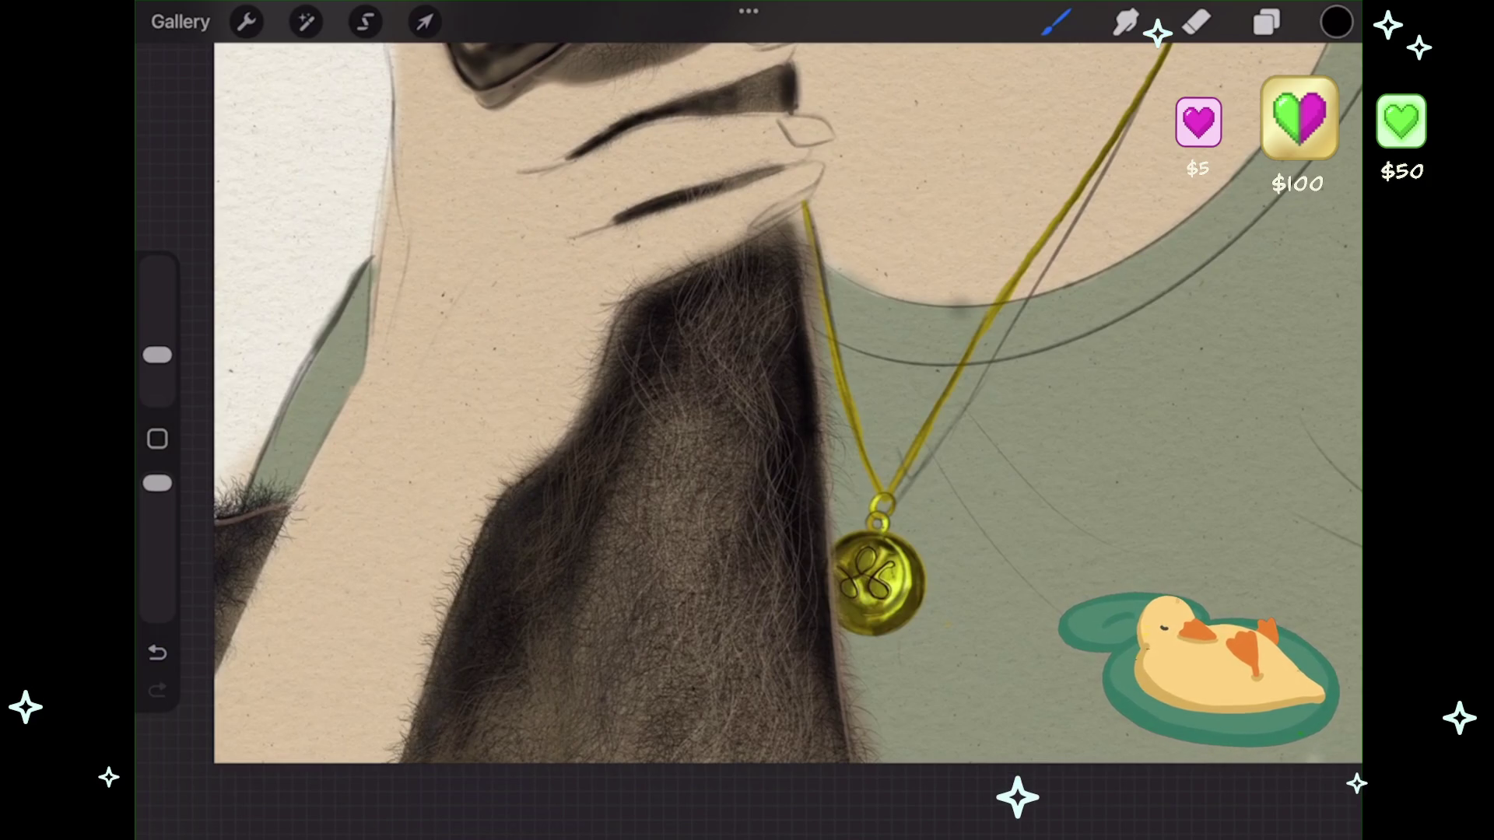
scroll(747, 420, "up", 3)
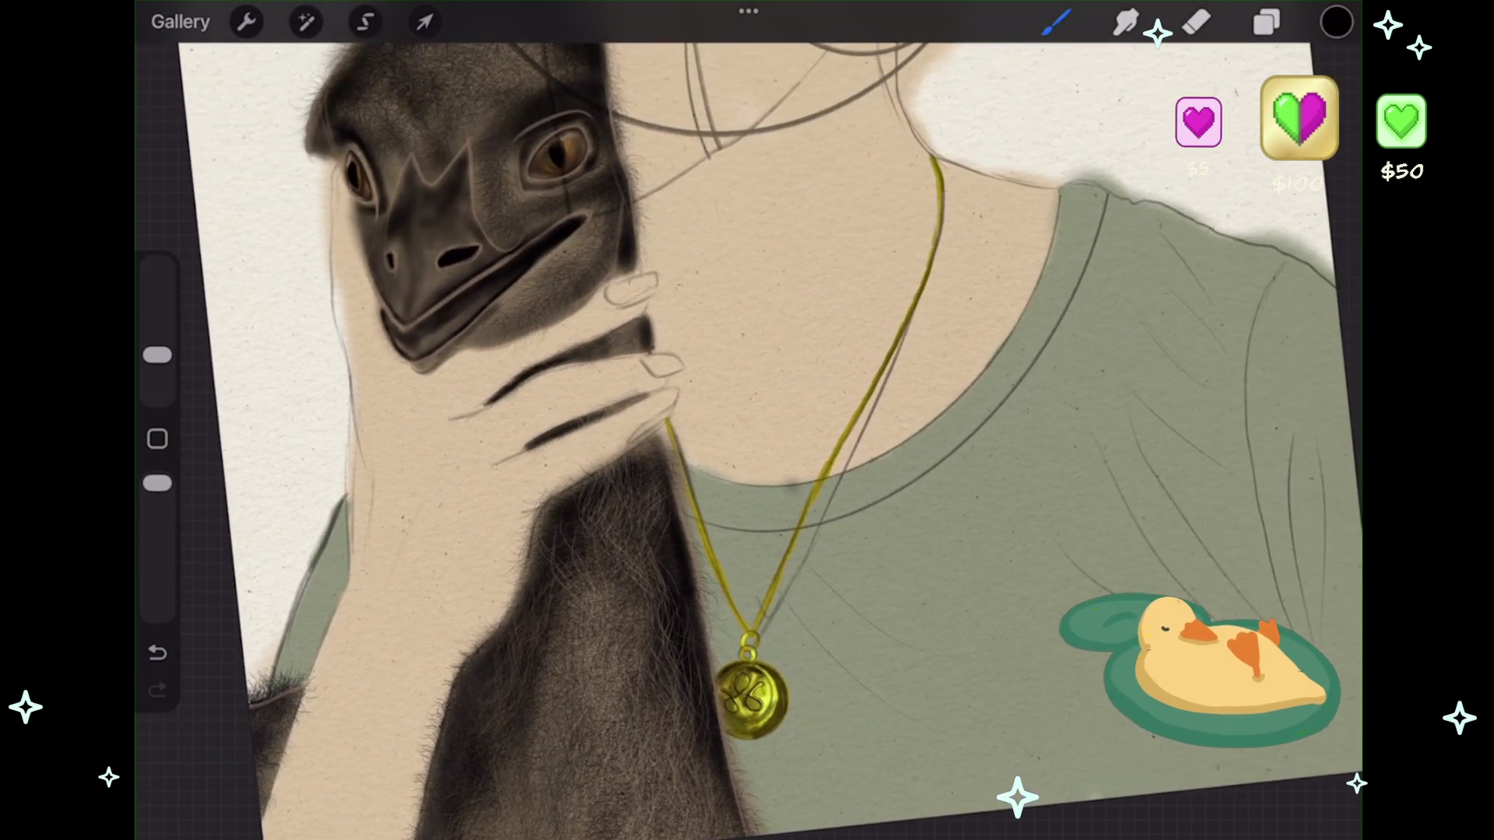
scroll(747, 420, "up", 5)
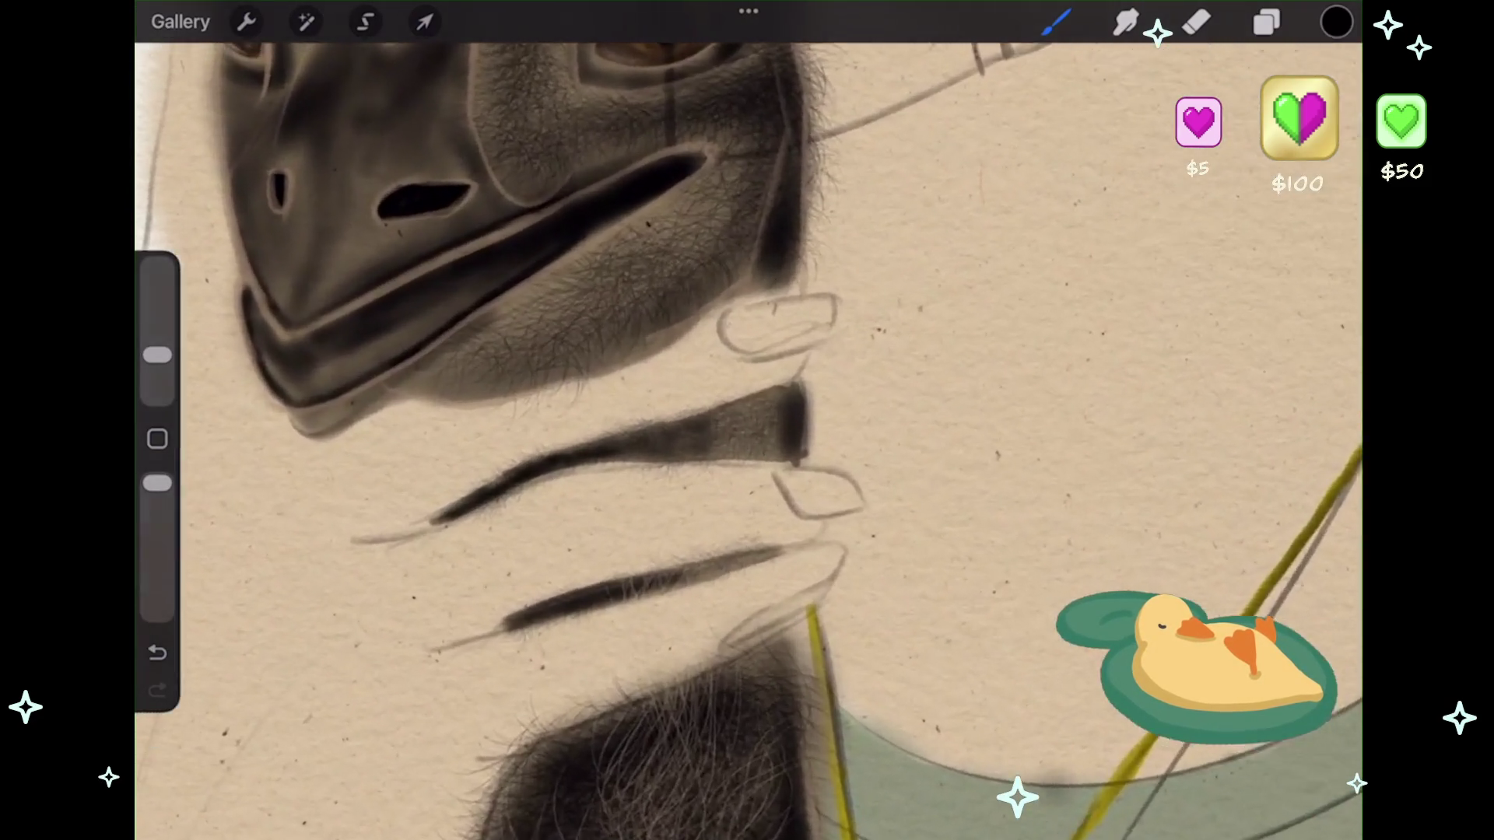
left_click(1336, 22)
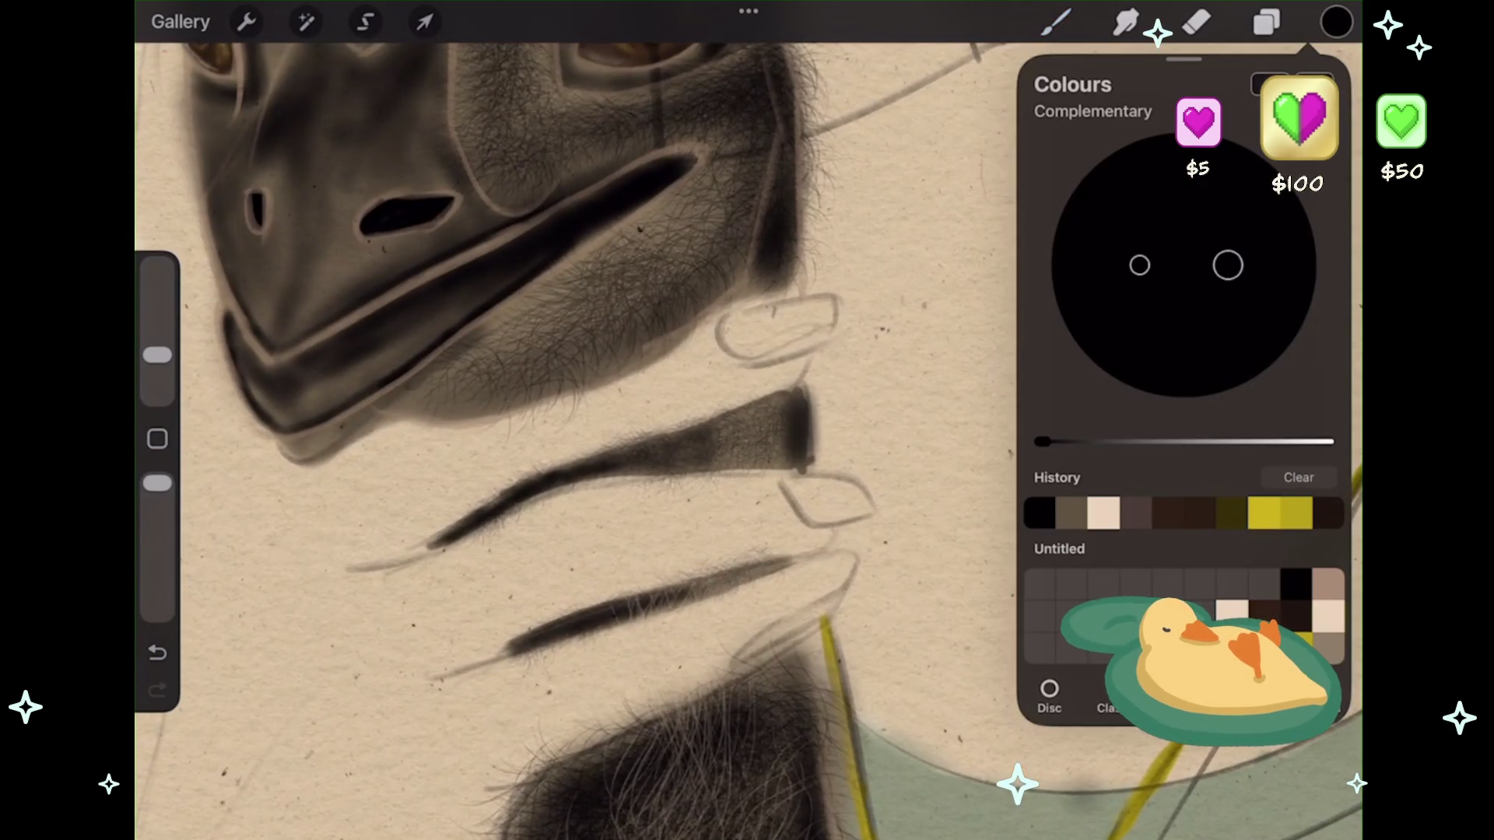
- Add a new layer above Layer 22 and pick a light beige colour
left_click(1267, 21)
left_click(1322, 84)
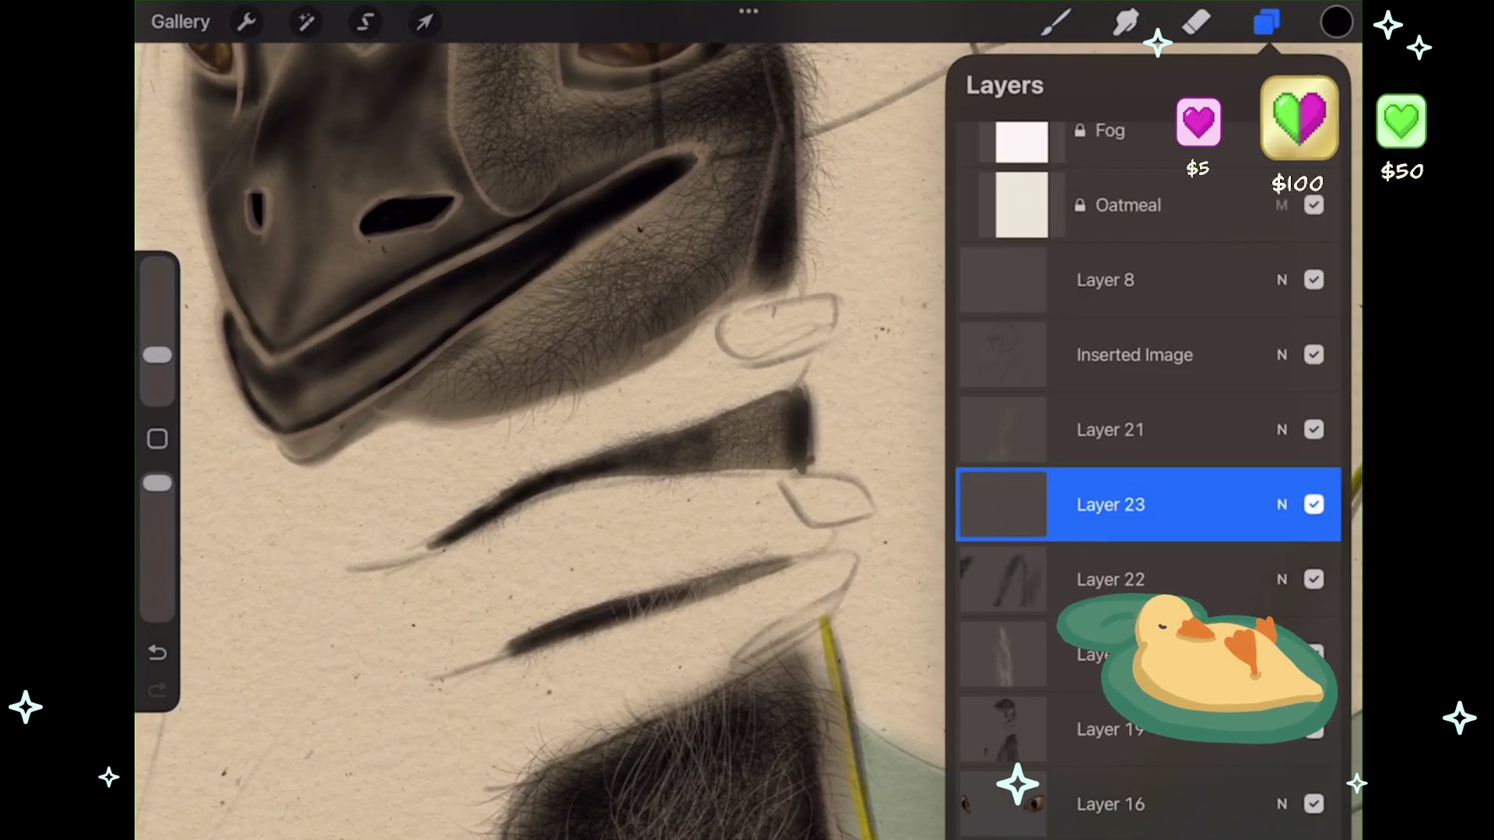
left_click(1336, 21)
left_click(1104, 512)
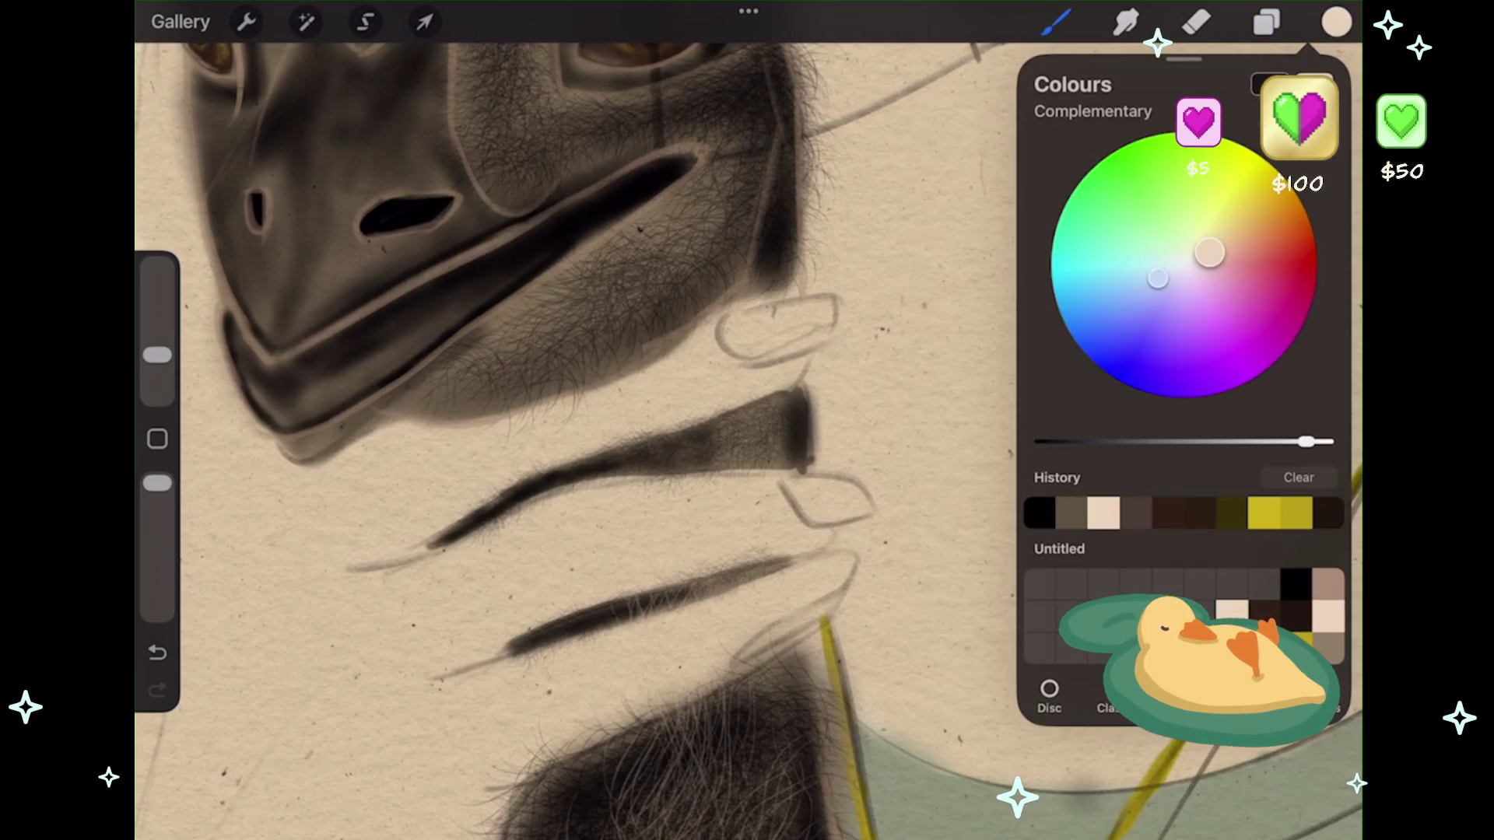
scroll(575, 421, "up", 5)
left_click(1056, 21)
- Test light beige strokes along the beak, undo them, and move Layer 23 below Layer 19
left_click_drag(856, 194, 794, 389)
key("ctrl+z")
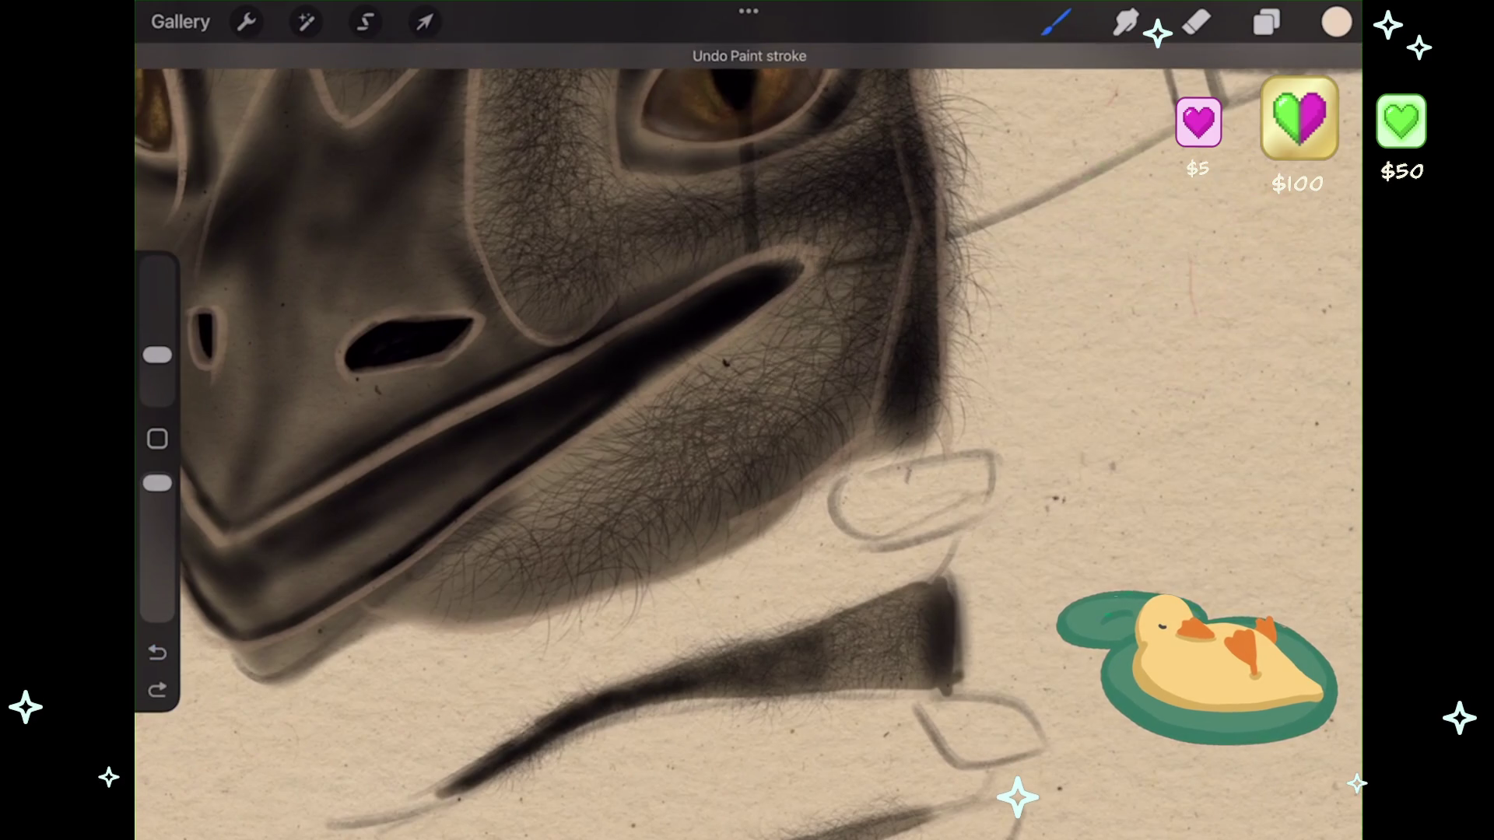
mouse_move(405, 600)
left_mouse_down()
mouse_move(537, 514)
mouse_move(911, 202)
mouse_move(739, 482)
left_mouse_up()
key("ctrl+z")
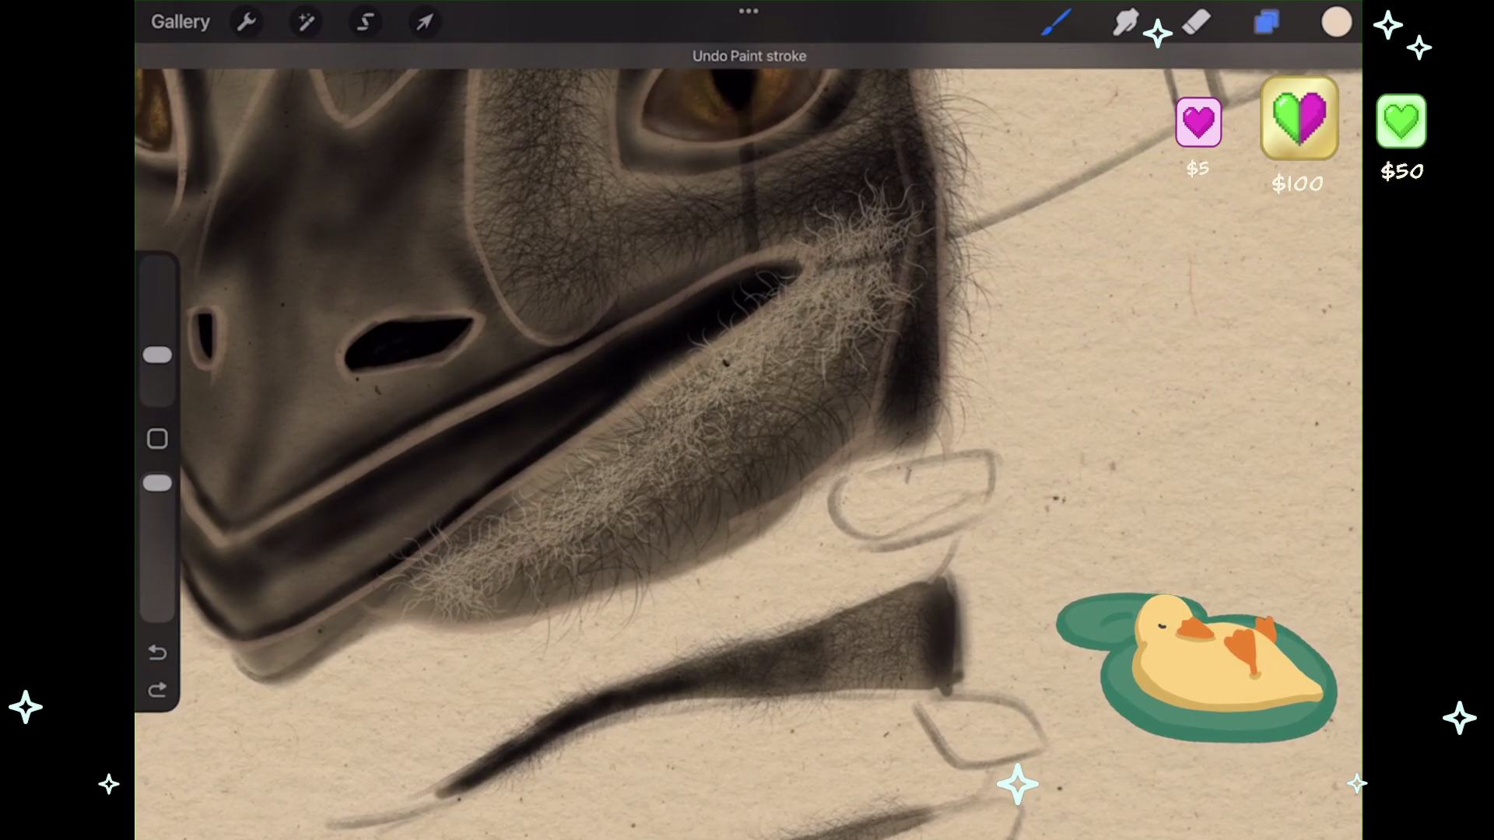
left_click(1267, 21)
left_click_drag(1004, 504, 1023, 725)
scroll(747, 435, "down", 5)
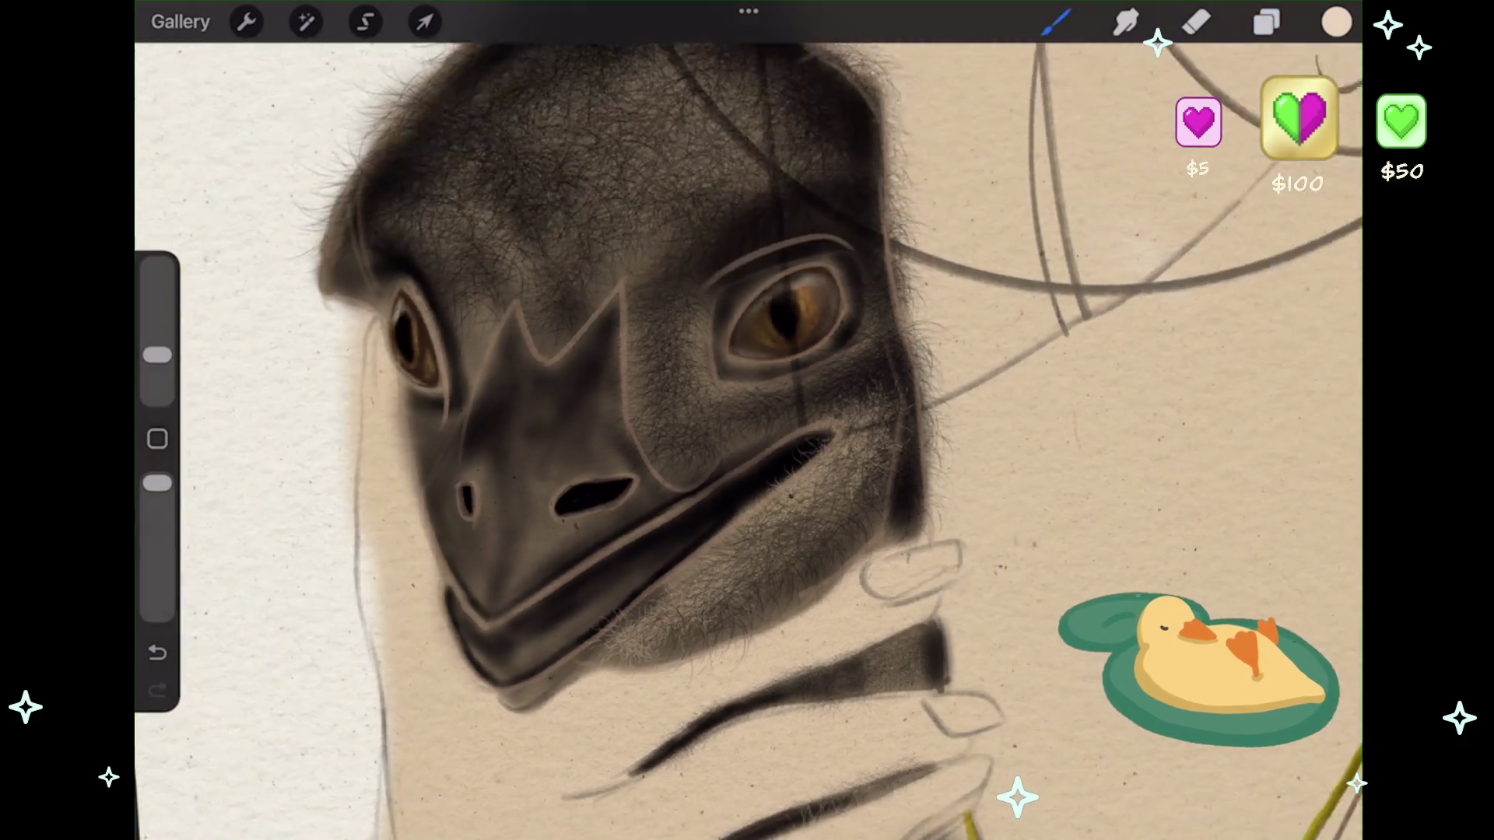
- Paint faint light hair strands across the emu's forehead and above the left eye
scroll(658, 492, "up", 3)
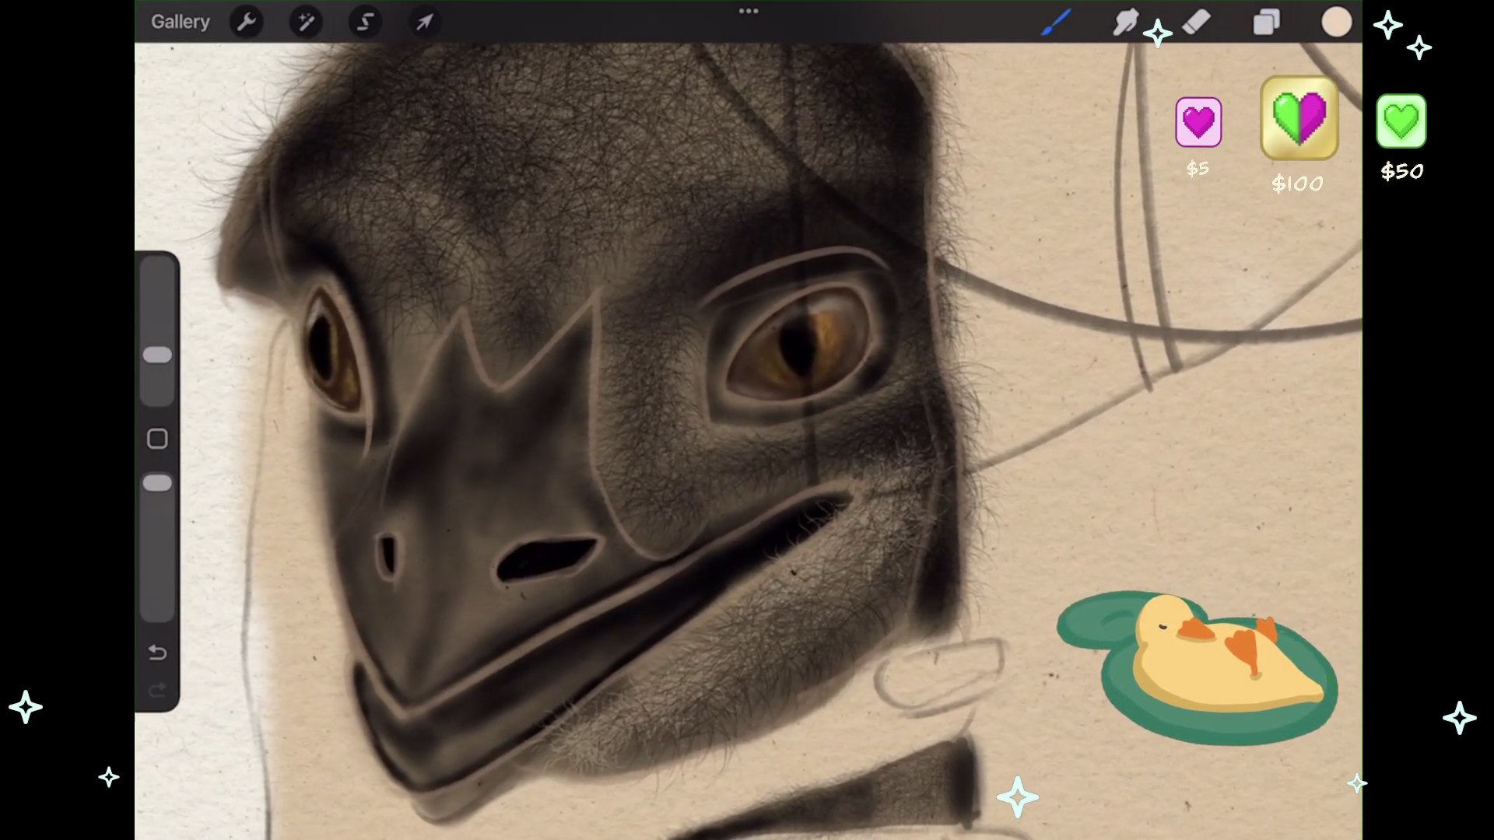
left_click_drag(910, 393, 902, 308)
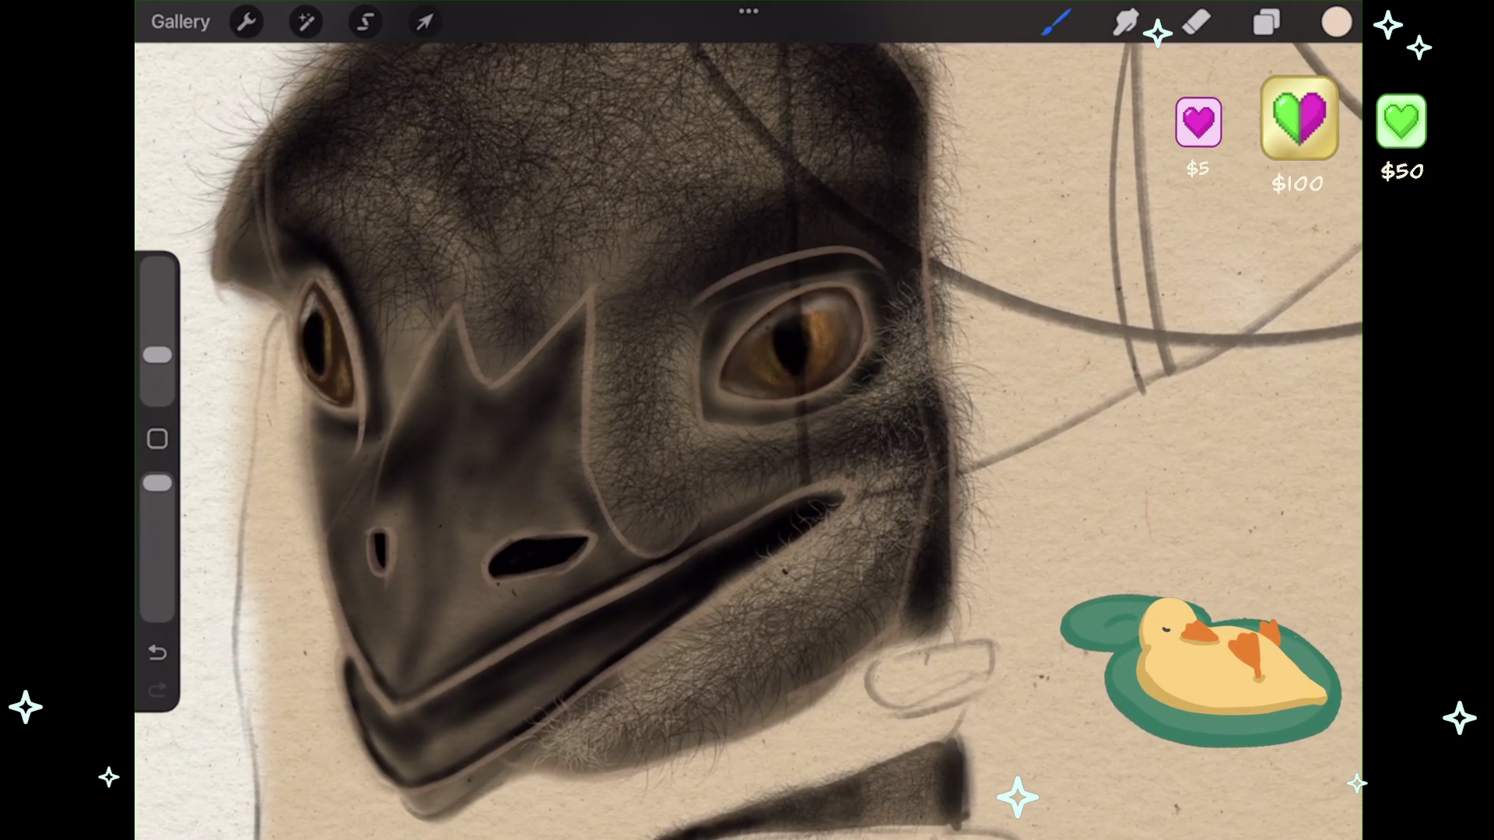
scroll(747, 435, "down", 2)
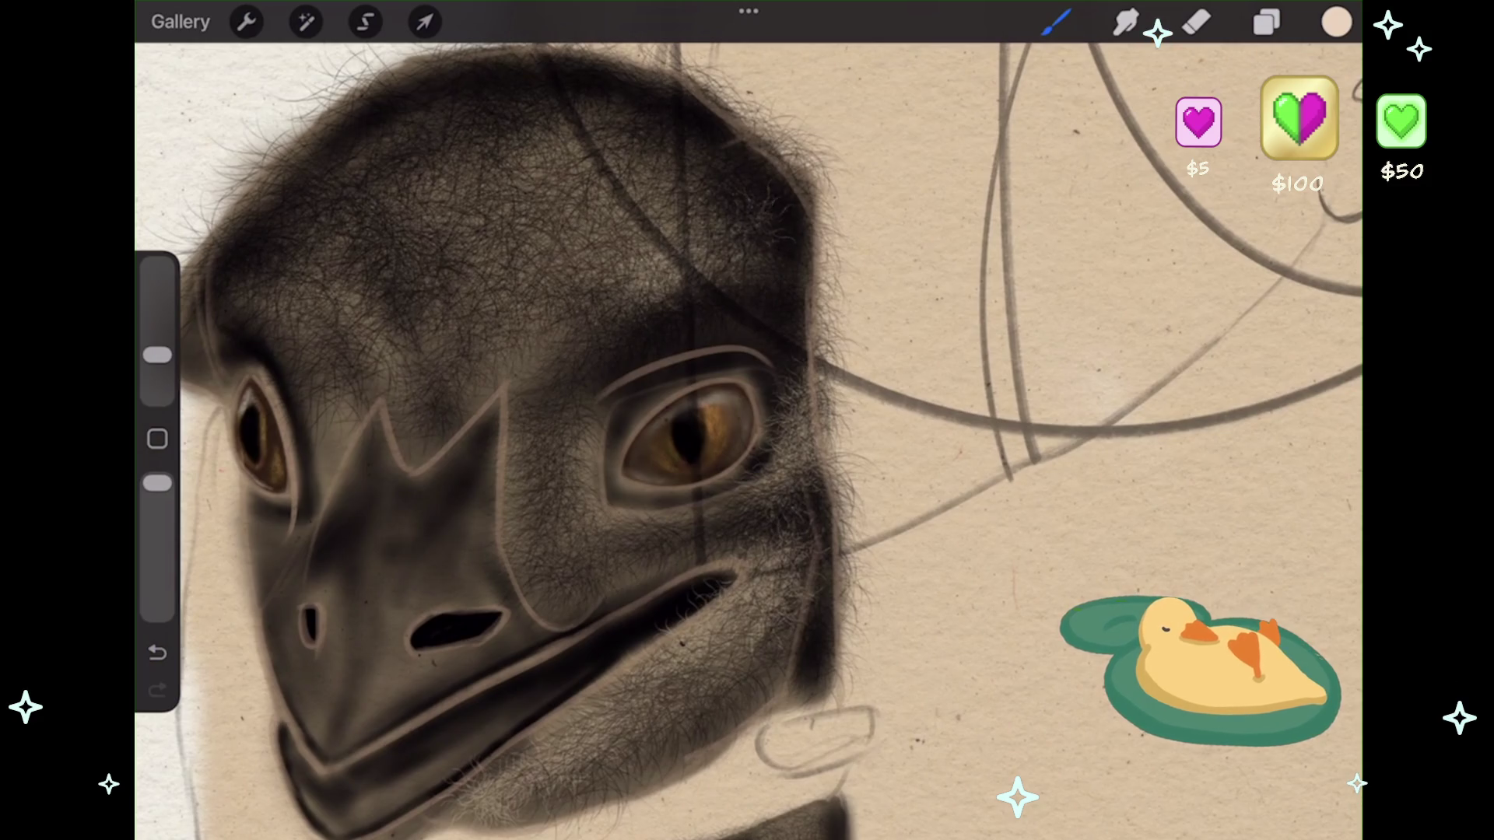
key("ctrl+z")
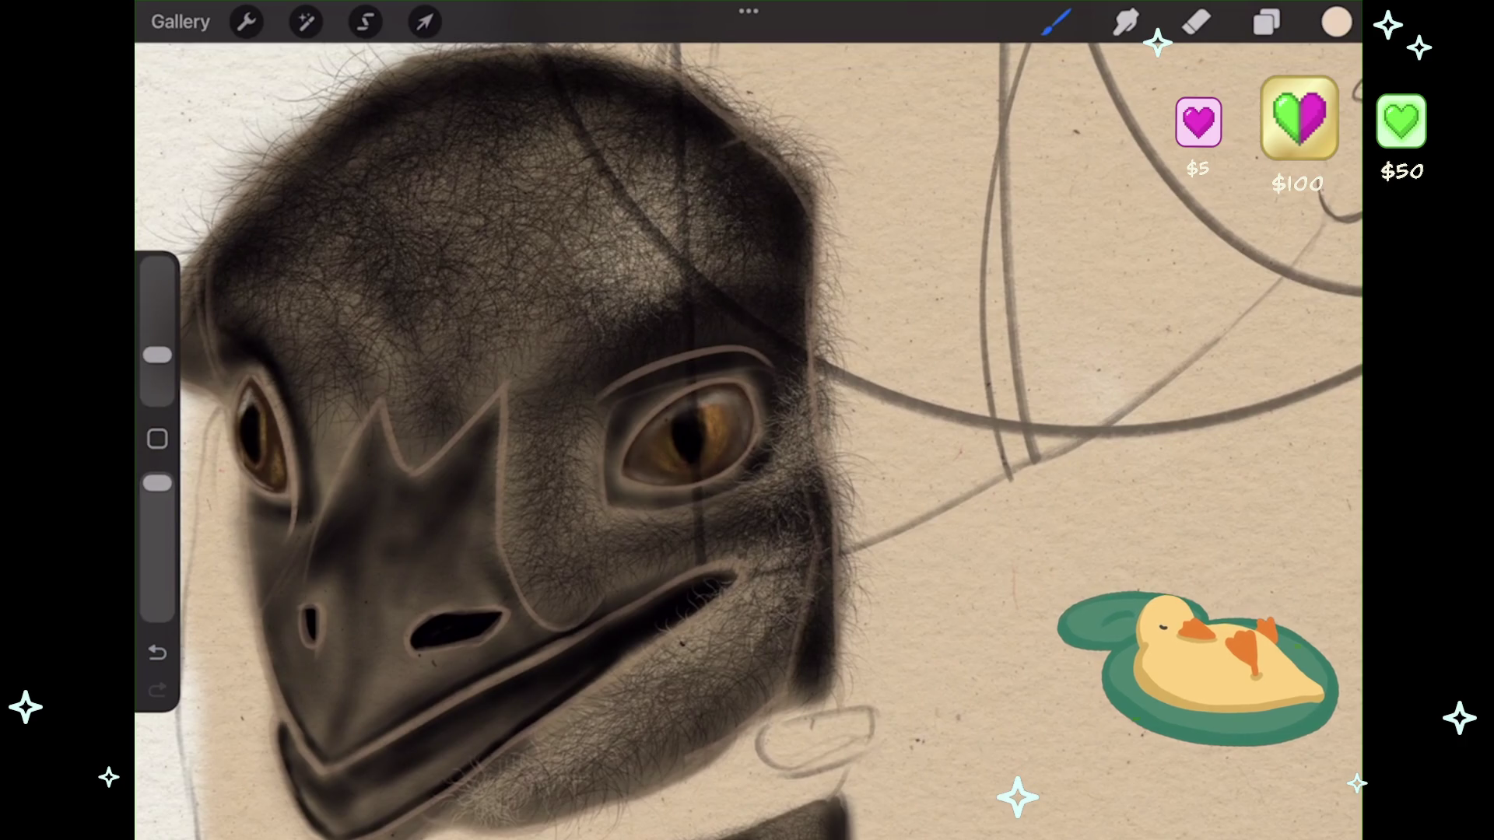
left_click_drag(580, 284, 525, 181)
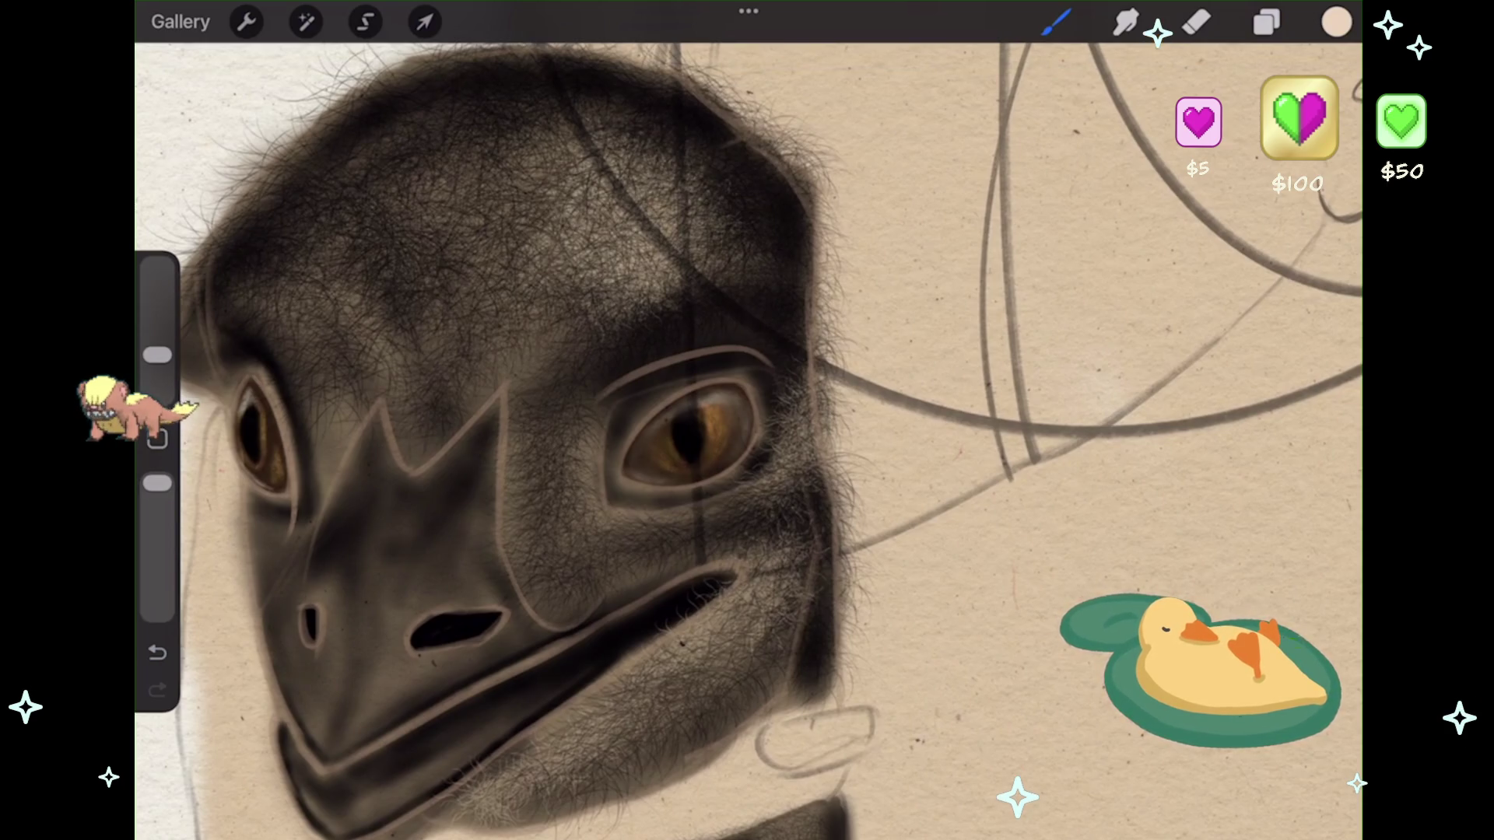
left_click_drag(582, 257, 492, 142)
left_click_drag(490, 265, 450, 222)
left_click_drag(456, 315, 420, 151)
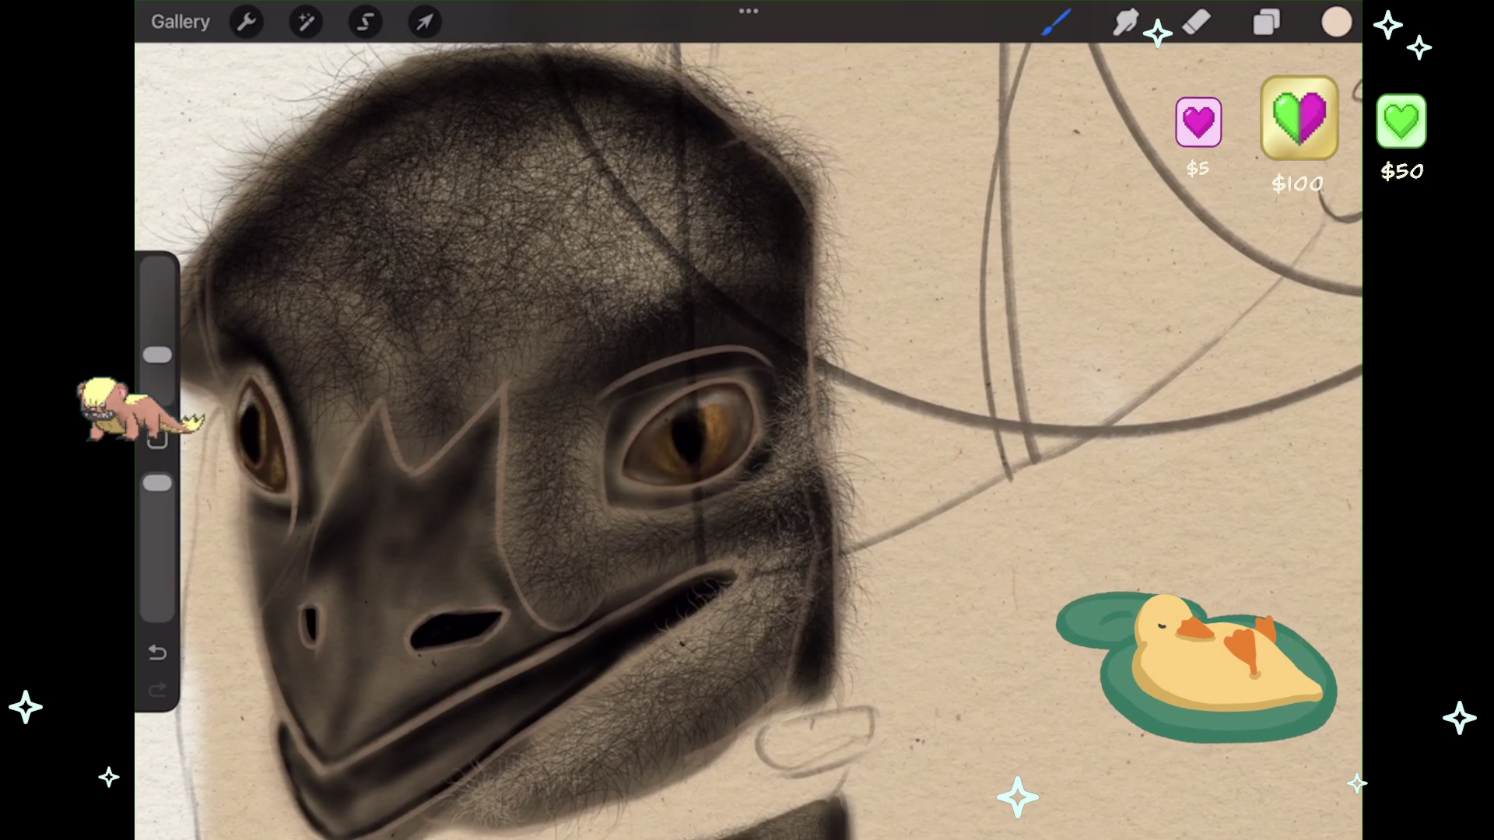
scroll(747, 436, "up", 2)
mouse_move(432, 420)
left_mouse_down()
mouse_move(319, 315)
mouse_move(362, 331)
left_mouse_up()
- Add fine light hairs into the neck fur and along its right edge
scroll(747, 436, "down", 3)
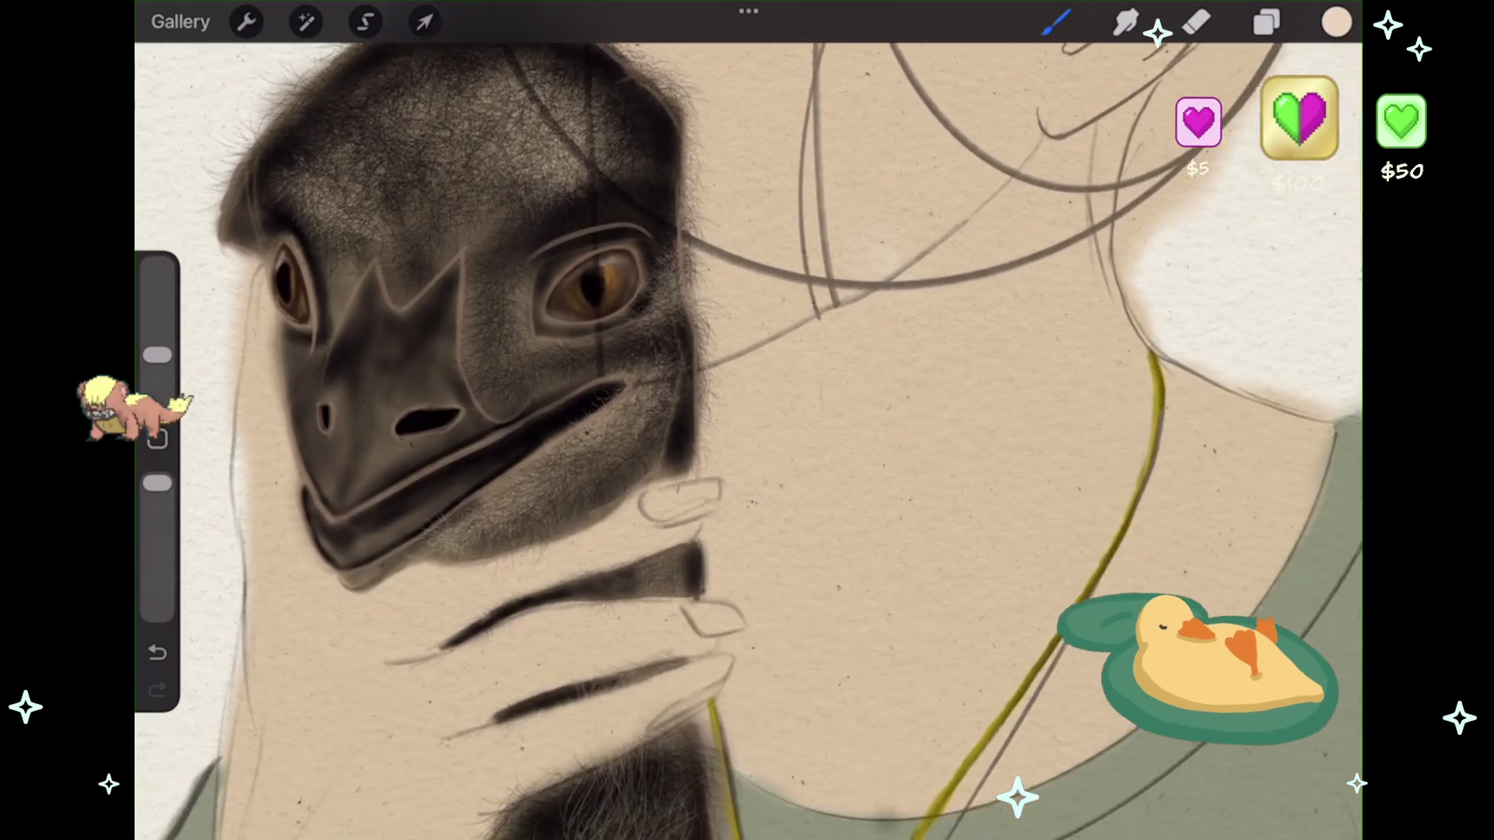
scroll(747, 435, "down", 1)
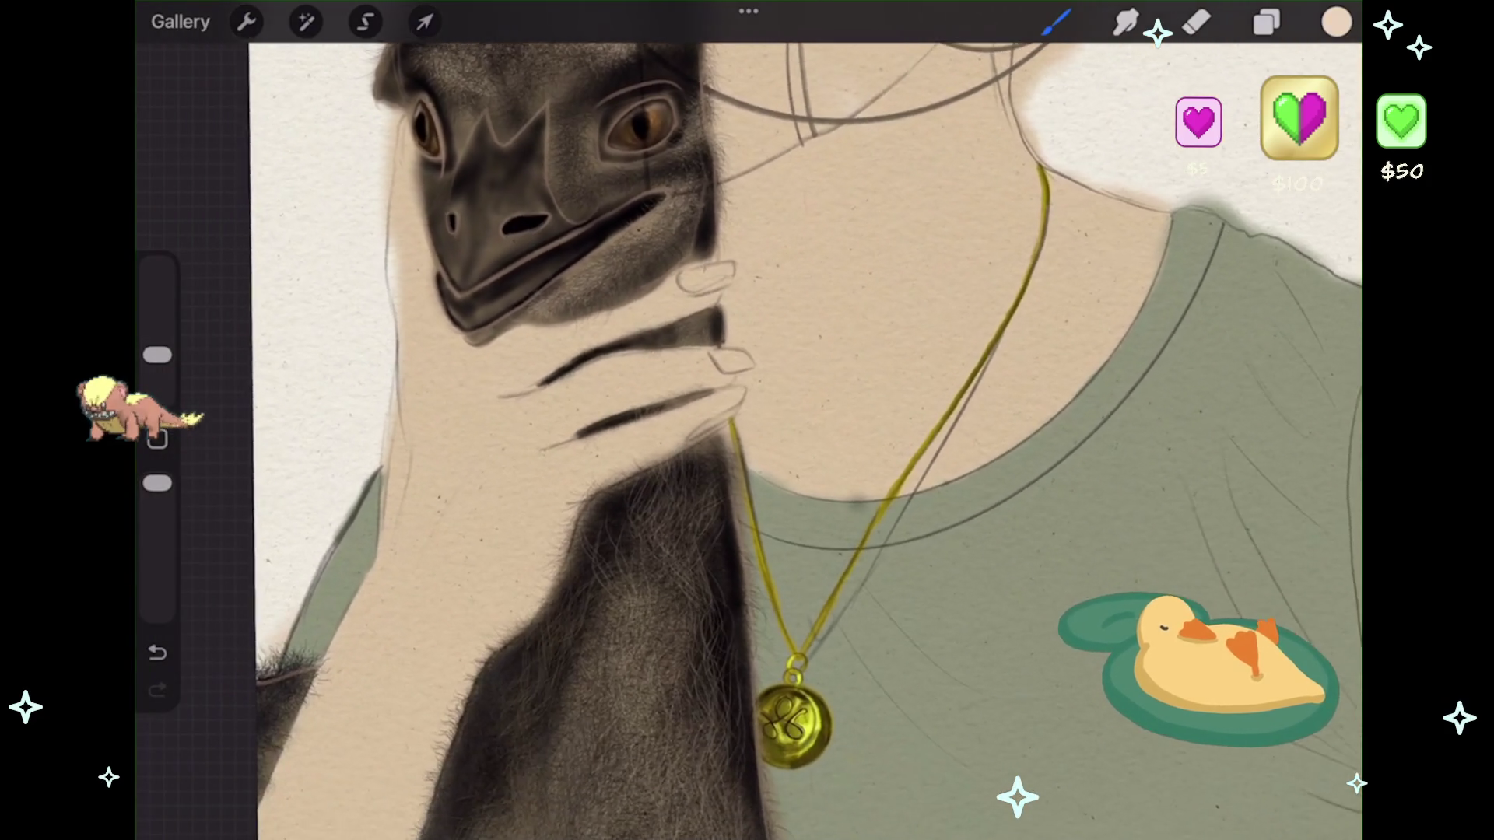
scroll(747, 436, "up", 3)
left_click_drag(739, 553, 685, 436)
mouse_move(747, 614)
left_mouse_down()
mouse_move(693, 427)
mouse_move(716, 490)
mouse_move(708, 397)
left_mouse_up()
left_click_drag(794, 642, 751, 443)
left_click_drag(786, 669, 740, 591)
mouse_move(790, 393)
left_mouse_down()
mouse_move(728, 467)
mouse_move(759, 444)
left_mouse_up()
left_click_drag(809, 545, 770, 412)
scroll(747, 436, "down", 2)
scroll(709, 401, "down", 3)
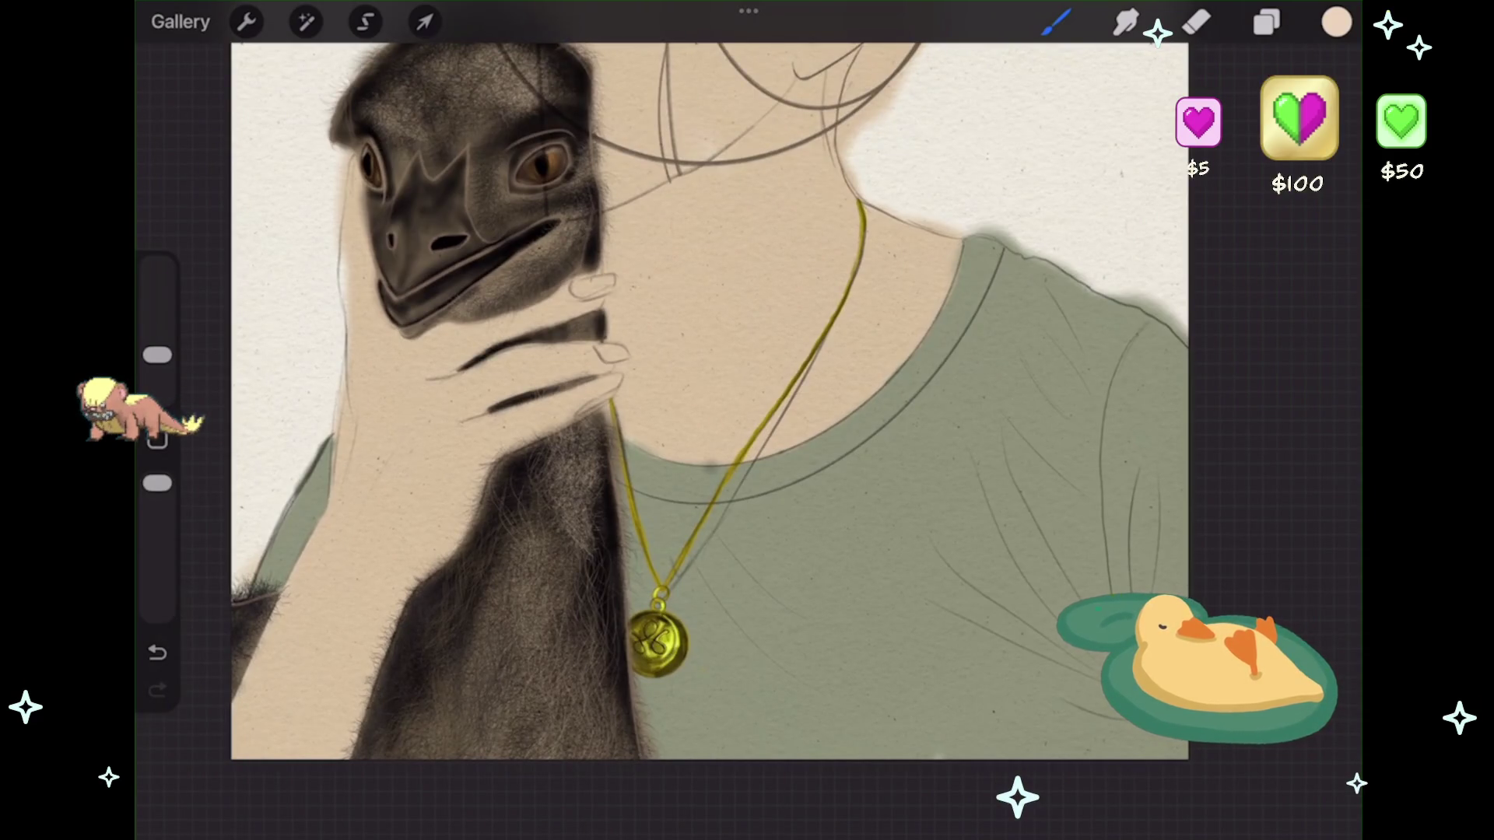
scroll(700, 436, "up", 3)
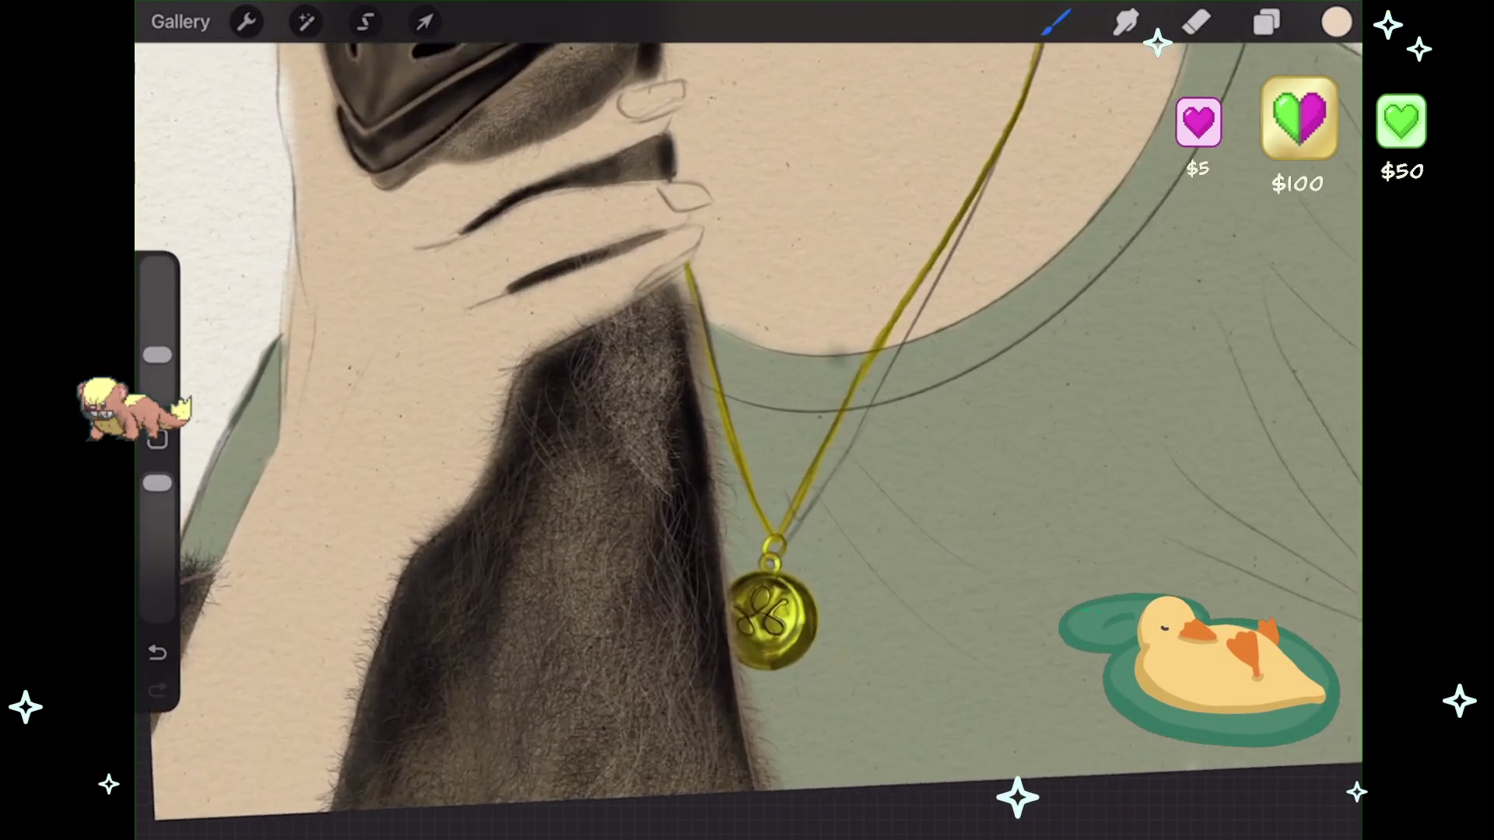
scroll(748, 420, "up", 3)
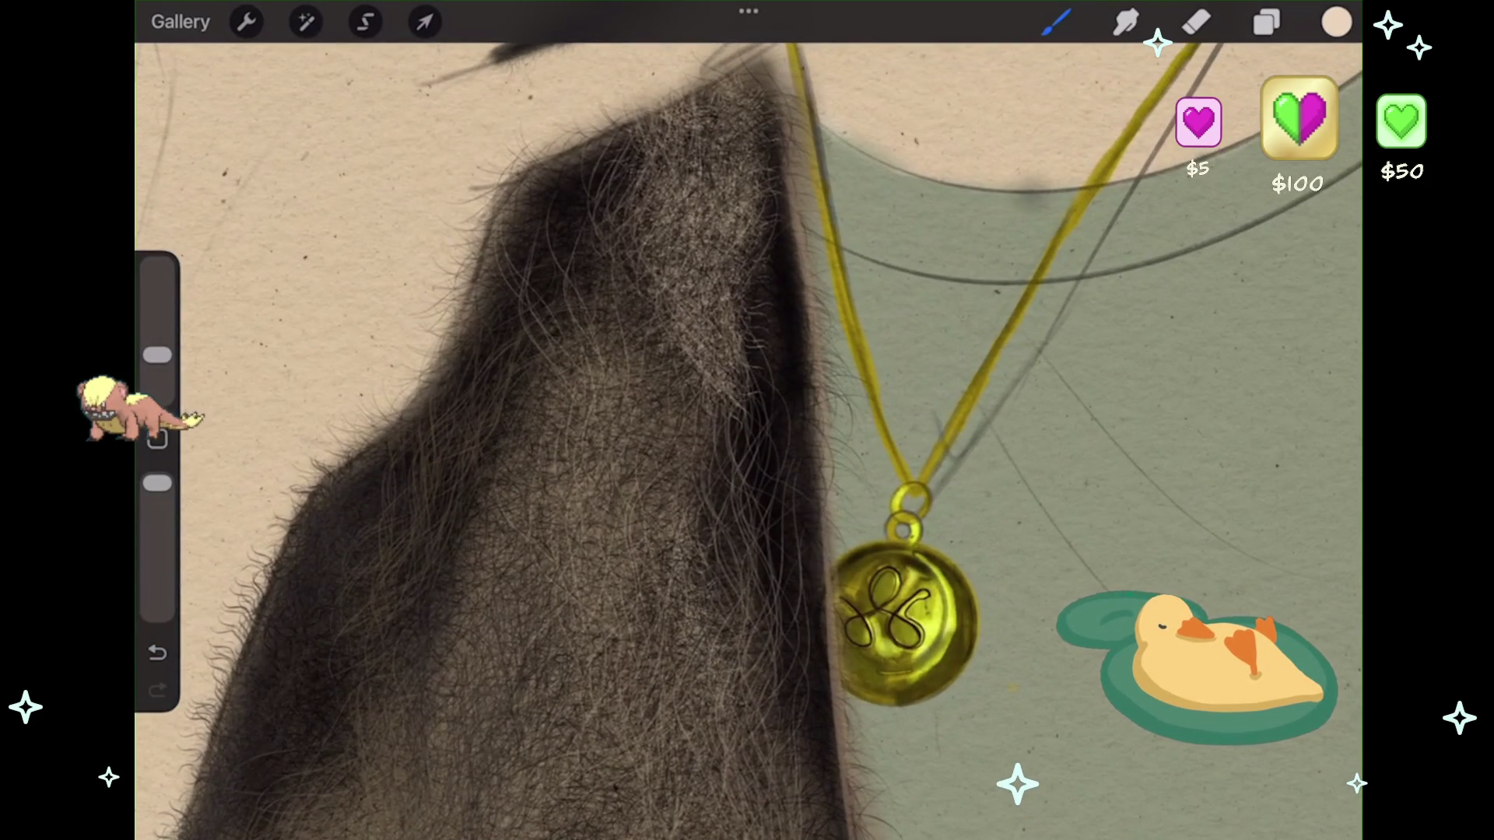
left_click(1336, 22)
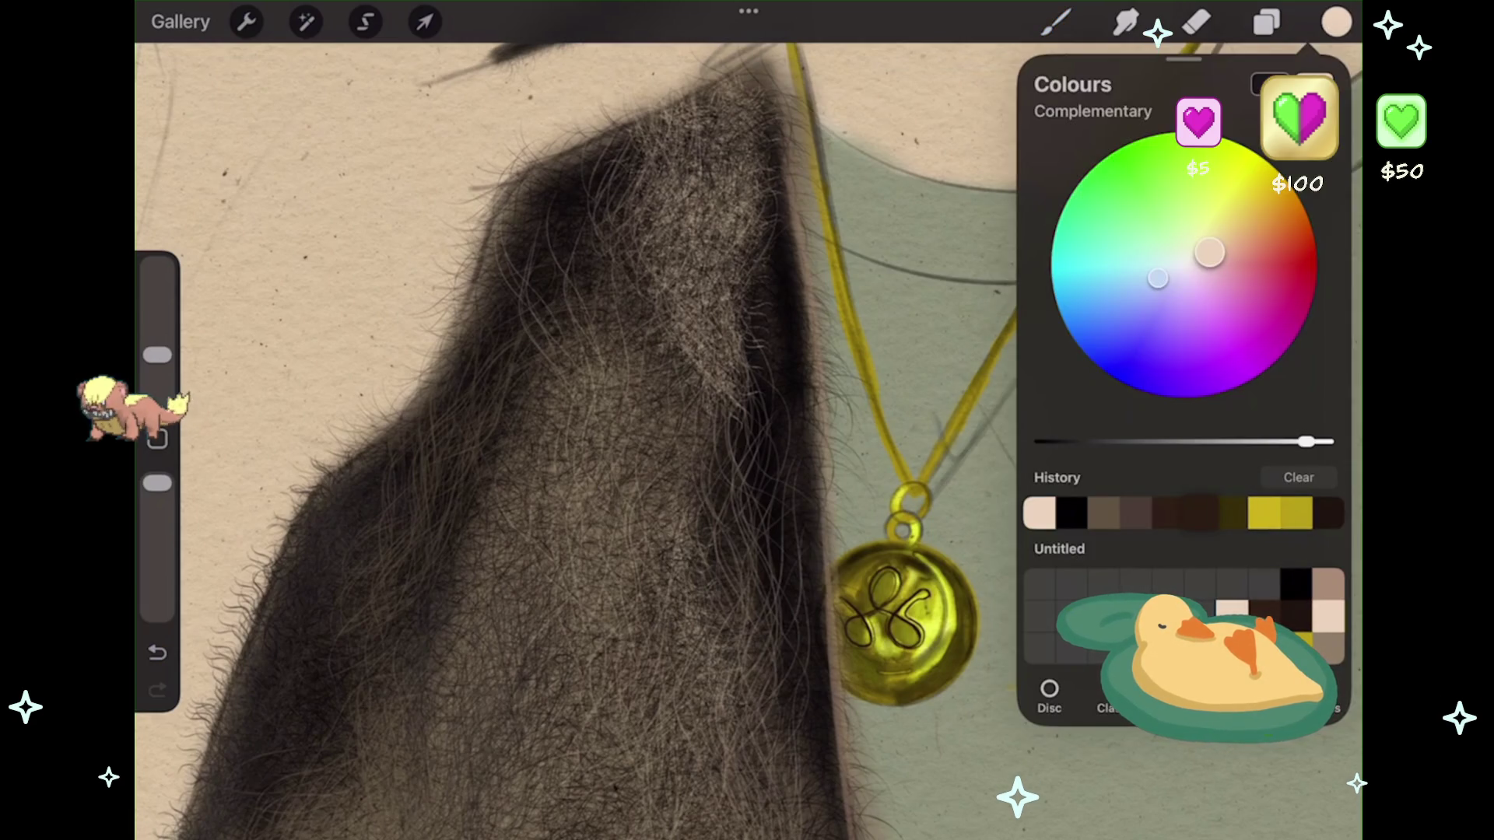
- Pick dark brown, add a new layer above Layer 23, and set the brush size to 40%
left_click(1167, 513)
left_click(1267, 22)
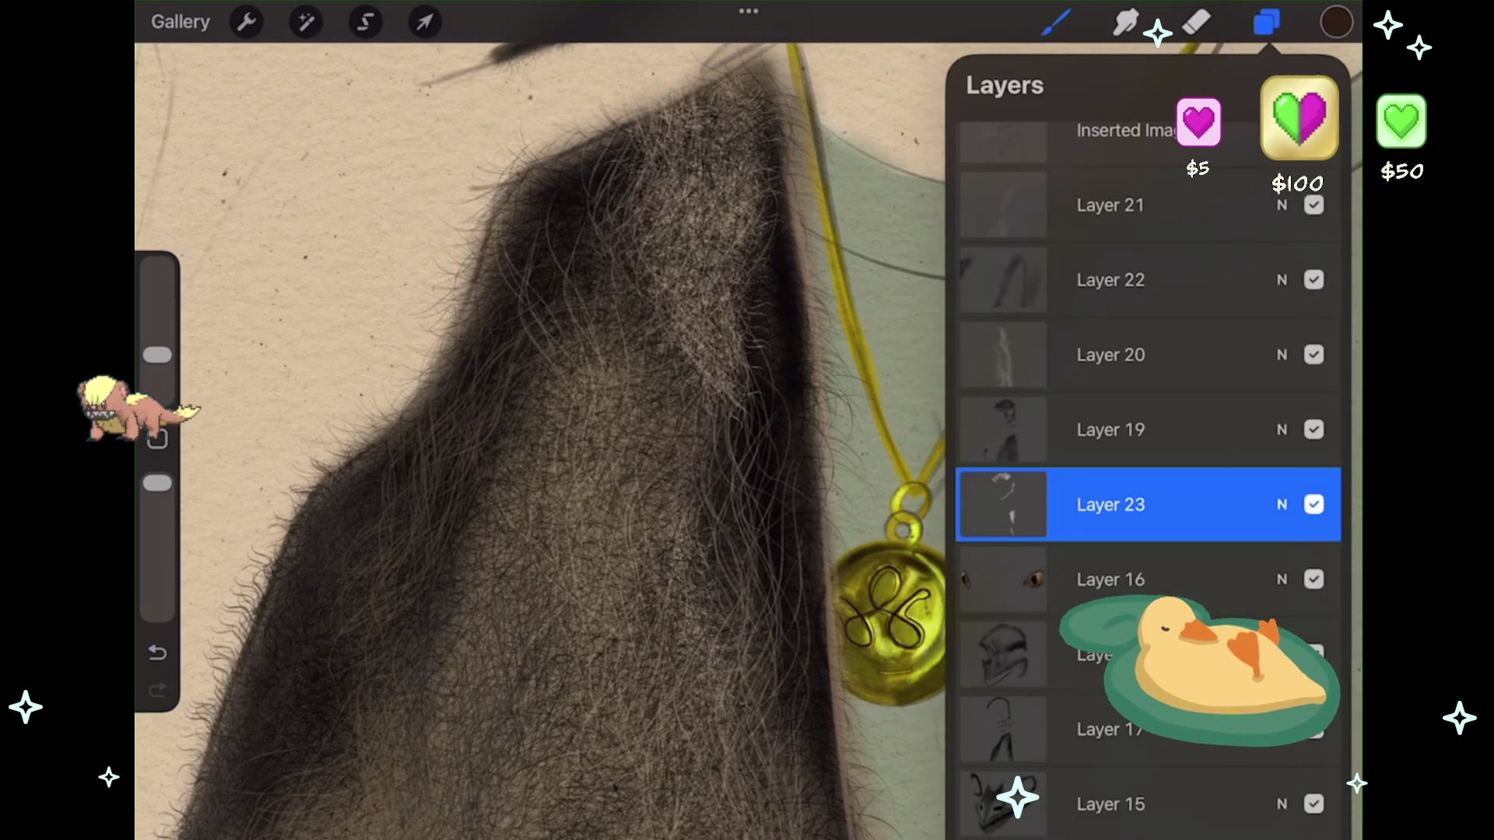
left_click(1315, 85)
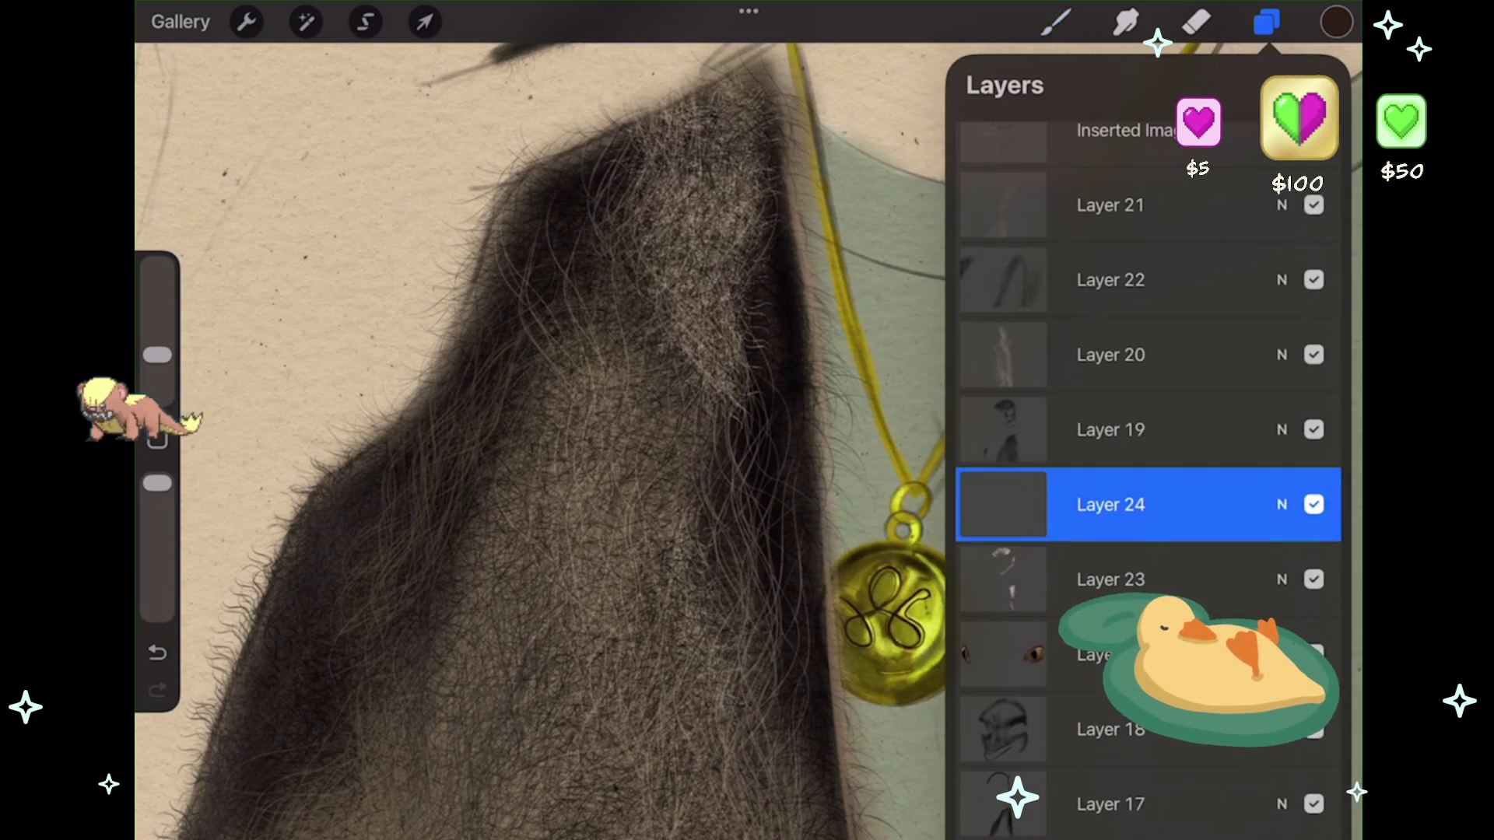
left_click(1267, 21)
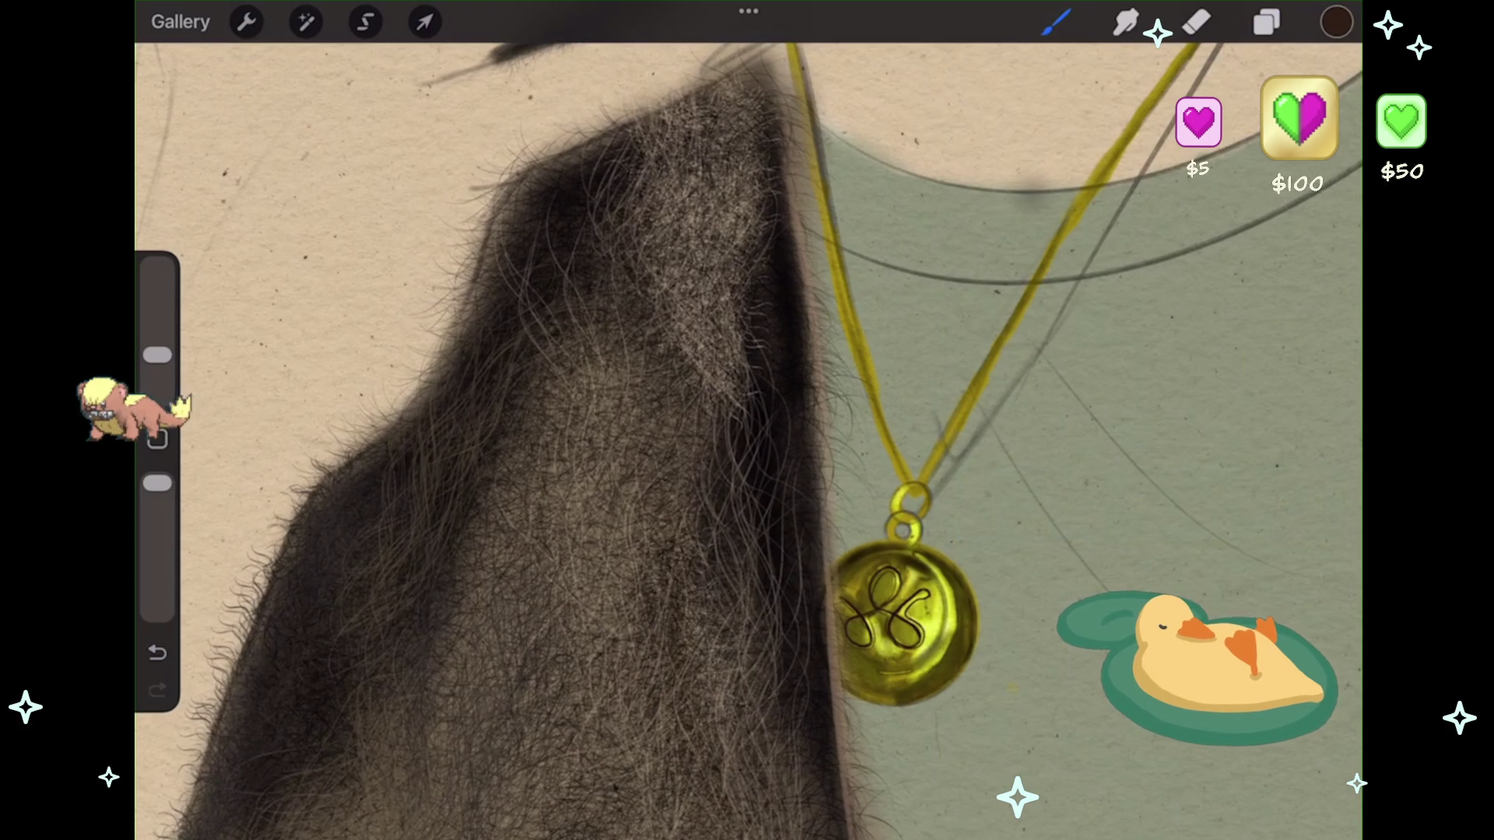
left_click_drag(157, 355, 157, 317)
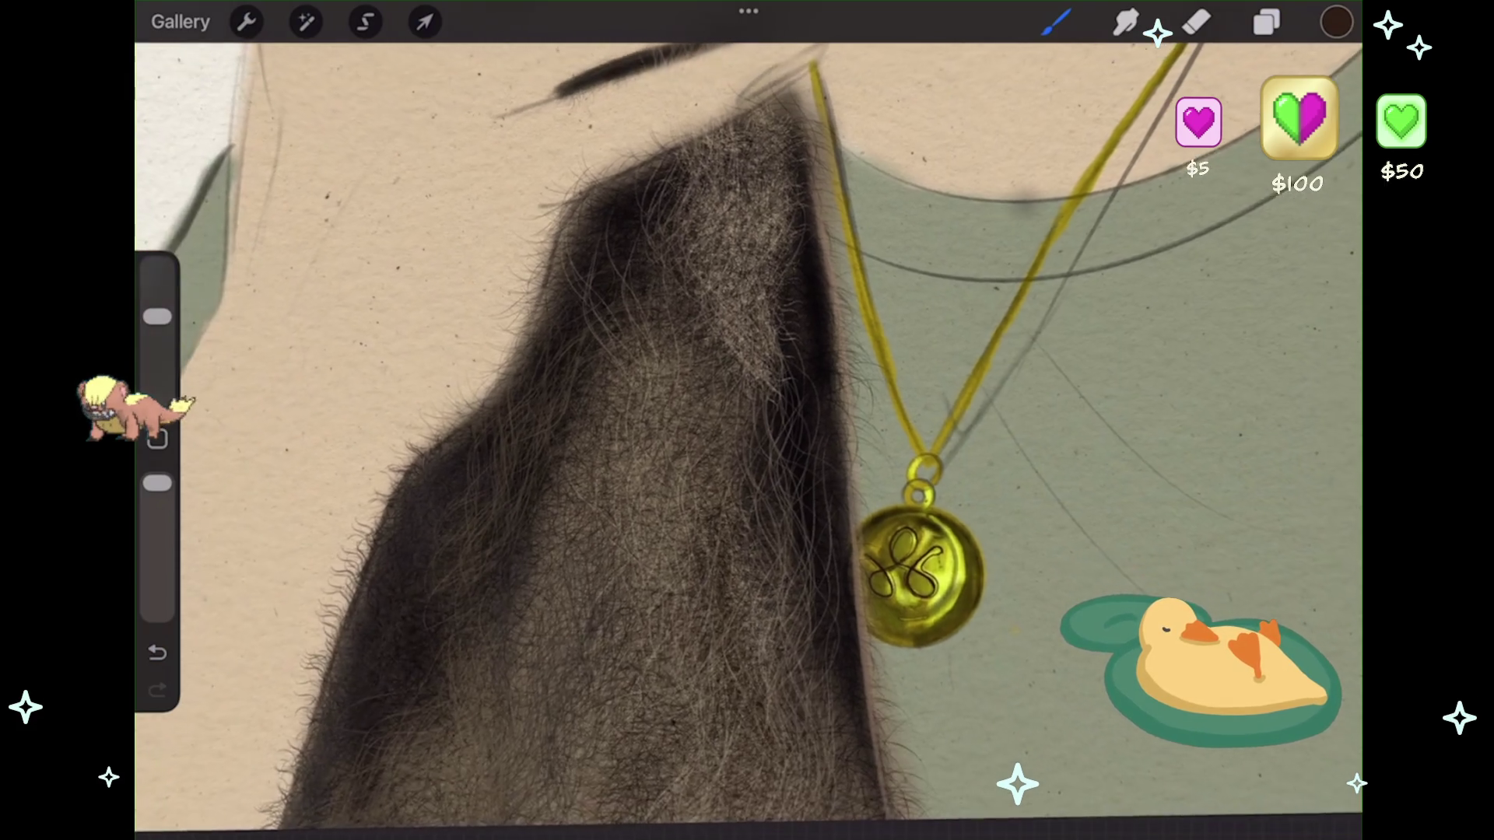
- Test dark strokes on the hair and undo them
left_click_drag(704, 505, 521, 806)
key("ctrl+z")
left_click_drag(545, 498, 630, 677)
key("ctrl+z")
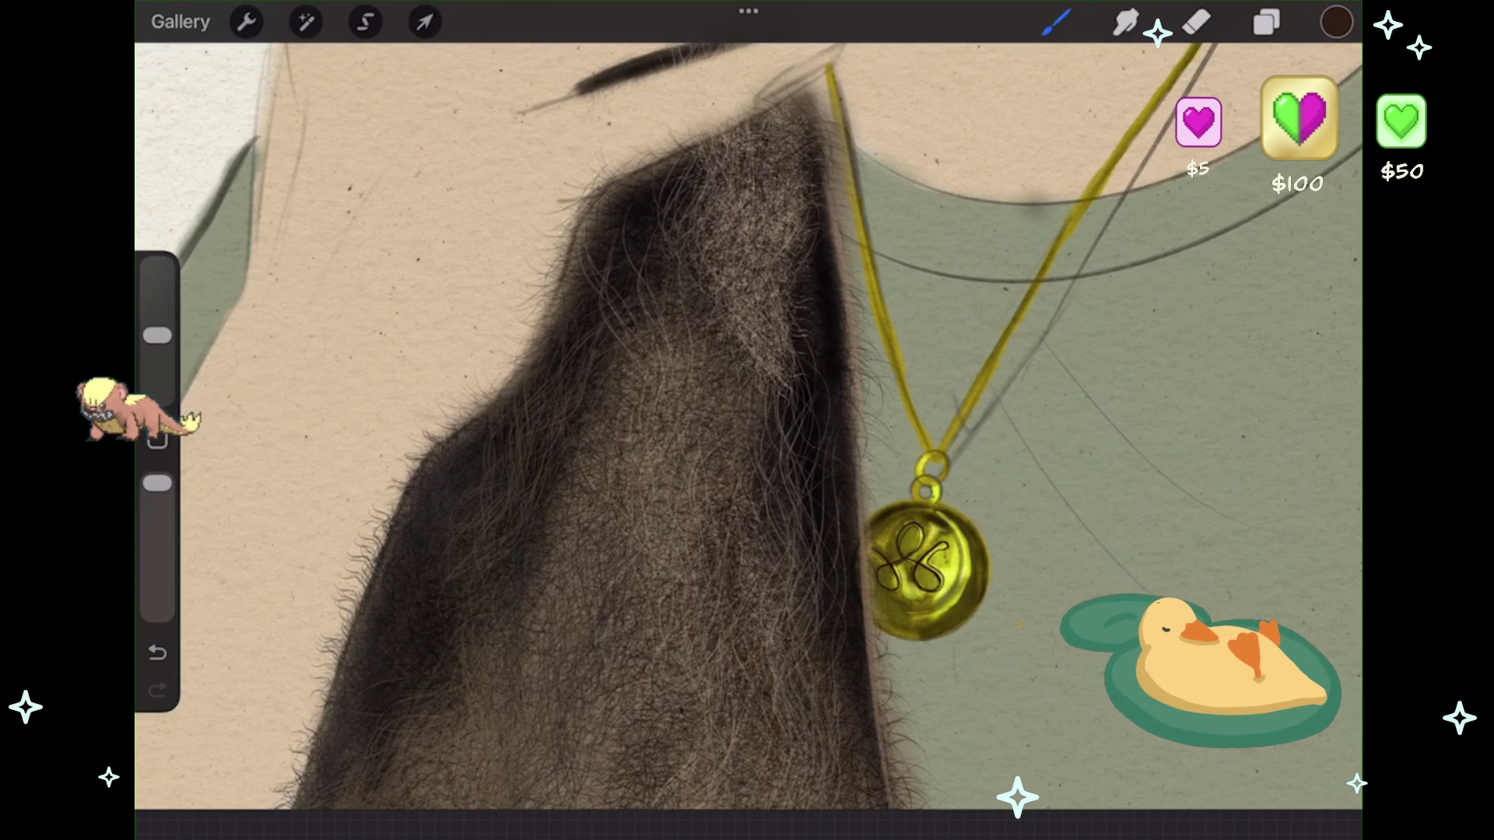
key("ctrl+z")
scroll(747, 428, "up", 3)
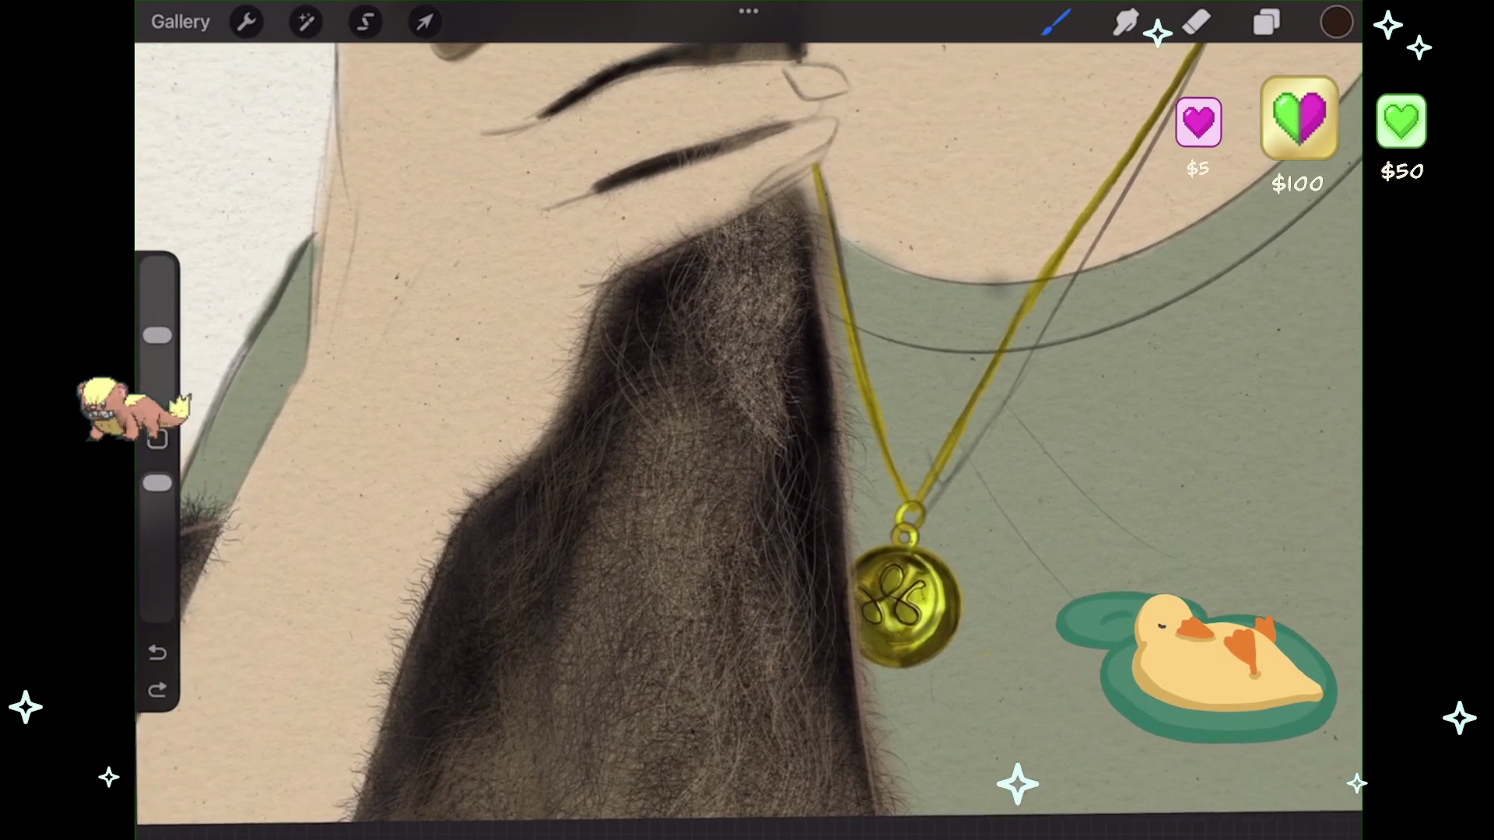
scroll(746, 428, "down", 3)
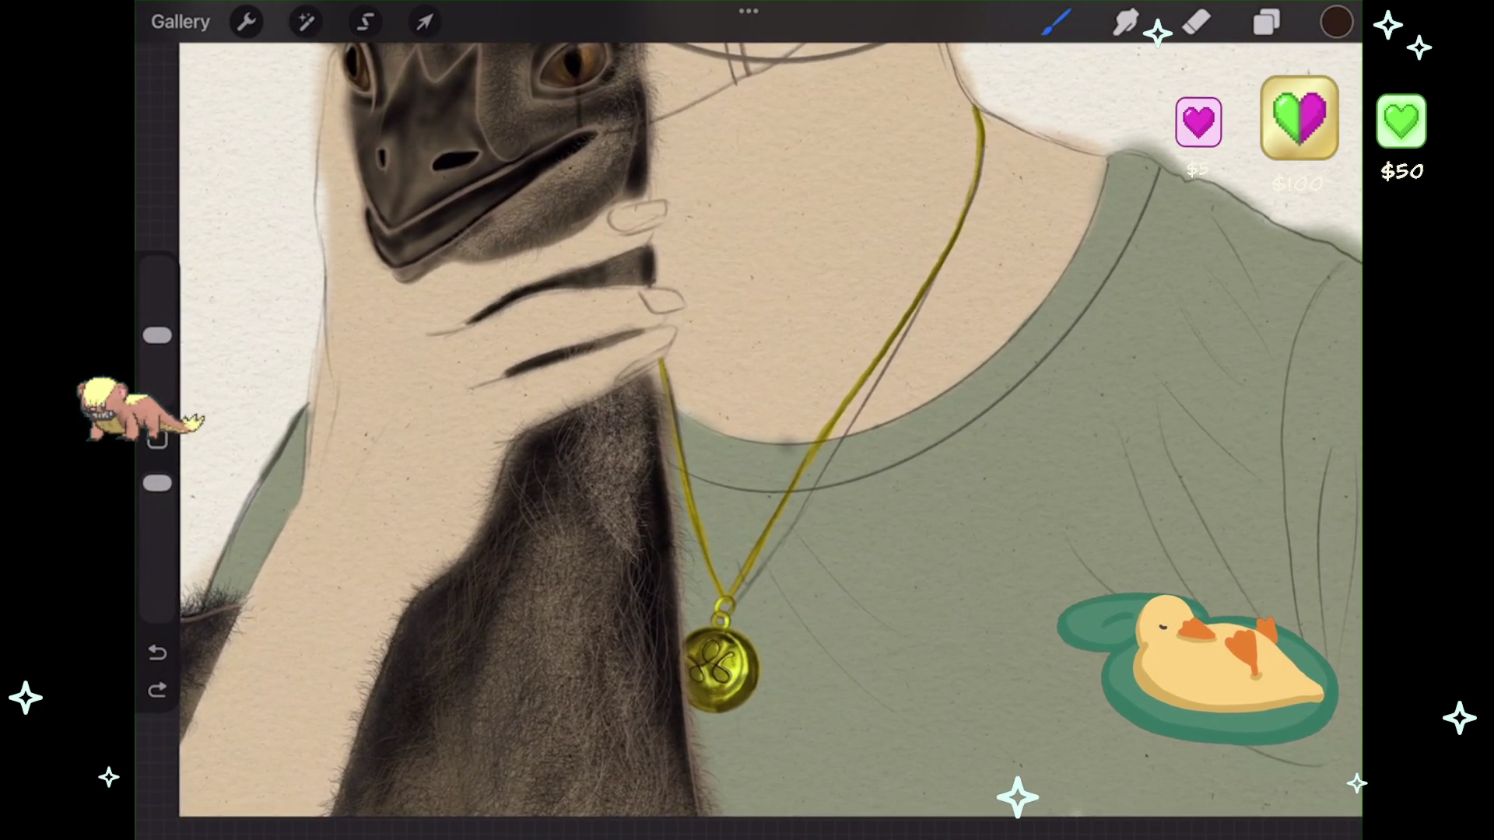
- At 8% brush size, add a faint dark hair strip in the neck fur
scroll(747, 428, "up", 5)
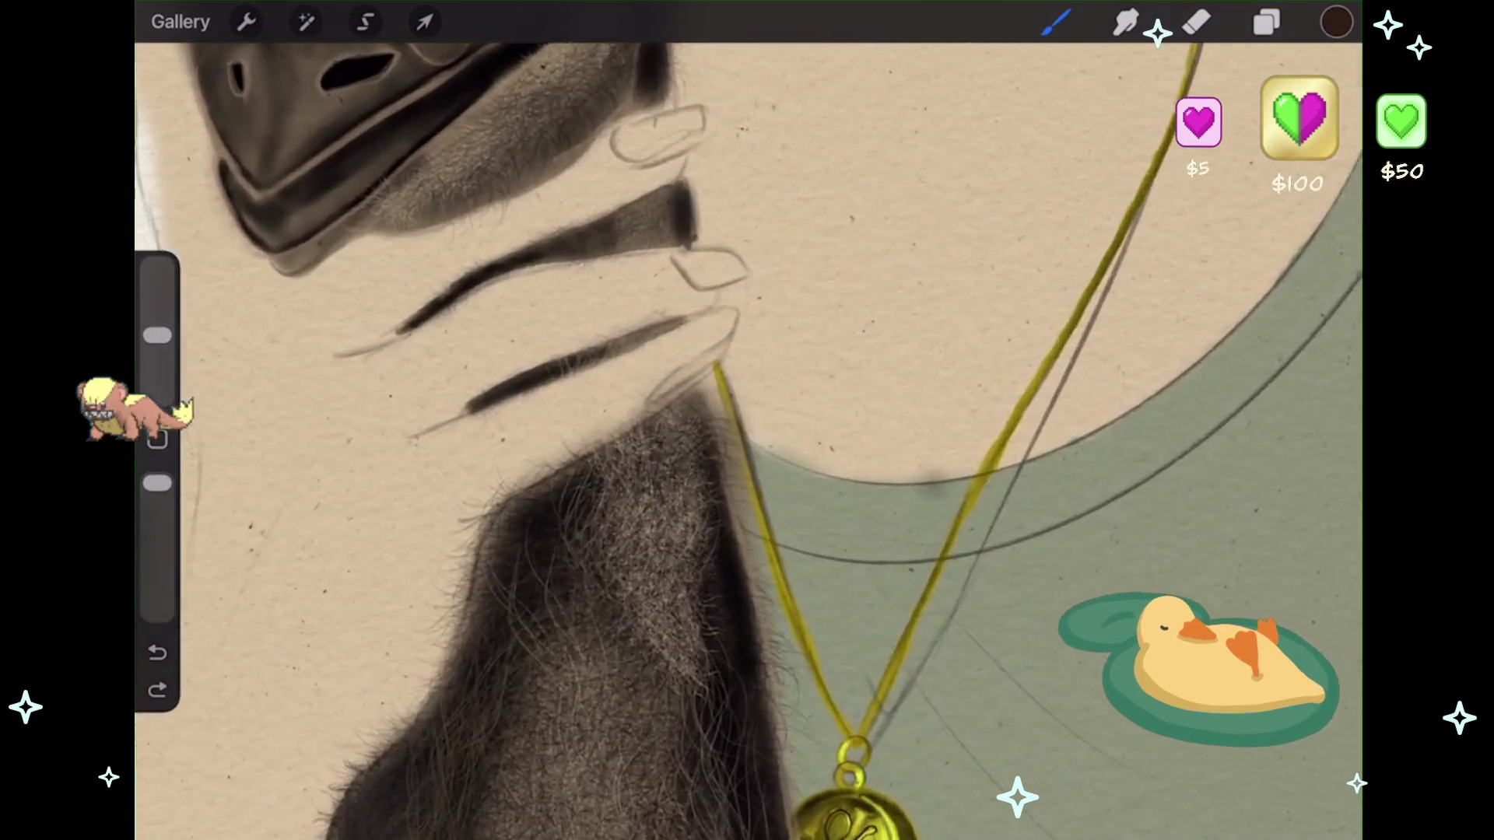
left_click_drag(157, 334, 157, 356)
scroll(747, 428, "up", 2)
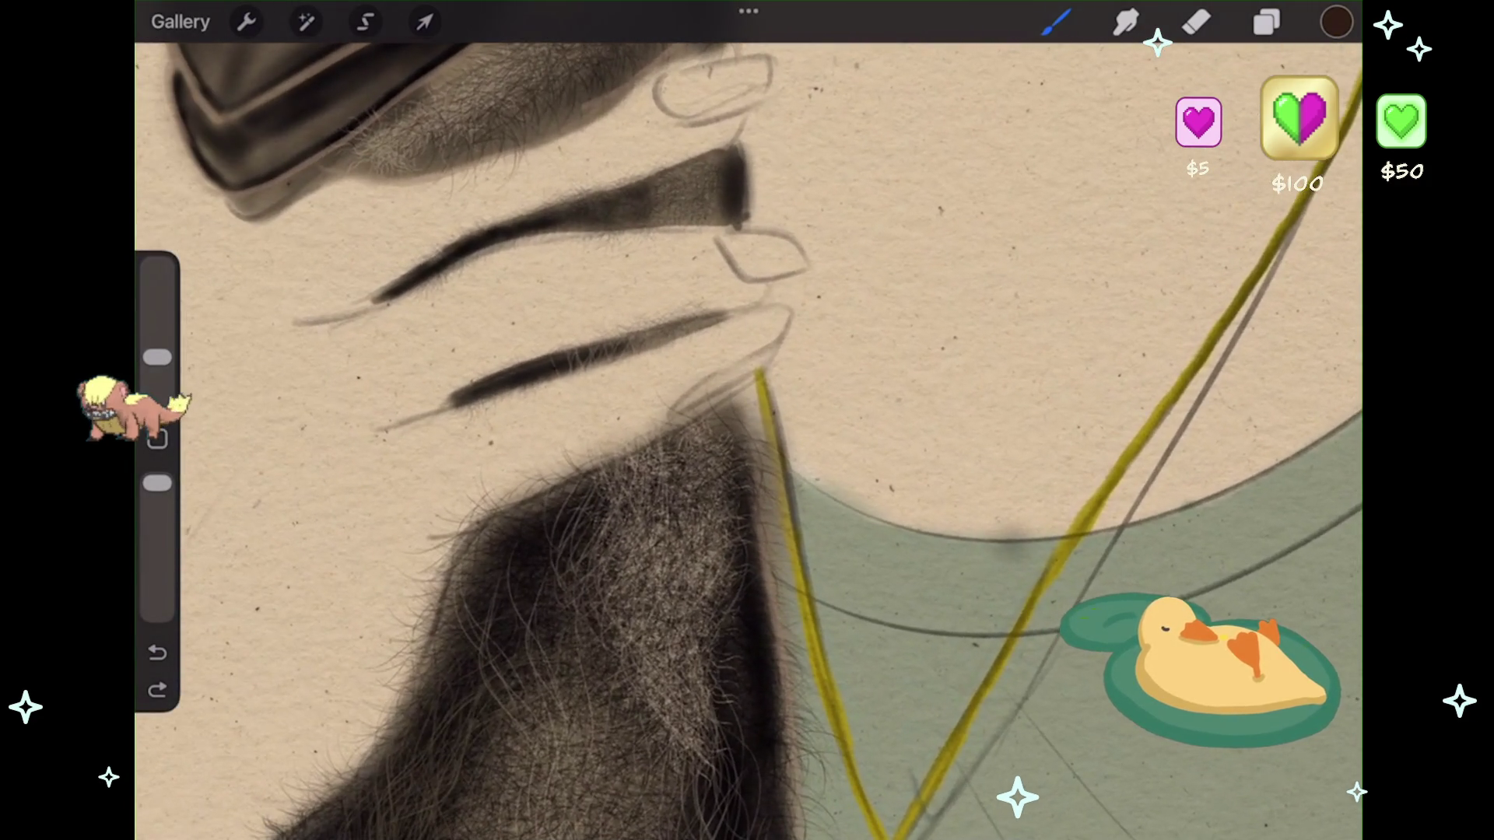
left_click_drag(732, 436, 693, 588)
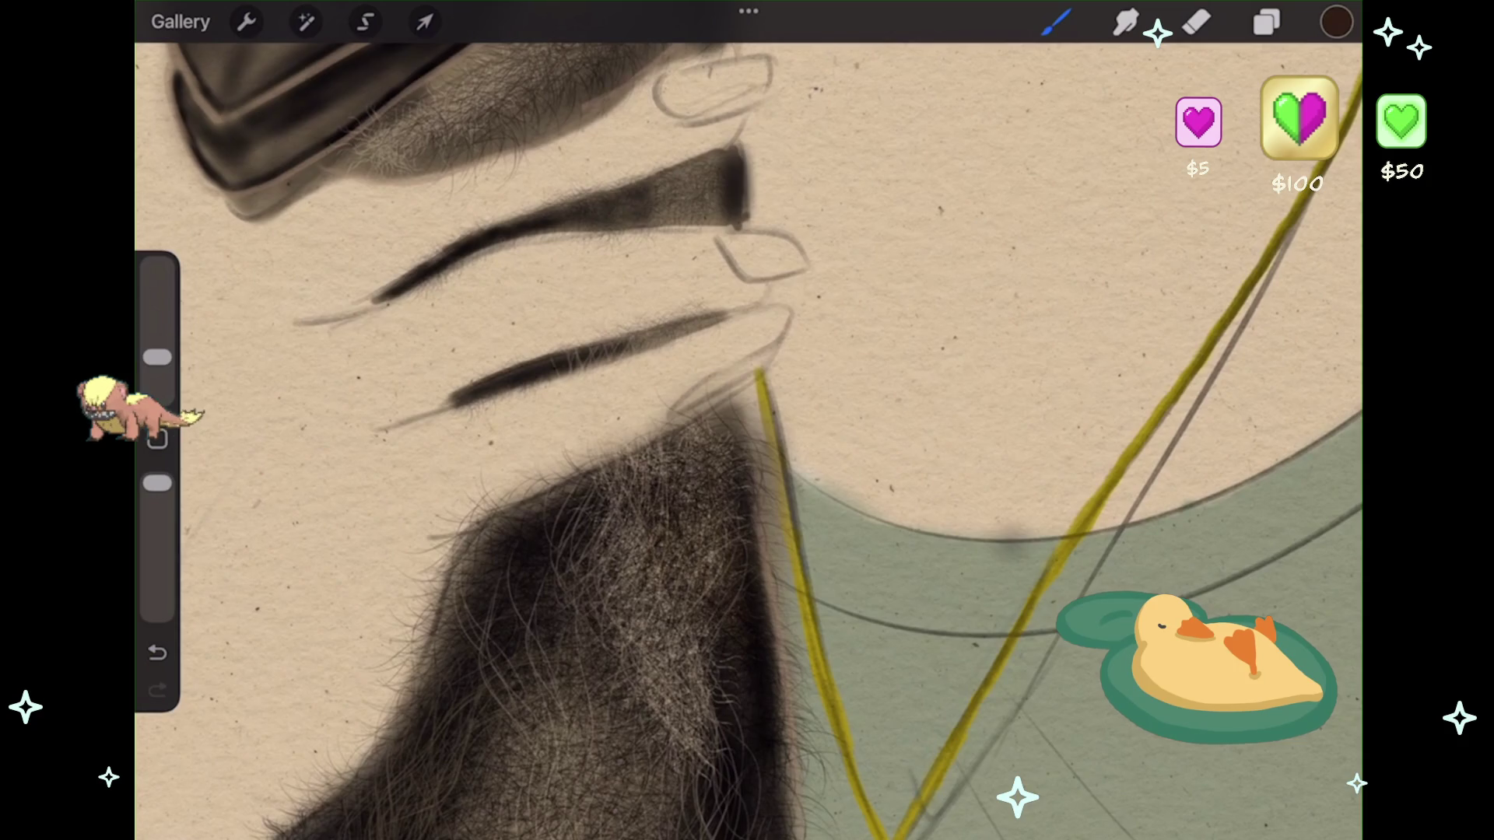
scroll(747, 428, "down", 5)
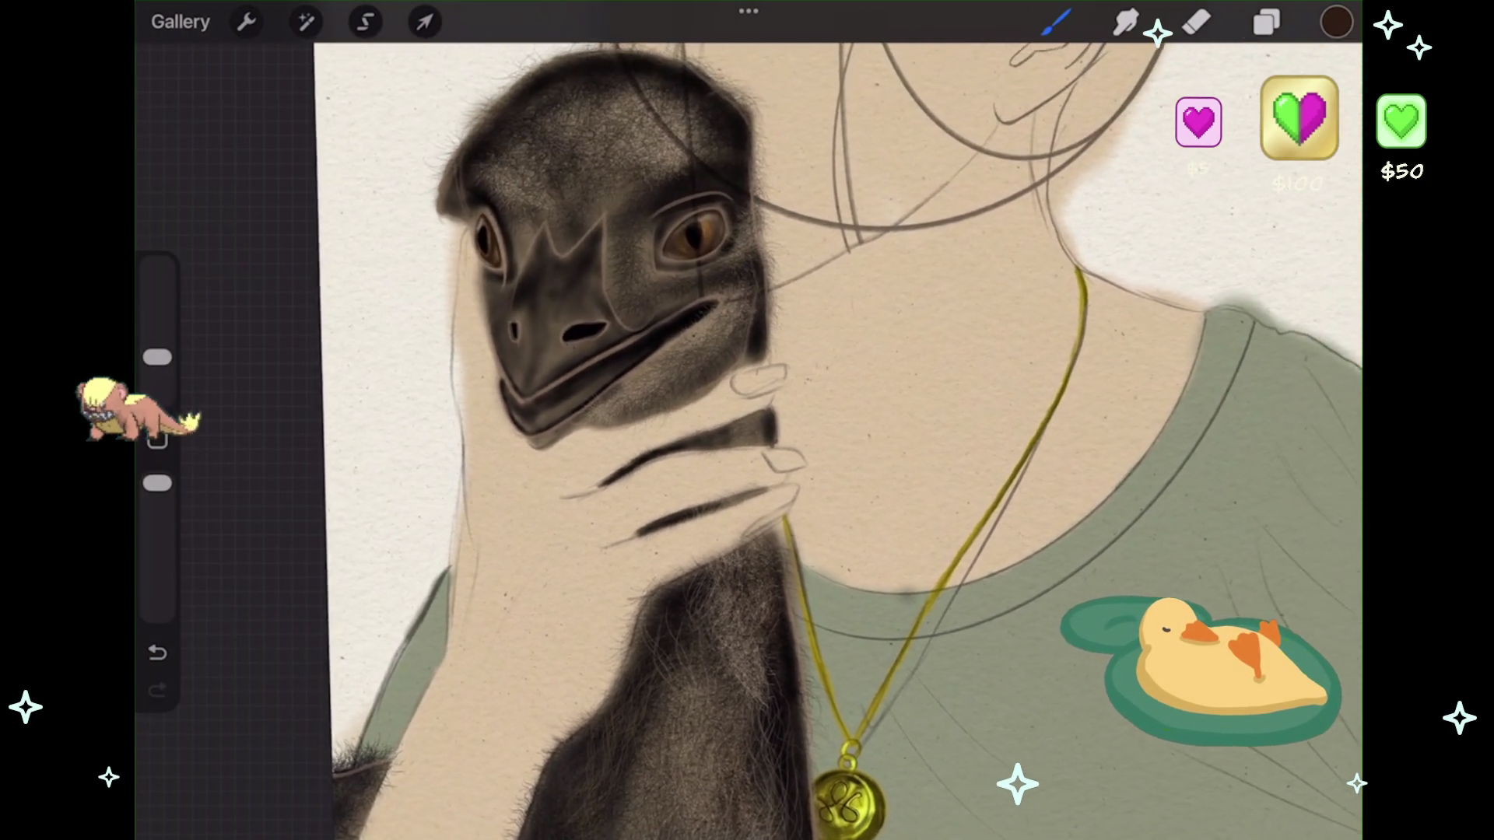
scroll(778, 428, "down", 1)
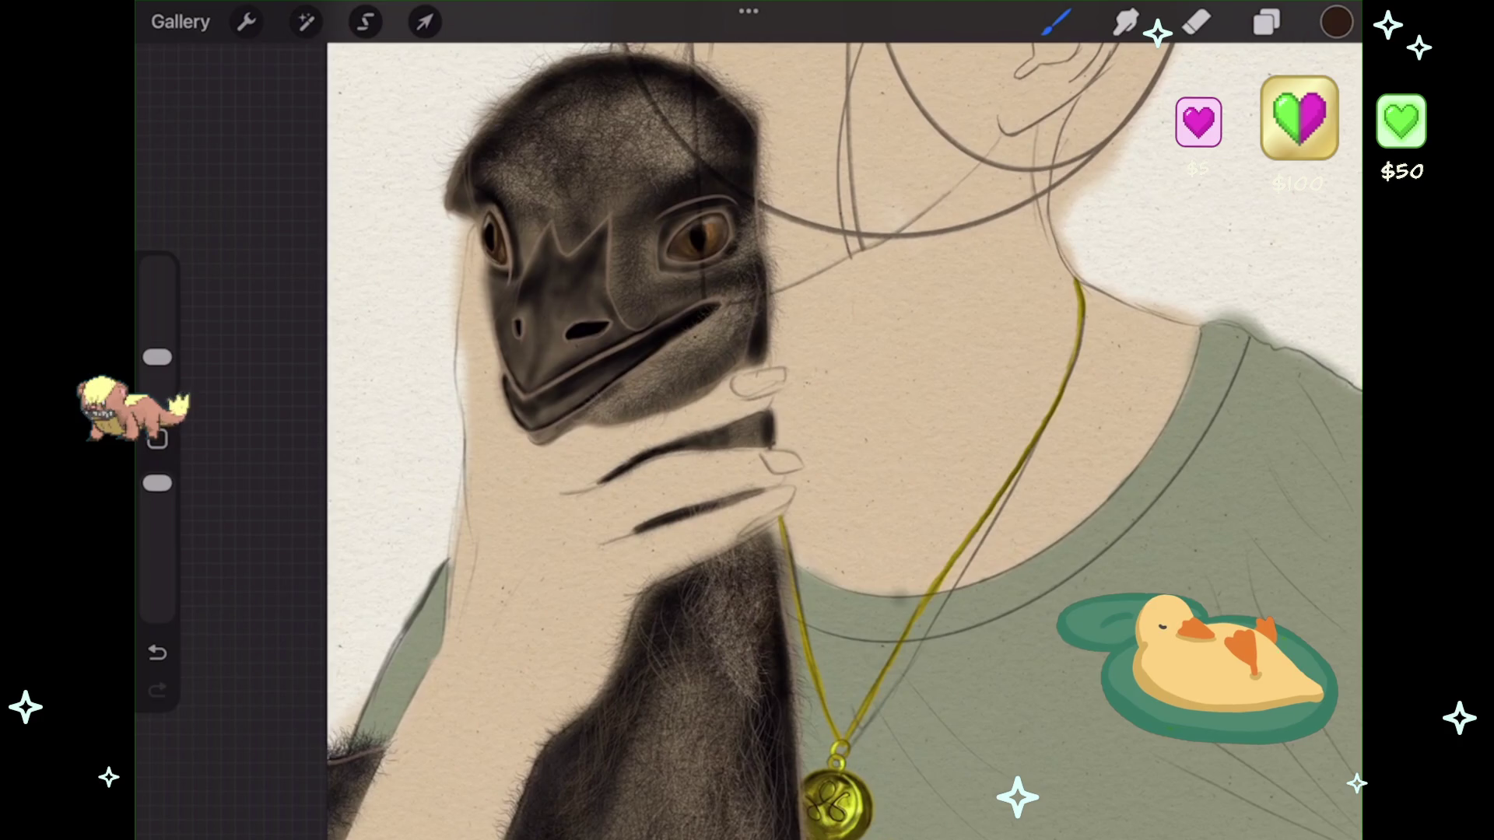
scroll(747, 428, "up", 3)
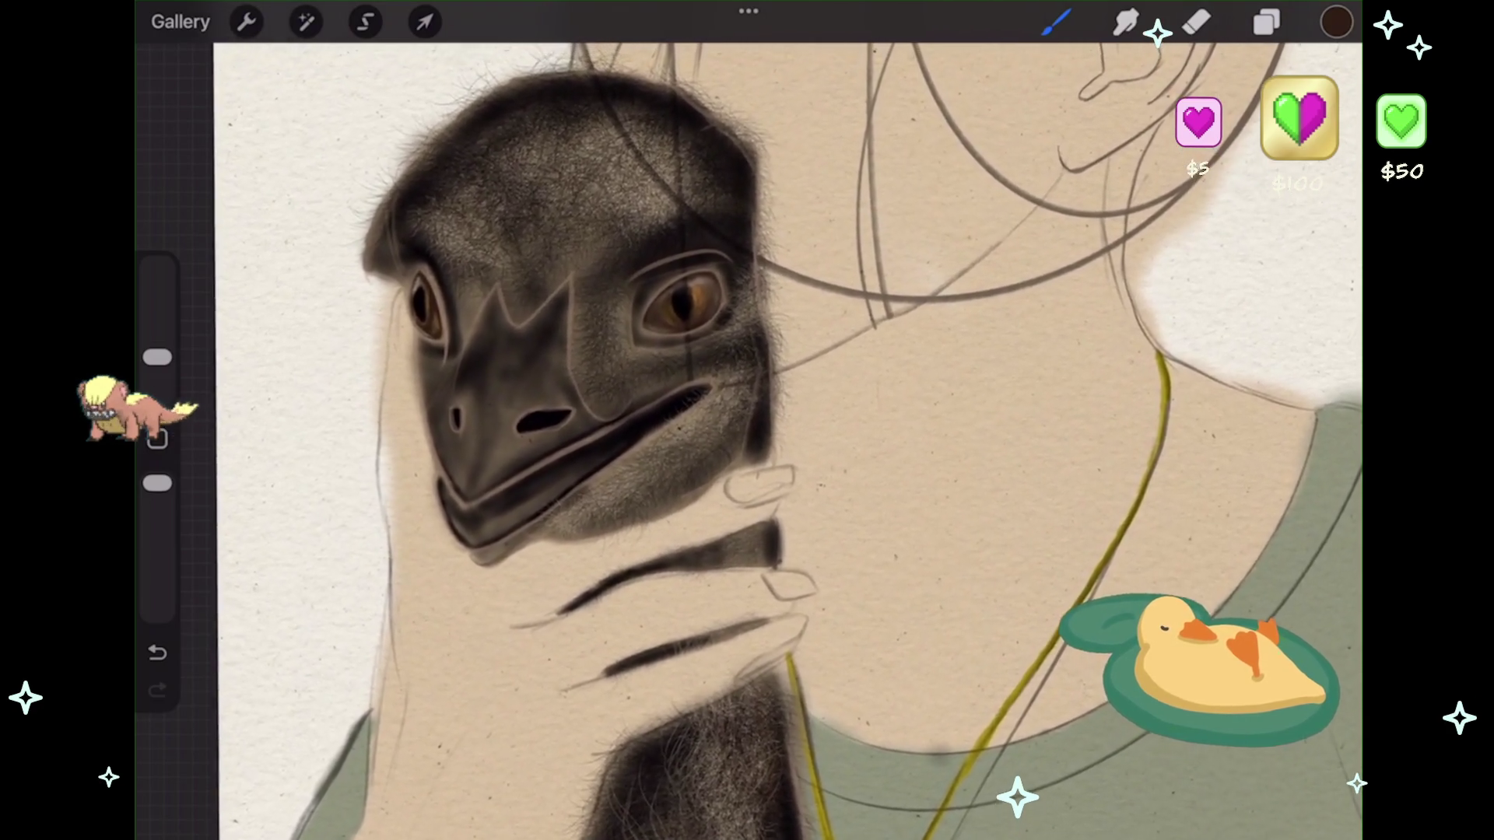
scroll(747, 428, "up", 2)
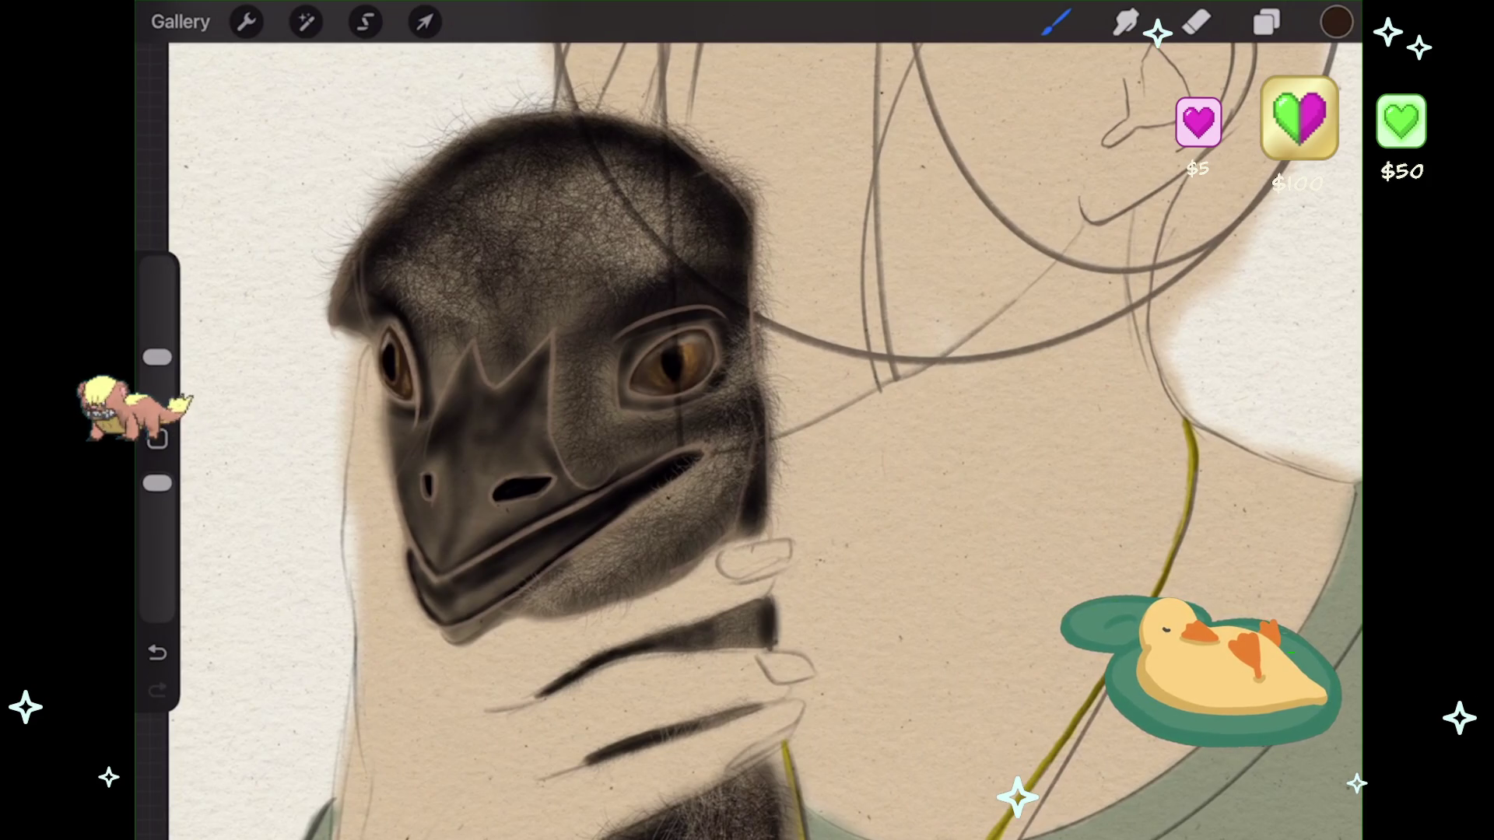
- Sample a tan colour from the emu's cheek and add a new layer above Layer 24
left_click_drag(740, 650, 685, 493)
left_click(1267, 22)
left_click(1323, 86)
left_click(1055, 22)
scroll(747, 436, "up", 2)
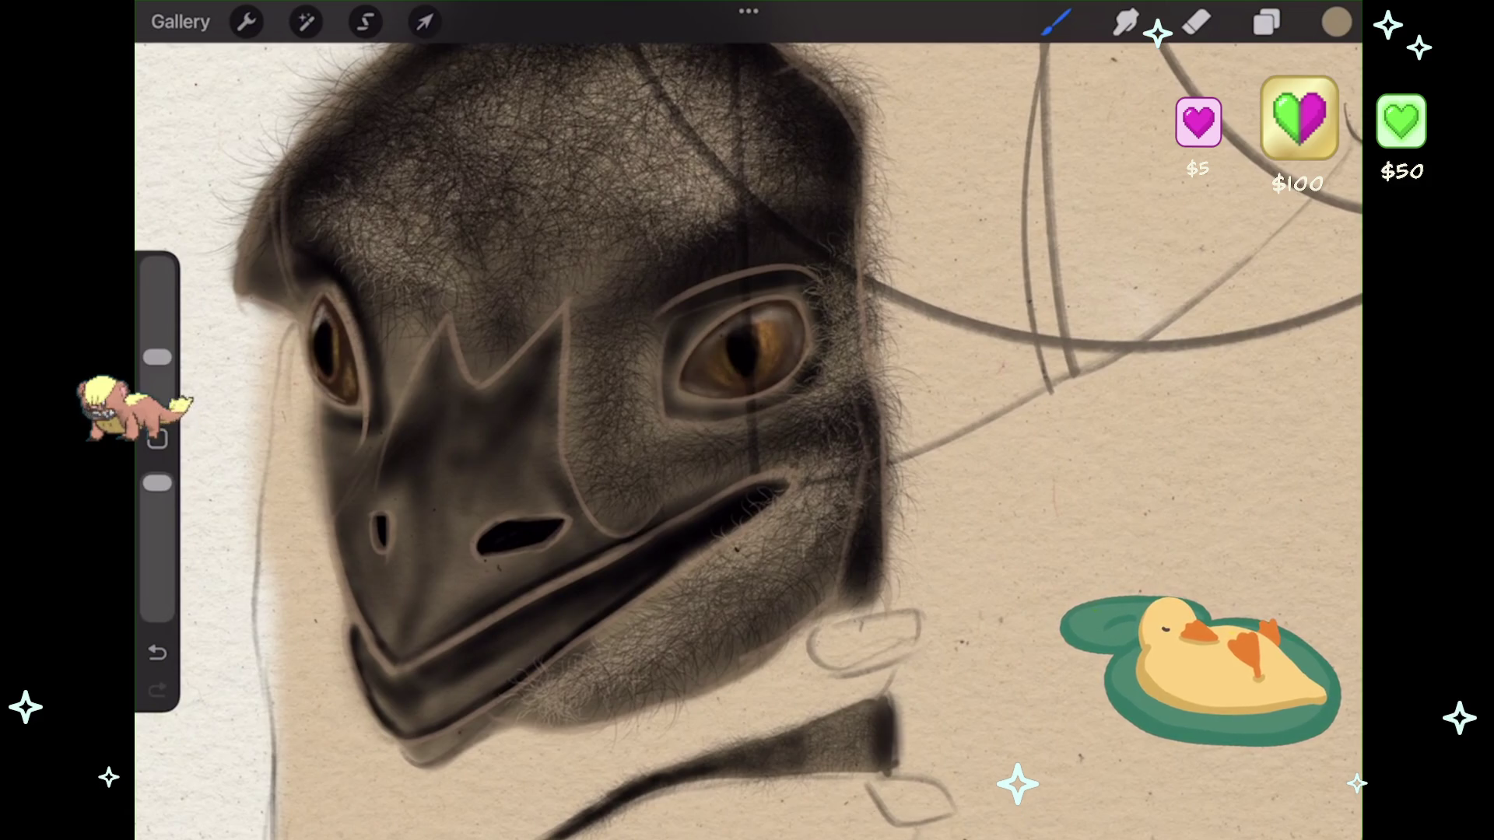
- Lighten the fur under the emu's lower beak with a soft tan stroke, discarding the jaw stroke
left_click_drag(747, 634, 676, 685)
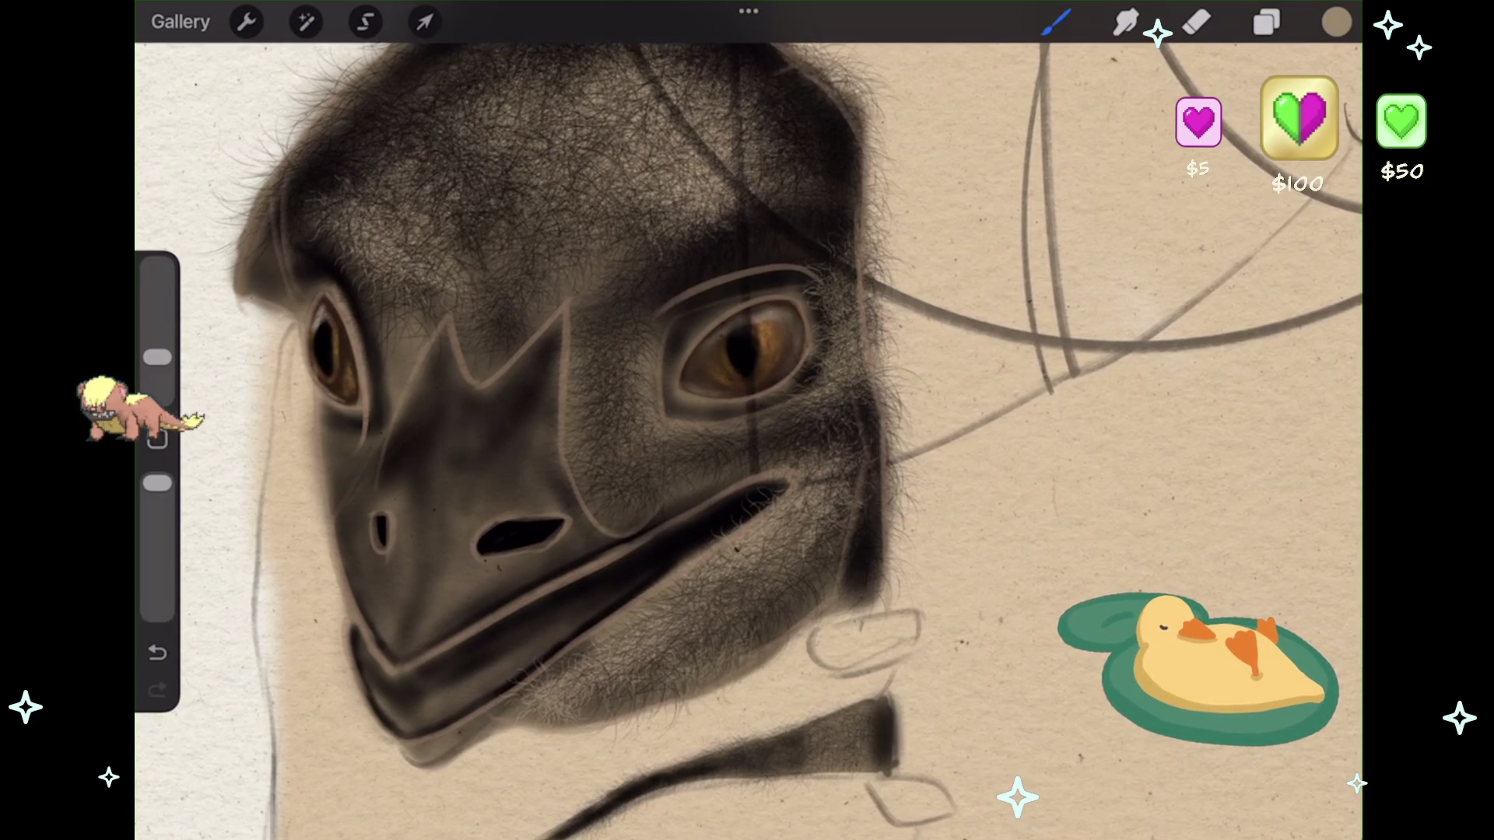
left_click_drag(852, 544, 810, 607)
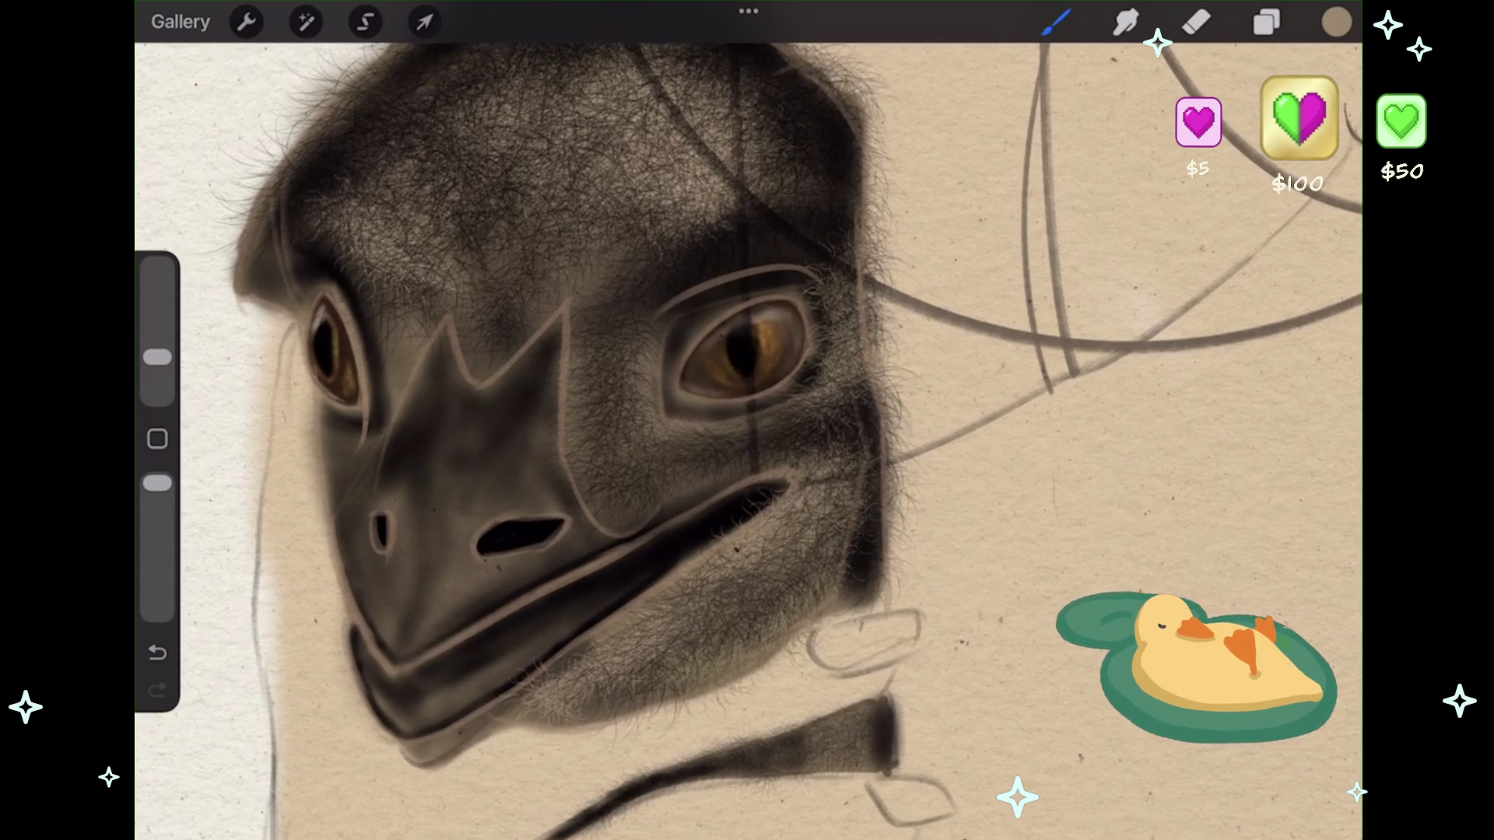
key("ctrl+z")
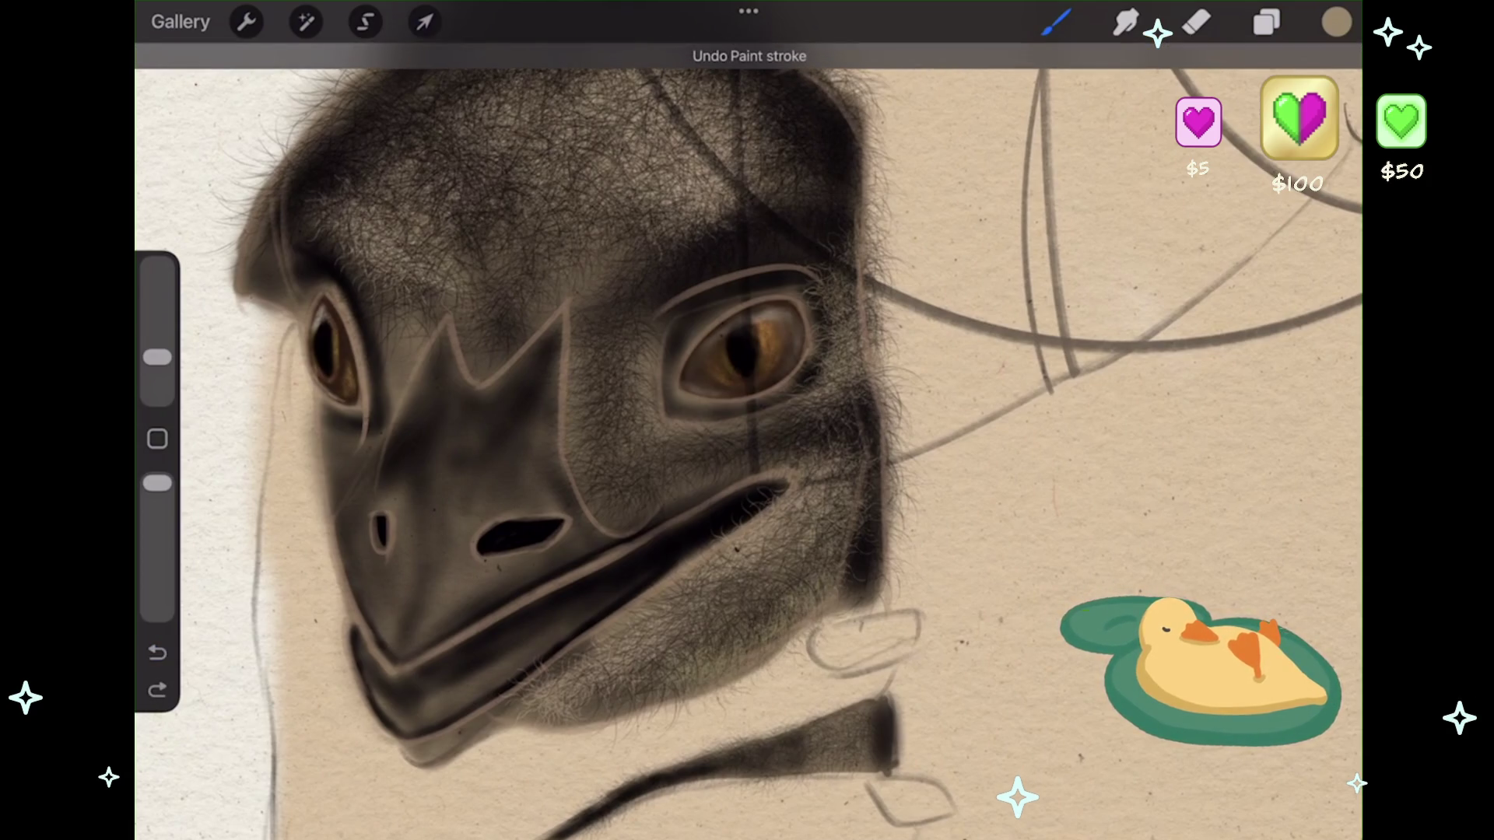
- Bring up the layer list, showing new Layer 25 above Layer 24
scroll(747, 436, "down", 3)
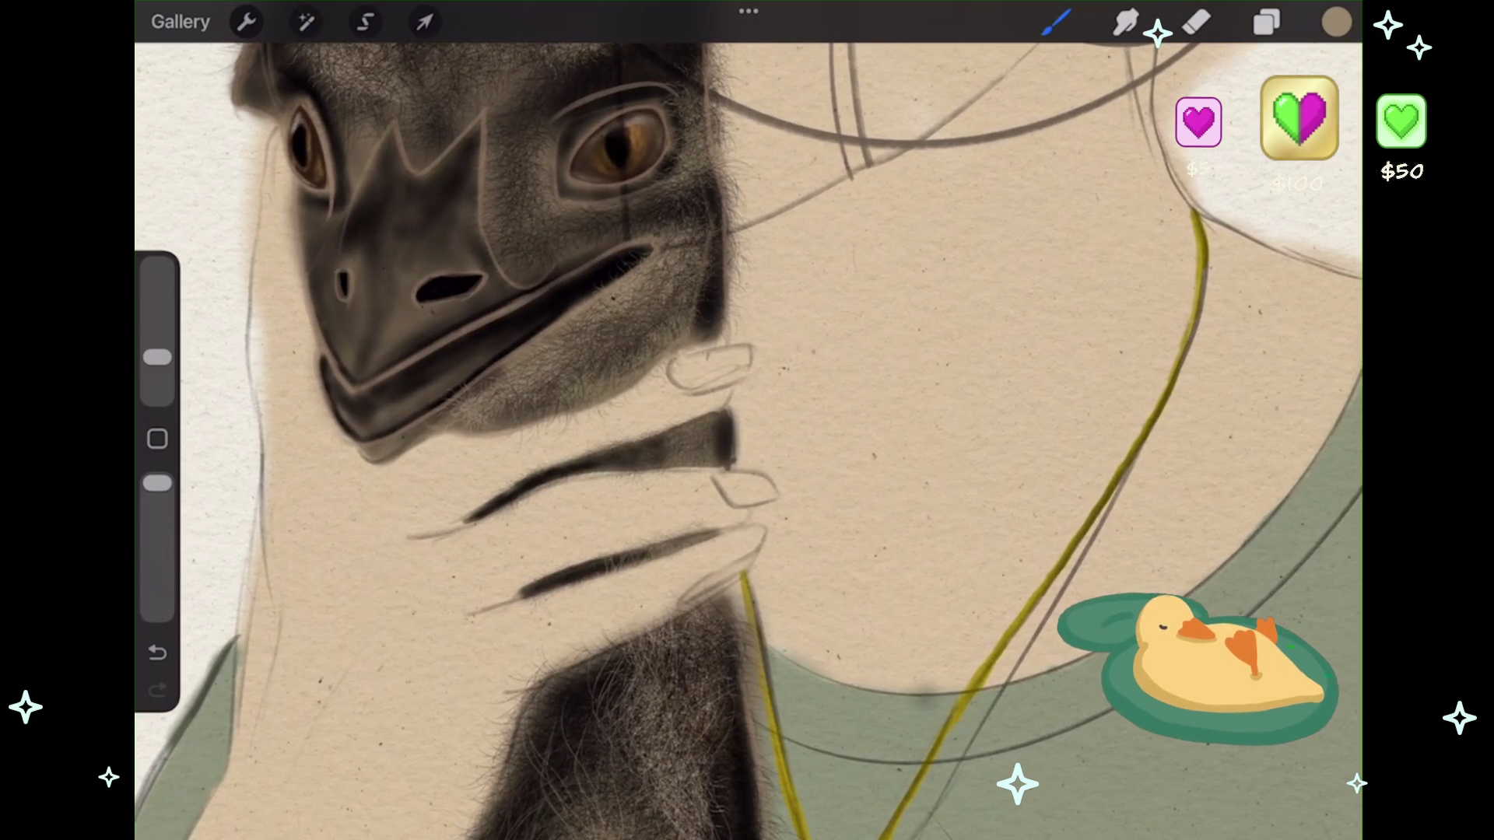
scroll(747, 436, "down", 5)
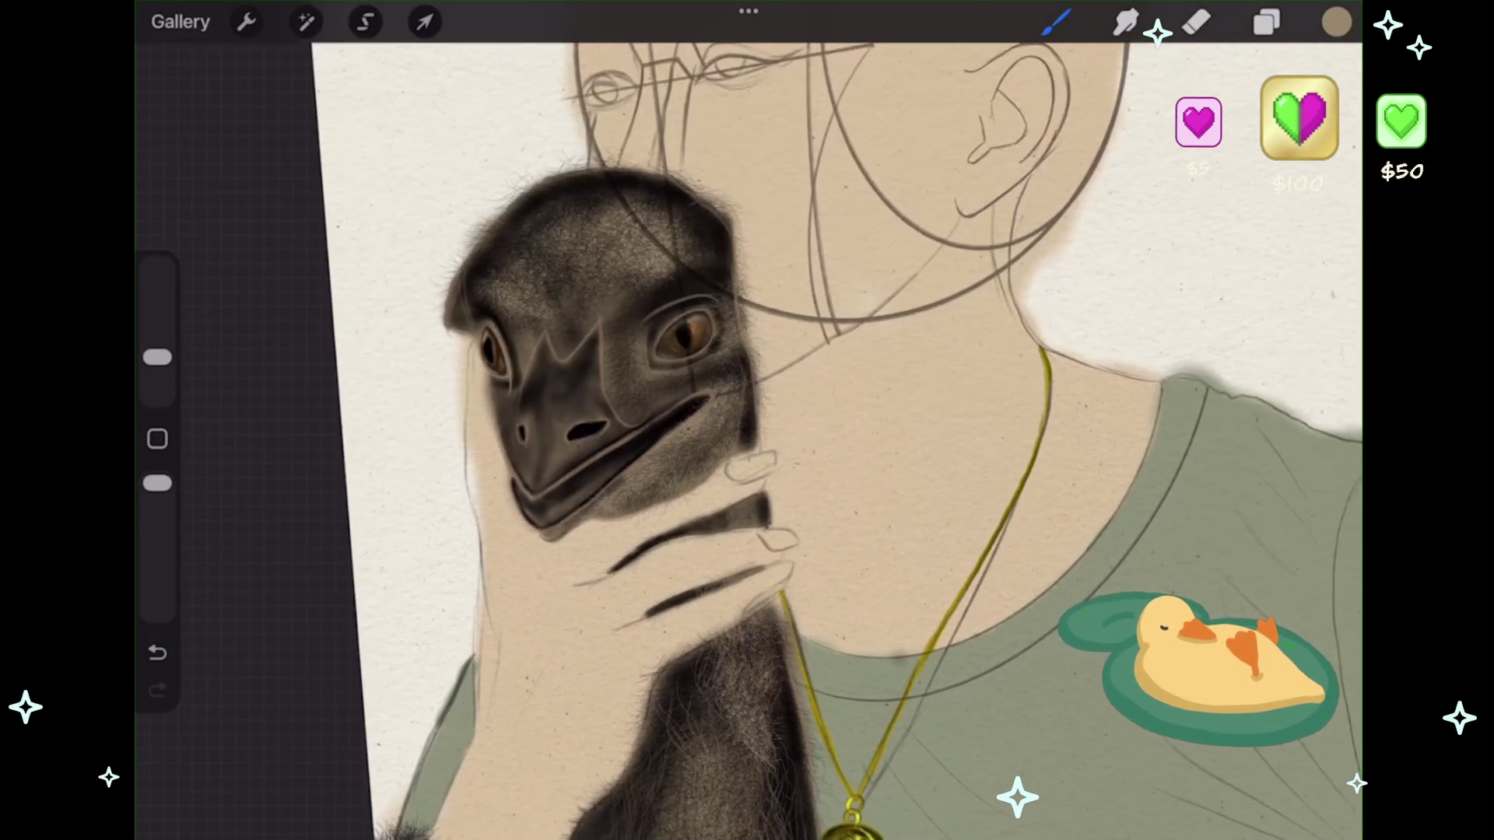
scroll(747, 436, "up", 5)
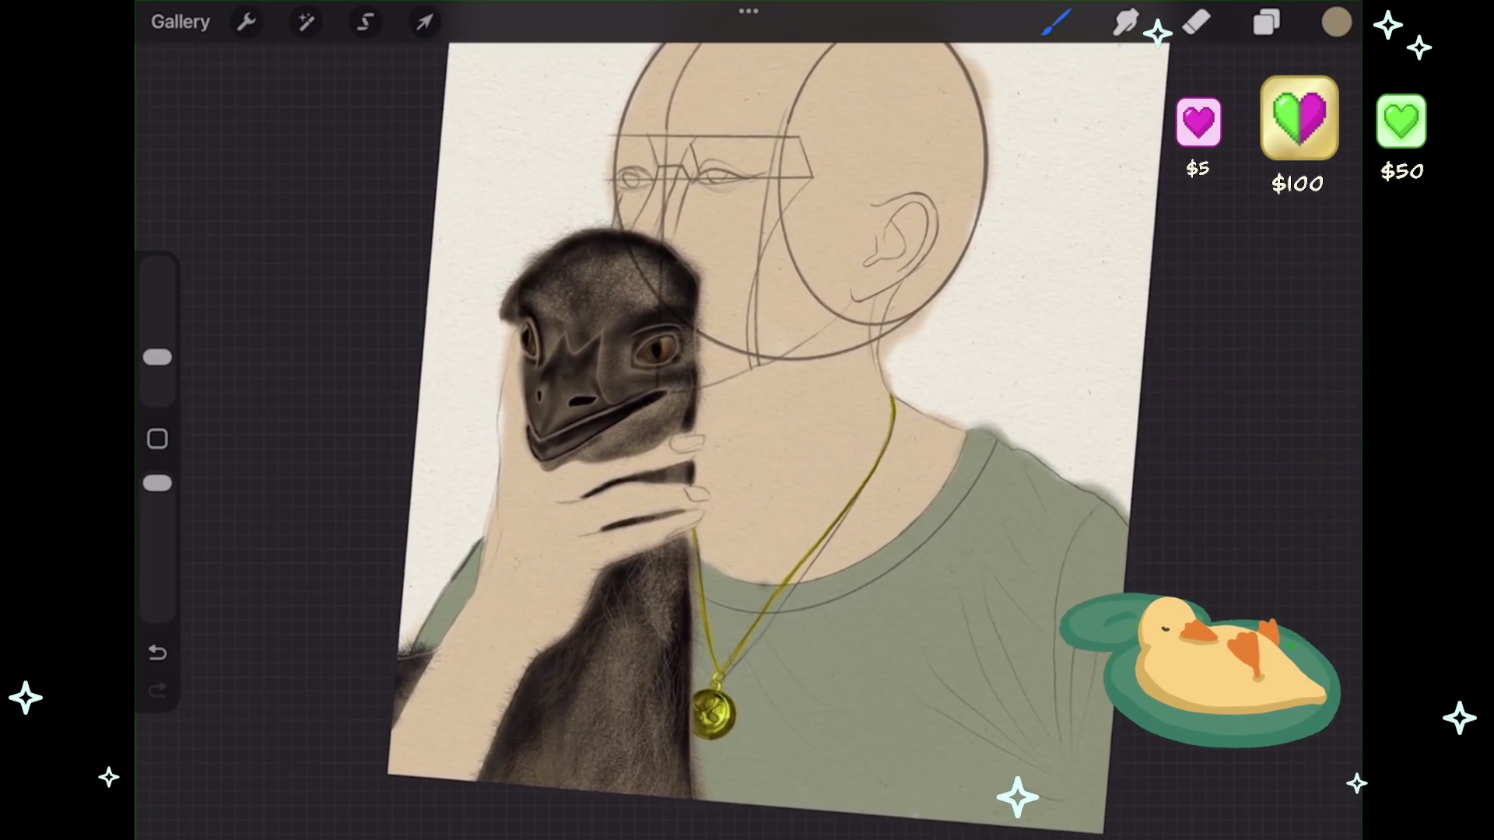
scroll(592, 389, "up", 5)
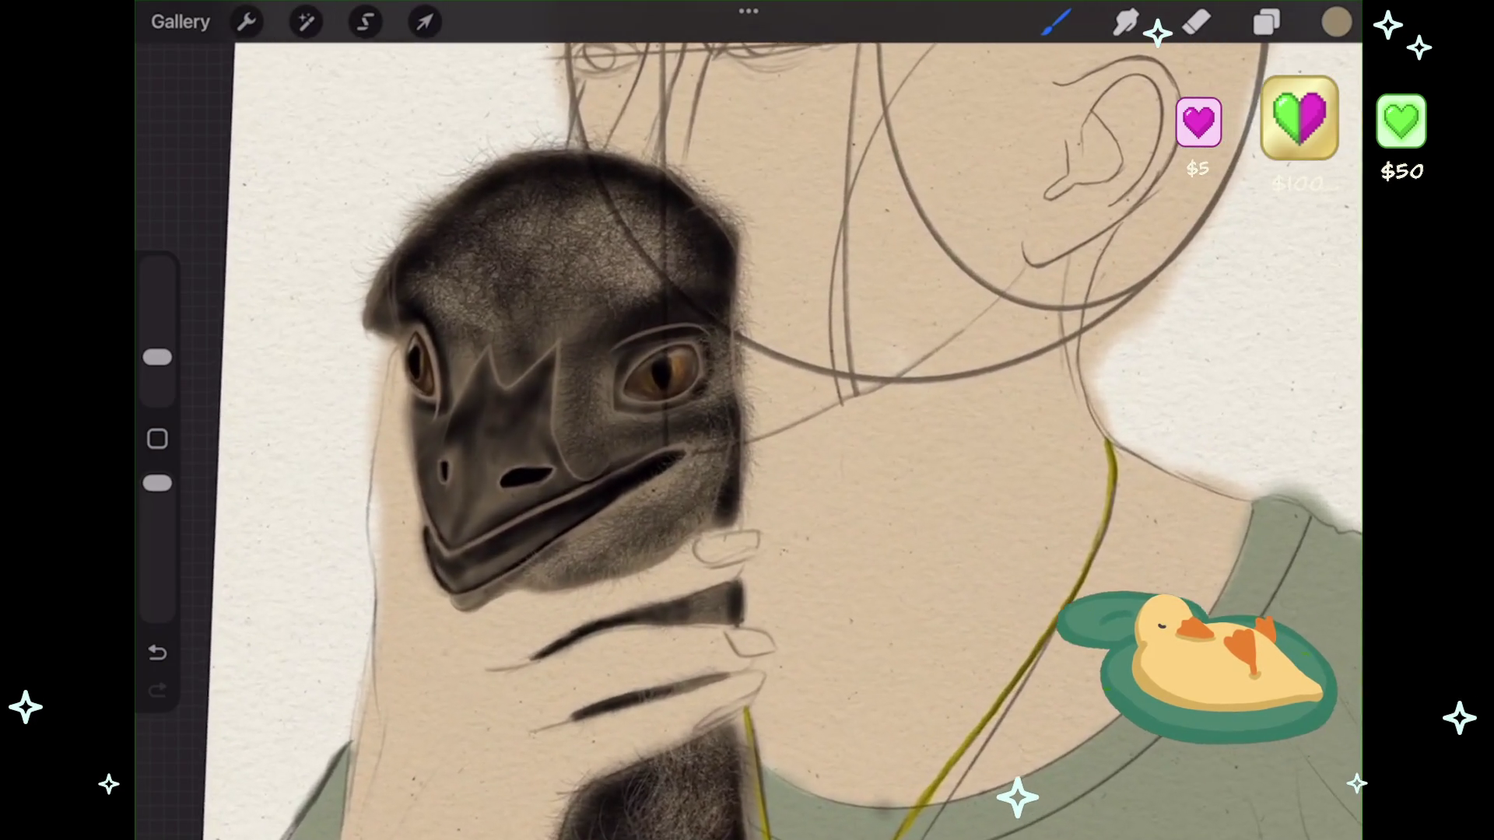
left_click(1267, 22)
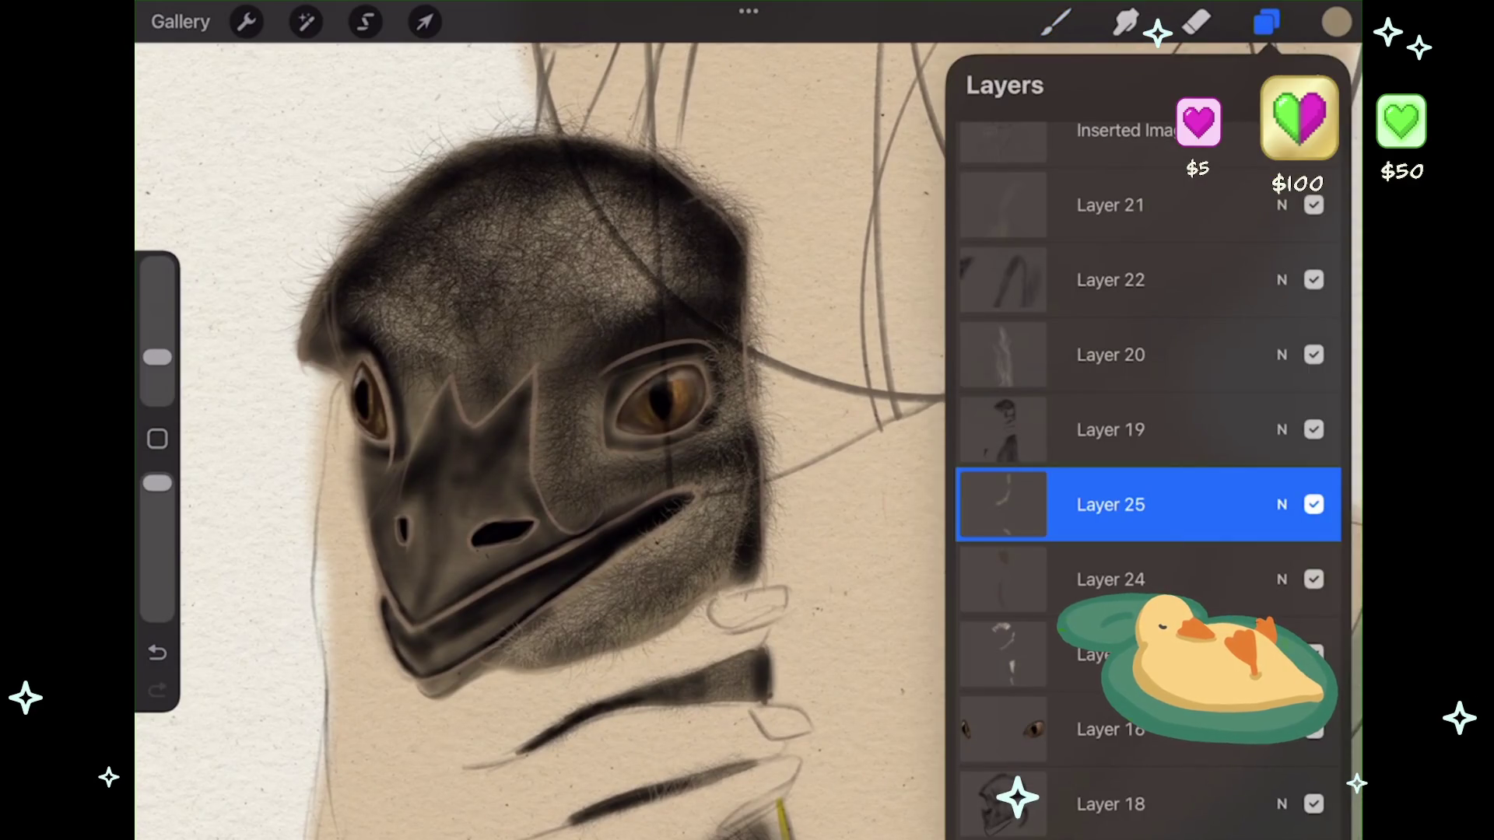
- Switch to Hair 8 Details from the HairRealisticPart2 set and frame the sketched head
left_click(1056, 22)
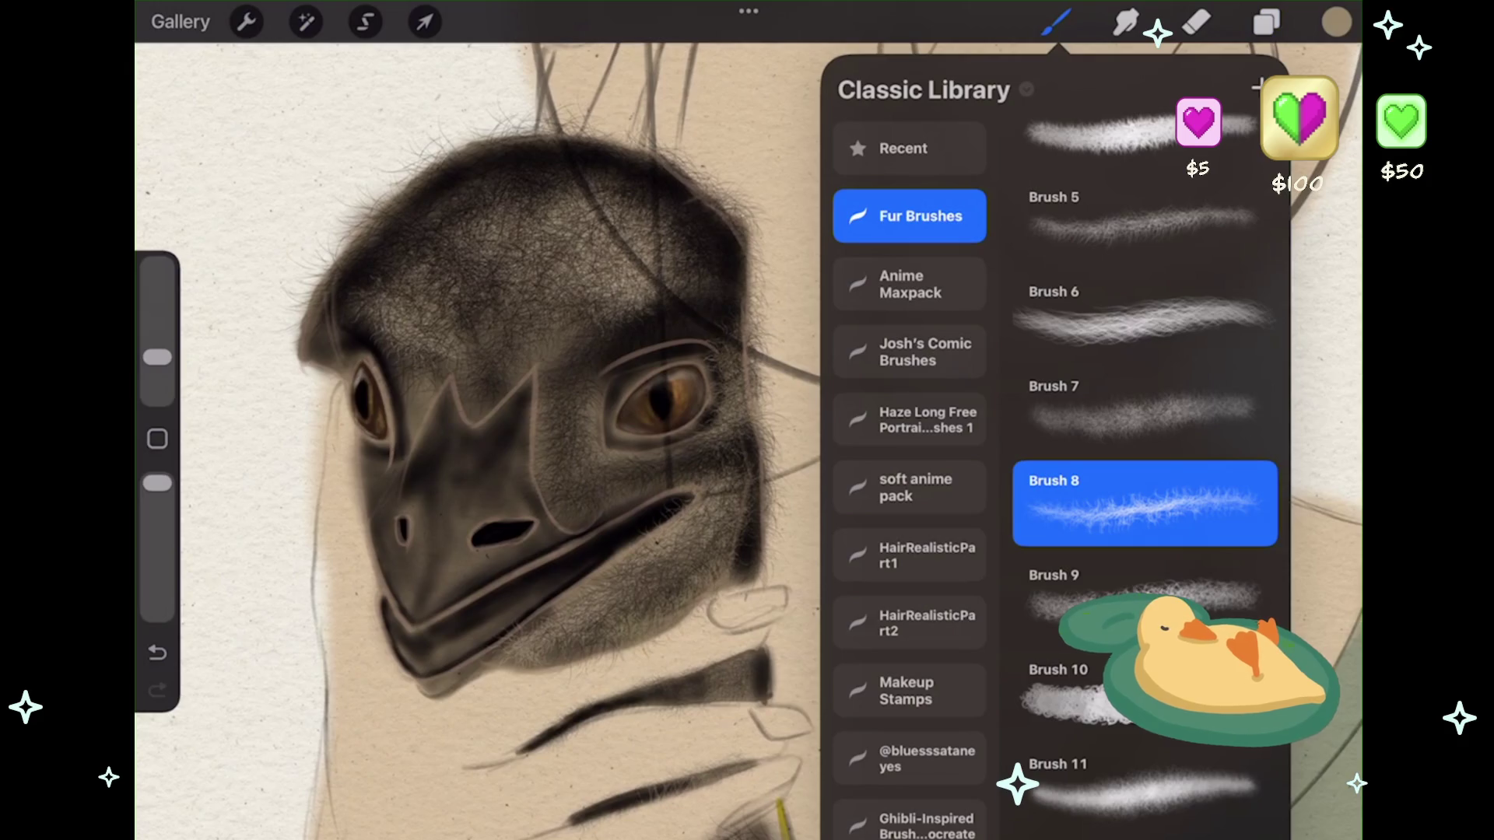
scroll(1059, 436, "up", 1)
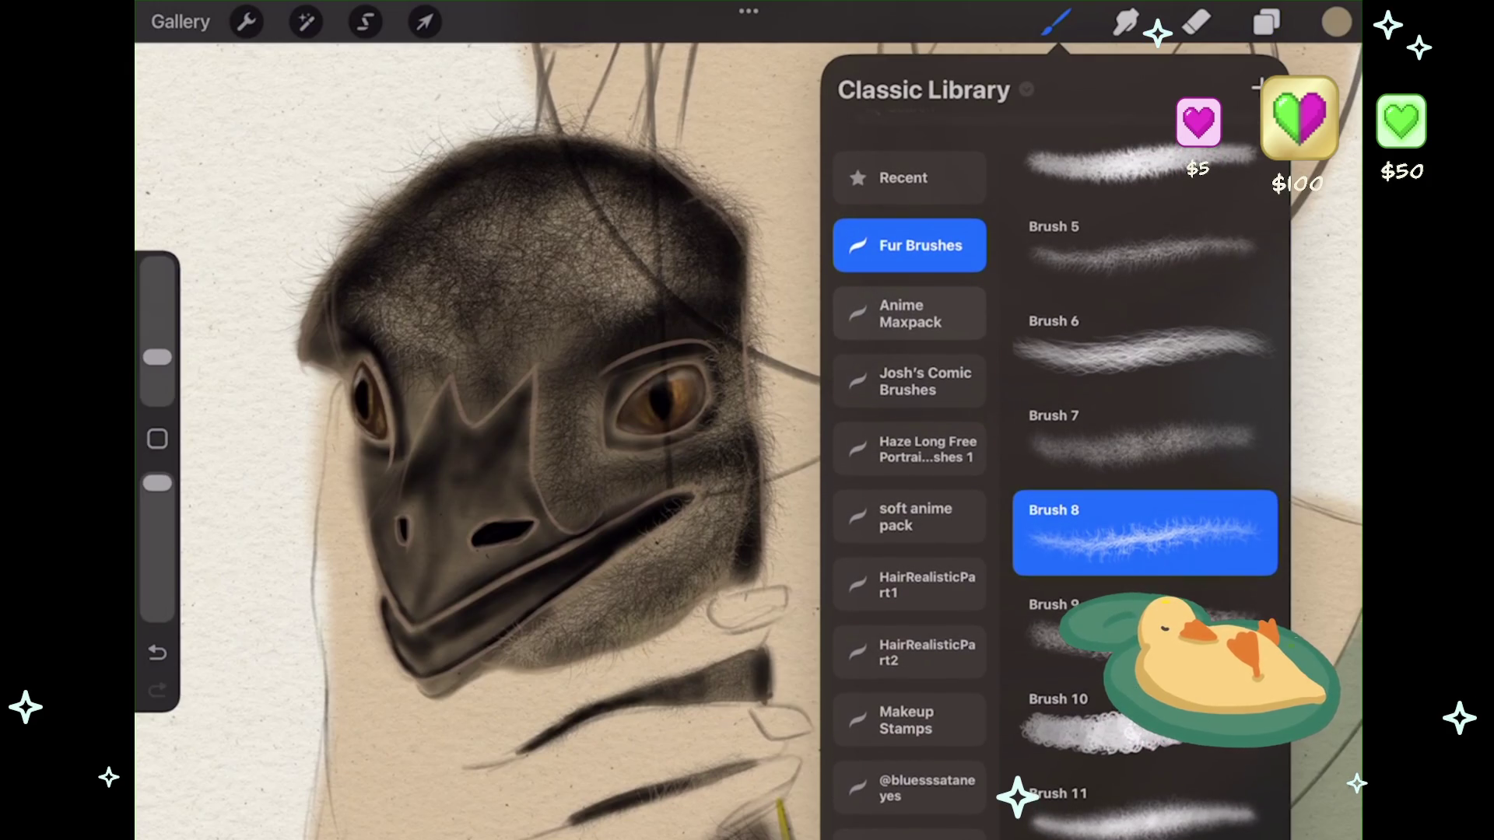
scroll(1058, 436, "down", 1)
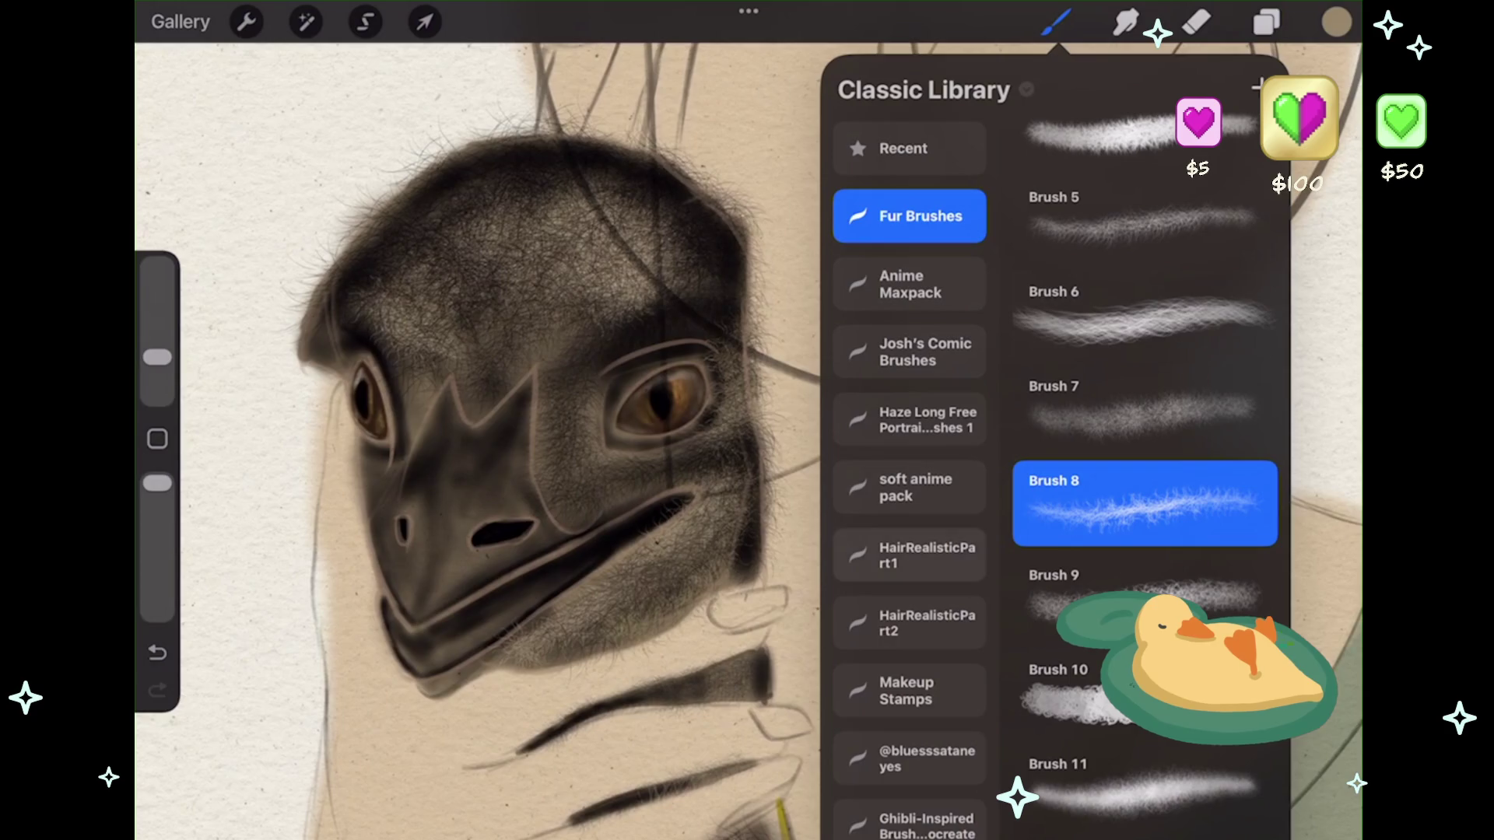
left_click(908, 623)
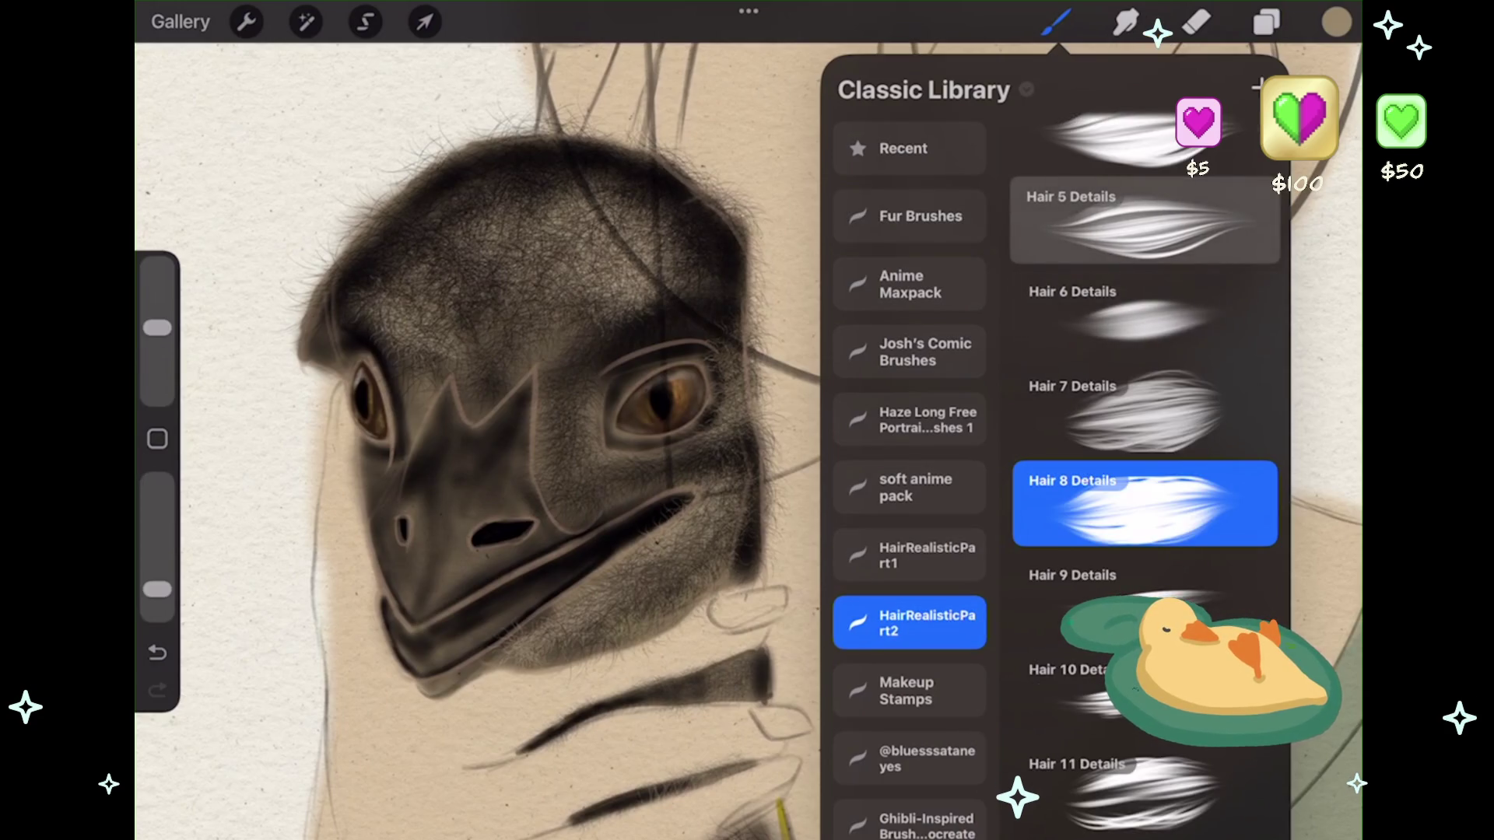
scroll(1144, 466, "down", 5)
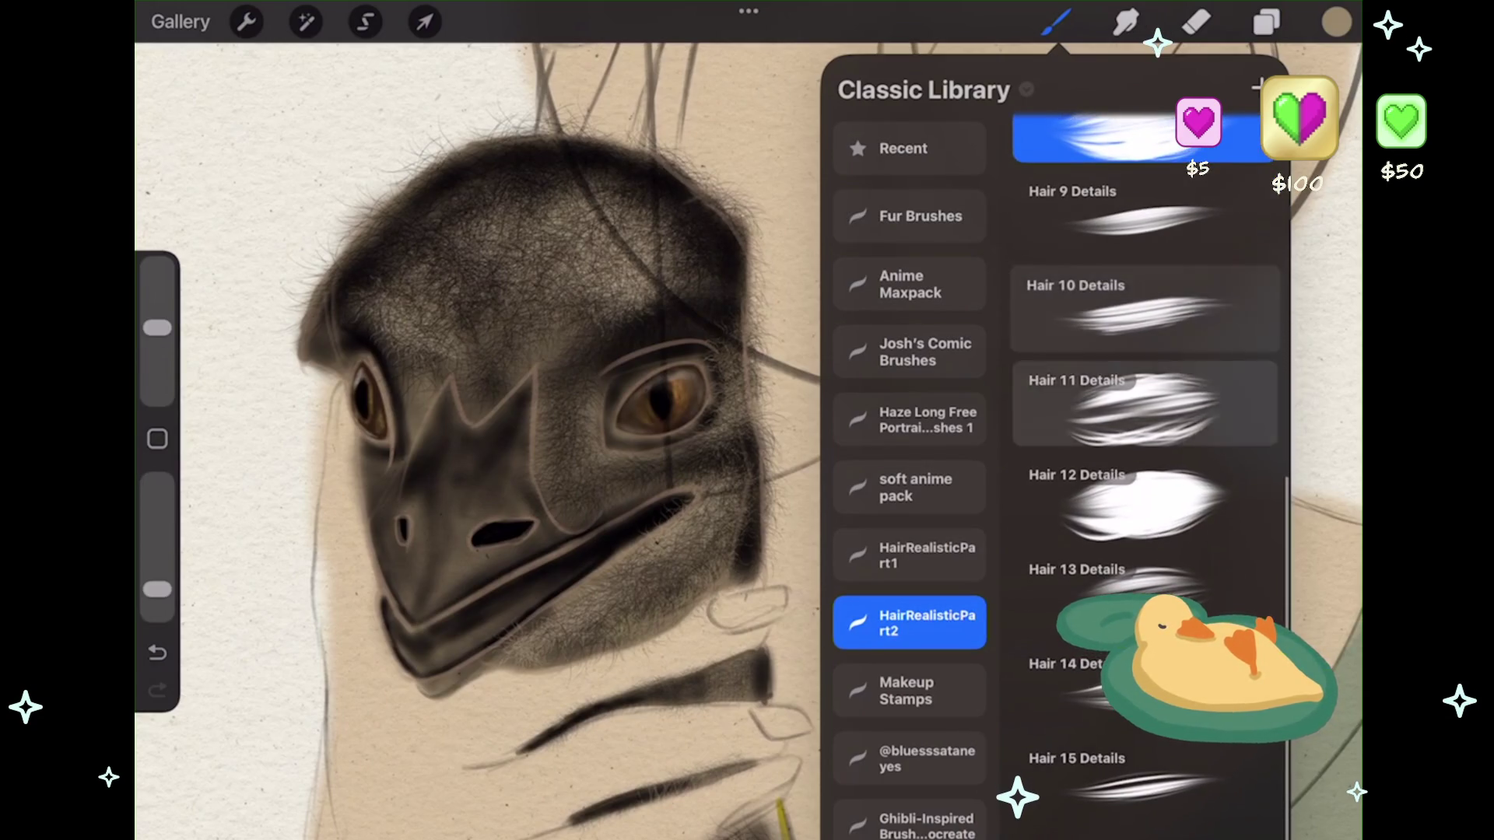
scroll(1144, 592, "up", 1)
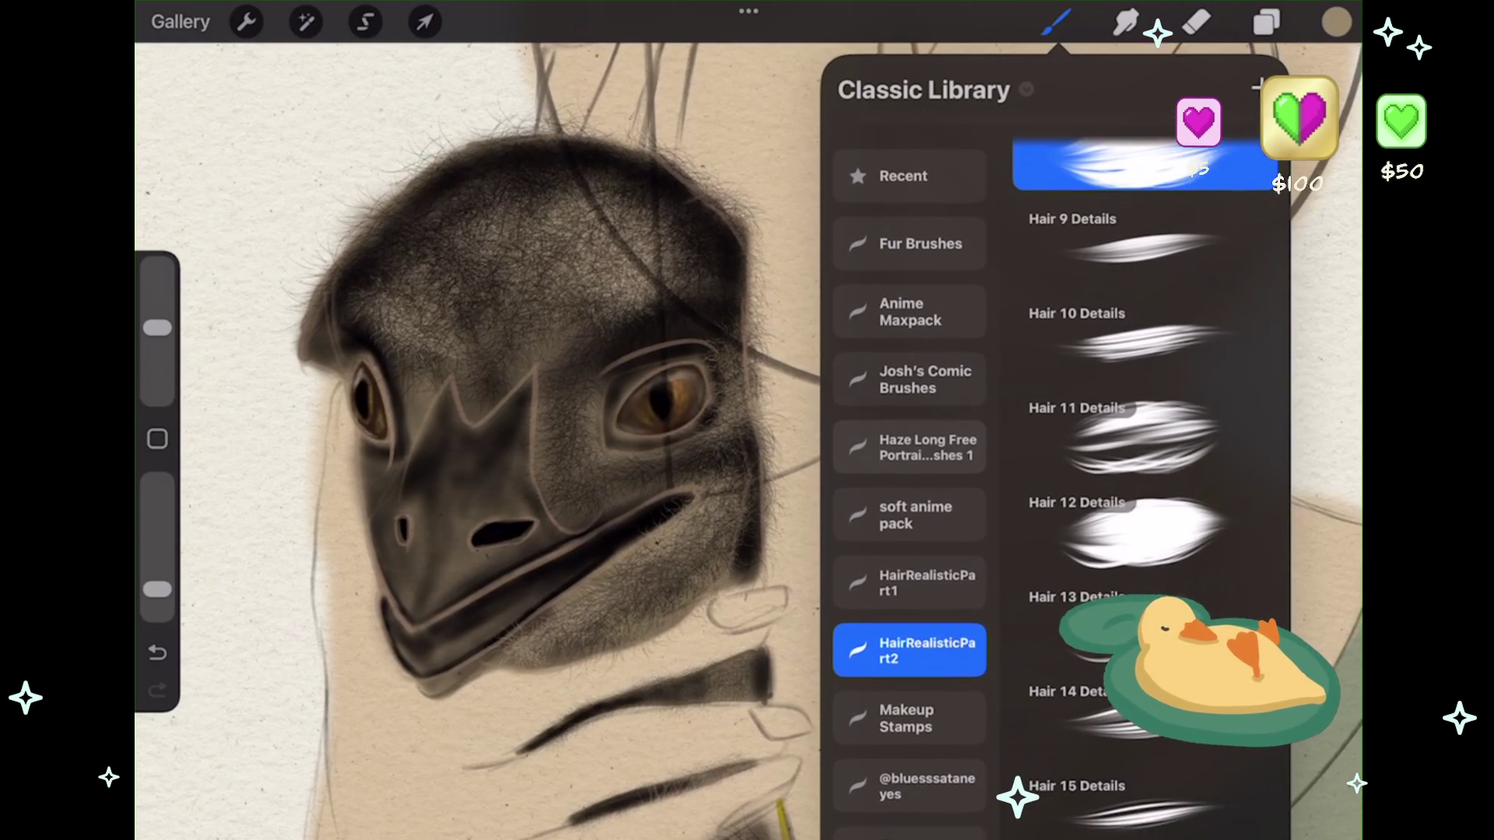
left_click(467, 389)
scroll(591, 436, "down", 5)
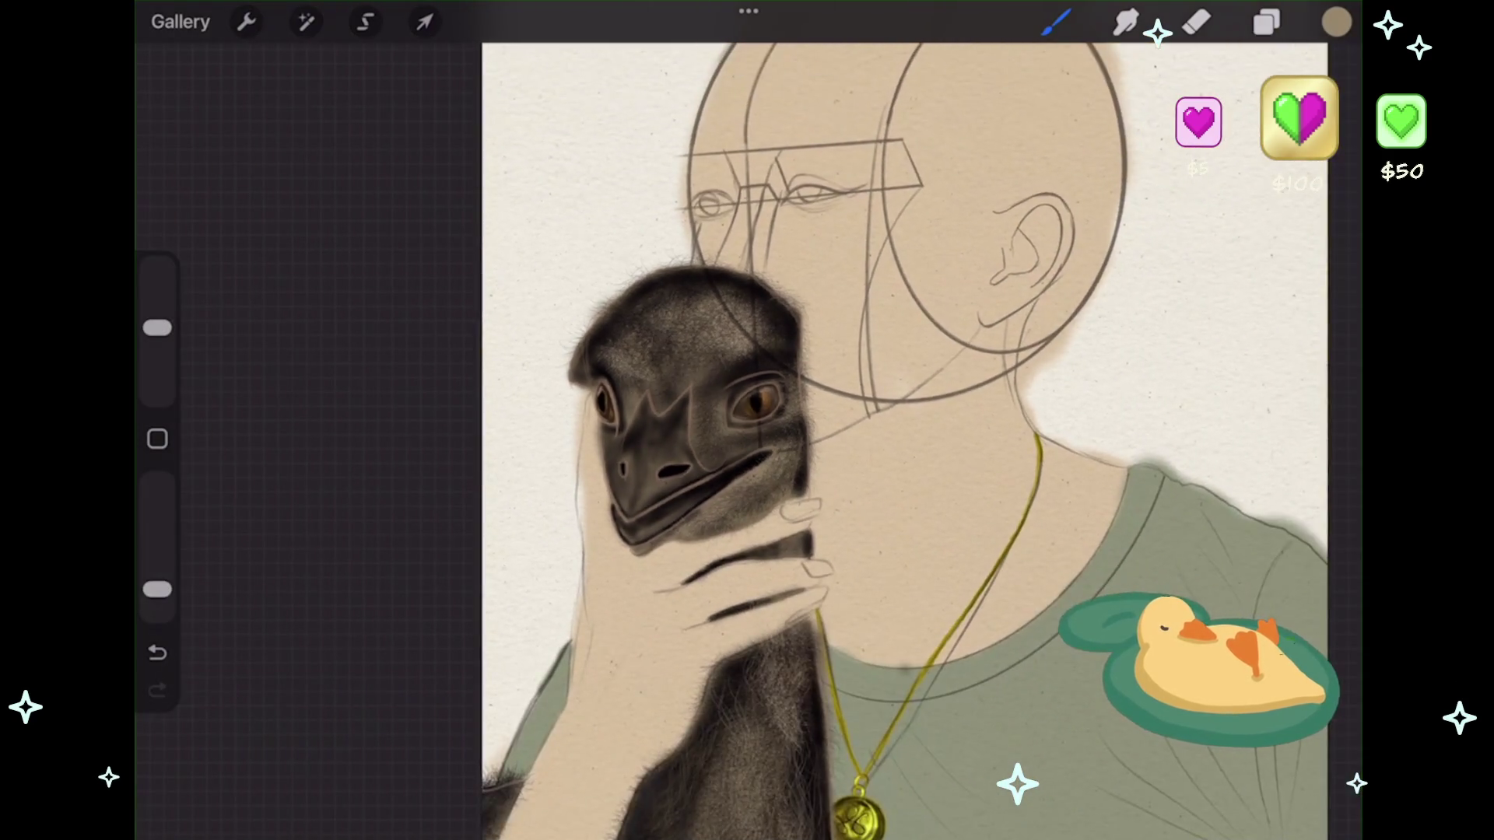
scroll(544, 452, "down", 3)
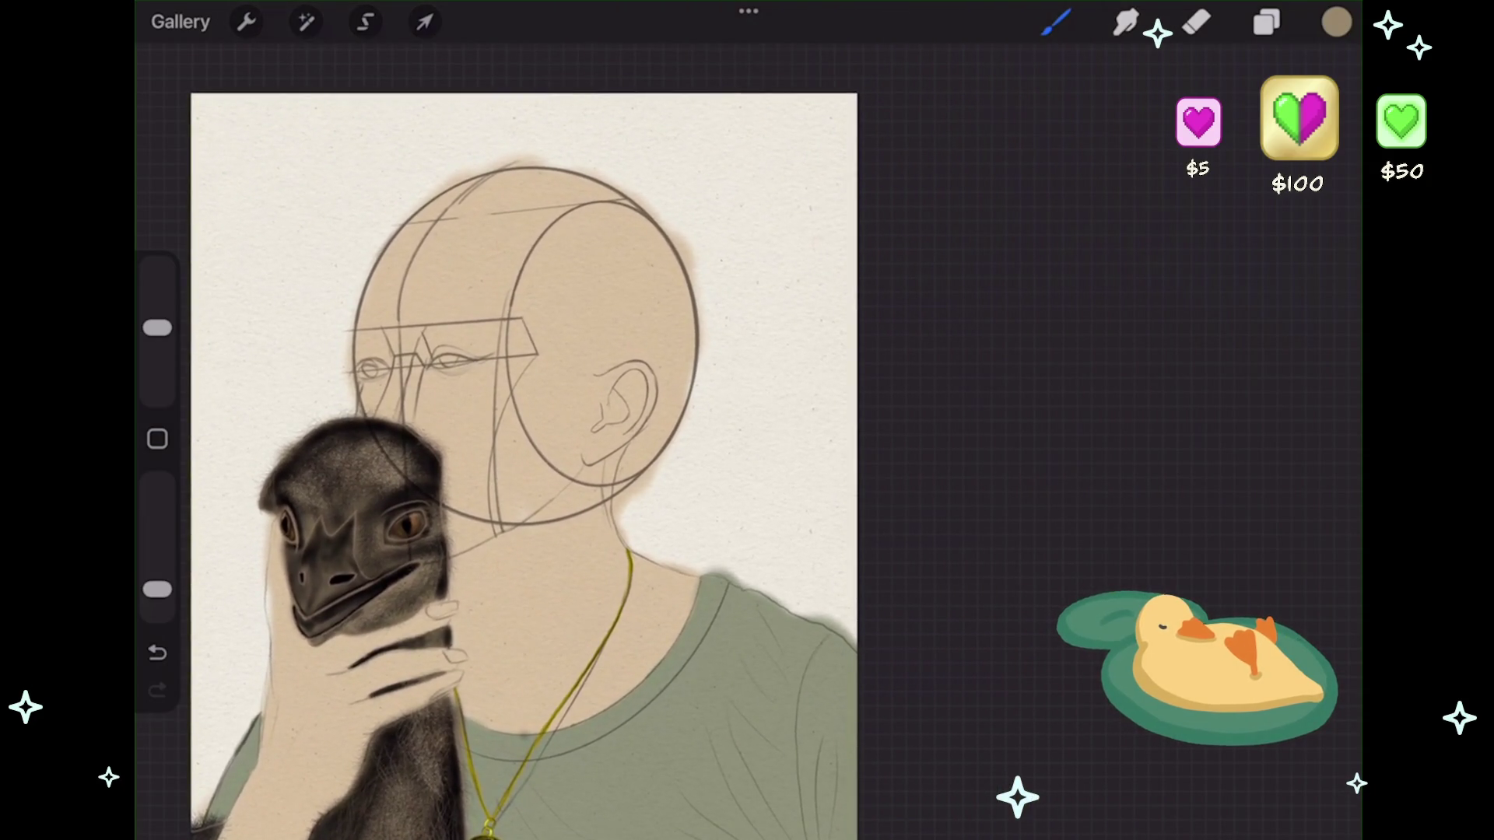
scroll(545, 435, "up", 3)
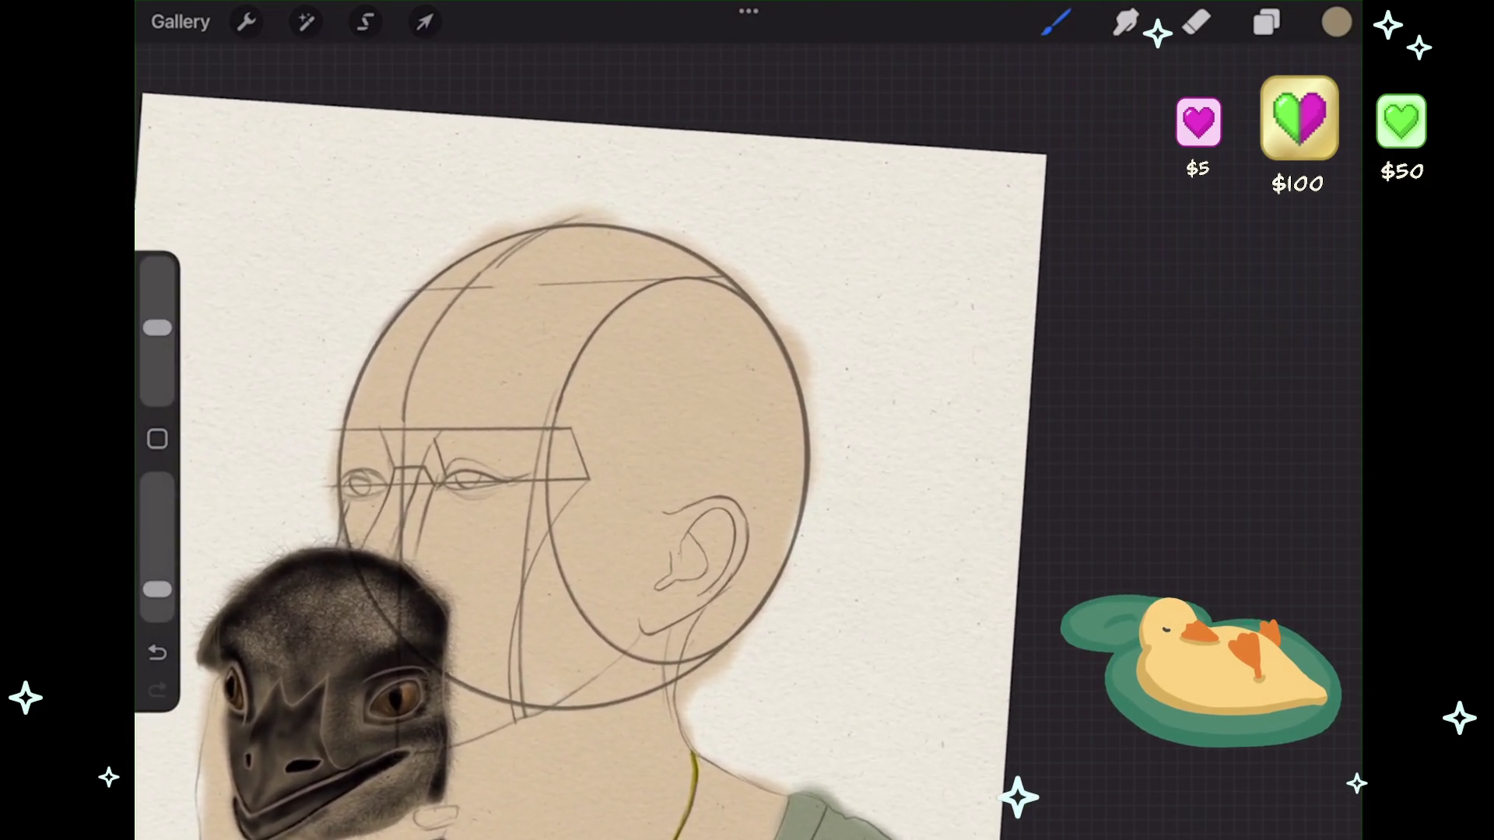
- Add a new layer (Layer 26) above Layer 21
left_click(1267, 22)
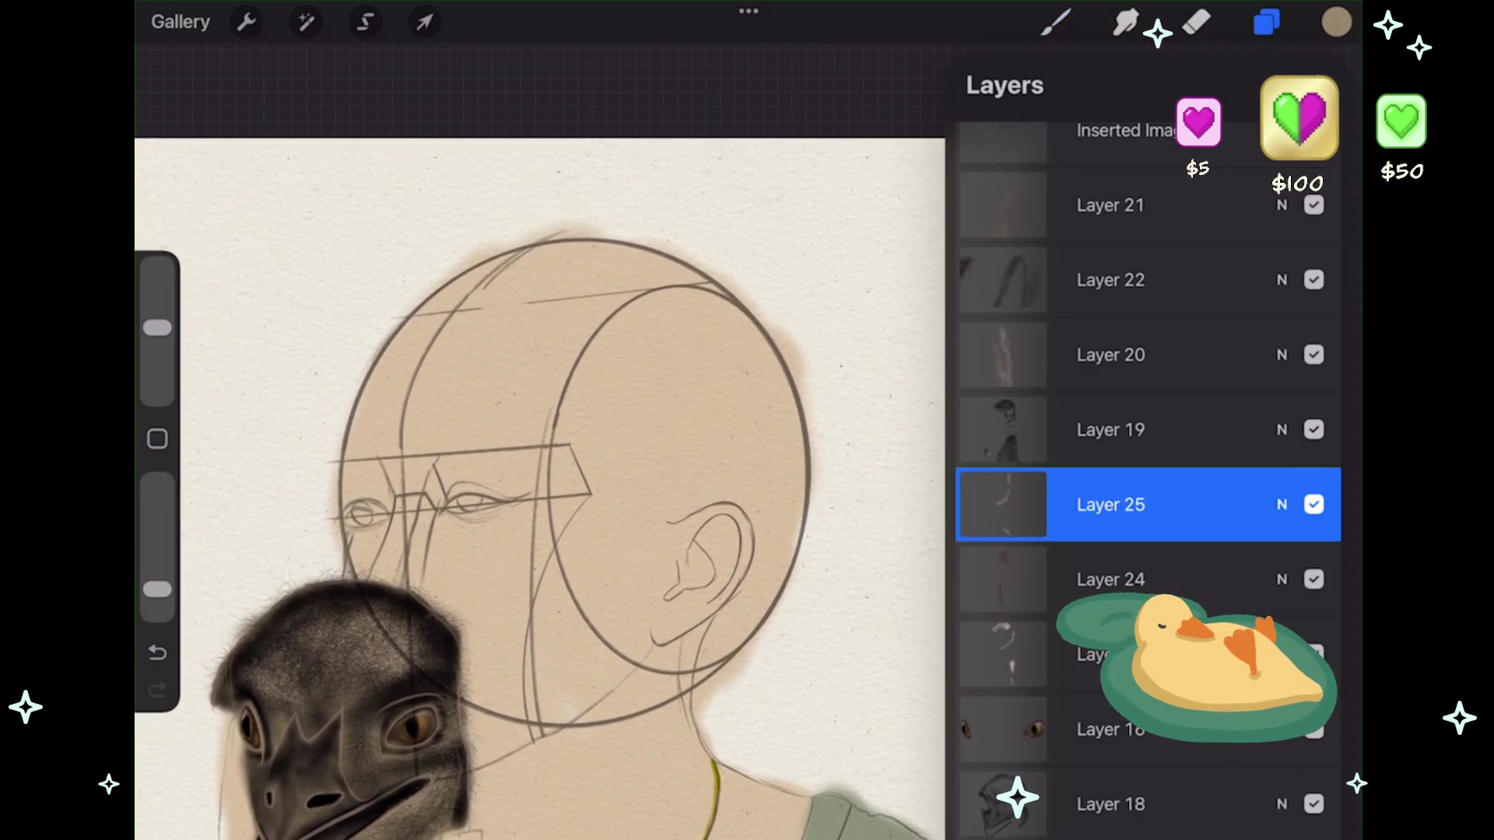
scroll(1147, 467, "up", 5)
left_click(1110, 583)
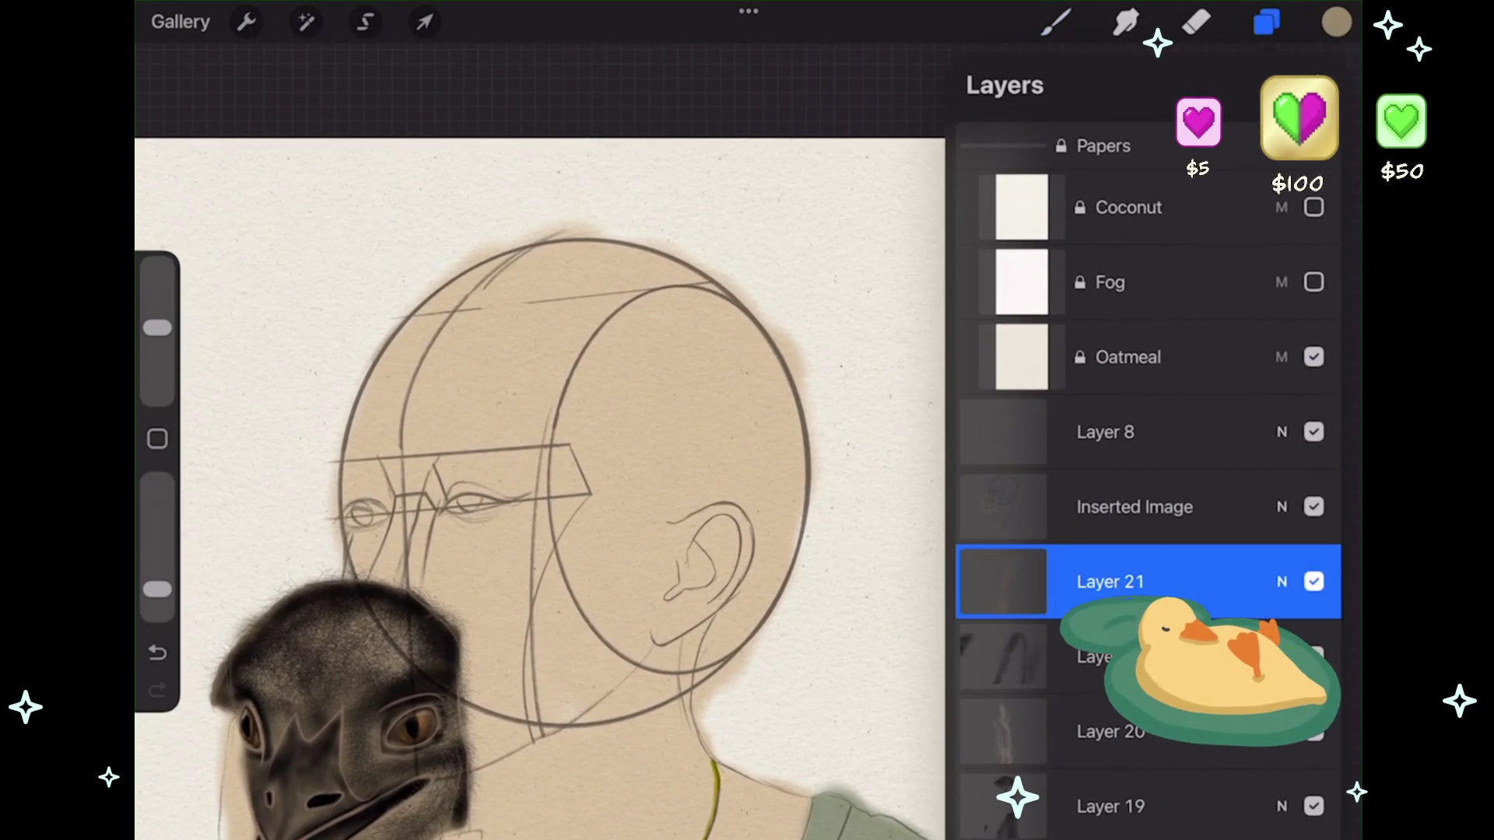
left_click(1110, 582)
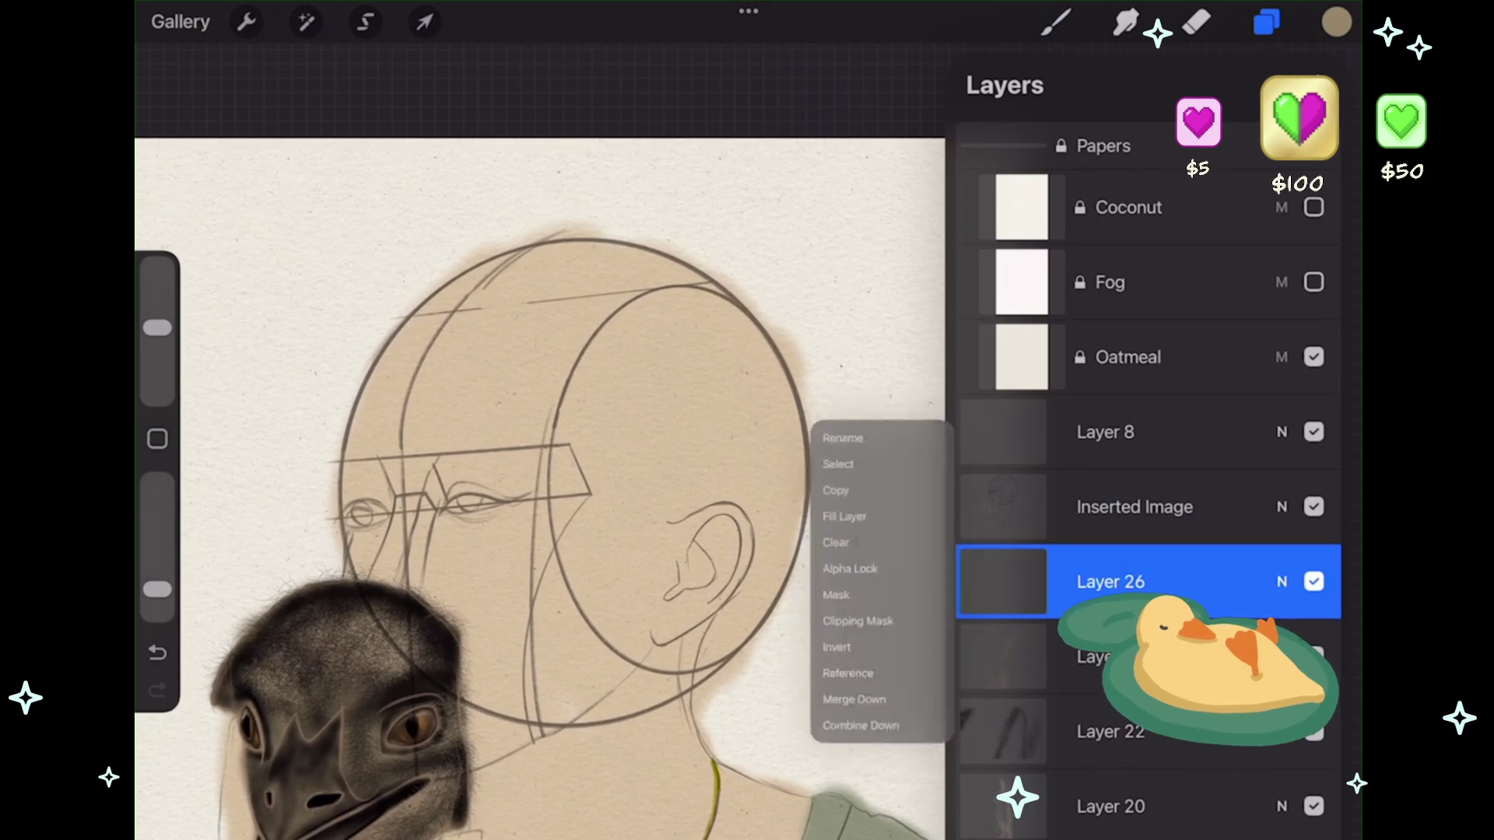
- Pick a realistic Hair Details brush from the hair brush set
left_click(1055, 21)
left_click(1144, 409)
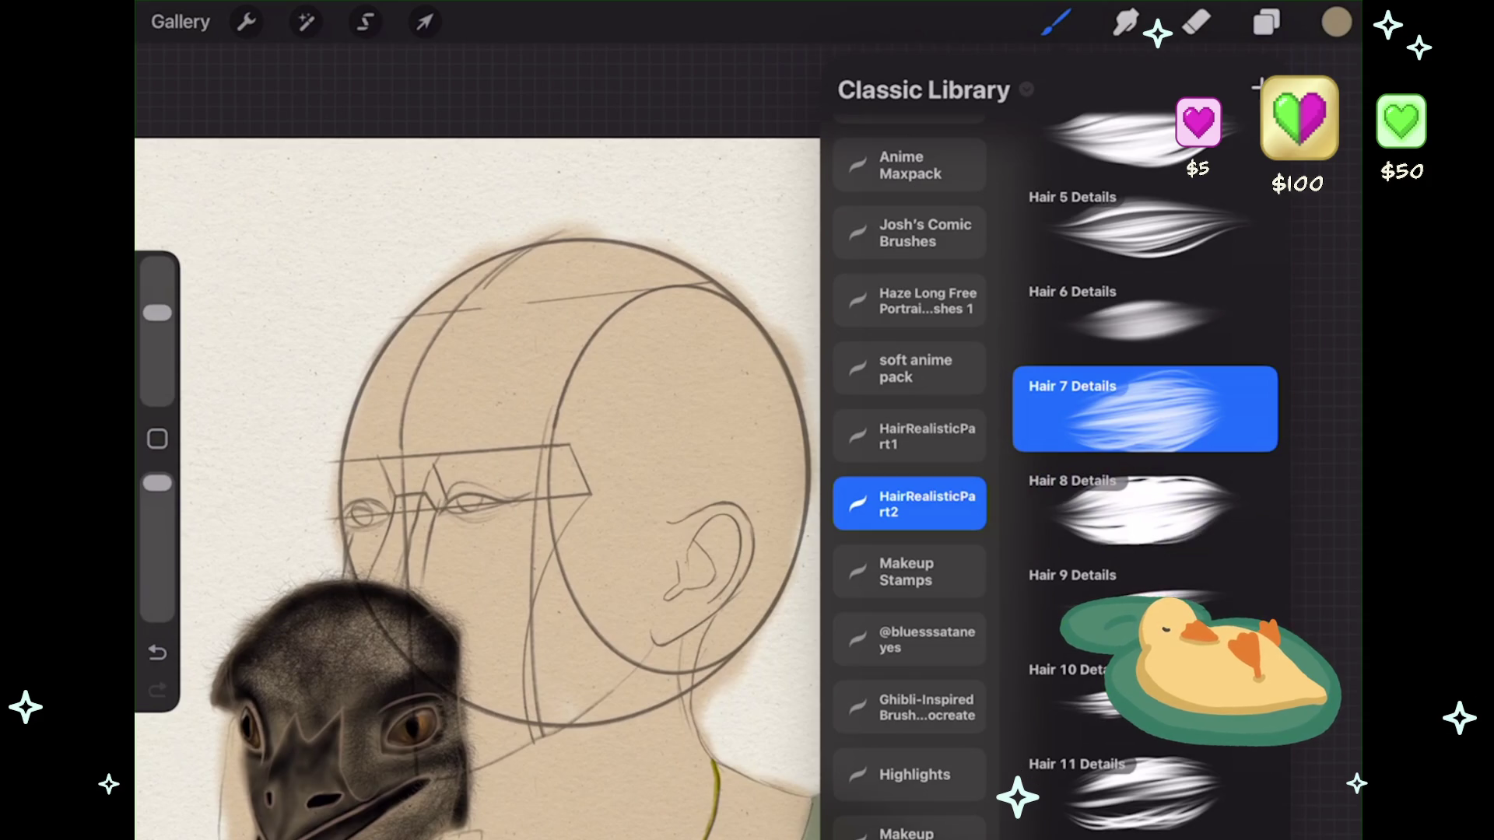
left_click(1144, 408)
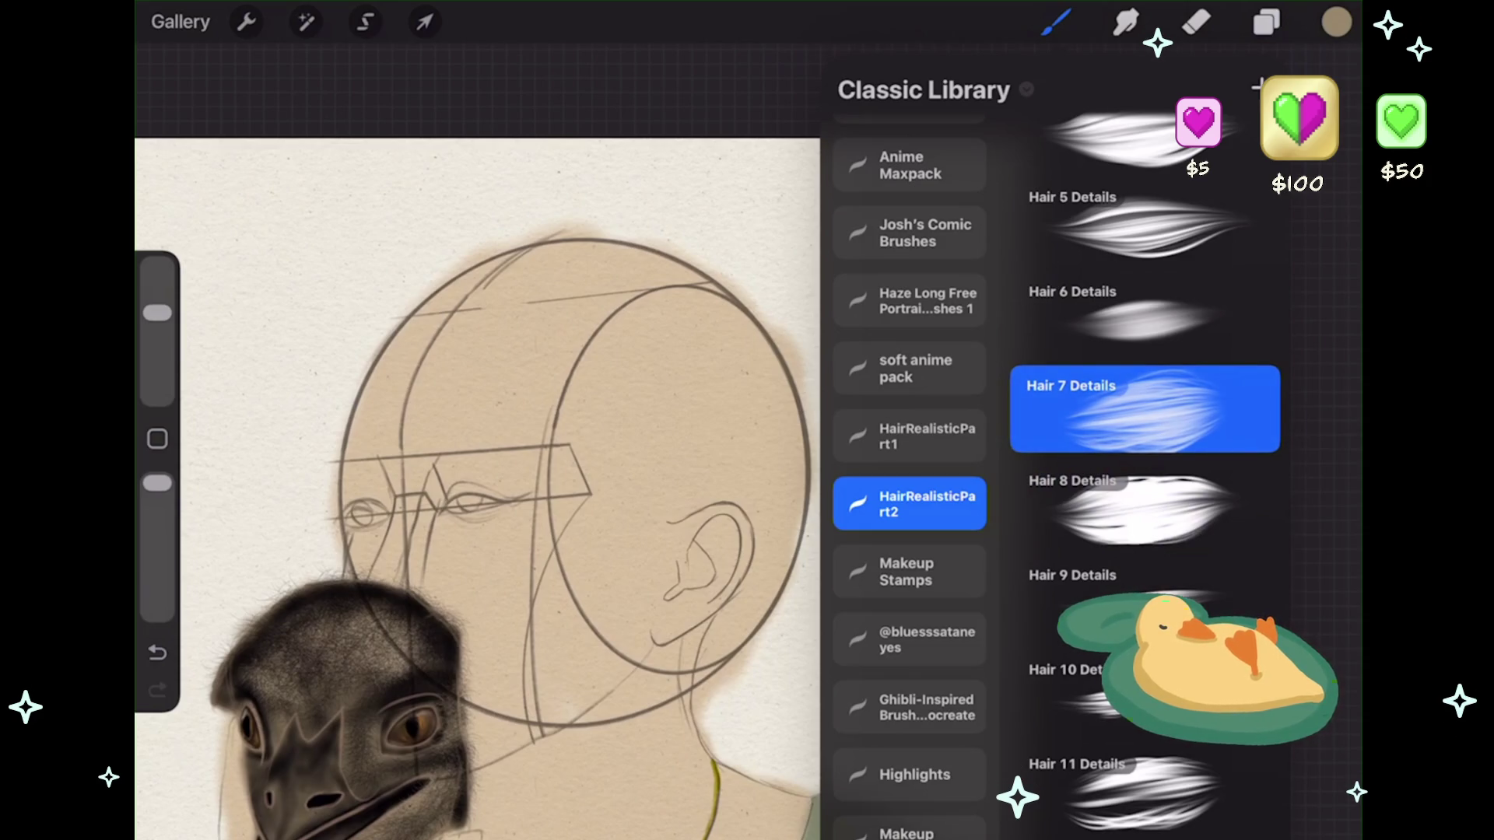
scroll(1144, 467, "down", 2)
left_click(1144, 413)
- Choose a dark brown paint colour and zoom in on the head
left_click(1337, 21)
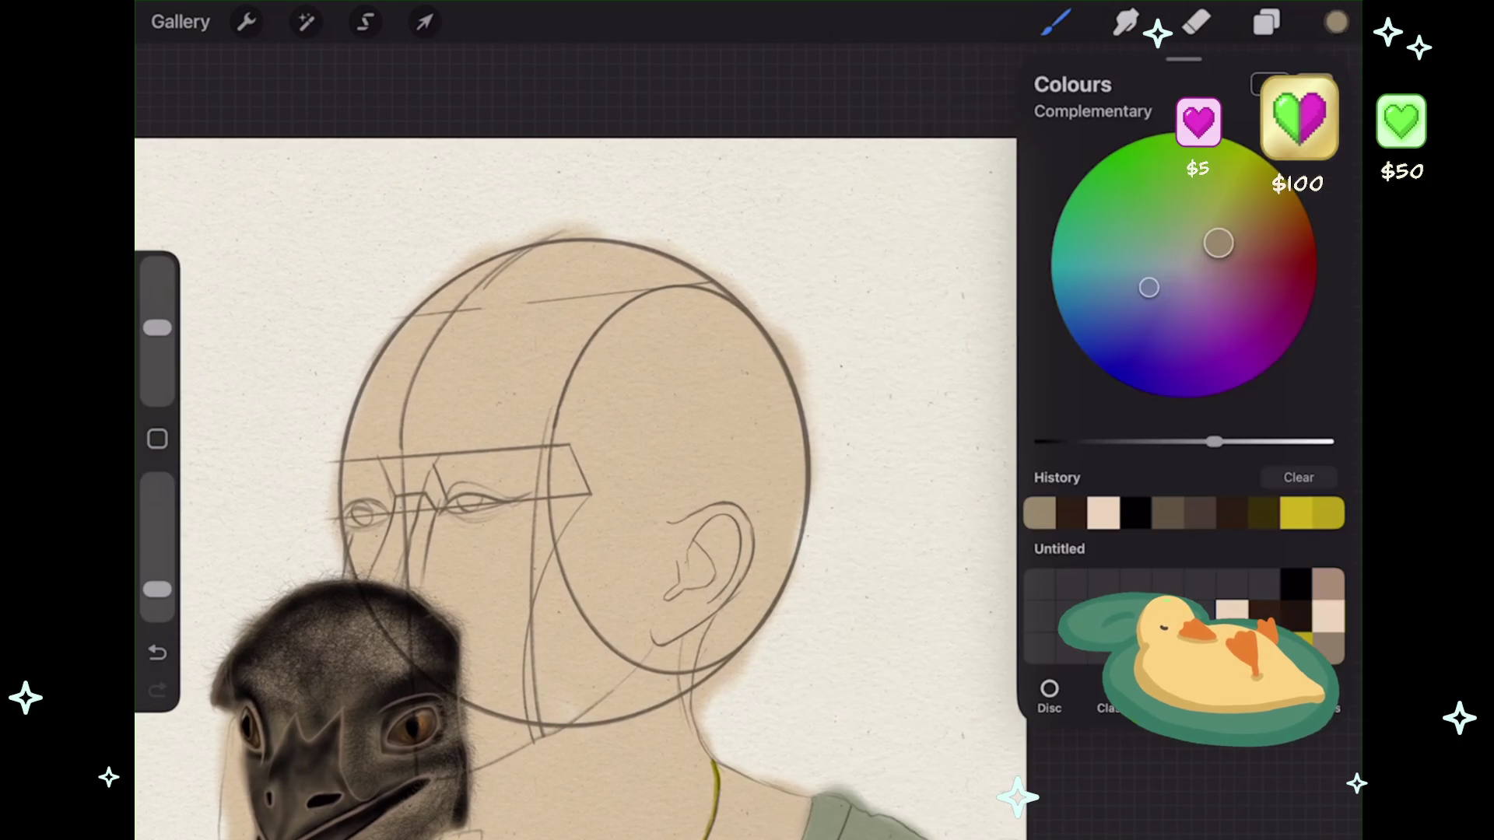
left_click(1072, 513)
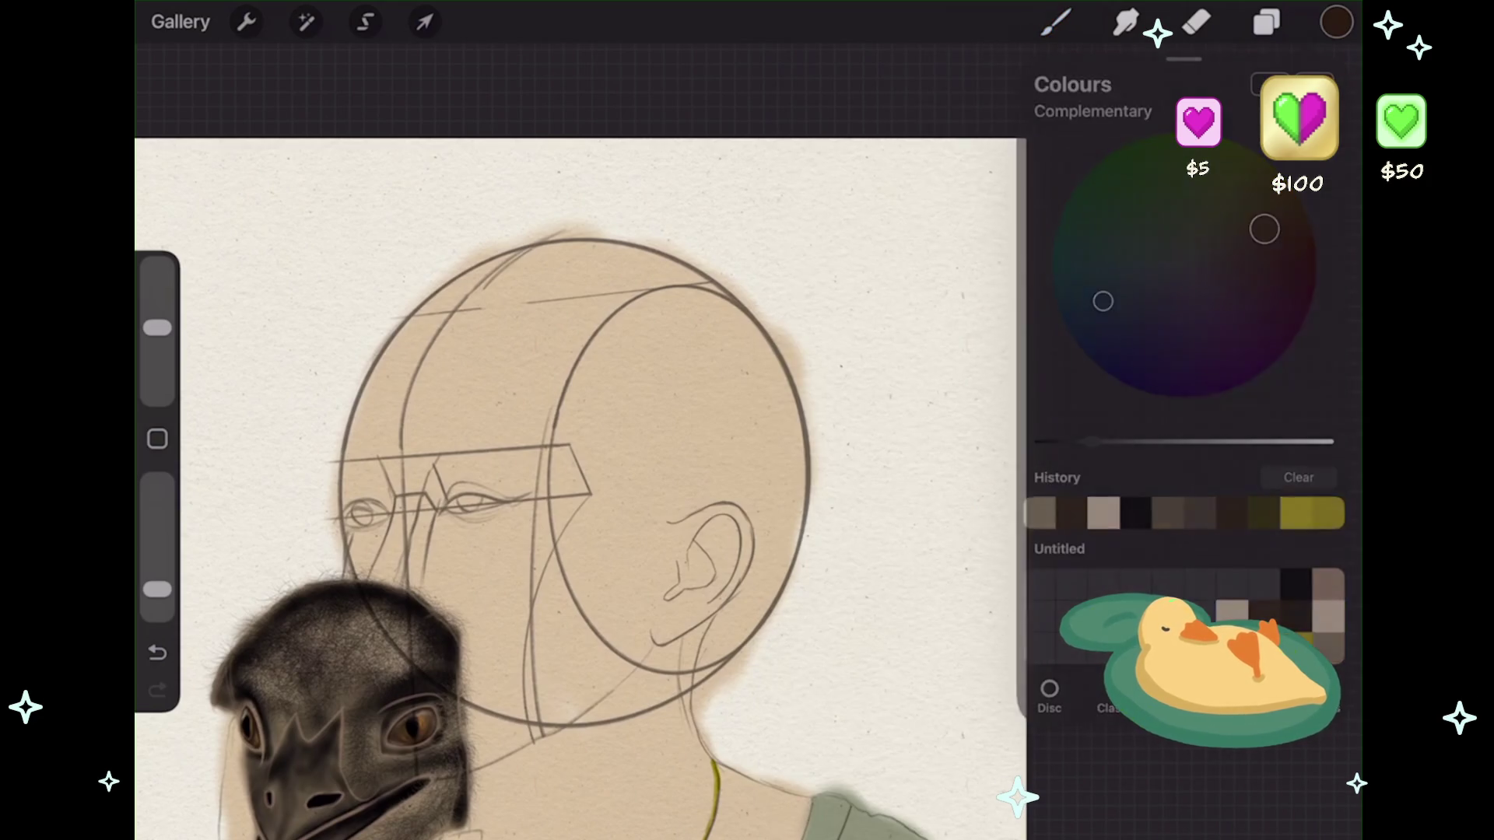
left_click(1055, 21)
scroll(623, 482, "up", 2)
scroll(592, 537, "up", 2)
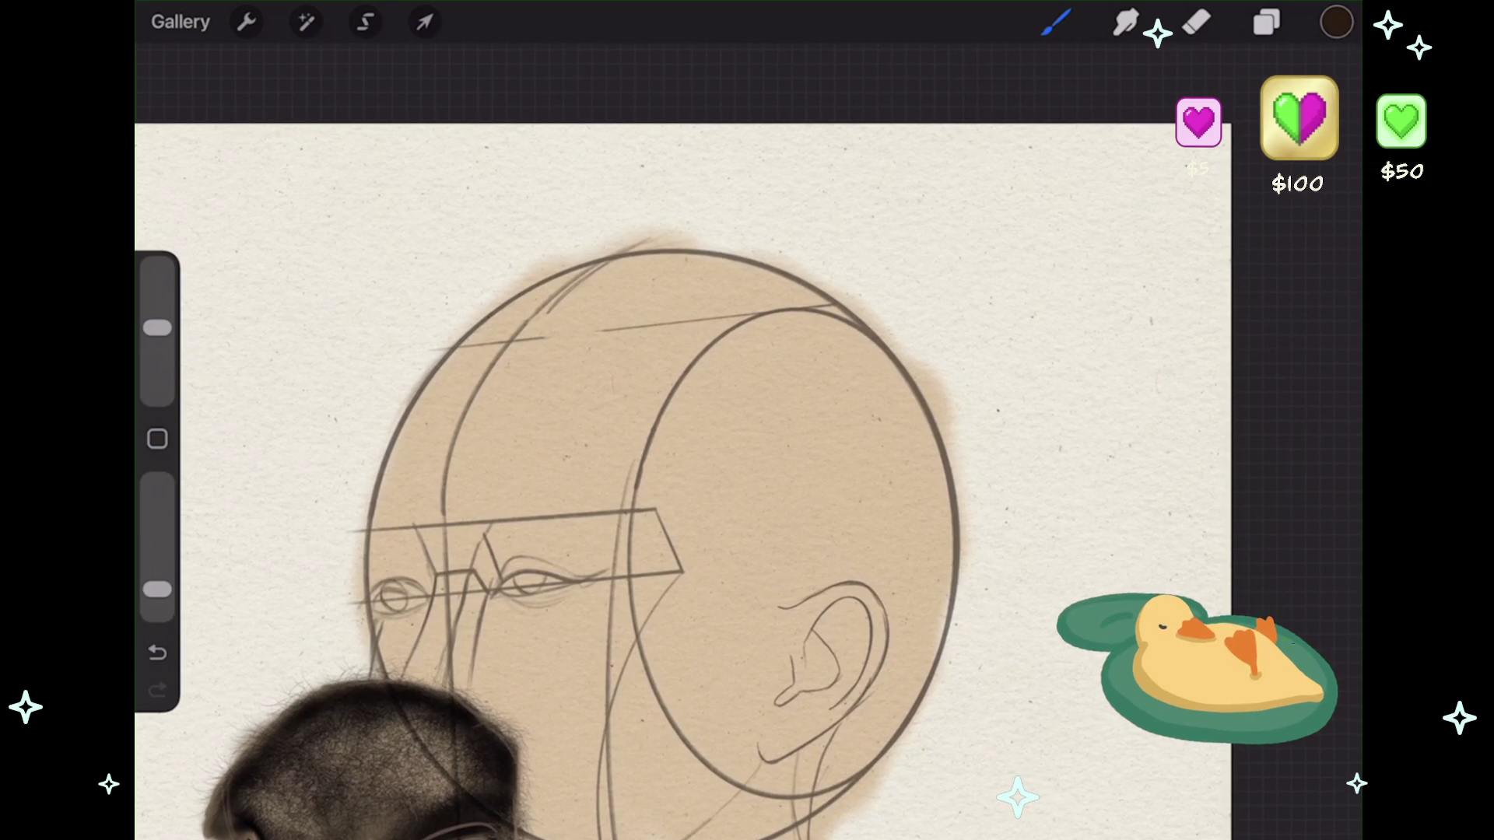
left_click(157, 652)
- Raise brush opacity, adjust brush size and zoom in on the head
left_click_drag(157, 589, 157, 483)
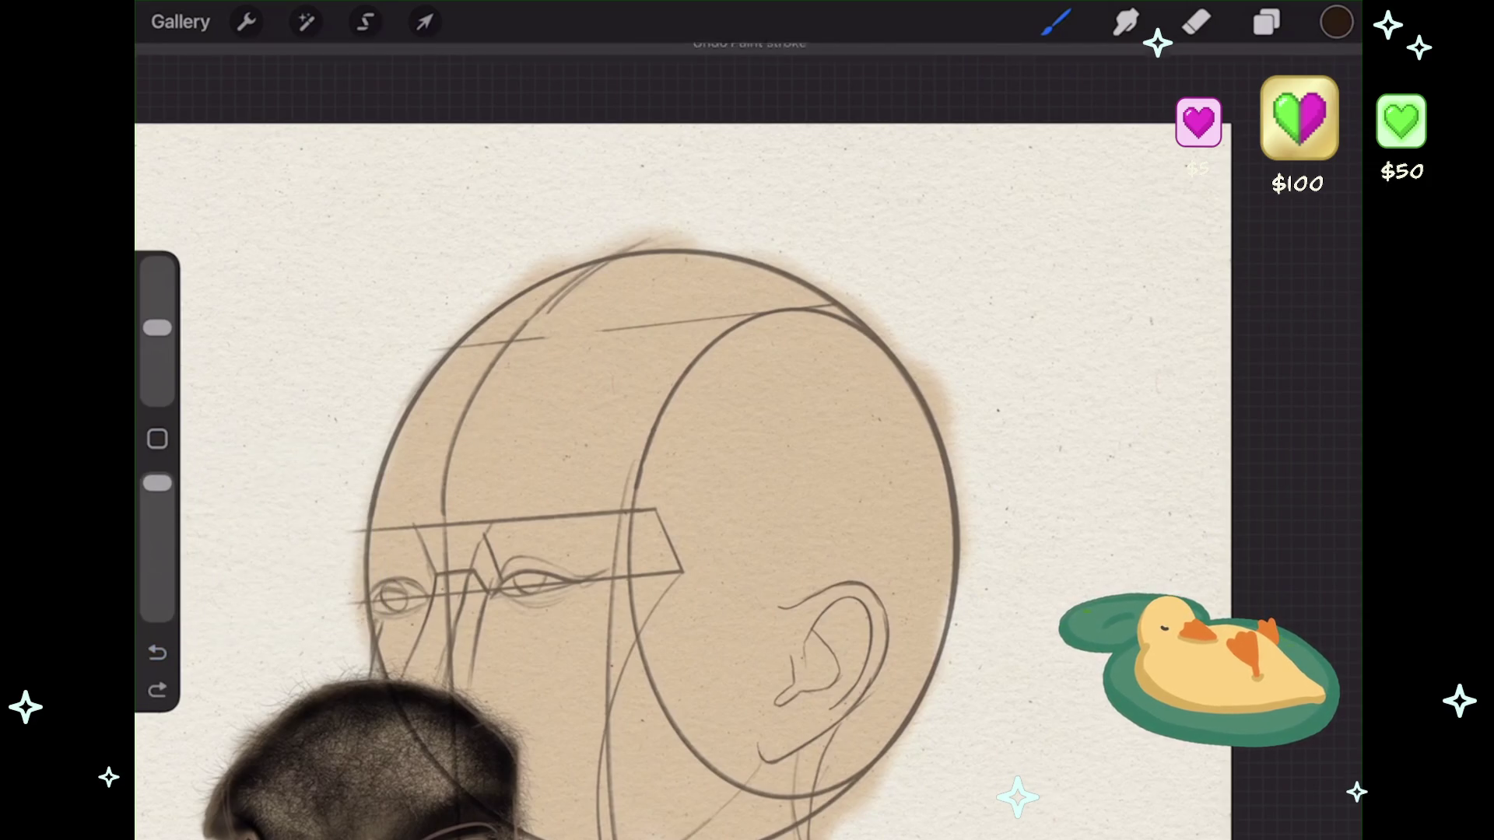
left_click_drag(157, 328, 157, 353)
left_click_drag(510, 326, 455, 420)
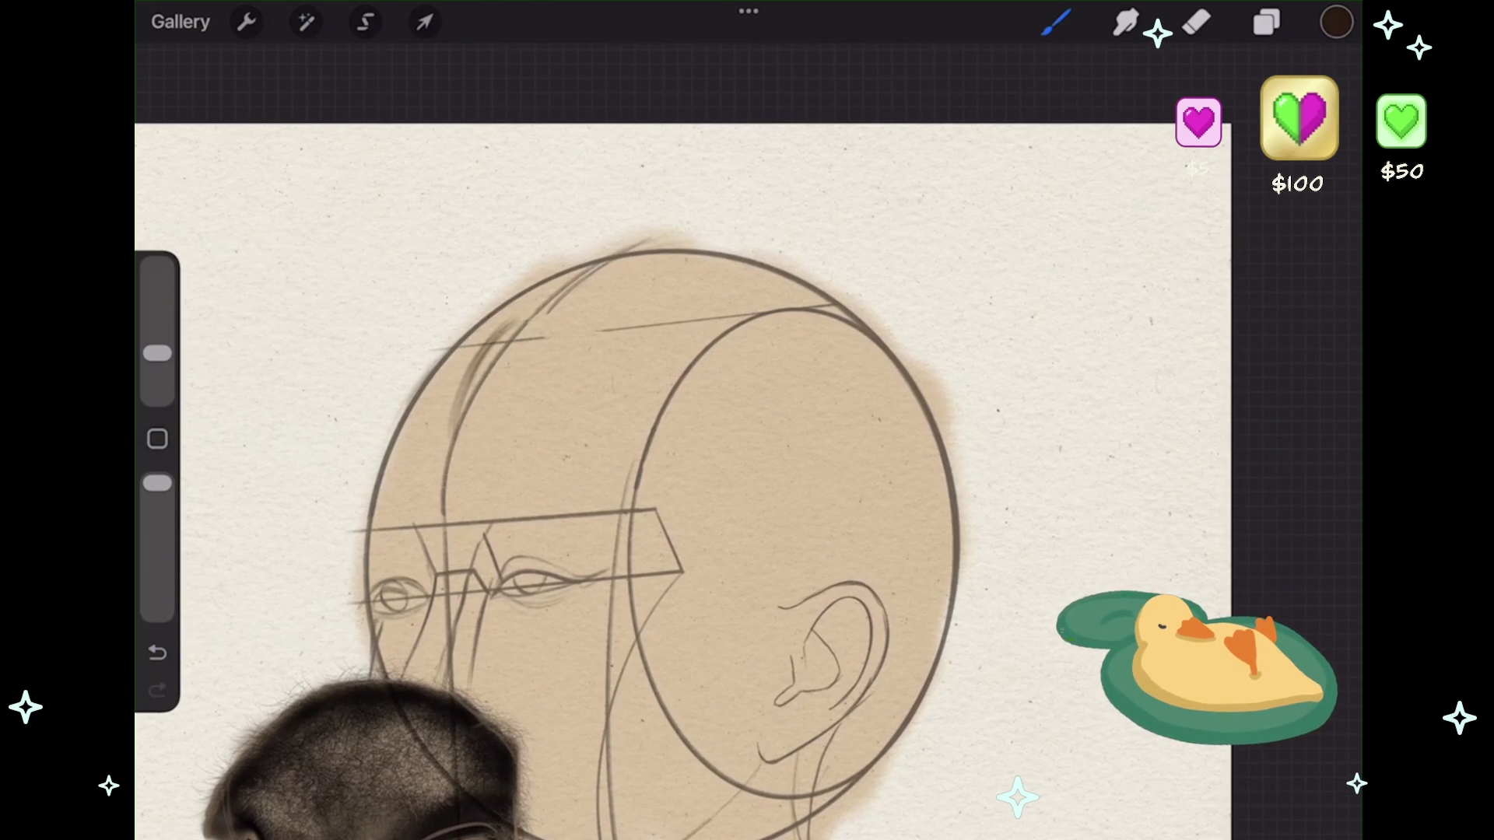
key("ctrl+z")
left_click_drag(623, 467, 622, 400)
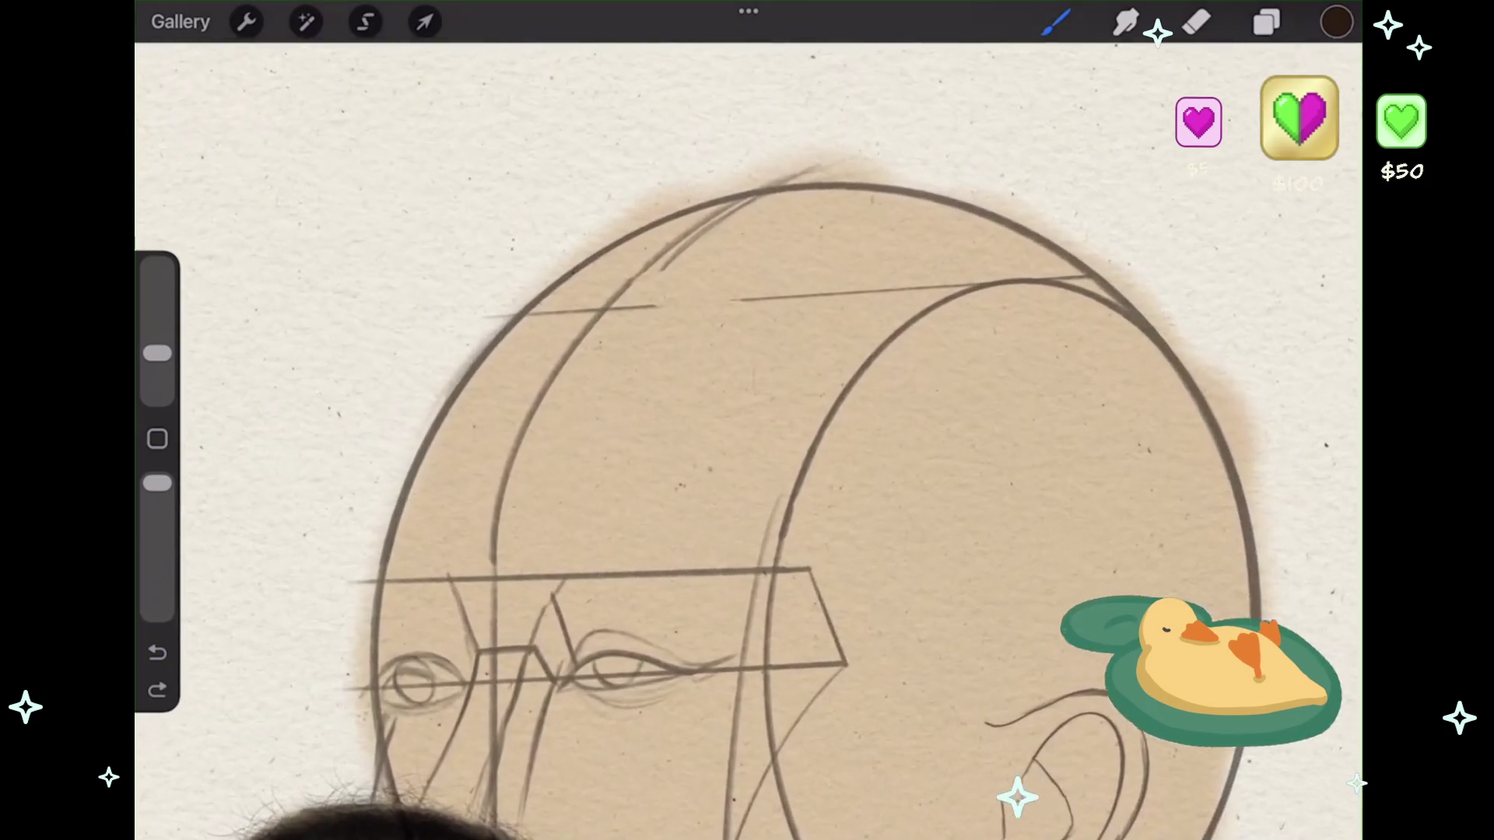
left_click_drag(157, 353, 157, 343)
scroll(747, 467, "up", 3)
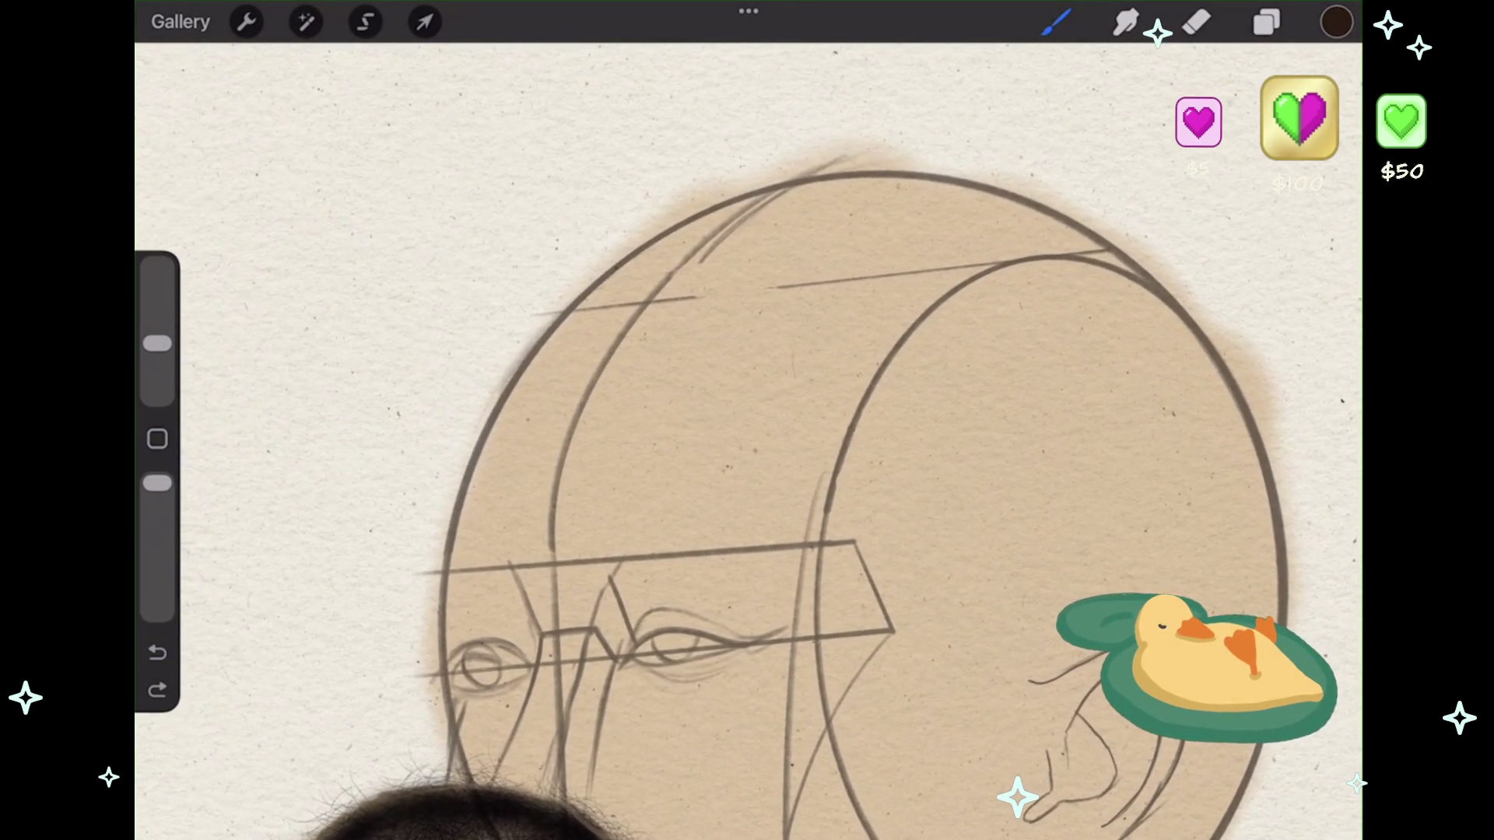
- Paint dark brown strands down the upper-left edge of the head, redoing stray strokes
mouse_move(700, 247)
left_mouse_down()
mouse_move(537, 315)
mouse_move(489, 362)
left_mouse_up()
left_click(157, 652)
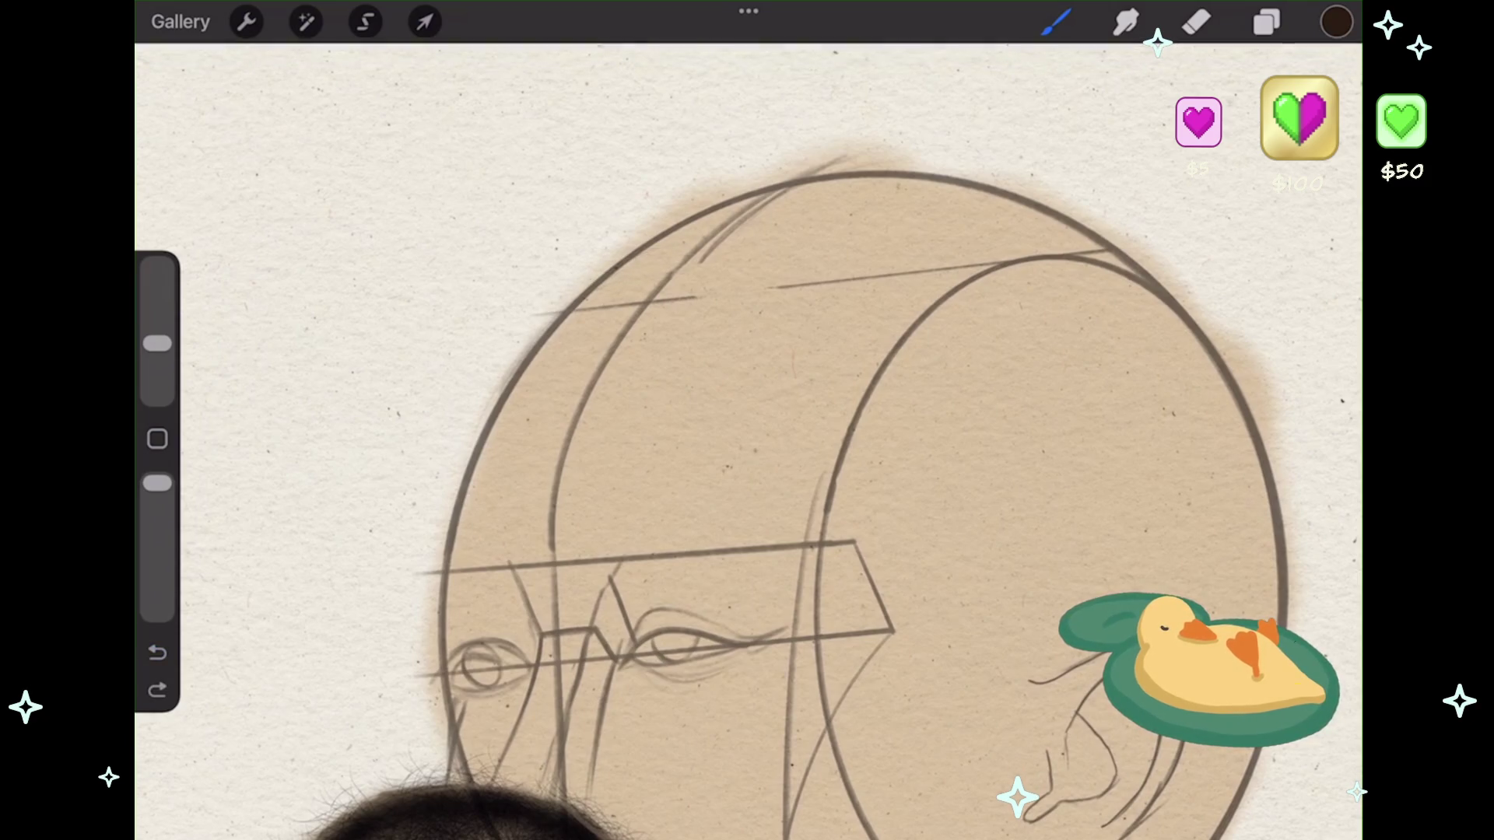
left_click_drag(662, 261, 393, 471)
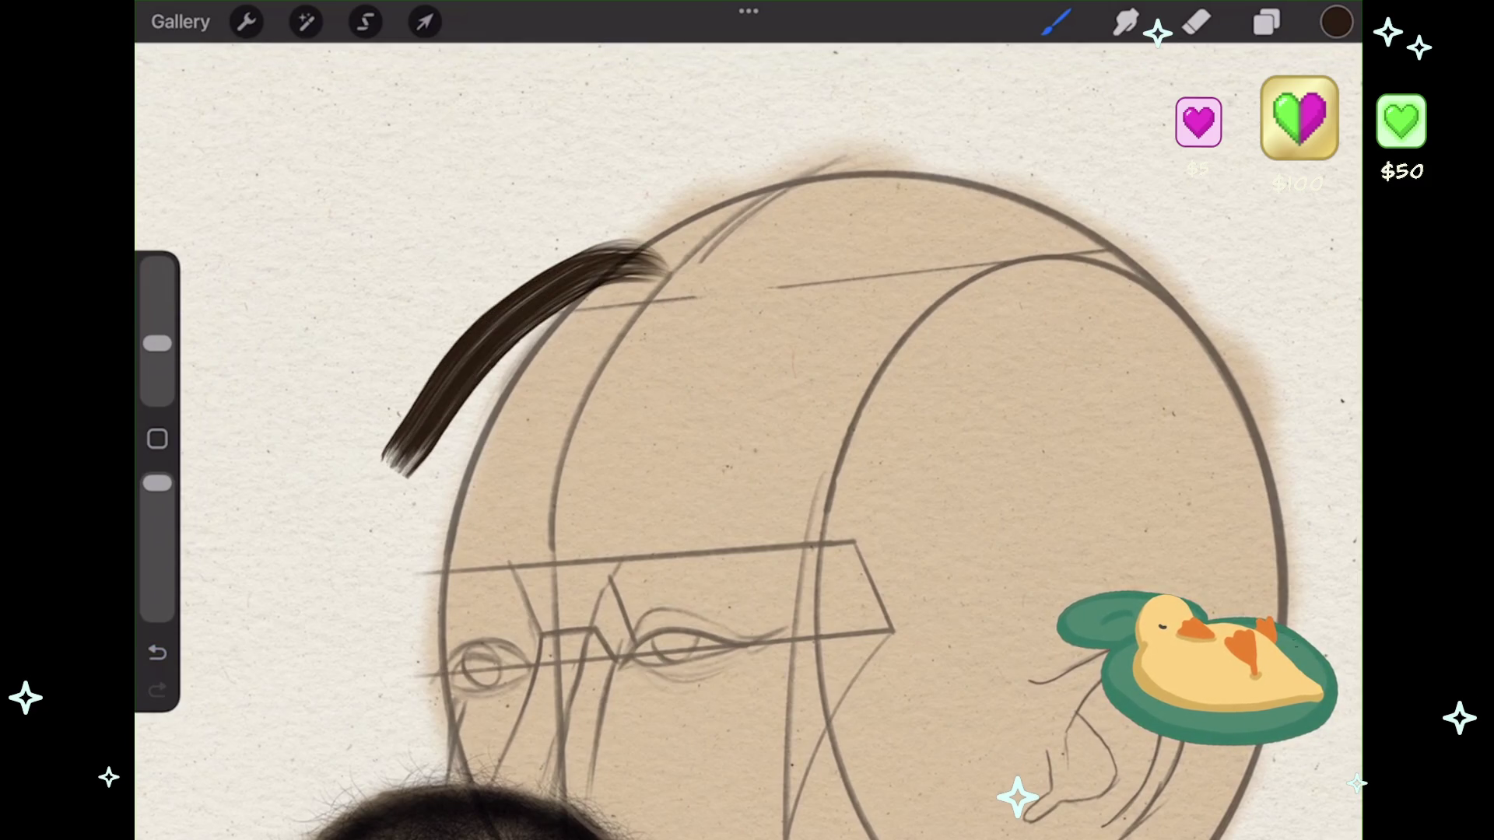
key("ctrl+z")
mouse_move(638, 268)
left_mouse_down()
mouse_move(401, 490)
mouse_move(459, 350)
mouse_move(412, 518)
left_mouse_up()
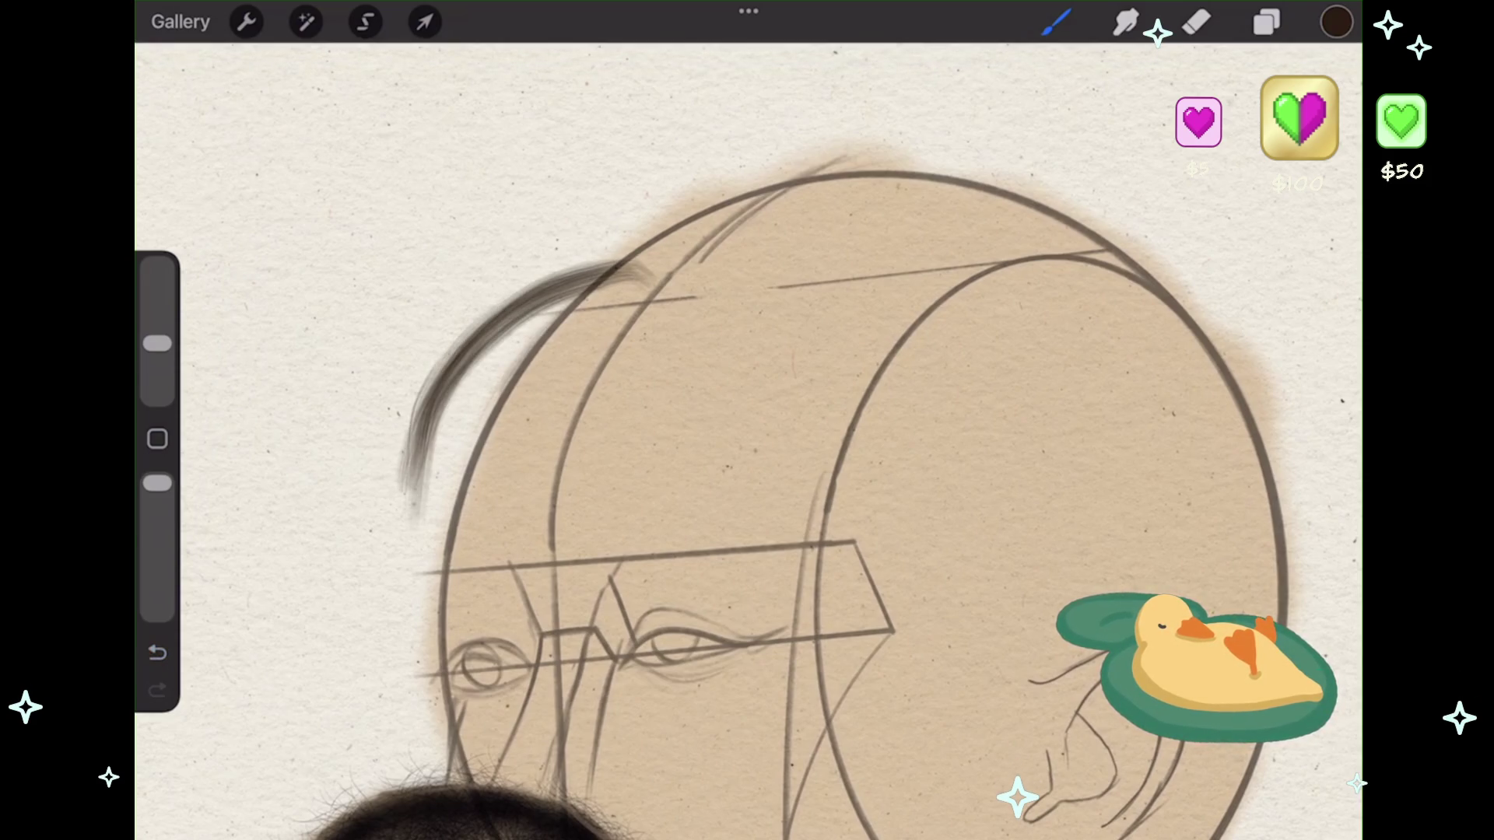
left_click_drag(467, 365, 432, 549)
left_click_drag(424, 498, 490, 554)
left_click_drag(510, 308, 397, 506)
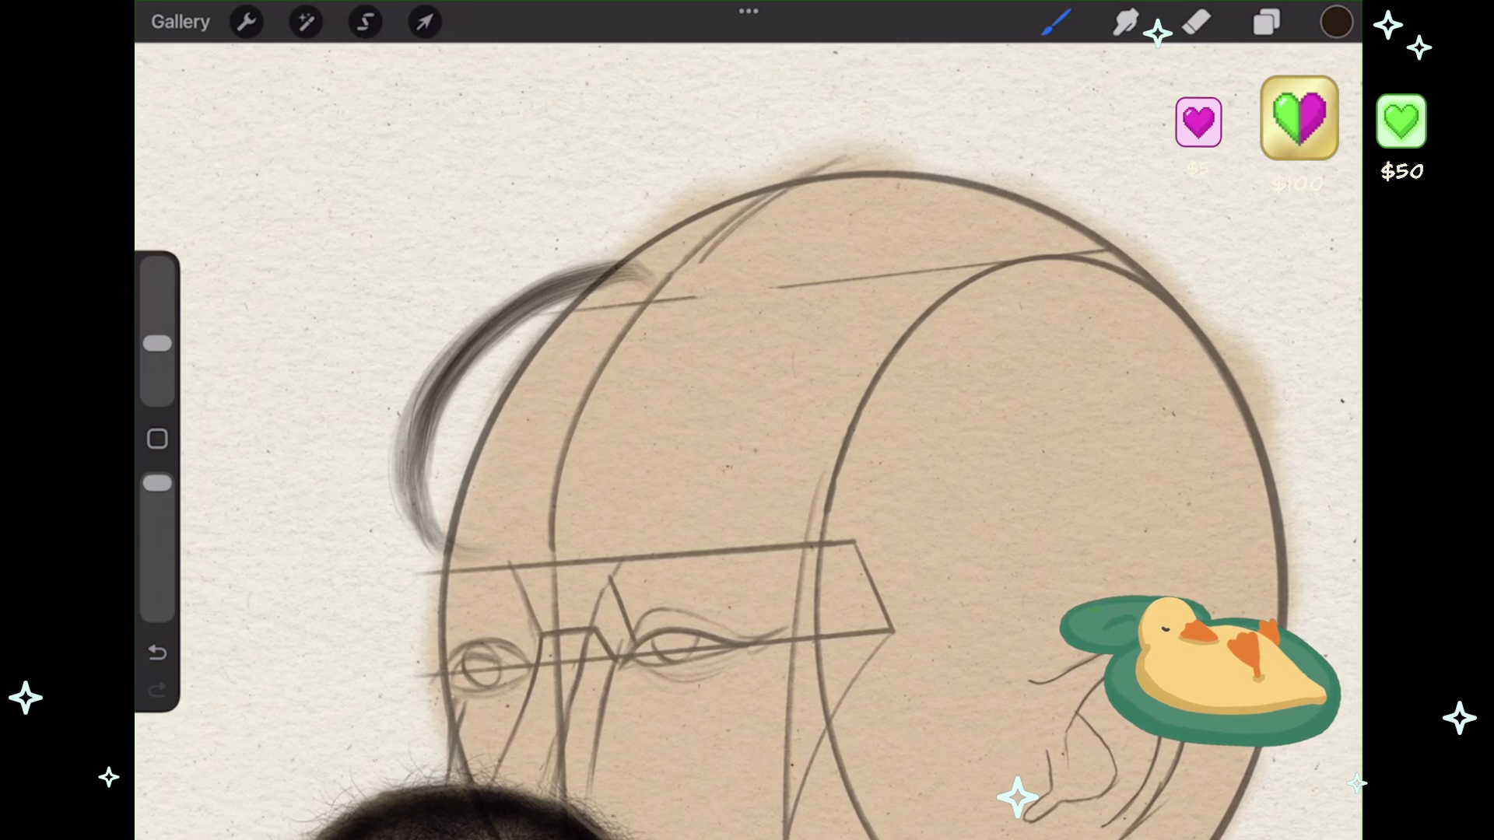
- Paint and darken a hair arc curving over the top of the head
mouse_move(646, 268)
left_mouse_down()
mouse_move(474, 315)
mouse_move(451, 339)
left_mouse_up()
mouse_move(654, 264)
left_mouse_down()
mouse_move(587, 242)
mouse_move(479, 296)
left_mouse_up()
mouse_move(696, 253)
left_mouse_down()
mouse_move(650, 218)
mouse_move(490, 288)
left_mouse_up()
key("ctrl+z")
key("ctrl+shift+z")
key("ctrl+z")
scroll(432, 257, "up", 3)
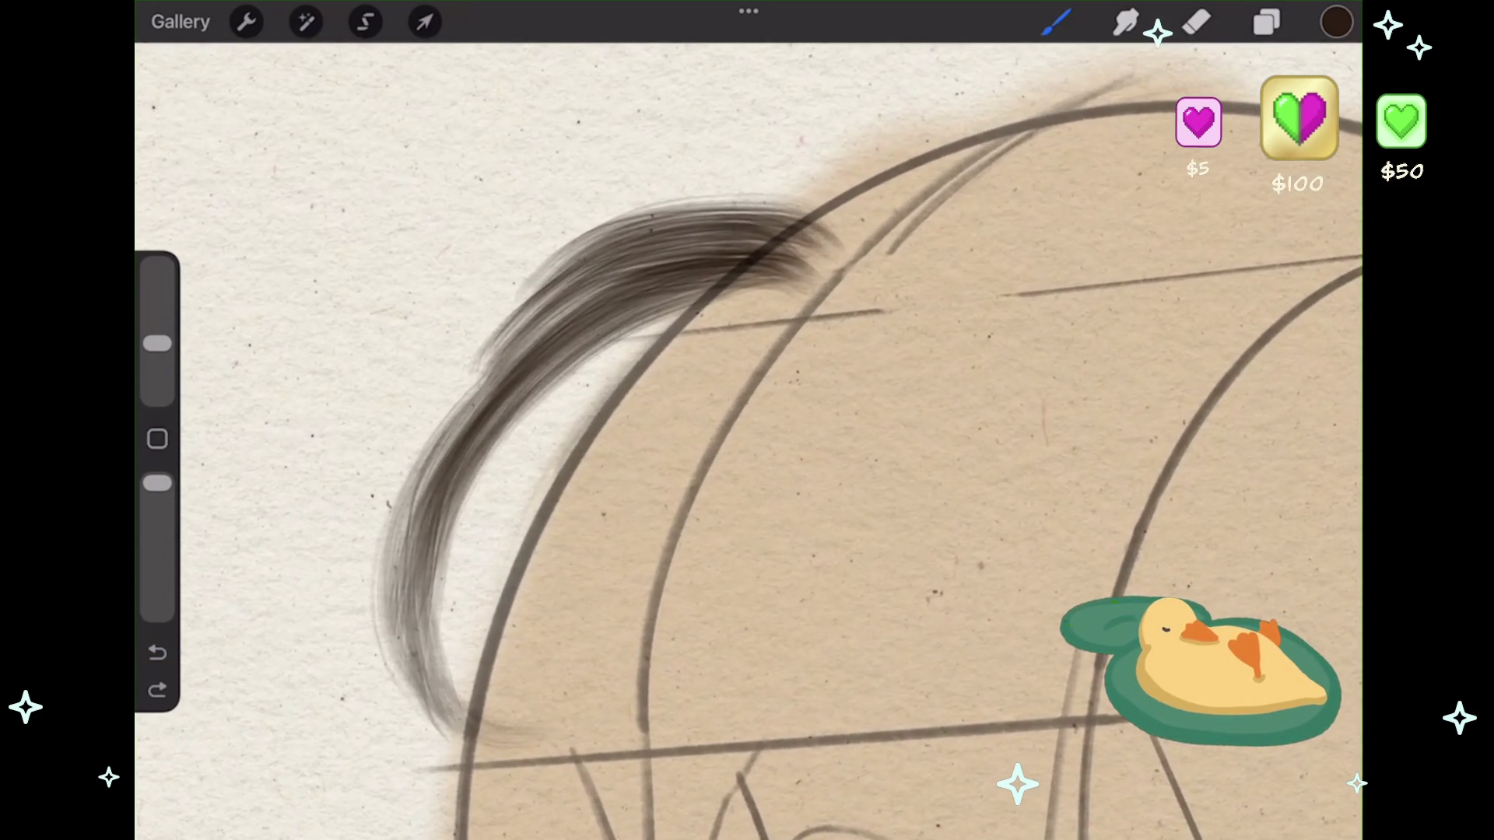
mouse_move(786, 307)
left_mouse_down()
mouse_move(514, 432)
mouse_move(479, 545)
left_mouse_up()
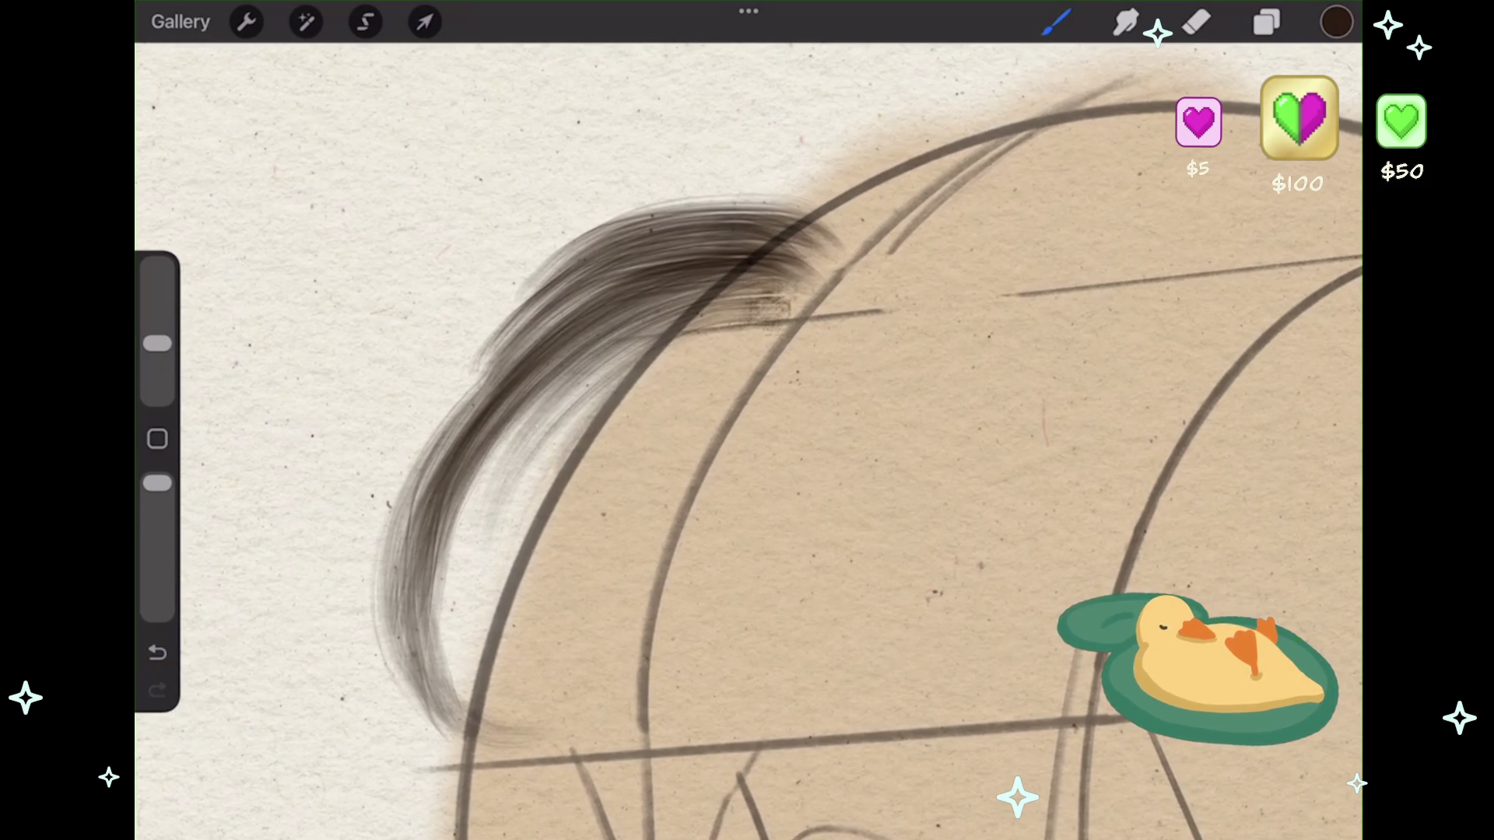
mouse_move(759, 243)
left_mouse_down()
mouse_move(579, 315)
mouse_move(459, 498)
left_mouse_up()
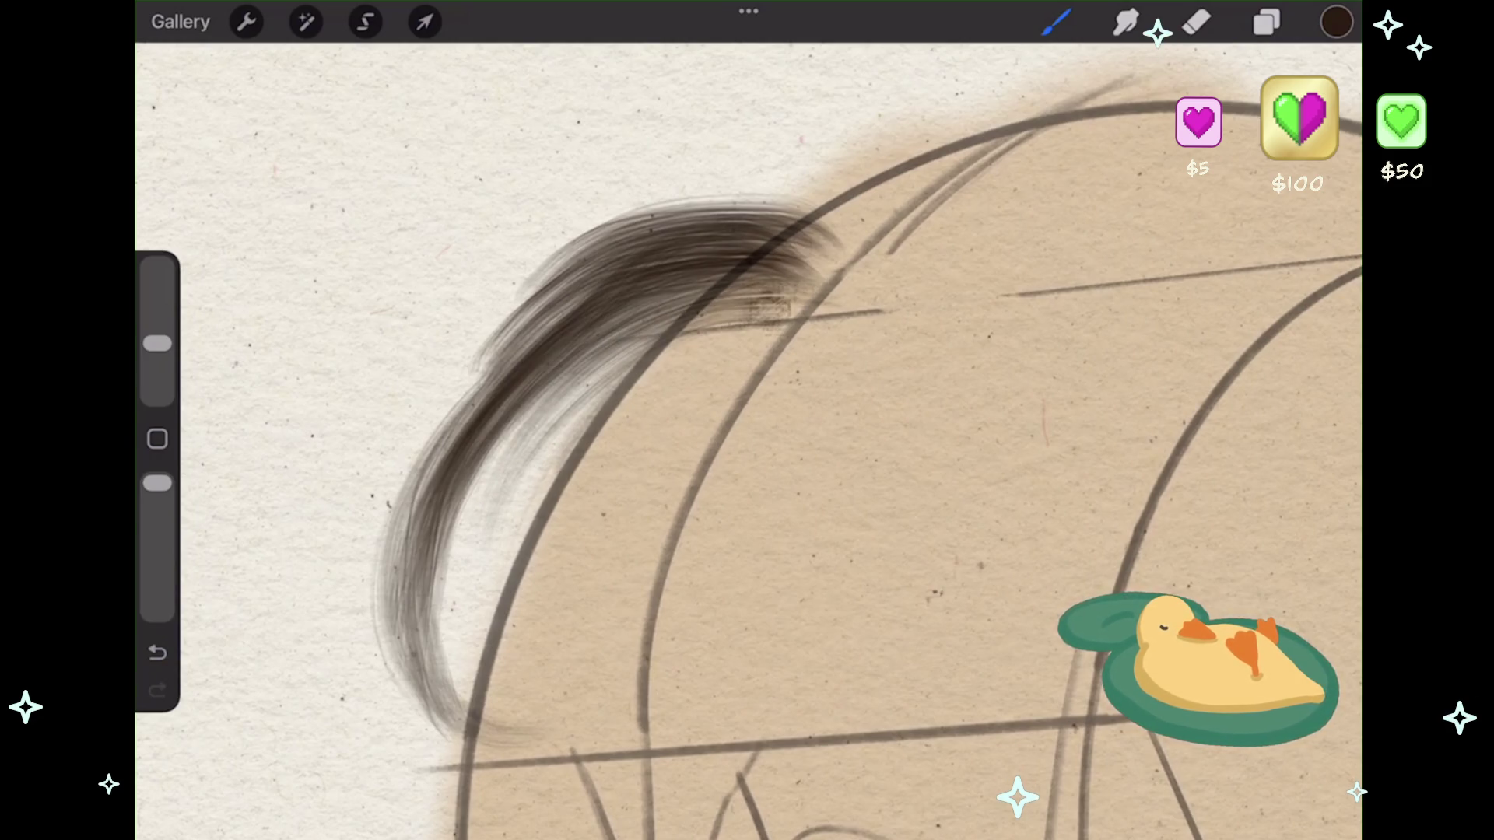
mouse_move(825, 264)
left_mouse_down()
mouse_move(802, 238)
mouse_move(634, 249)
mouse_move(510, 362)
mouse_move(448, 466)
left_mouse_up()
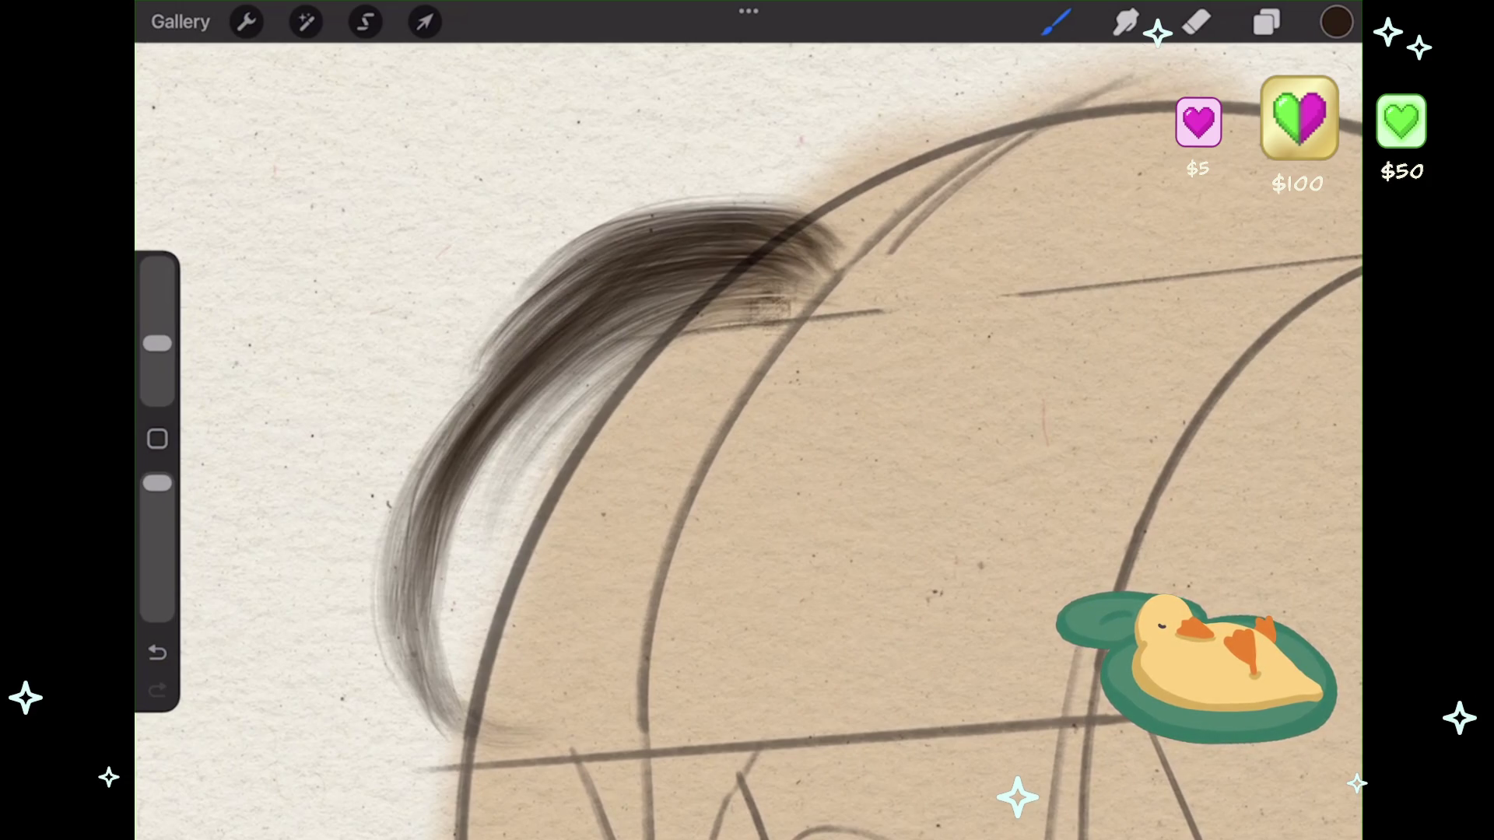
scroll(747, 467, "down", 5)
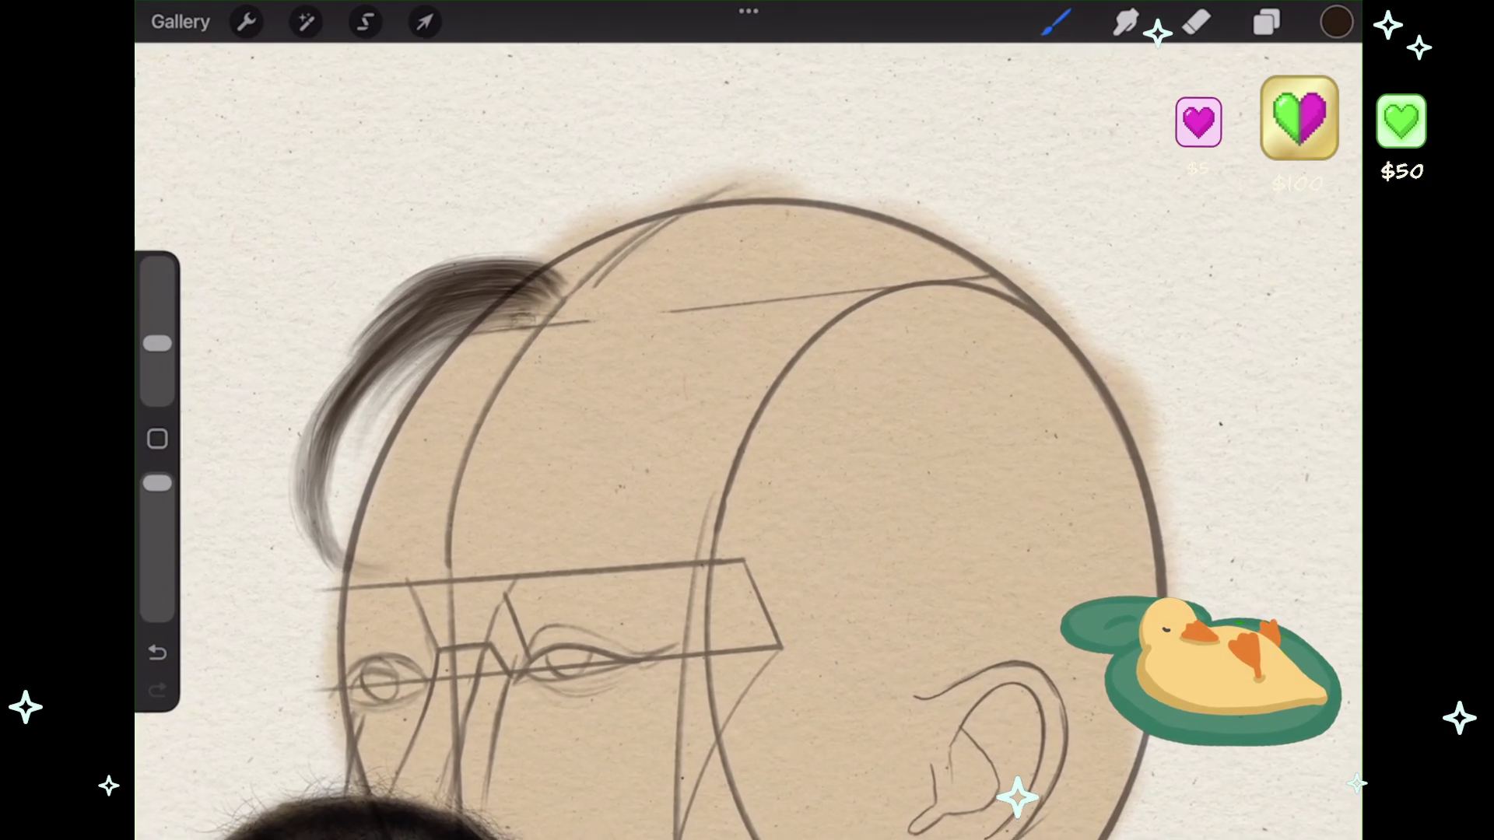
- Fill out and darken the hair lock's upper edge near the top of the head
scroll(747, 467, "down", 3)
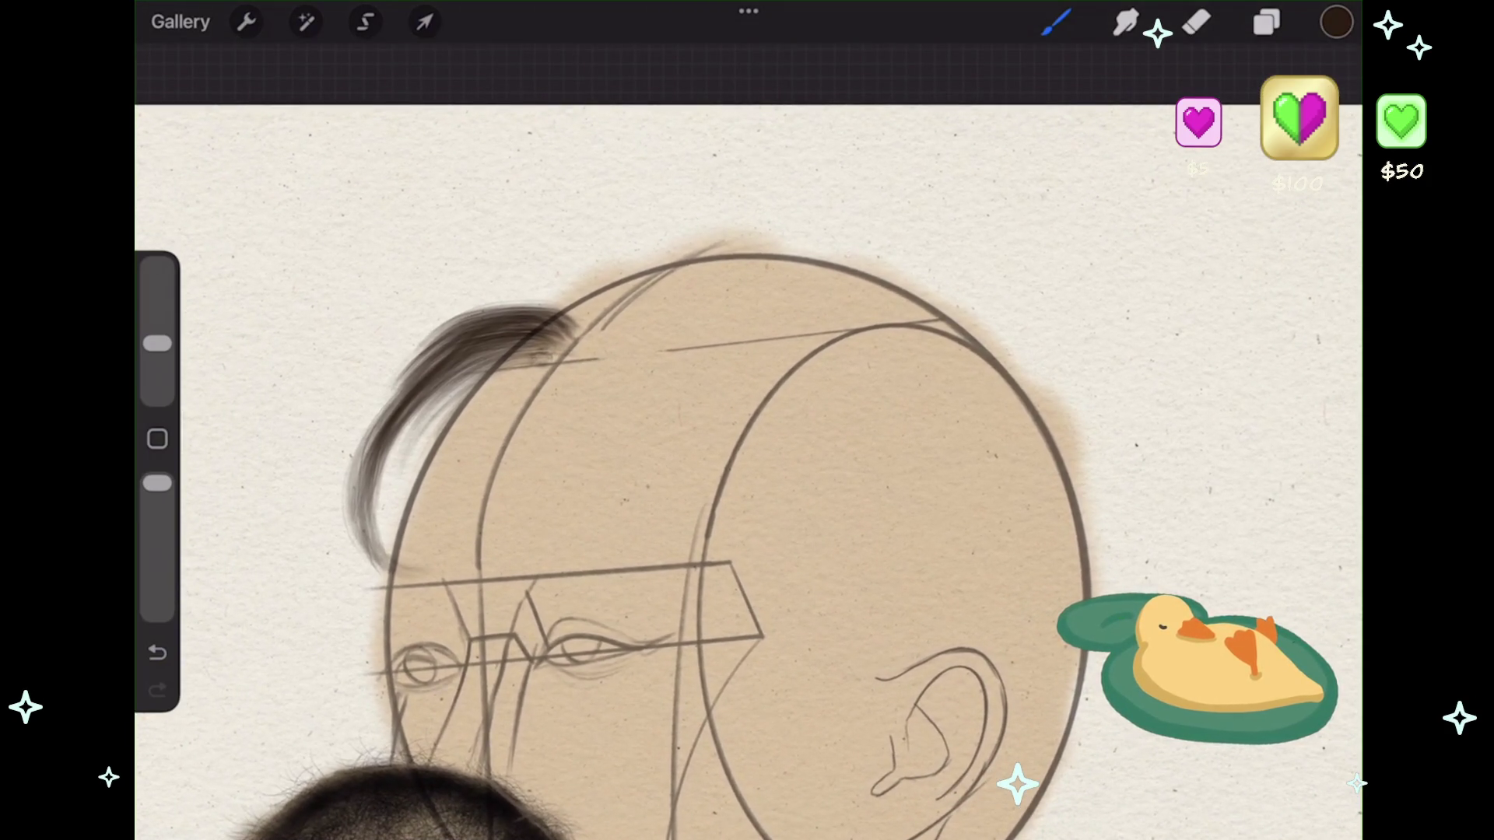
left_click_drag(560, 288, 451, 323)
left_click_drag(541, 289, 456, 331)
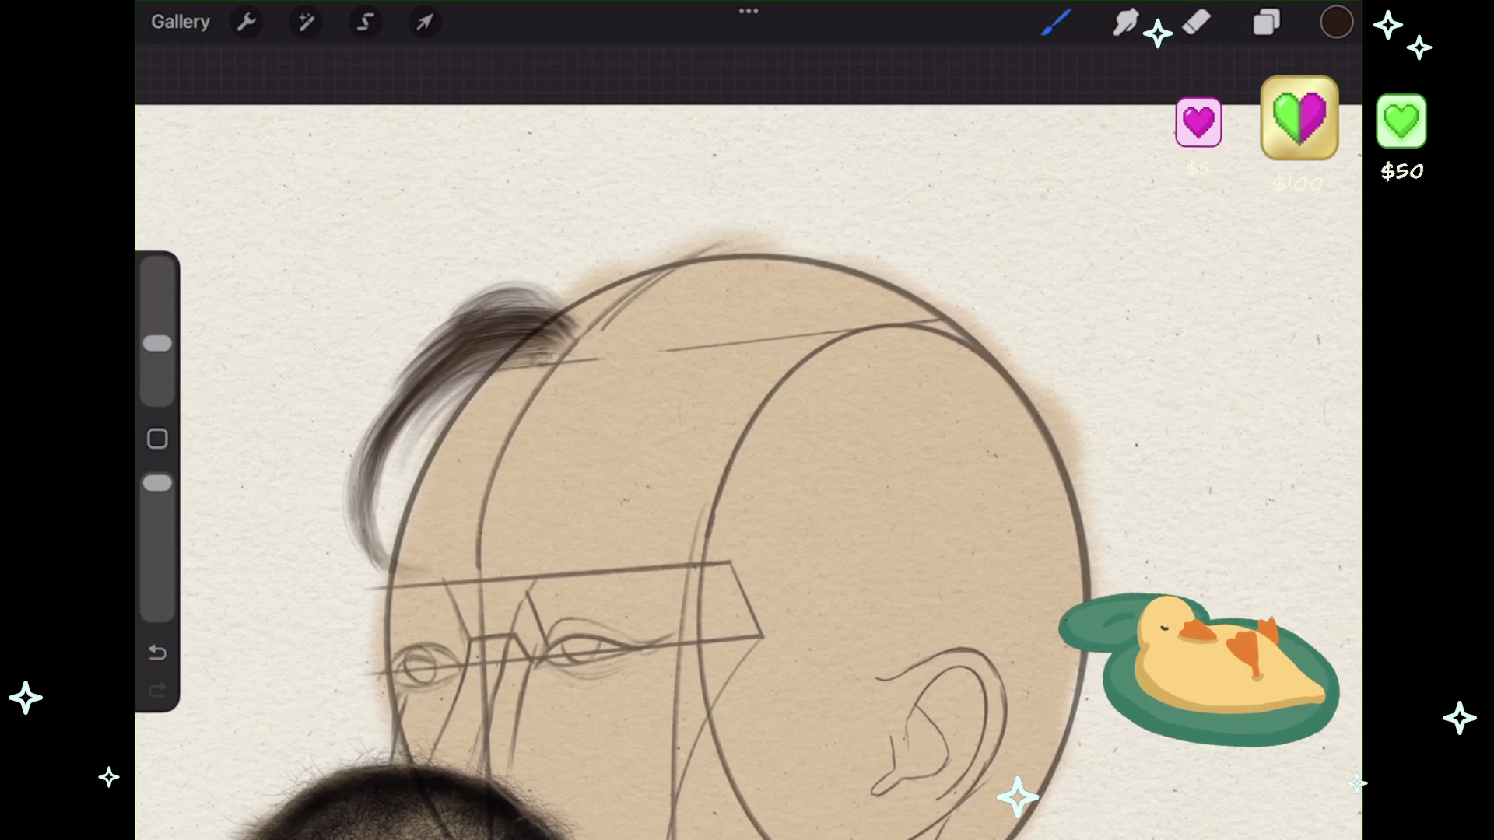
mouse_move(572, 308)
left_mouse_down()
mouse_move(490, 296)
mouse_move(517, 284)
mouse_move(522, 302)
mouse_move(468, 311)
left_mouse_up()
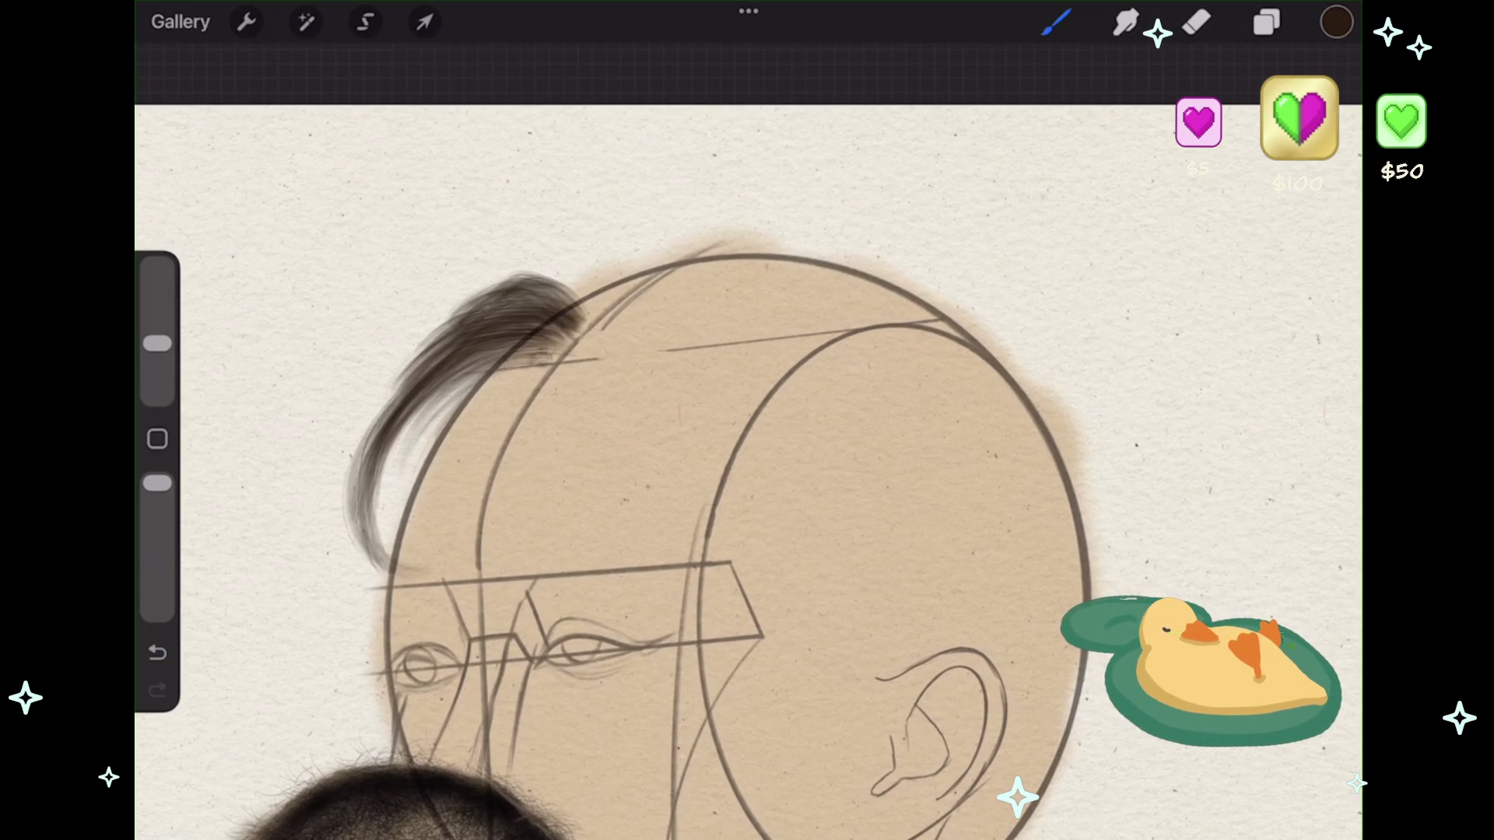
left_click_drag(584, 315, 529, 268)
left_click(158, 652)
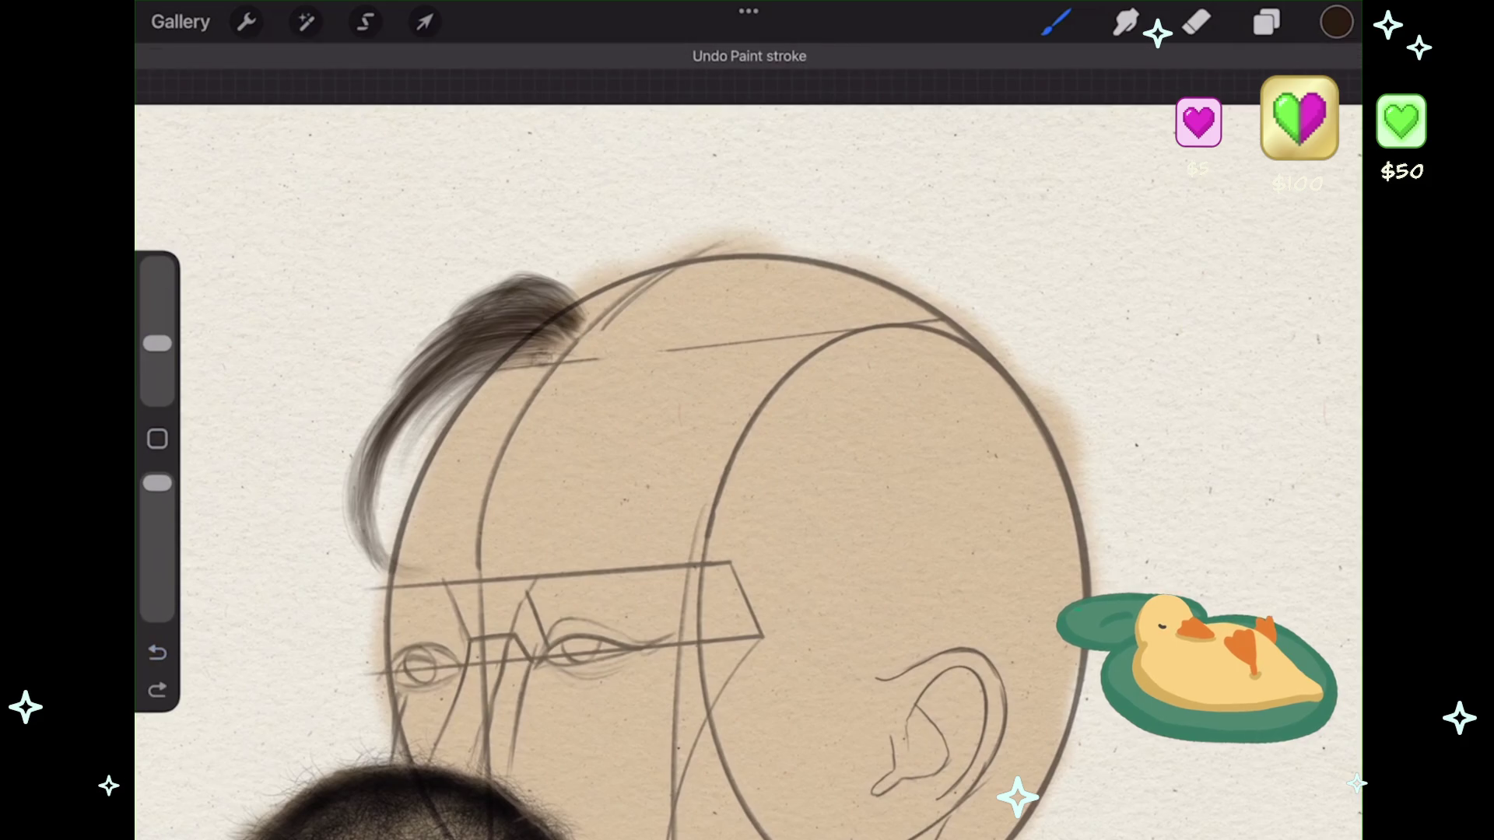
key("ctrl+z")
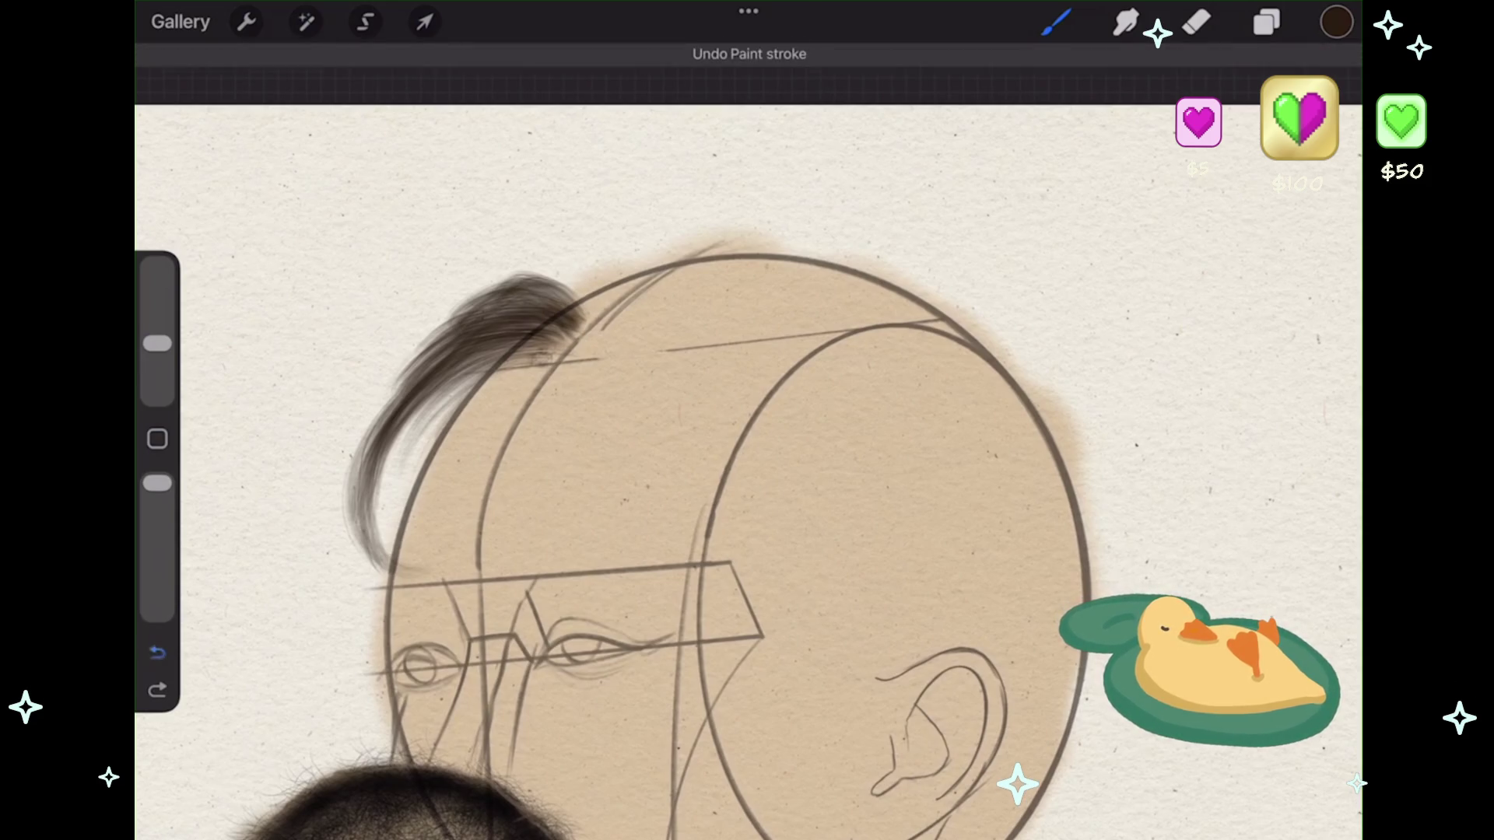
left_click_drag(591, 308, 561, 280)
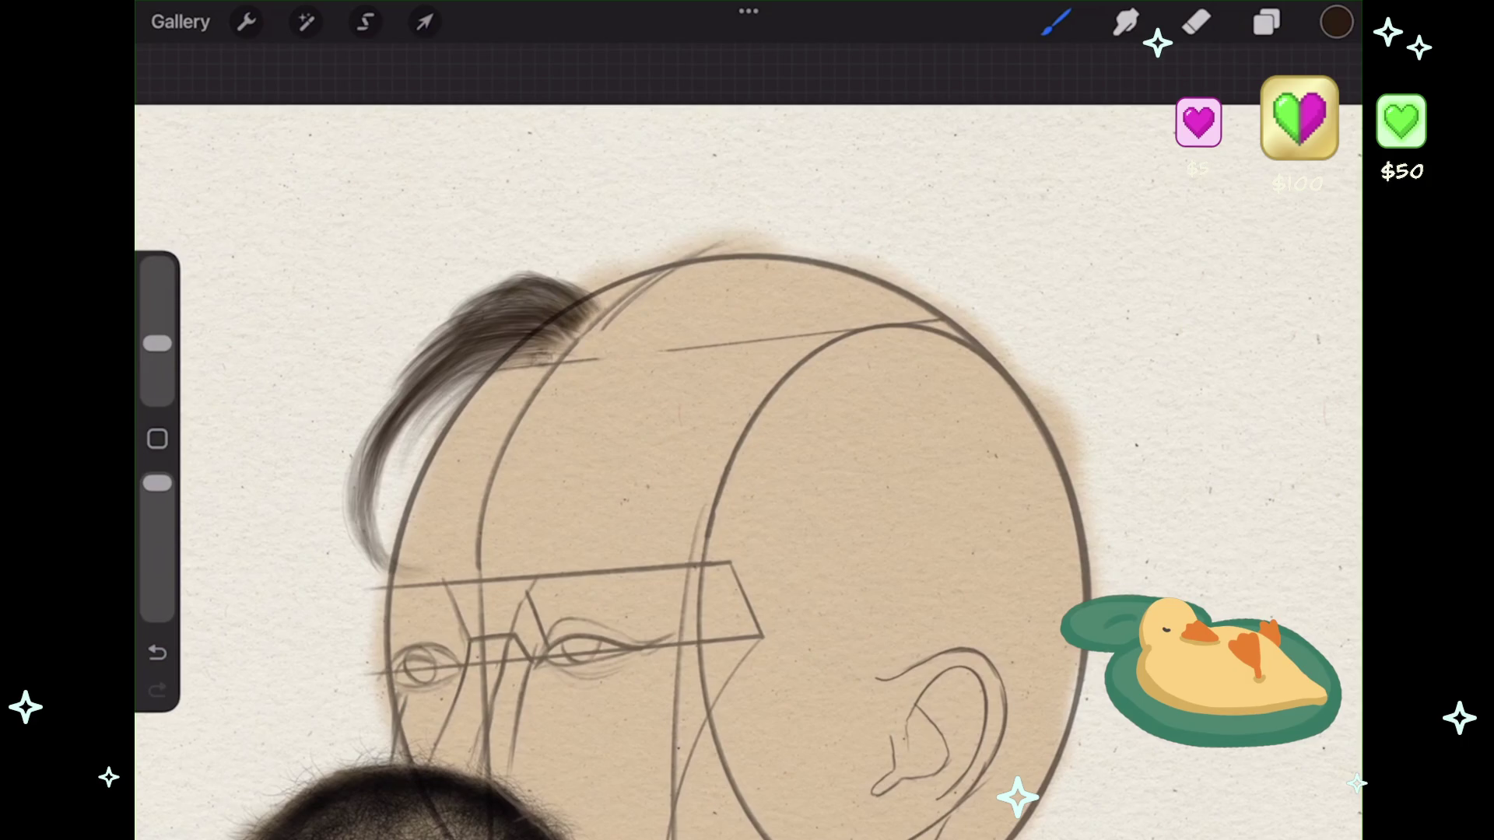
- Extend the curl's lower end with strands toward the brow line, then show the layer list
scroll(669, 521, "left", 2)
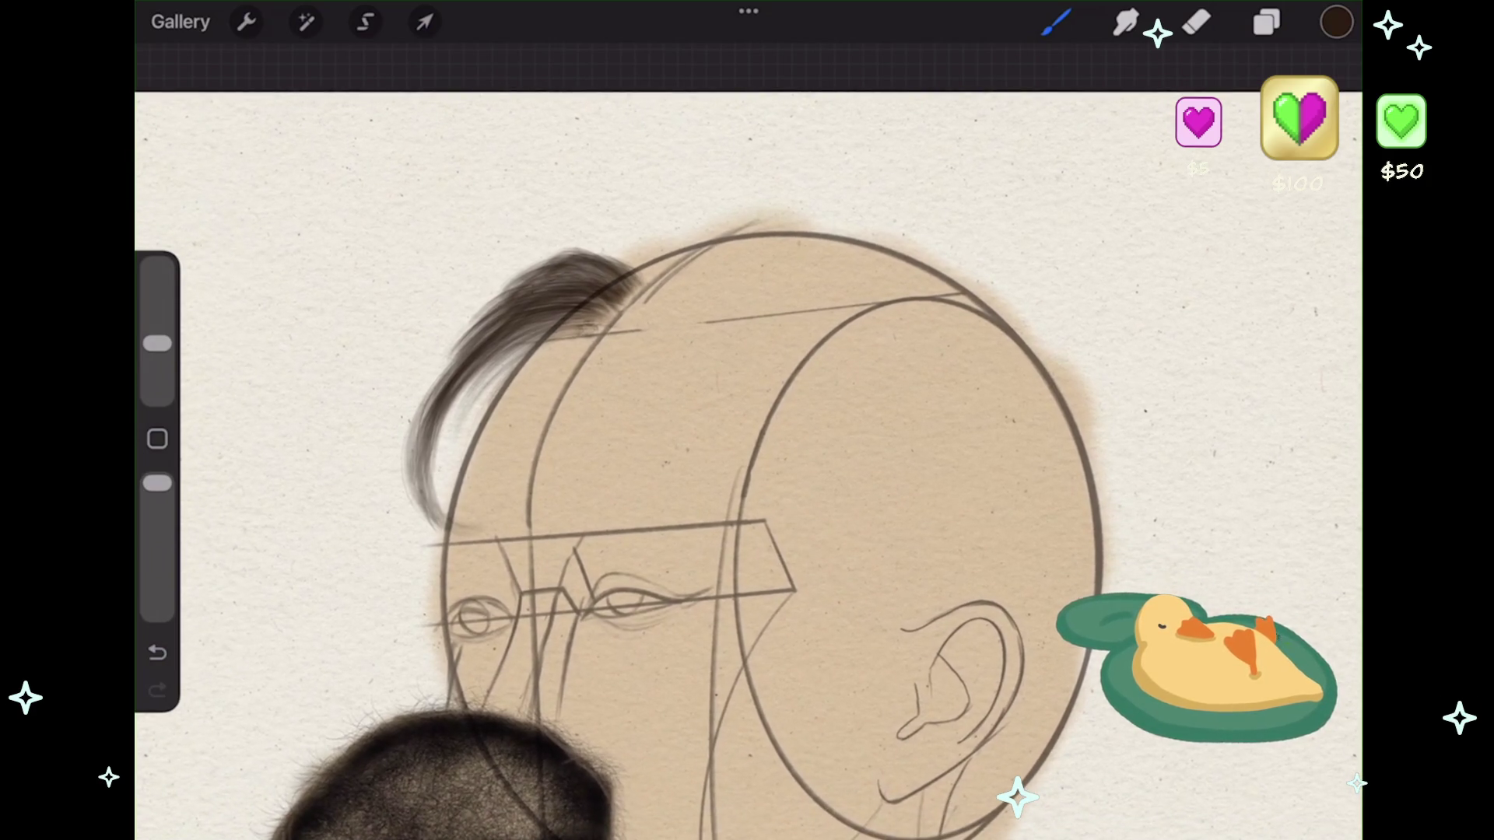
left_click_drag(498, 480, 420, 544)
key("ctrl+z")
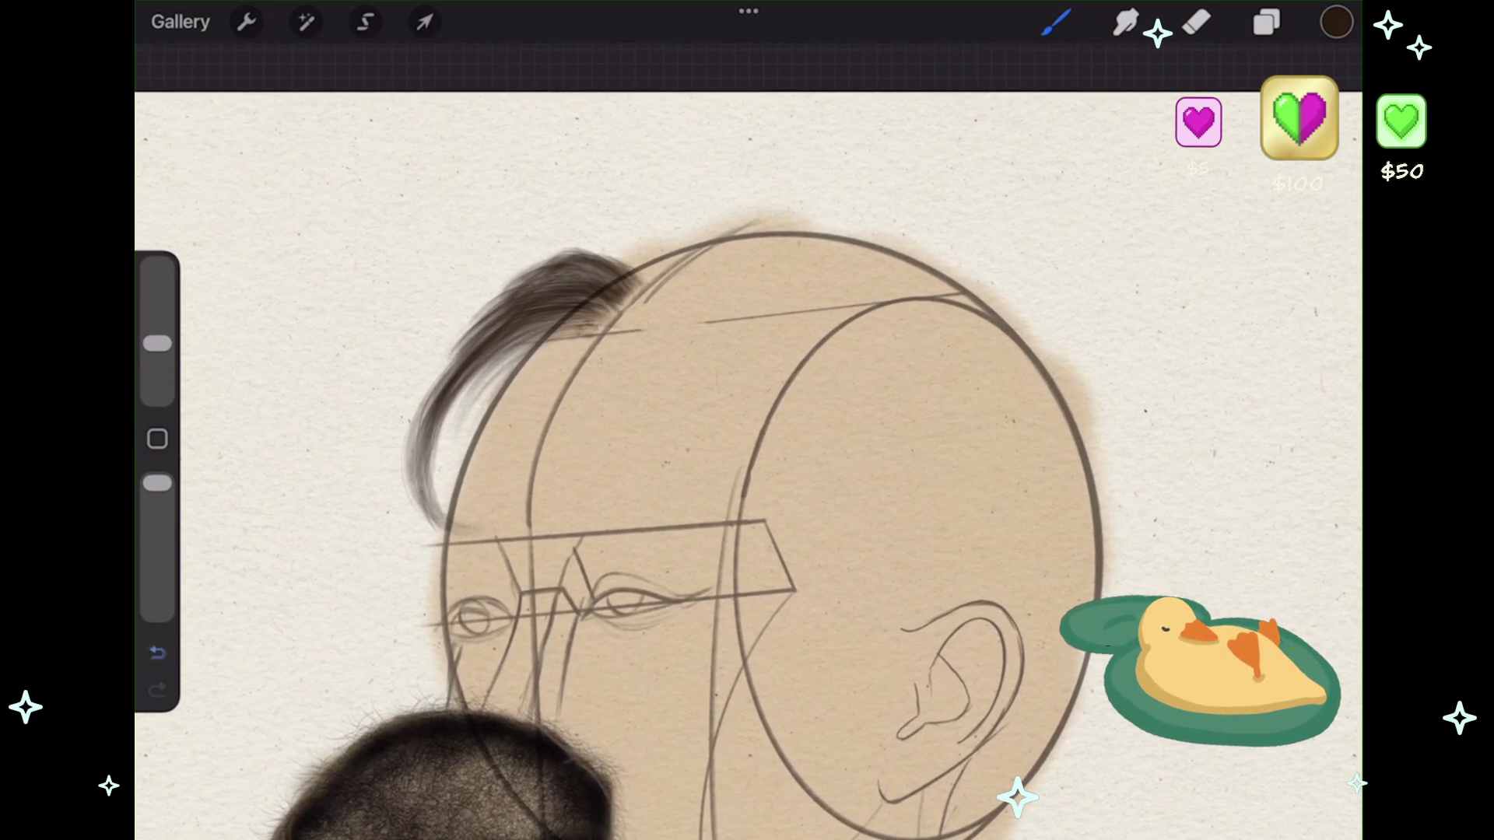
left_click_drag(518, 506, 442, 535)
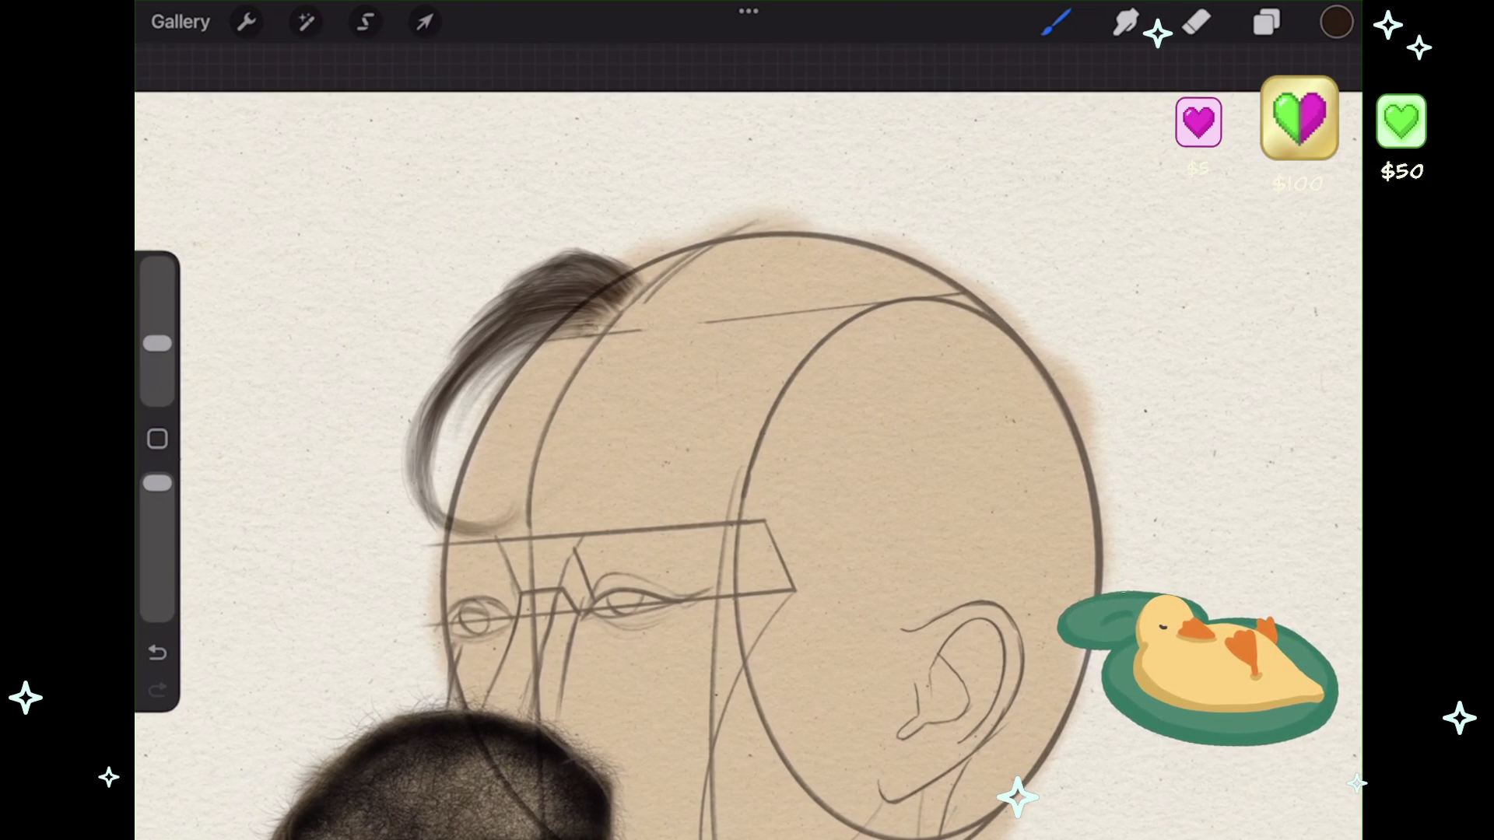
key("ctrl+z")
mouse_move(528, 493)
left_mouse_down()
mouse_move(502, 520)
mouse_move(523, 502)
left_mouse_up()
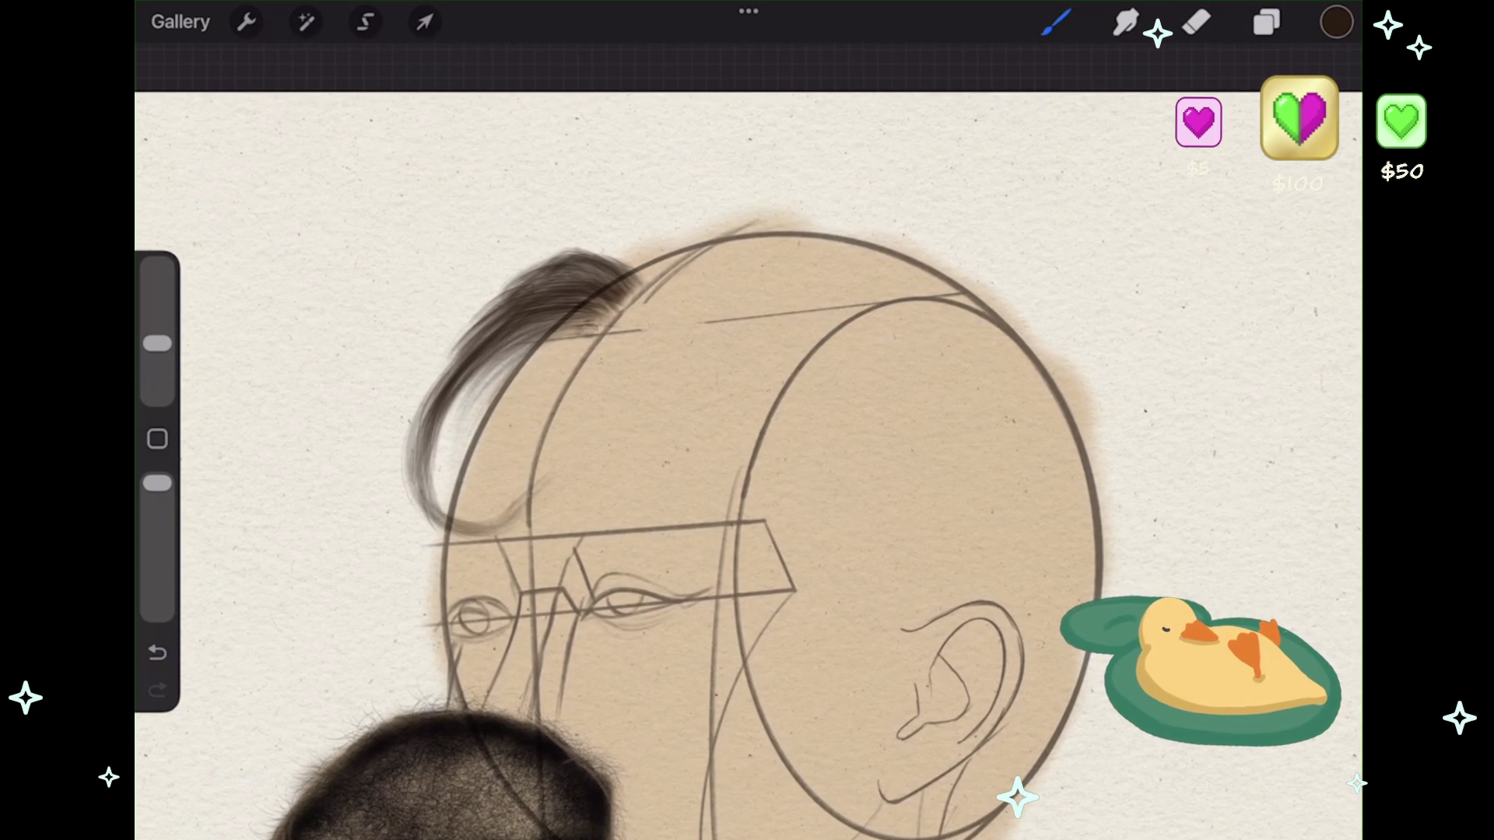
scroll(693, 498, "down", 3)
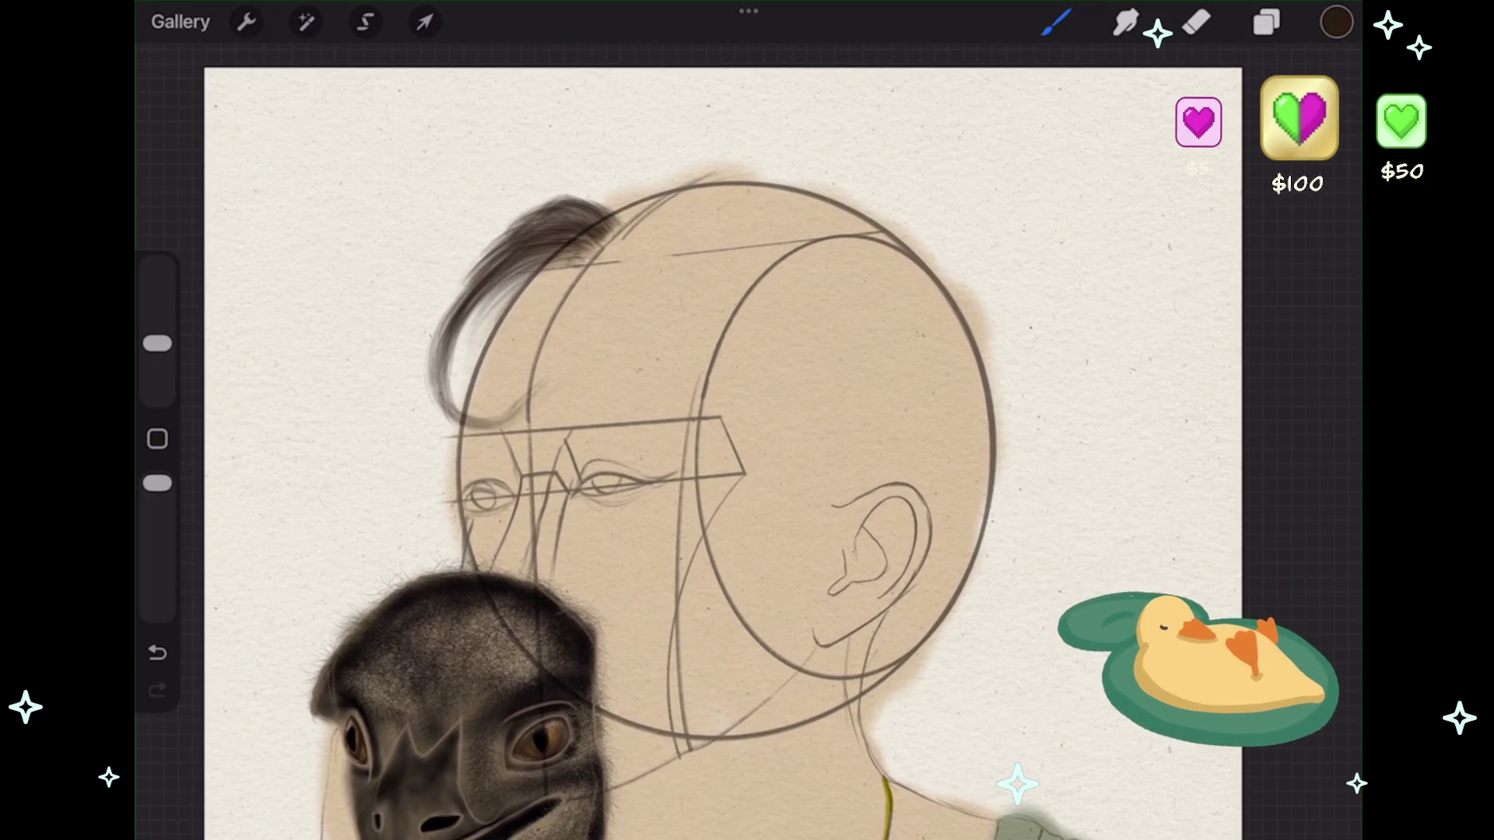
left_click(1267, 22)
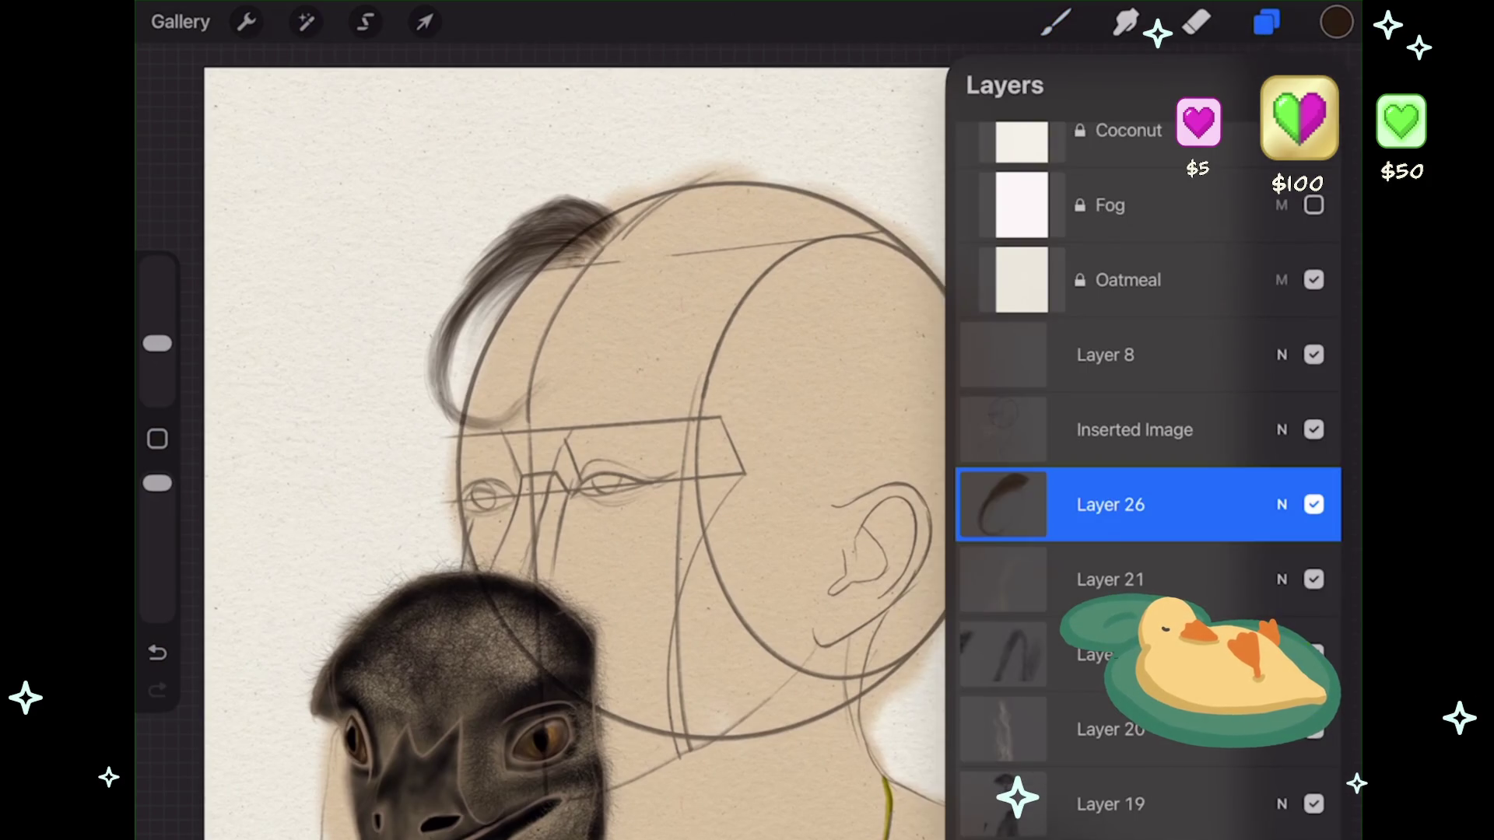
- Enlarge the brush and stack dark strands across the lock's top, widening it over the crown
left_click(1056, 22)
scroll(701, 467, "up", 5)
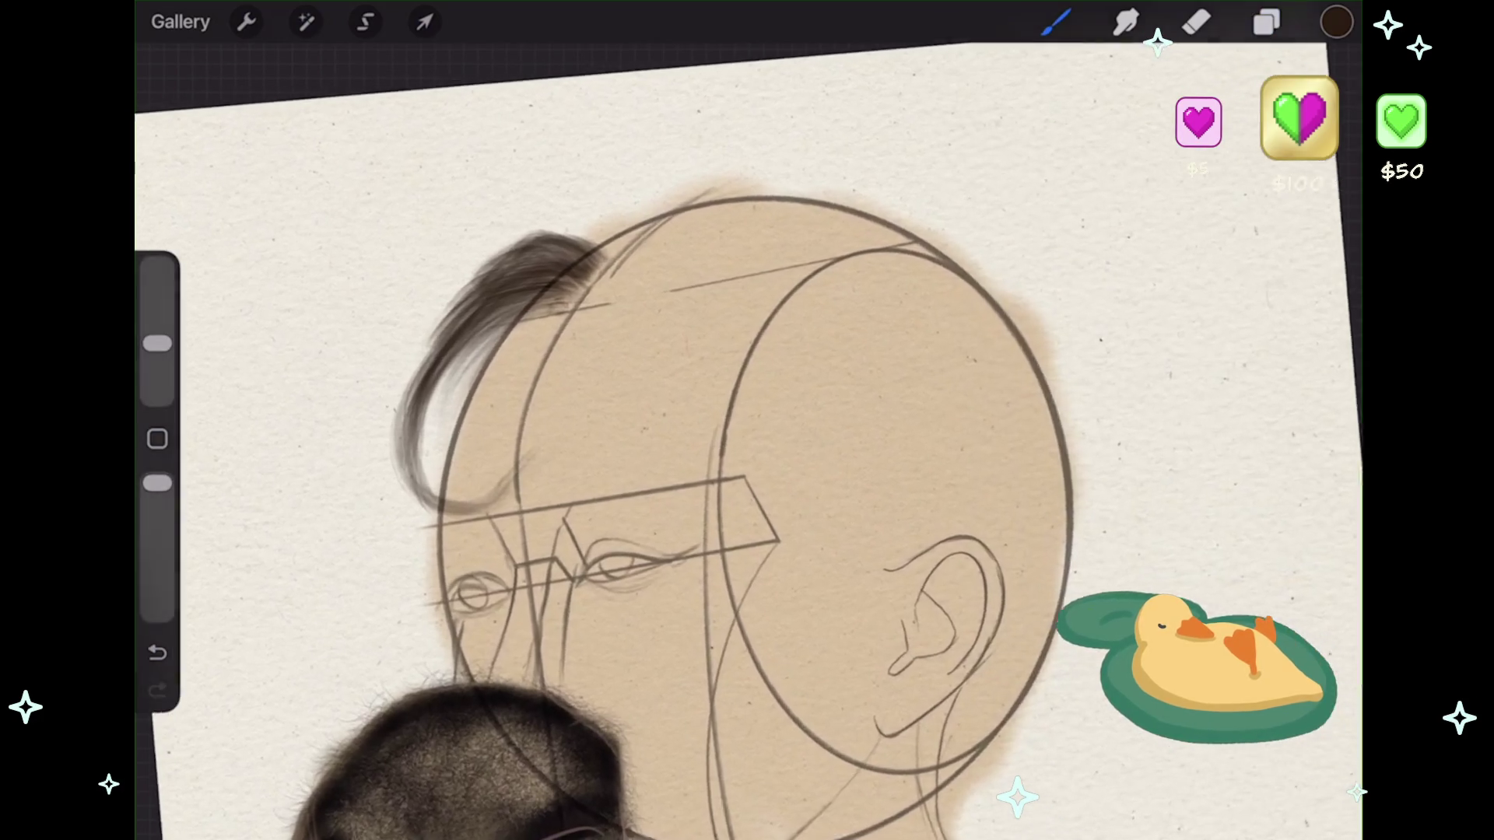
mouse_move(591, 269)
left_mouse_down()
mouse_move(645, 245)
mouse_move(619, 237)
mouse_move(634, 241)
left_mouse_up()
key("ctrl+z")
key("ctrl+z")
left_click_drag(157, 343, 157, 336)
mouse_move(591, 264)
left_mouse_down()
mouse_move(642, 261)
mouse_move(630, 237)
left_mouse_up()
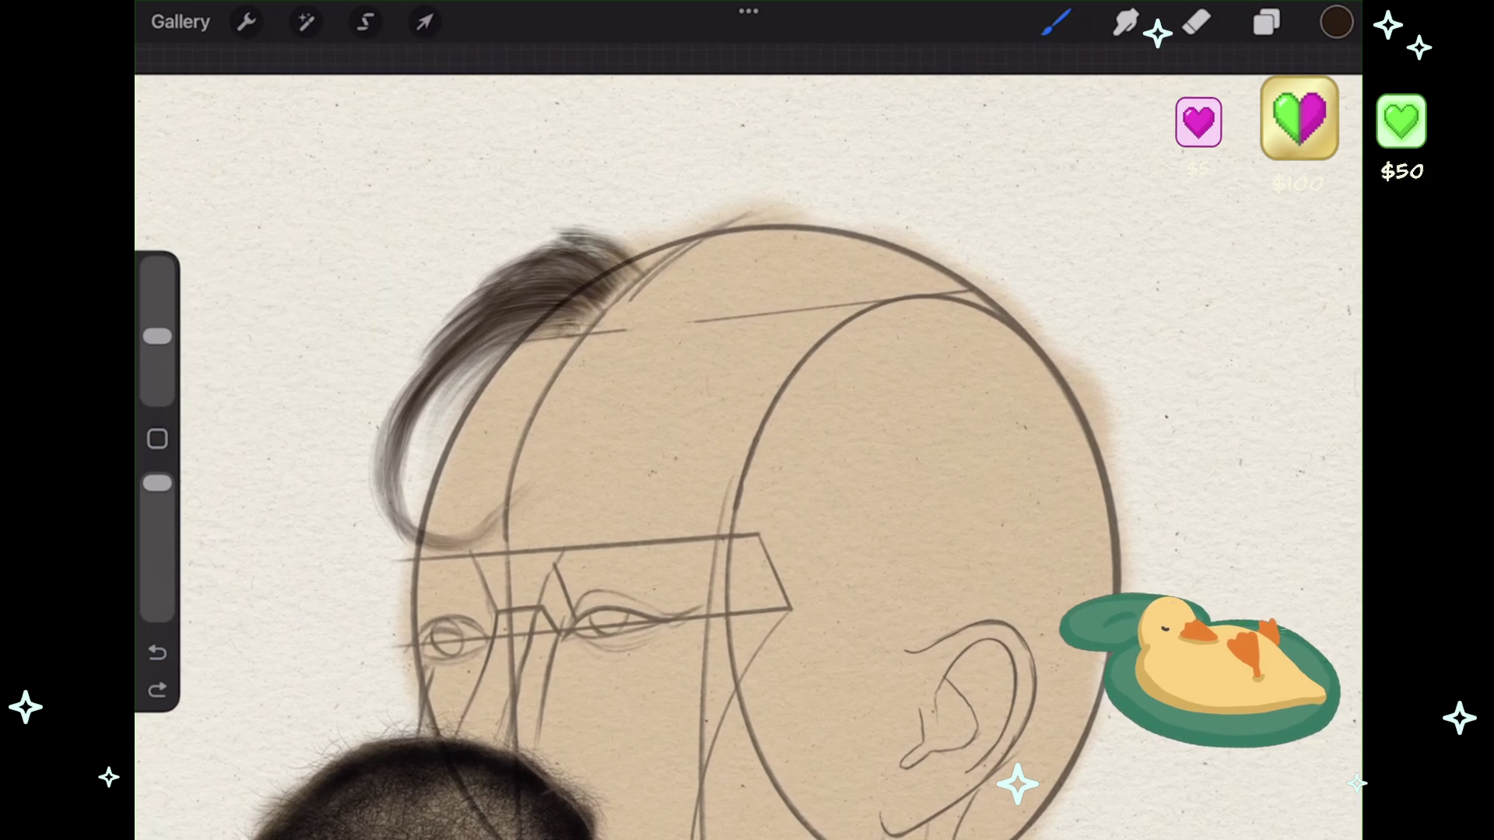
left_click_drag(517, 261, 591, 230)
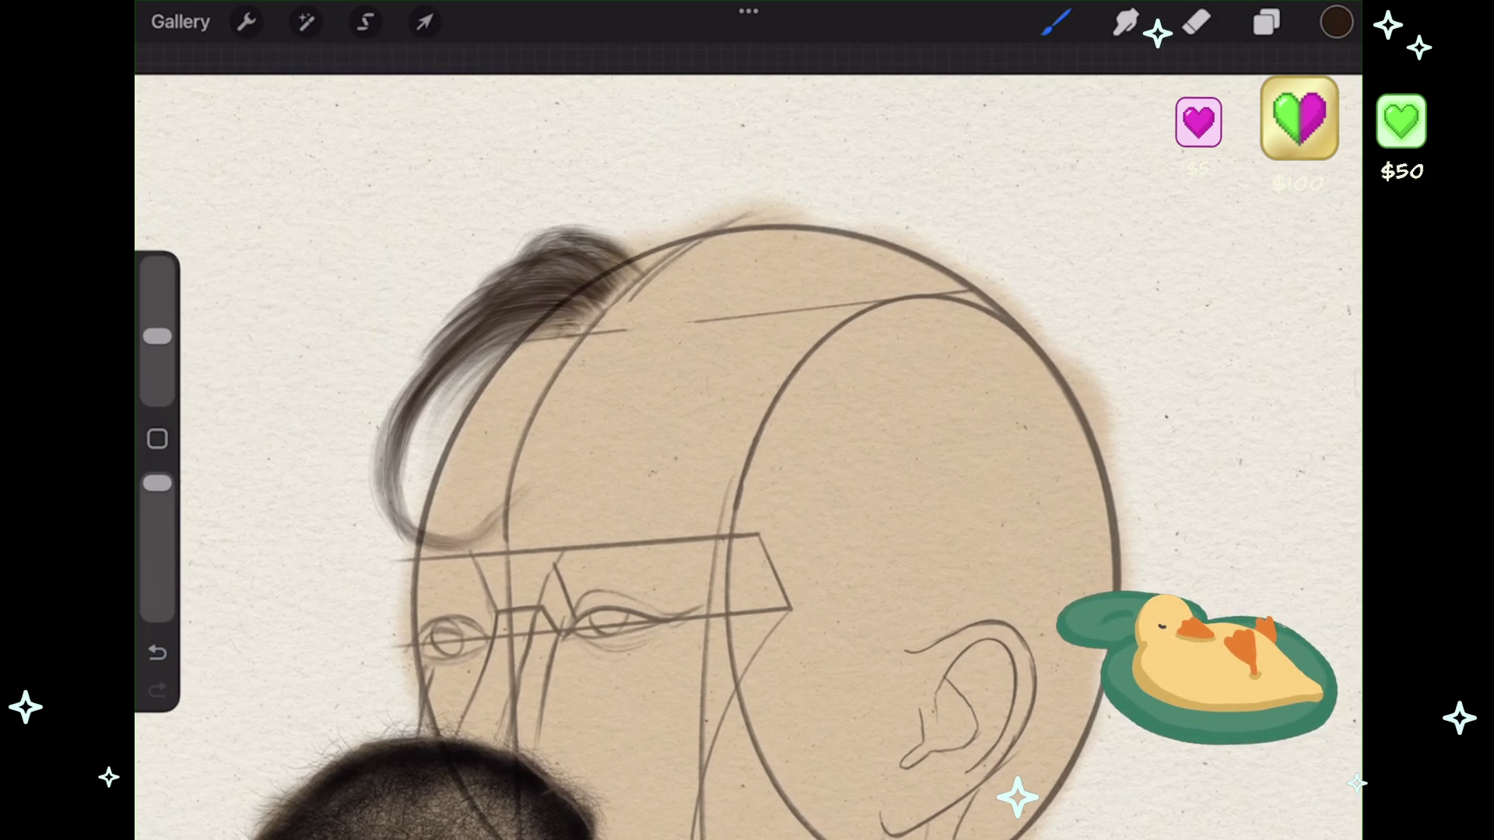
mouse_move(587, 260)
left_mouse_down()
mouse_move(649, 230)
mouse_move(618, 224)
left_mouse_up()
key("ctrl+z")
key("ctrl+shift+z")
left_click_drag(615, 248, 673, 227)
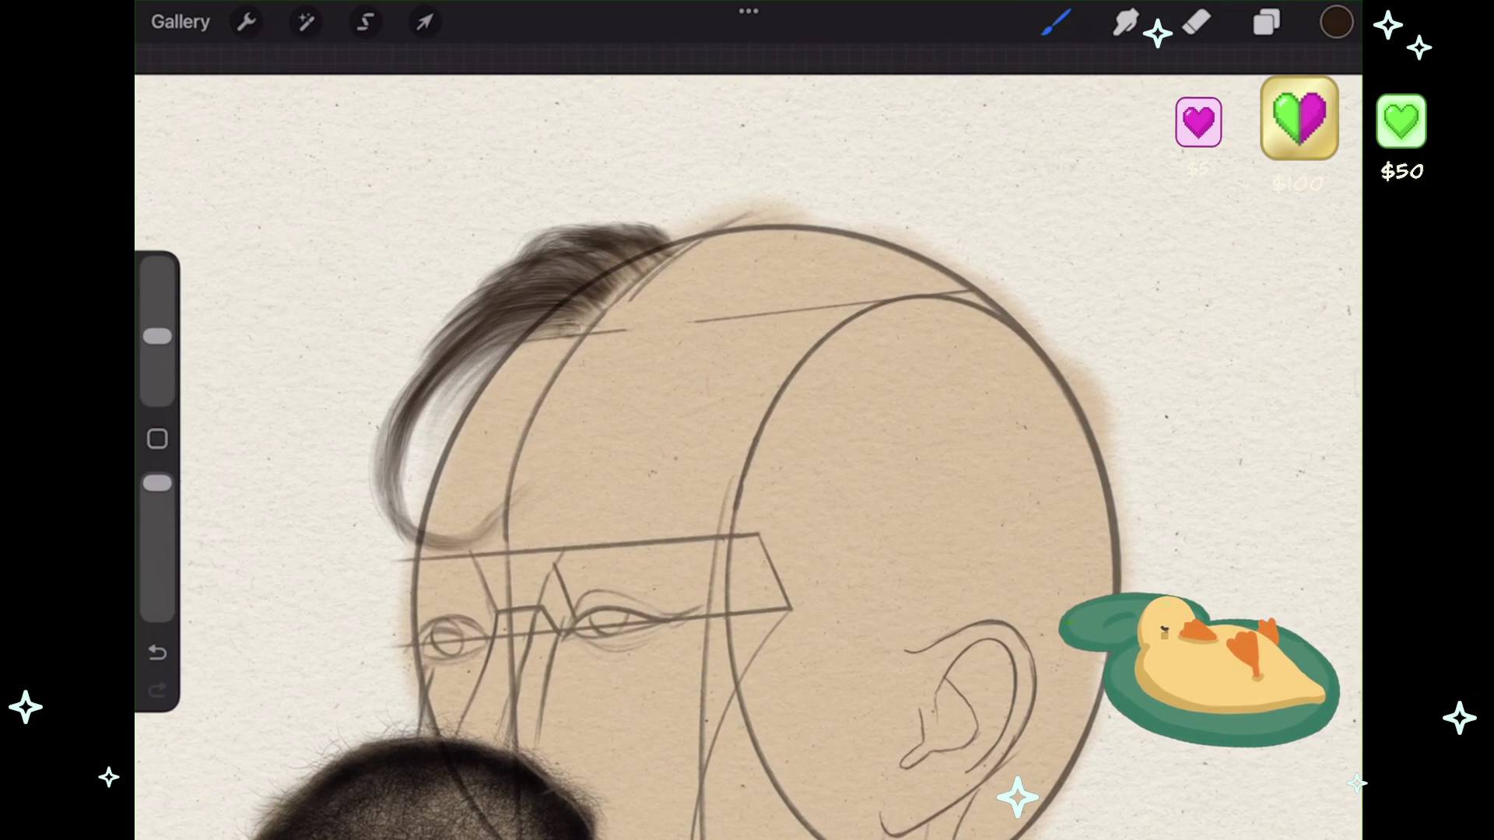
left_click_drag(514, 265, 611, 221)
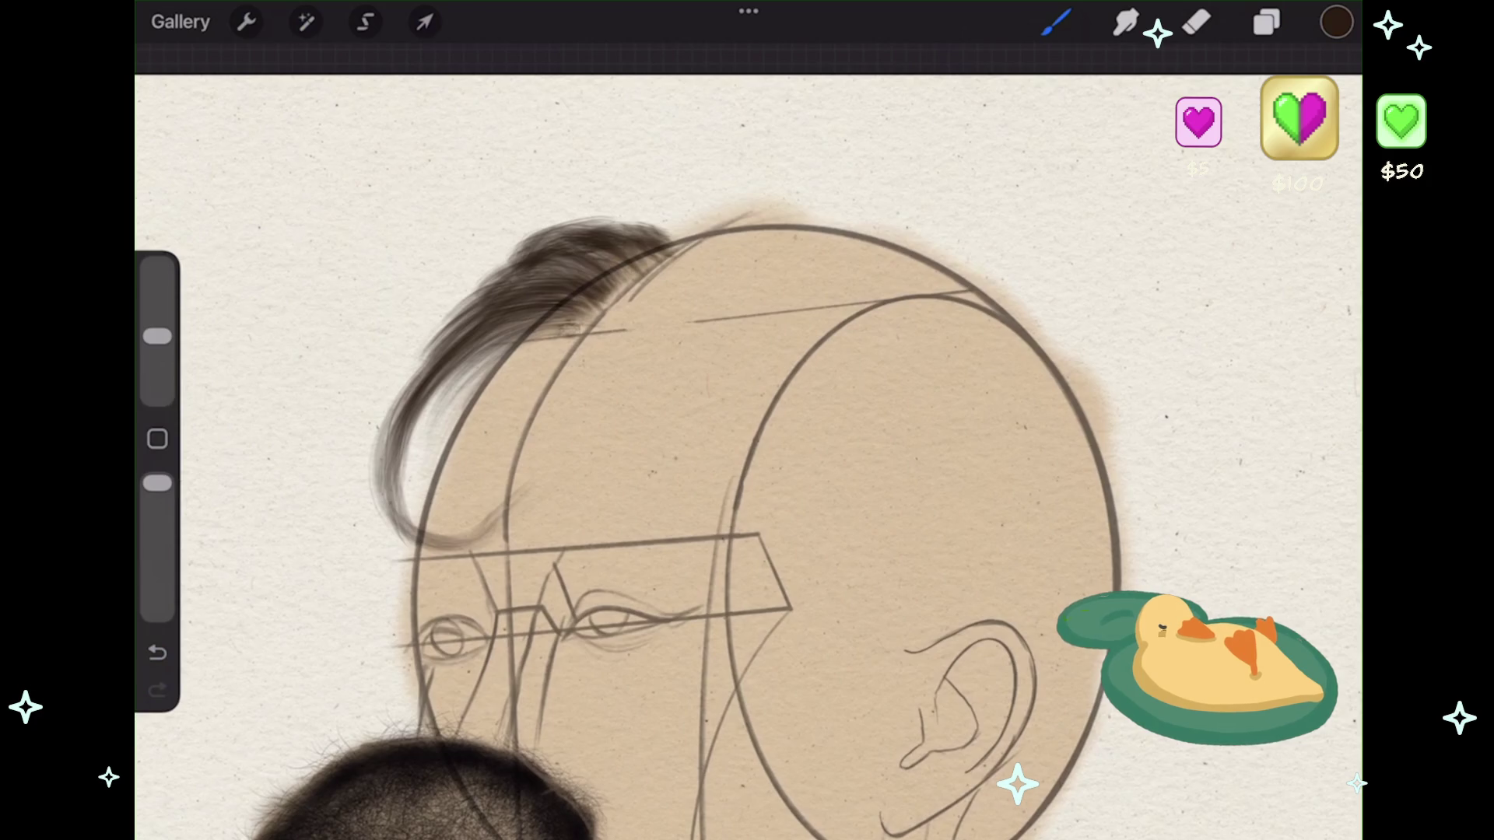
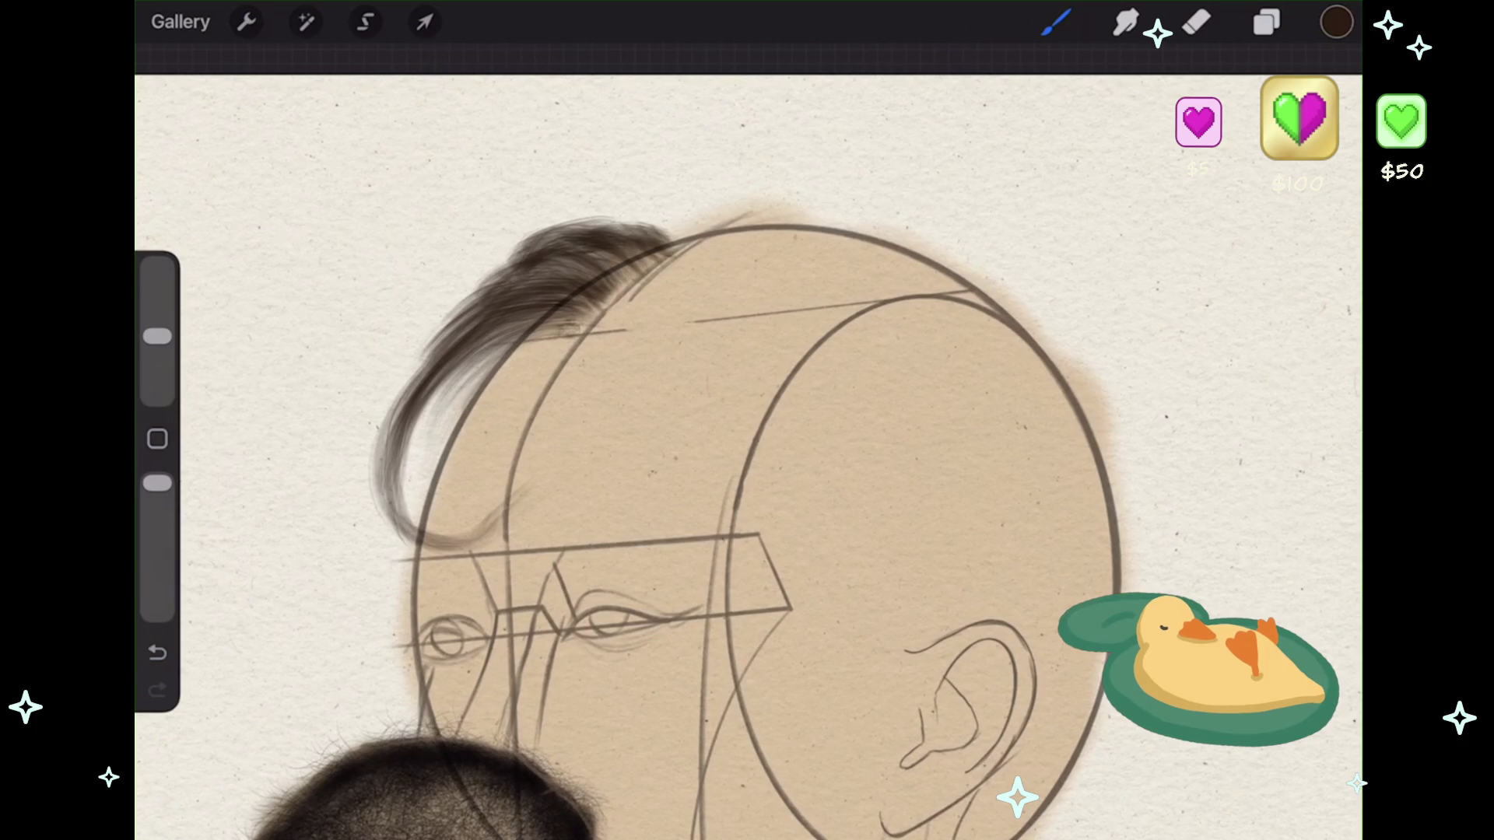
- Paint dark strands into the swept hair over the head, discarding a trial stroke
scroll(747, 506, "up", 2)
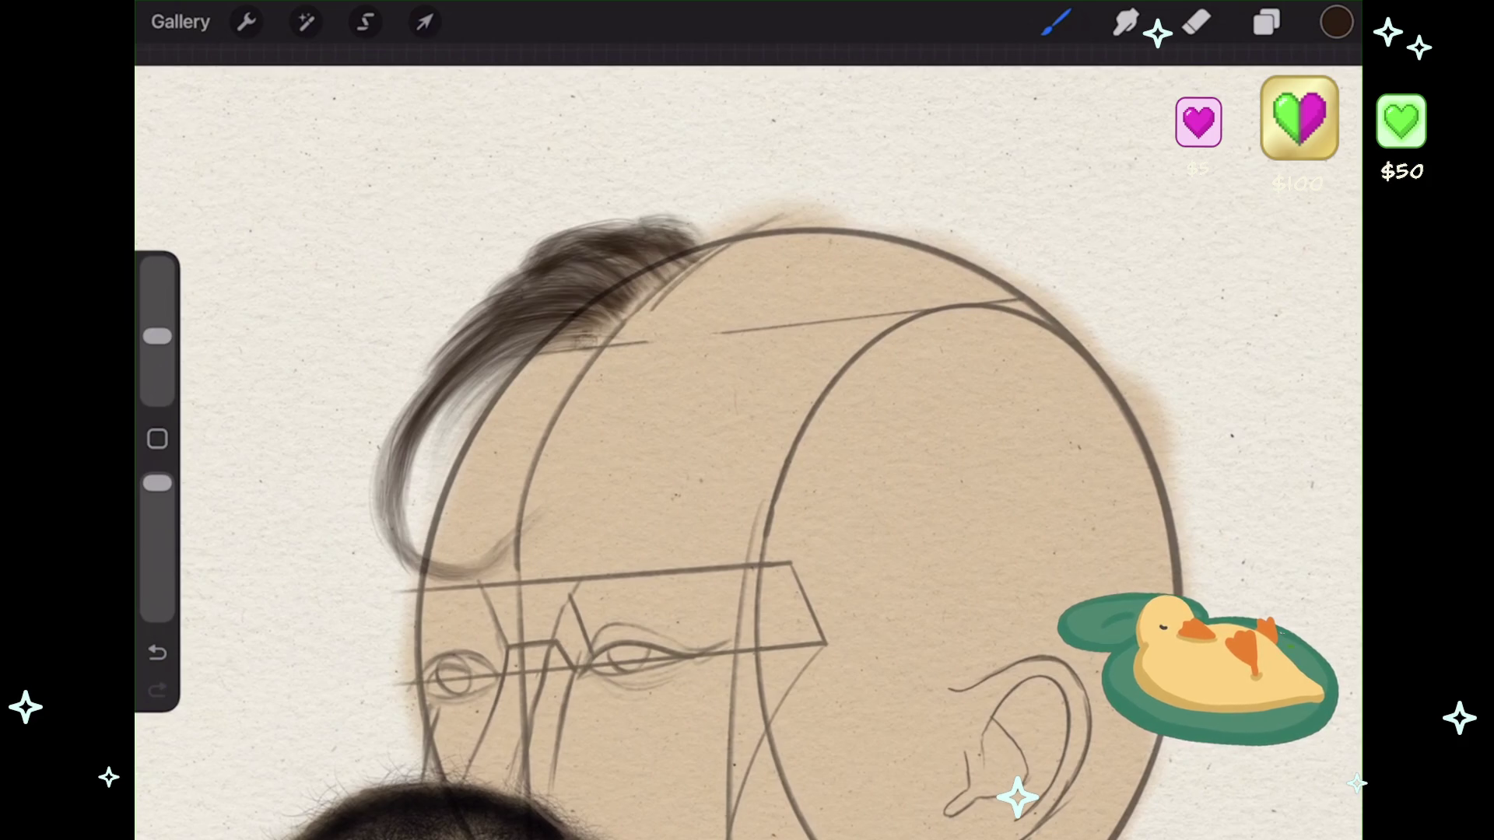
left_click_drag(665, 272, 724, 214)
key("ctrl+z")
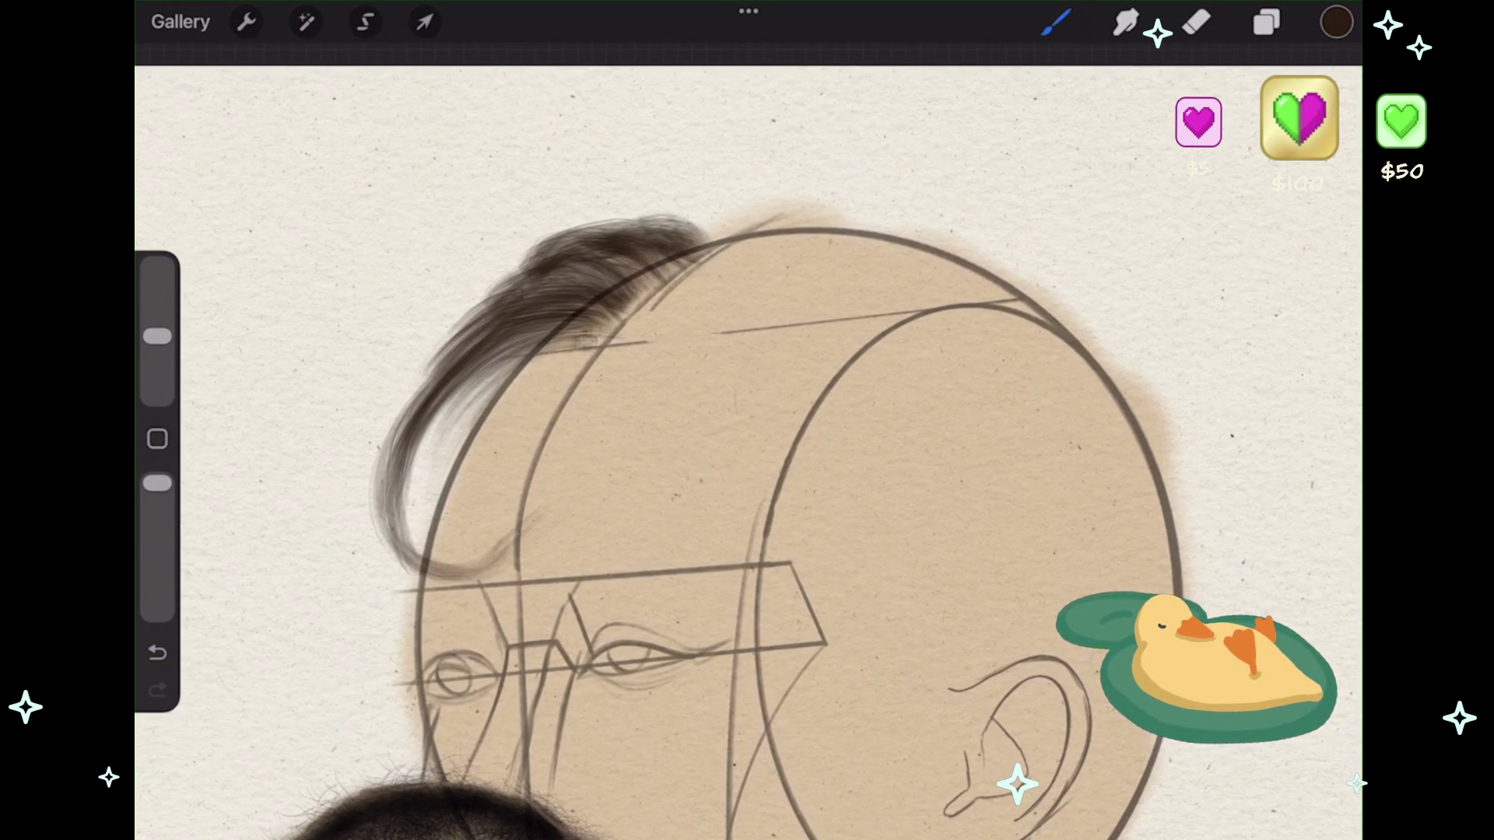
left_click_drag(591, 335, 439, 452)
left_click_drag(533, 350, 432, 494)
left_click_drag(592, 325, 420, 468)
left_click_drag(461, 389, 418, 502)
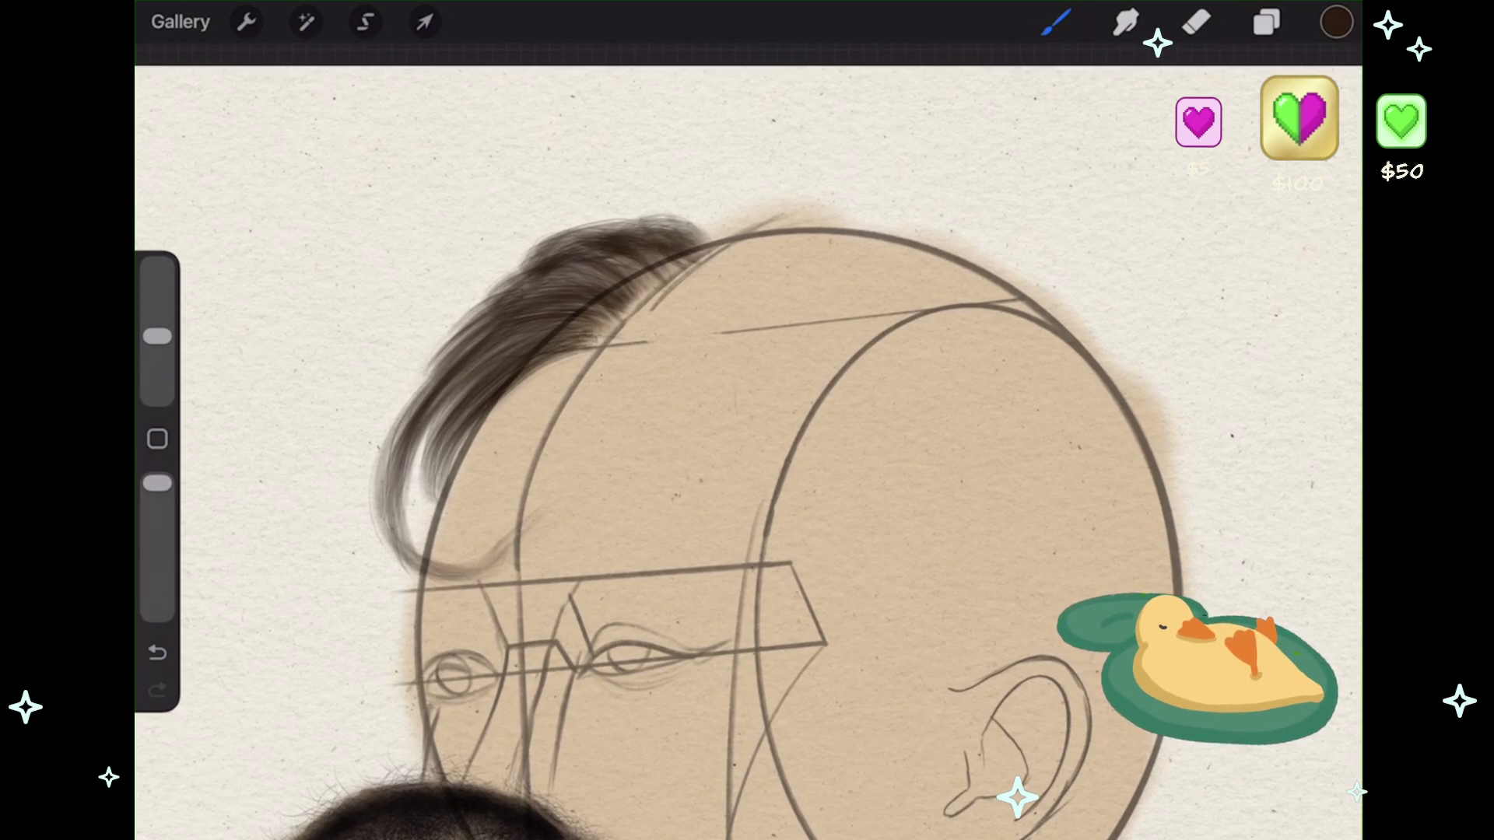
left_click_drag(484, 375, 409, 539)
- Add wispy curled strands at the hair's lower-left tip, undoing unwanted strokes
left_click_drag(455, 441, 414, 540)
mouse_move(446, 492)
left_mouse_down()
mouse_move(414, 558)
mouse_move(424, 527)
mouse_move(430, 559)
left_mouse_up()
left_click_drag(436, 488, 416, 540)
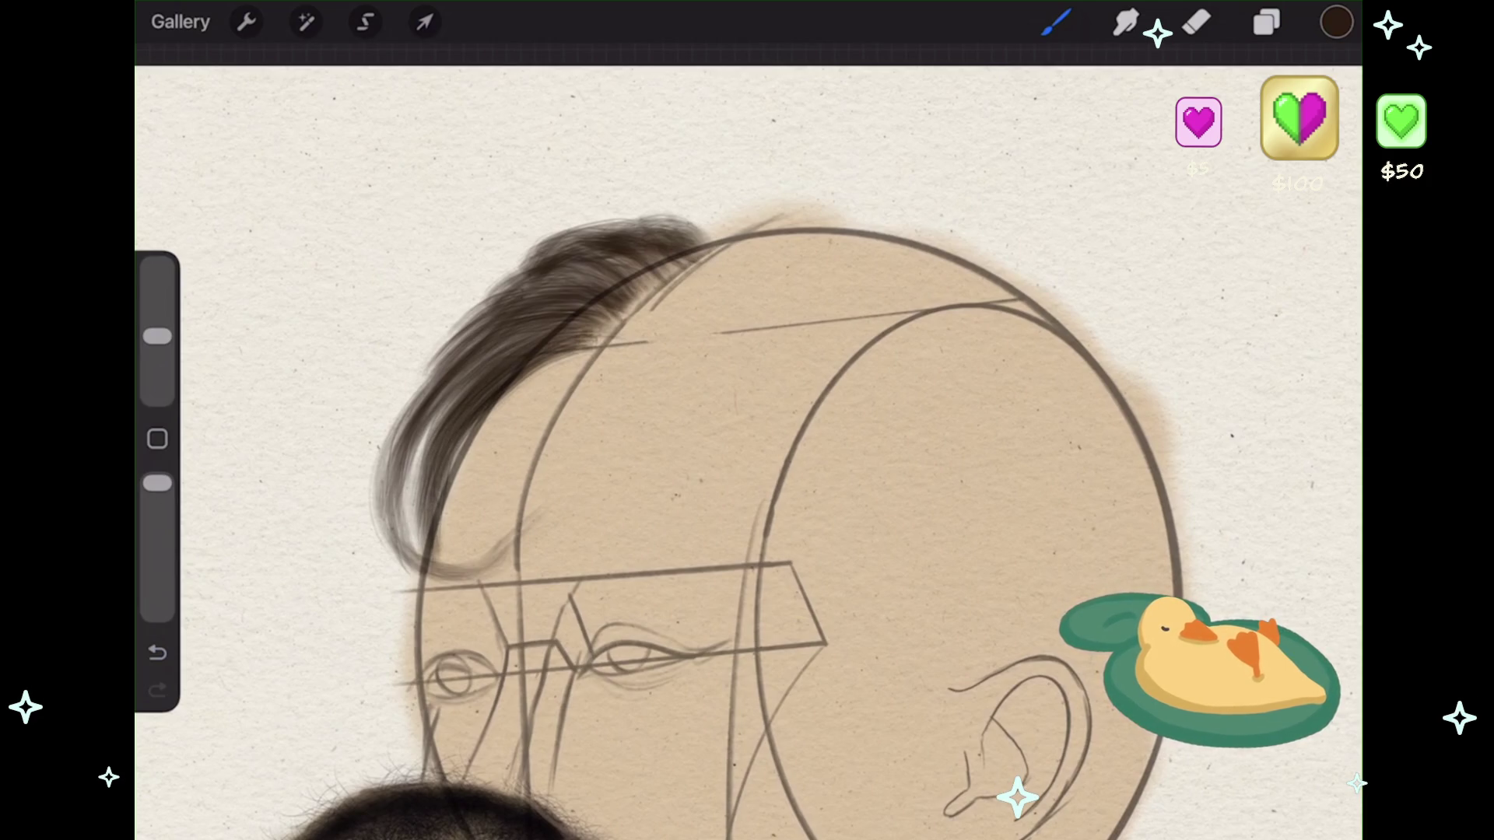
key("ctrl+z")
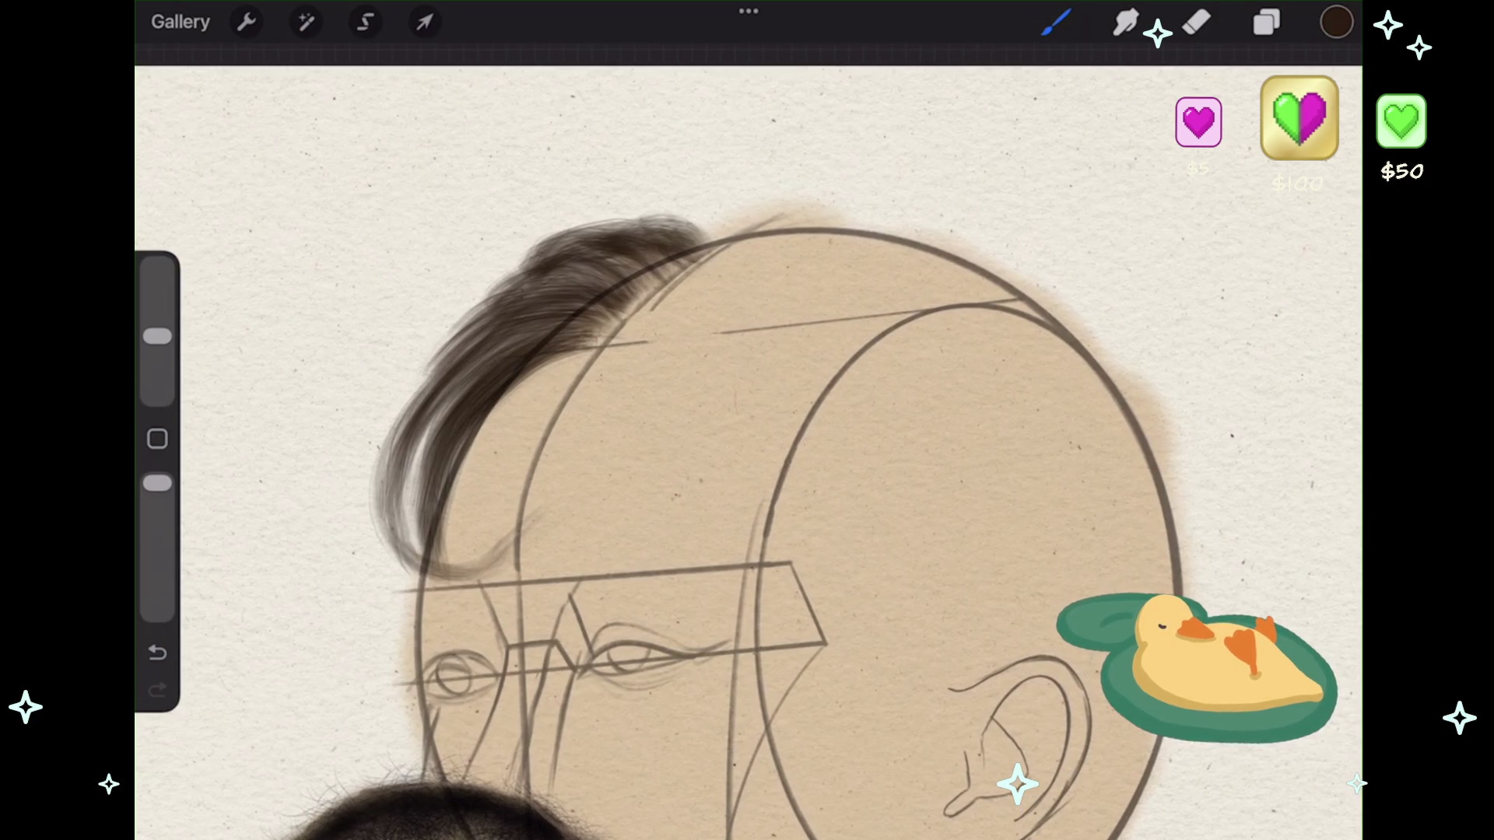
mouse_move(374, 498)
left_mouse_down()
mouse_move(348, 545)
mouse_move(362, 562)
mouse_move(333, 489)
left_mouse_up()
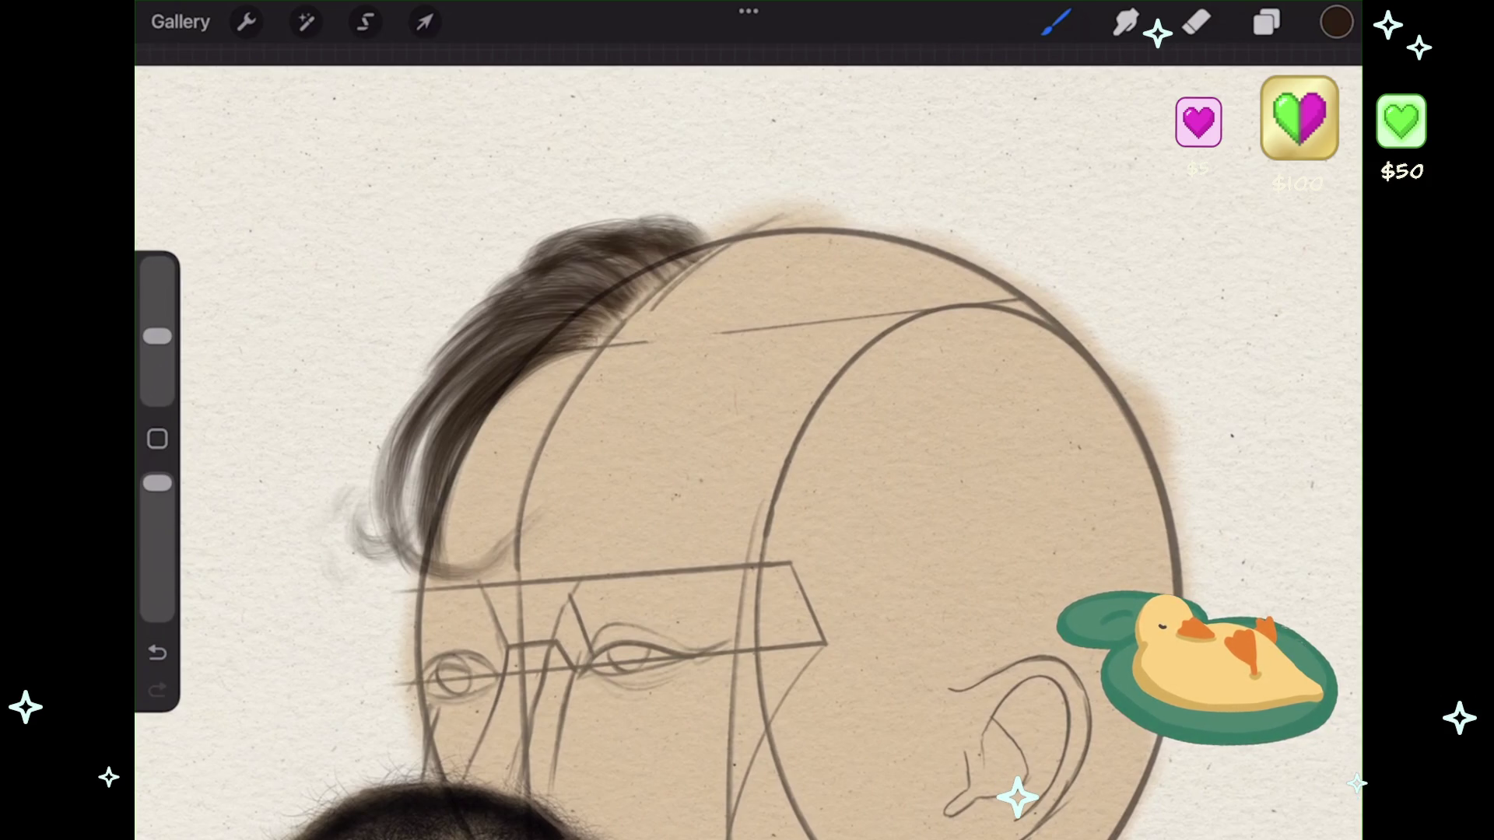
left_click(157, 652)
left_click_drag(349, 574, 321, 509)
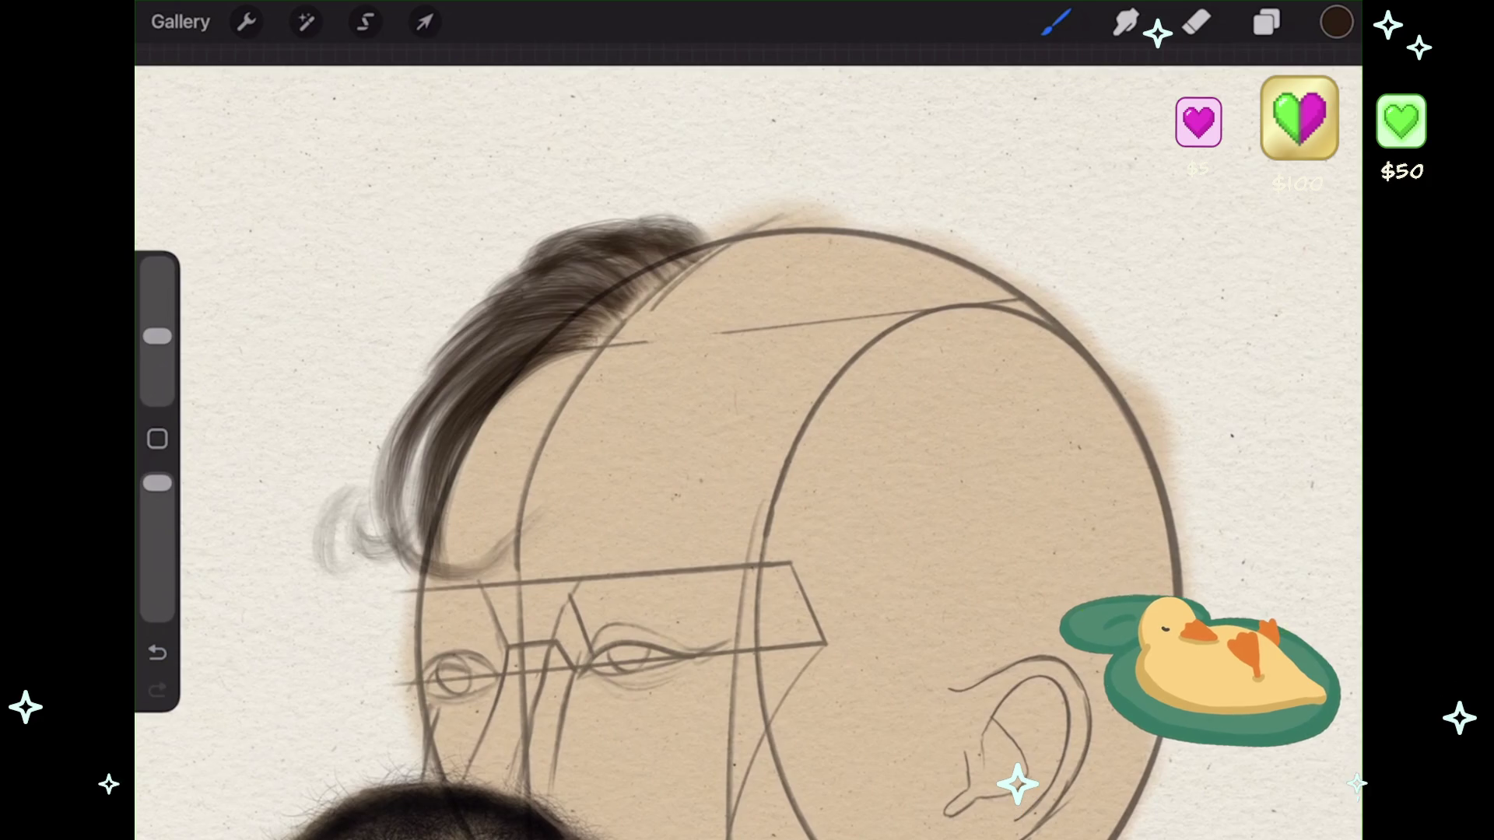
scroll(779, 506, "up", 3)
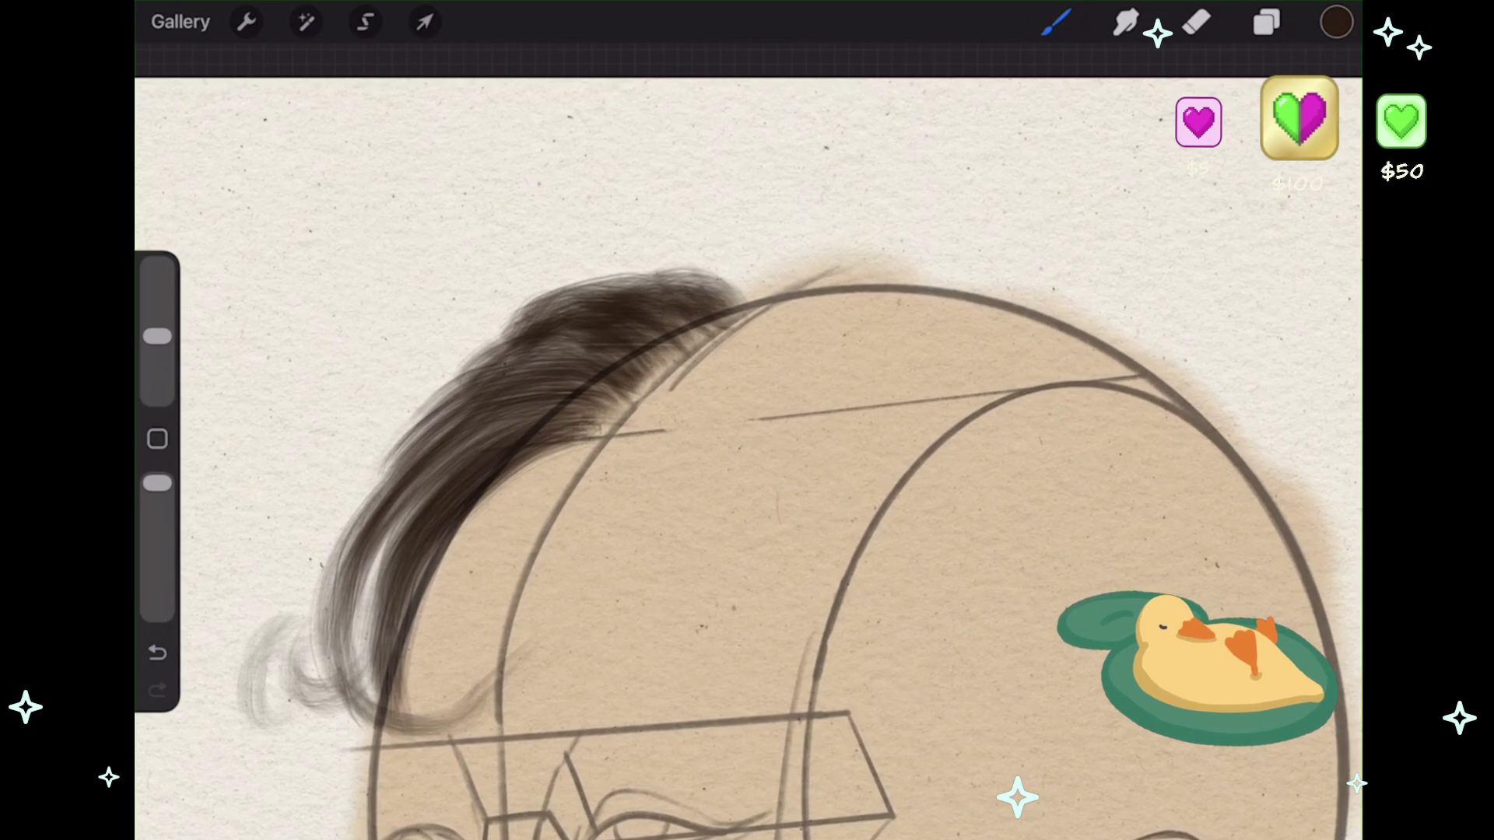
key("ctrl+z")
- Darken and extend the strands along the top of the hair, undoing stray strokes
mouse_move(563, 346)
left_mouse_down()
mouse_move(702, 314)
mouse_move(617, 333)
left_mouse_up()
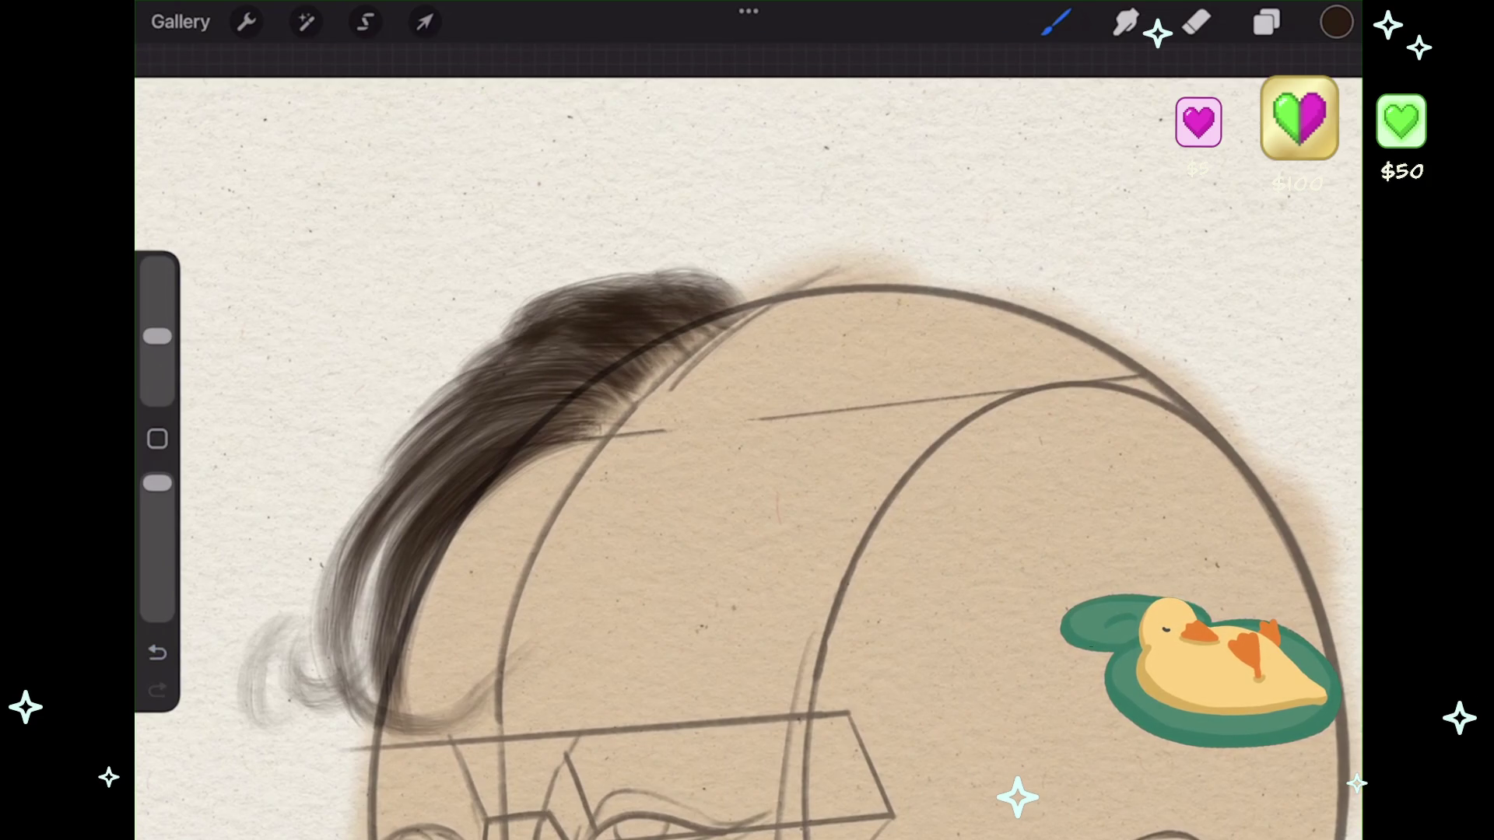
left_click_drag(486, 390, 561, 362)
mouse_move(556, 311)
left_mouse_down()
mouse_move(723, 266)
mouse_move(669, 245)
left_mouse_up()
key("ctrl+z")
mouse_move(758, 300)
left_mouse_down()
mouse_move(677, 253)
mouse_move(705, 257)
mouse_move(651, 253)
left_mouse_up()
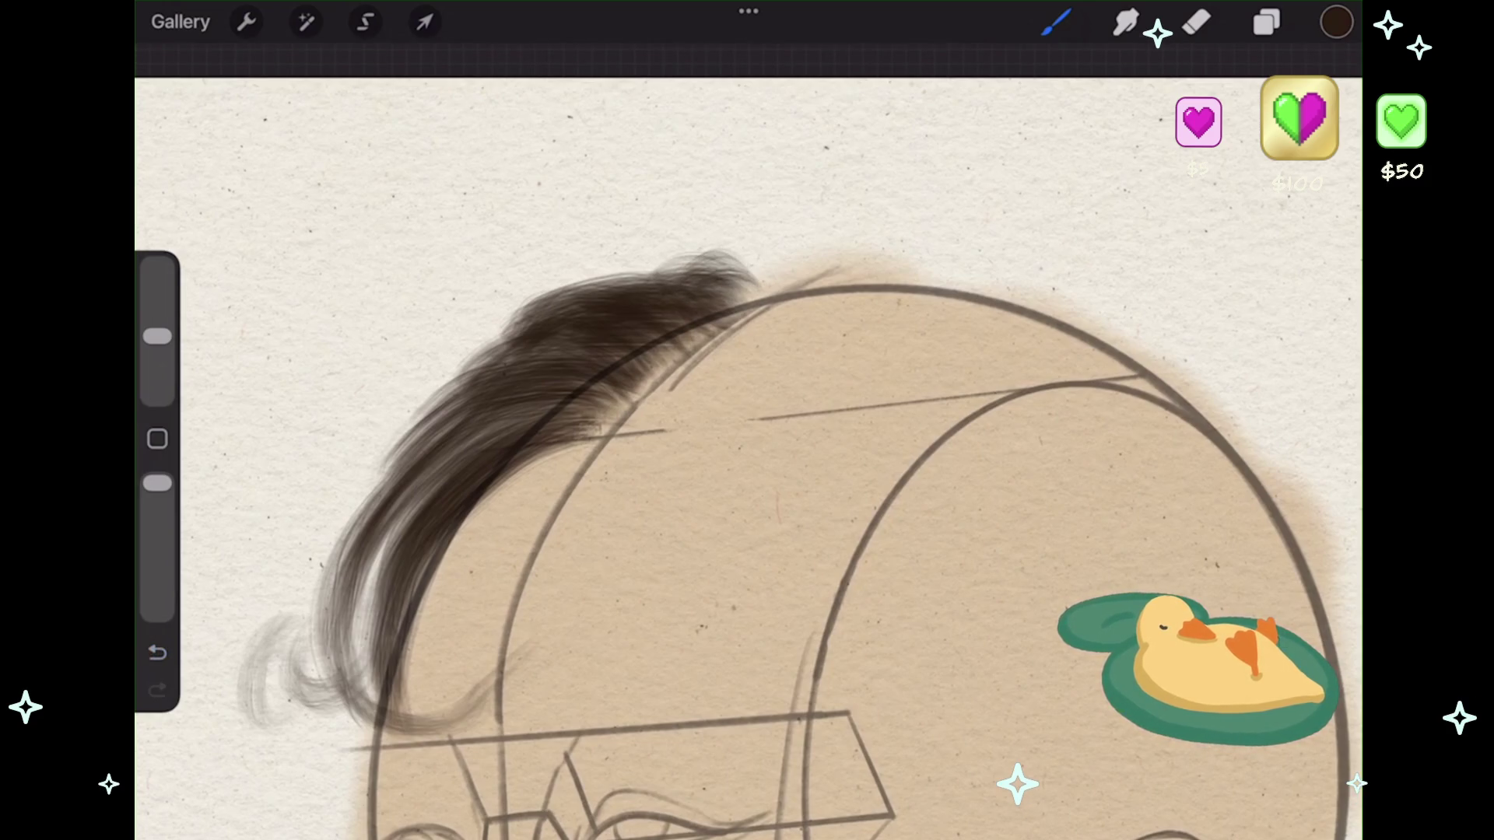
left_click_drag(751, 300, 646, 249)
key("ctrl+z")
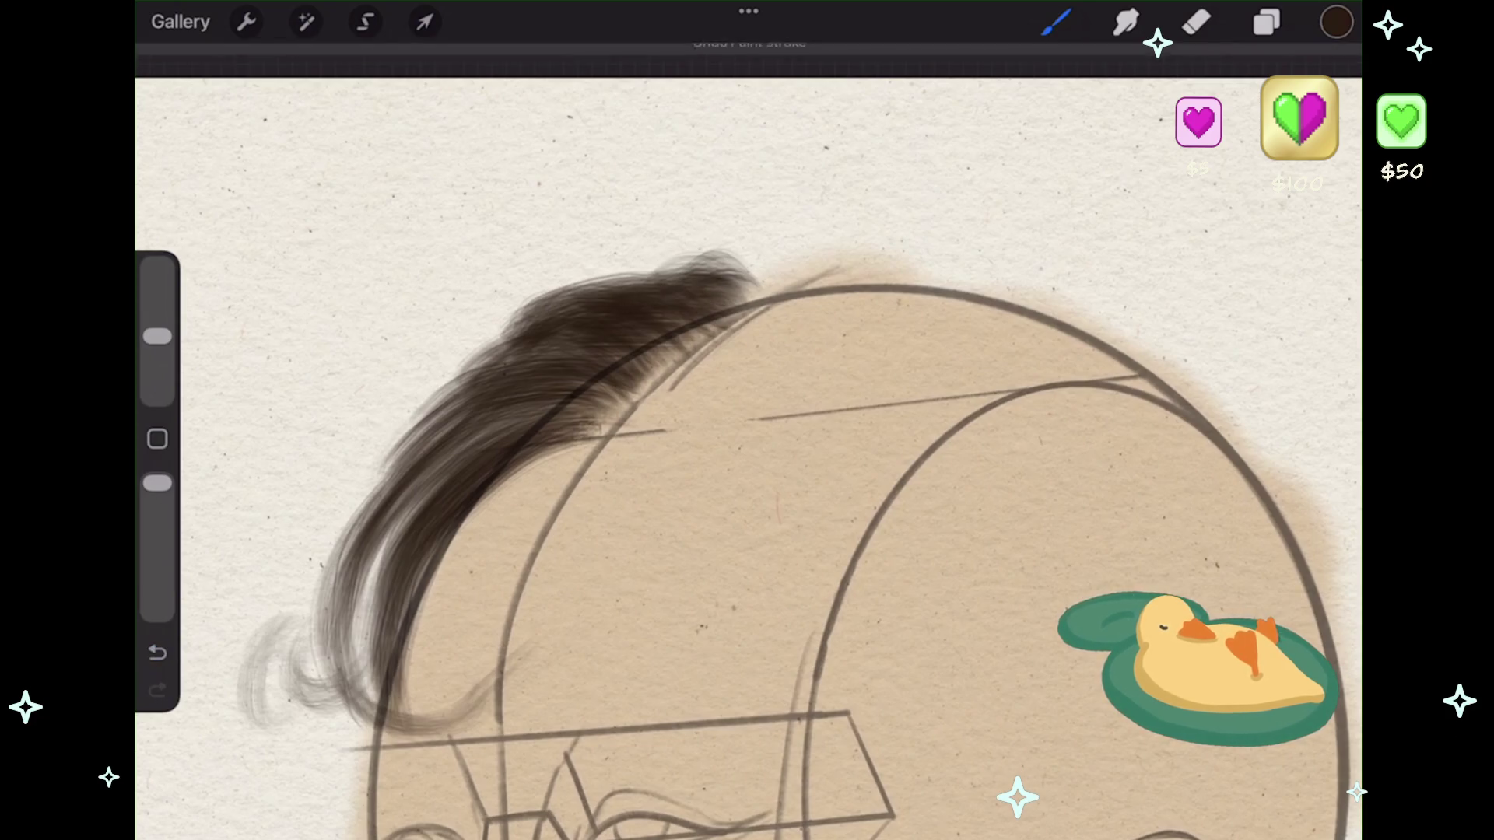
left_click_drag(774, 300, 693, 229)
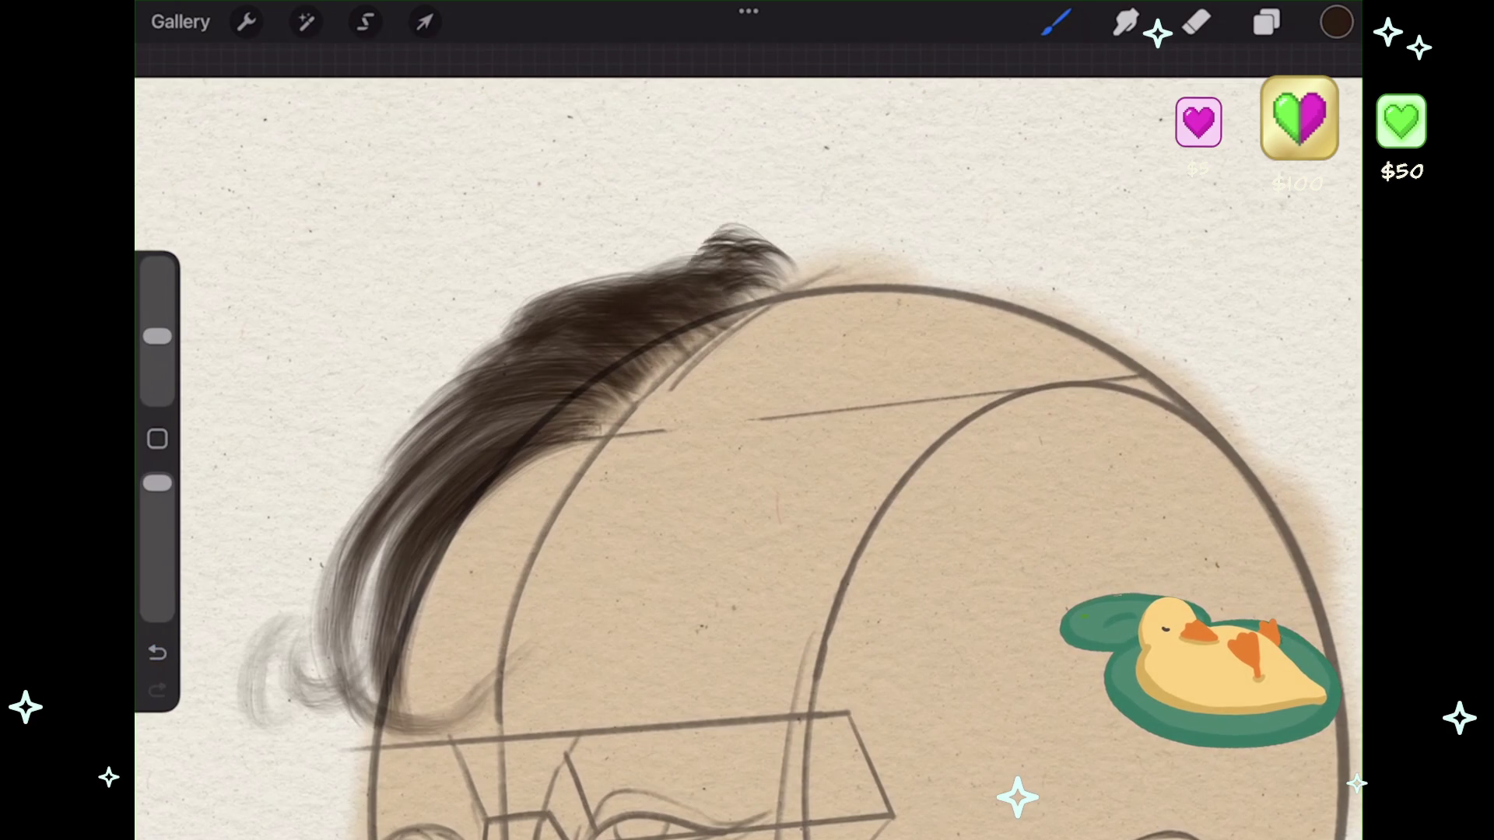
key("ctrl+z")
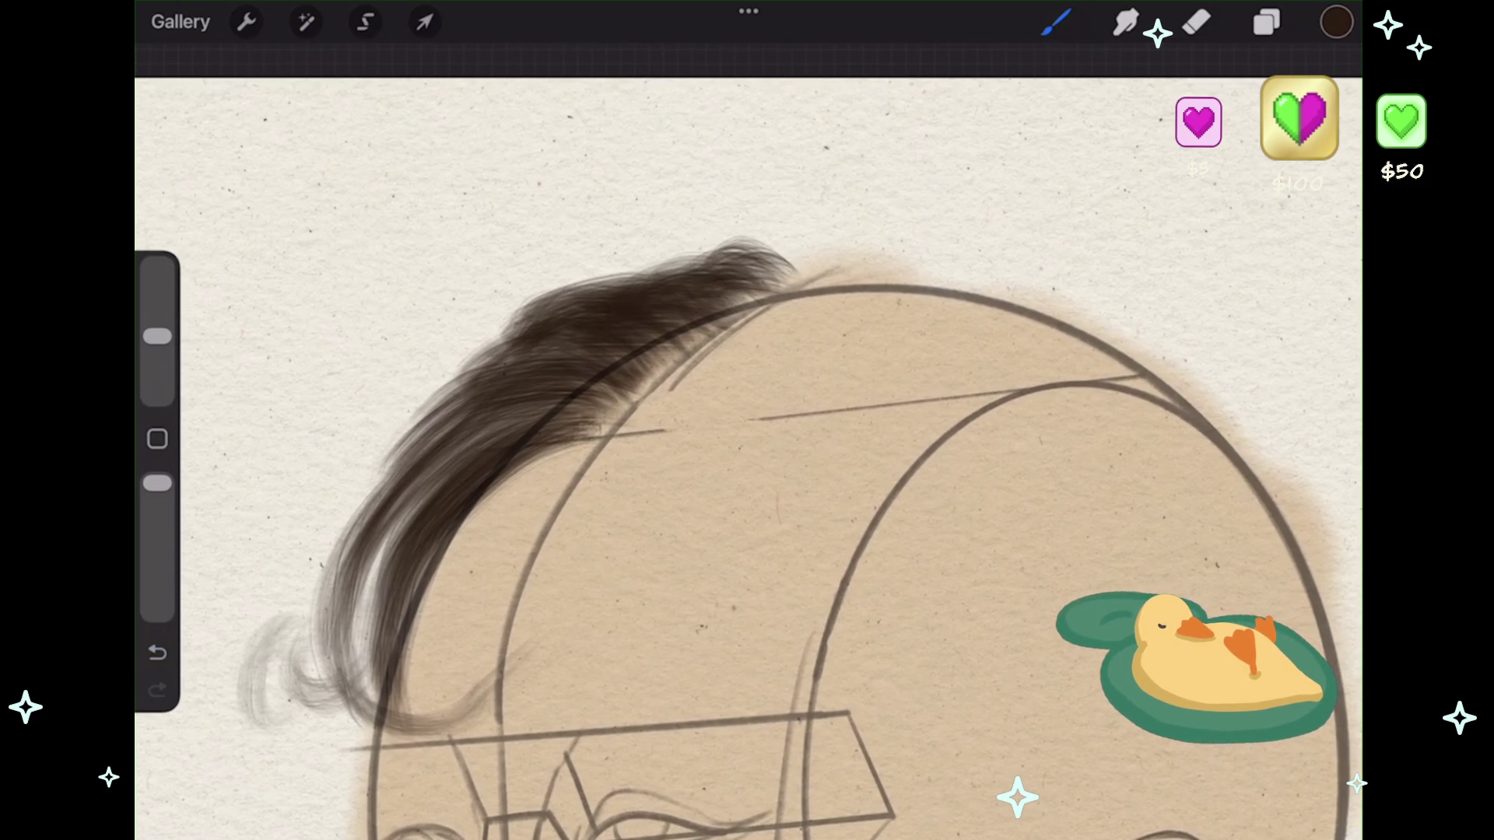
- Add a new empty Layer 28 above the hair layer
key("l")
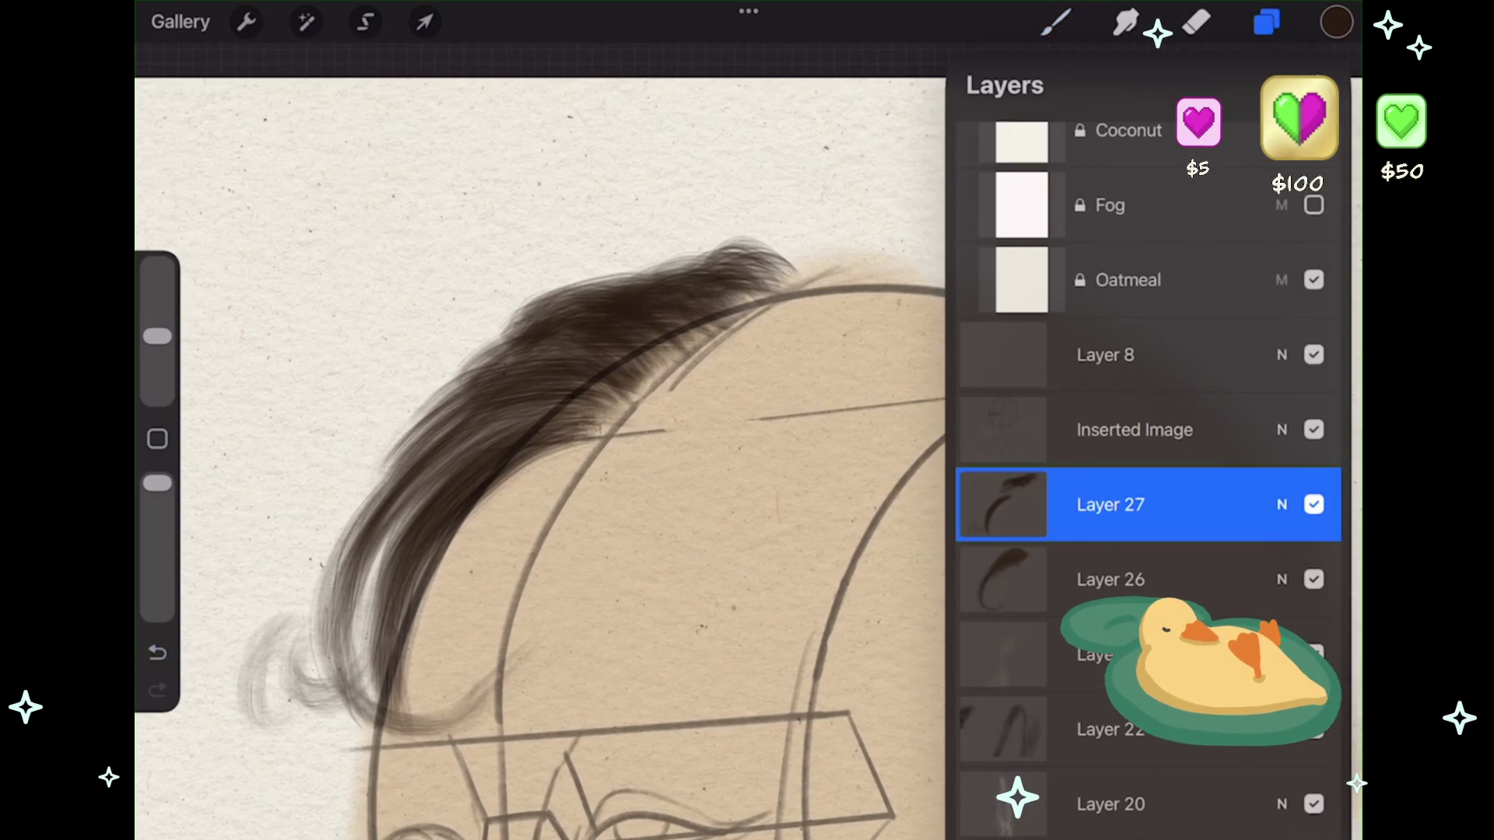
left_click(1322, 84)
scroll(544, 466, "down", 3)
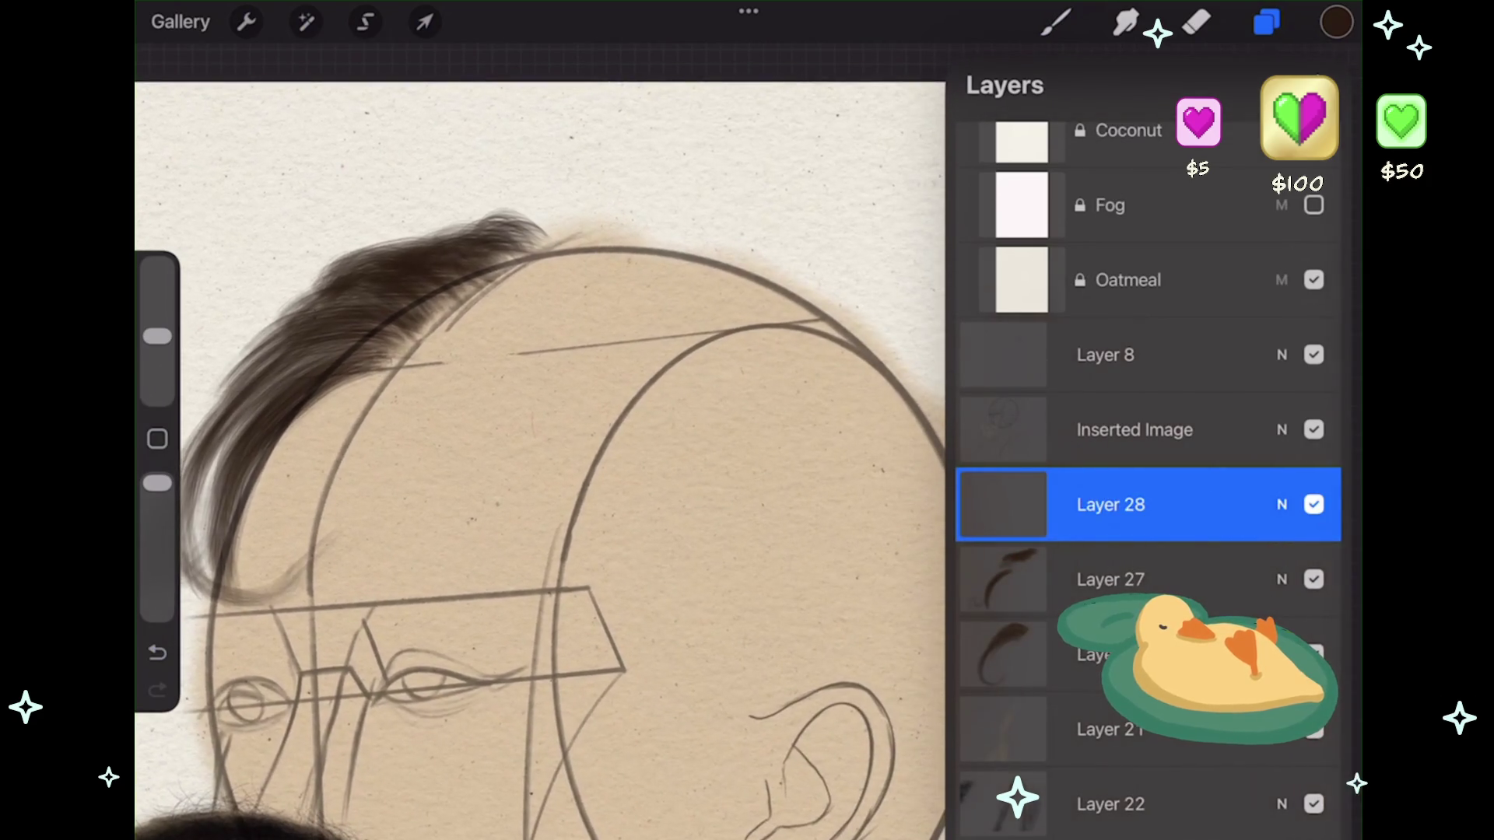
key("l")
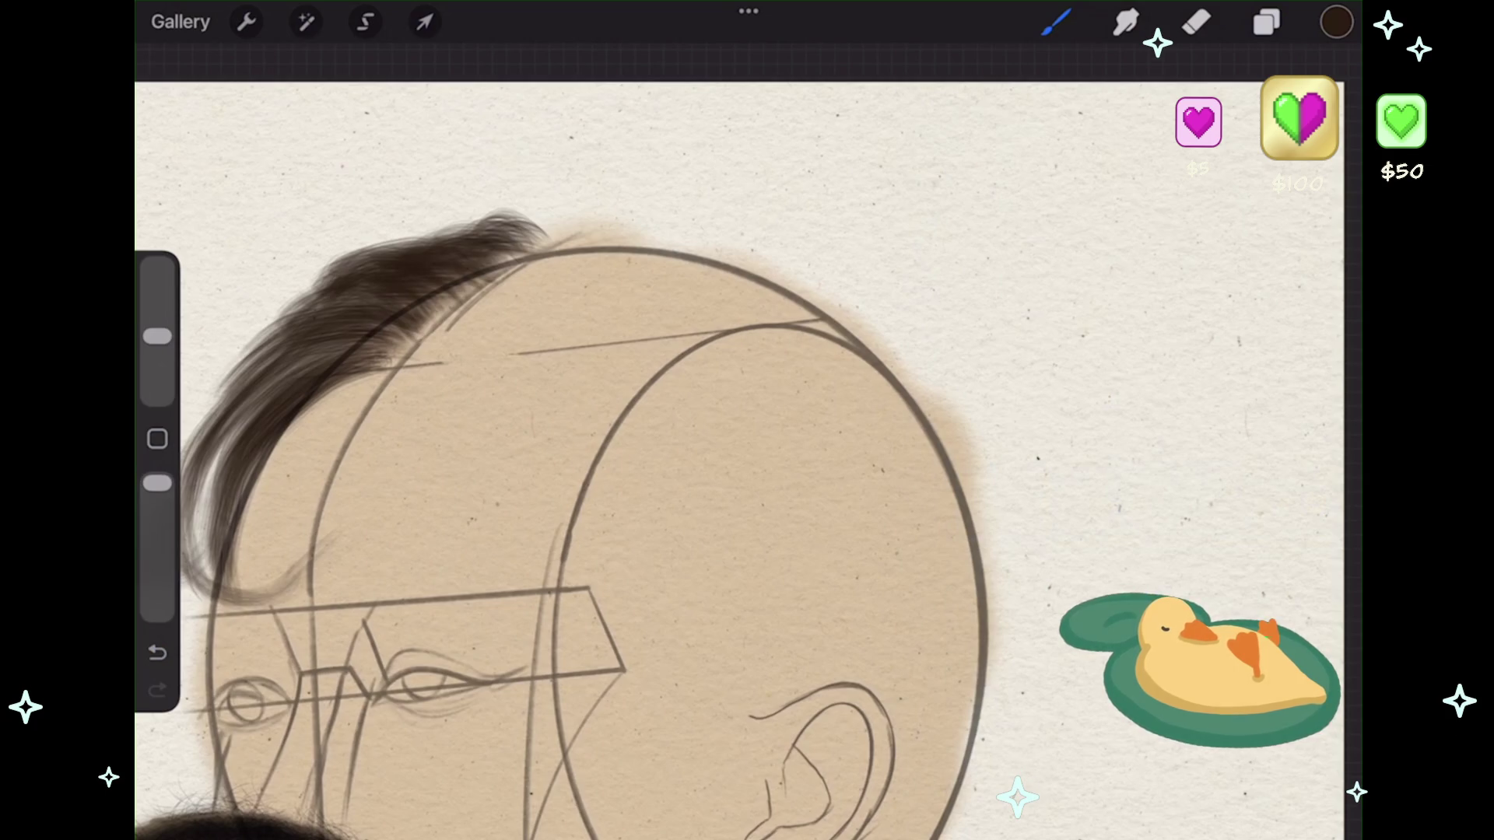
- Sketch faint hair wisps and a long arc across the top of the scalp
scroll(545, 467, "down", 3)
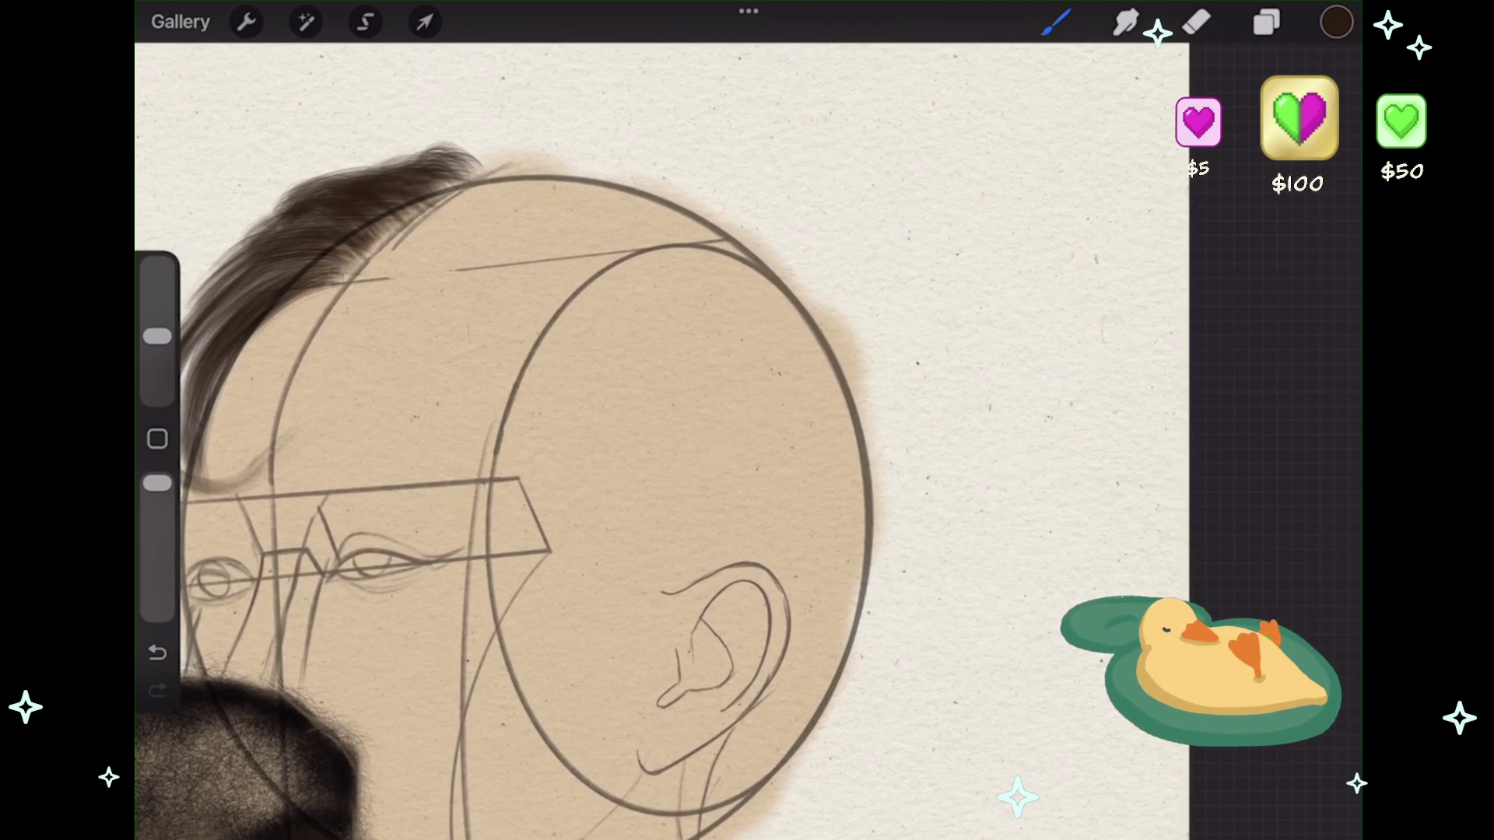
mouse_move(393, 227)
left_mouse_down()
mouse_move(506, 204)
mouse_move(592, 253)
left_mouse_up()
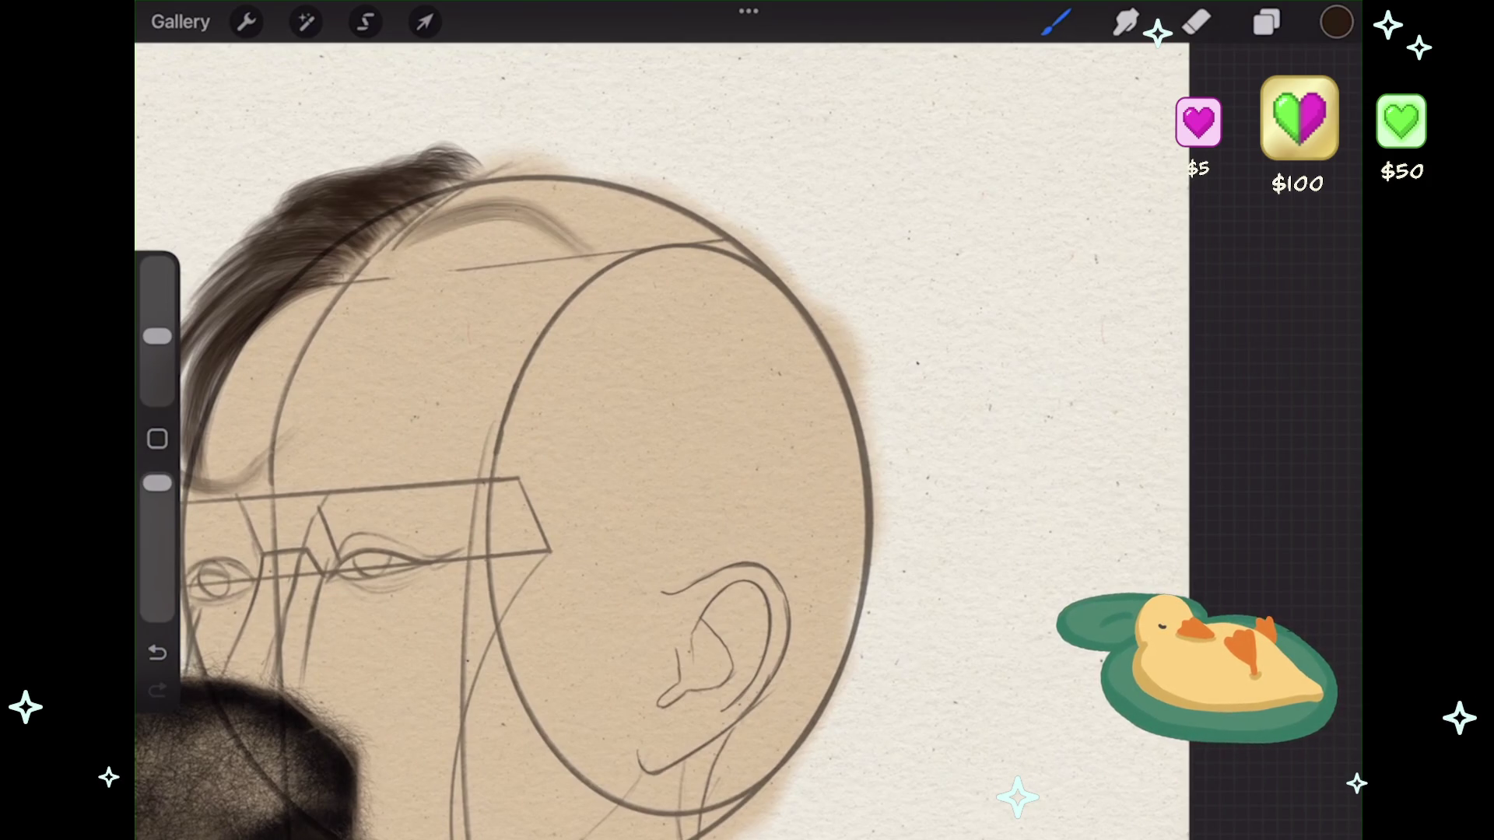
key("ctrl+z")
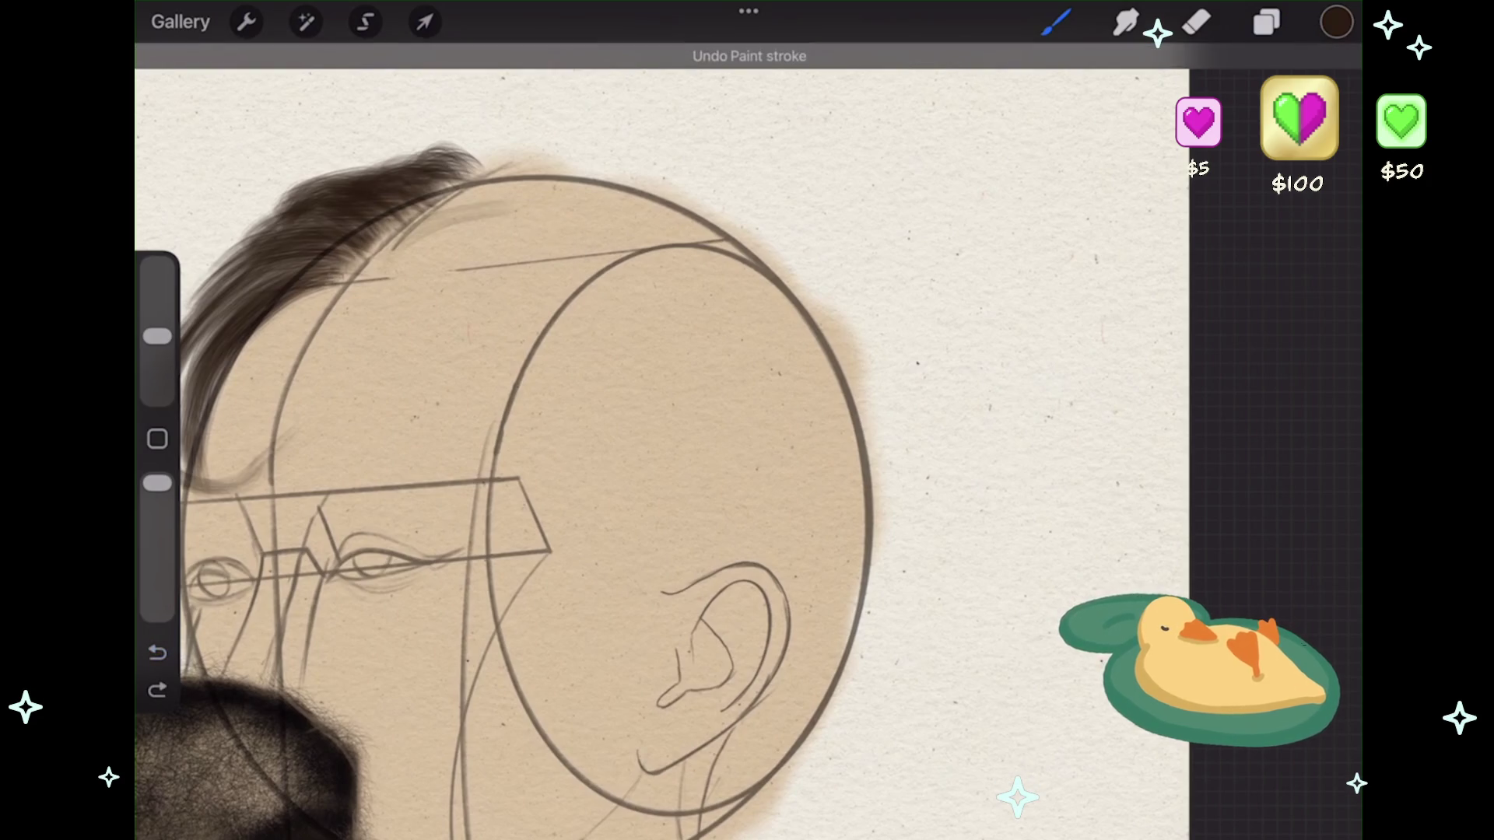
left_click_drag(580, 208, 689, 152)
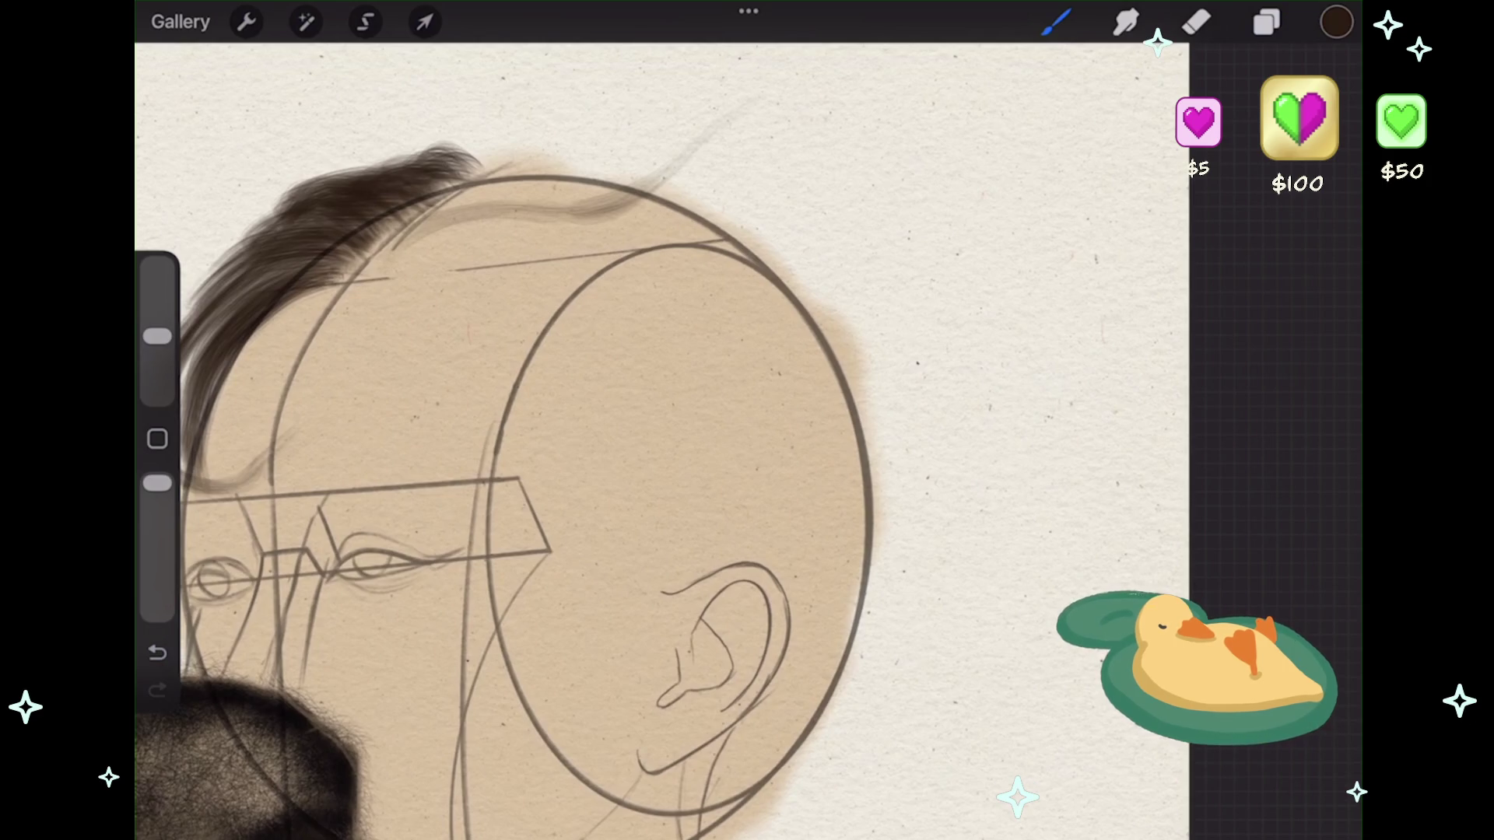
mouse_move(420, 212)
left_mouse_down()
mouse_move(661, 178)
mouse_move(778, 102)
left_mouse_up()
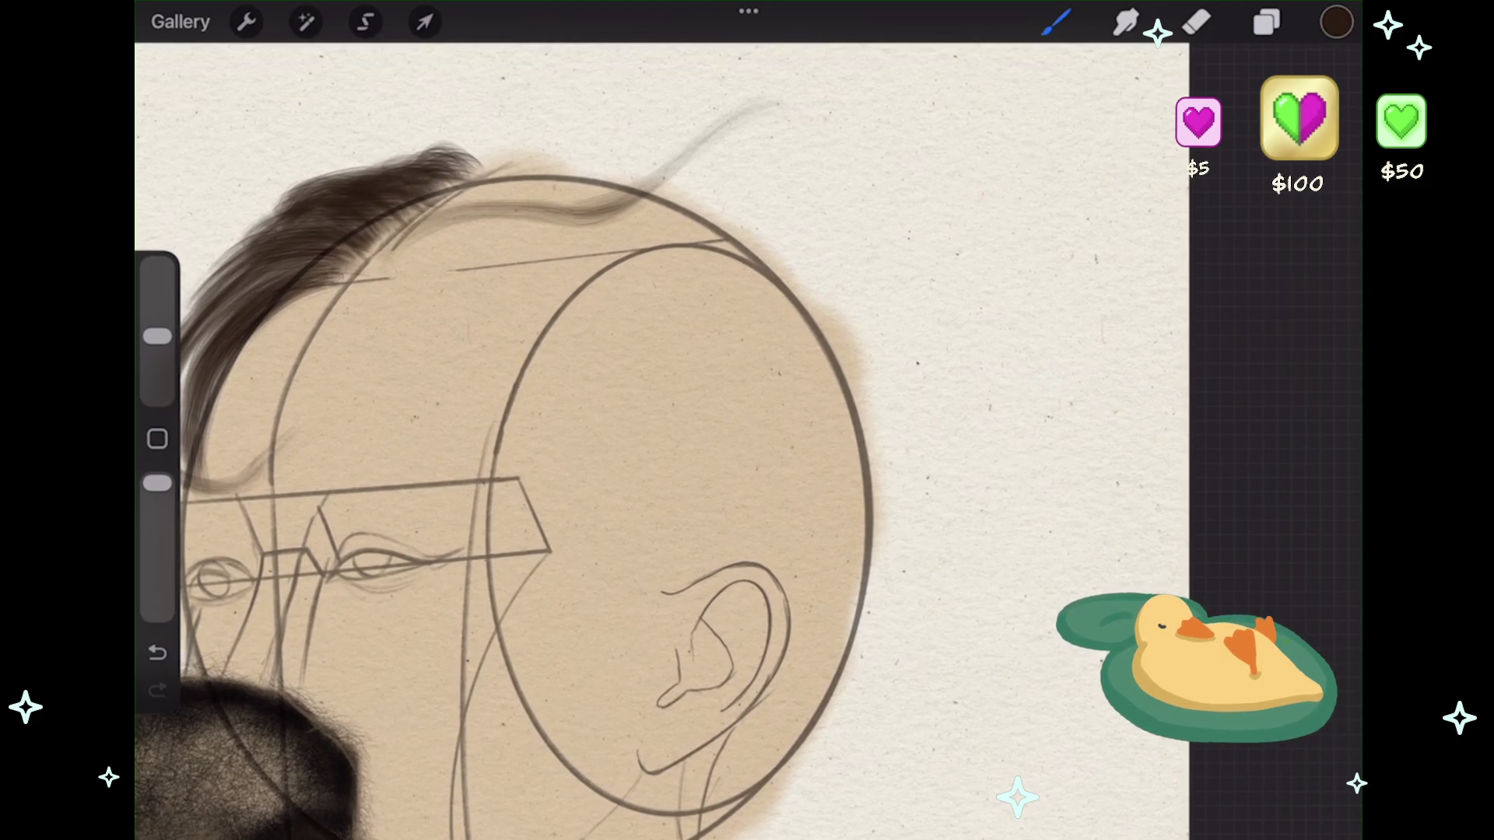
left_click_drag(389, 245, 561, 201)
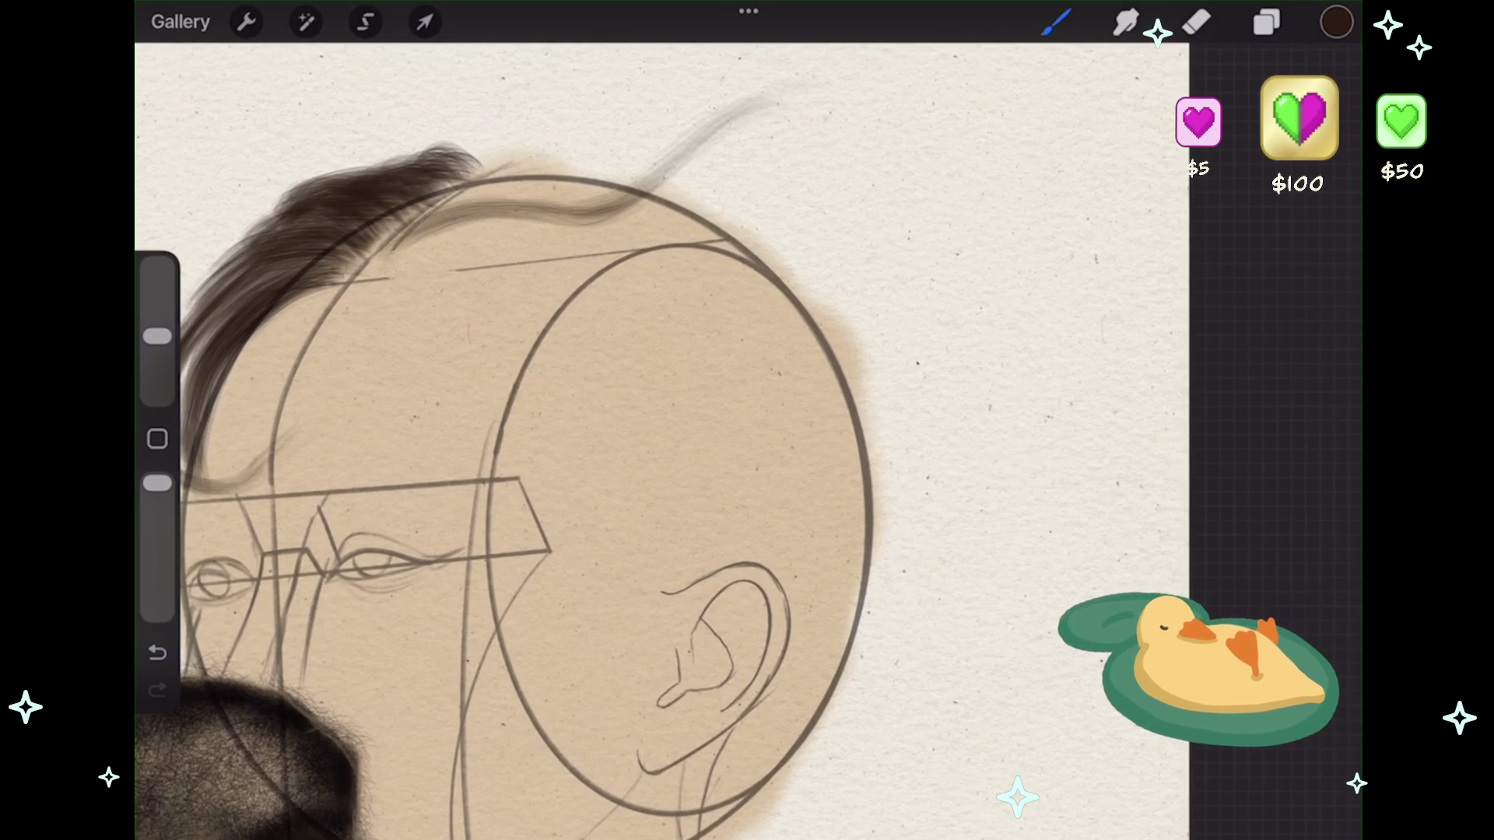
left_click_drag(389, 243, 510, 268)
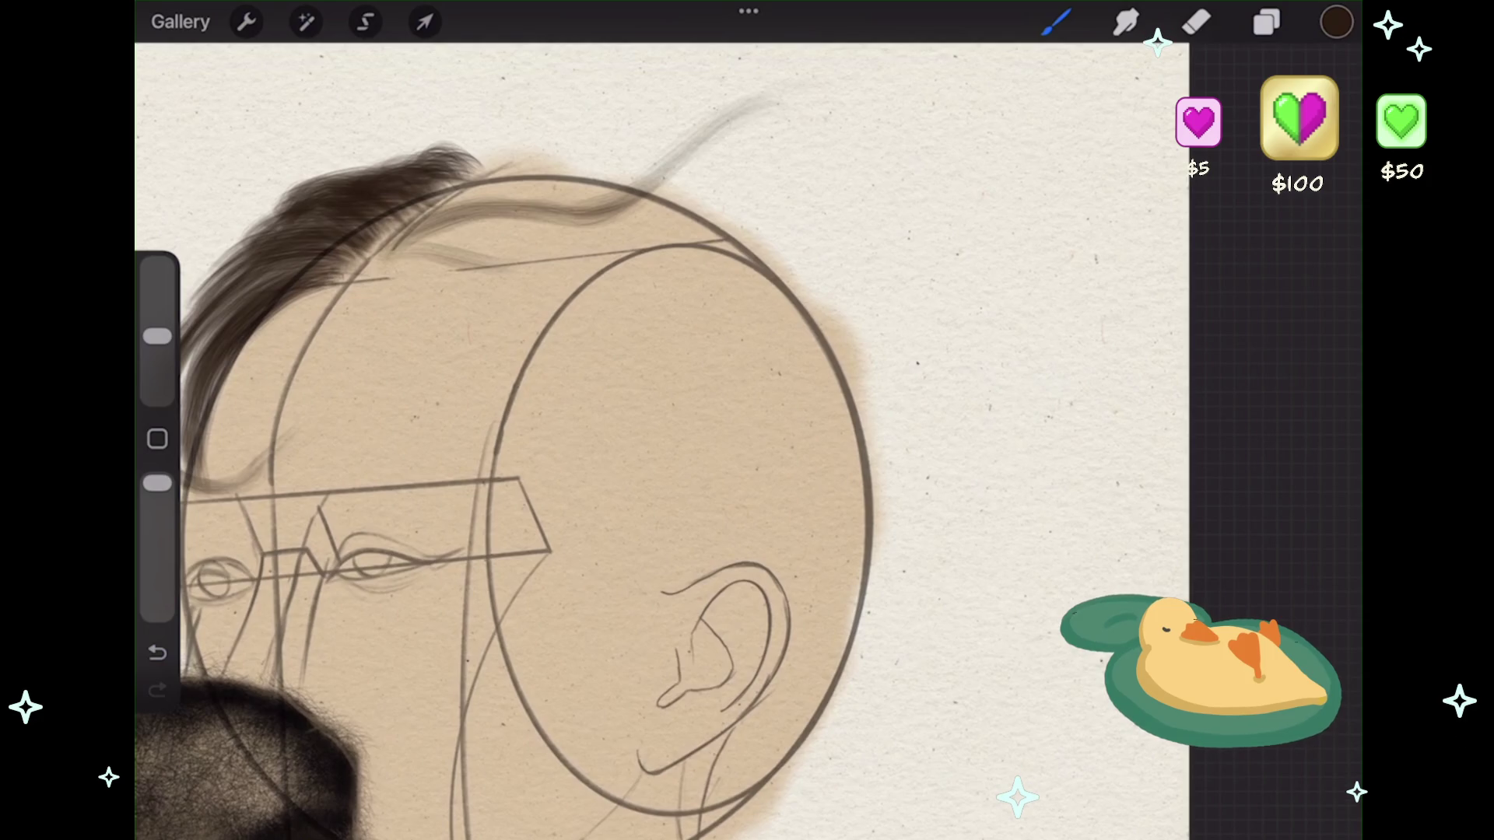
left_click_drag(494, 272, 596, 242)
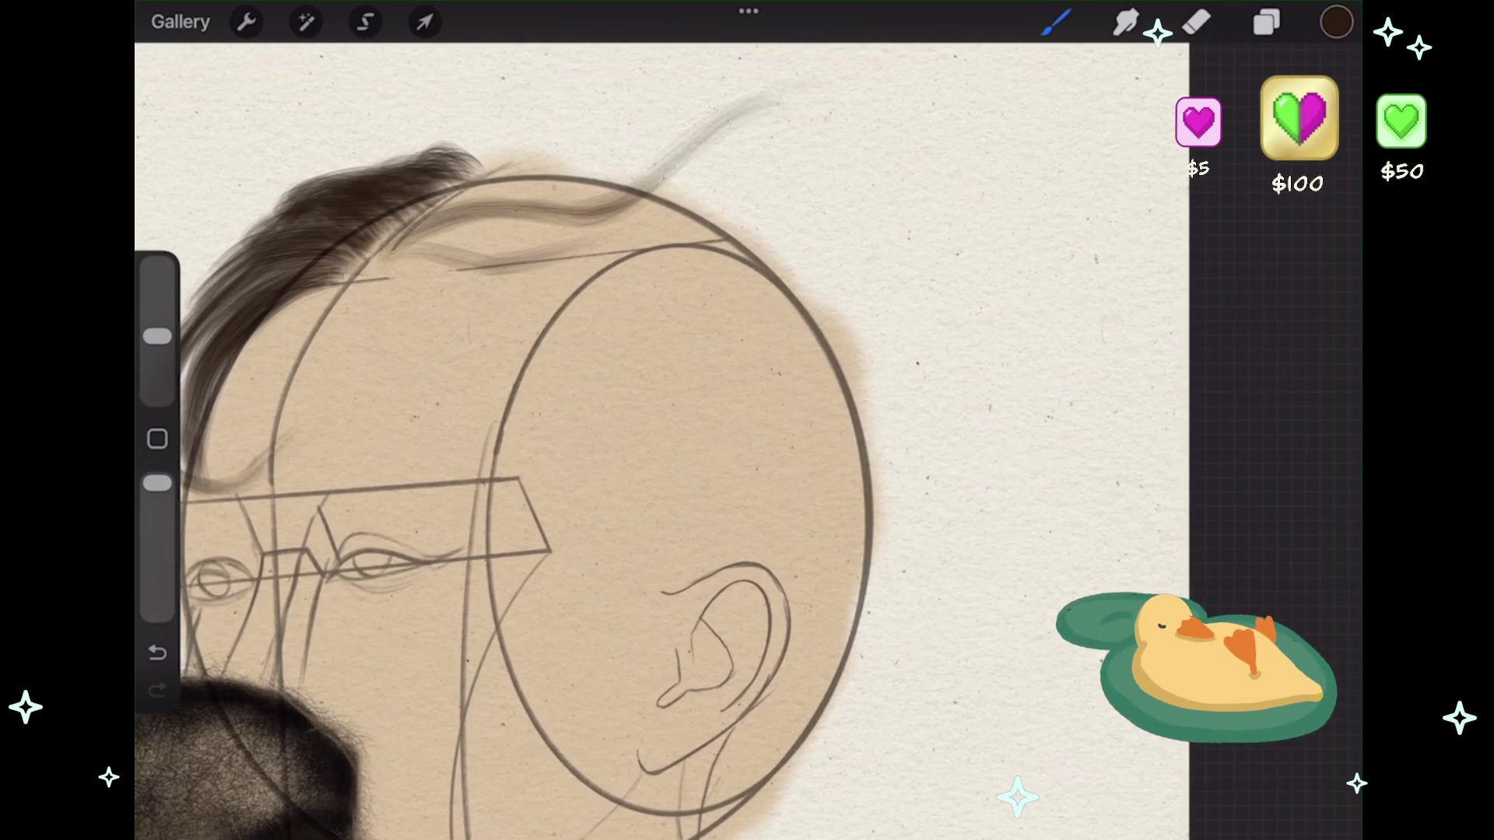
key("ctrl+z")
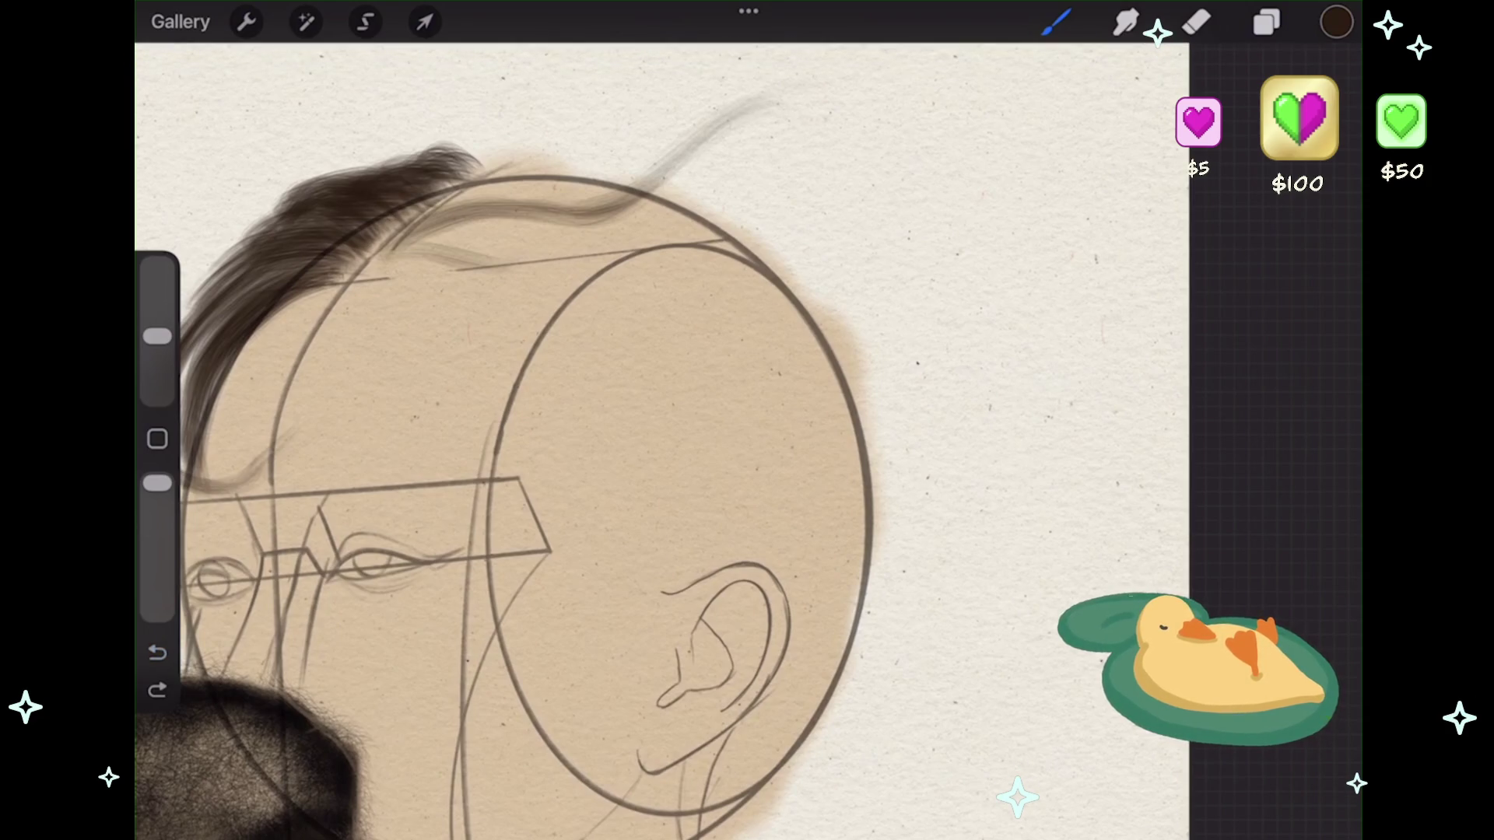
key("ctrl+z")
left_click_drag(405, 253, 533, 273)
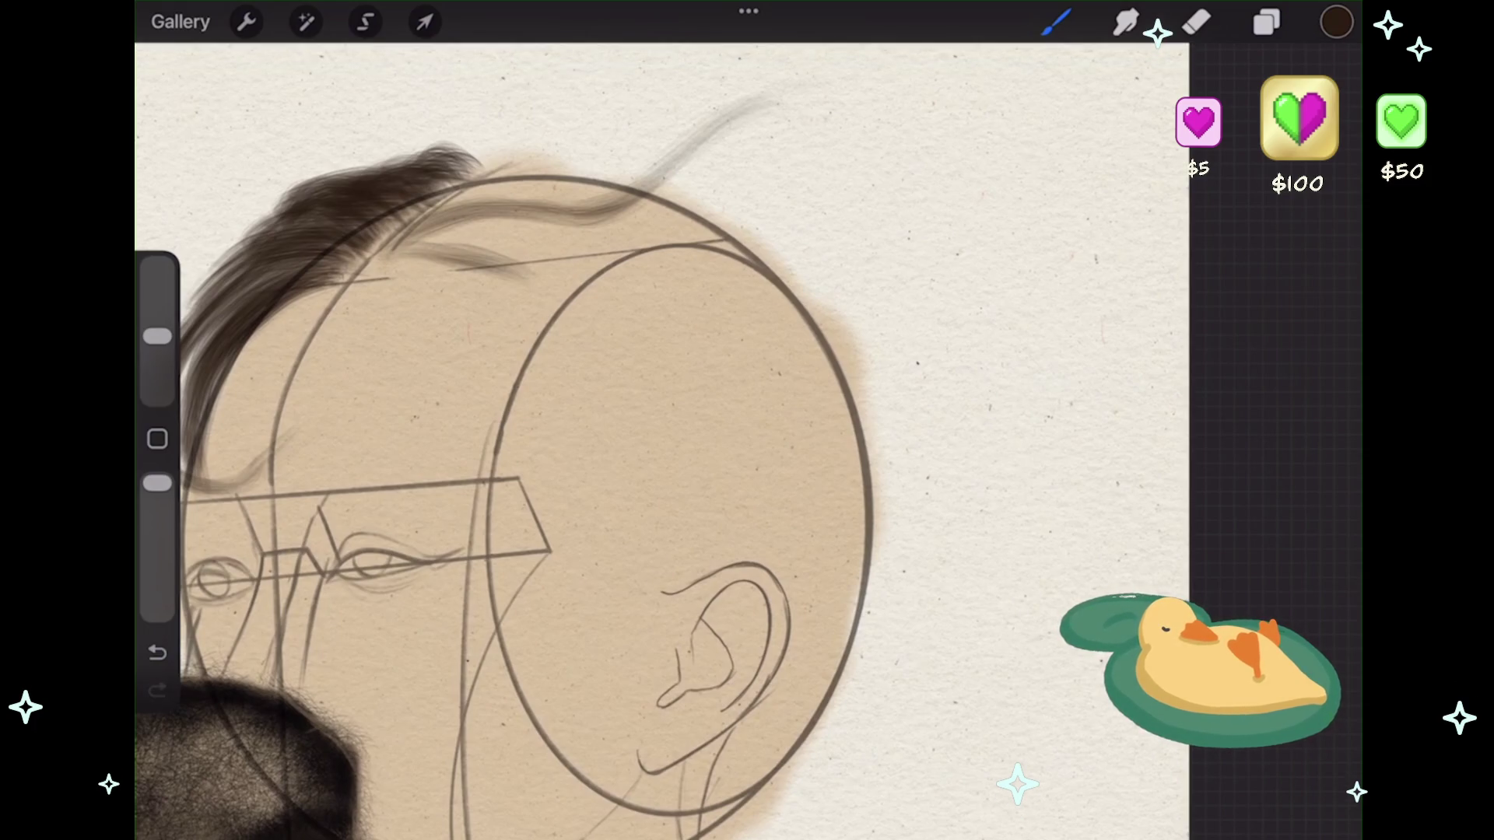
- With a slightly smaller brush, add a grey strand right of the head top and reframe around the head
left_click_drag(157, 336, 157, 345)
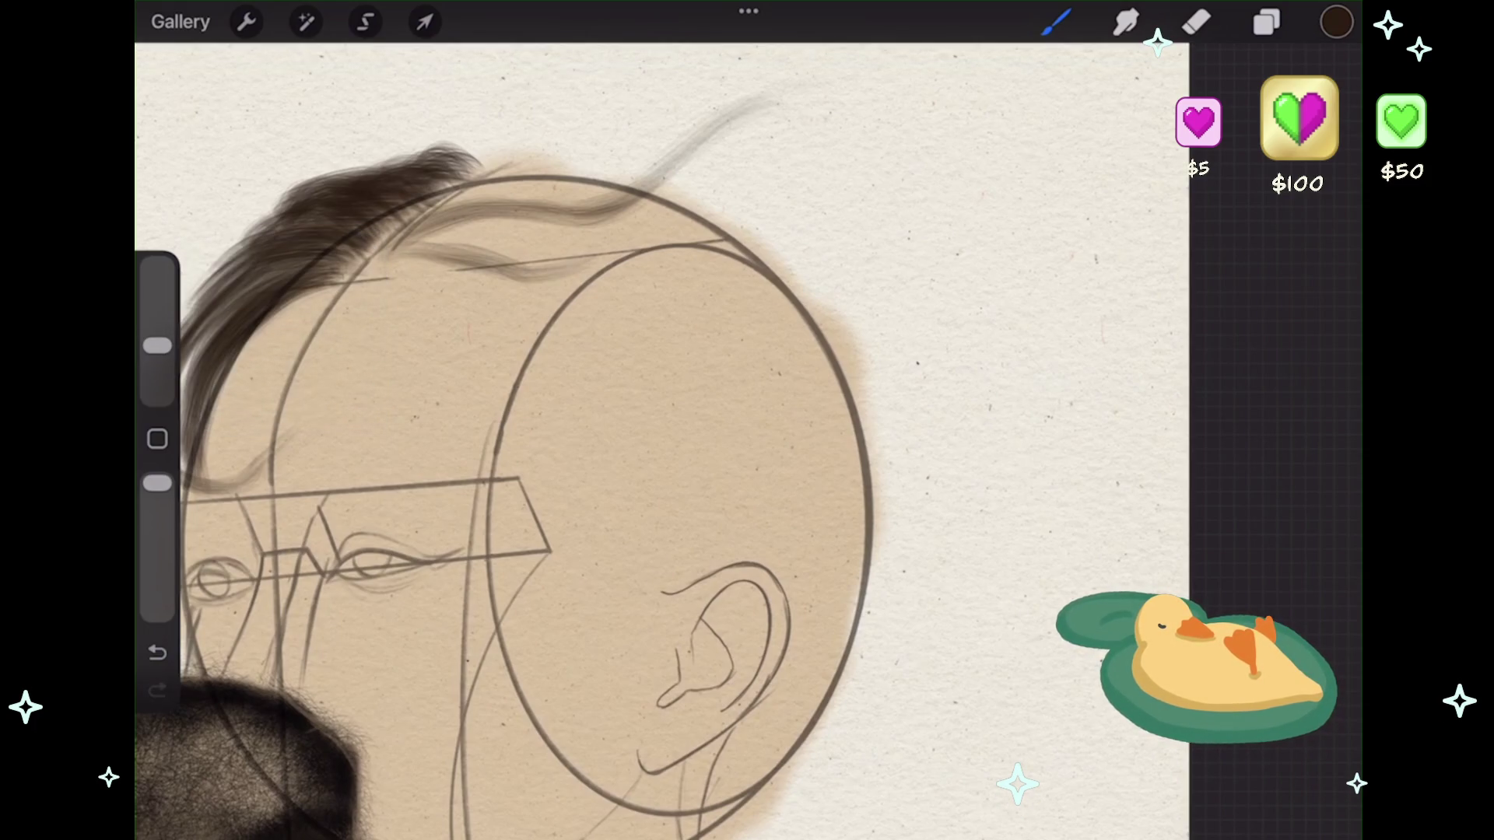
left_click_drag(657, 235, 887, 294)
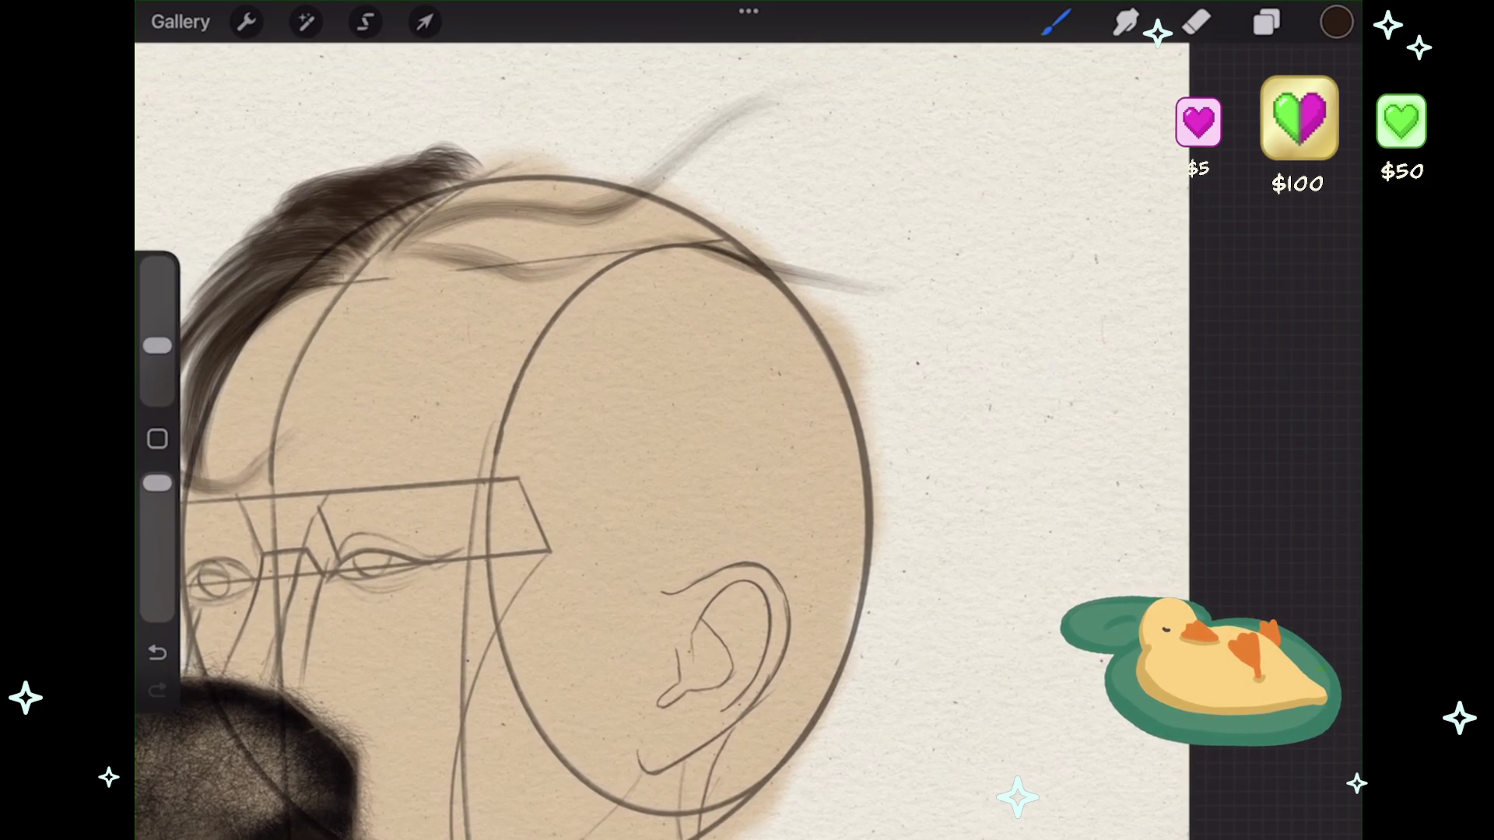
scroll(545, 435, "down", 5)
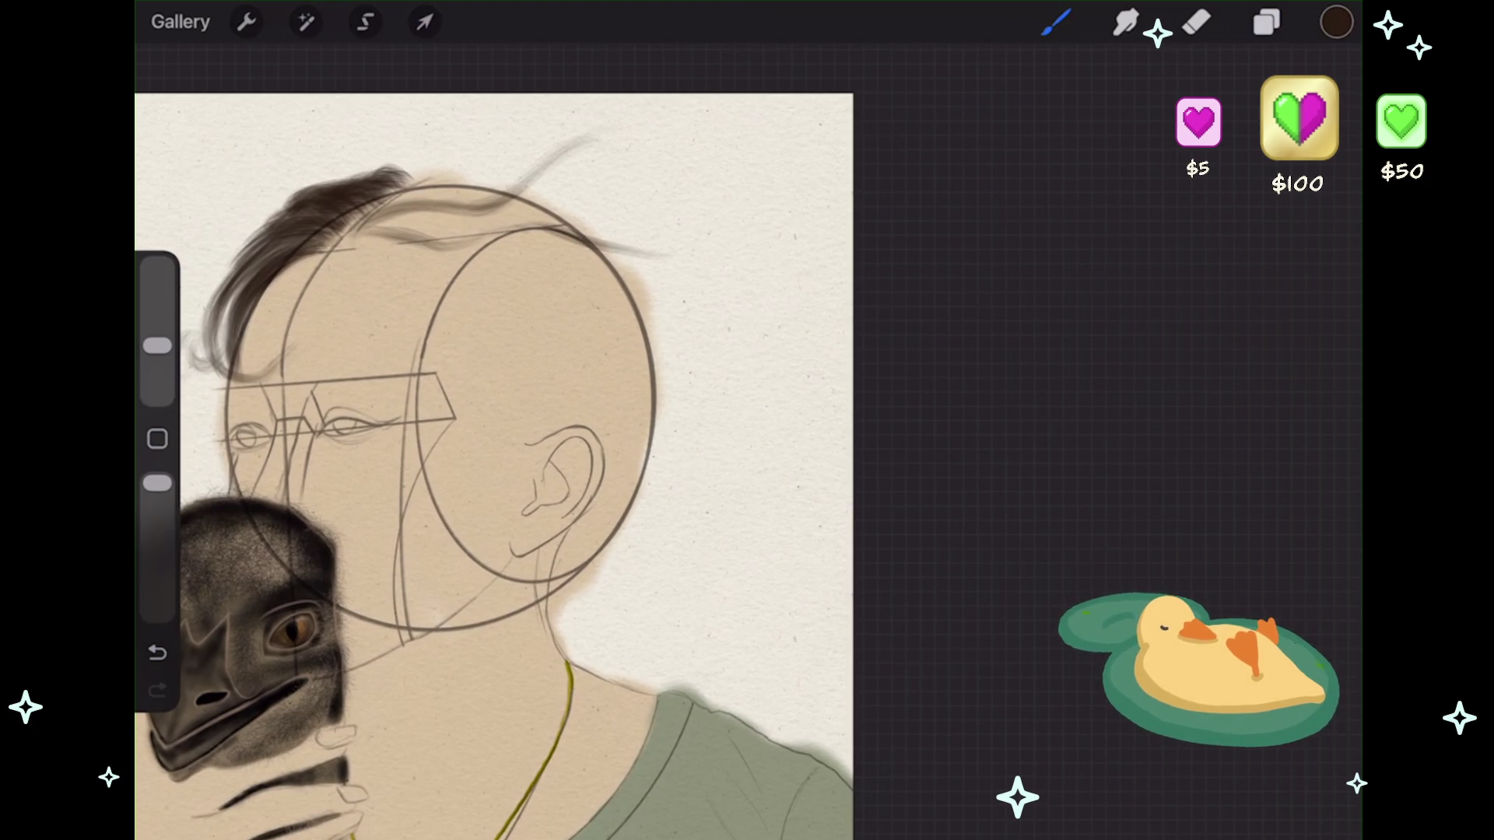
left_click_drag(498, 467, 553, 506)
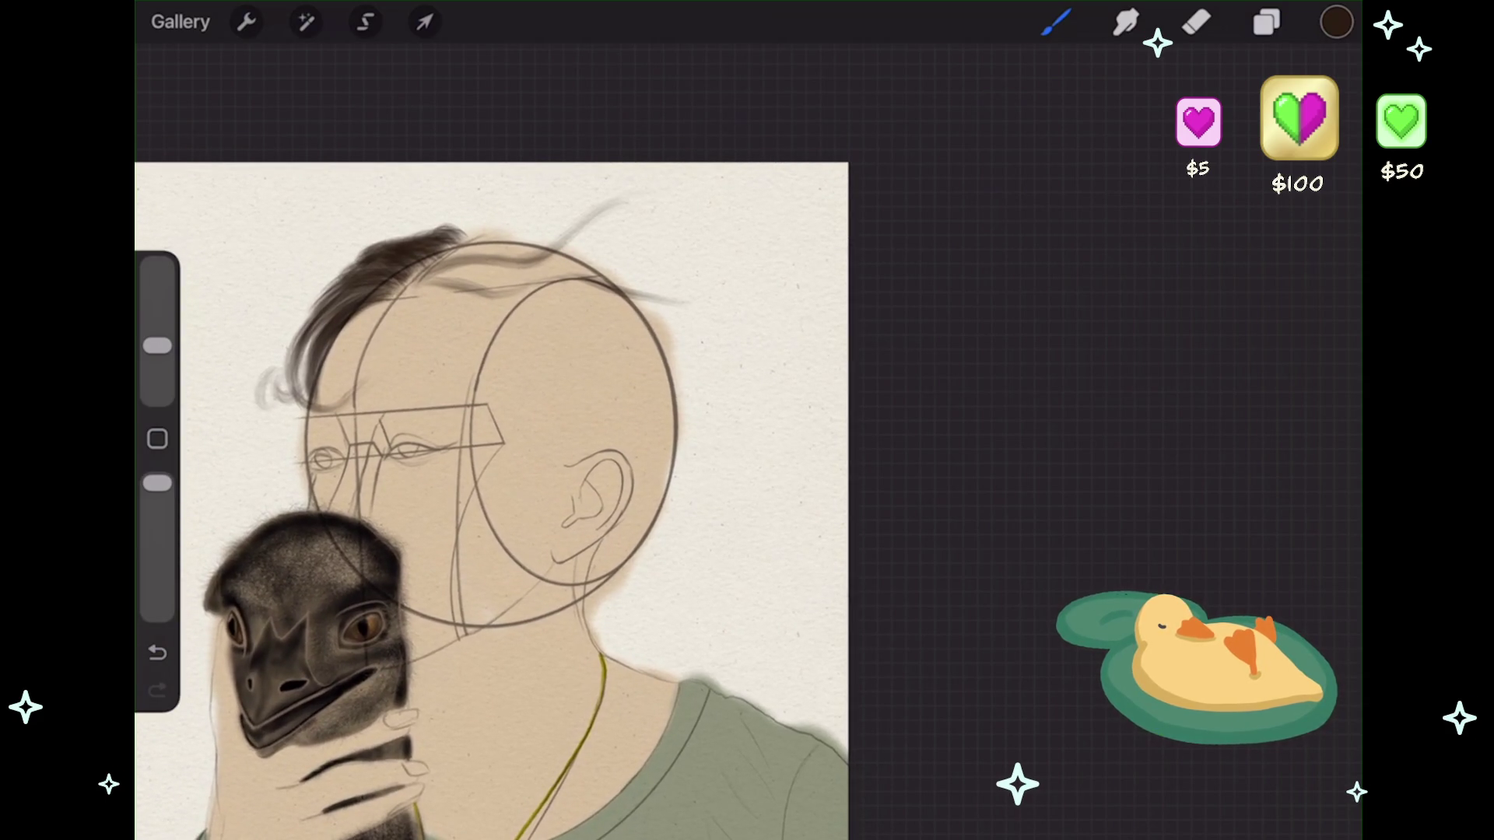
left_click(1267, 22)
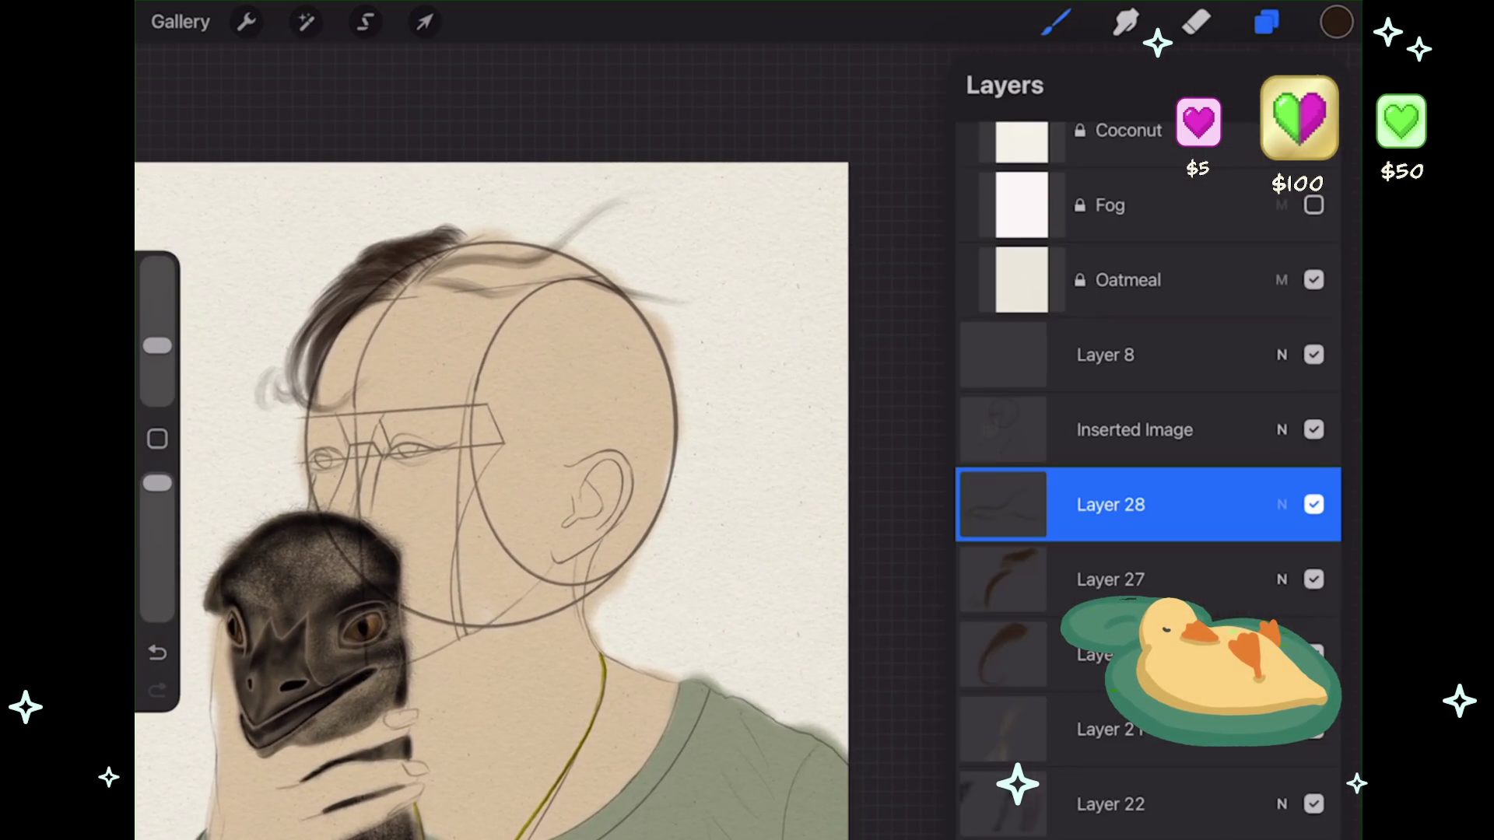
- Add a new Layer 29 above Layer 27 to paint on
left_click(1113, 577)
left_click(1323, 85)
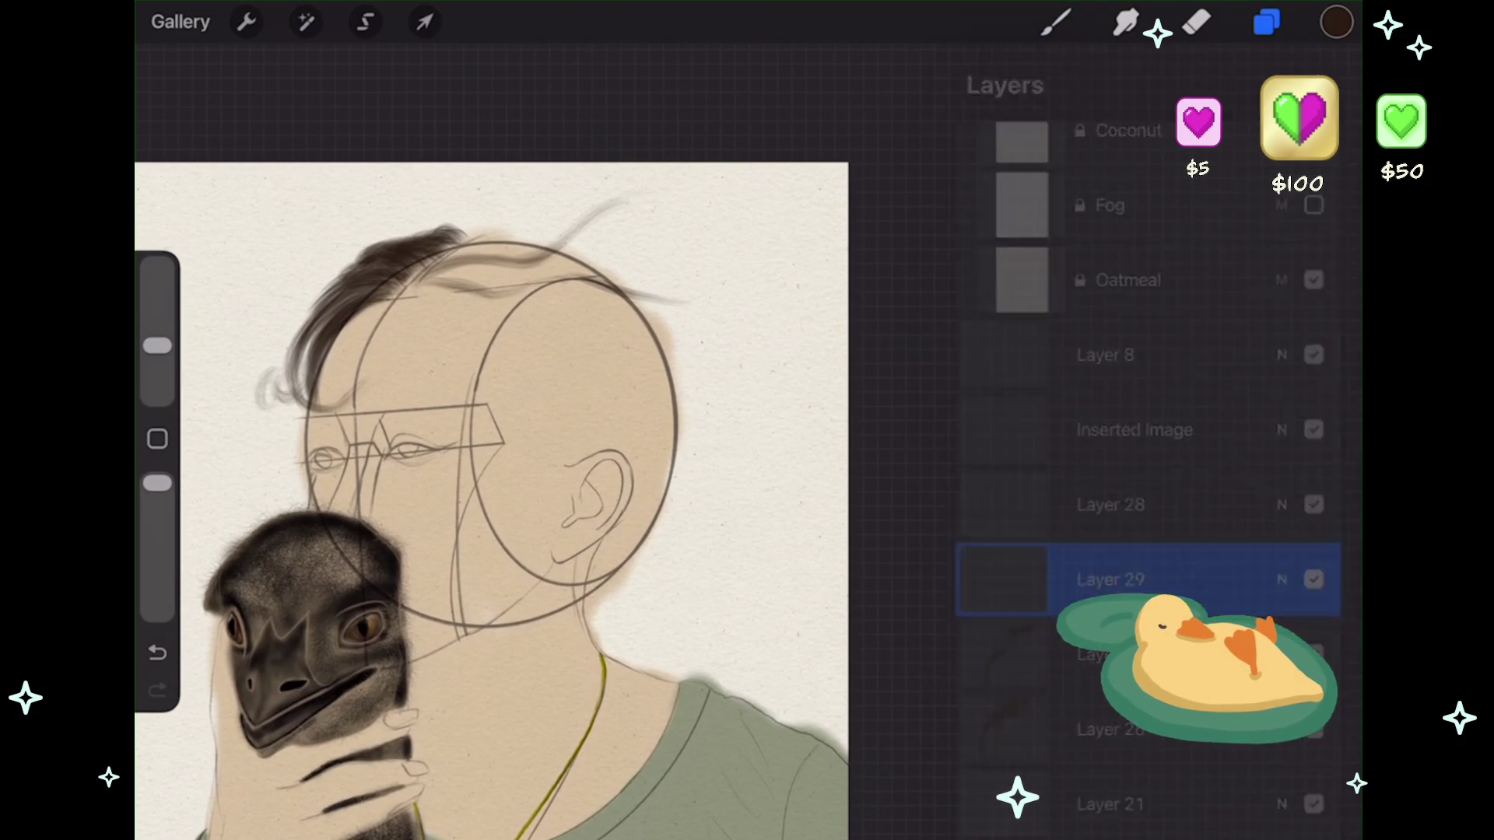
left_click(1056, 22)
scroll(544, 467, "up", 5)
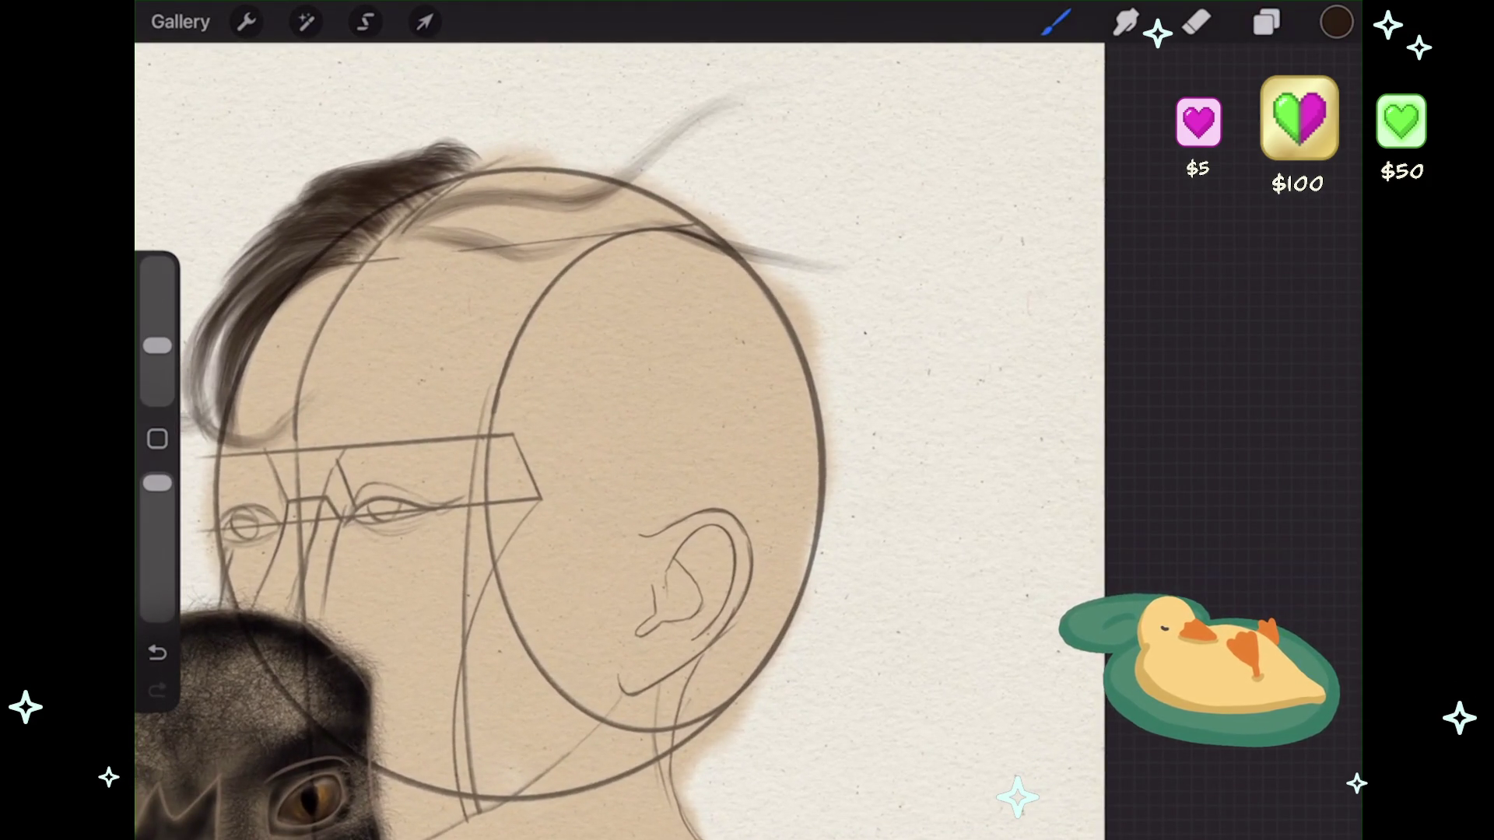
left_click_drag(401, 260, 471, 315)
key("ctrl+z")
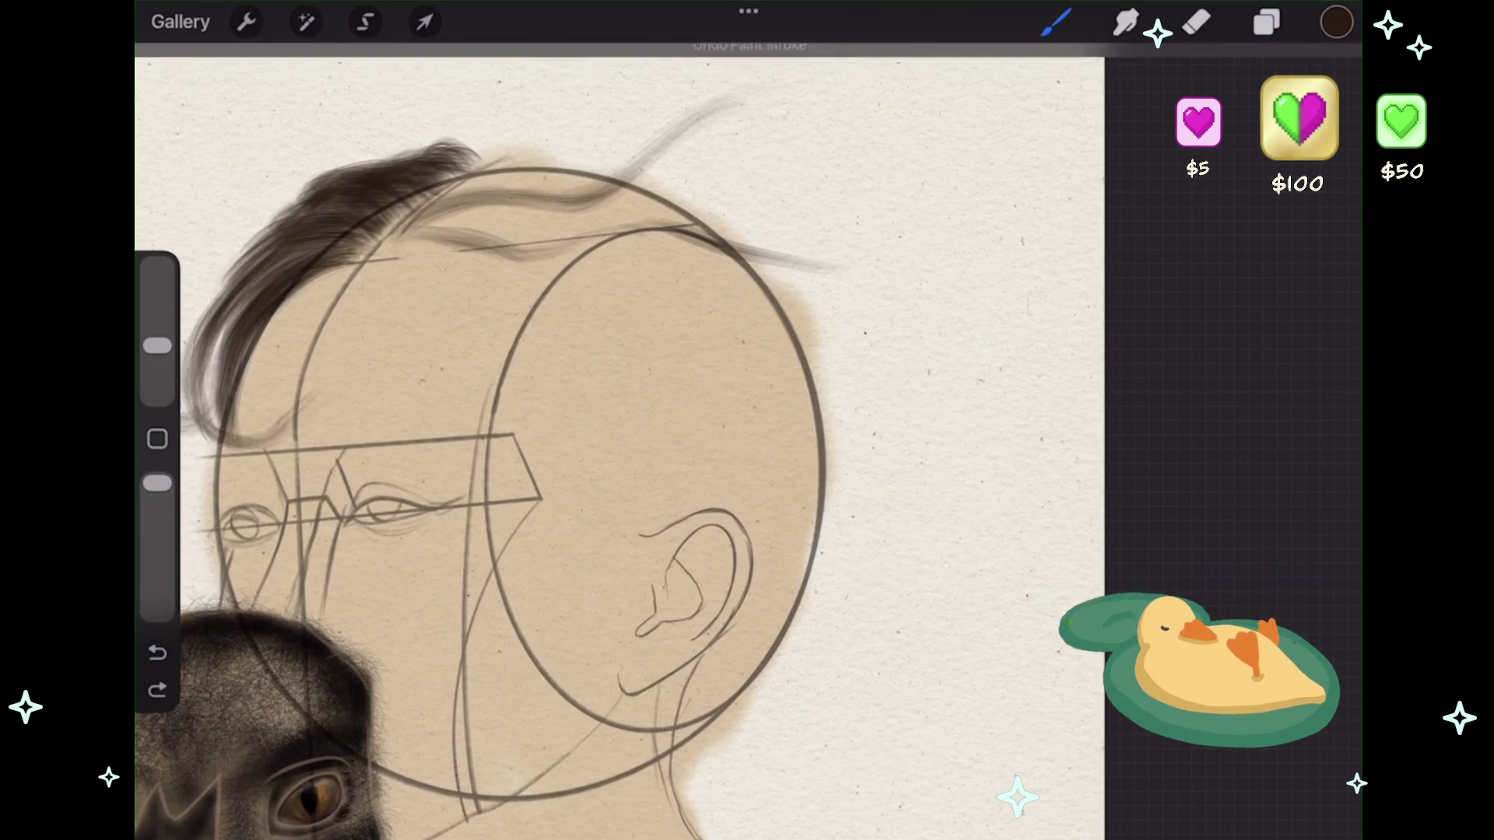
- Switch to the HairRealisticPart2 Hair 11 Details brush at about 21% size
left_click(1056, 21)
scroll(1143, 506, "down", 2)
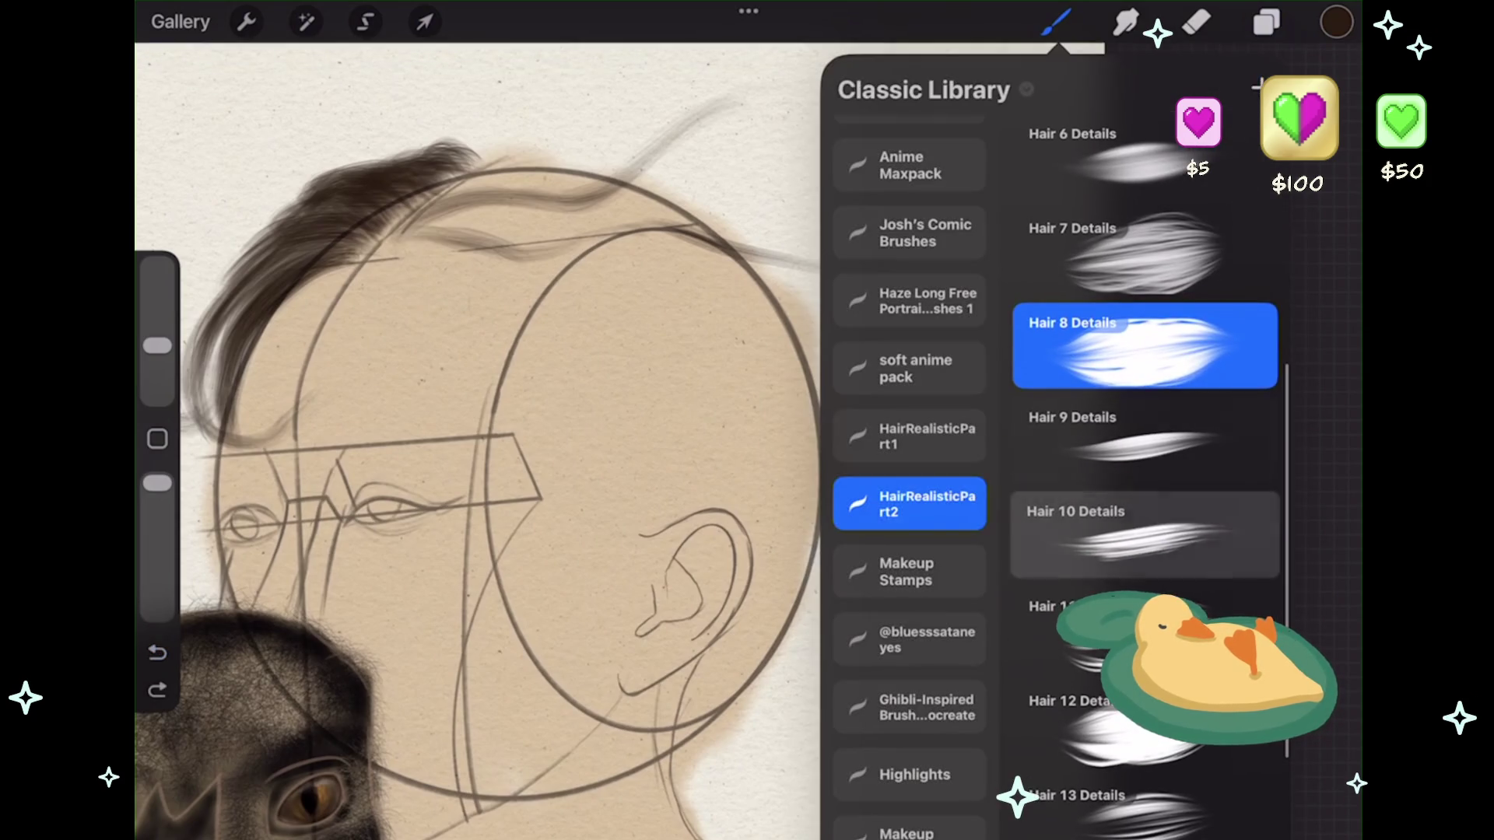
left_click(1143, 629)
left_click(1056, 22)
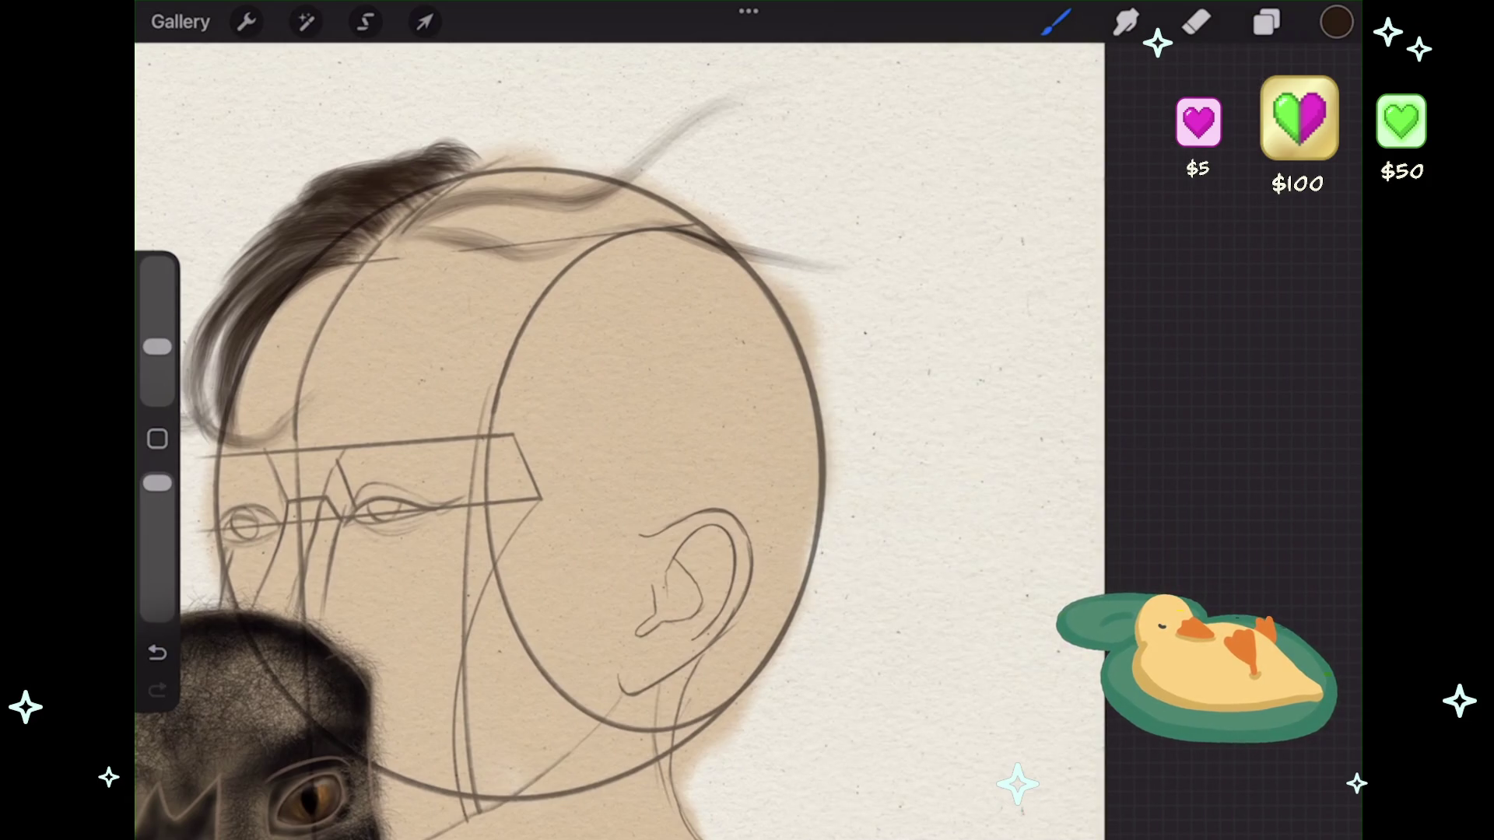
left_click(157, 652)
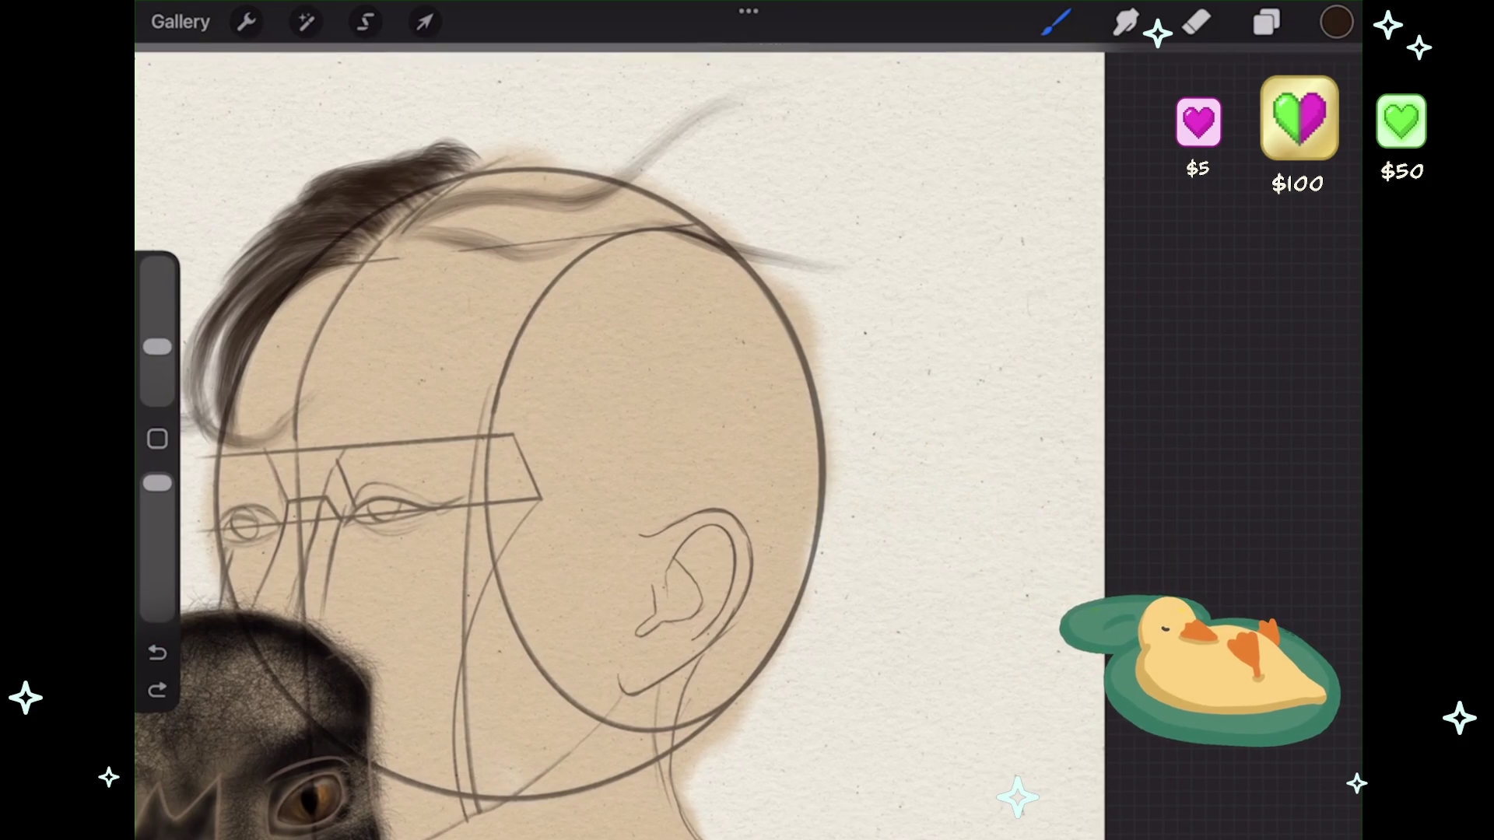
left_click_drag(157, 347, 157, 334)
key("ctrl+z")
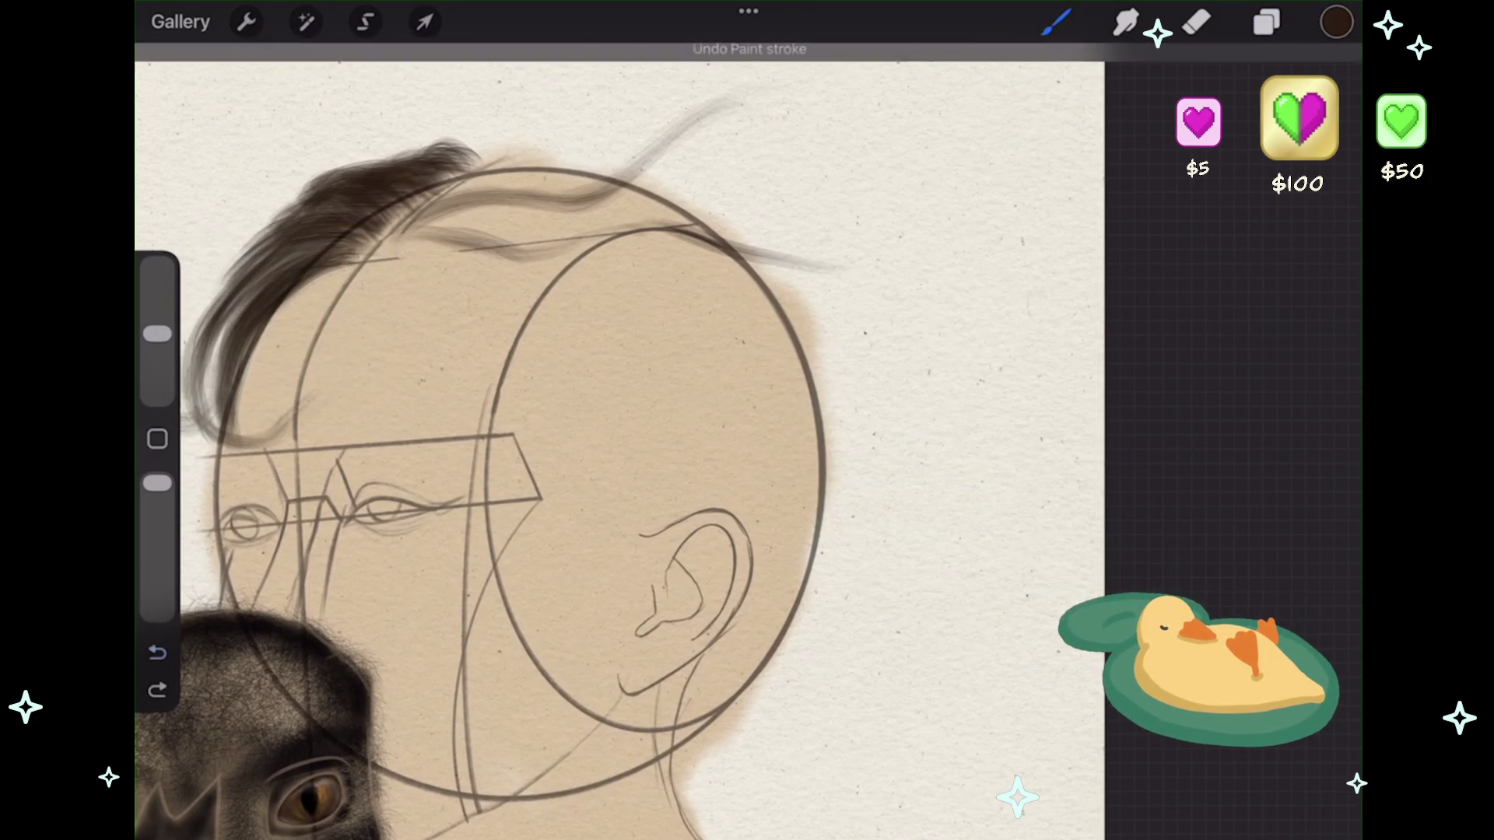
- Sweep dark hair strands across the forehead, flowing down and to the right
scroll(514, 436, "down", 2)
scroll(514, 435, "down", 1)
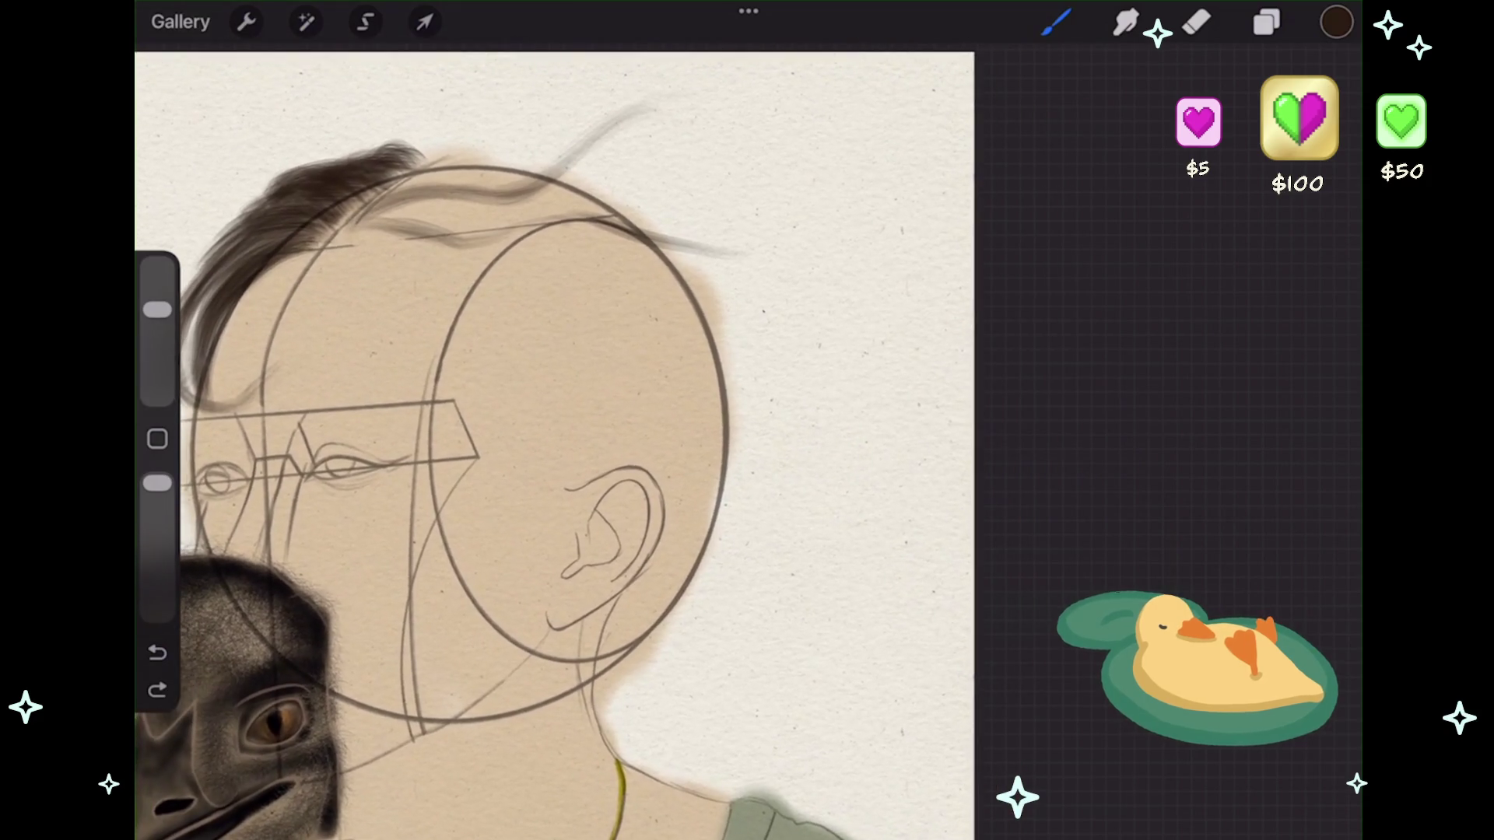
left_click_drag(367, 233, 420, 315)
left_click_drag(389, 224, 460, 315)
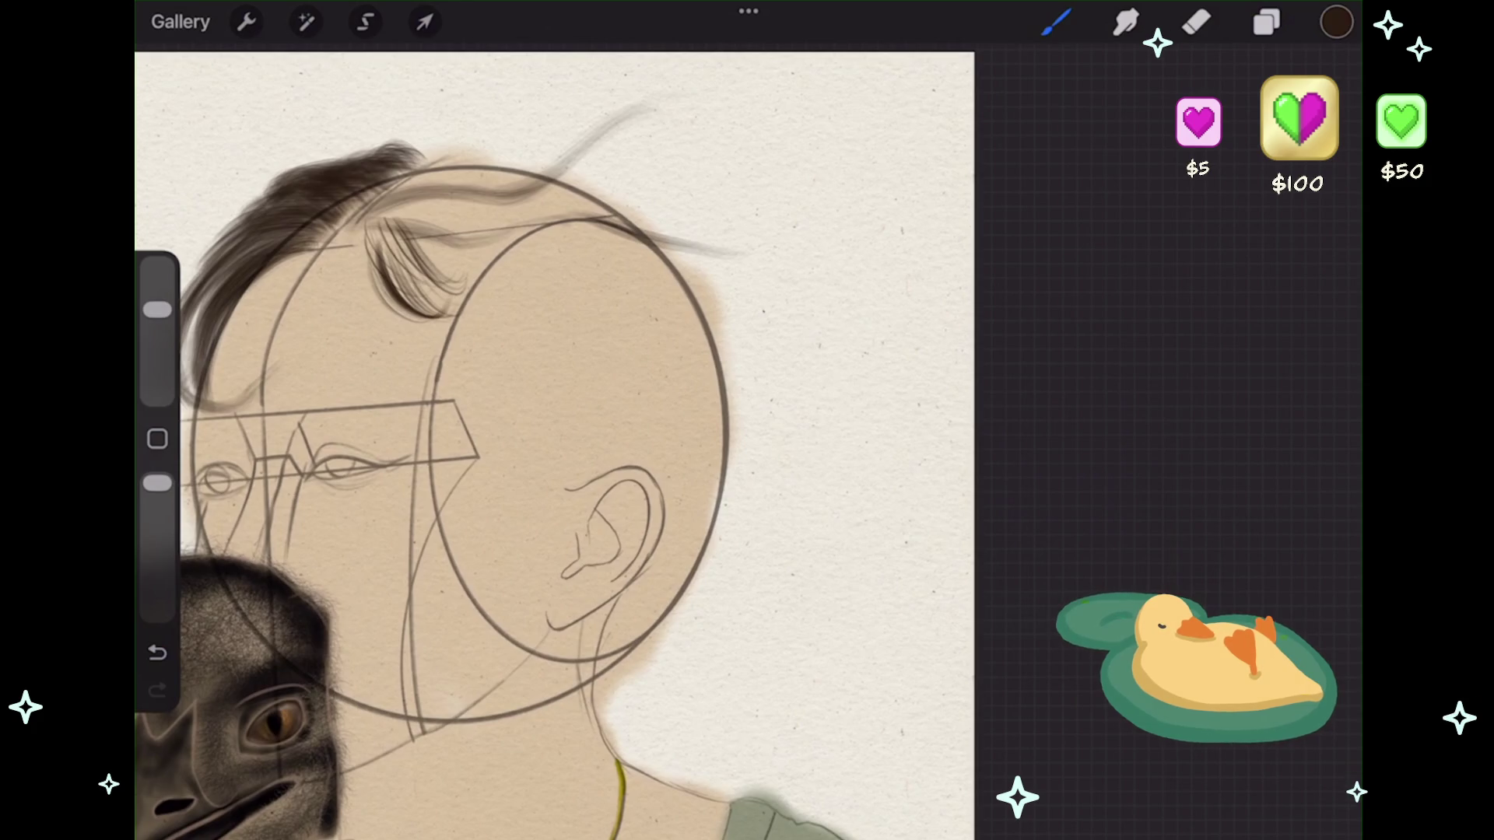
key("ctrl+z")
mouse_move(385, 261)
left_mouse_down()
mouse_move(478, 364)
mouse_move(553, 389)
left_mouse_up()
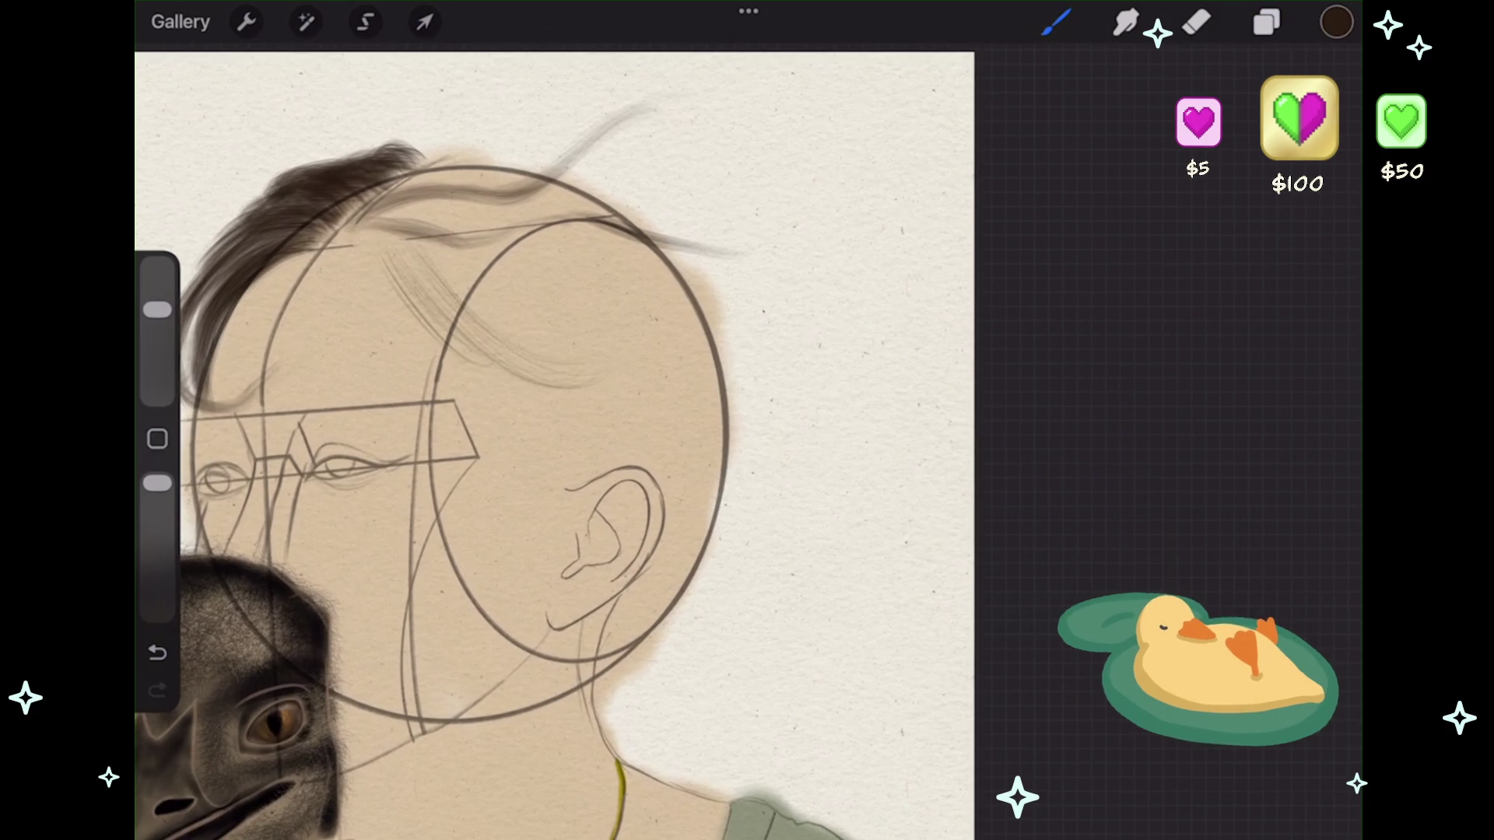
left_click_drag(385, 218, 510, 350)
left_click_drag(435, 249, 611, 381)
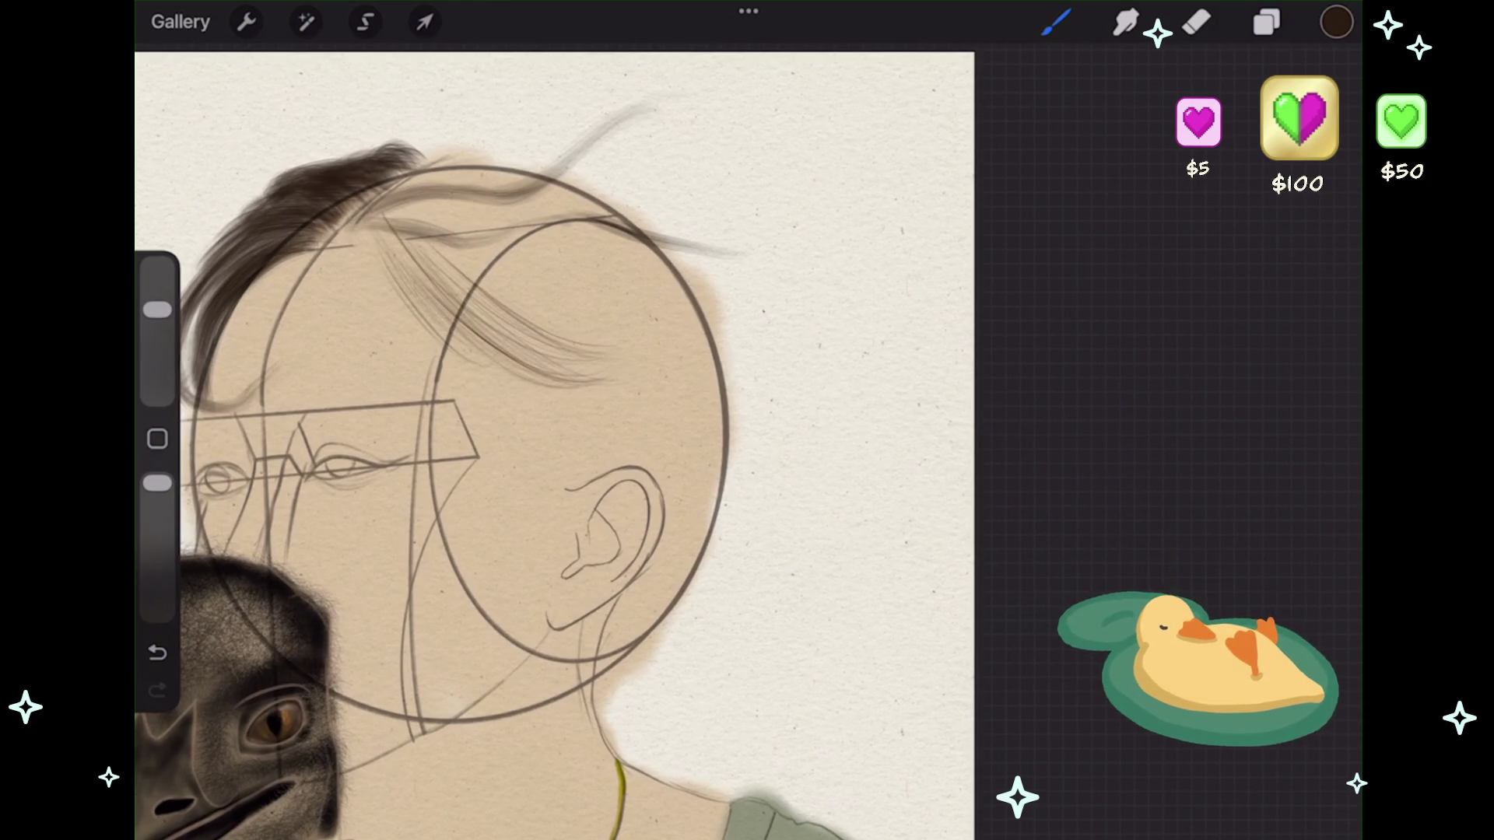
left_click_drag(420, 237, 634, 381)
mouse_move(455, 307)
left_mouse_down()
mouse_move(670, 447)
mouse_move(863, 440)
left_mouse_up()
left_click_drag(591, 367, 770, 439)
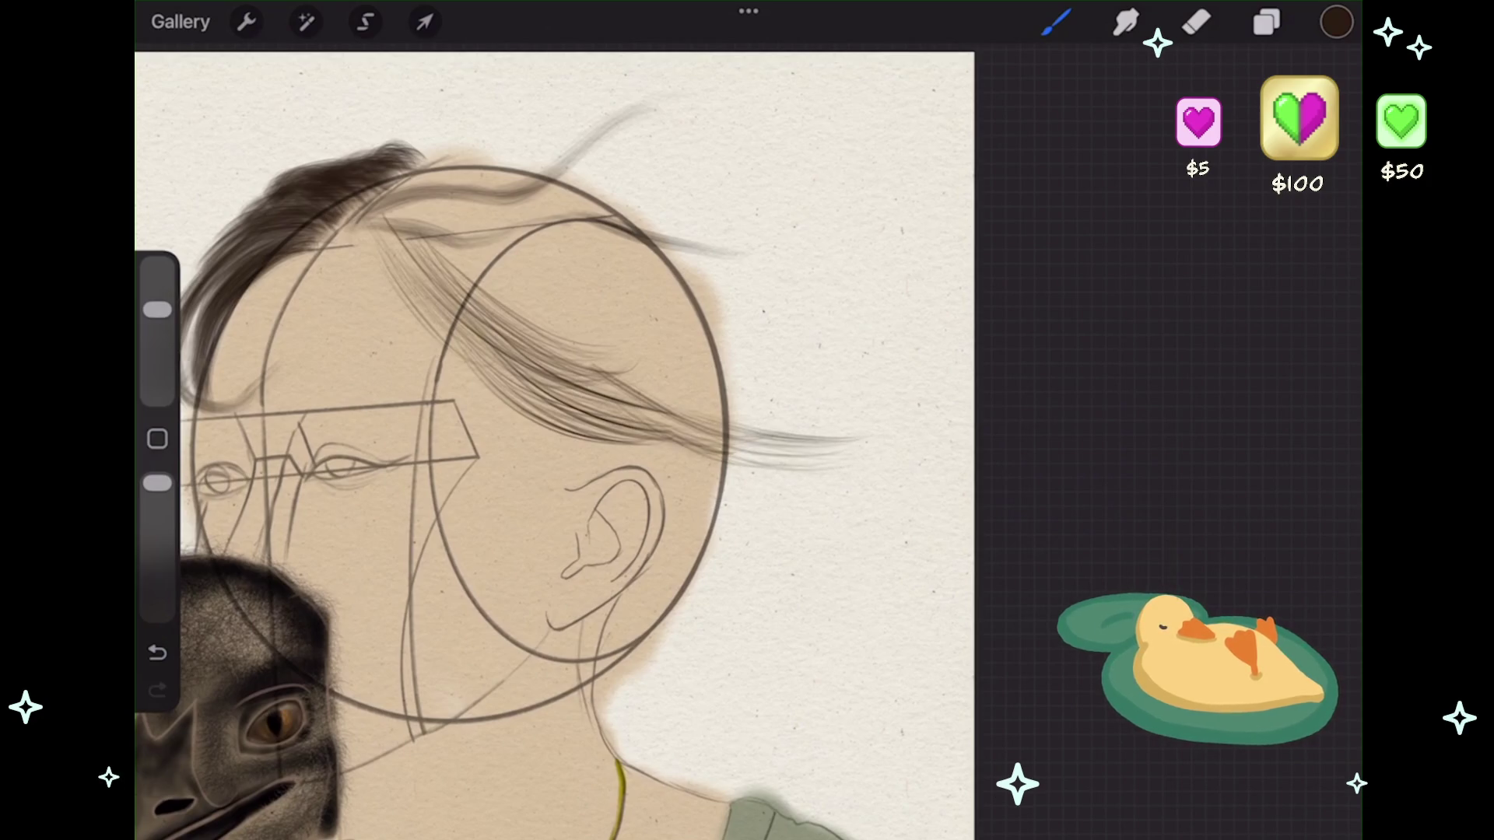
- Extend the strands out past the head's right side and thicken the flowing strand
scroll(552, 443, "down", 5)
scroll(474, 483, "up", 3)
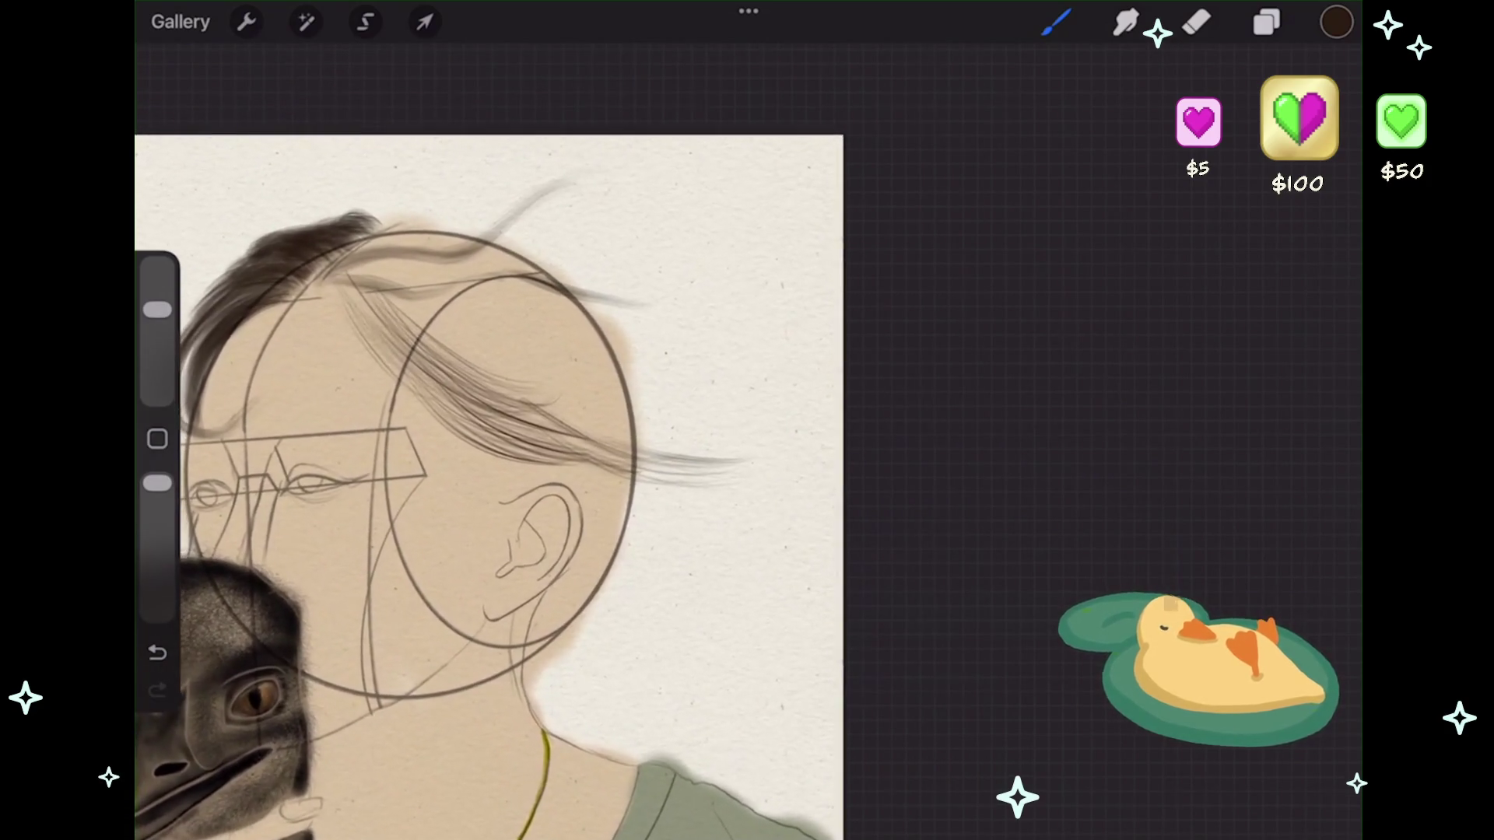
left_click_drag(343, 268, 491, 393)
mouse_move(455, 335)
left_mouse_down()
mouse_move(600, 440)
mouse_move(728, 467)
left_mouse_up()
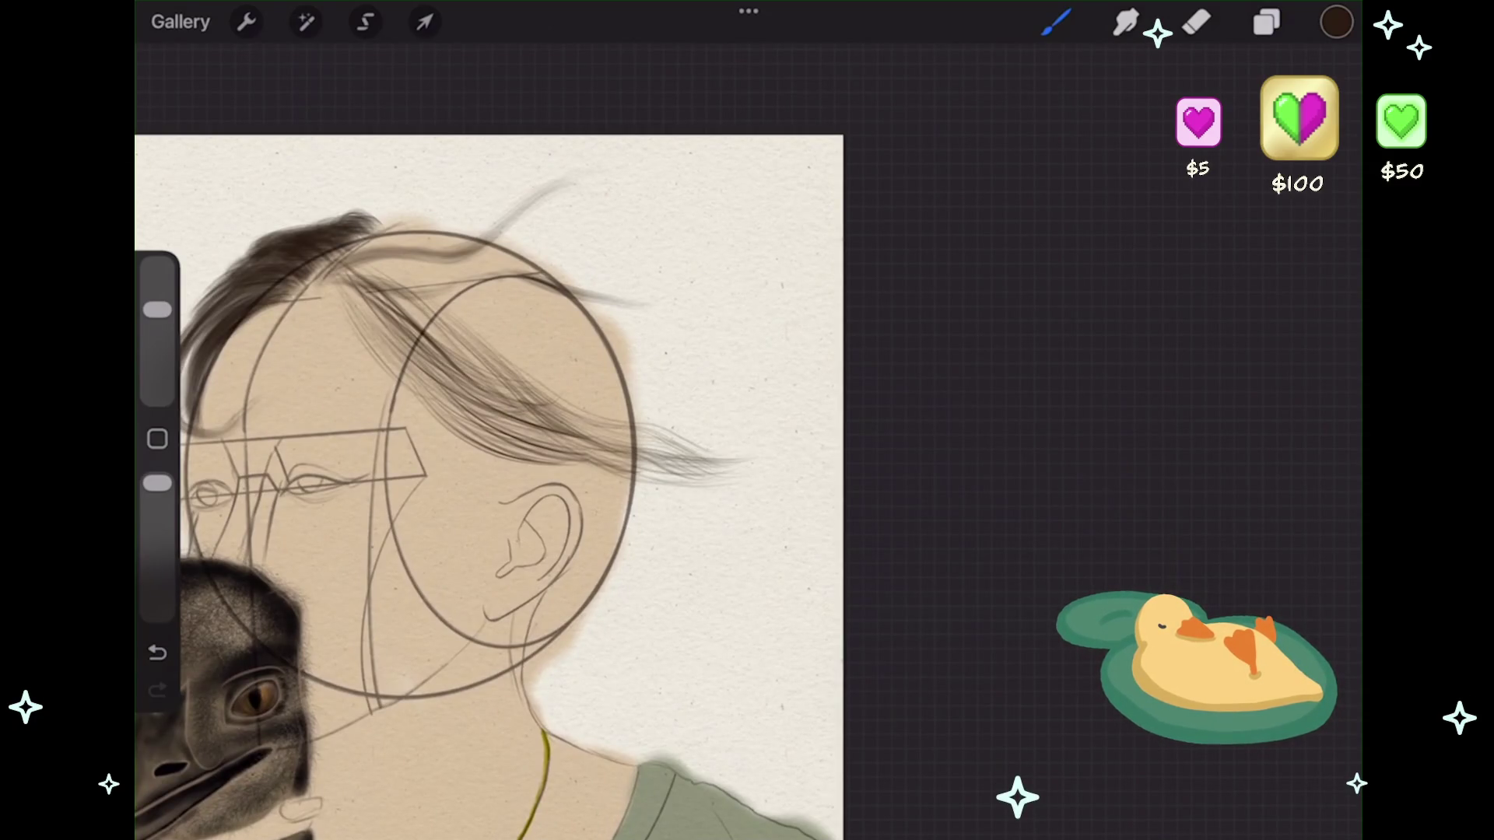
left_click_drag(607, 424, 719, 490)
left_click_drag(655, 444, 759, 502)
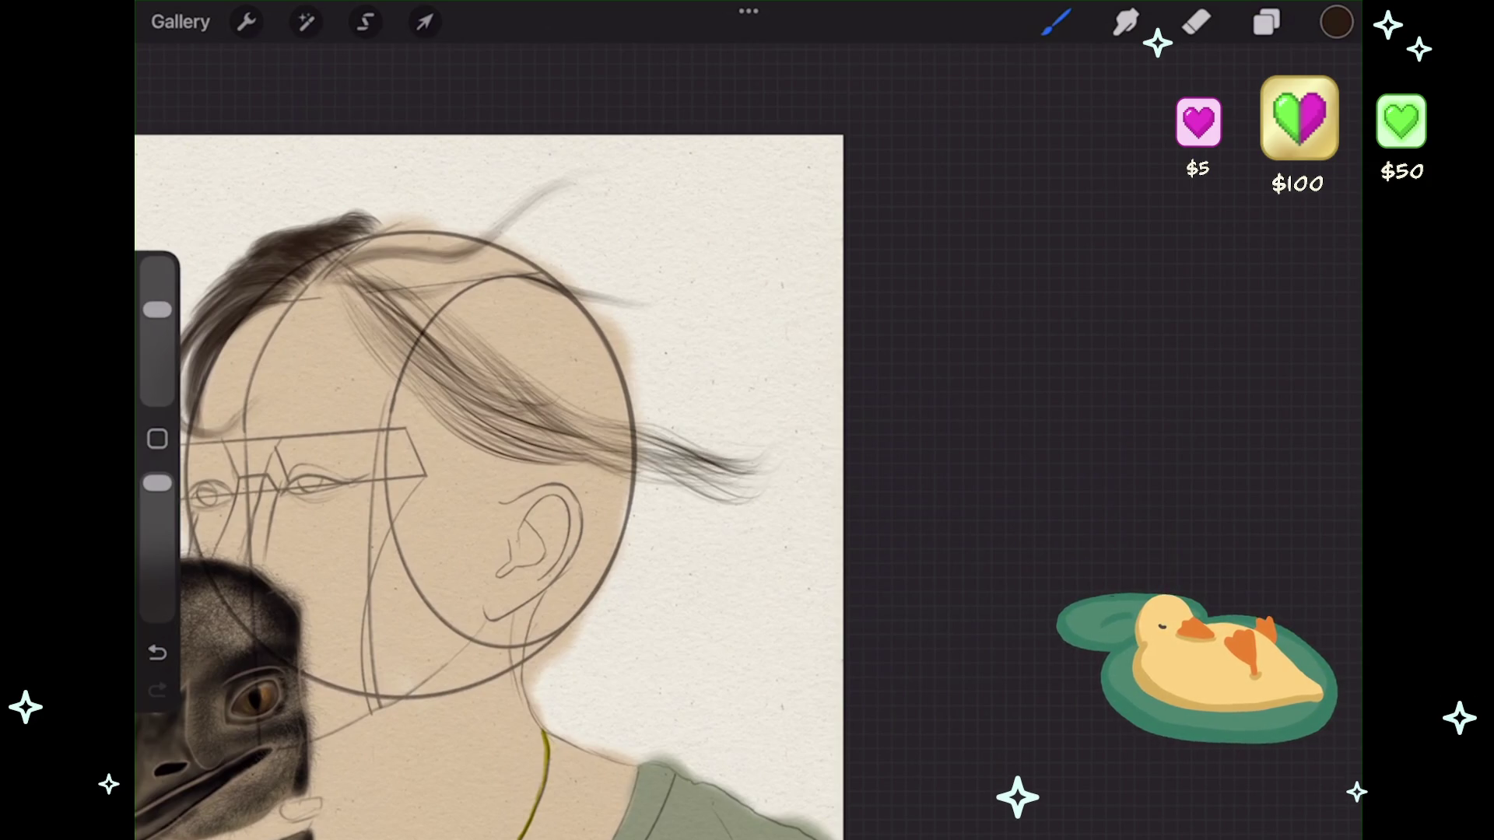
scroll(489, 482, "down", 2)
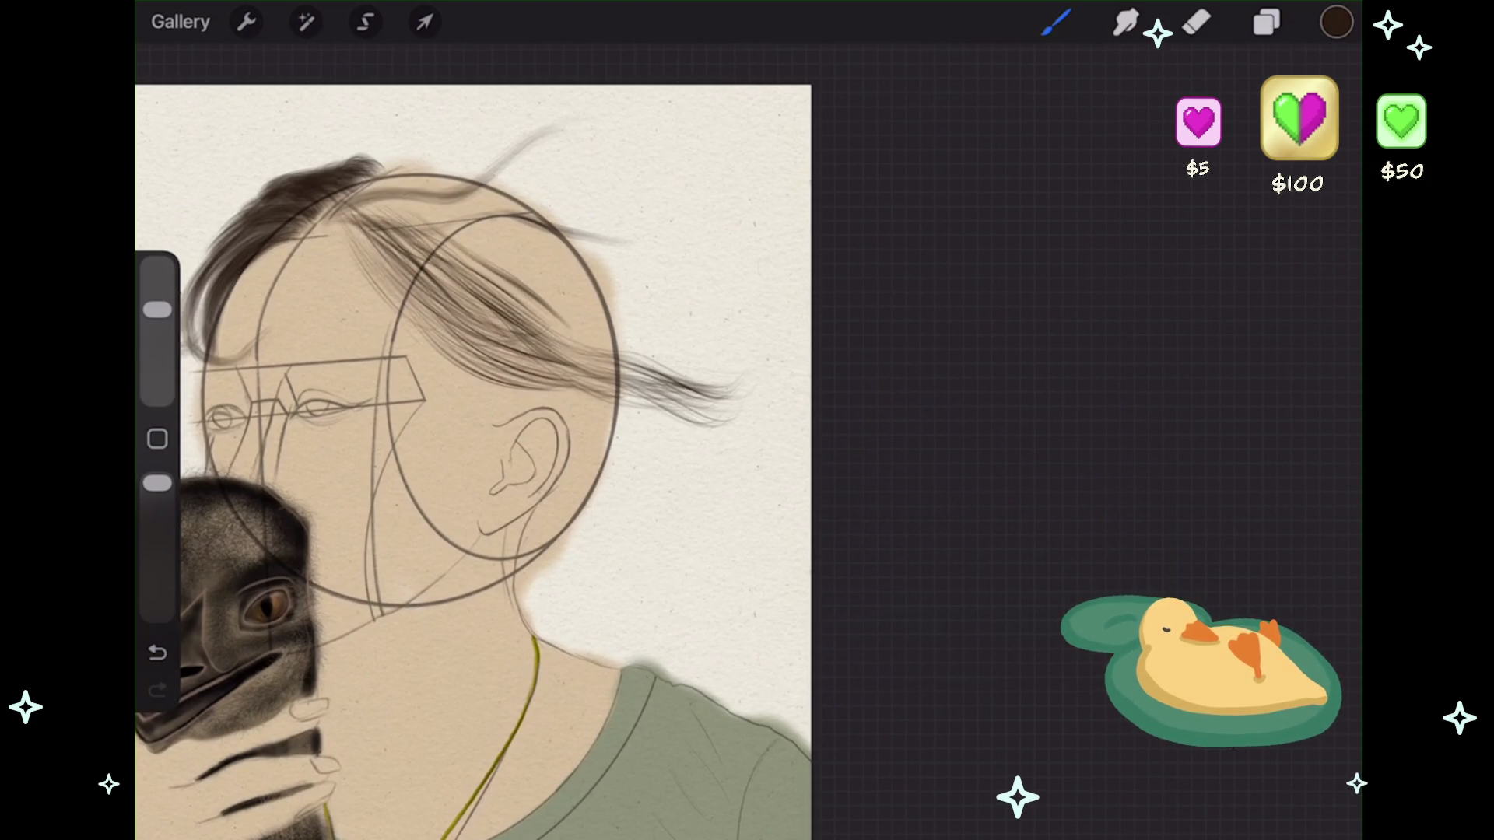
key("ctrl+z")
mouse_move(385, 233)
left_mouse_down()
mouse_move(544, 296)
mouse_move(576, 334)
left_mouse_up()
left_click_drag(498, 288, 622, 366)
left_click_drag(549, 319, 705, 389)
left_click_drag(618, 346, 705, 380)
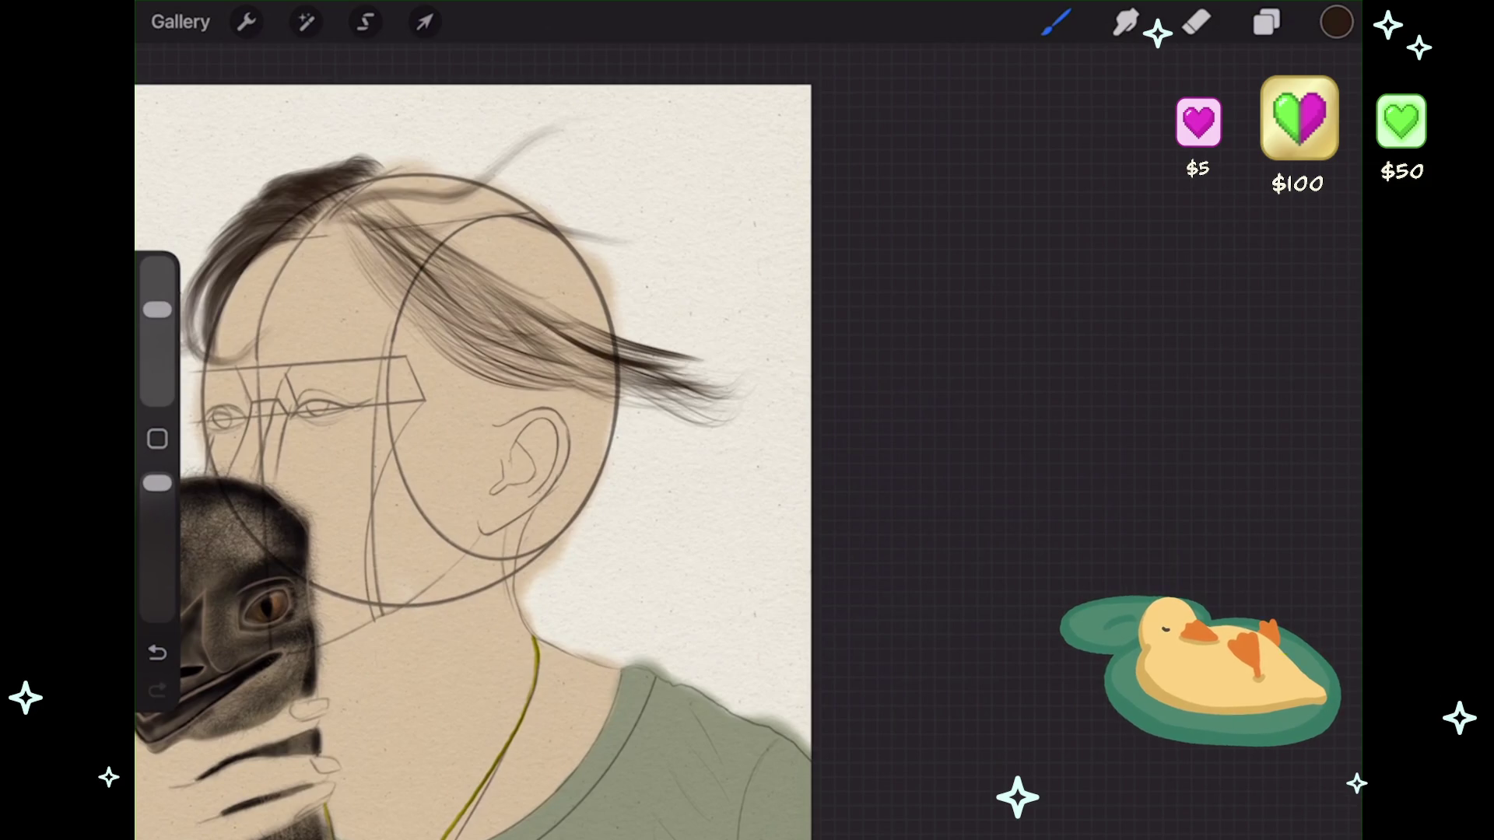
- Add a new layer above the Inserted Image layer
left_click(1266, 22)
scroll(1148, 467, "up", 3)
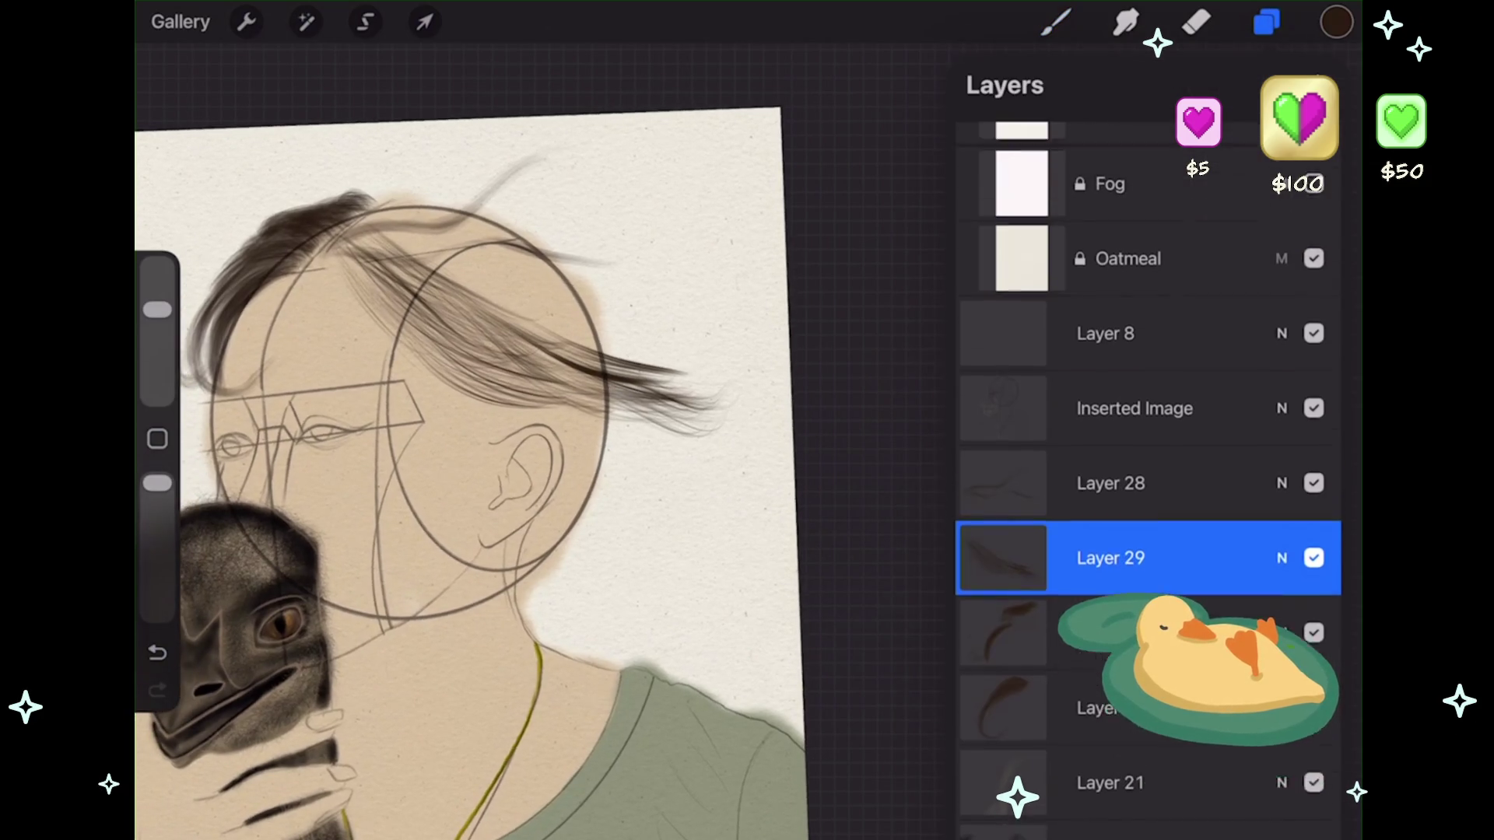
left_click(1134, 480)
left_click(1323, 84)
- Browse the Recent brushes, trying LP Nib Sharp and Soft Airbrush
left_click(1056, 22)
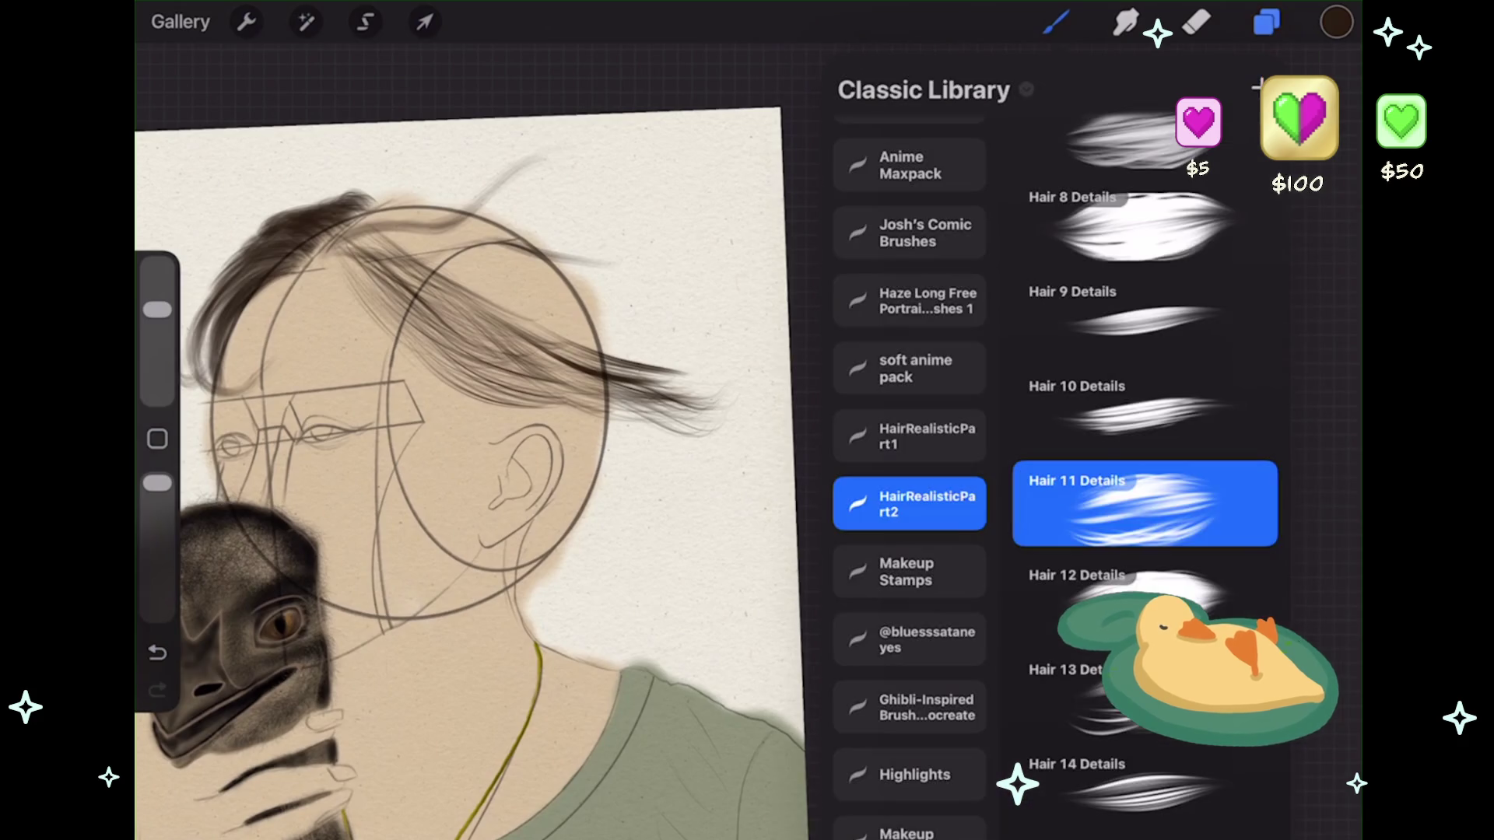
scroll(909, 467, "up", 2)
left_click(909, 147)
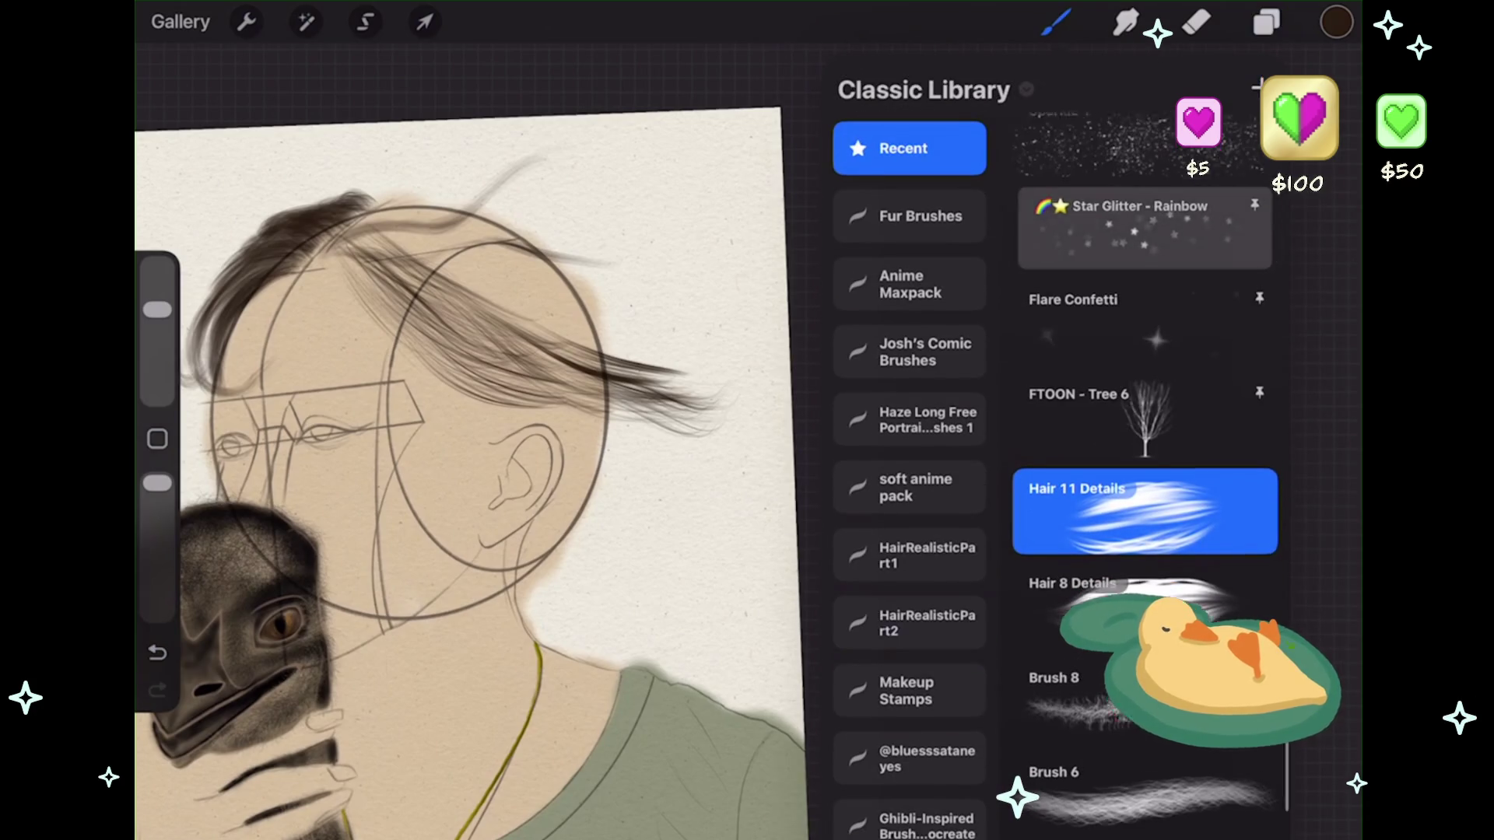
scroll(1144, 467, "down", 5)
scroll(1144, 466, "up", 3)
left_click(1144, 498)
left_click(1143, 265)
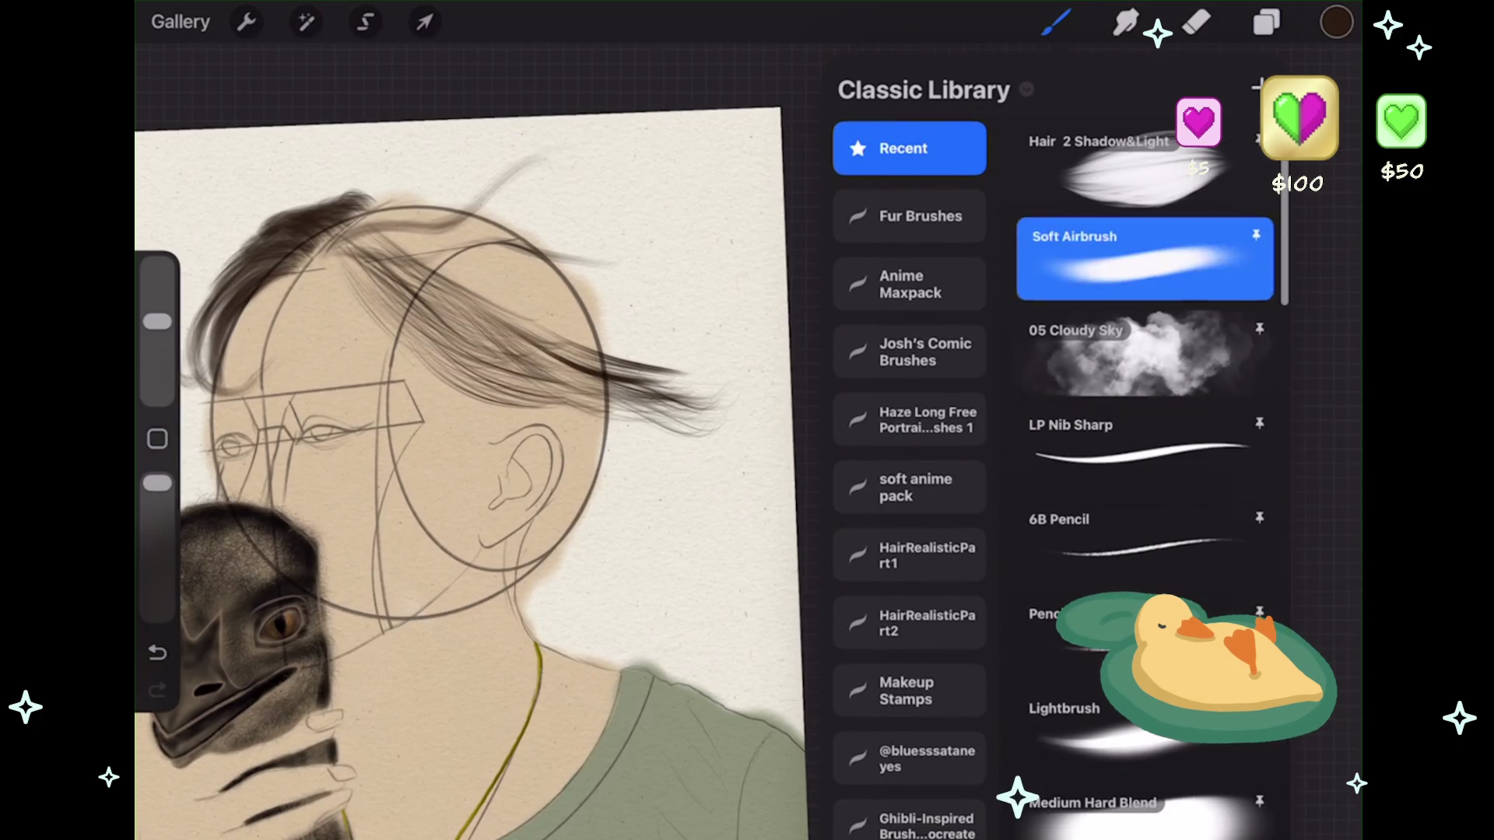
left_click(1056, 22)
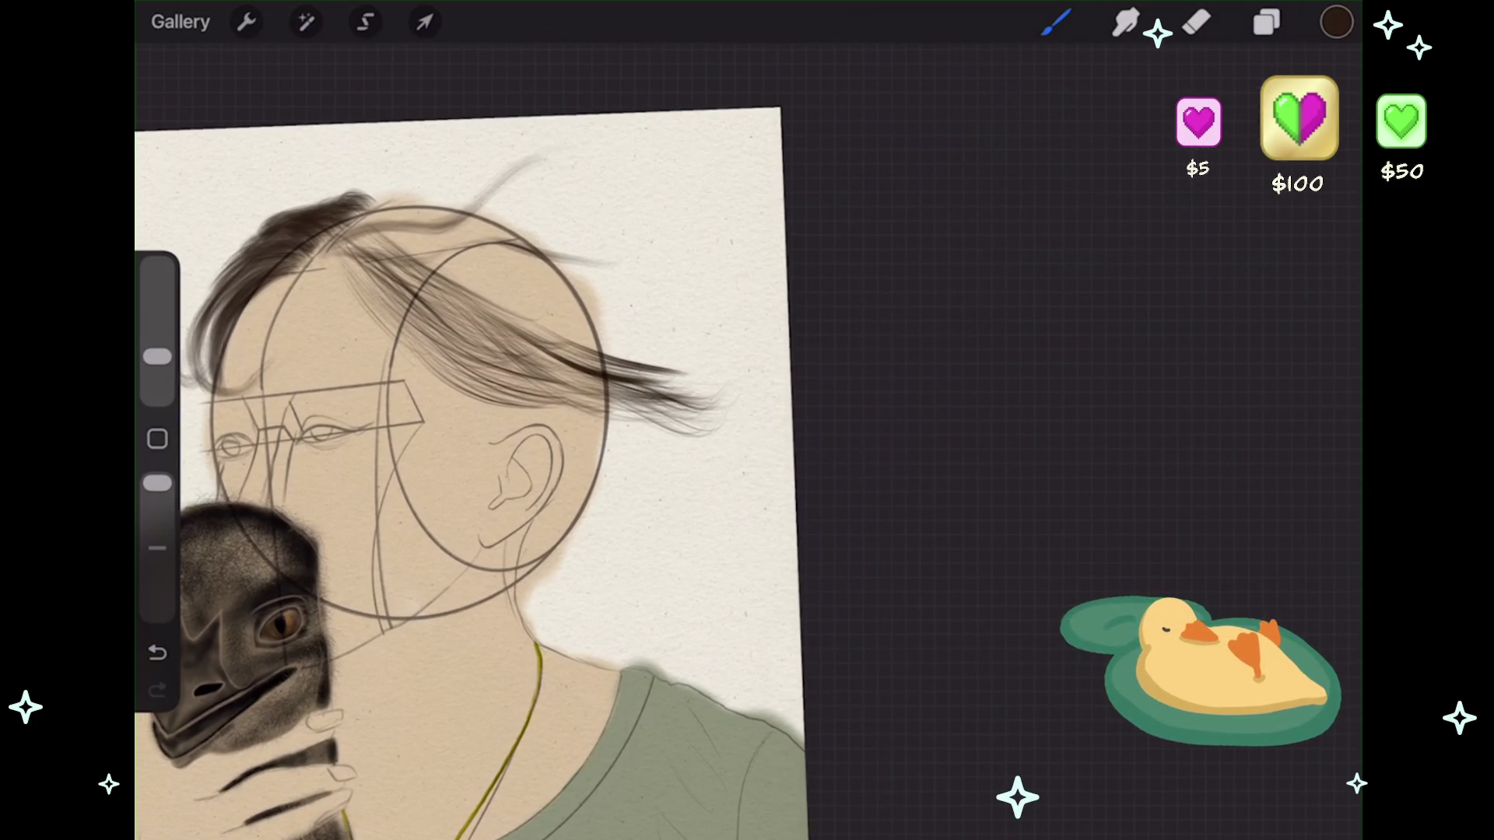
- Pick another Recent brush and sketch a rough oval above the head
left_click(1056, 22)
scroll(1144, 467, "down", 4)
left_click(1144, 684)
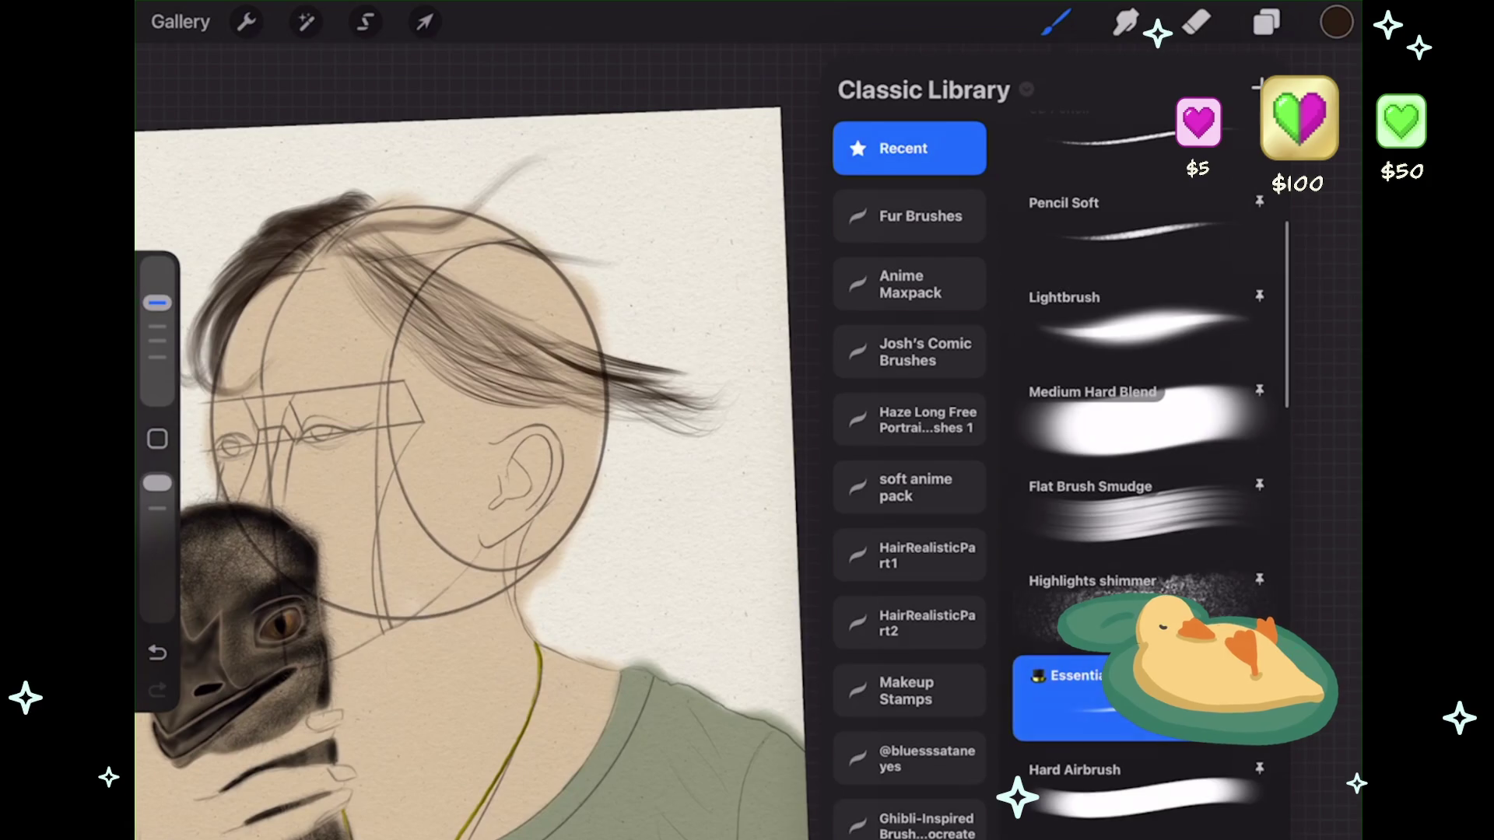
left_click(1056, 22)
scroll(544, 467, "up", 3)
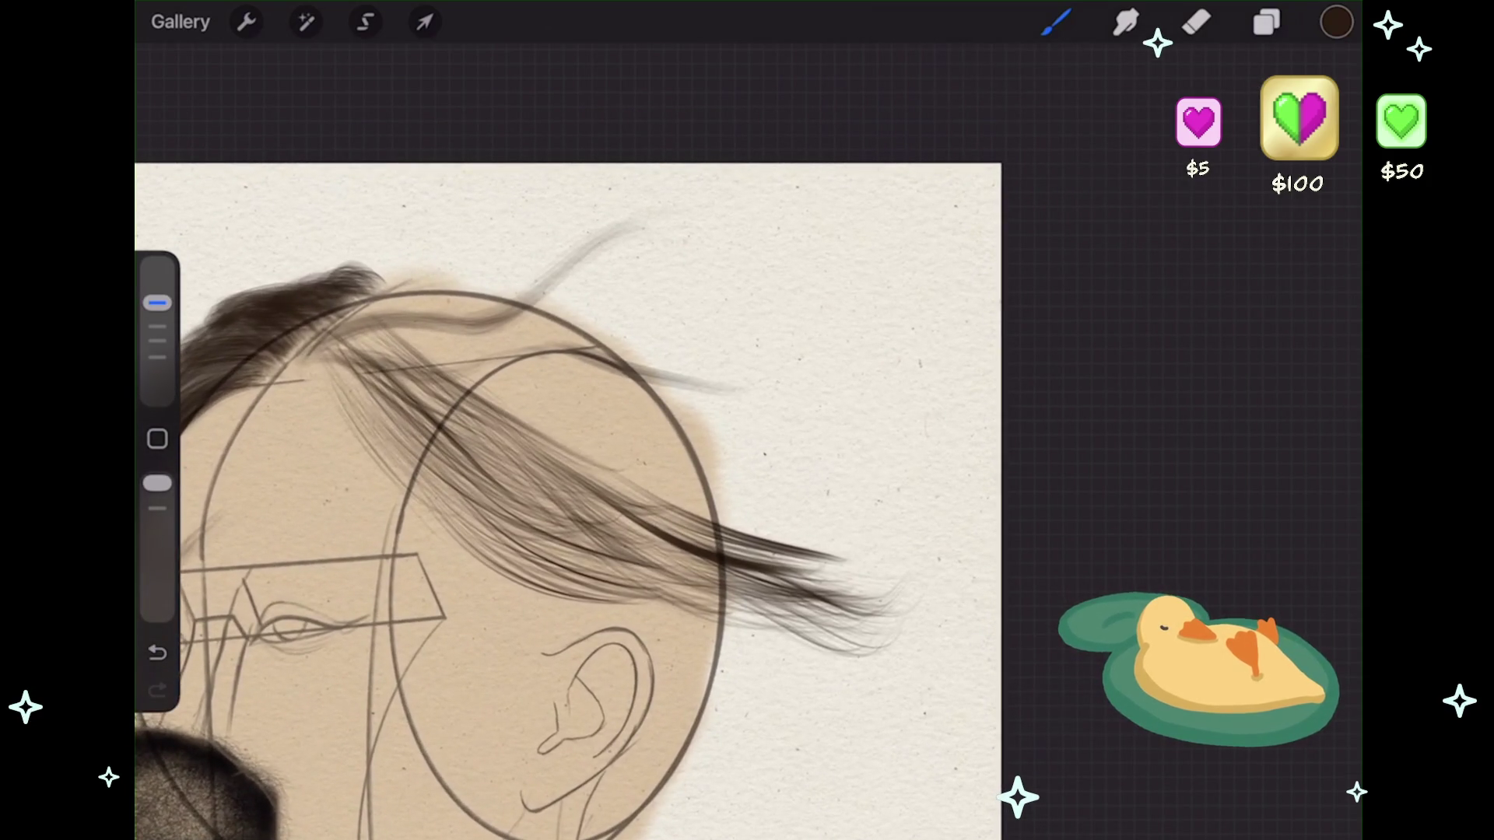
left_click_drag(743, 218, 641, 278)
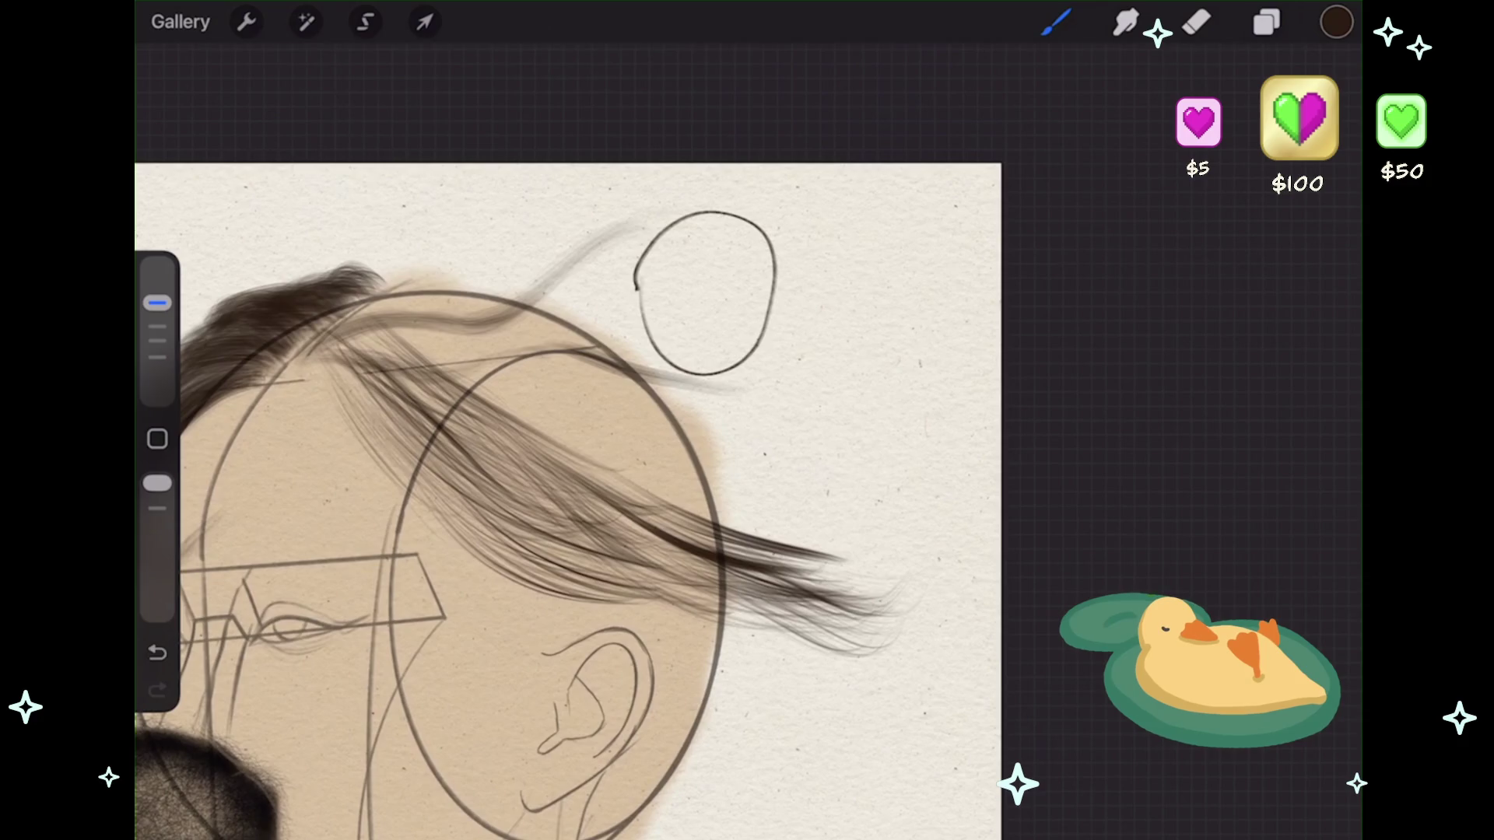
- Reshape and tilt the small snapped ellipse above the head
left_click(745, 59)
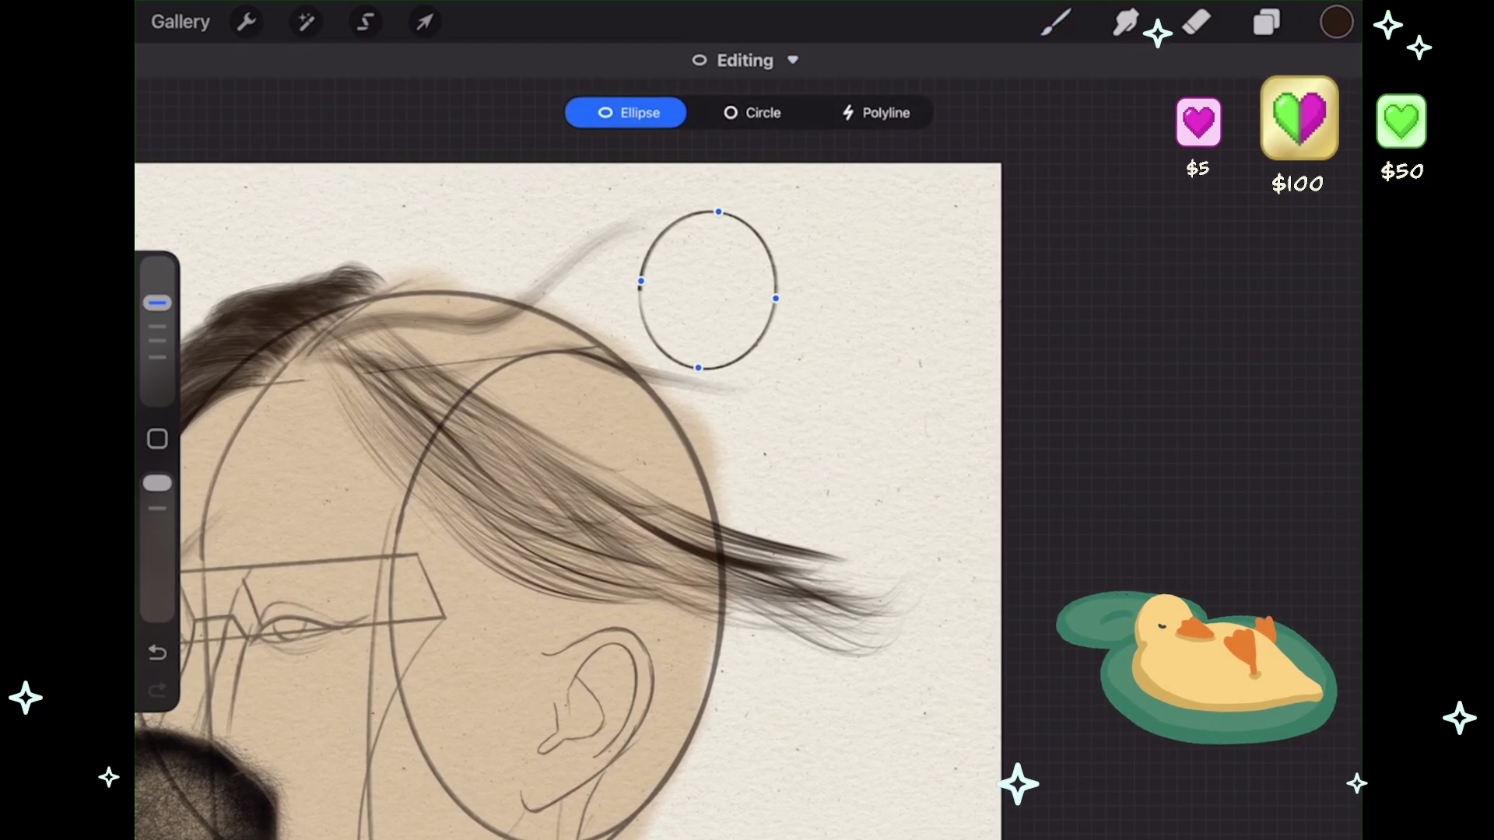
left_click_drag(780, 322, 762, 349)
left_click_drag(662, 384, 650, 368)
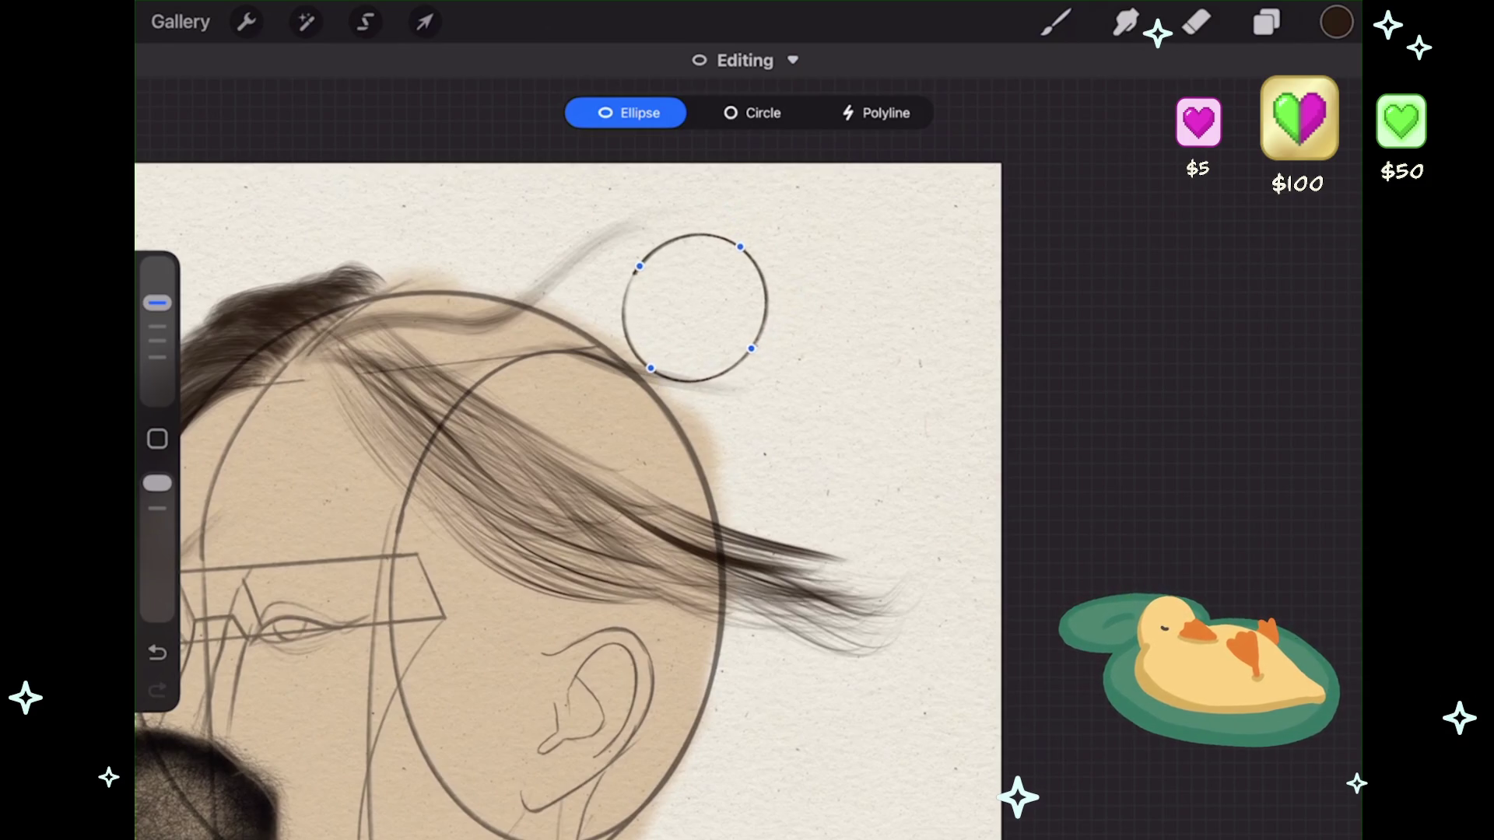
left_click(1055, 22)
scroll(545, 467, "down", 1)
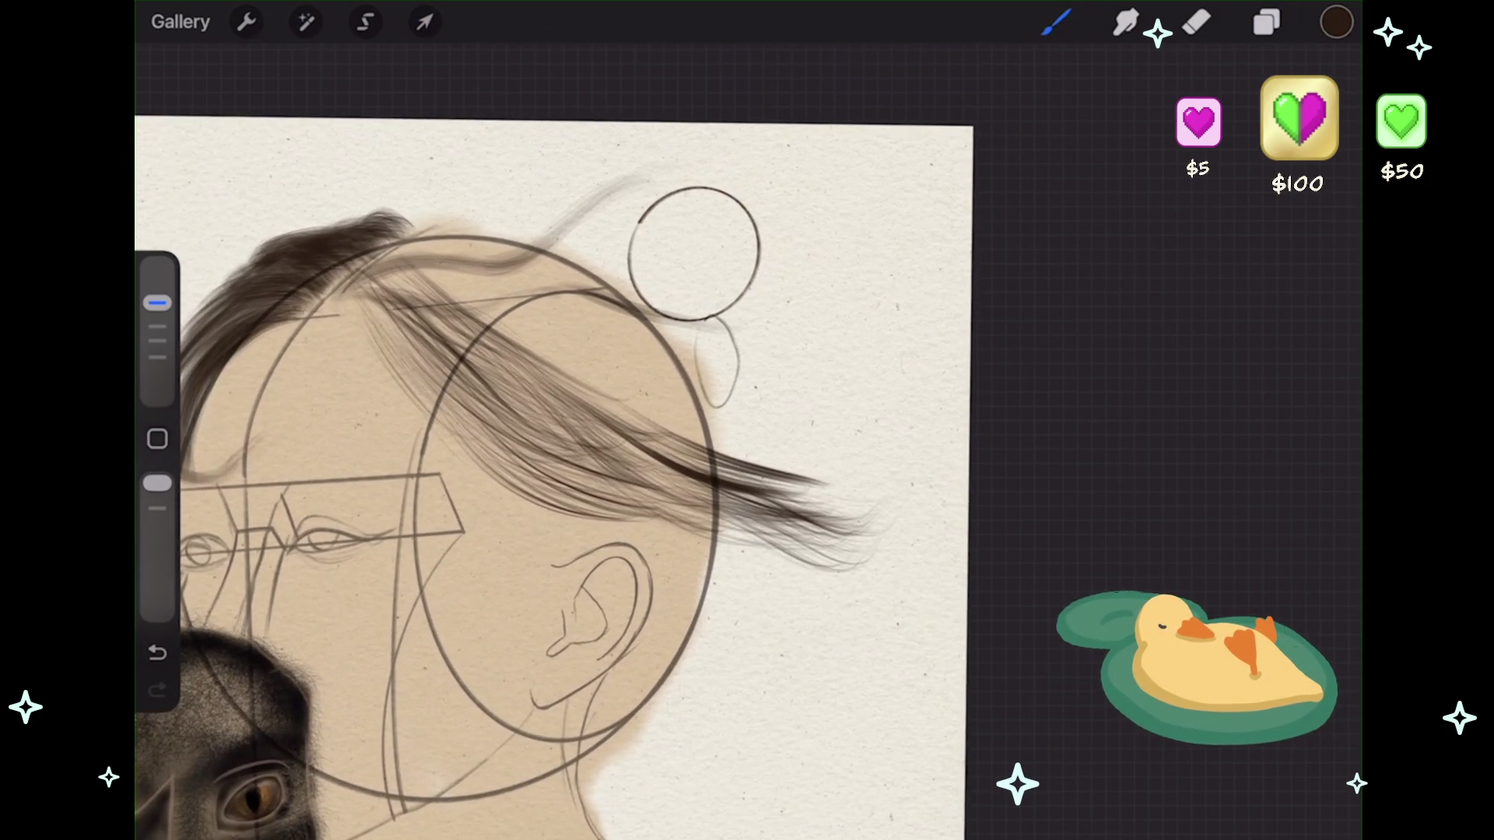
key("ctrl+z")
- At 71% brush size, draw a second oval below the small circle and stretch it downward
left_click_drag(157, 303, 157, 280)
left_click_drag(700, 321, 747, 305)
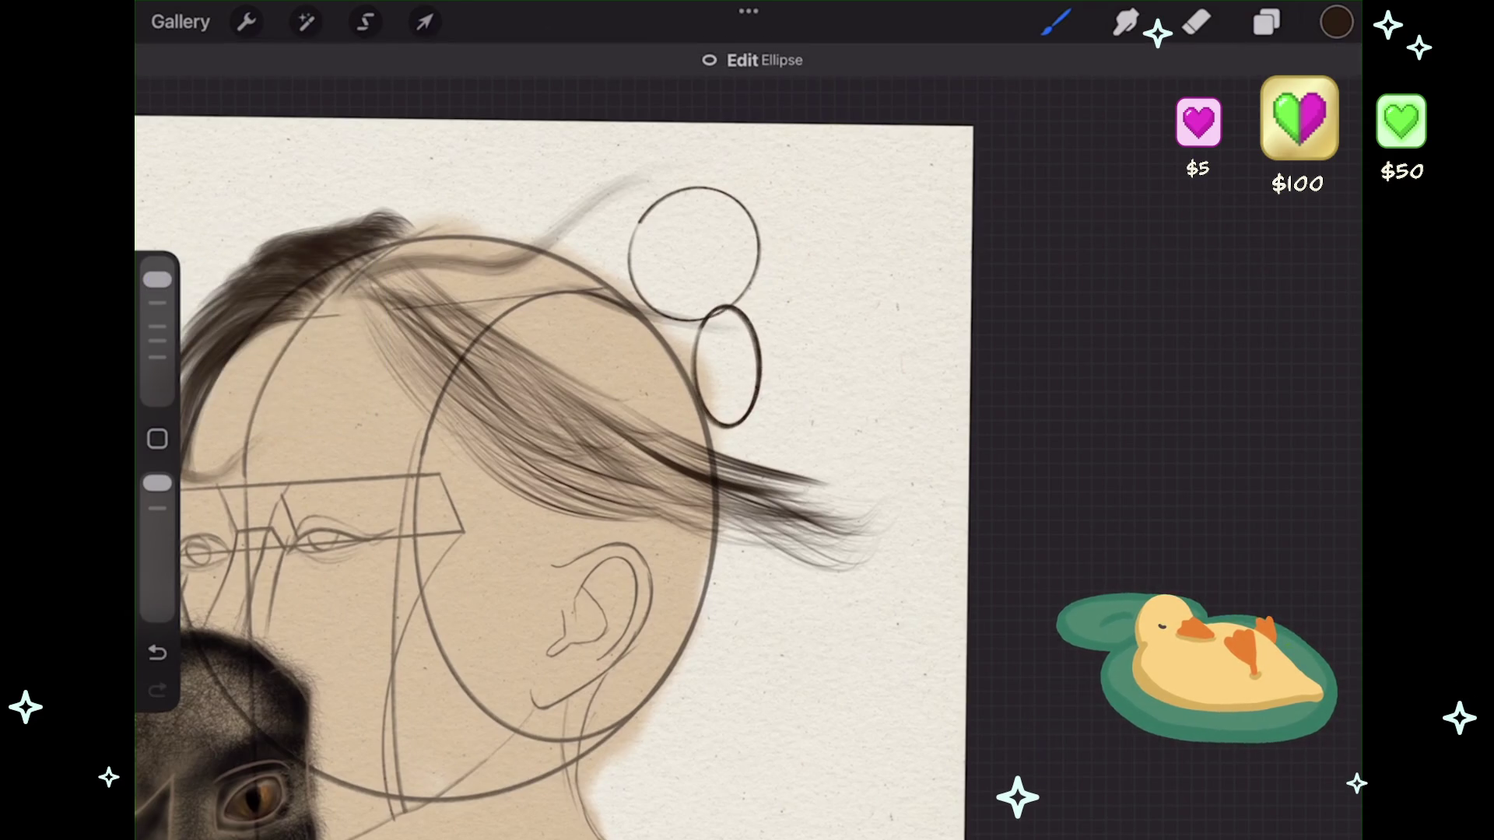
left_click_drag(758, 366, 770, 377)
left_click_drag(721, 433, 717, 439)
left_click(1056, 21)
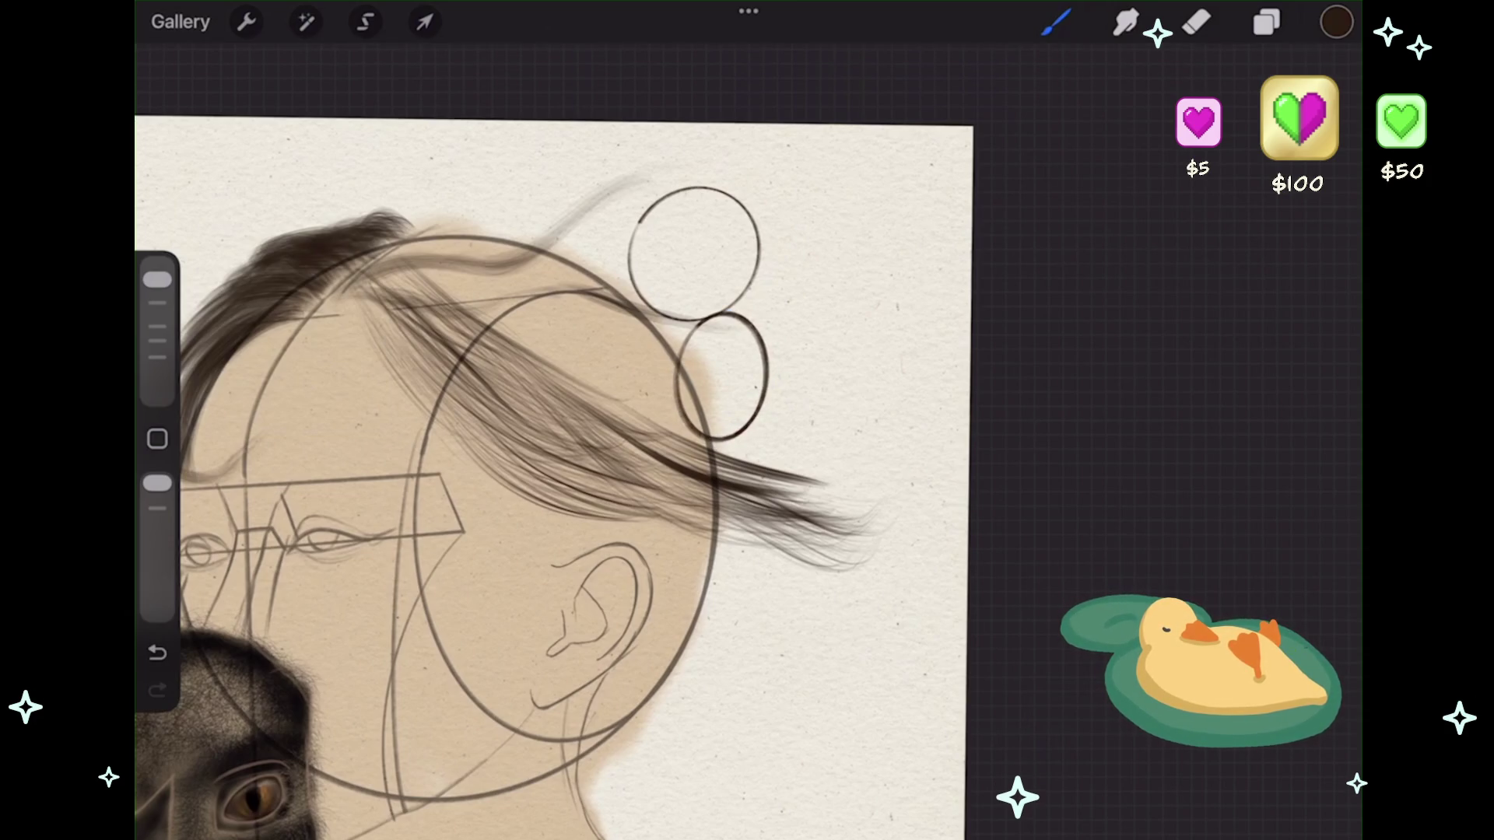
- Draw a long third oval beneath the two circles and widen it
scroll(514, 498, "down", 1)
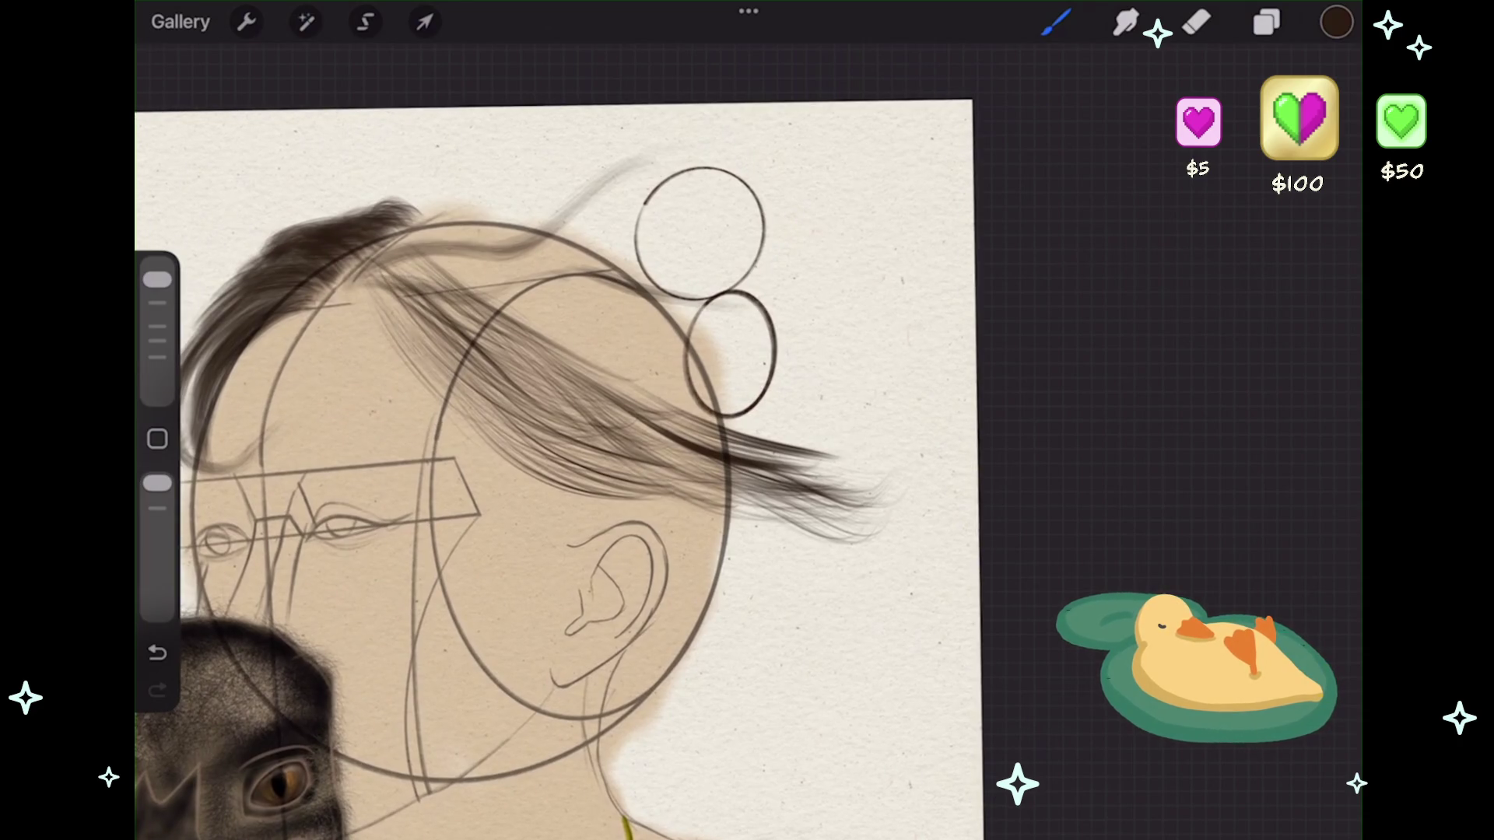
mouse_move(731, 416)
left_mouse_down()
mouse_move(769, 653)
mouse_move(747, 404)
left_mouse_up()
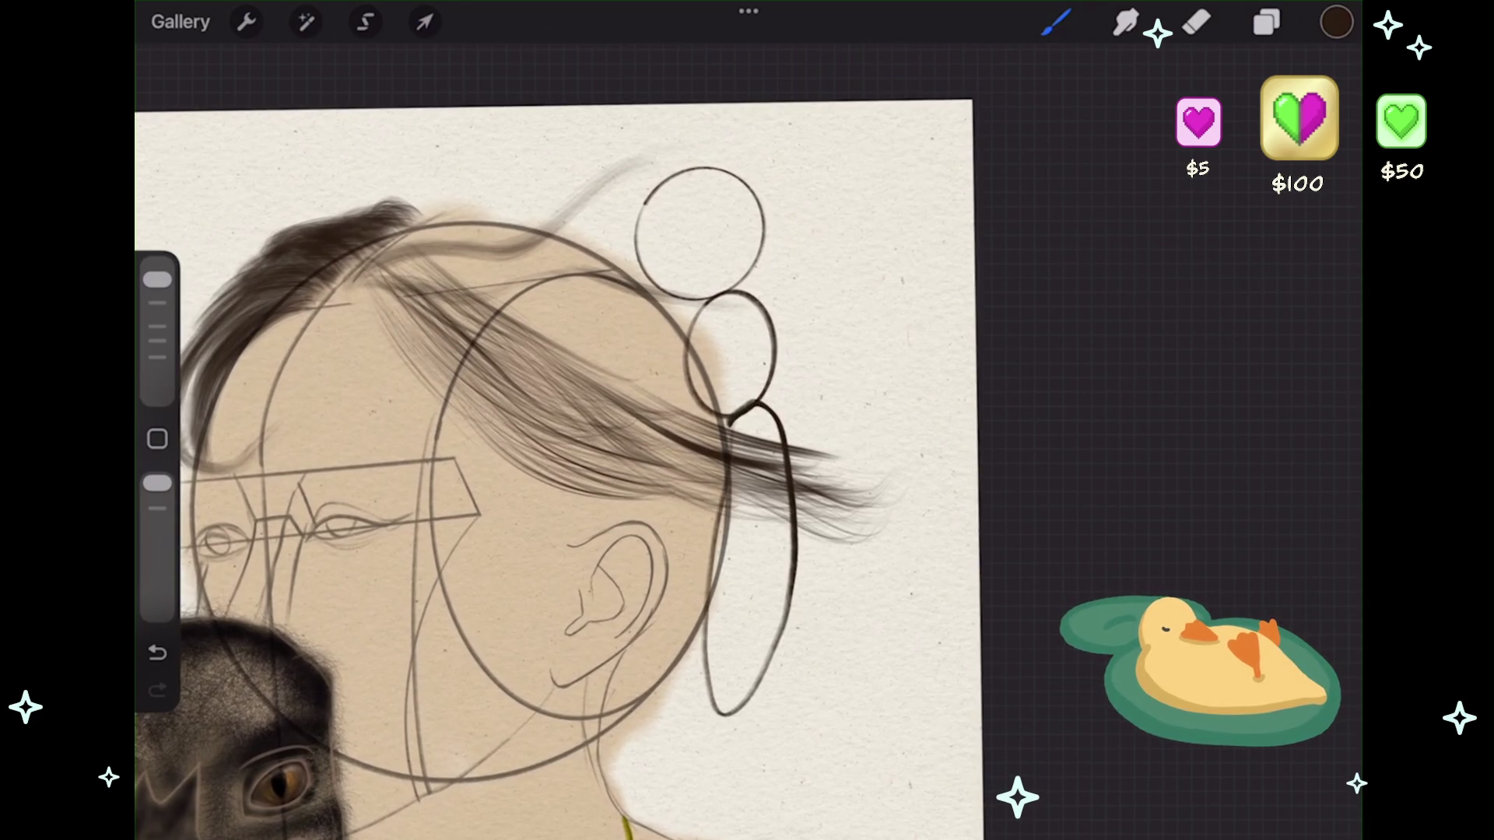
left_click(745, 60)
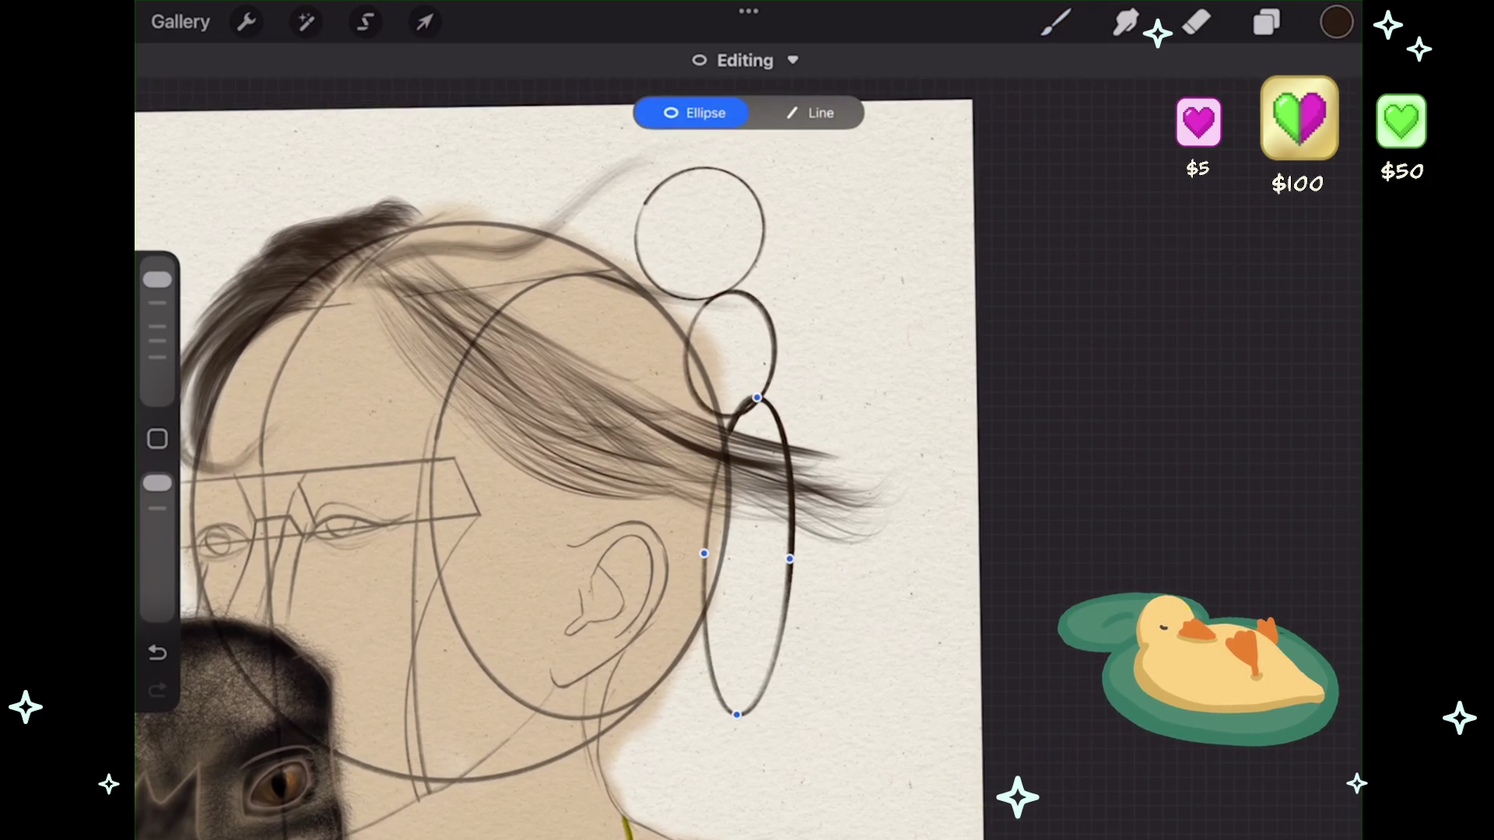
left_click_drag(705, 554, 661, 551)
left_click_drag(757, 397, 730, 391)
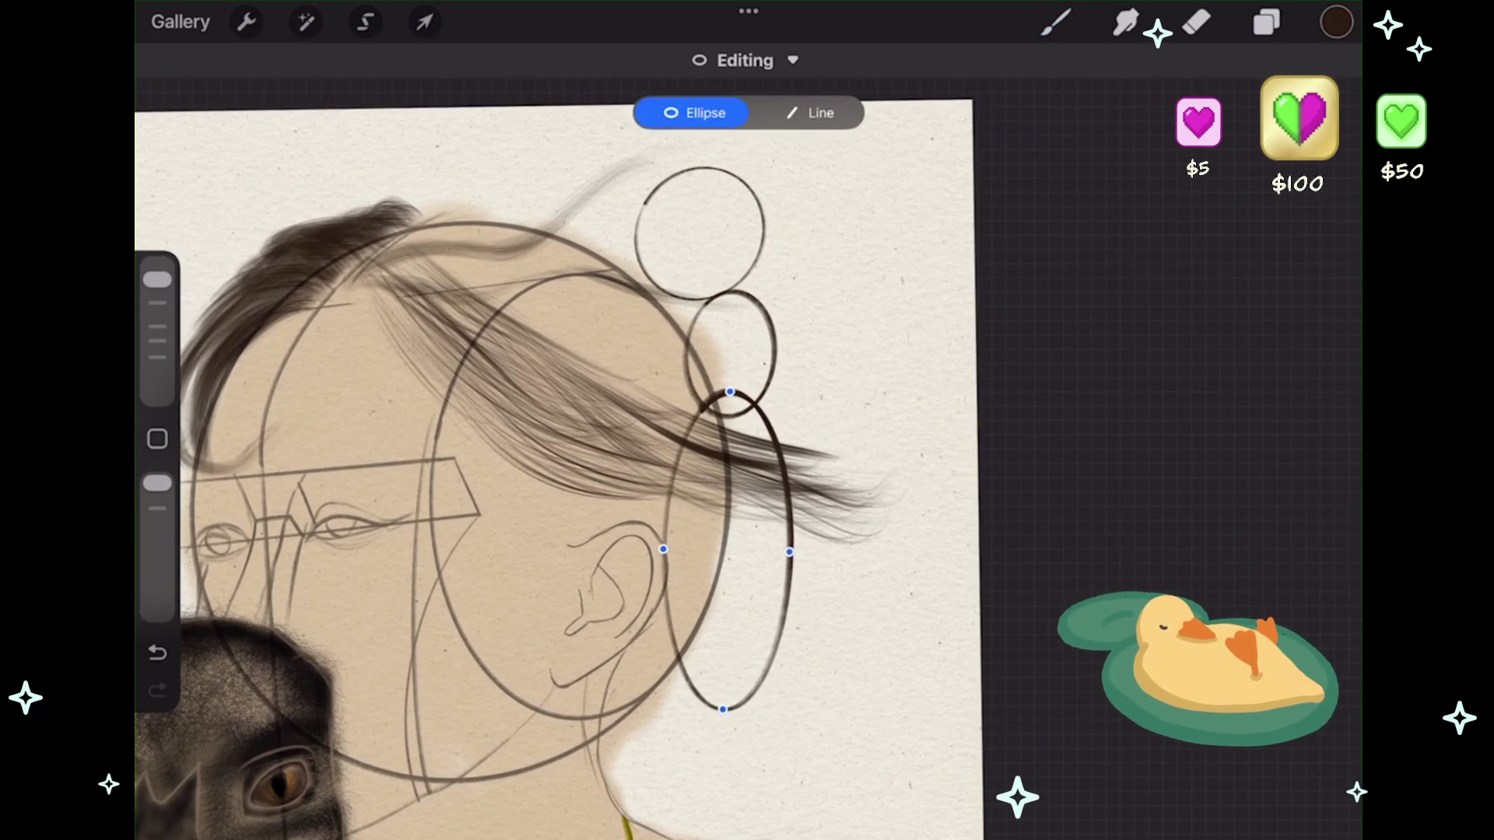
left_click(1056, 21)
- Make Layer 28 the active layer
left_click(1267, 22)
left_click(1134, 527)
left_click(1267, 22)
scroll(552, 467, "up", 2)
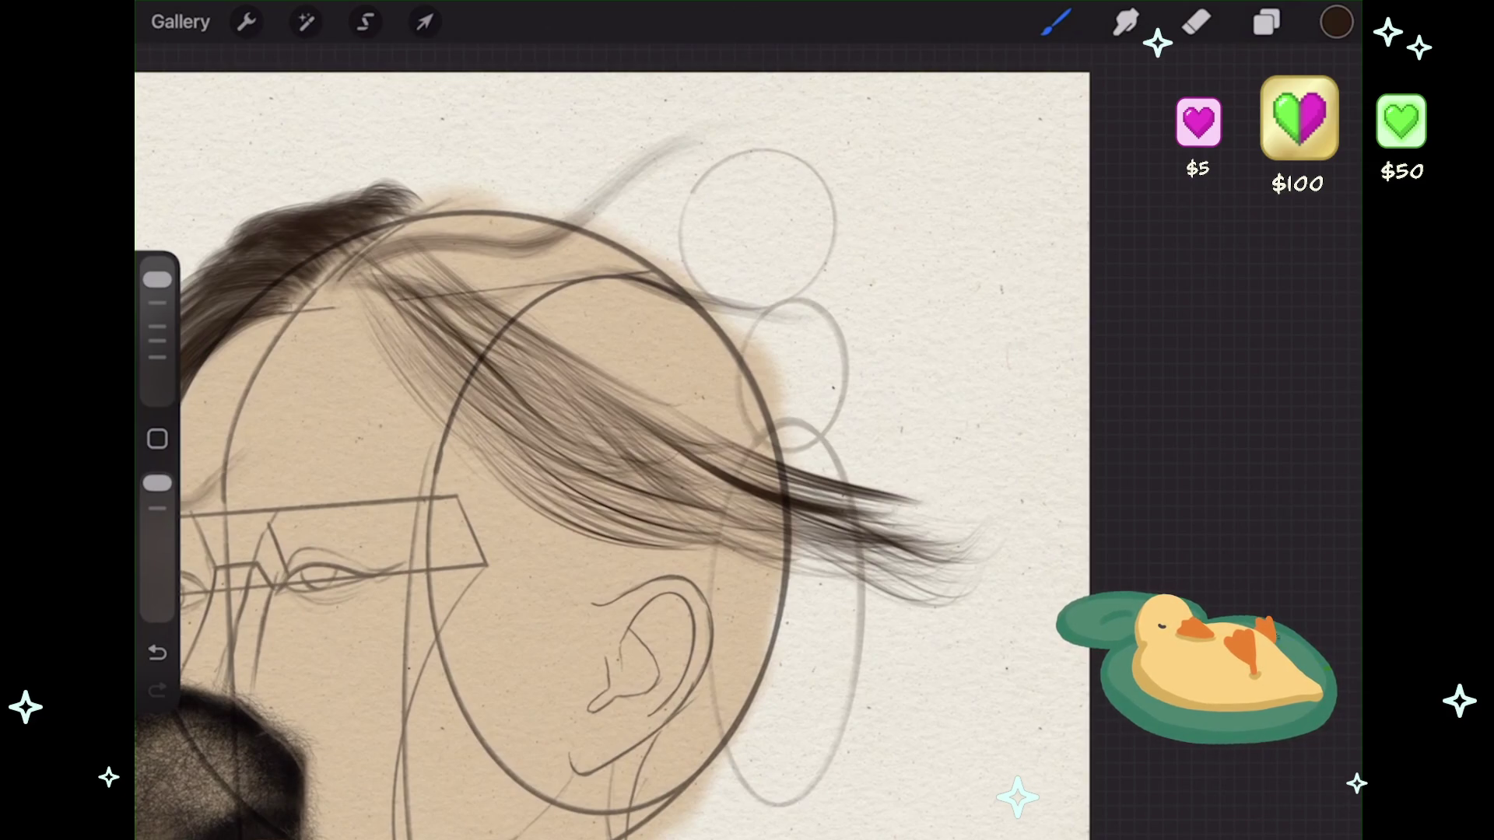
- Zoom out over the full portrait, zoom back in on the hair, and undo the last stroke
scroll(553, 467, "down", 5)
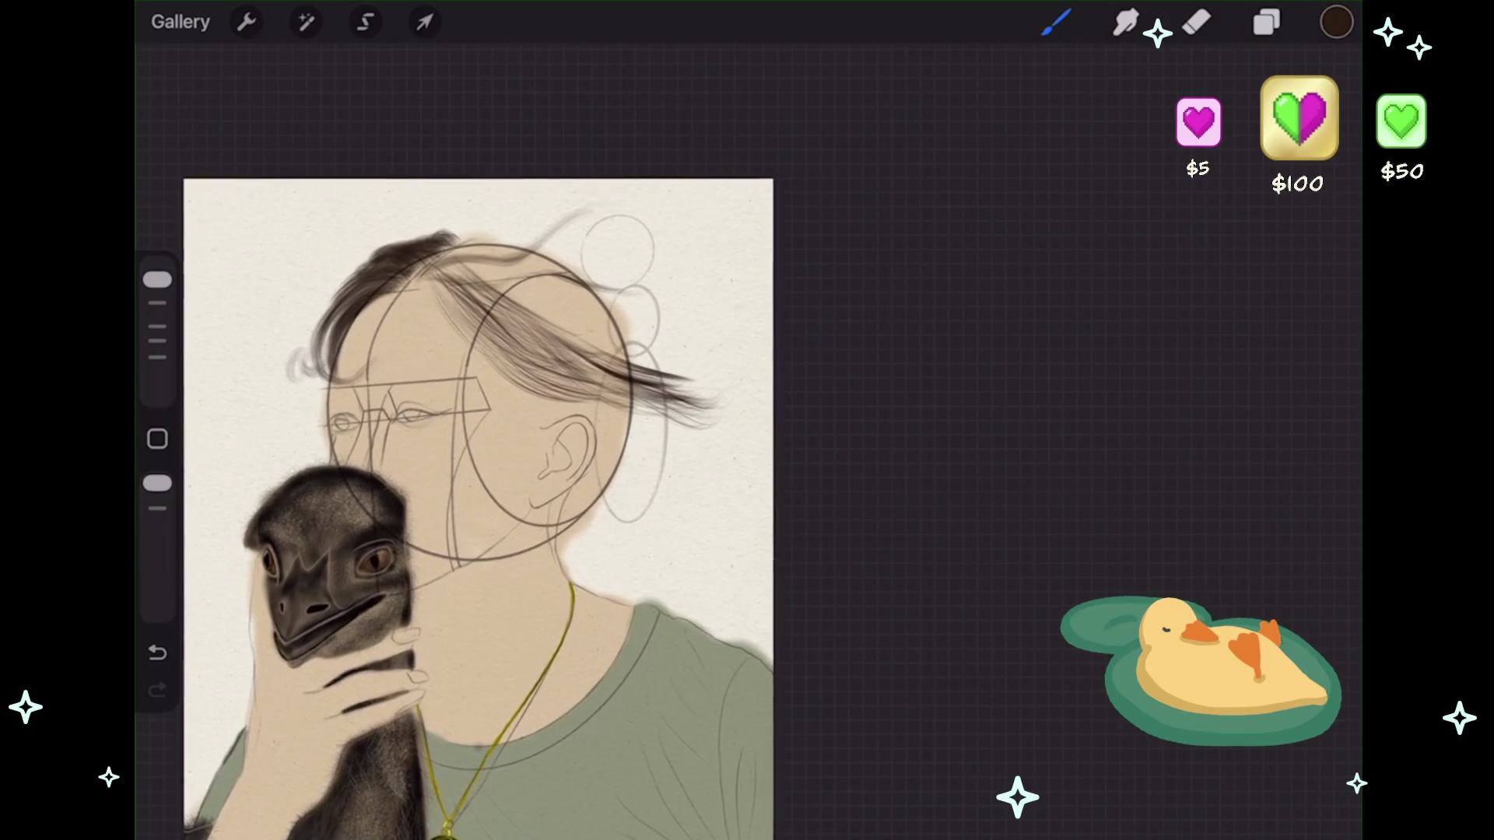
scroll(479, 467, "down", 3)
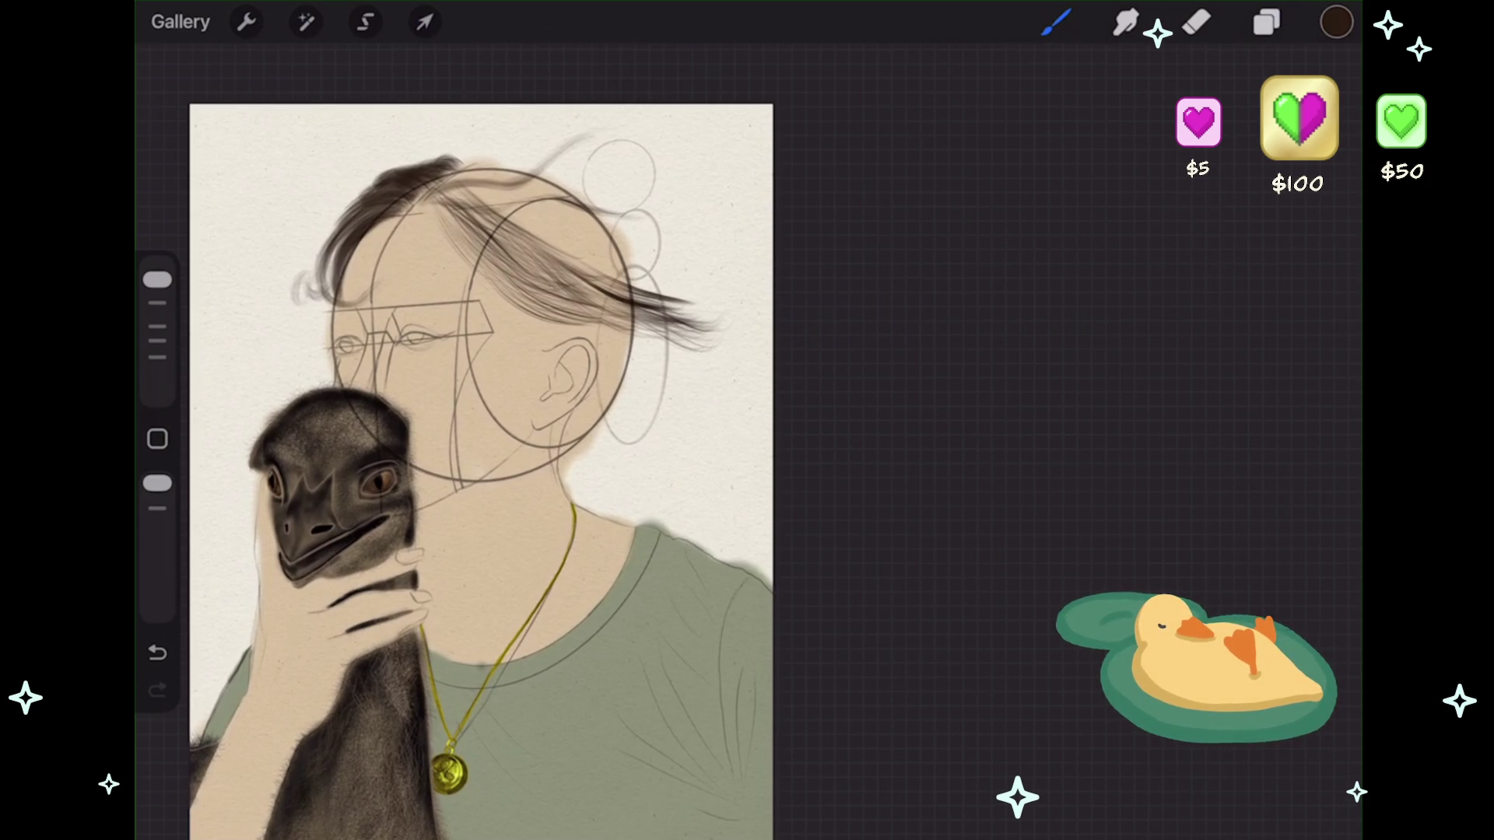
scroll(366, 216, "up", 5)
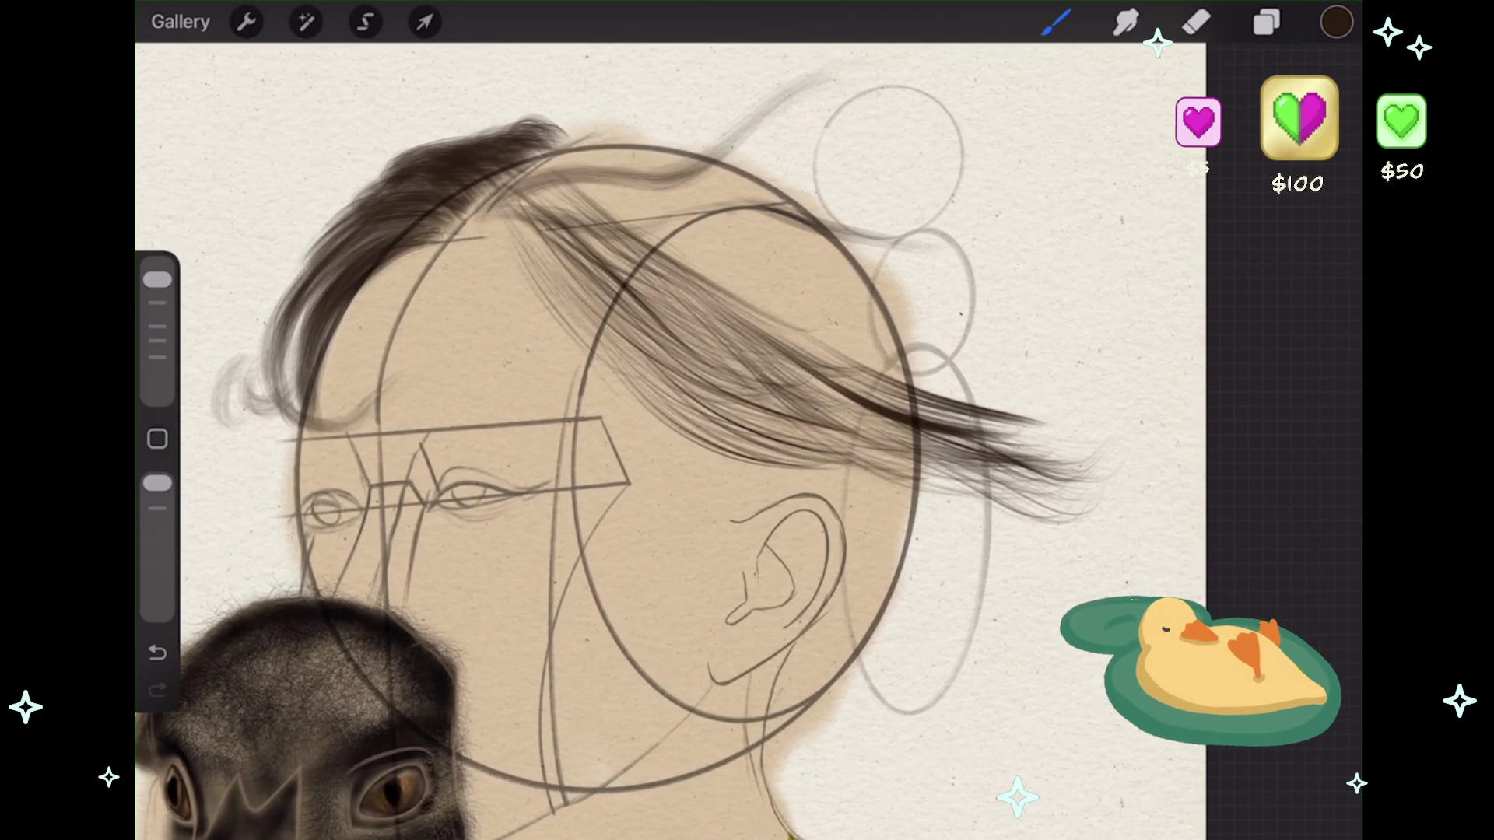
scroll(669, 436, "up", 2)
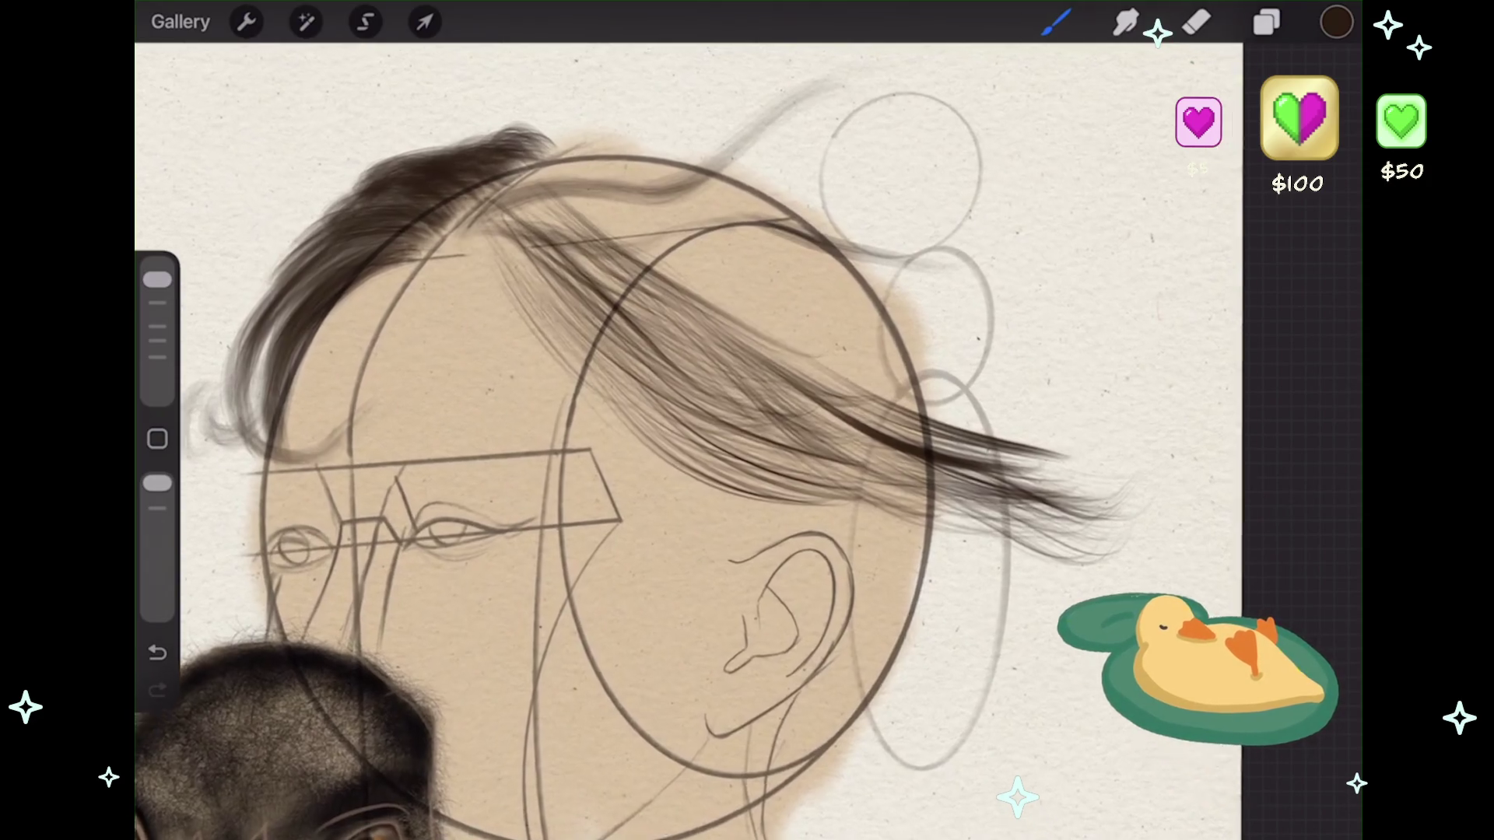
key("ctrl+z")
left_click(1056, 22)
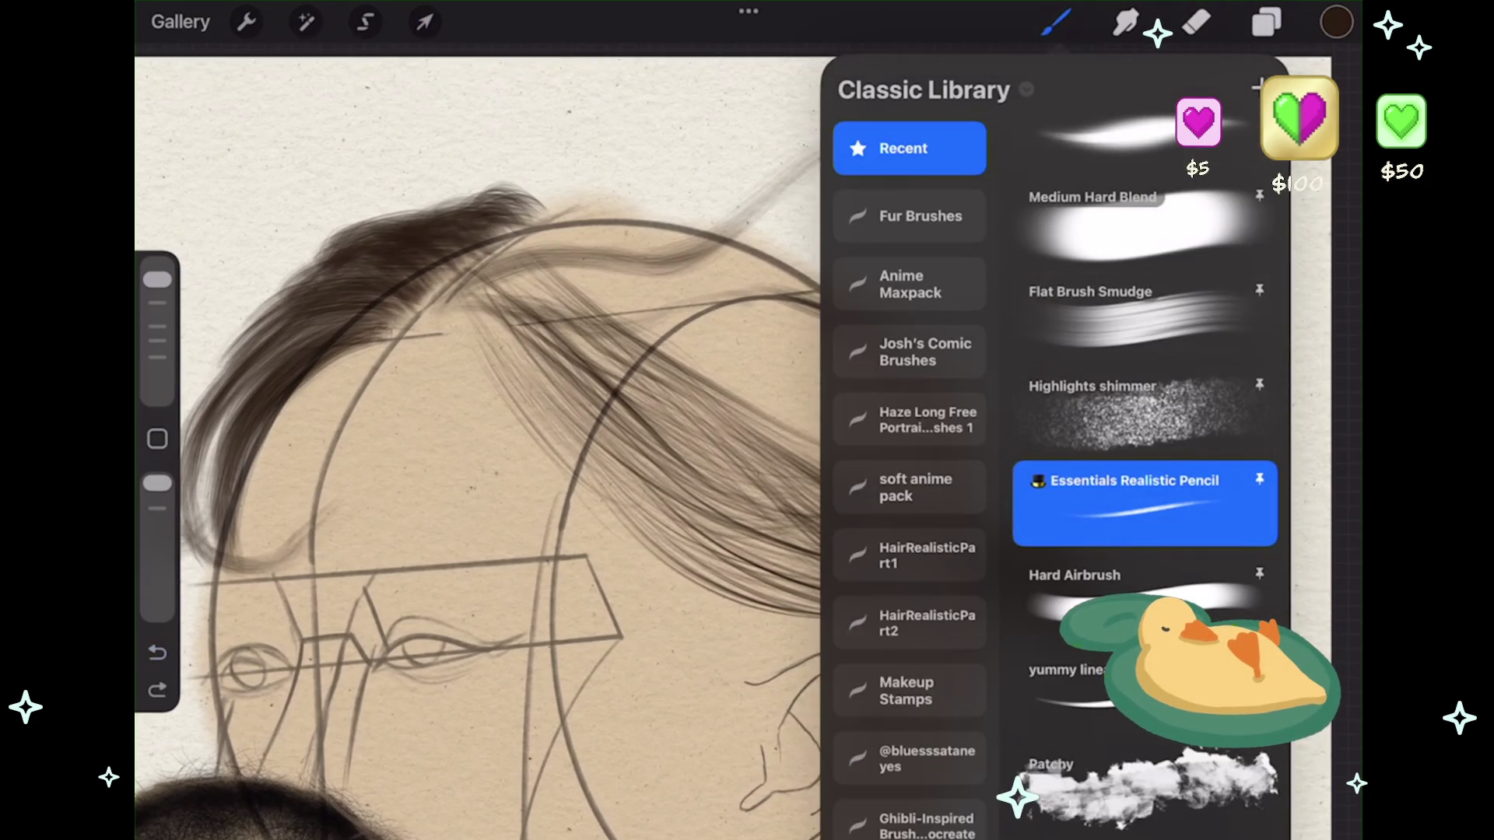
- Check Layer 28's options, then pick the Hair 2 Shadow&Light brush
left_click(1267, 22)
left_click(1111, 504)
left_click(1110, 484)
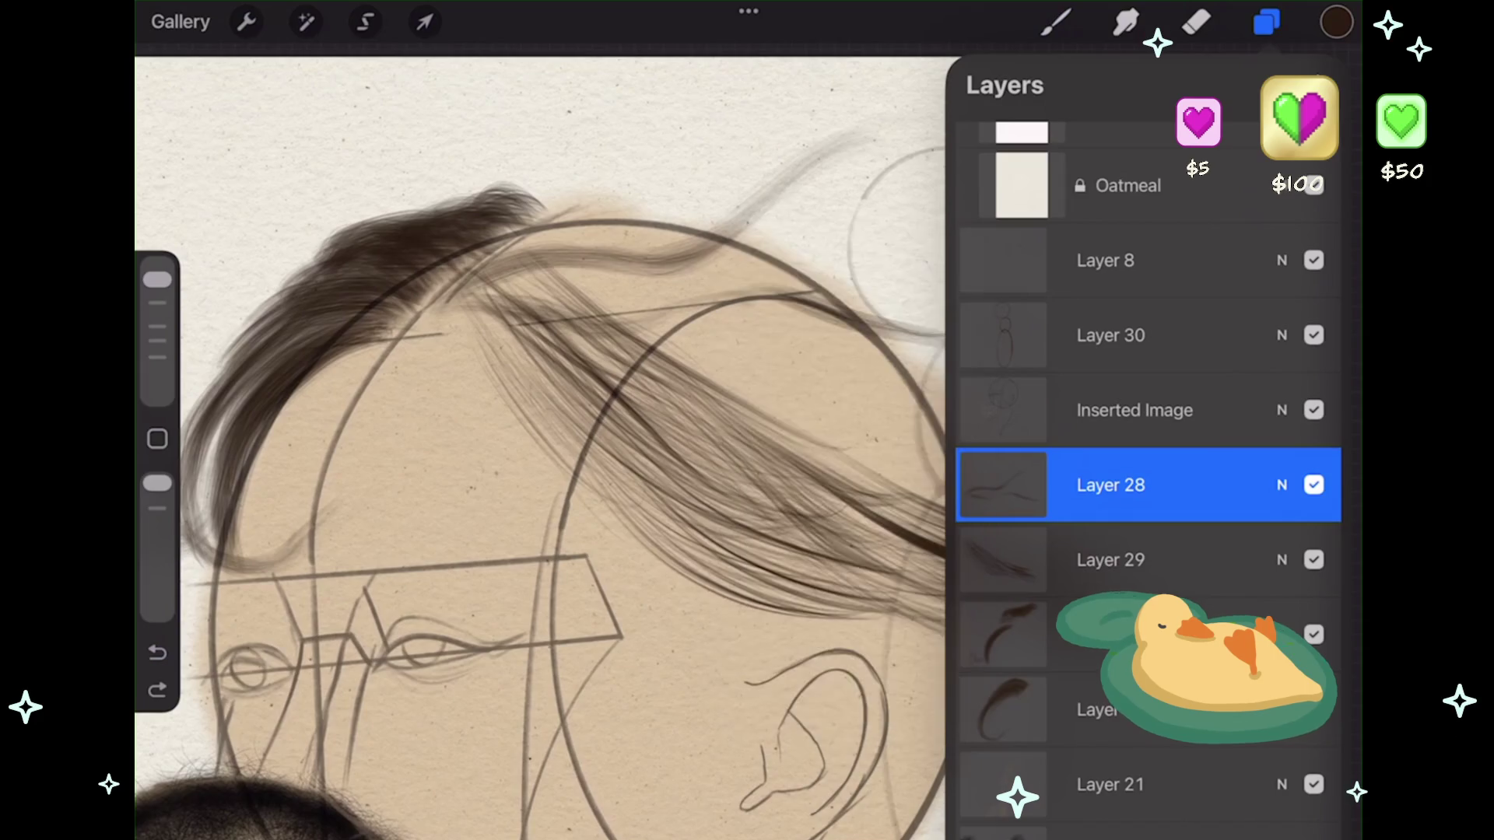
left_click(1056, 22)
scroll(1144, 467, "down", 4)
scroll(1144, 467, "up", 5)
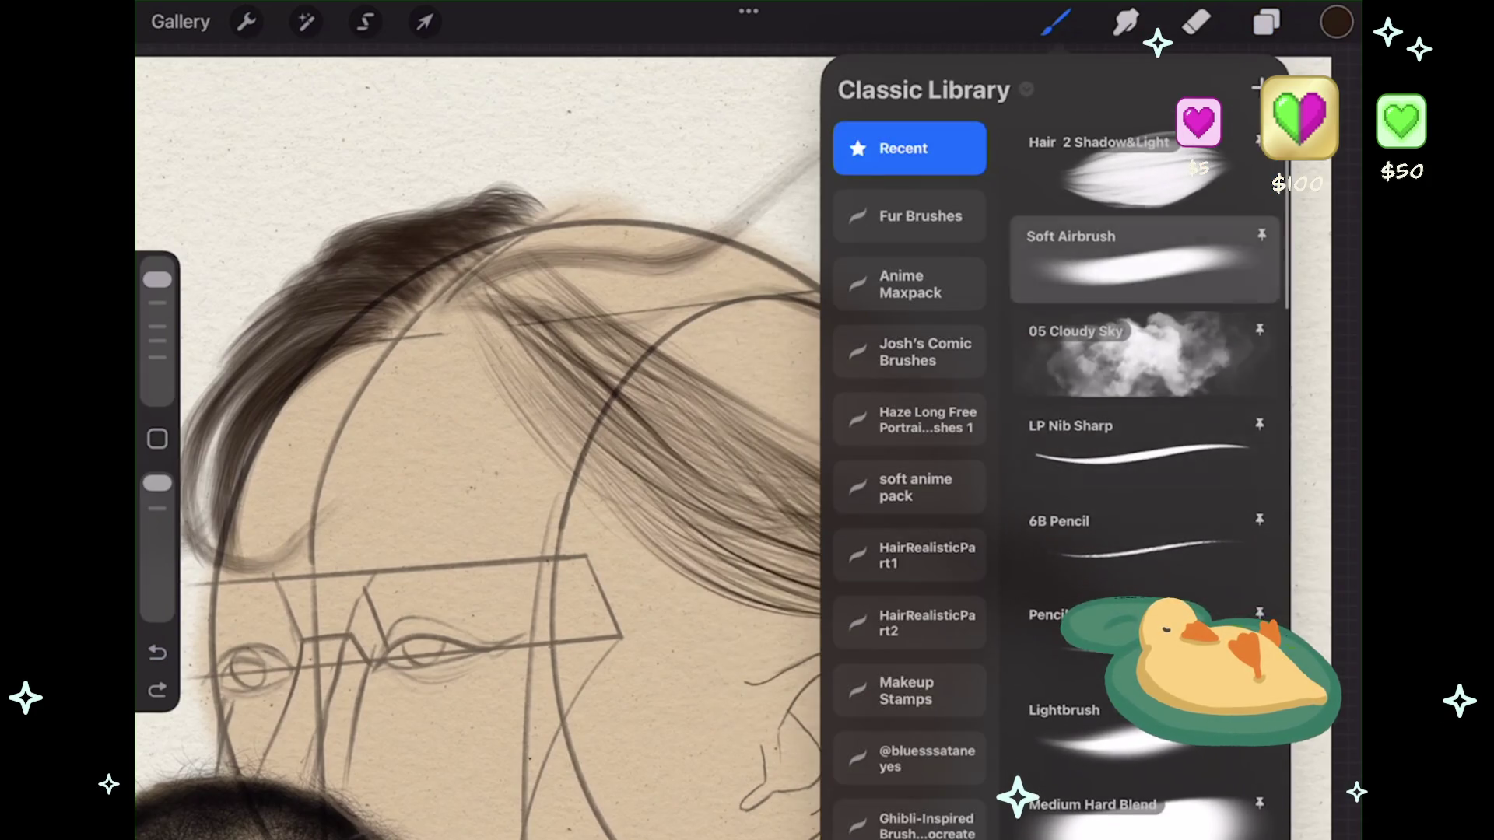
left_click(1144, 163)
left_click(1056, 21)
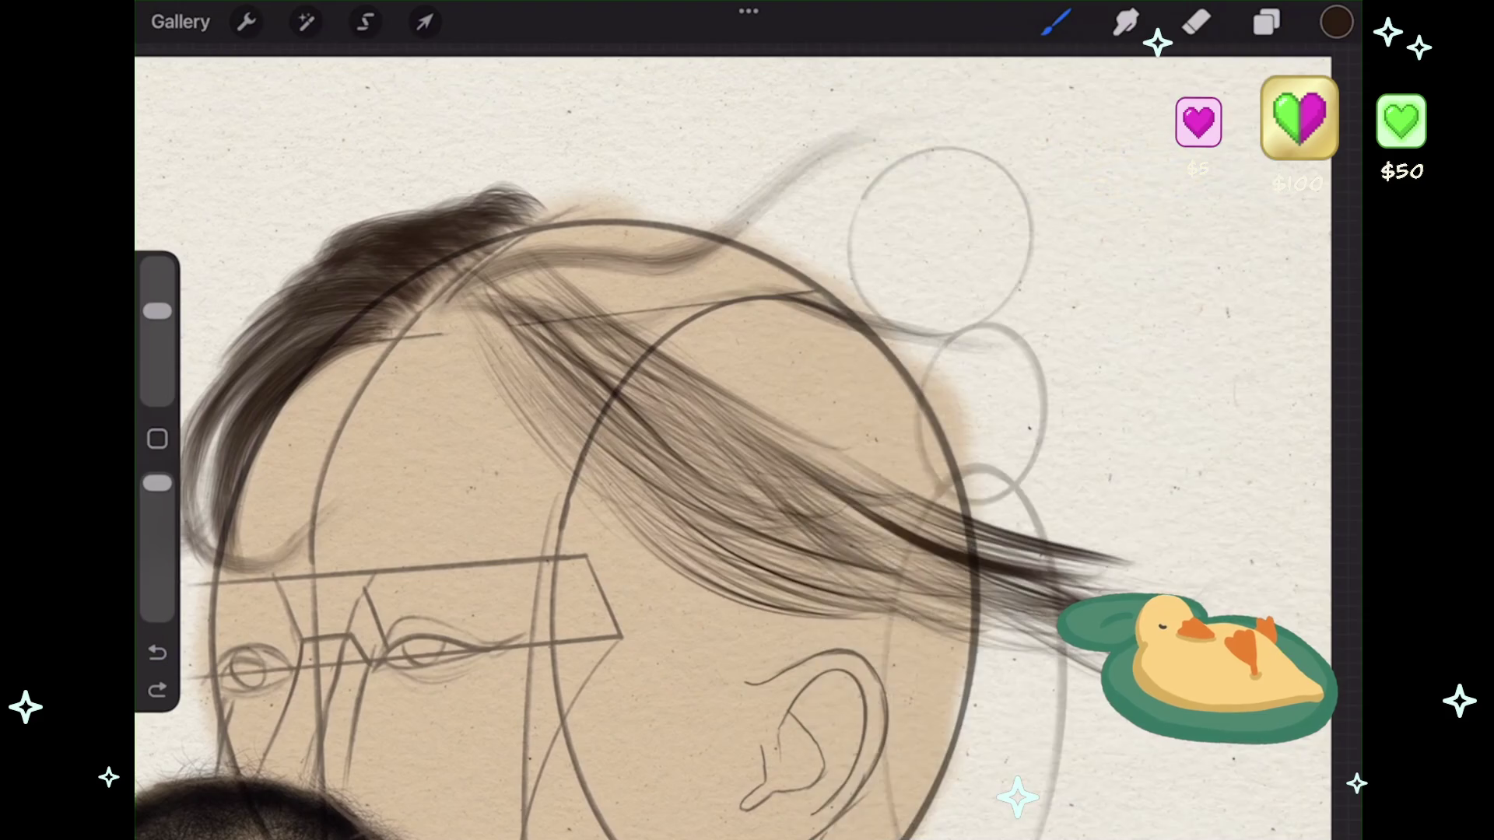
- Undo the last stroke, add a new empty layer, and set brush size to 48%
key("ctrl+z")
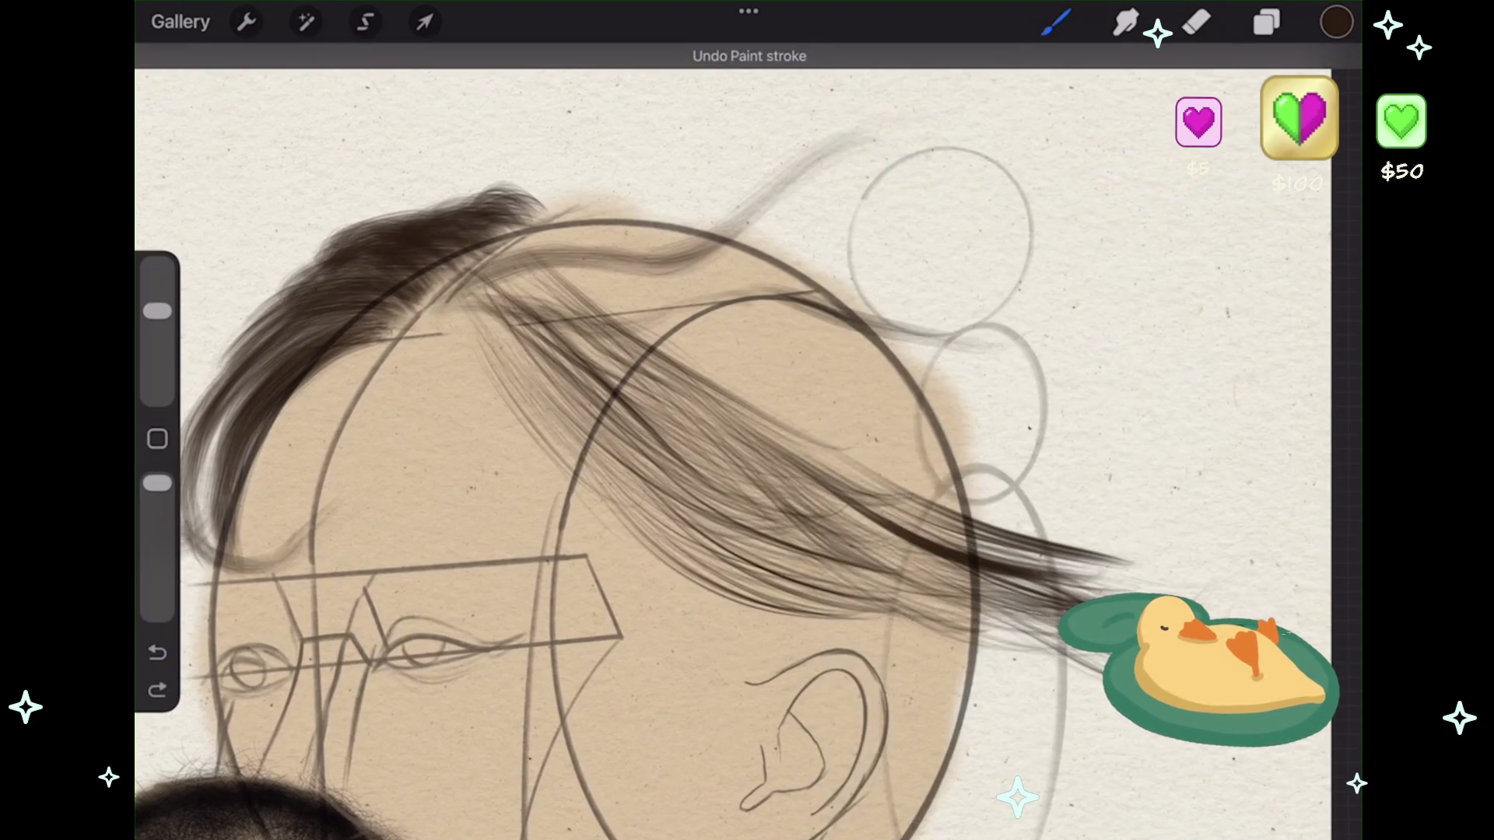
left_click(1267, 22)
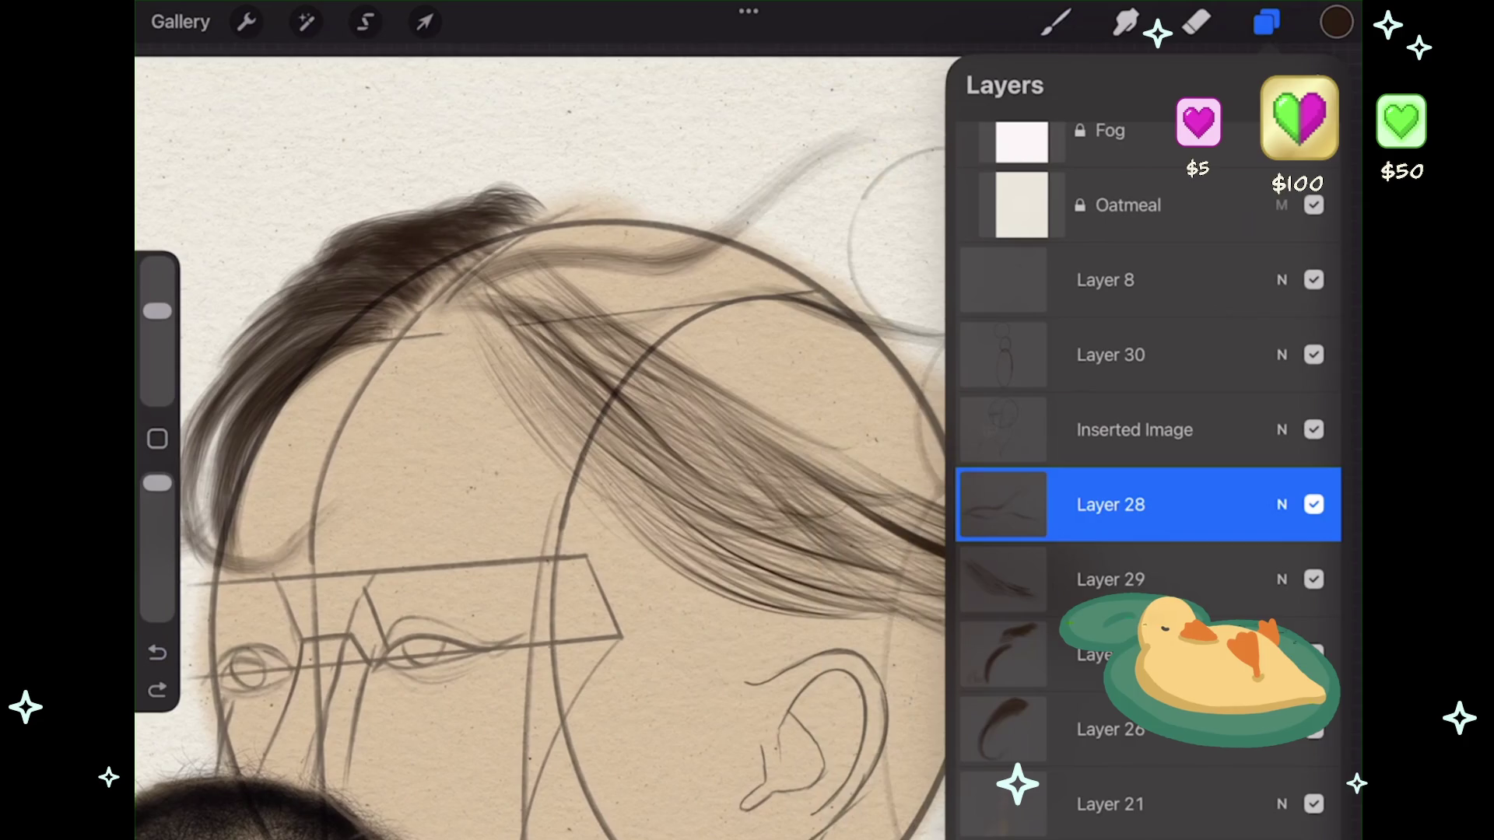
left_click(1323, 84)
left_click(1266, 22)
left_click_drag(157, 311, 158, 304)
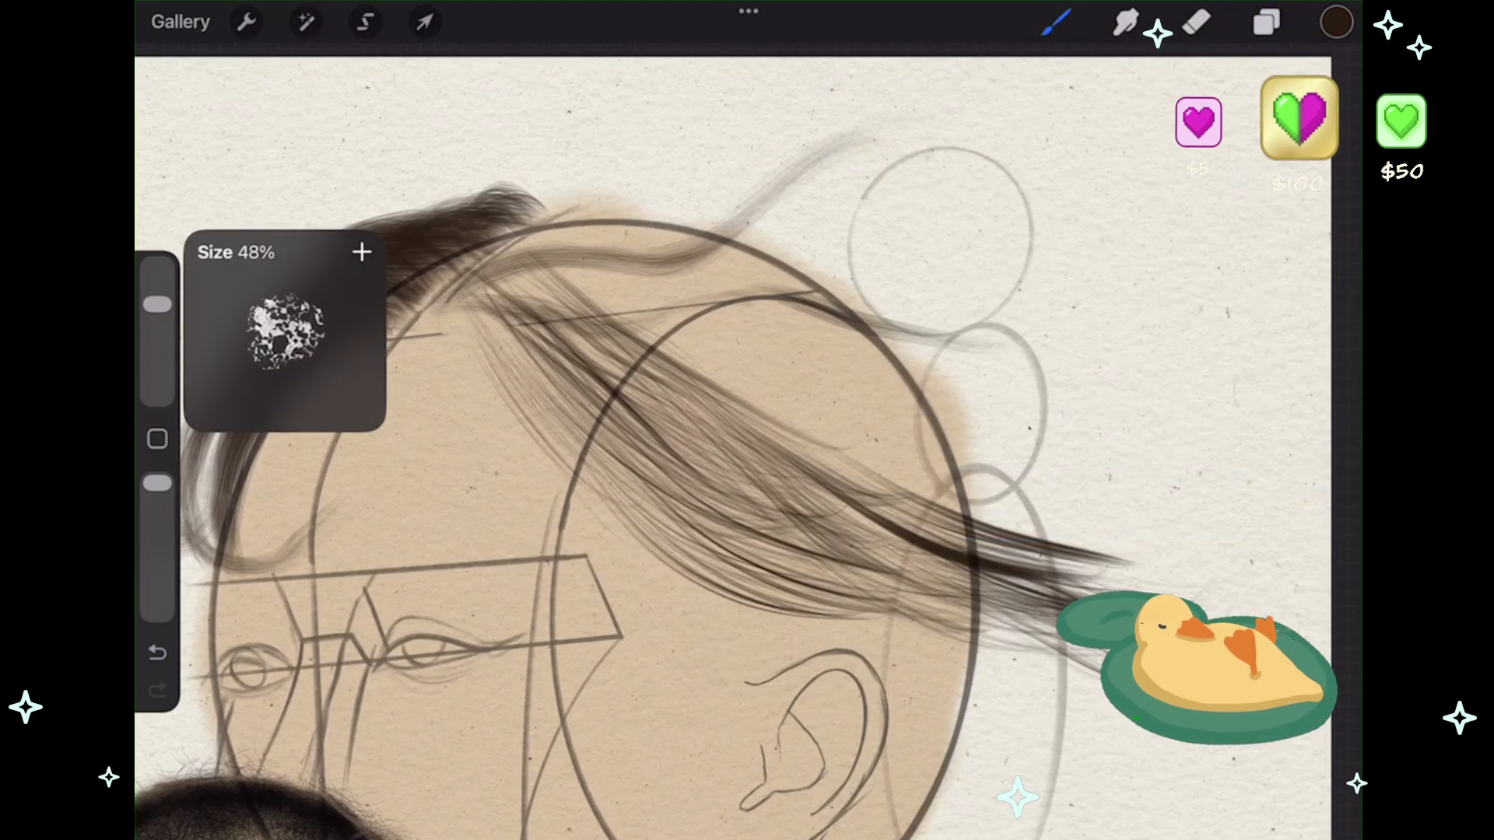
- Darken three strands in the swept hair, one reaching toward the hair's tail
scroll(669, 436, "down", 3)
left_click_drag(755, 463, 895, 497)
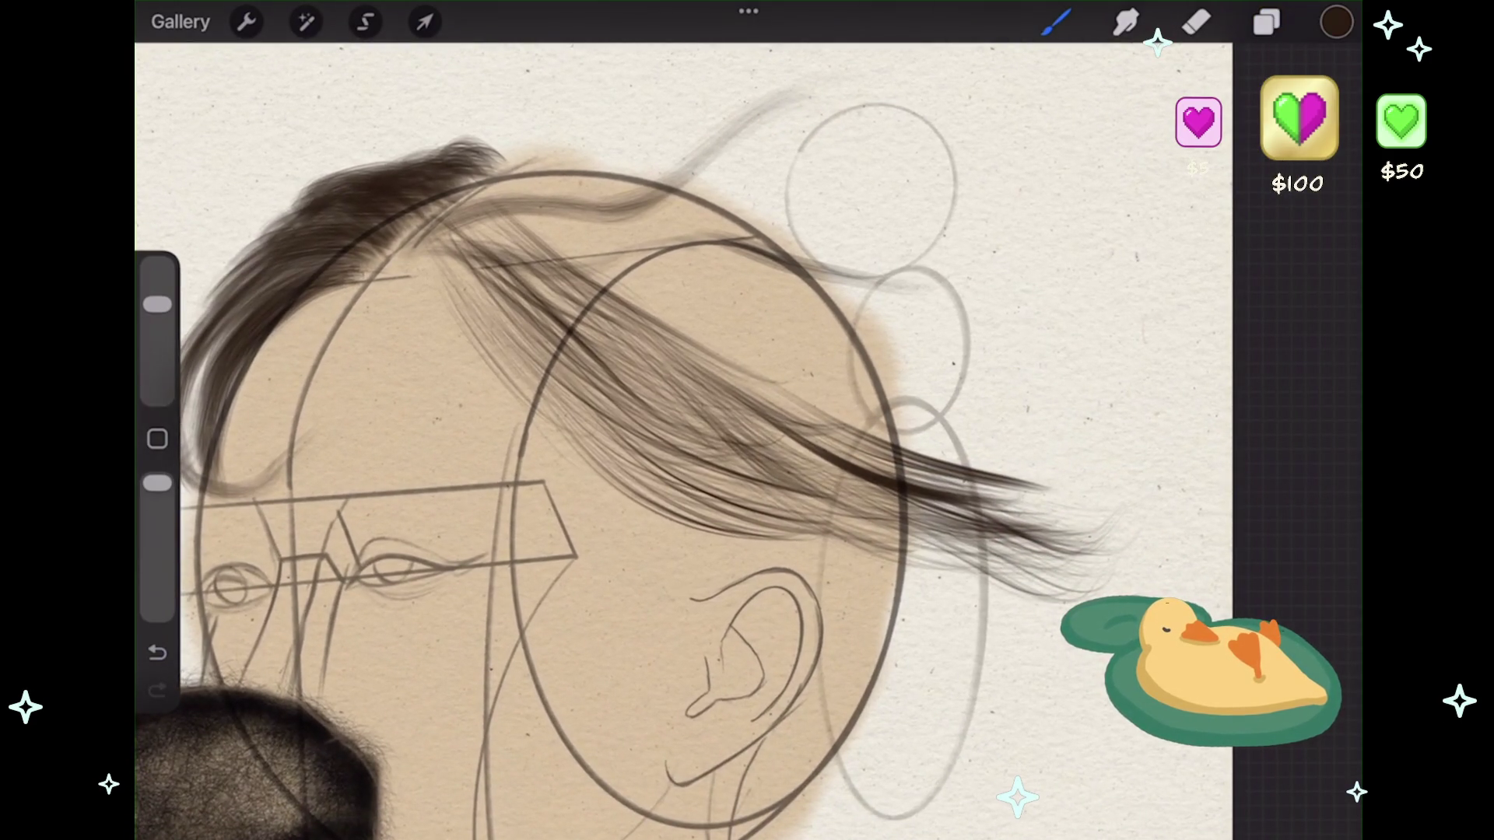
left_click_drag(833, 451, 1120, 525)
left_click_drag(985, 490, 1125, 522)
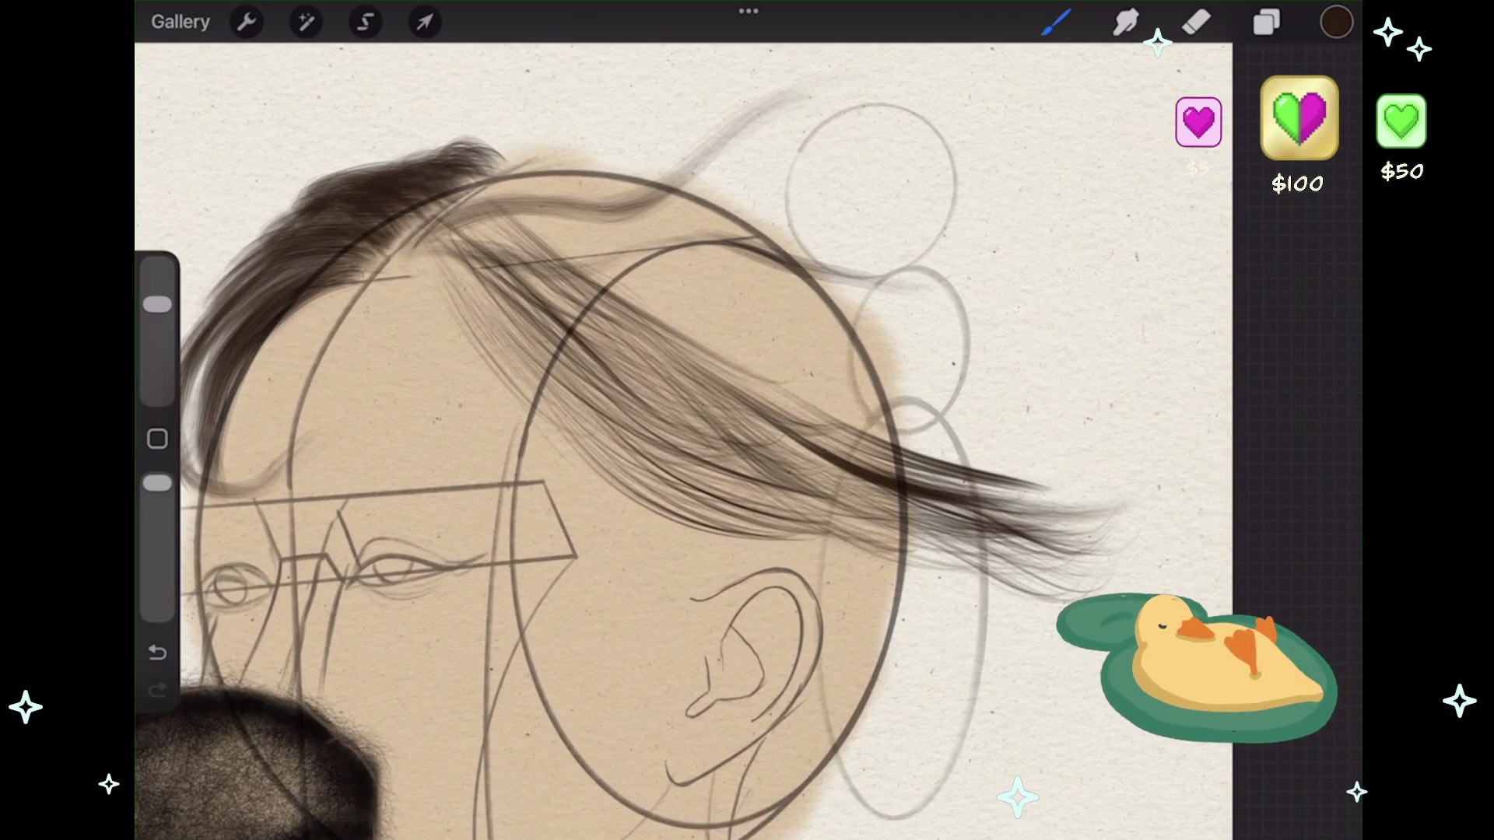
left_click(1056, 22)
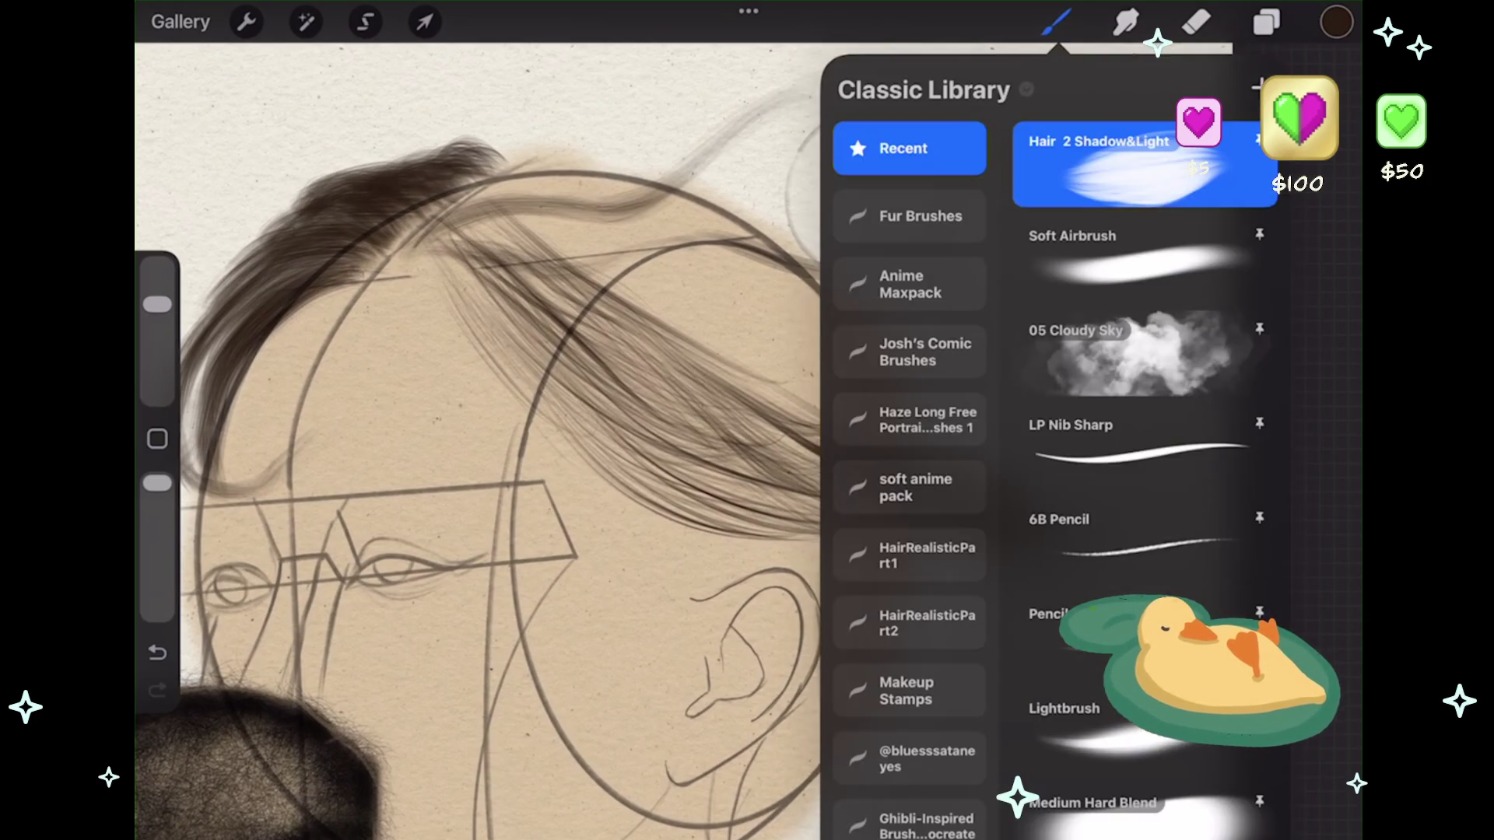
scroll(1144, 467, "down", 10)
scroll(1143, 467, "down", 5)
- With the Hair 7 Details brush, paint dark strands through the middle and lower-middle hair
left_click(1136, 487)
left_click(1056, 22)
scroll(700, 436, "up", 3)
scroll(747, 436, "up", 3)
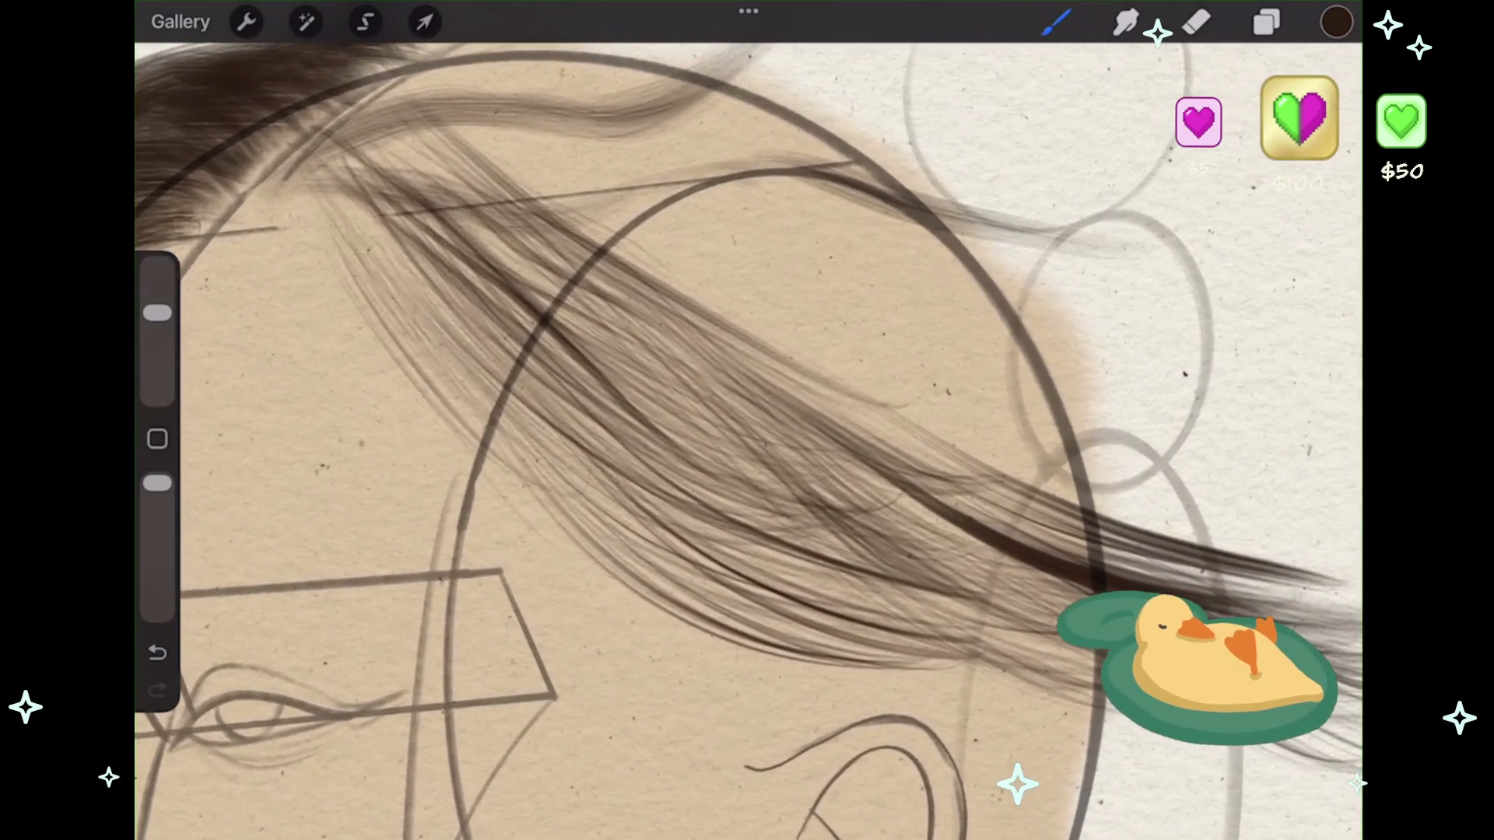
mouse_move(427, 222)
left_mouse_down()
mouse_move(672, 490)
mouse_move(843, 576)
left_mouse_up()
left_click_drag(533, 331, 1004, 650)
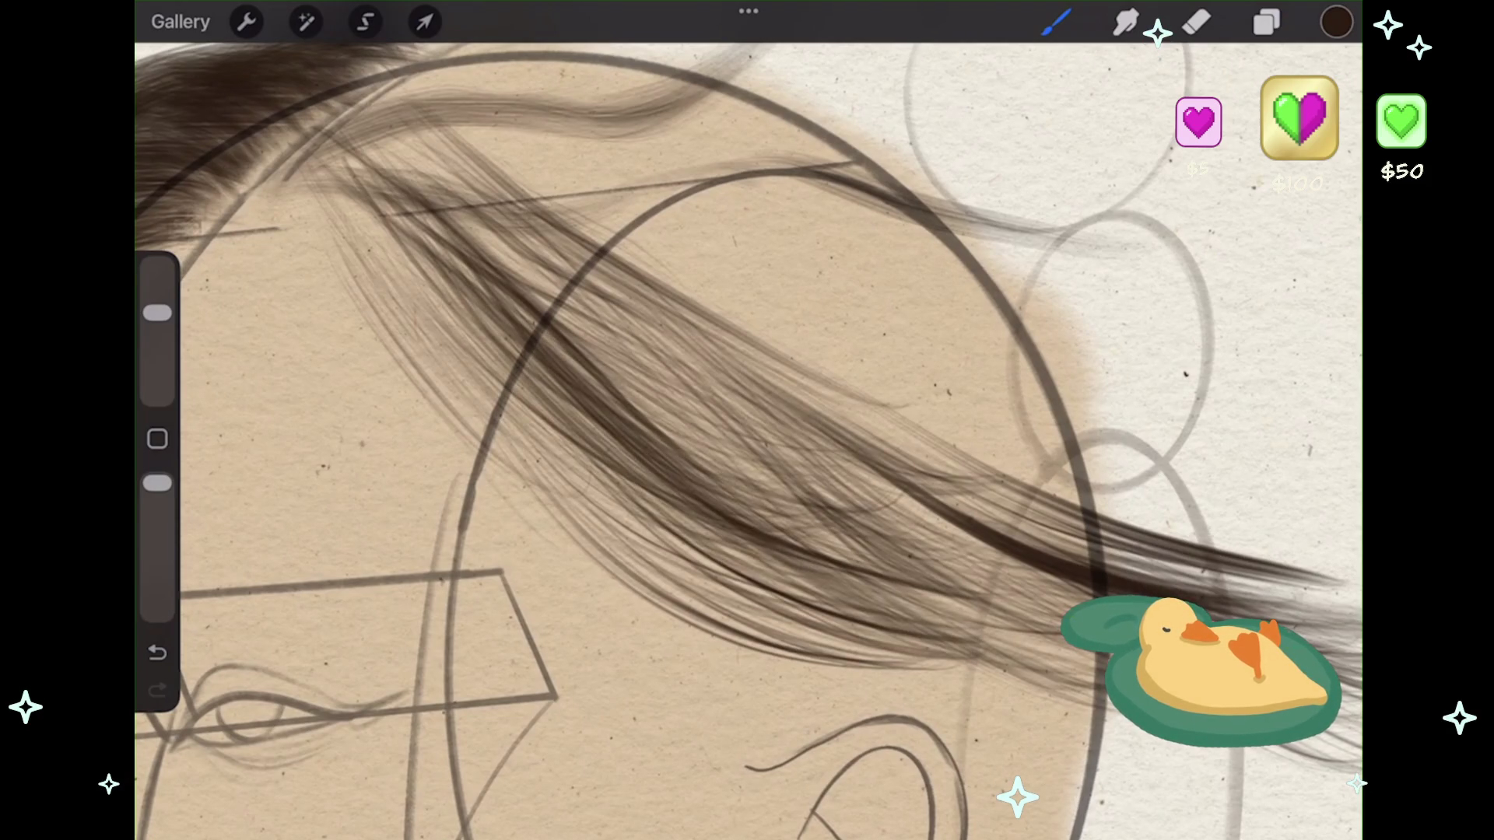
scroll(747, 436, "right", 3)
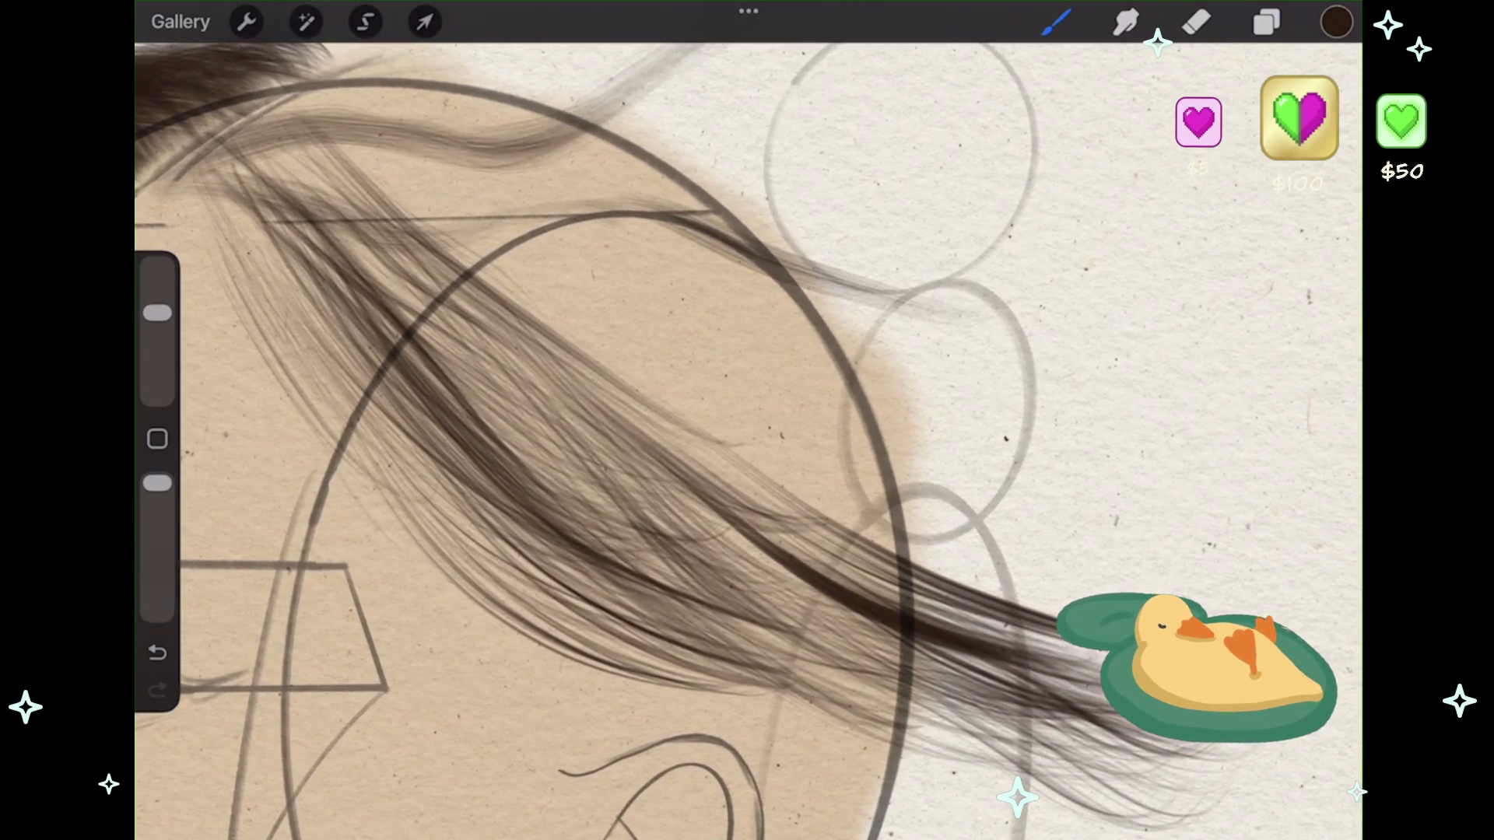
mouse_move(424, 319)
left_mouse_down()
mouse_move(864, 627)
mouse_move(650, 549)
mouse_move(942, 670)
left_mouse_up()
left_click_drag(421, 358, 879, 650)
left_click_drag(432, 459, 662, 619)
left_click_drag(506, 544, 919, 712)
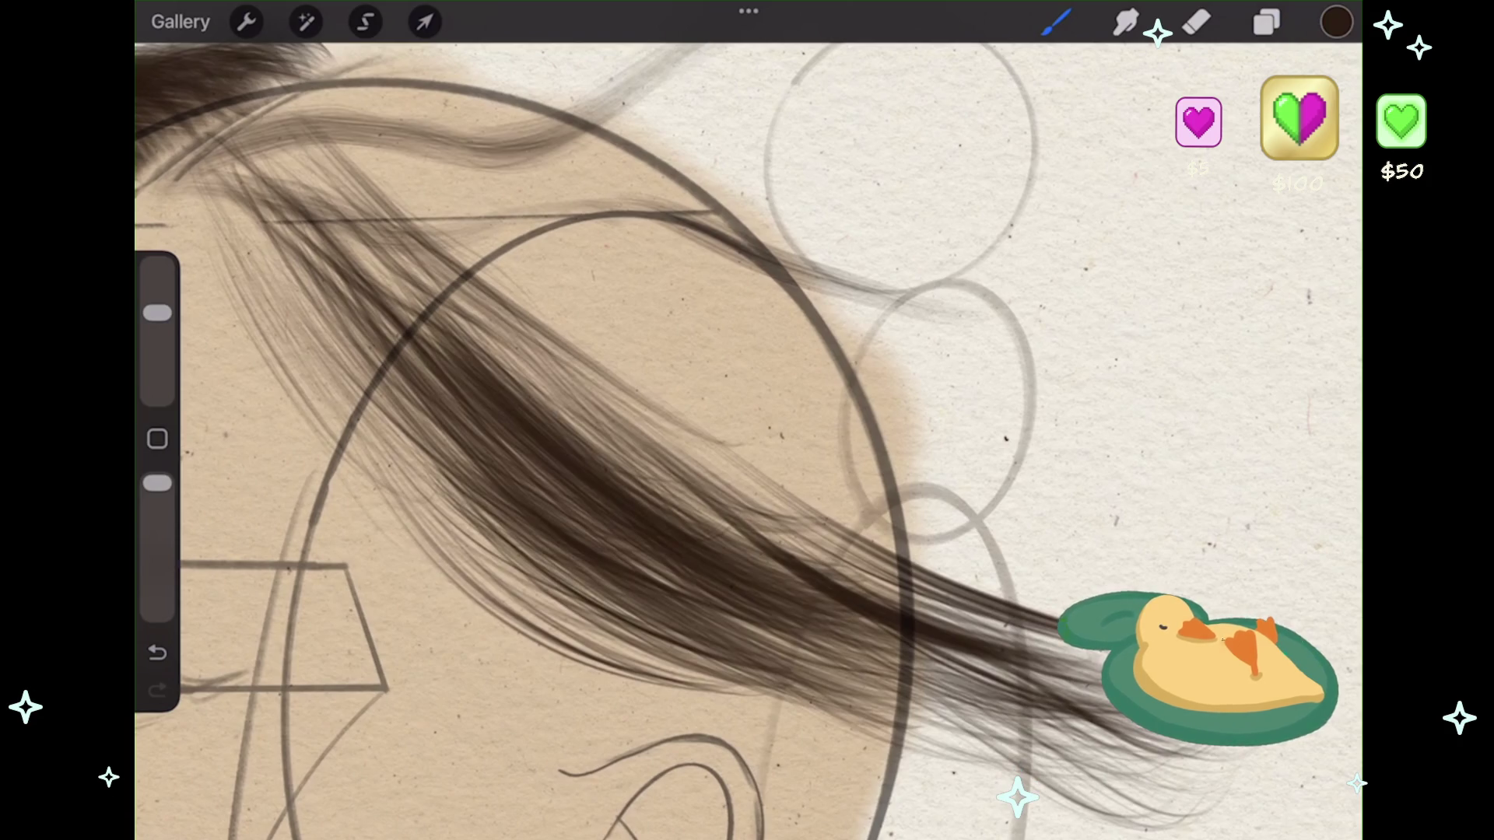
- Add dark strands over the upper-left hair and trailing toward the ear, undoing stray strokes
mouse_move(296, 219)
left_mouse_down()
mouse_move(415, 358)
mouse_move(568, 471)
left_mouse_up()
left_click_drag(311, 160, 635, 471)
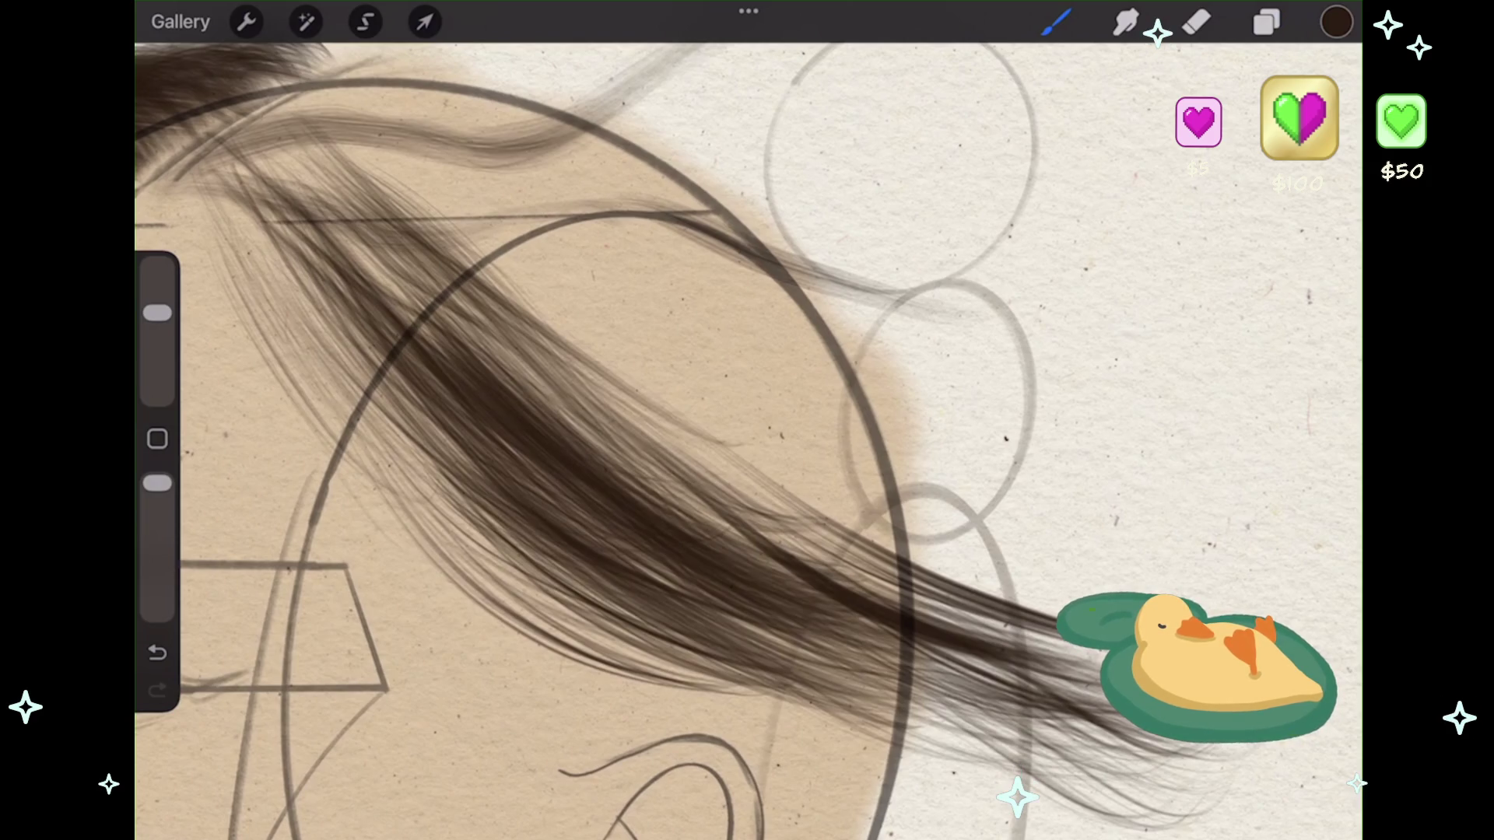
left_click_drag(319, 167, 654, 510)
key("ctrl+z")
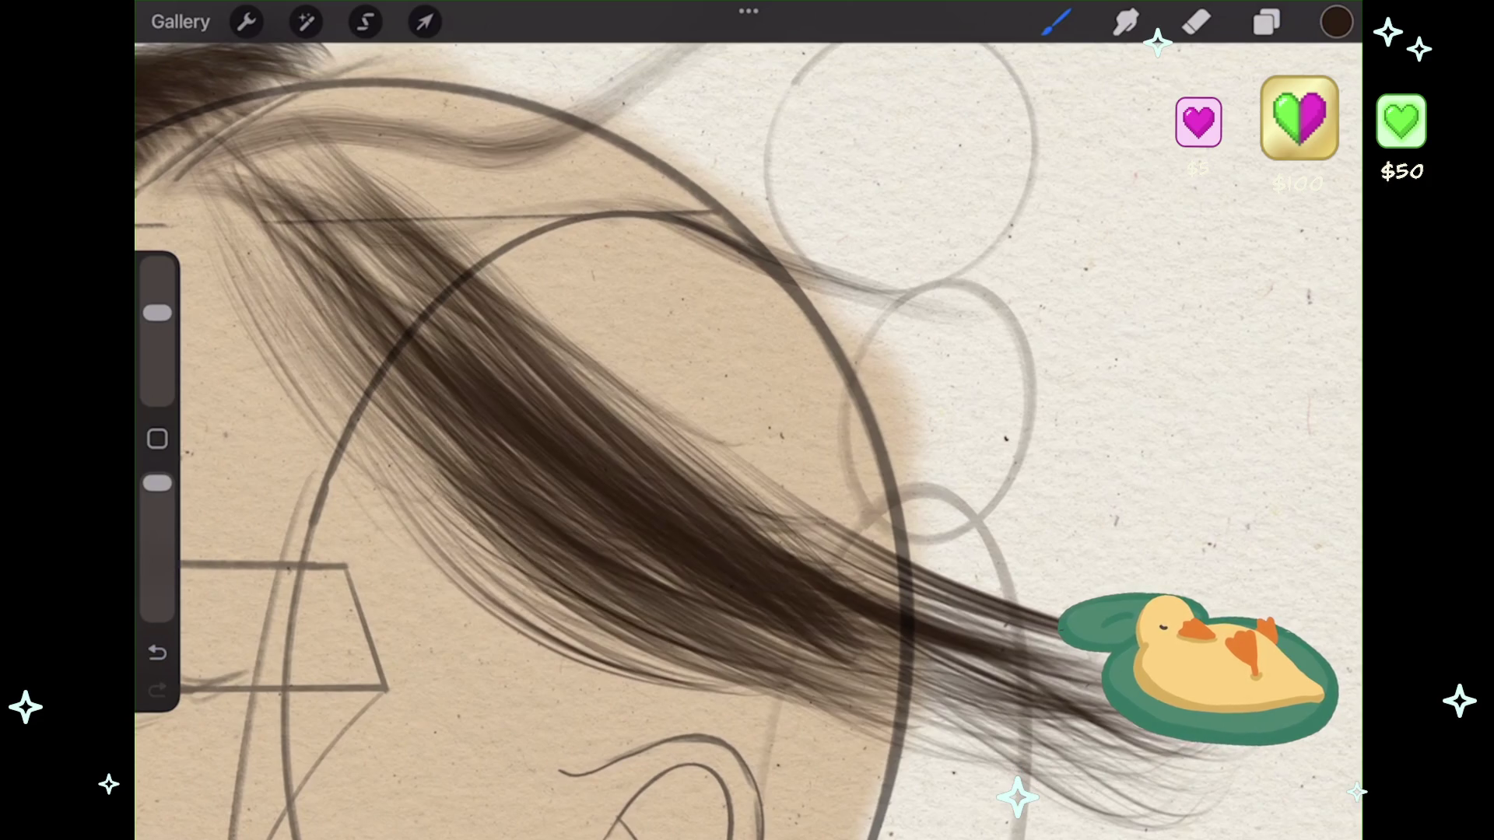
left_click_drag(265, 253, 767, 697)
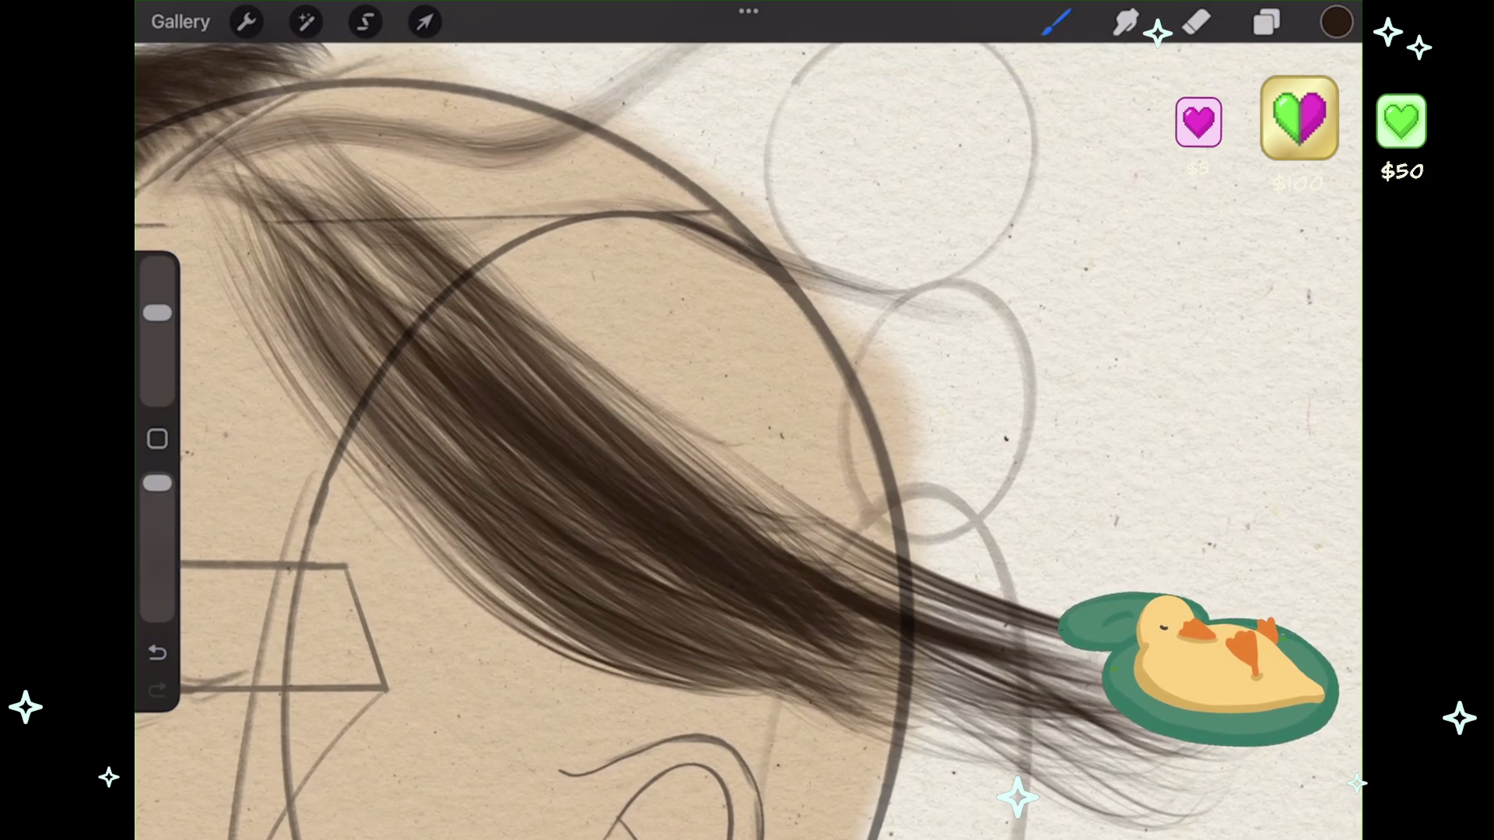
scroll(747, 436, "down", 2)
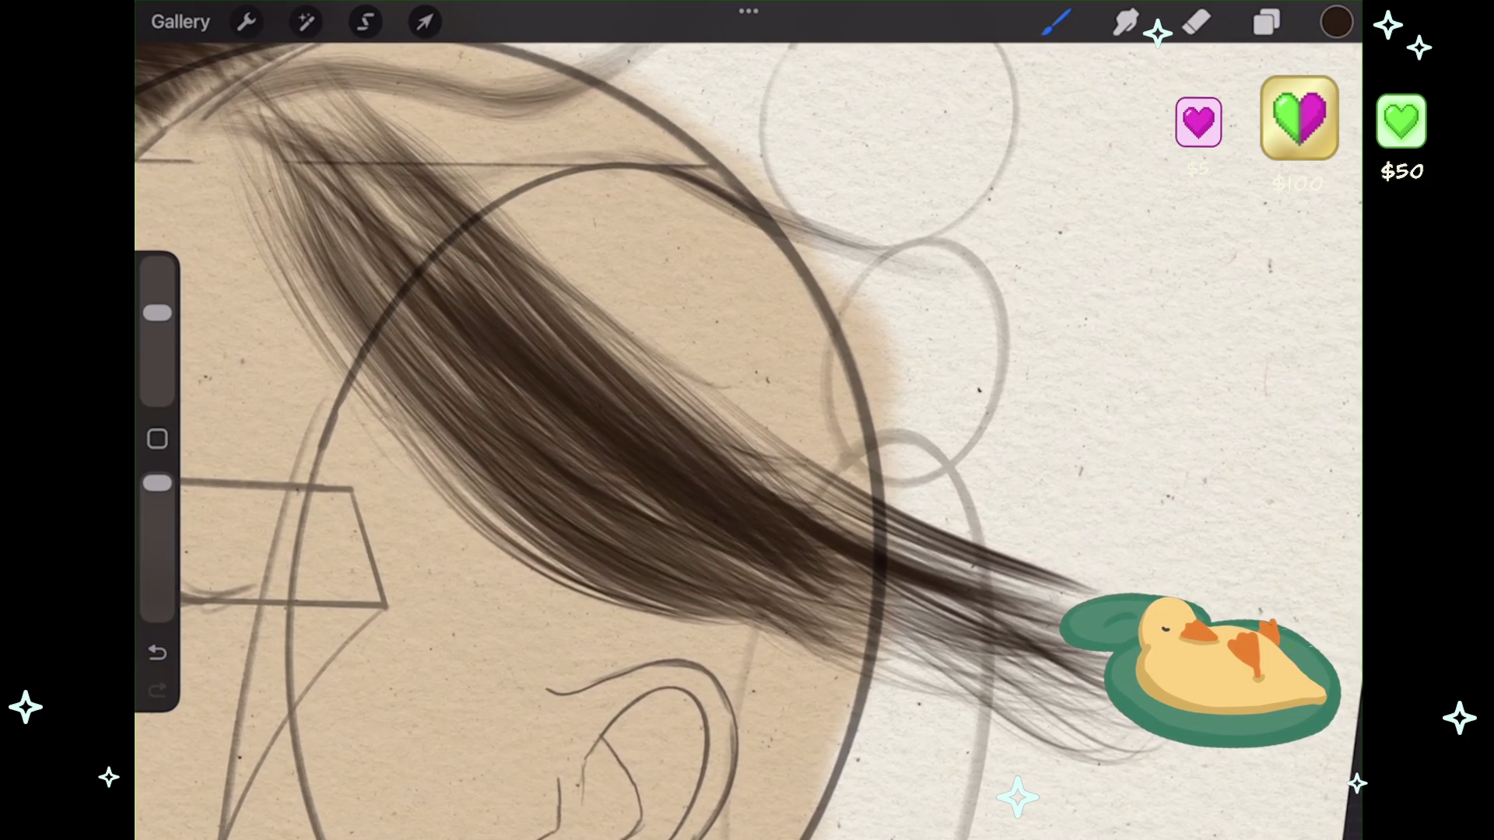
left_click_drag(486, 486, 721, 675)
key("ctrl+z")
left_click_drag(494, 556, 735, 661)
left_click_drag(561, 577, 847, 724)
key("ctrl+z")
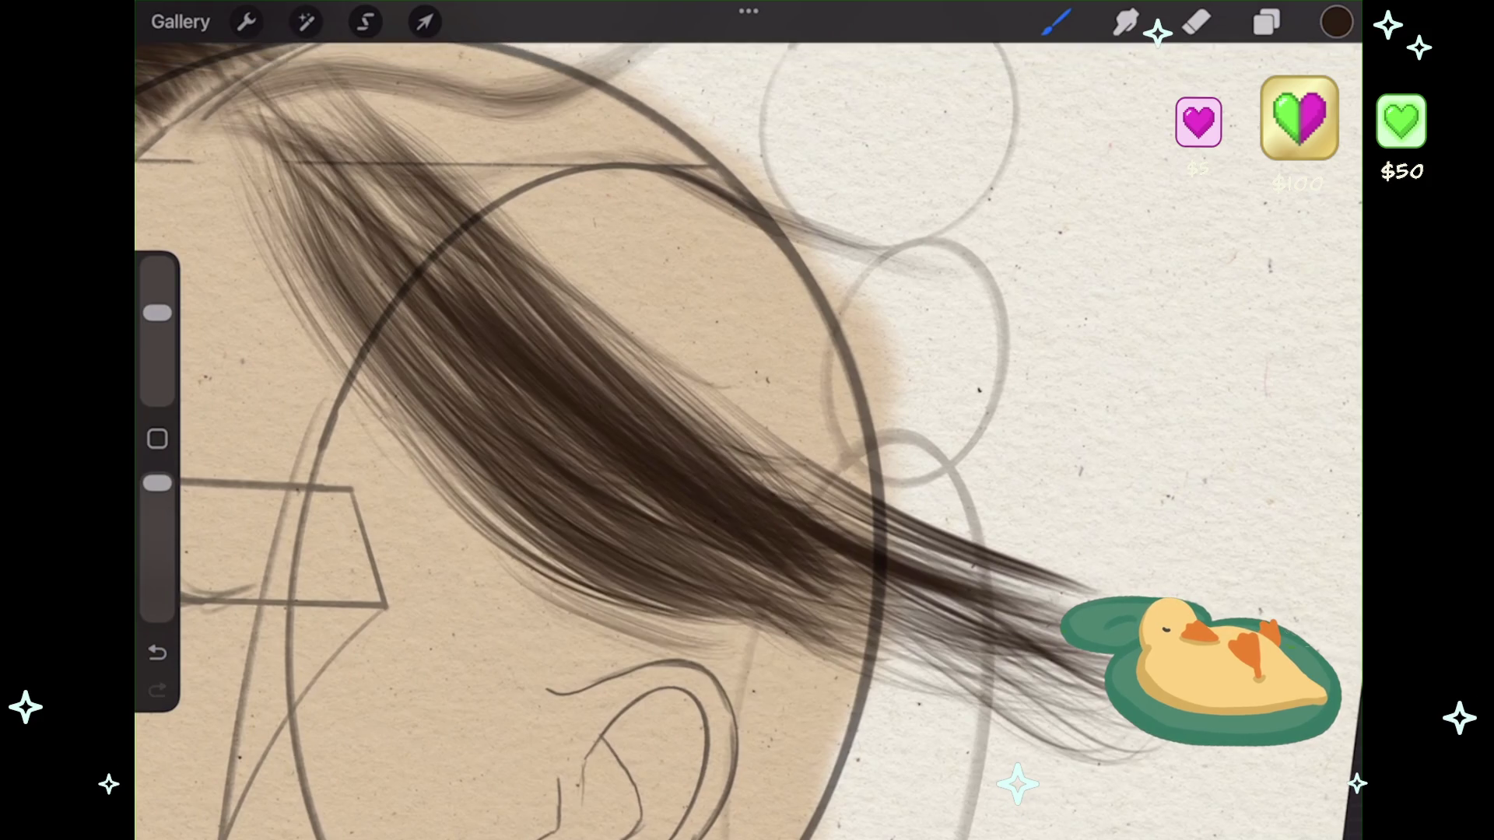
- Add fine strands below the main hair mass, undoing the last one
left_click_drag(574, 626, 719, 672)
left_click_drag(665, 625, 814, 703)
left_click_drag(714, 625, 803, 681)
scroll(747, 421, "down", 5)
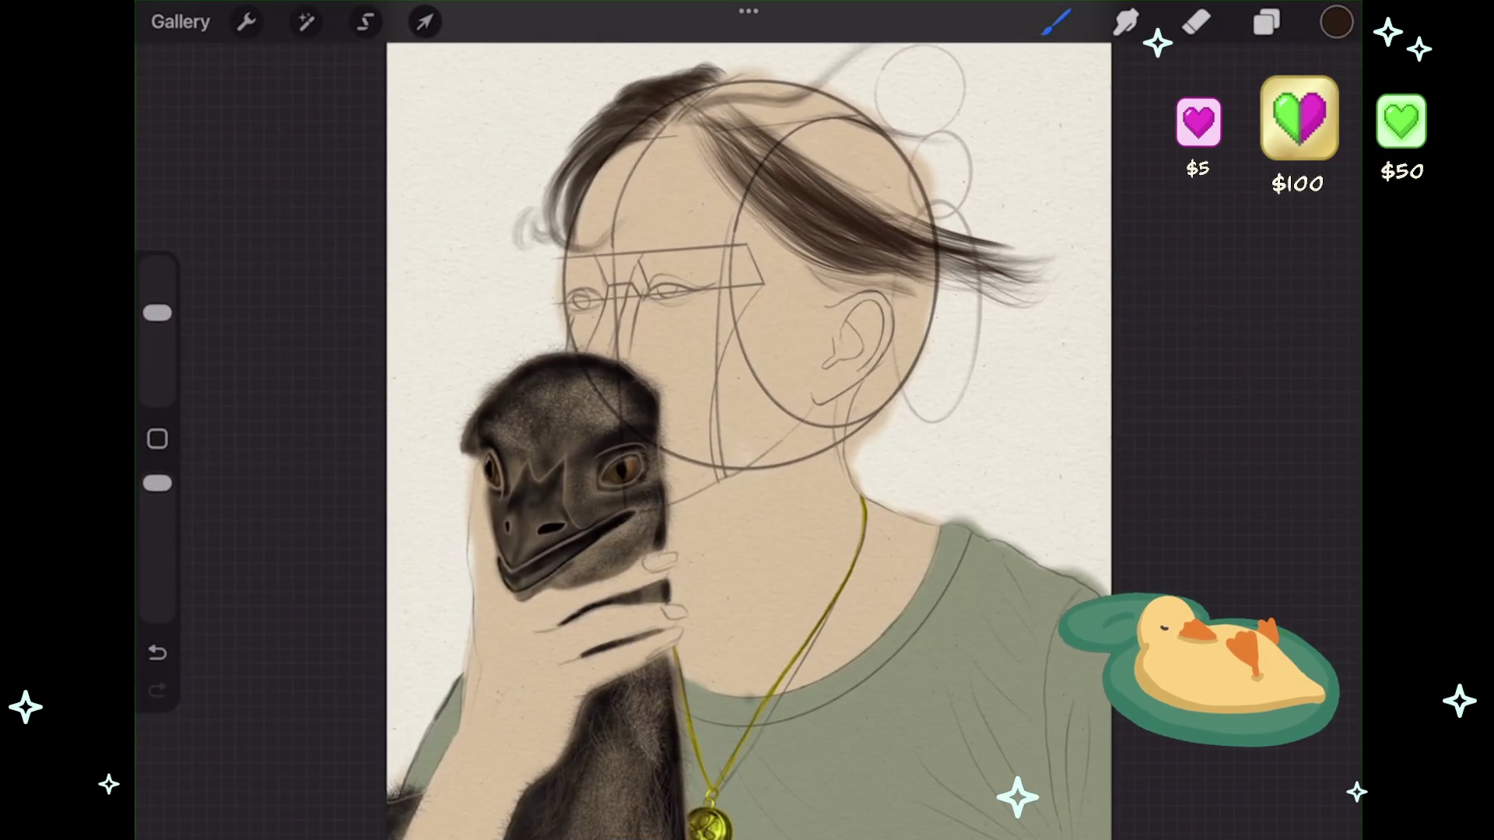
scroll(545, 389, "up", 5)
scroll(584, 436, "right", 2)
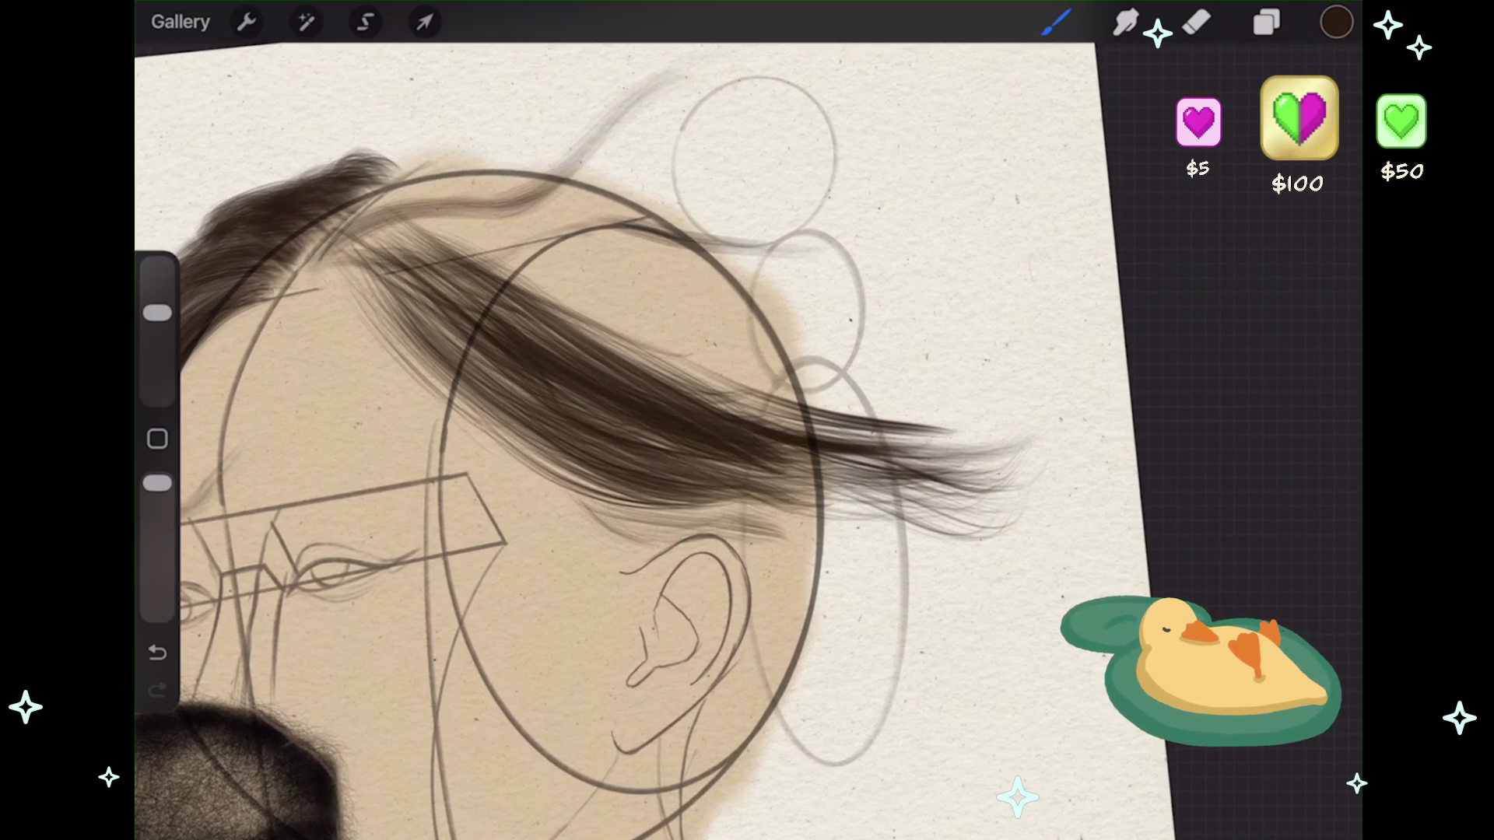
scroll(591, 436, "up", 3)
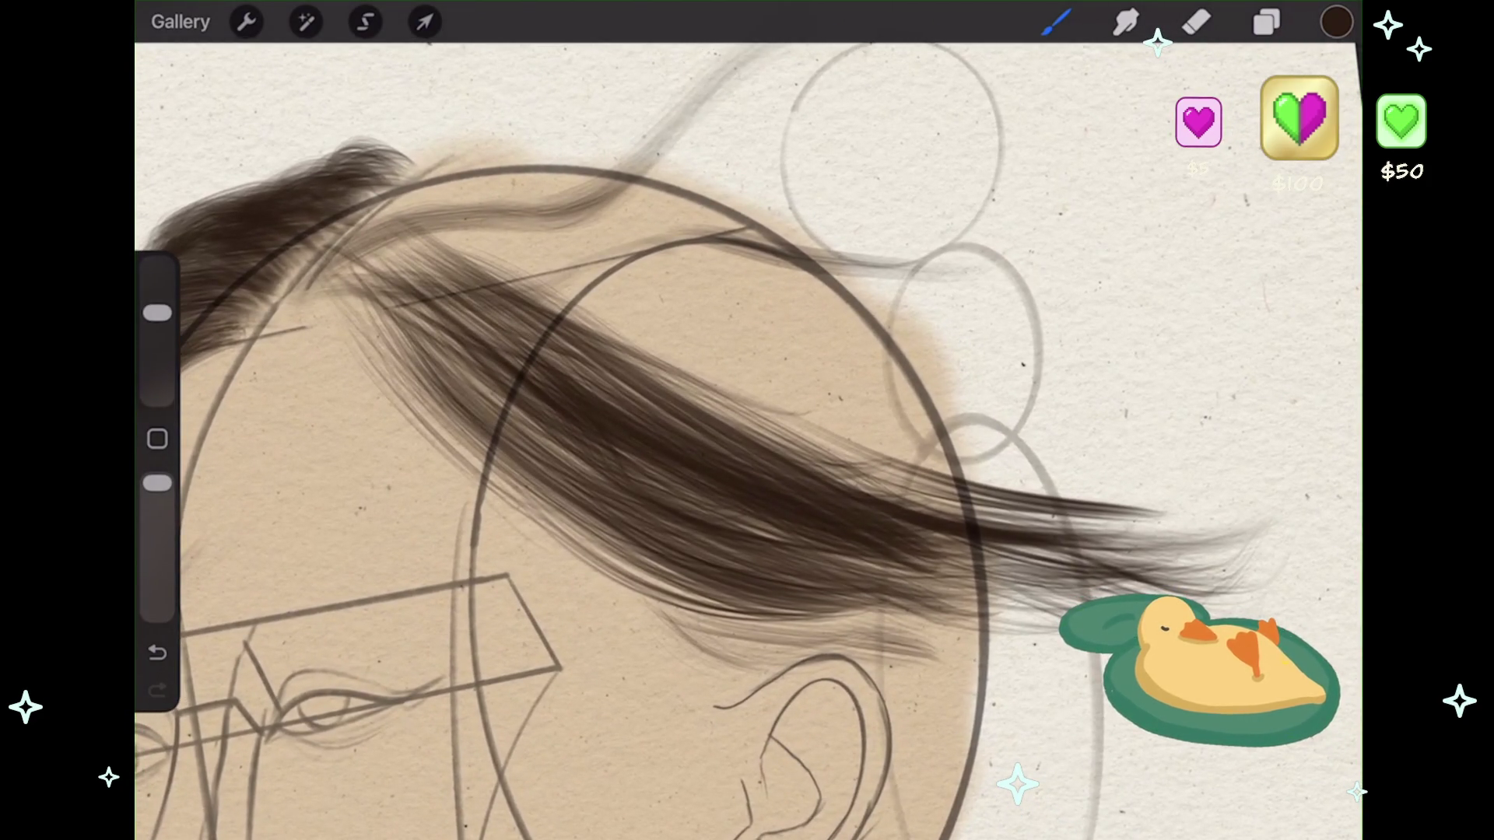
key("ctrl+z")
- Raise the brush size to 56% and add a few more strands to the hair
left_click_drag(157, 312, 157, 301)
mouse_move(343, 242)
left_mouse_down()
mouse_move(472, 277)
mouse_move(511, 319)
left_mouse_up()
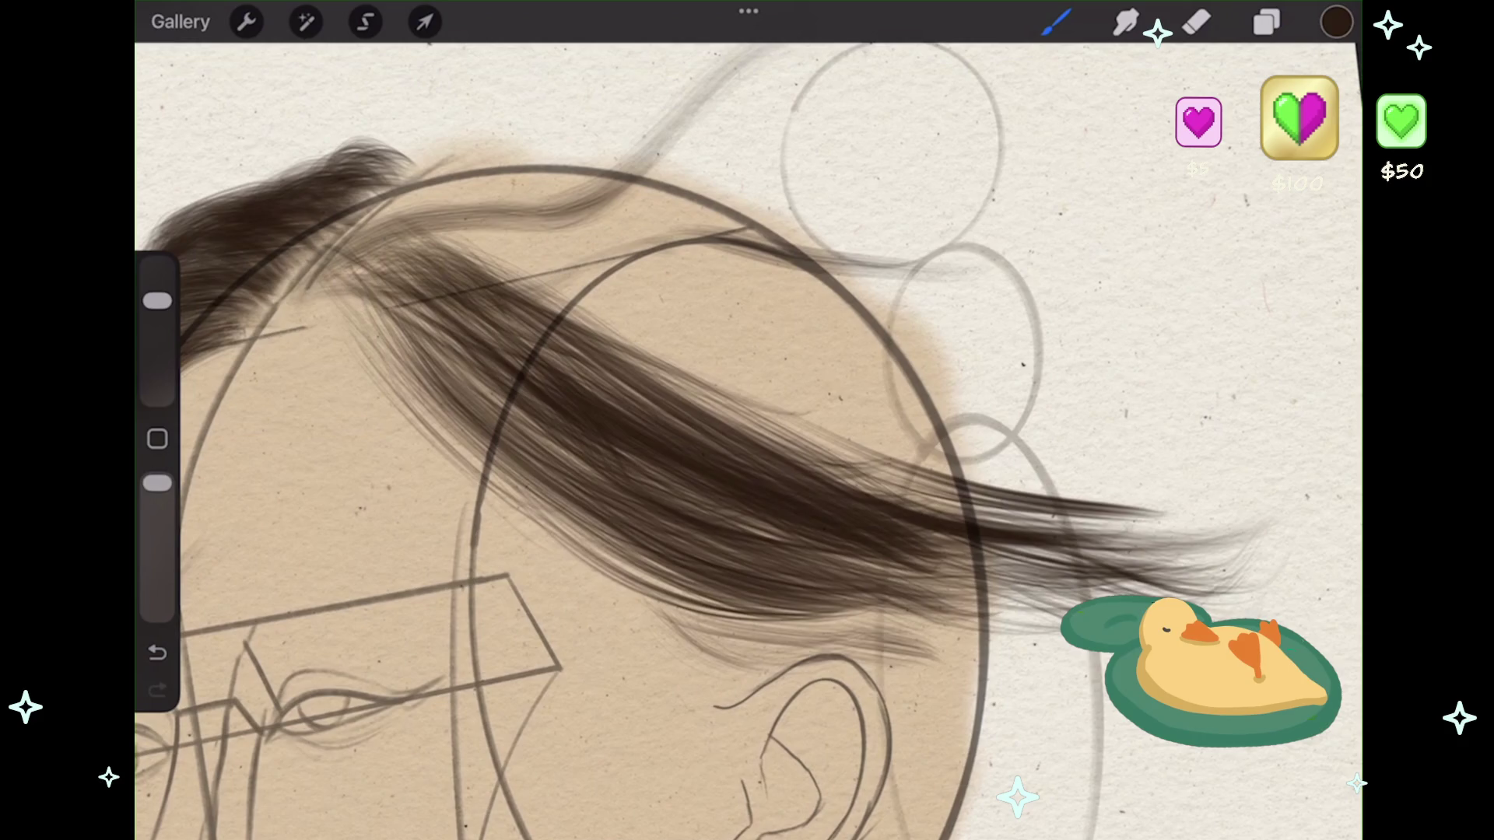
scroll(747, 435, "up", 3)
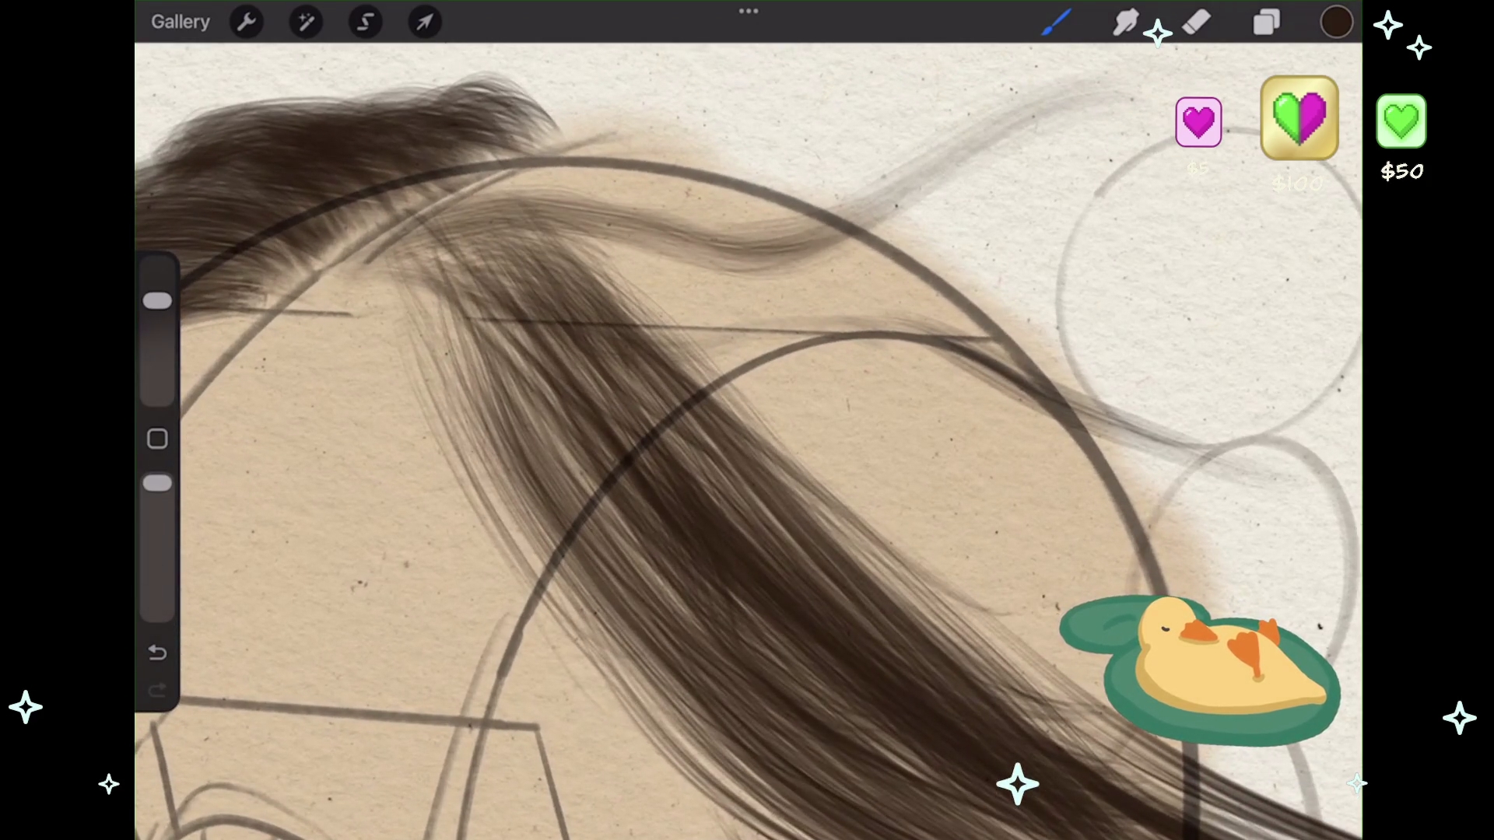
mouse_move(558, 218)
left_mouse_down()
mouse_move(630, 277)
mouse_move(727, 408)
left_mouse_up()
scroll(747, 436, "down", 3)
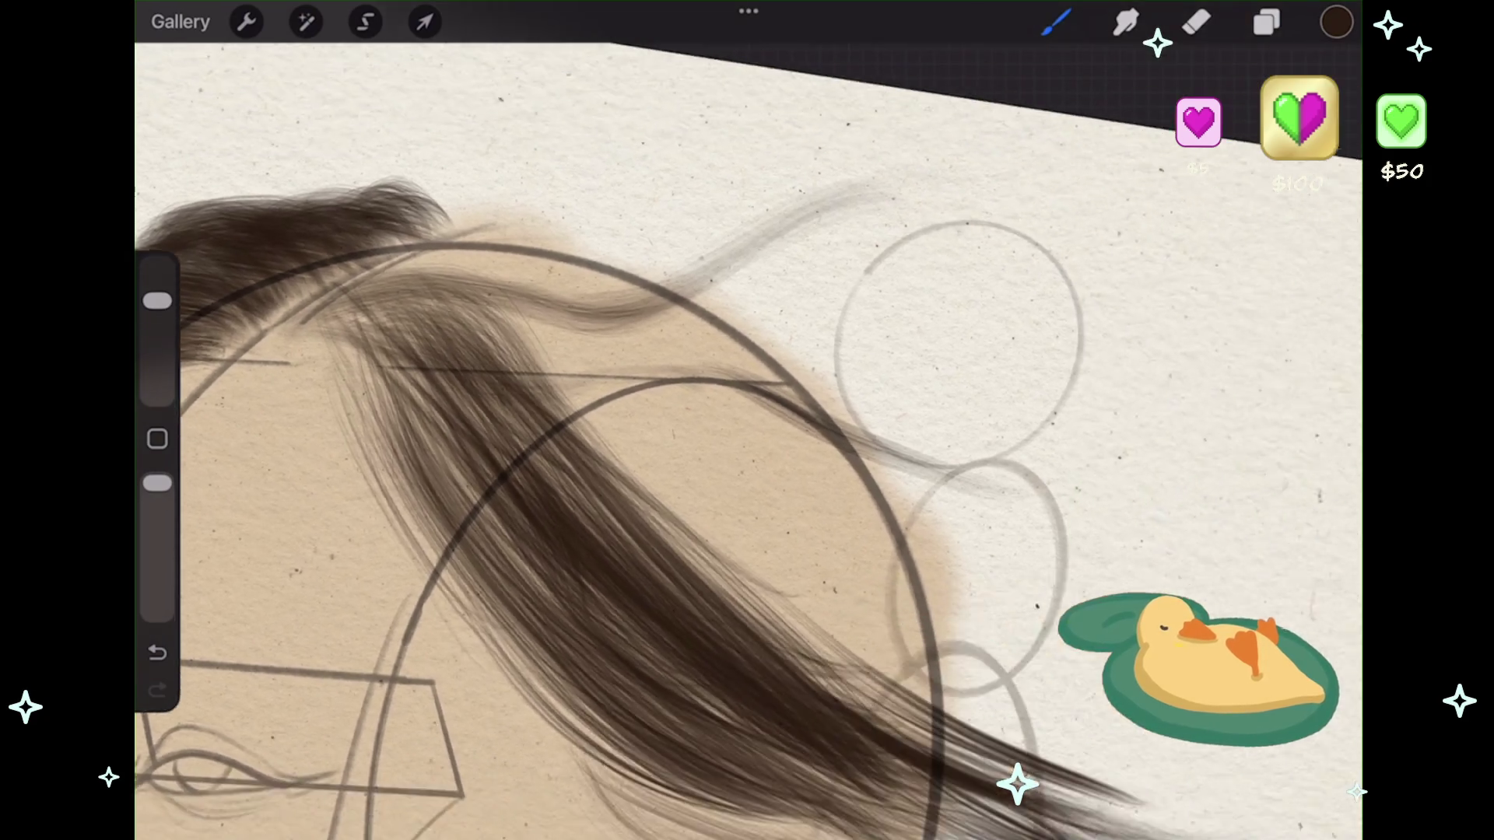
scroll(747, 436, "up", 2)
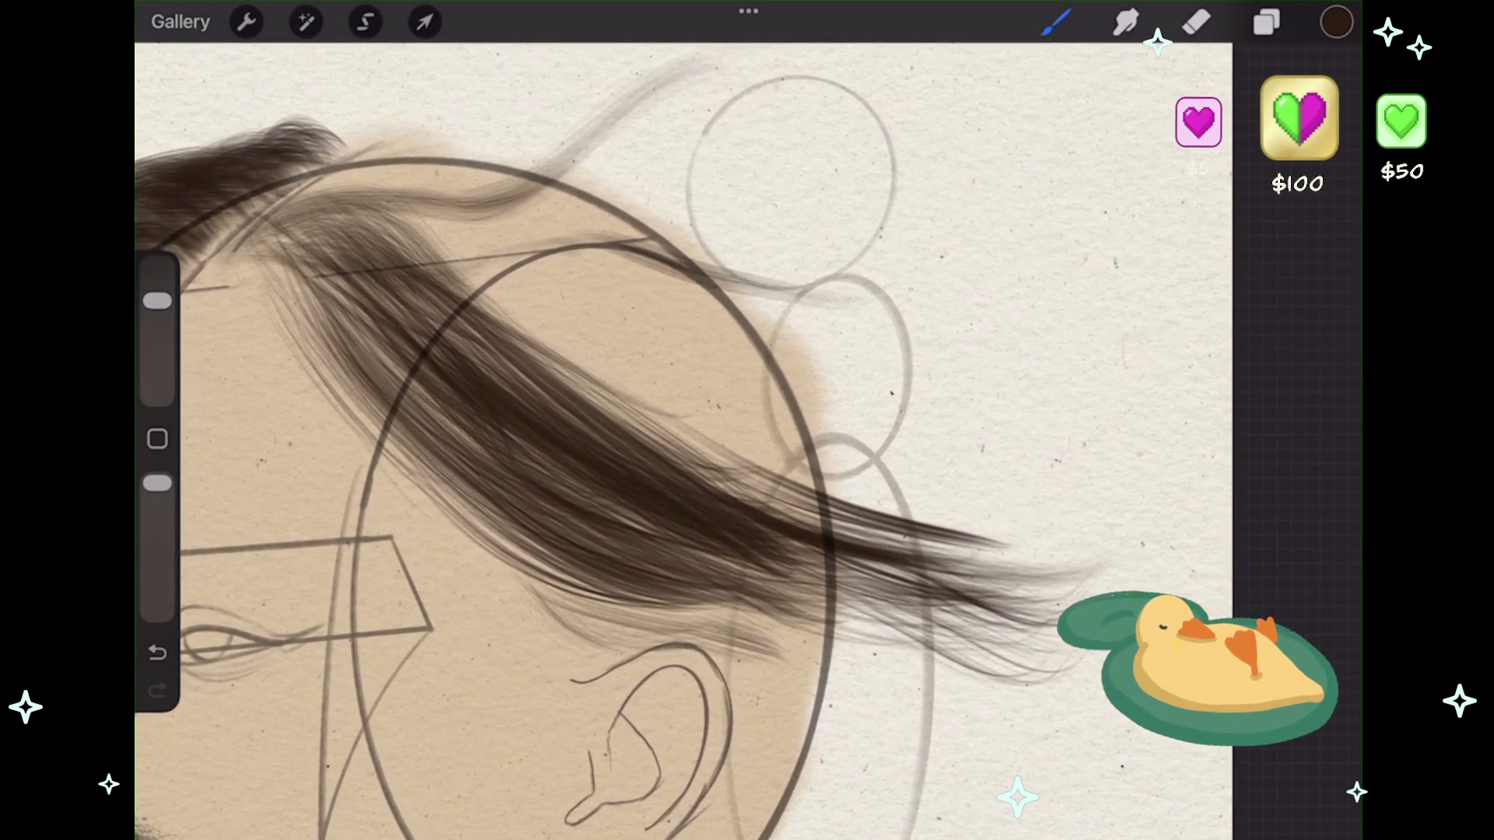
- Add thin strands into the hair mass and a new empty layer above Layer 31
left_click_drag(572, 328, 745, 498)
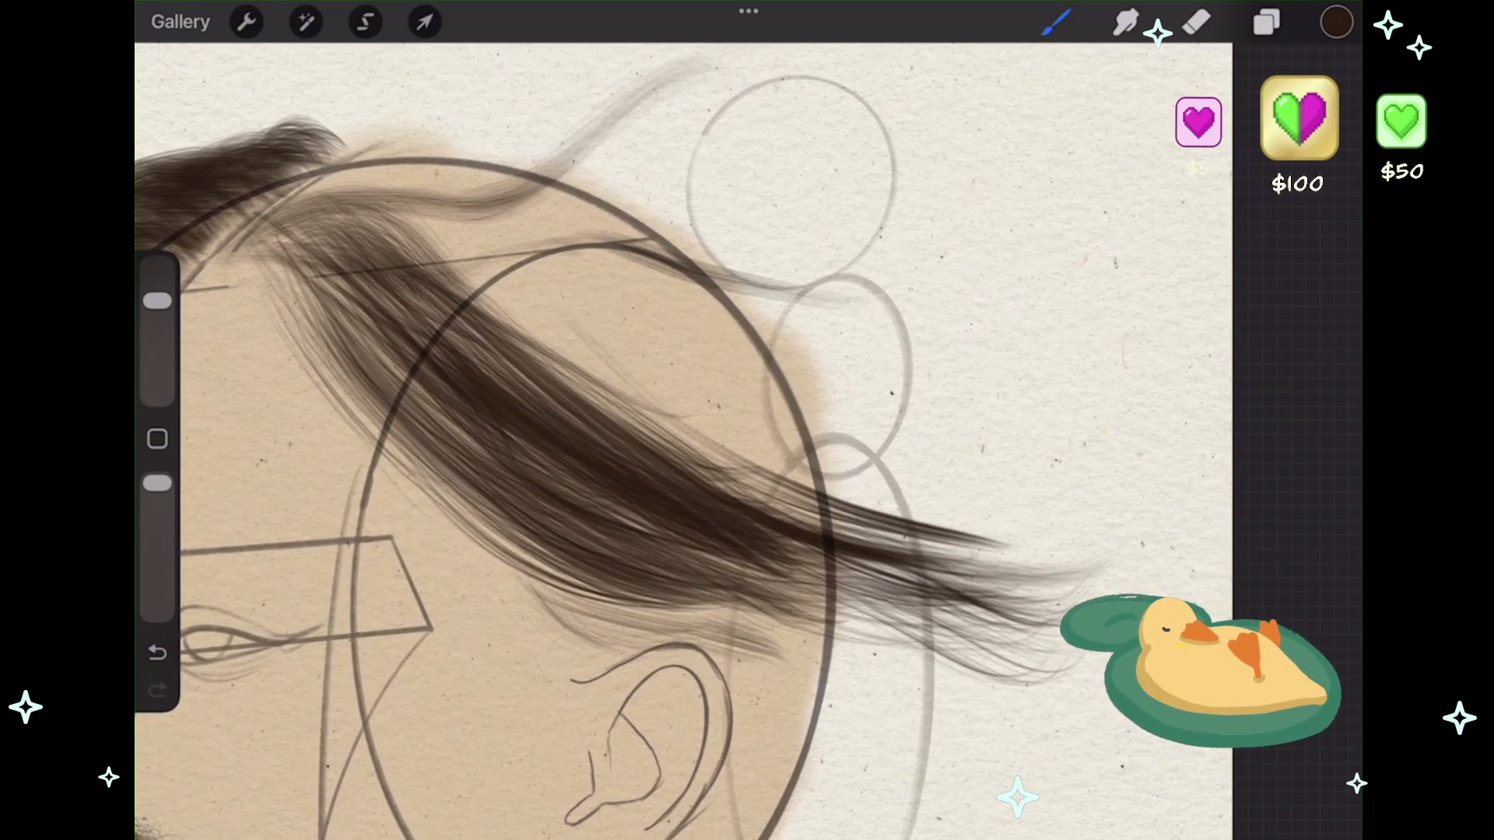
left_click(1266, 22)
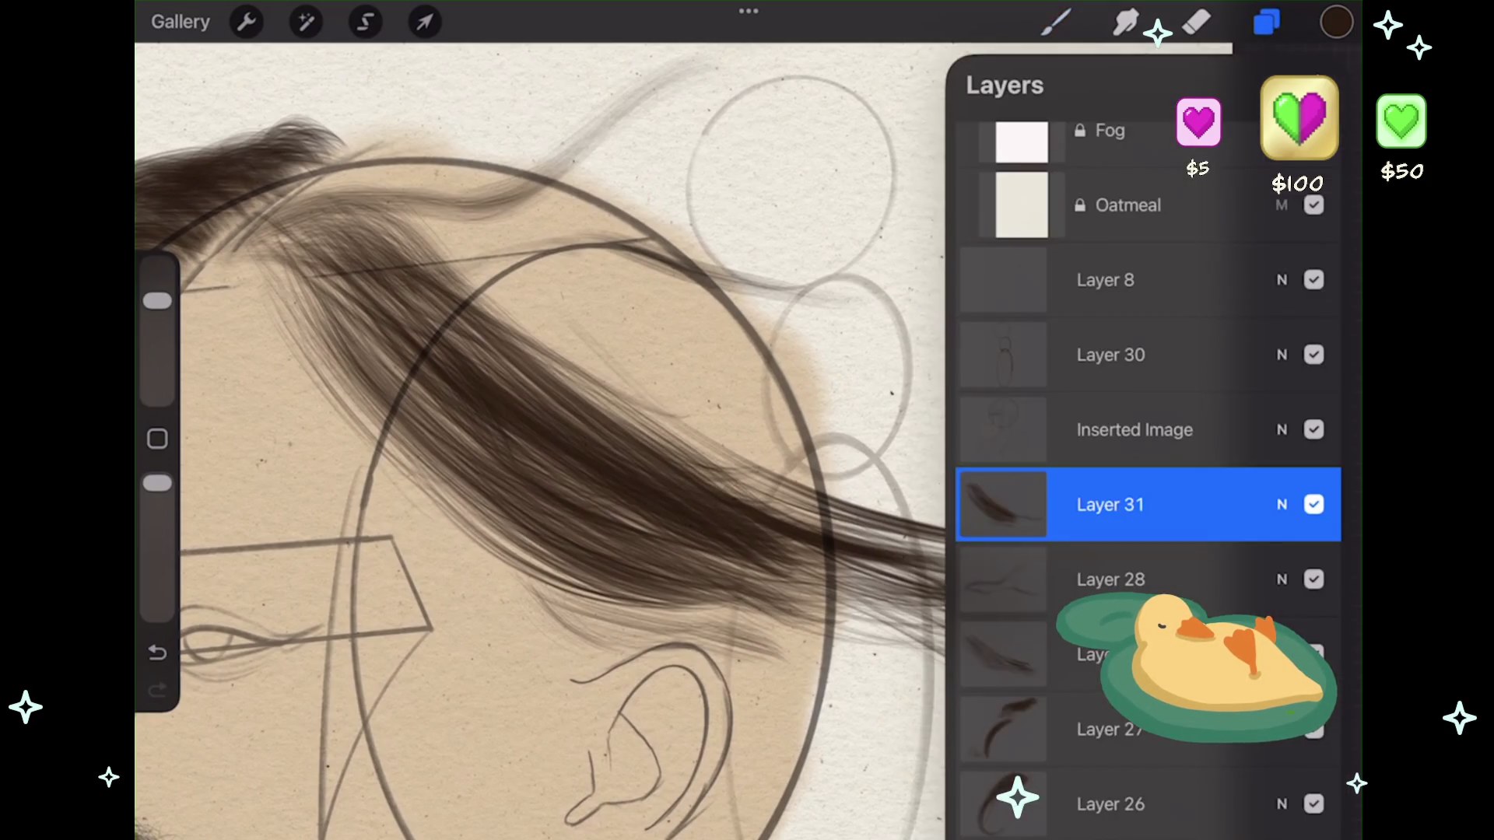
left_click(1315, 84)
left_click(1267, 22)
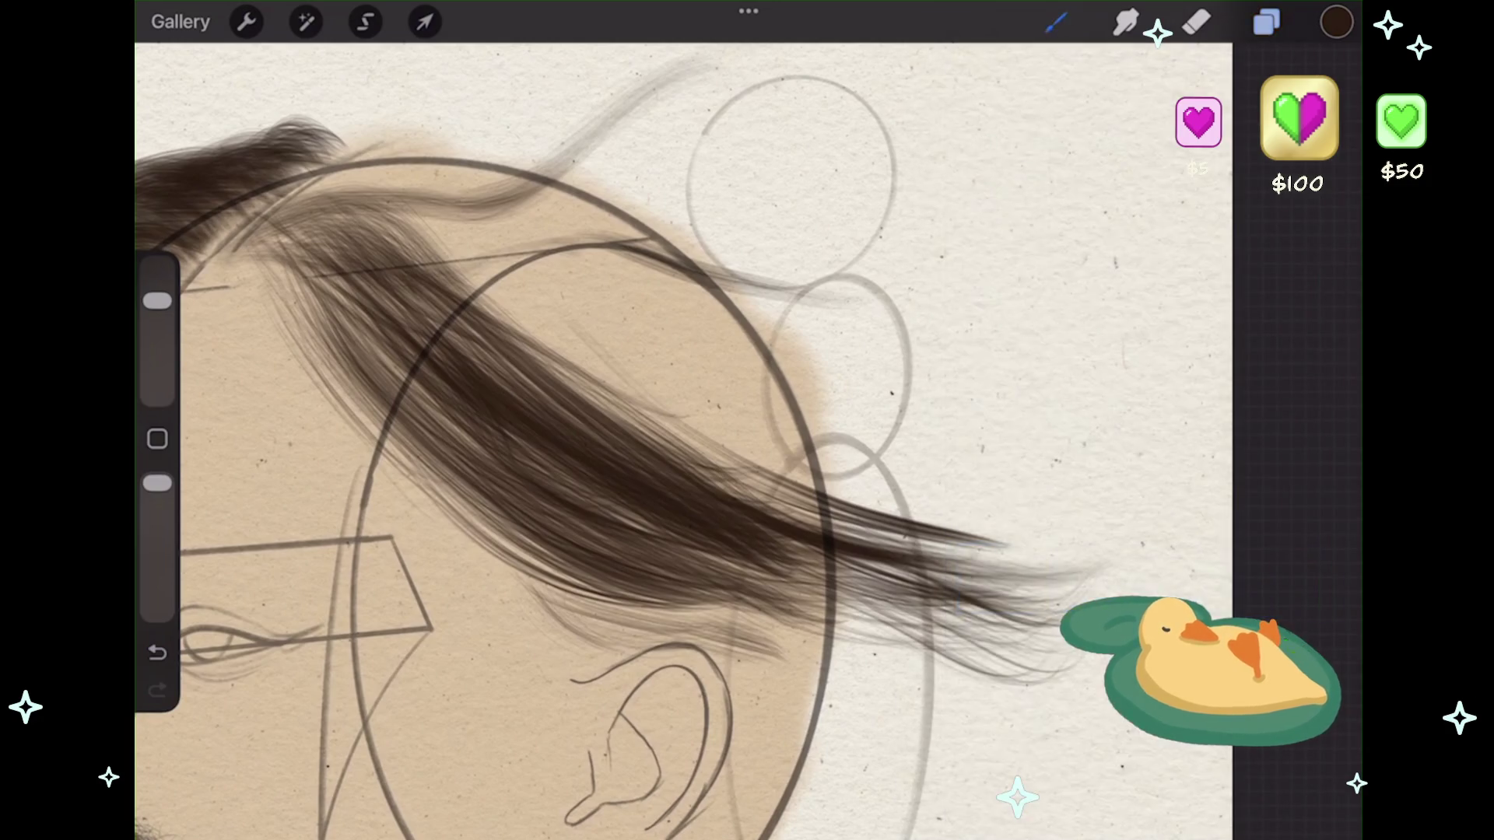
left_click(1056, 21)
scroll(592, 467, "down", 3)
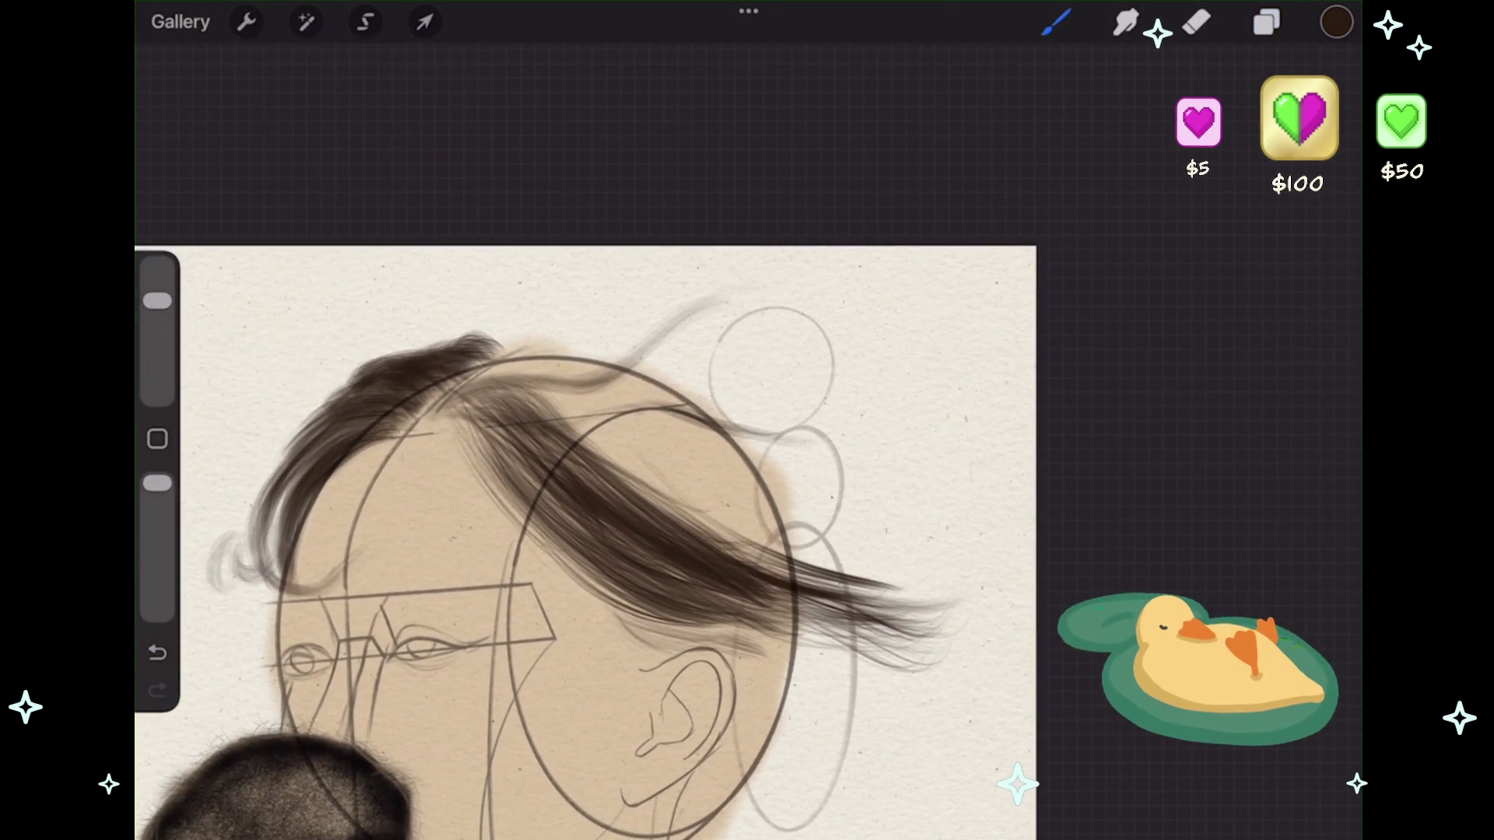
- Select Layer 30 and add a new Layer 33 above it
left_click(1267, 22)
scroll(1148, 467, "up", 3)
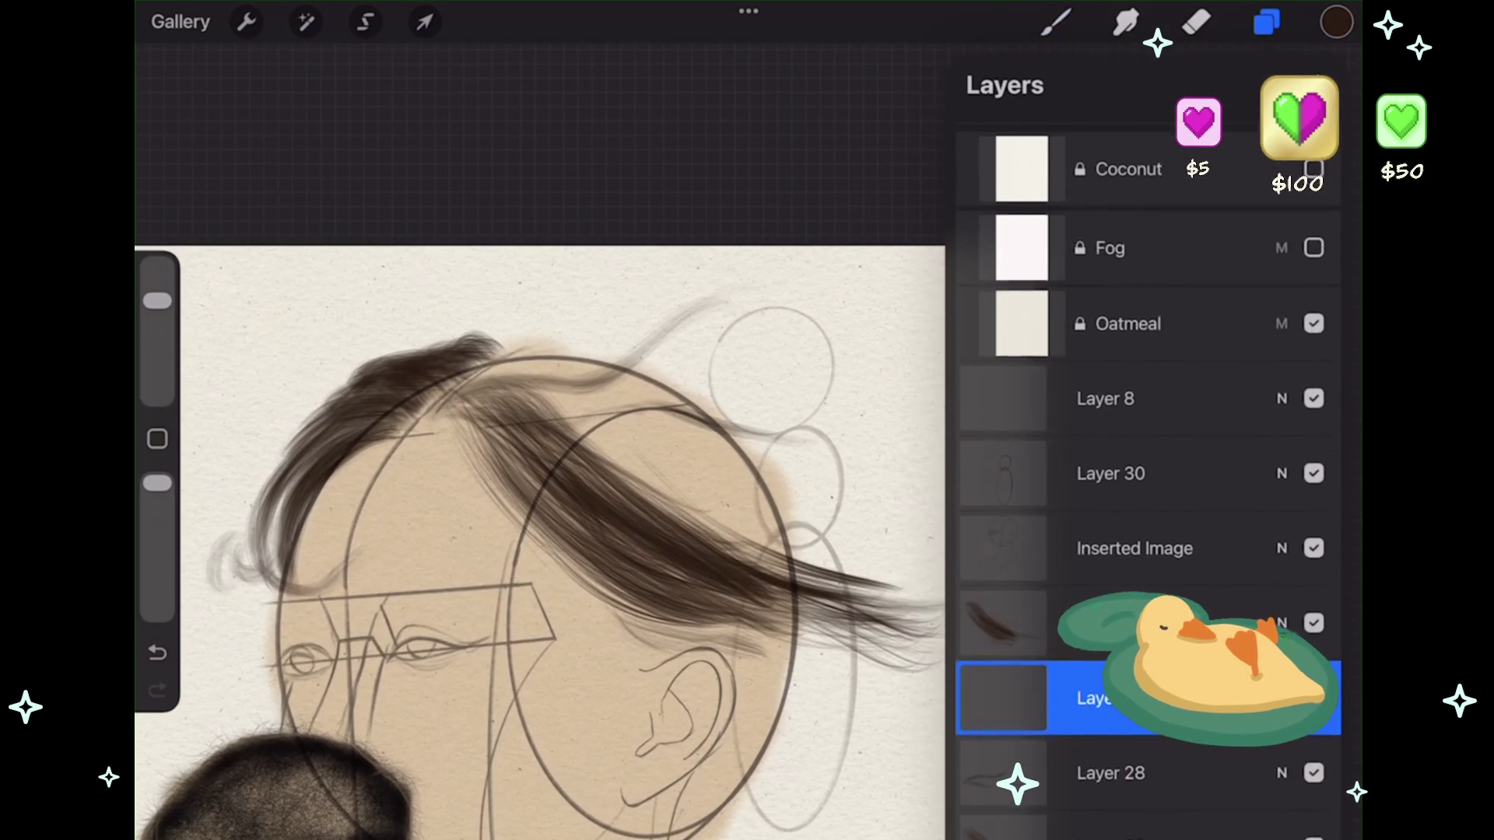
left_click(1128, 470)
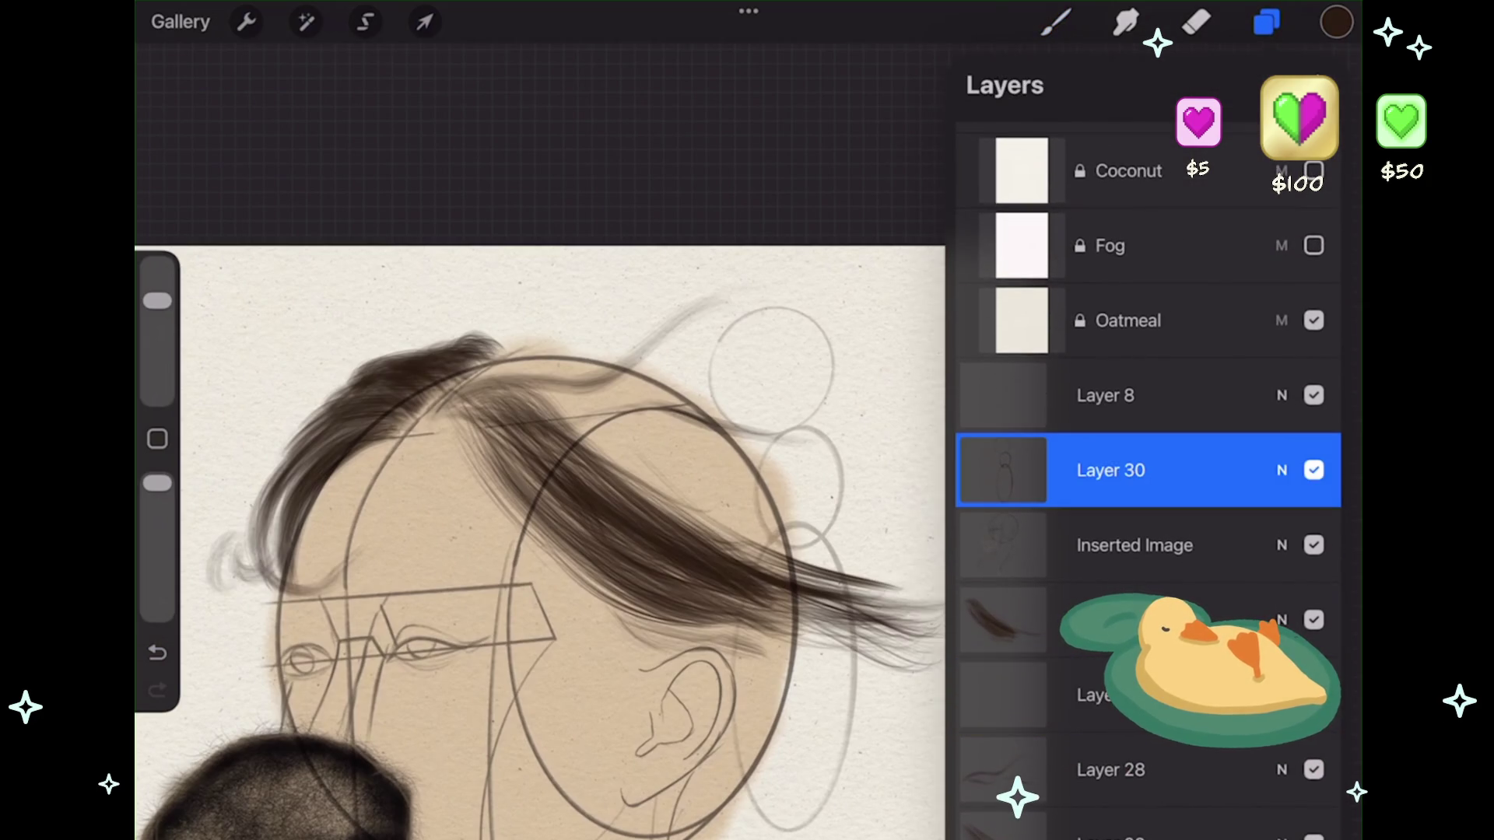
left_click(1315, 85)
left_click(1267, 22)
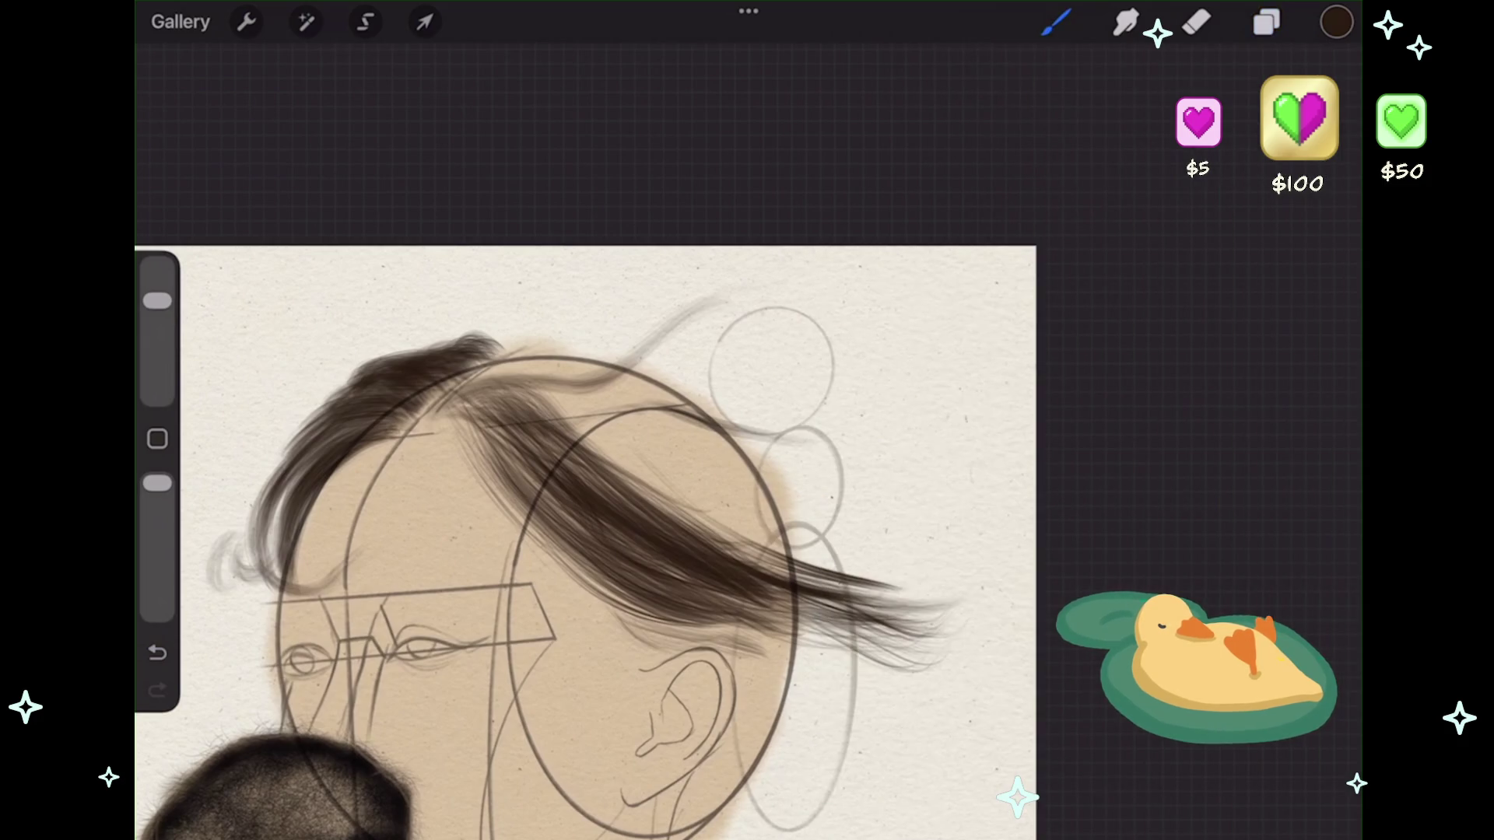
- Hide Layer 31, Layer 27 and the last visible hair layer, then try a stroke over the head
left_click(1267, 22)
scroll(1148, 467, "down", 2)
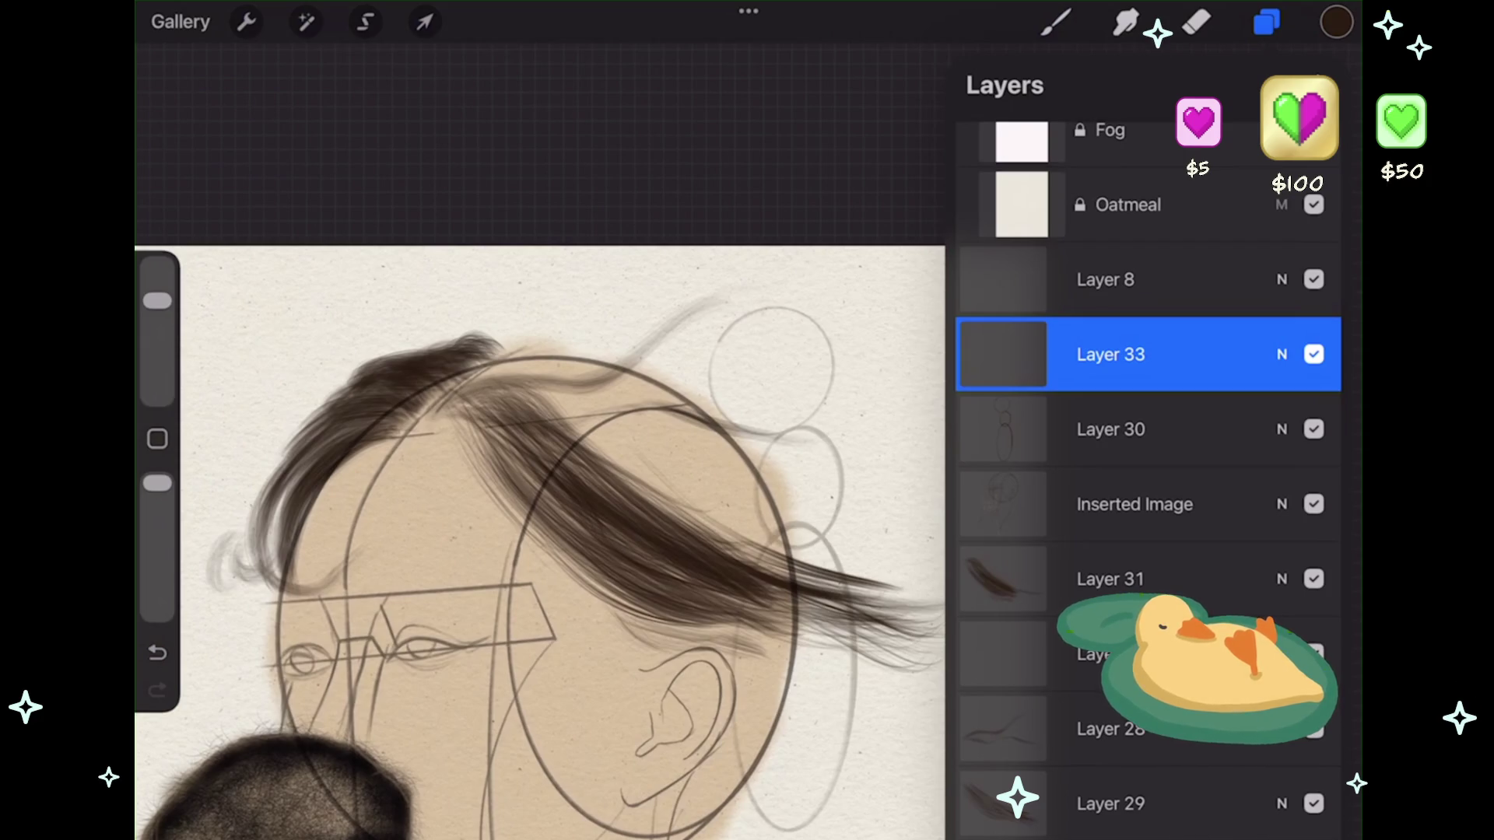
left_click(1313, 579)
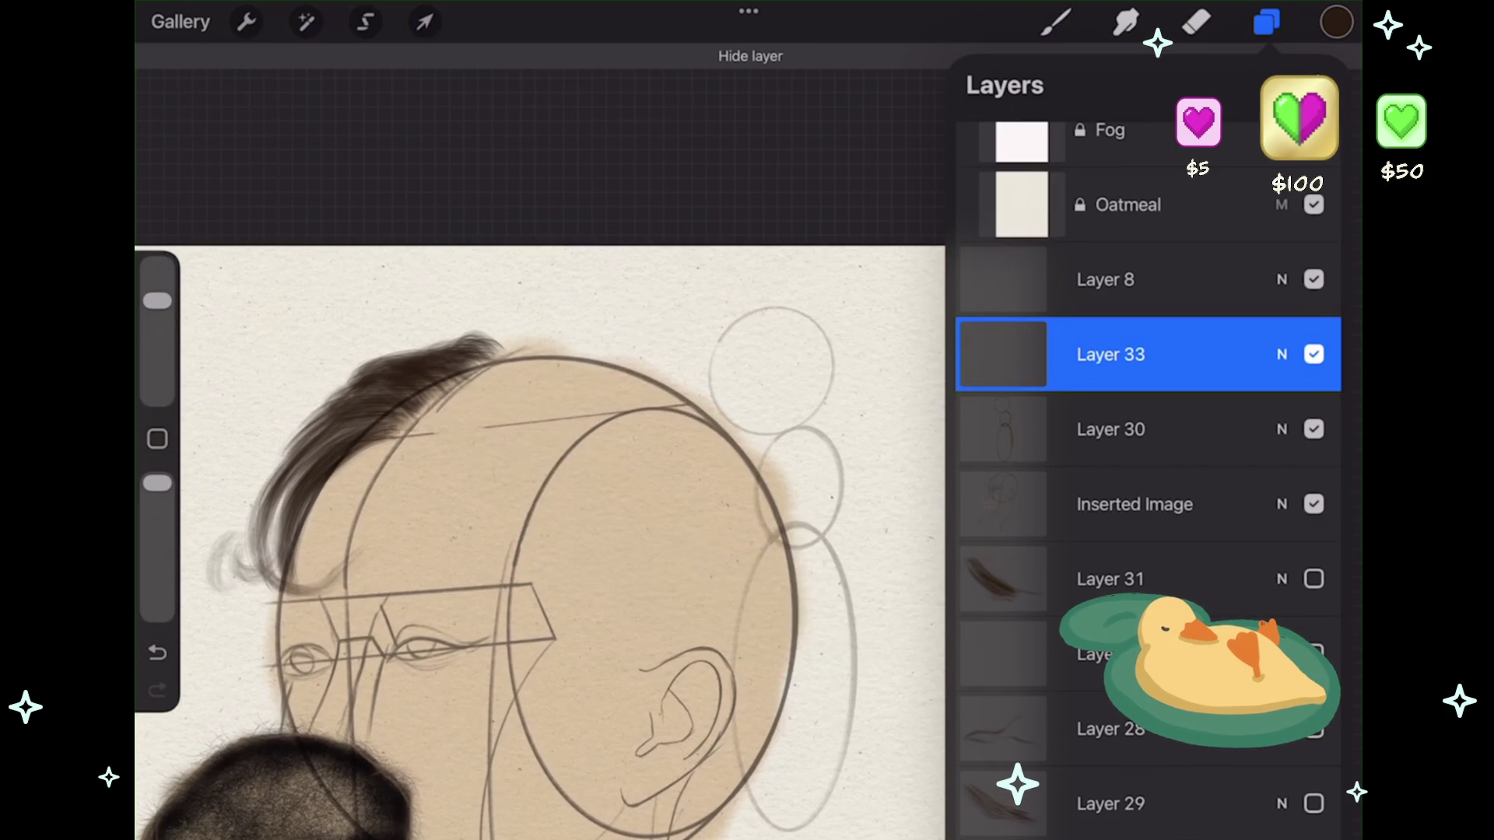
scroll(1148, 467, "down", 3)
left_click(1314, 777)
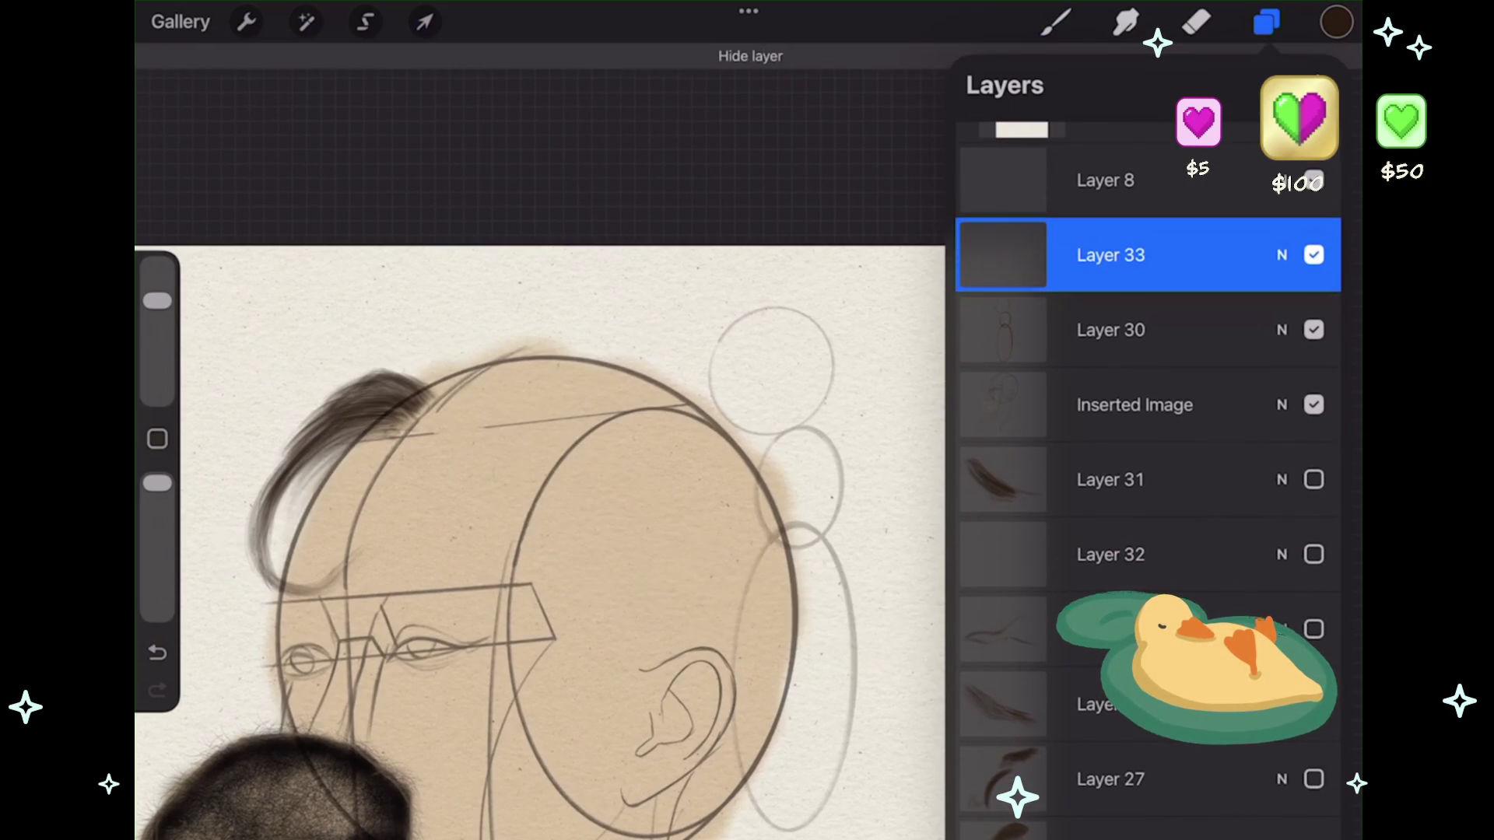
scroll(1148, 467, "down", 1)
left_click(1313, 659)
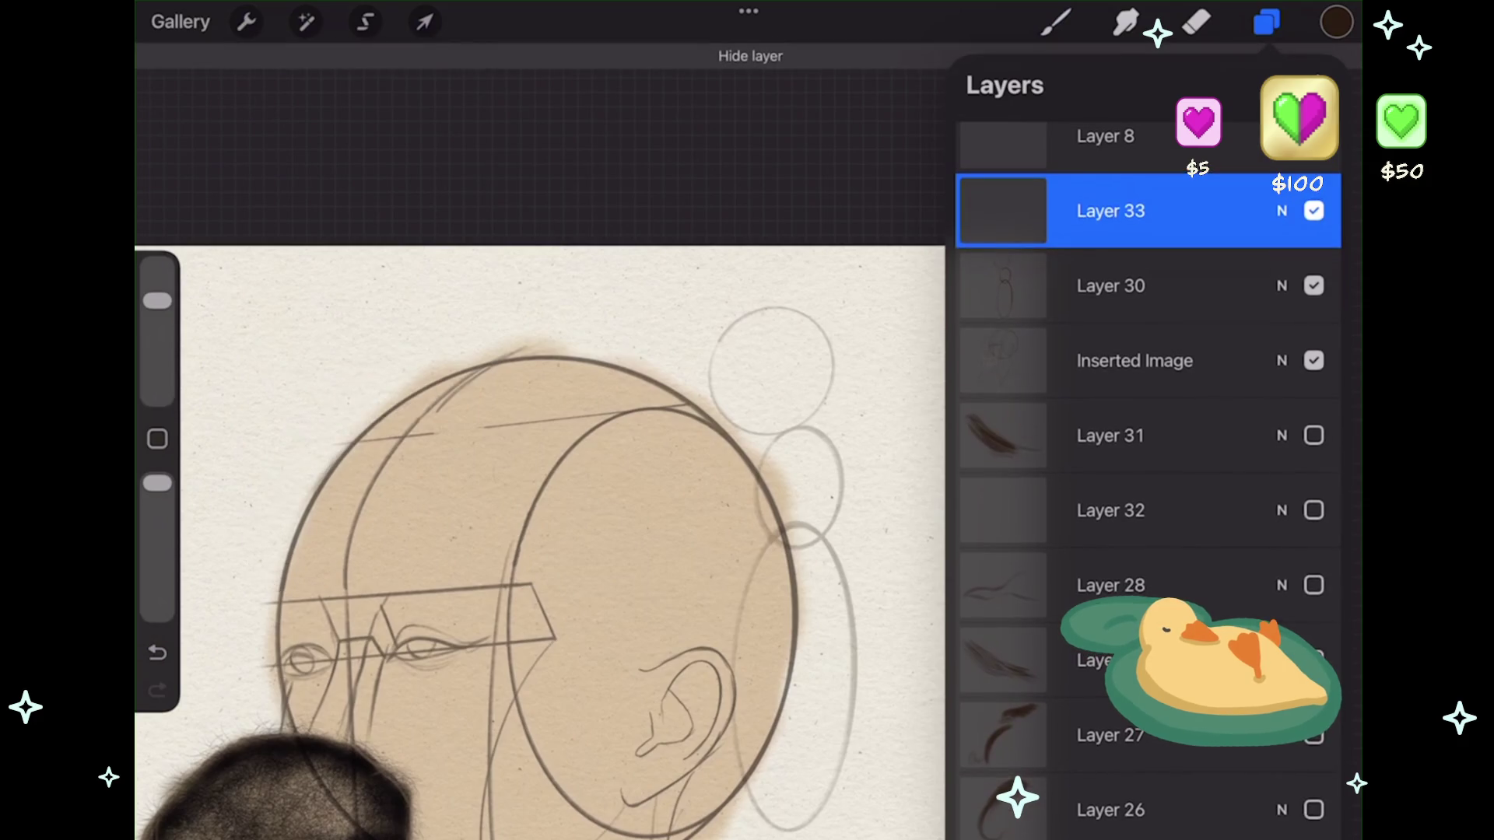
left_click(1267, 22)
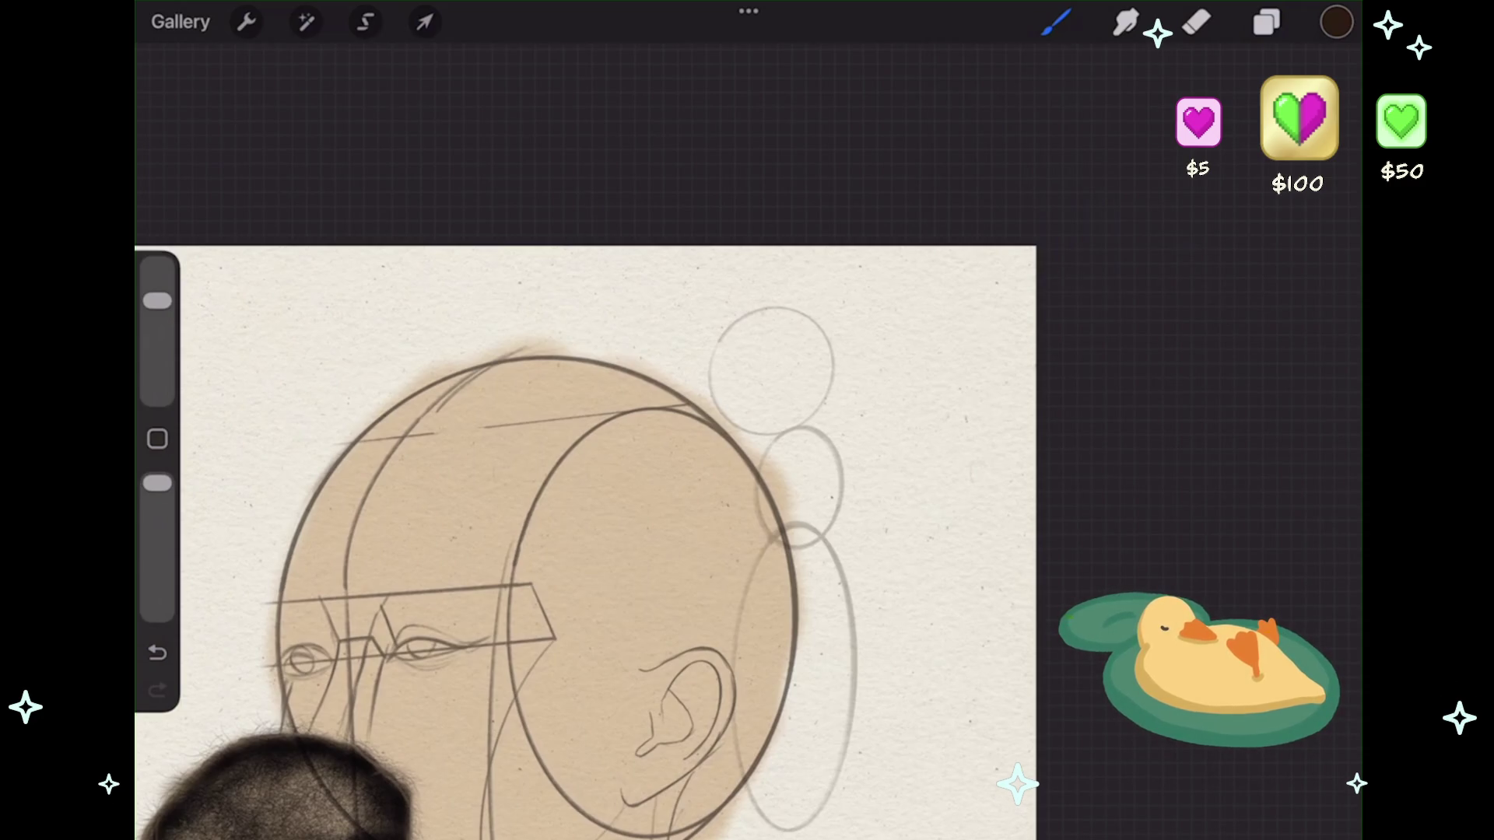
mouse_move(615, 354)
left_mouse_down()
mouse_move(514, 389)
mouse_move(405, 467)
left_mouse_up()
- Undo the trial stroke, test a few brushes, and settle on the Essentials Realistic Pencil
left_click(157, 652)
left_click(1056, 22)
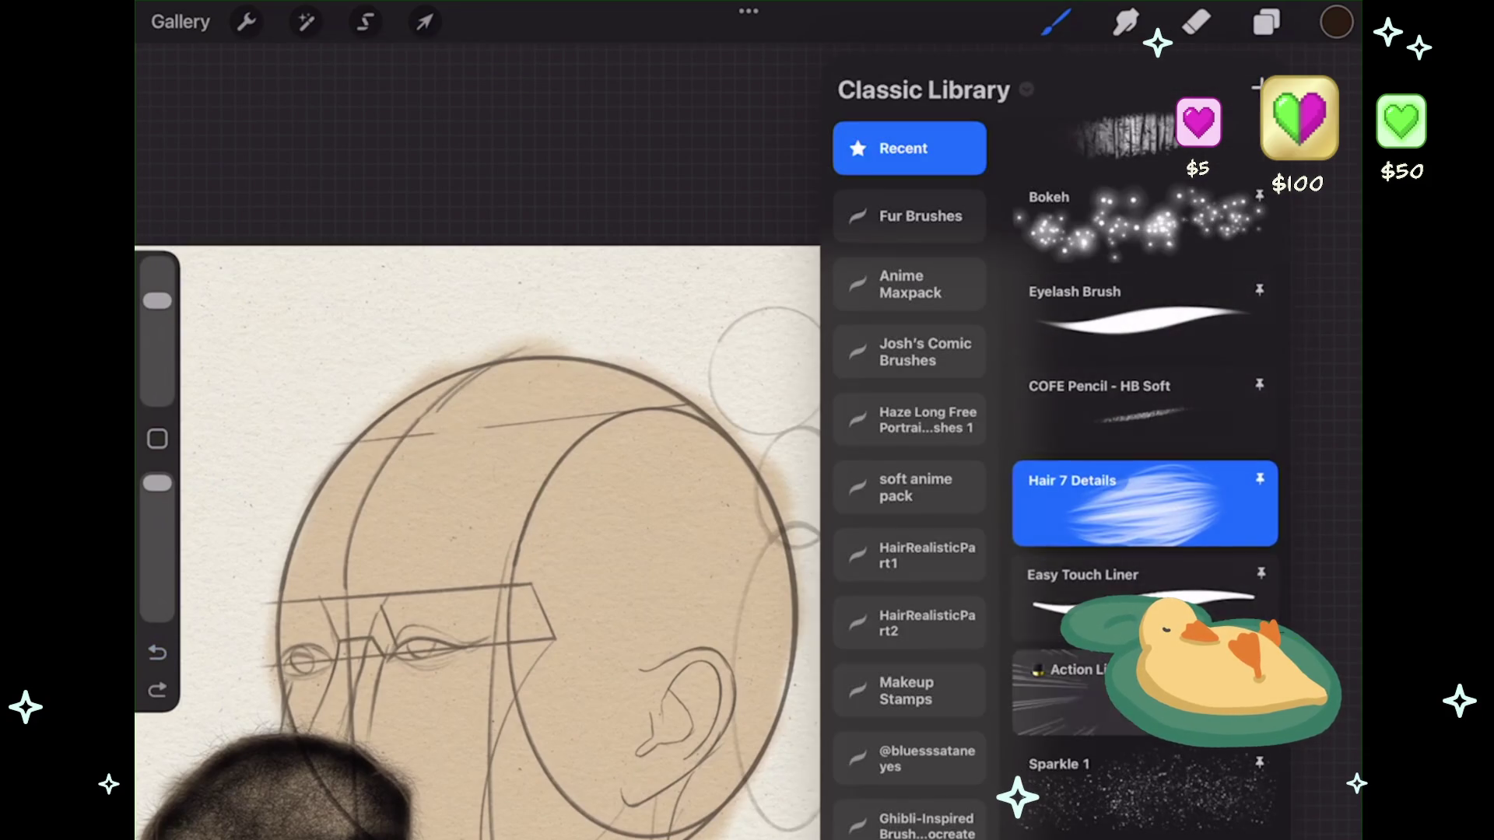
scroll(1144, 436, "down", 5)
left_click(1144, 409)
left_click_drag(1089, 670, 1315, 234)
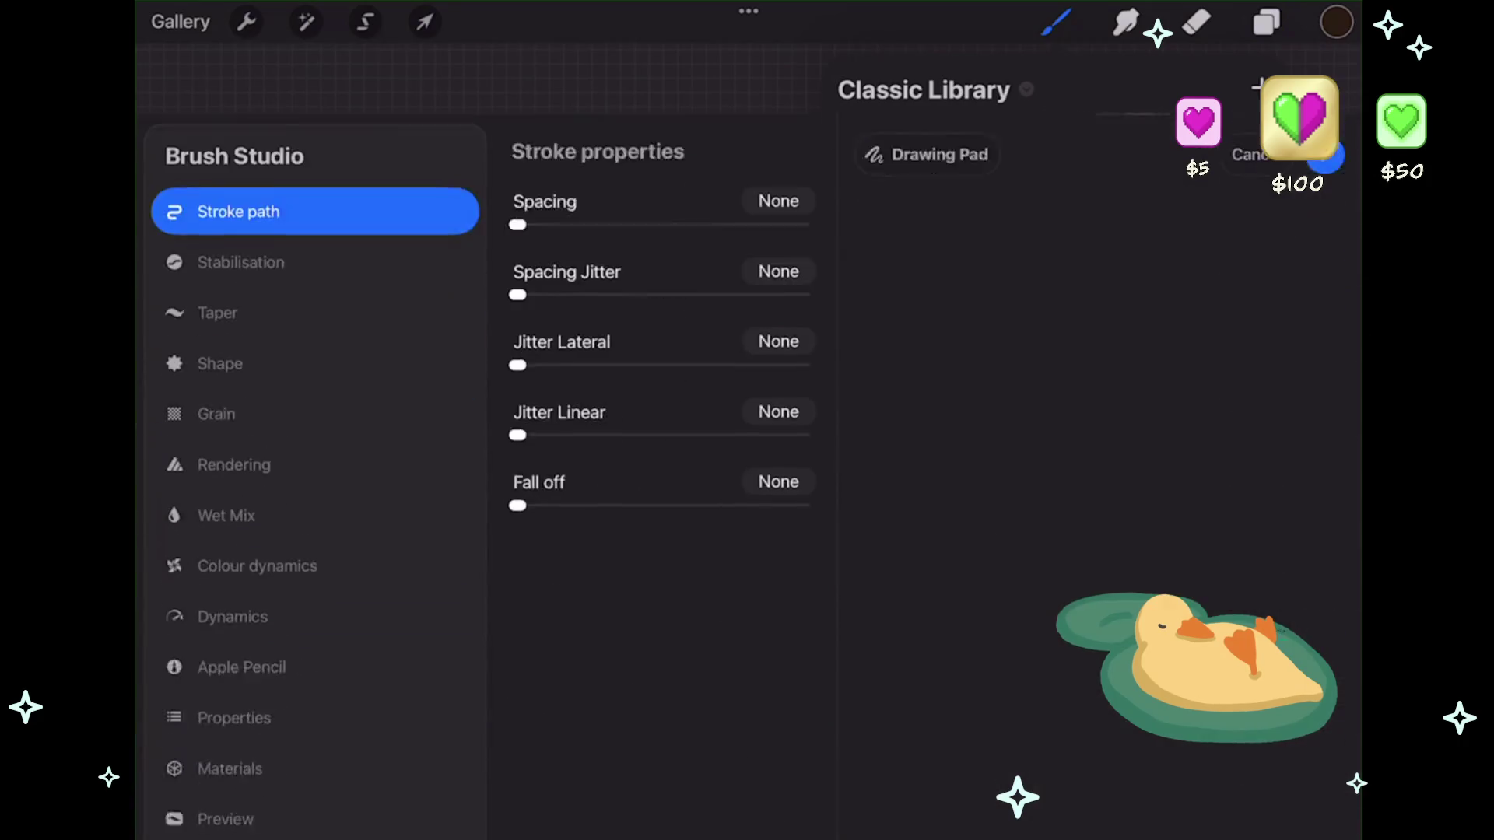
left_click(1253, 39)
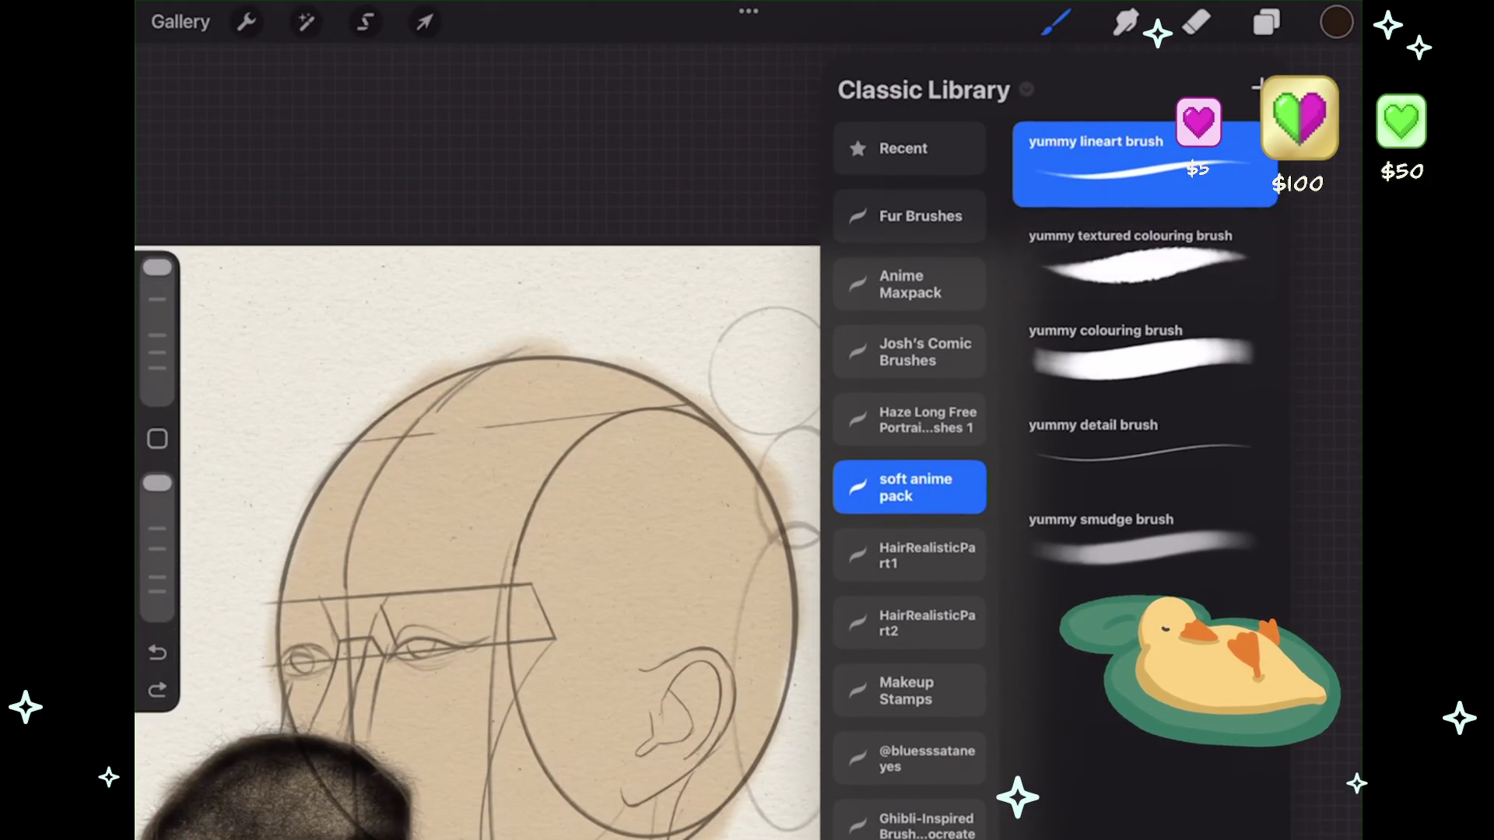
left_click(909, 147)
scroll(1144, 467, "up", 1)
left_click(1144, 364)
scroll(1144, 467, "up", 10)
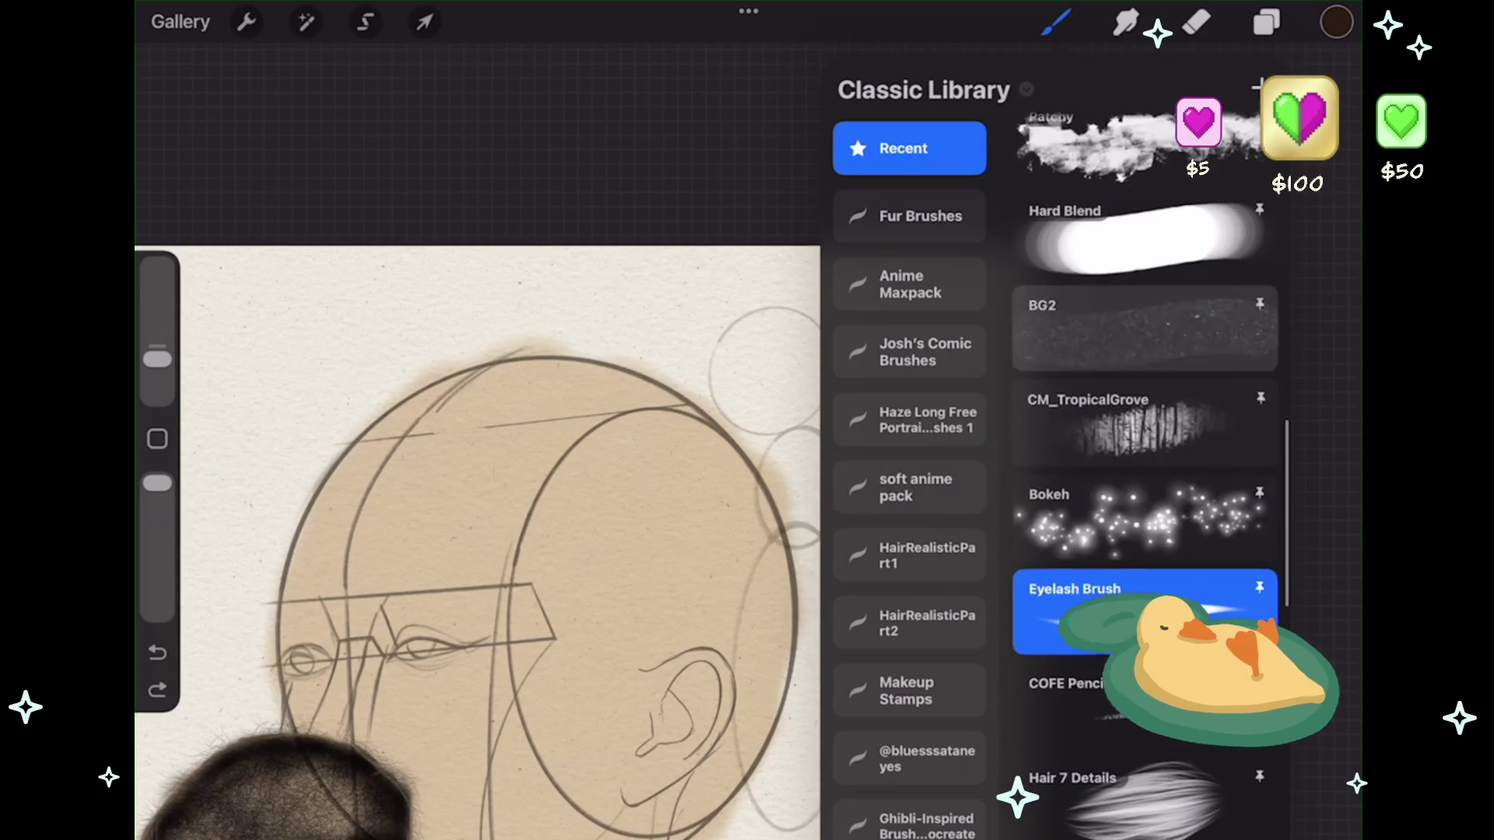
left_click(1144, 365)
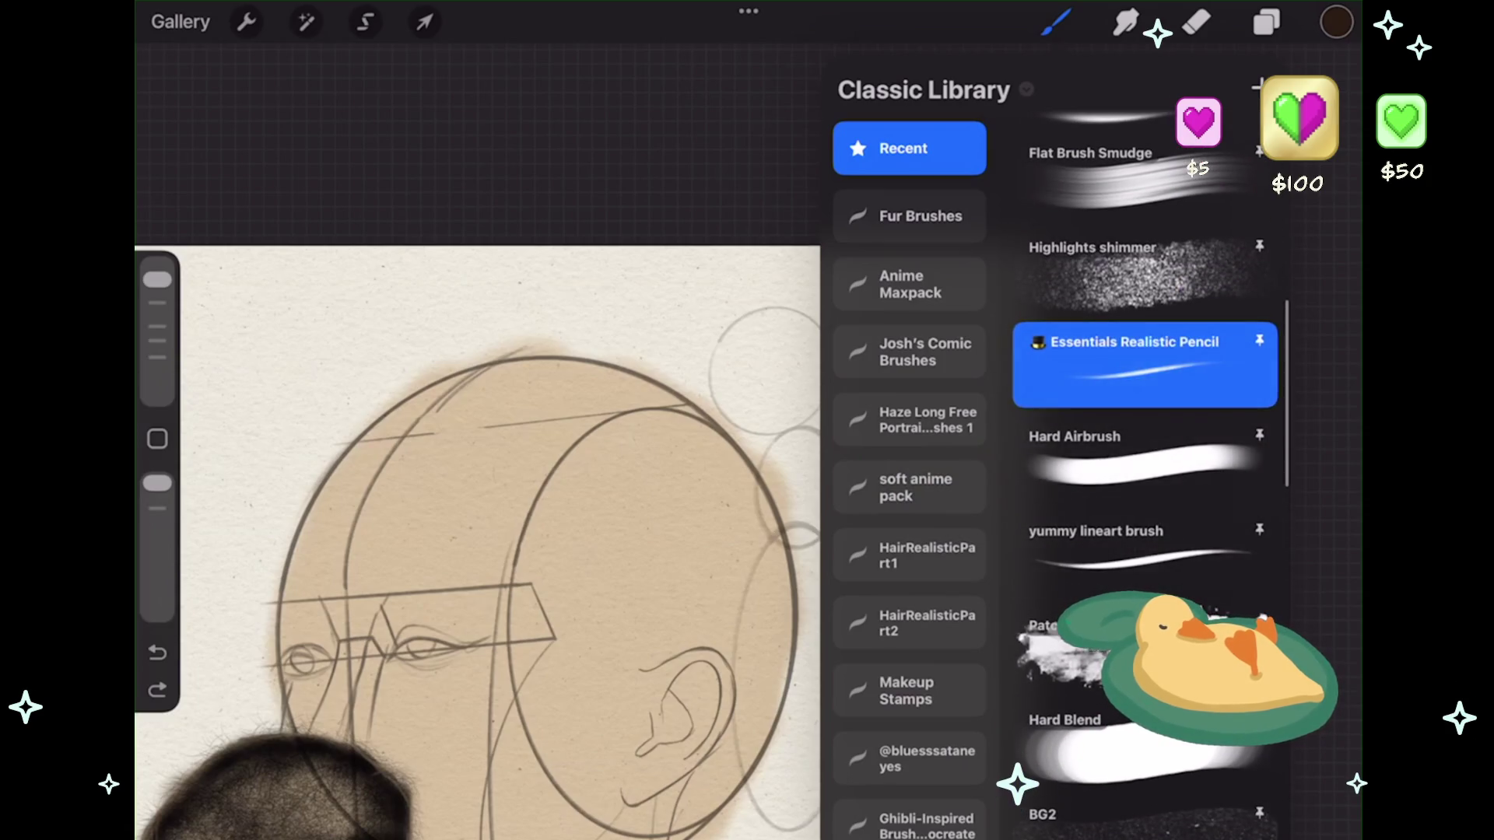
left_click(1055, 22)
- Draw a dark guide stroke across the side of the head and snap it into an arc
left_click_drag(545, 467, 449, 421)
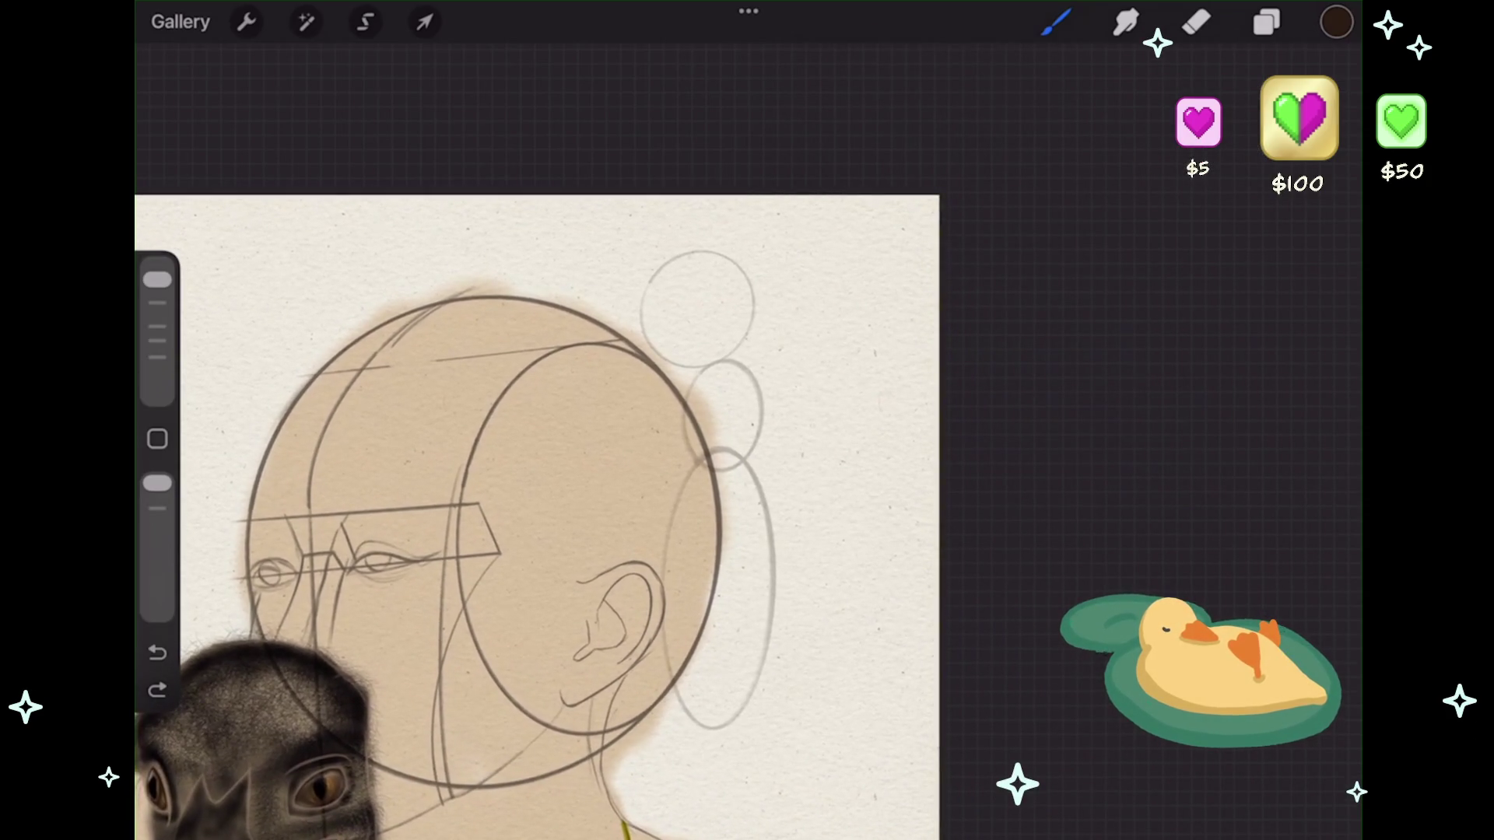
left_click_drag(520, 498, 725, 445)
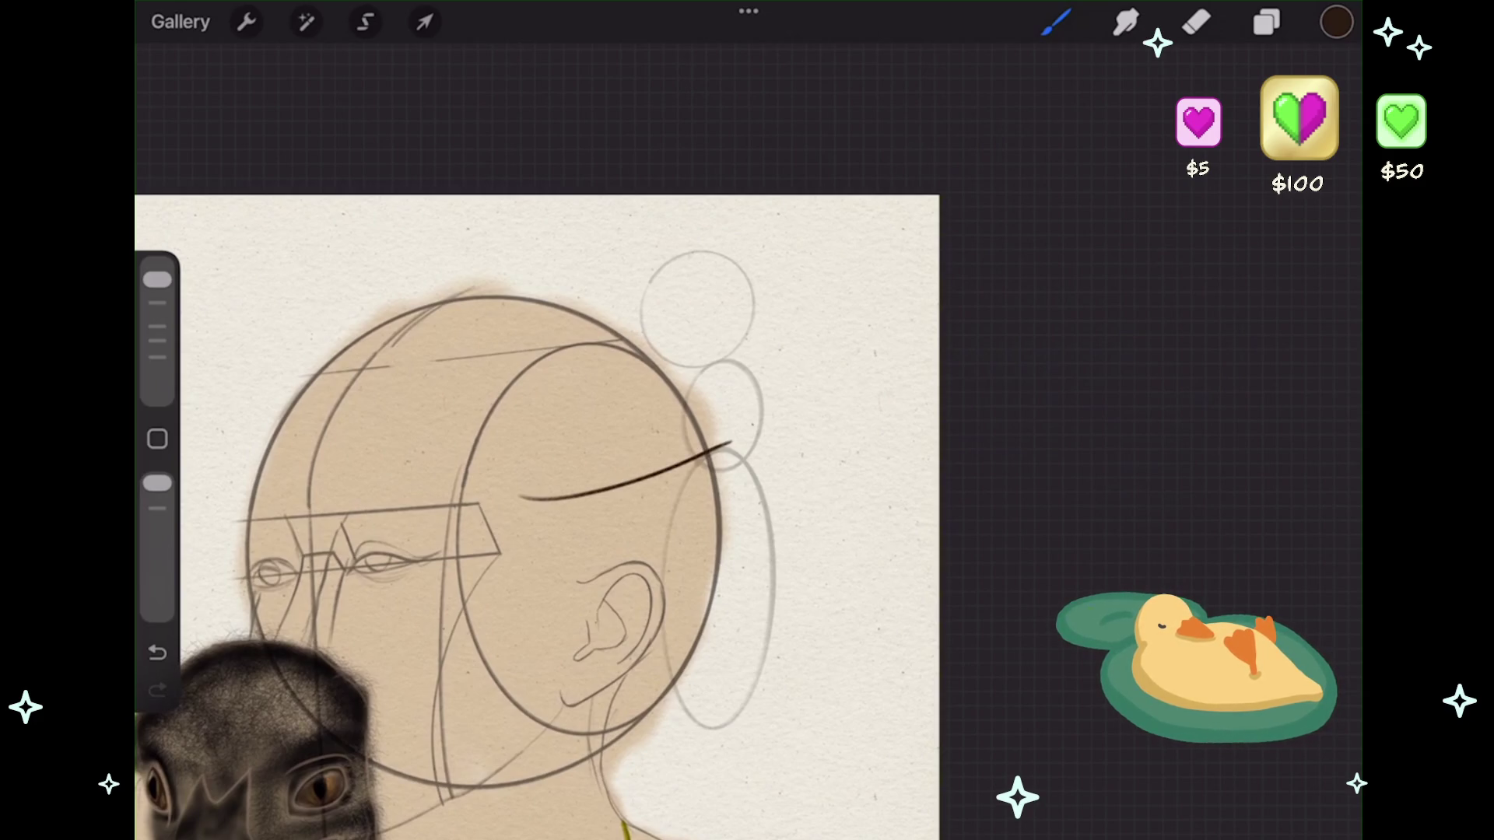
left_click(157, 652)
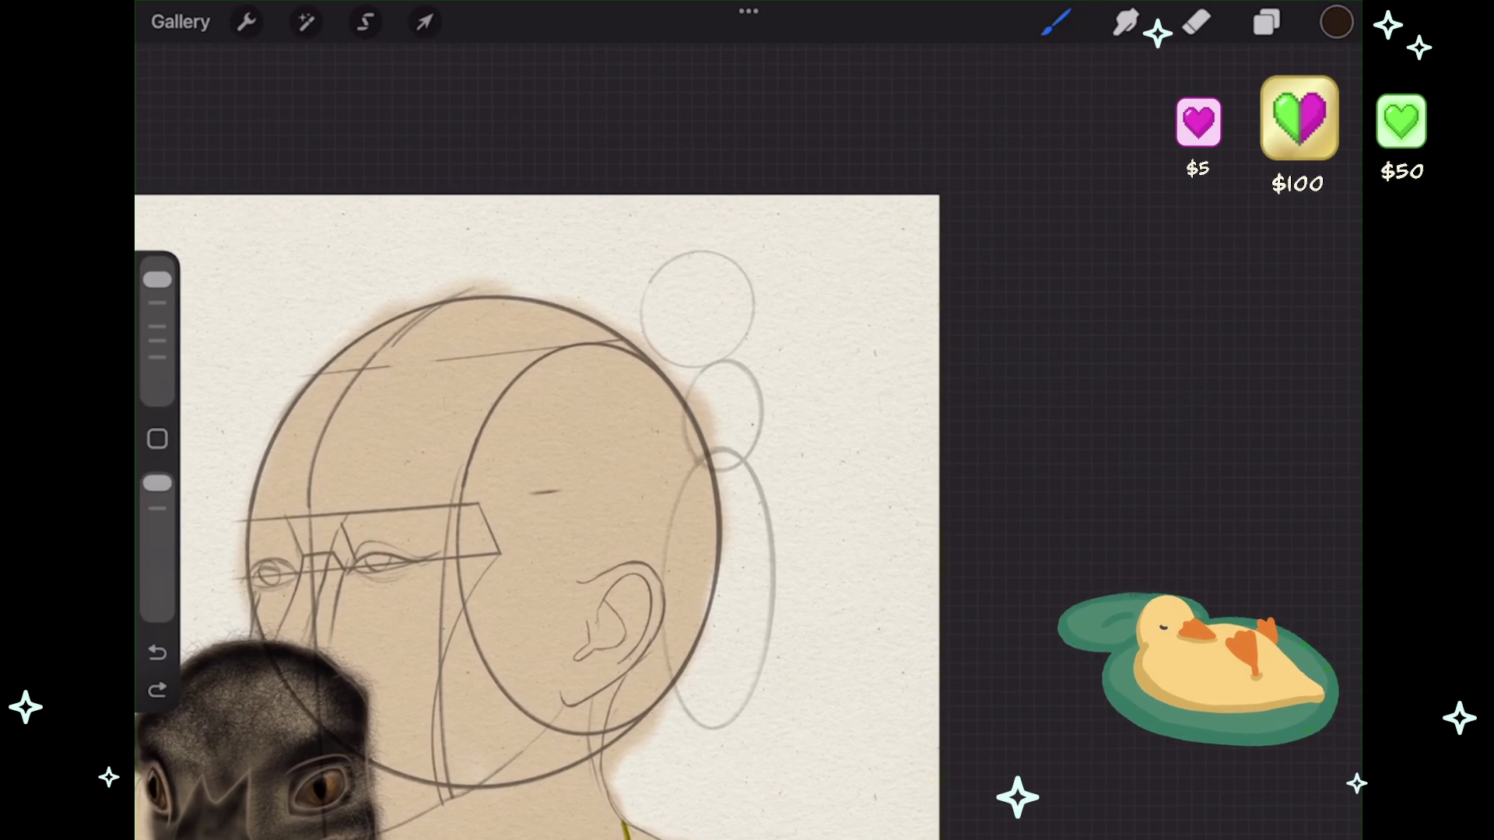
left_click_drag(729, 404, 723, 413)
left_click(746, 60)
left_click(753, 110)
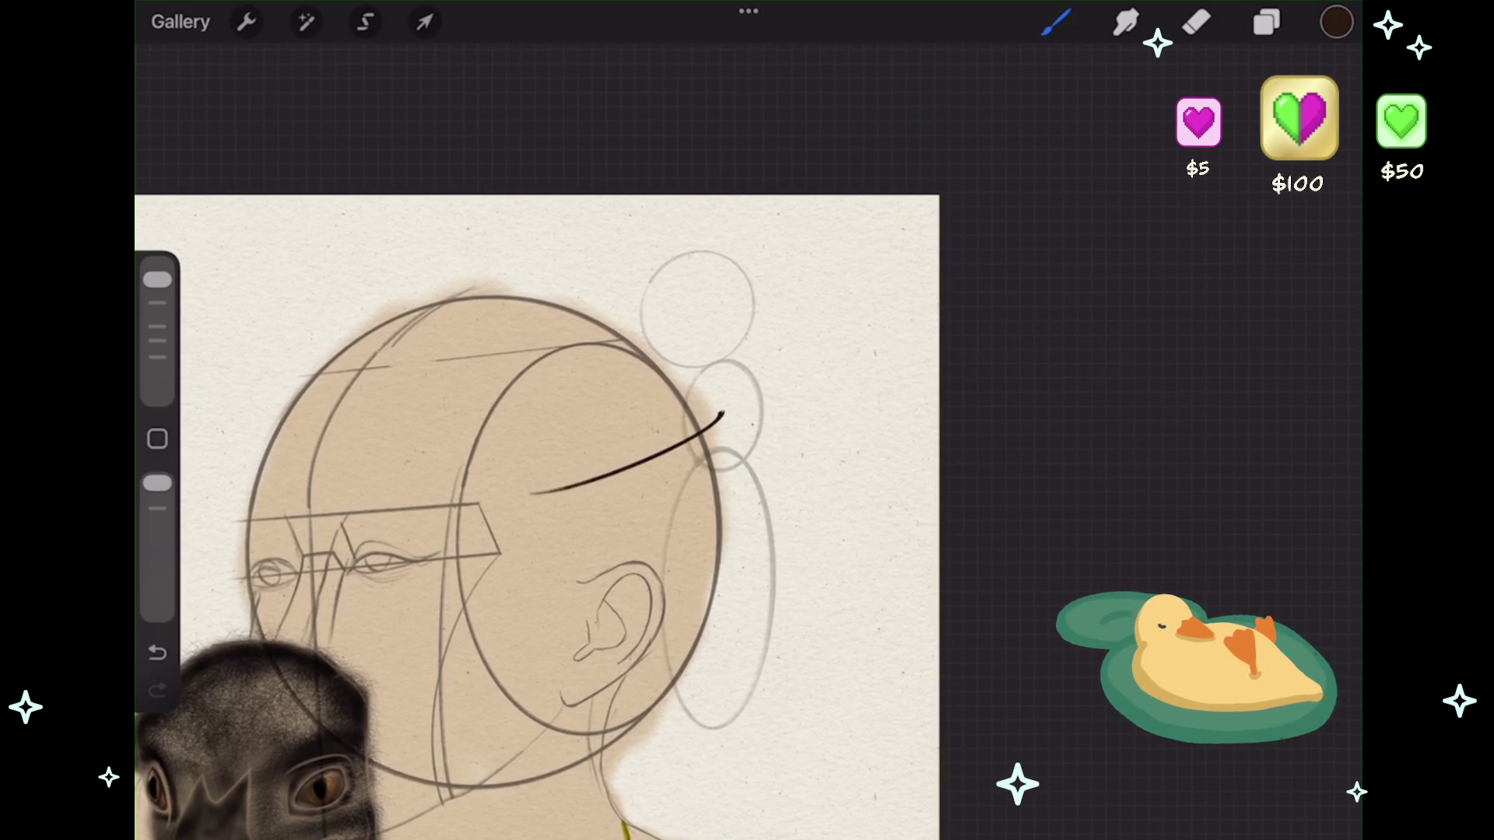
- Draw a second arc below the first, nudge it slightly upward, and commit it
mouse_move(567, 571)
left_mouse_down()
mouse_move(731, 484)
mouse_move(735, 501)
left_mouse_up()
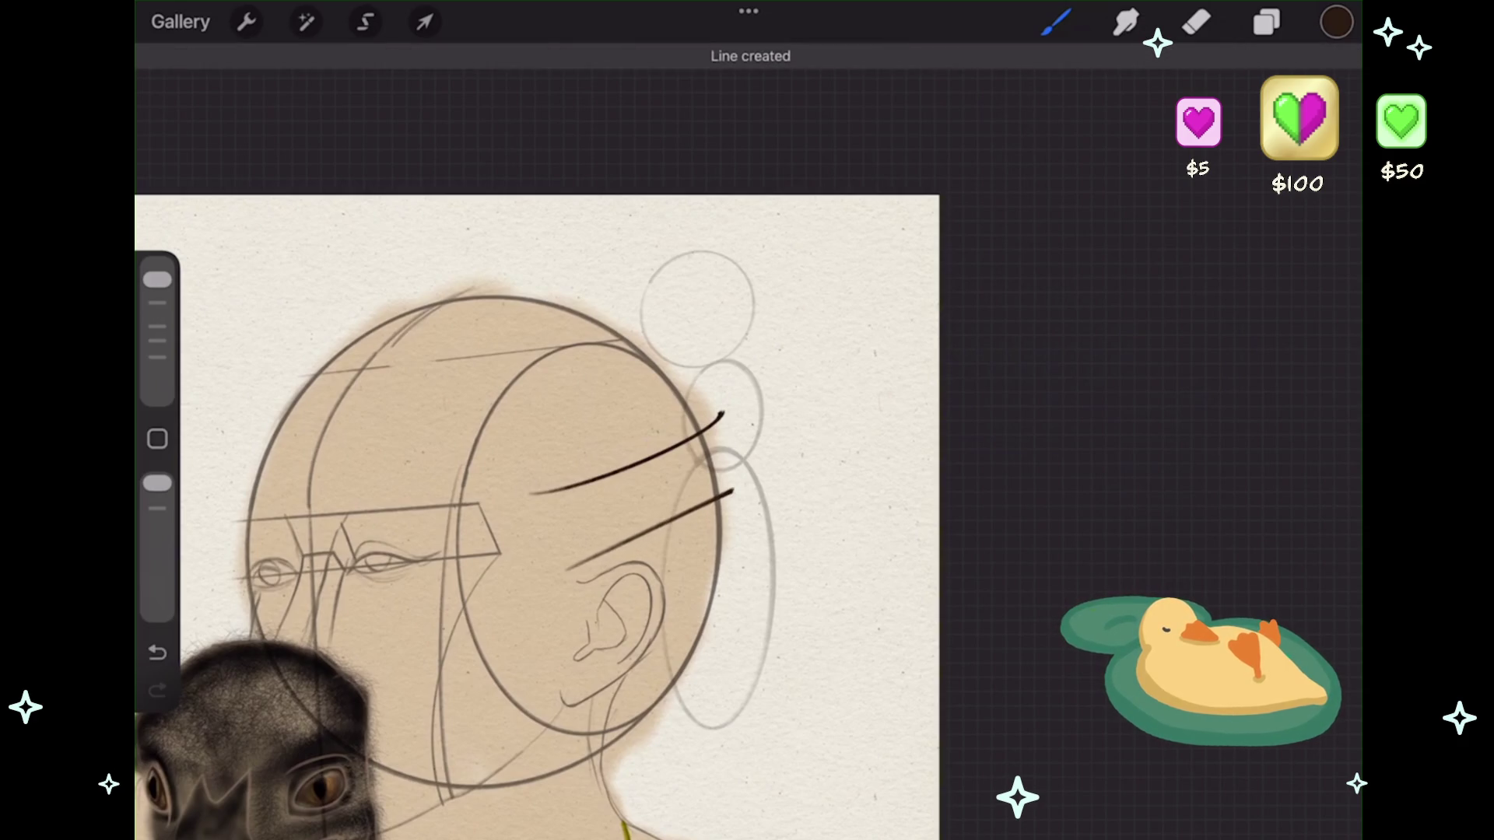
left_click(746, 60)
left_click(753, 113)
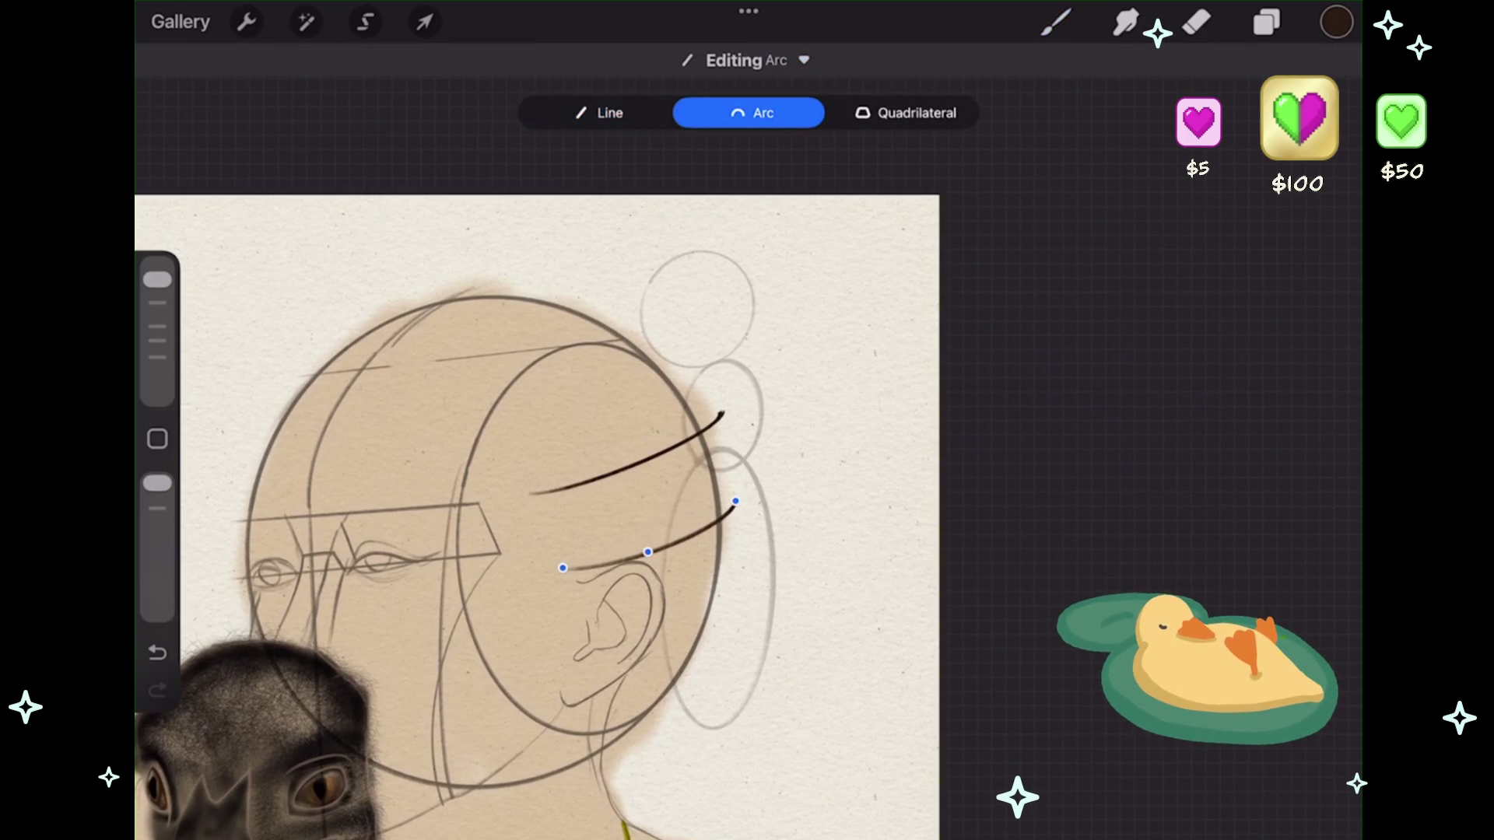
left_click_drag(562, 568, 566, 553)
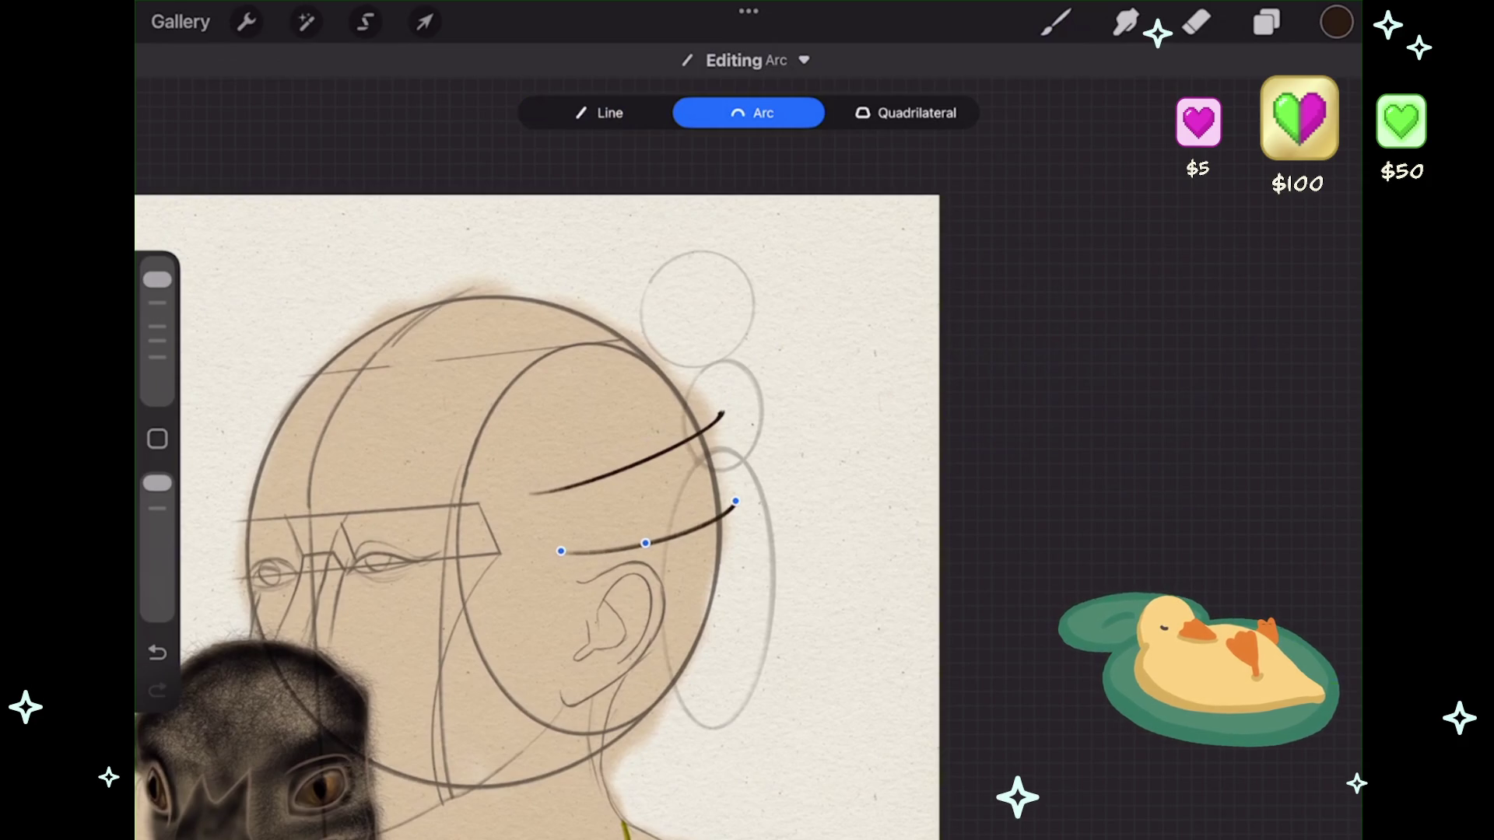
left_click(817, 350)
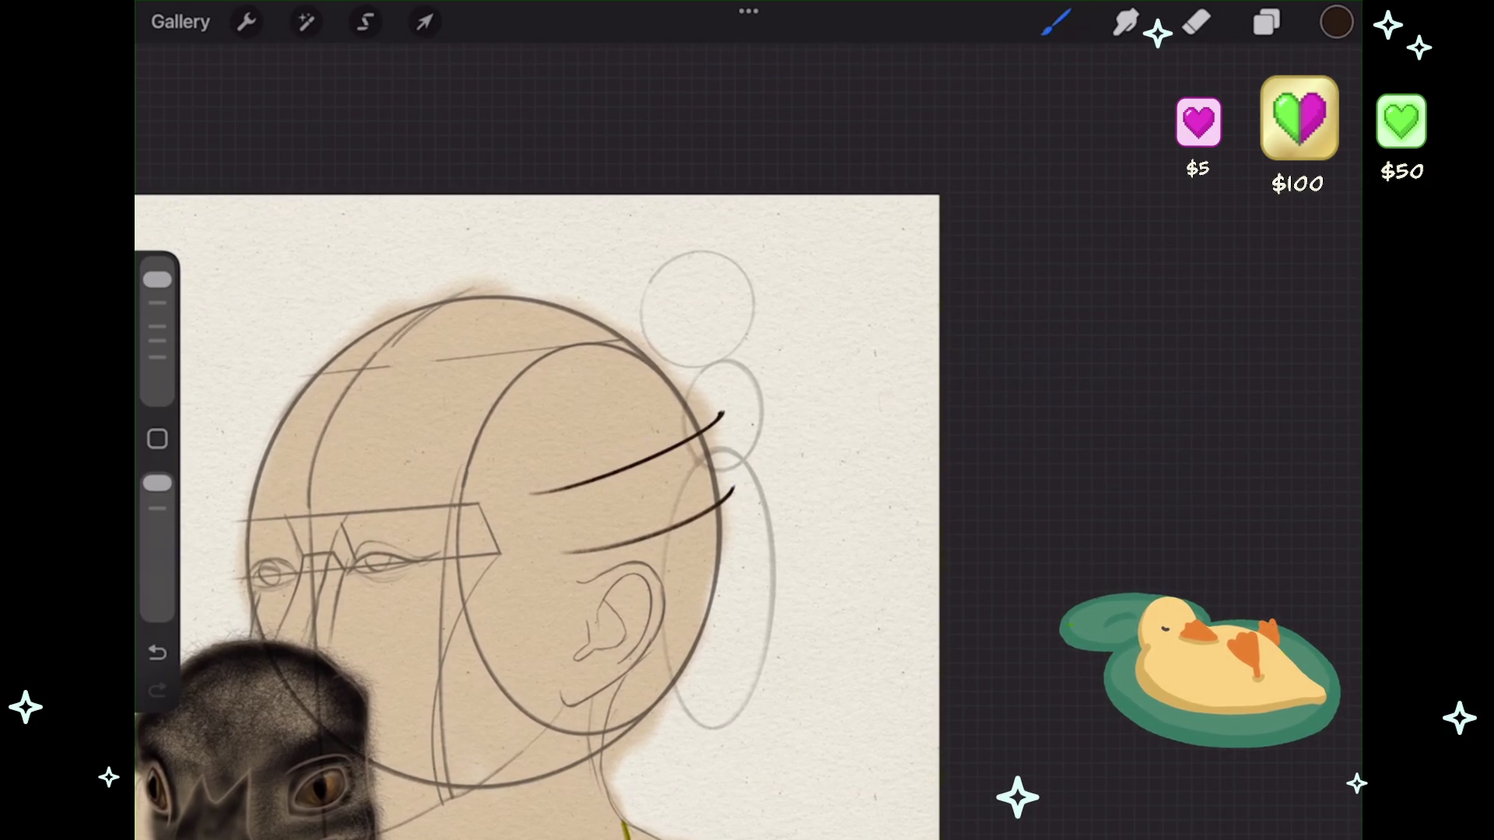
scroll(537, 513, "up", 3)
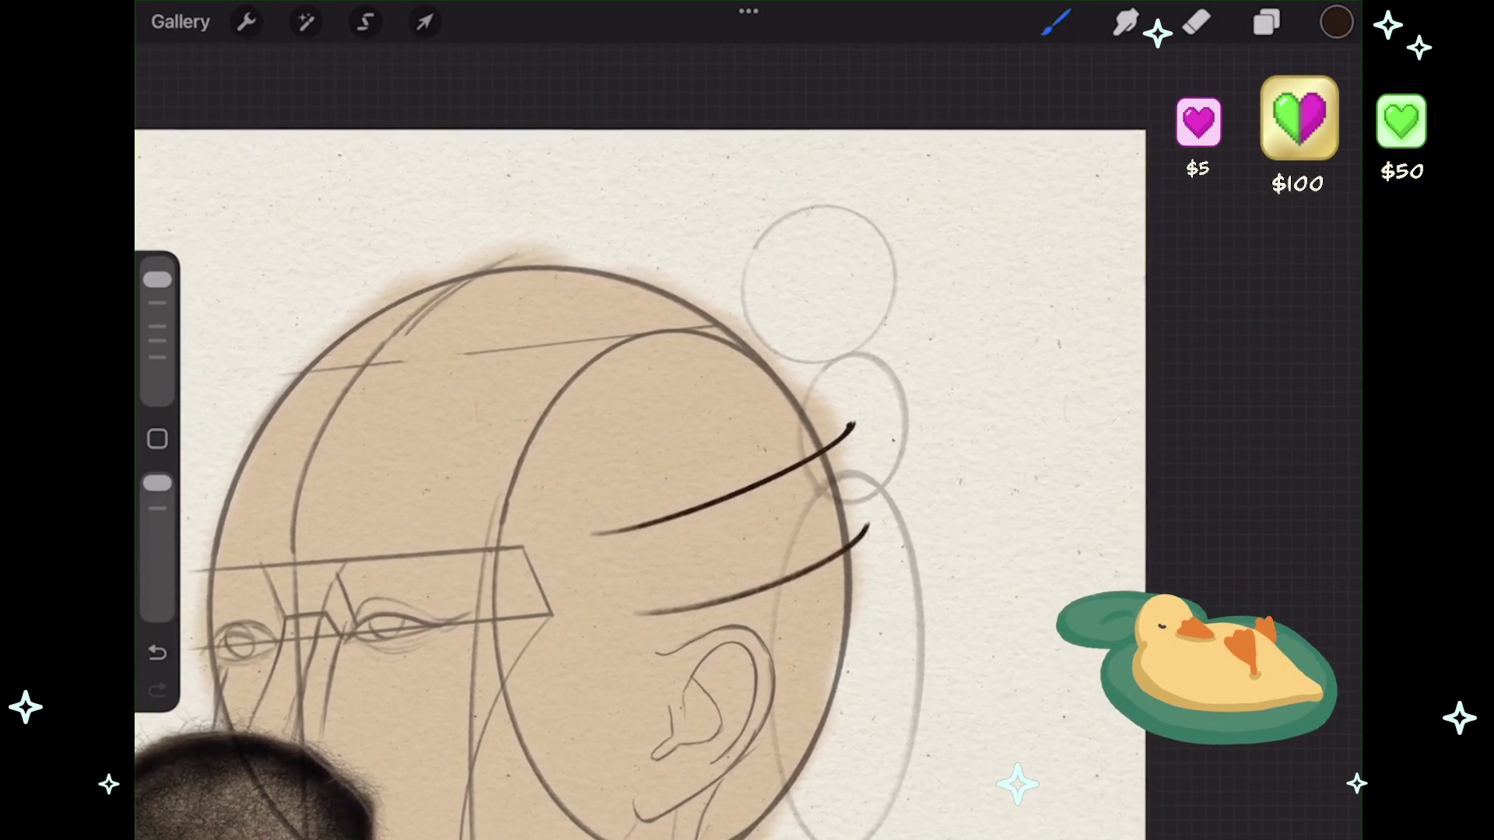
scroll(506, 482, "down", 5)
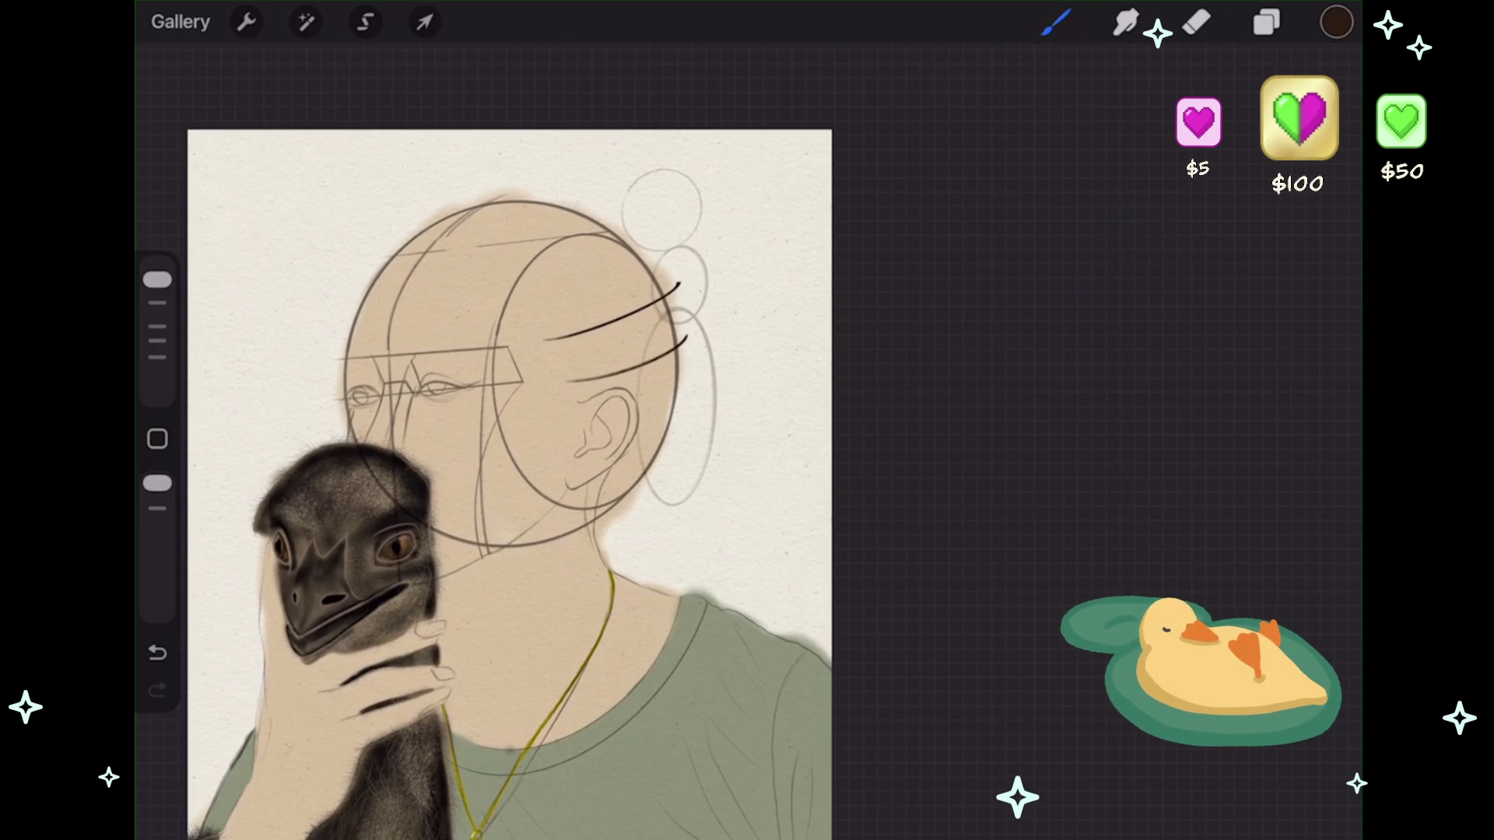
scroll(514, 420, "up", 5)
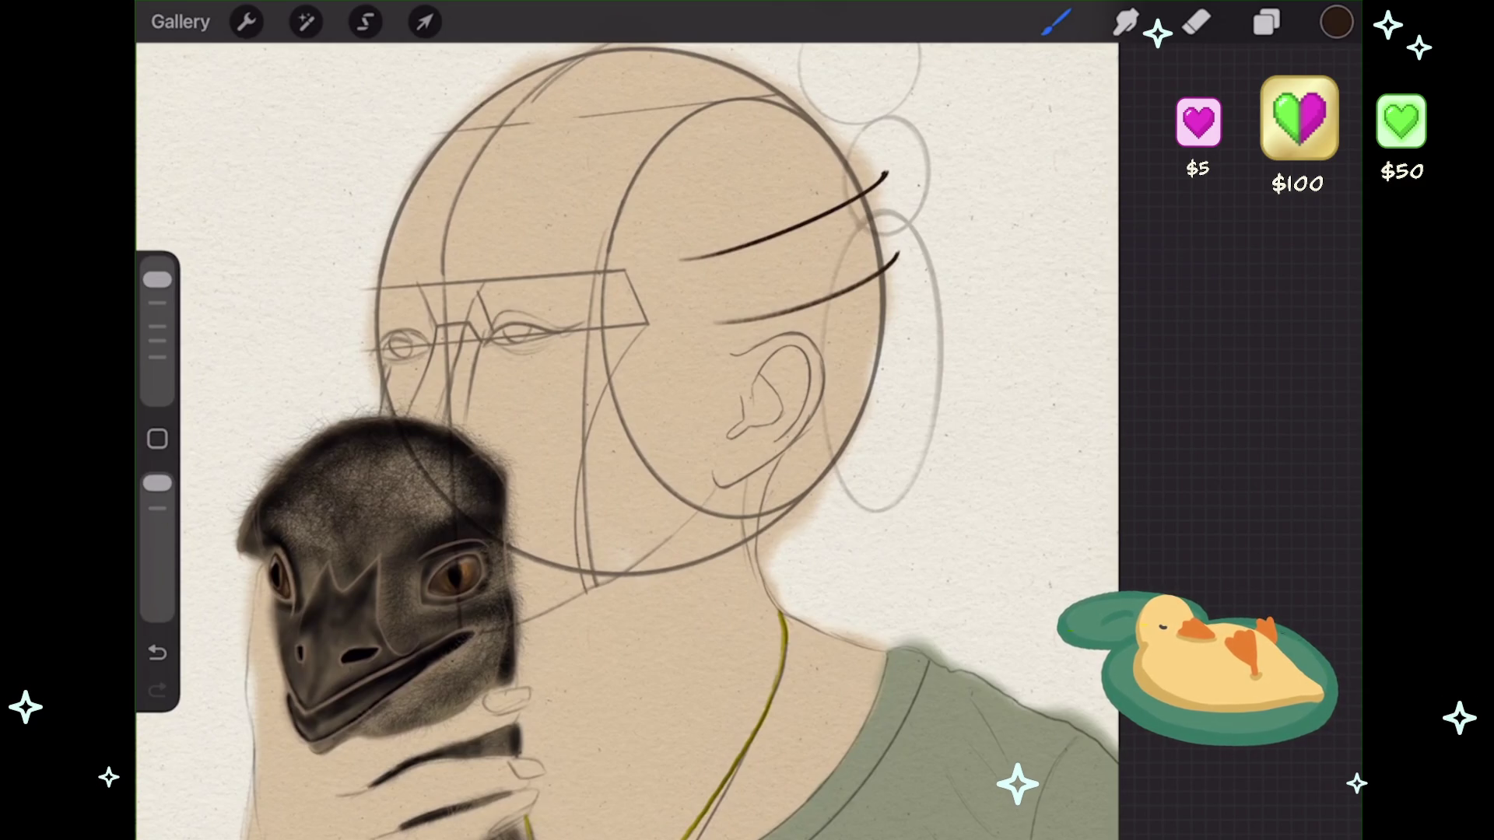
scroll(622, 389, "up", 2)
scroll(623, 389, "up", 2)
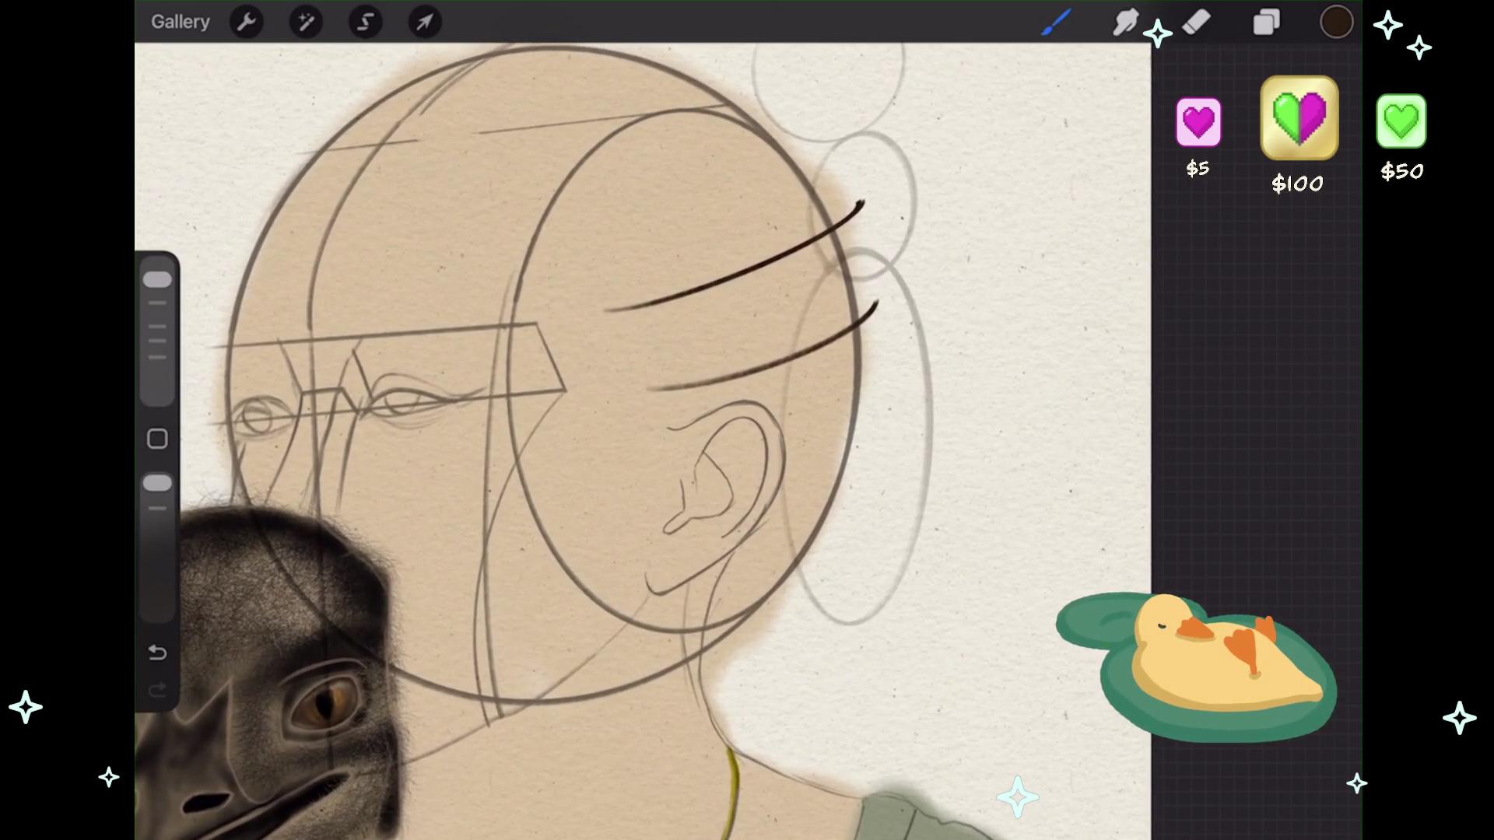
scroll(622, 389, "up", 3)
scroll(622, 428, "up", 2)
left_click_drag(625, 343, 844, 244)
- Undo the stray trial strokes and switch to the yummy line brush
key("ctrl+z")
left_click(1266, 21)
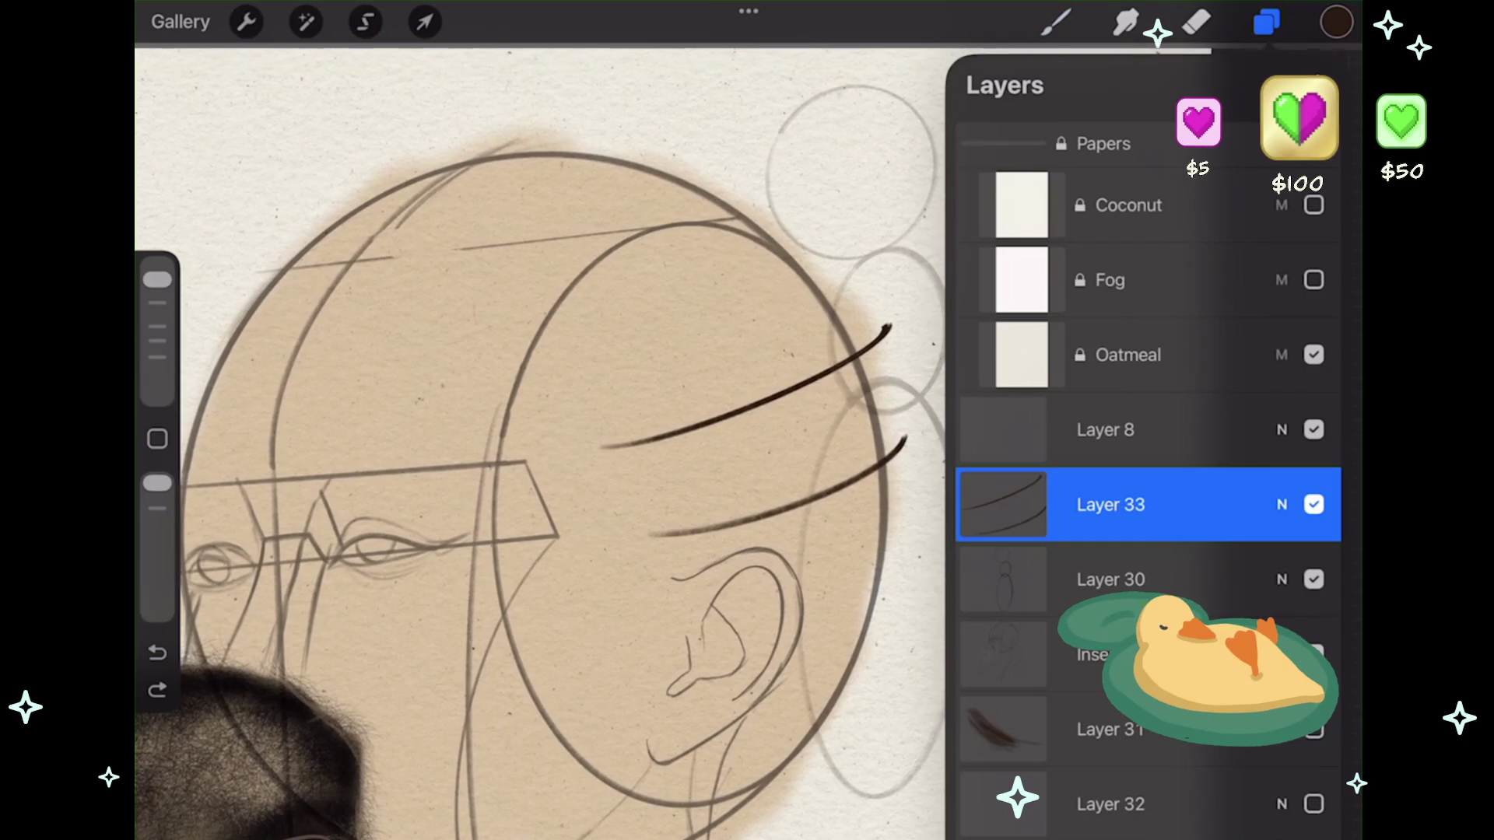
left_click(1267, 21)
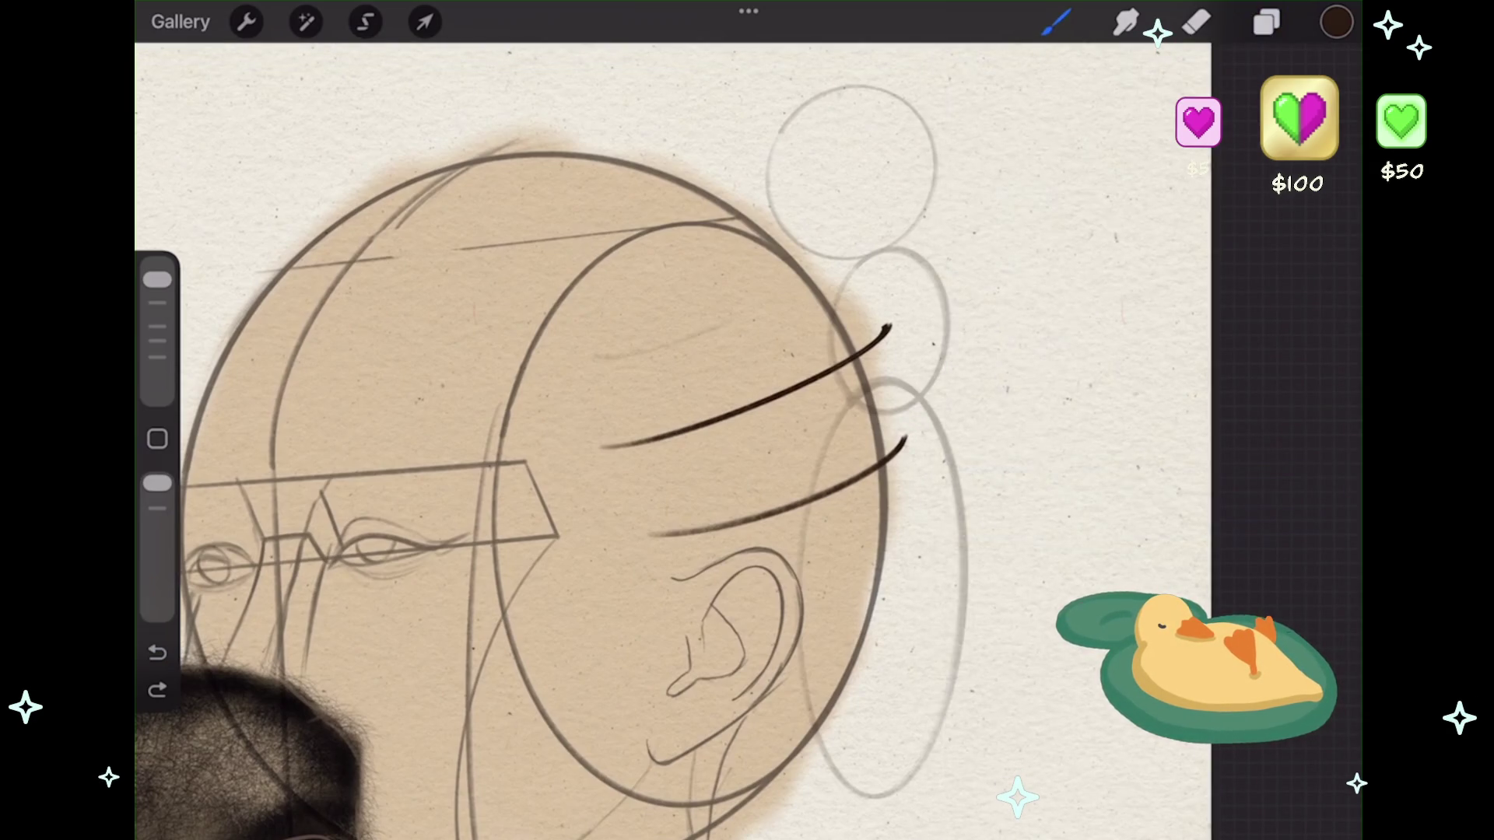
mouse_move(824, 261)
left_mouse_down()
mouse_move(574, 361)
mouse_move(848, 248)
left_mouse_up()
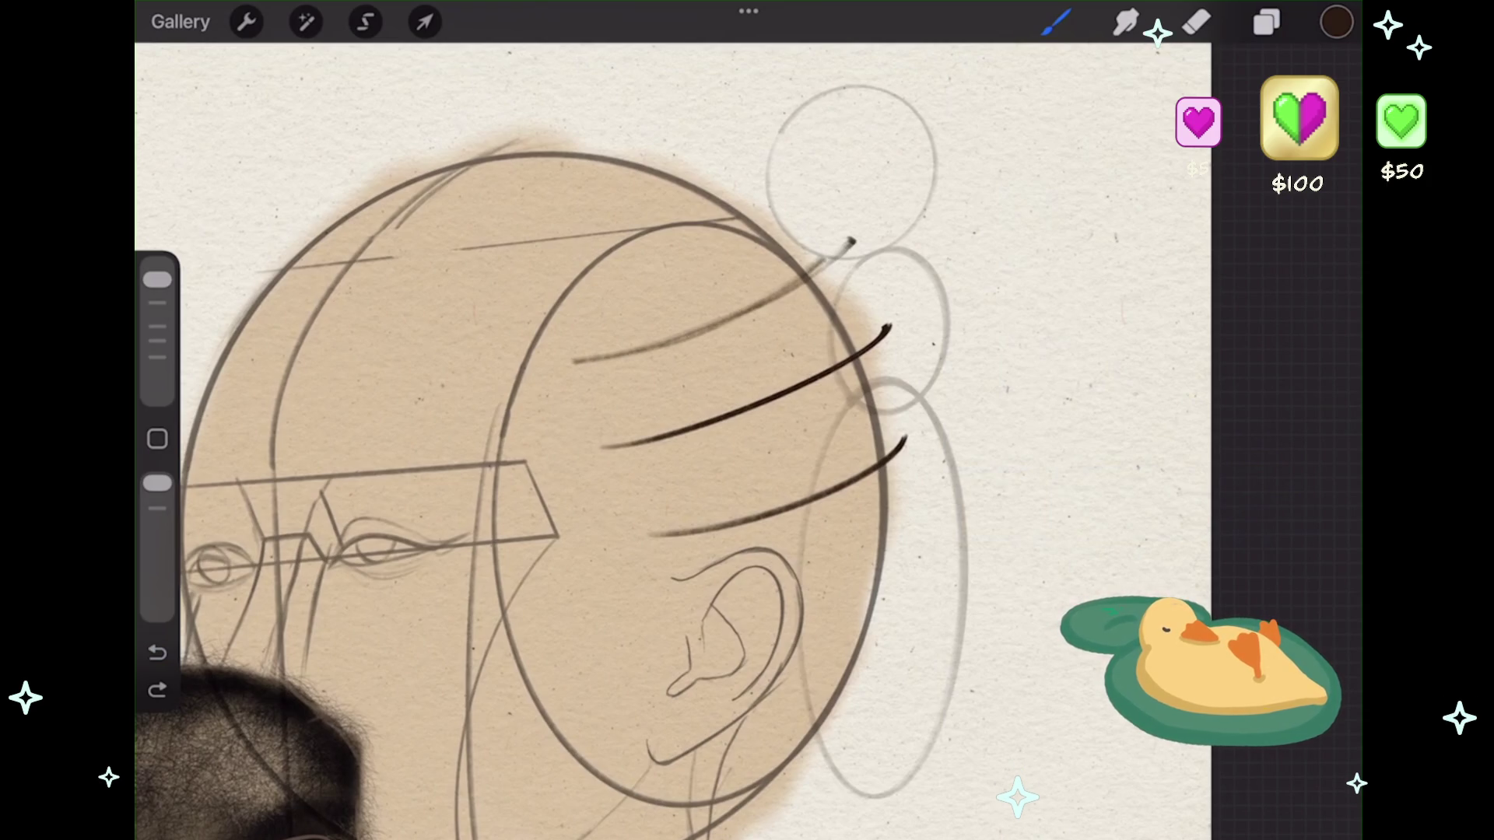
key("ctrl+z")
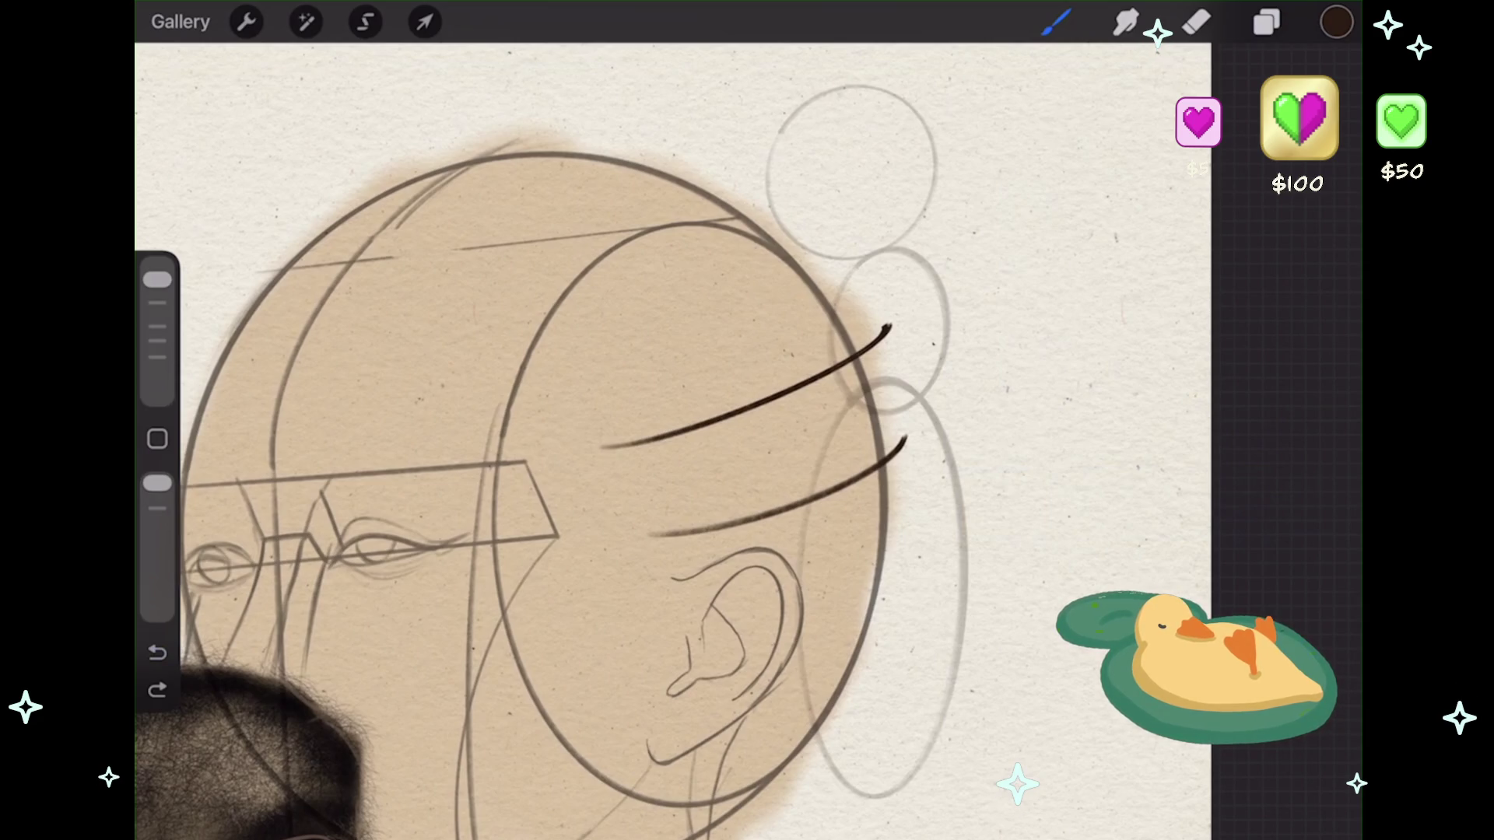
scroll(673, 442, "left", 3)
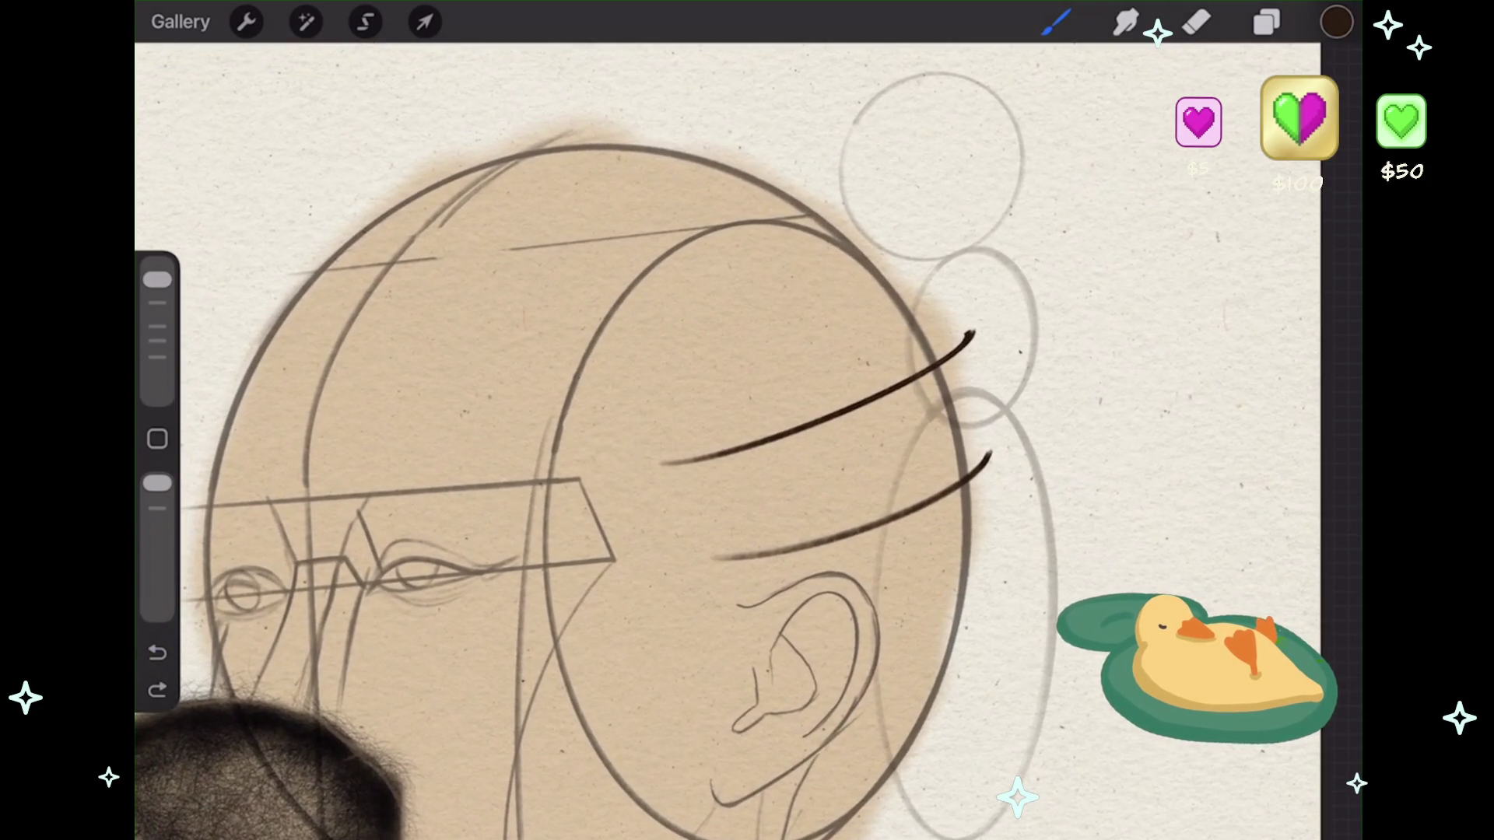
mouse_move(682, 366)
left_mouse_down()
mouse_move(920, 271)
mouse_move(651, 381)
left_mouse_up()
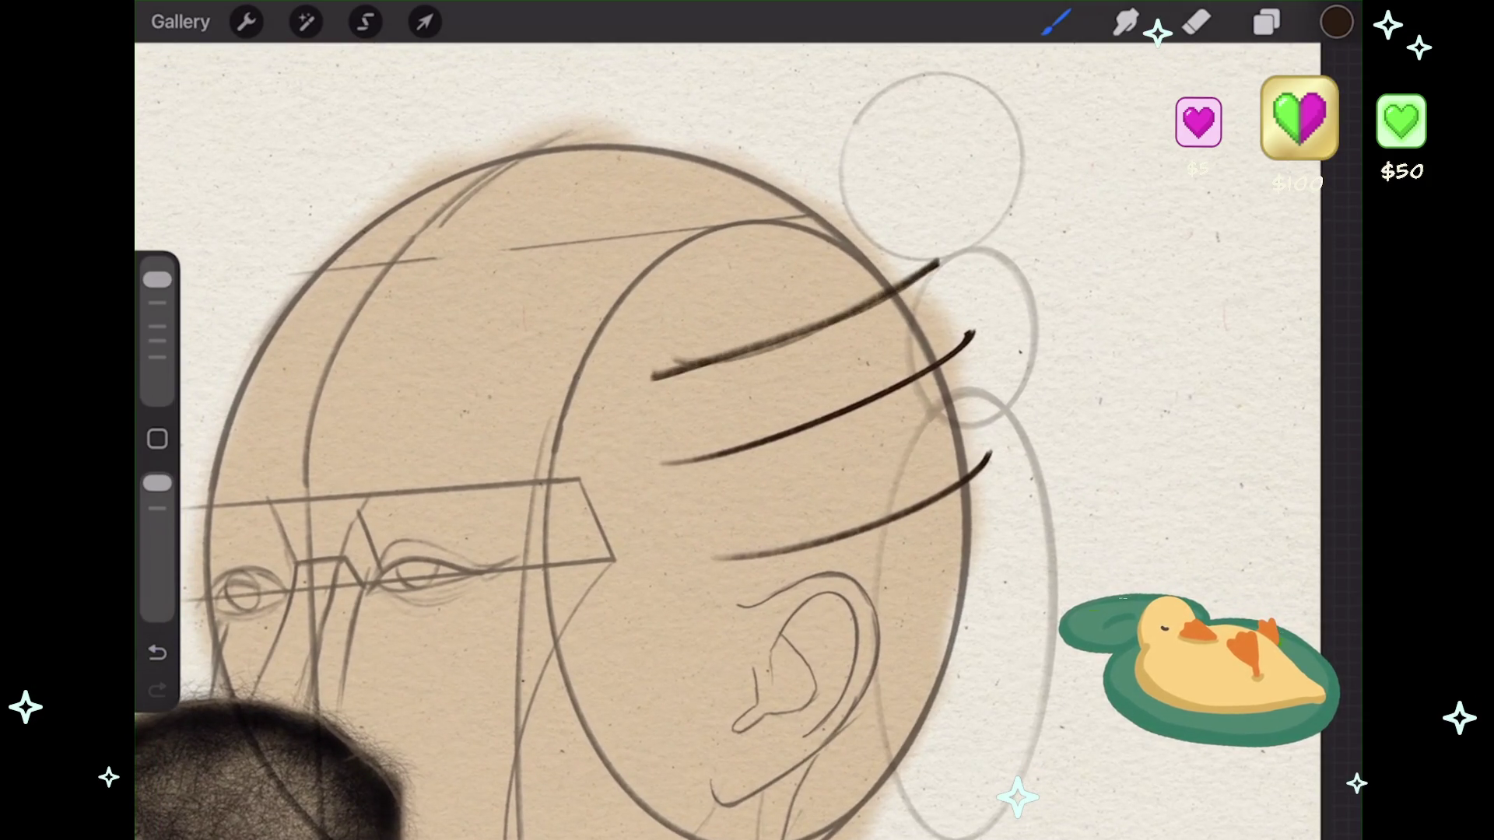
key("ctrl+z")
left_click(1055, 21)
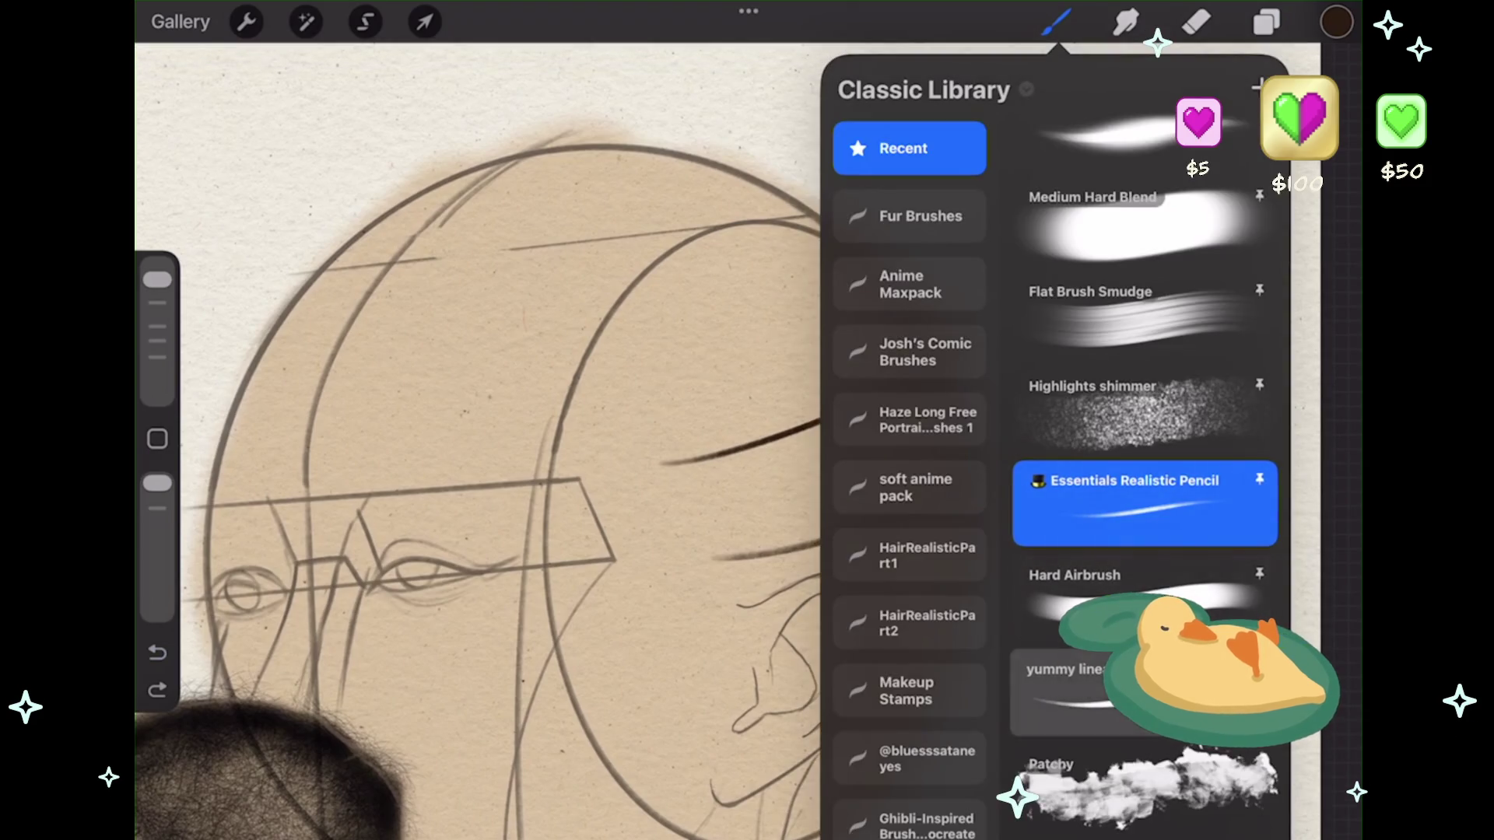
left_click(1062, 688)
left_click(1056, 22)
- Draw a third arc above the existing pair, raising its ends higher on the head
left_click_drag(662, 393, 953, 252)
key("ctrl+z")
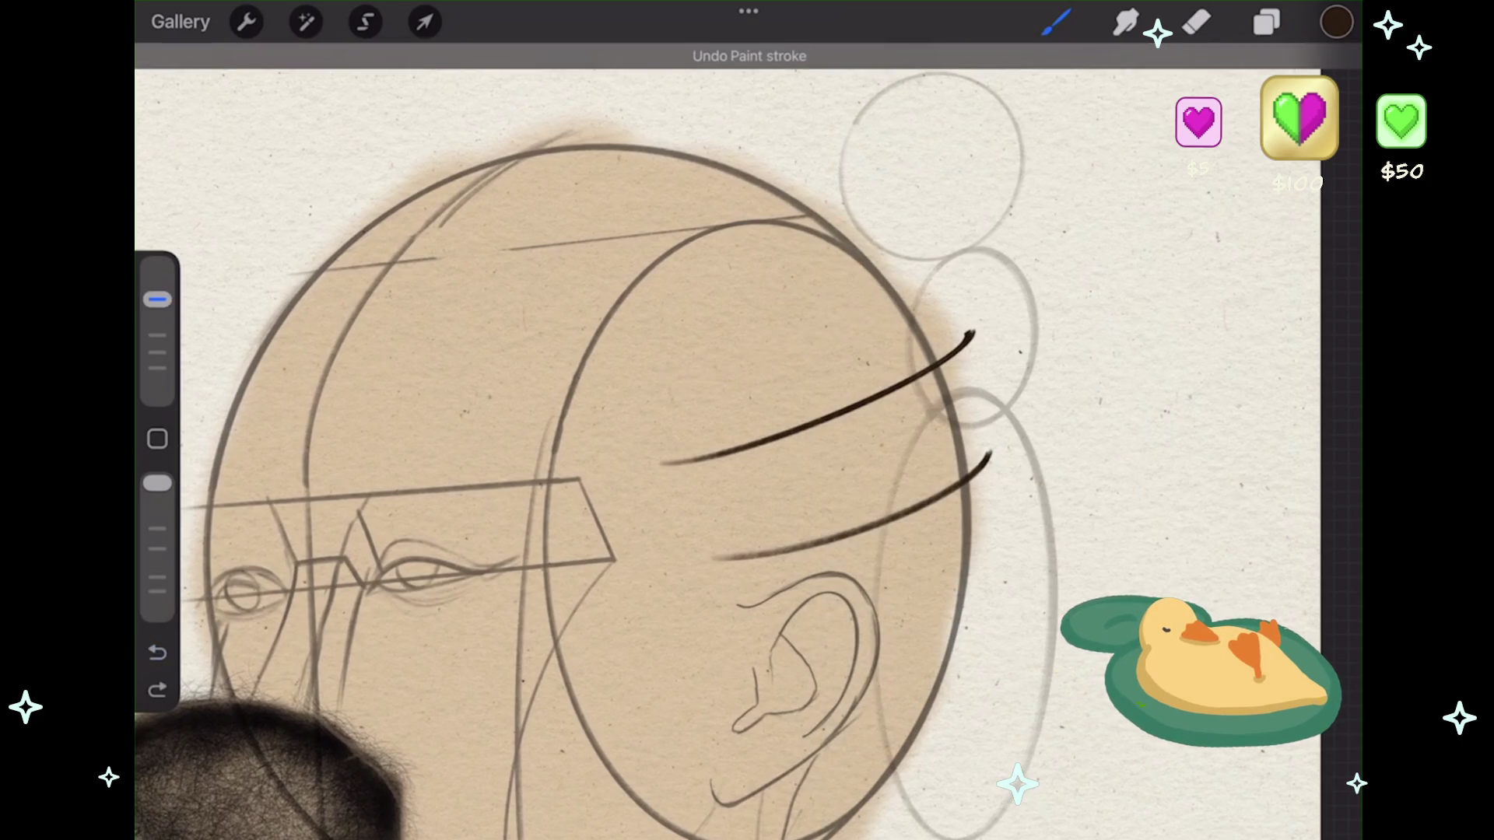
left_click_drag(650, 394, 934, 285)
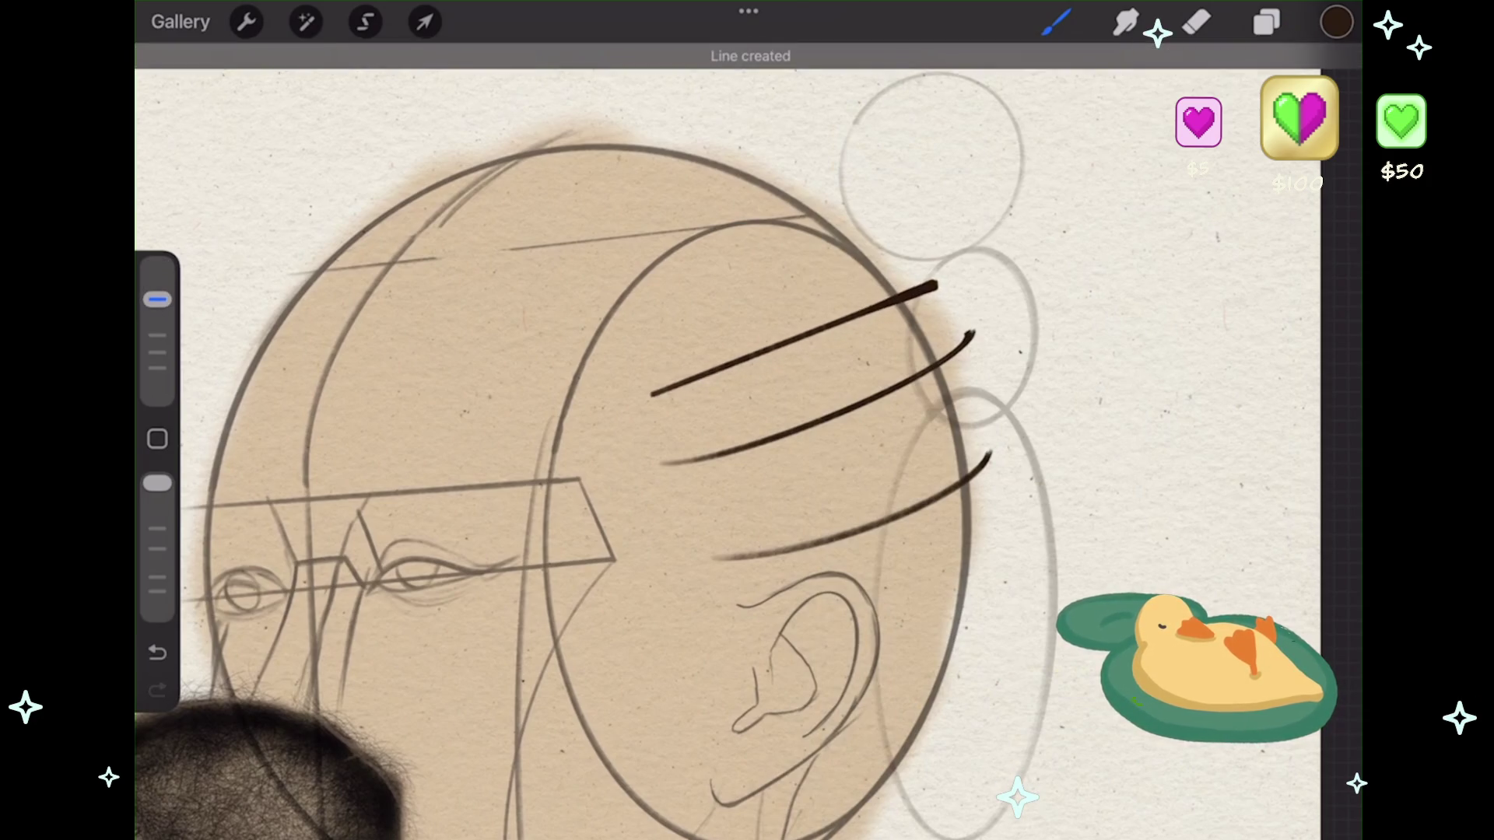
left_click(743, 60)
left_click(802, 113)
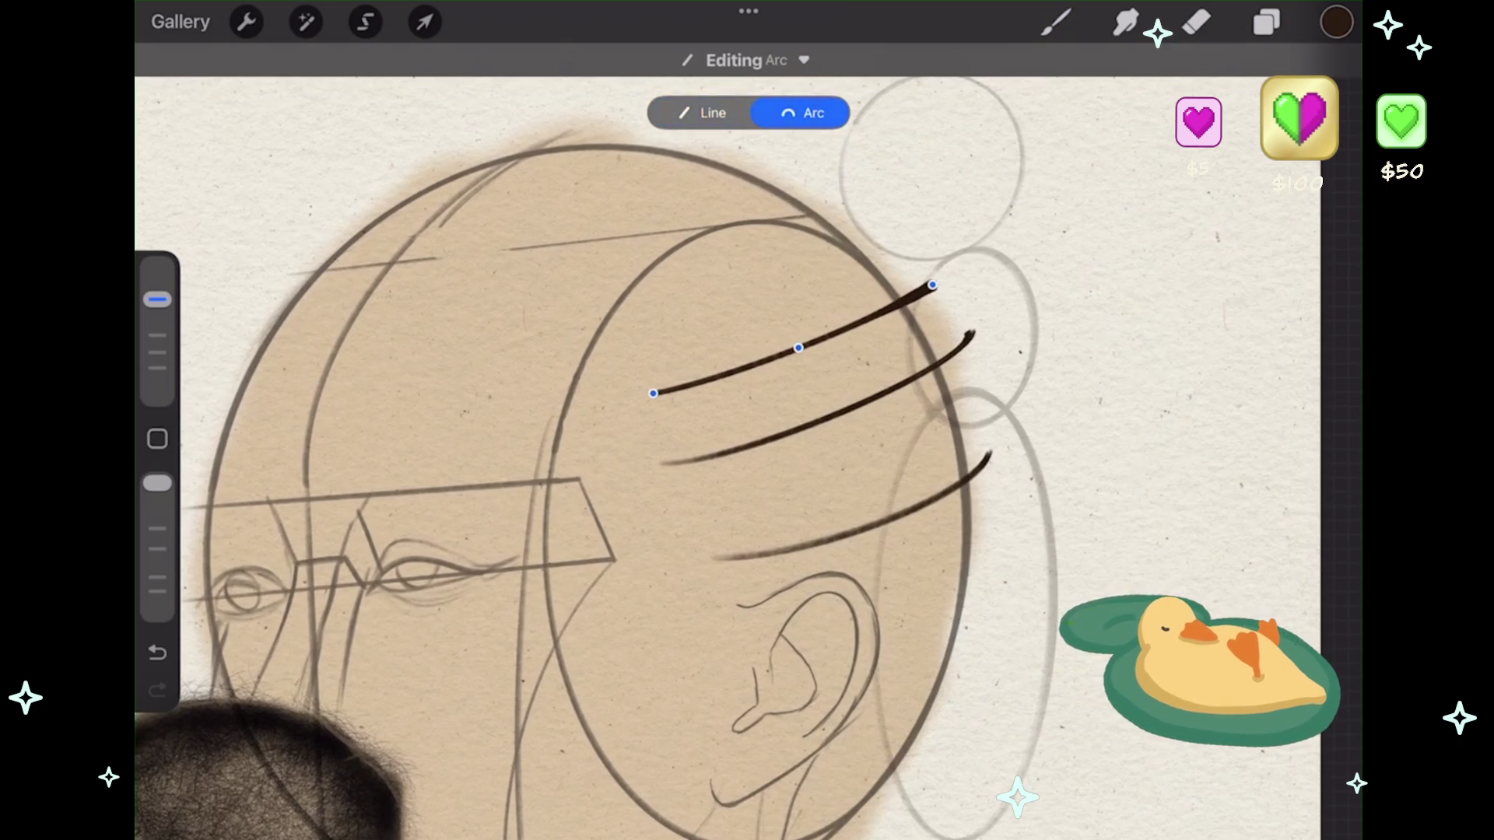
left_click_drag(934, 282, 927, 277)
left_click_drag(653, 393, 655, 374)
left_click_drag(926, 277, 921, 259)
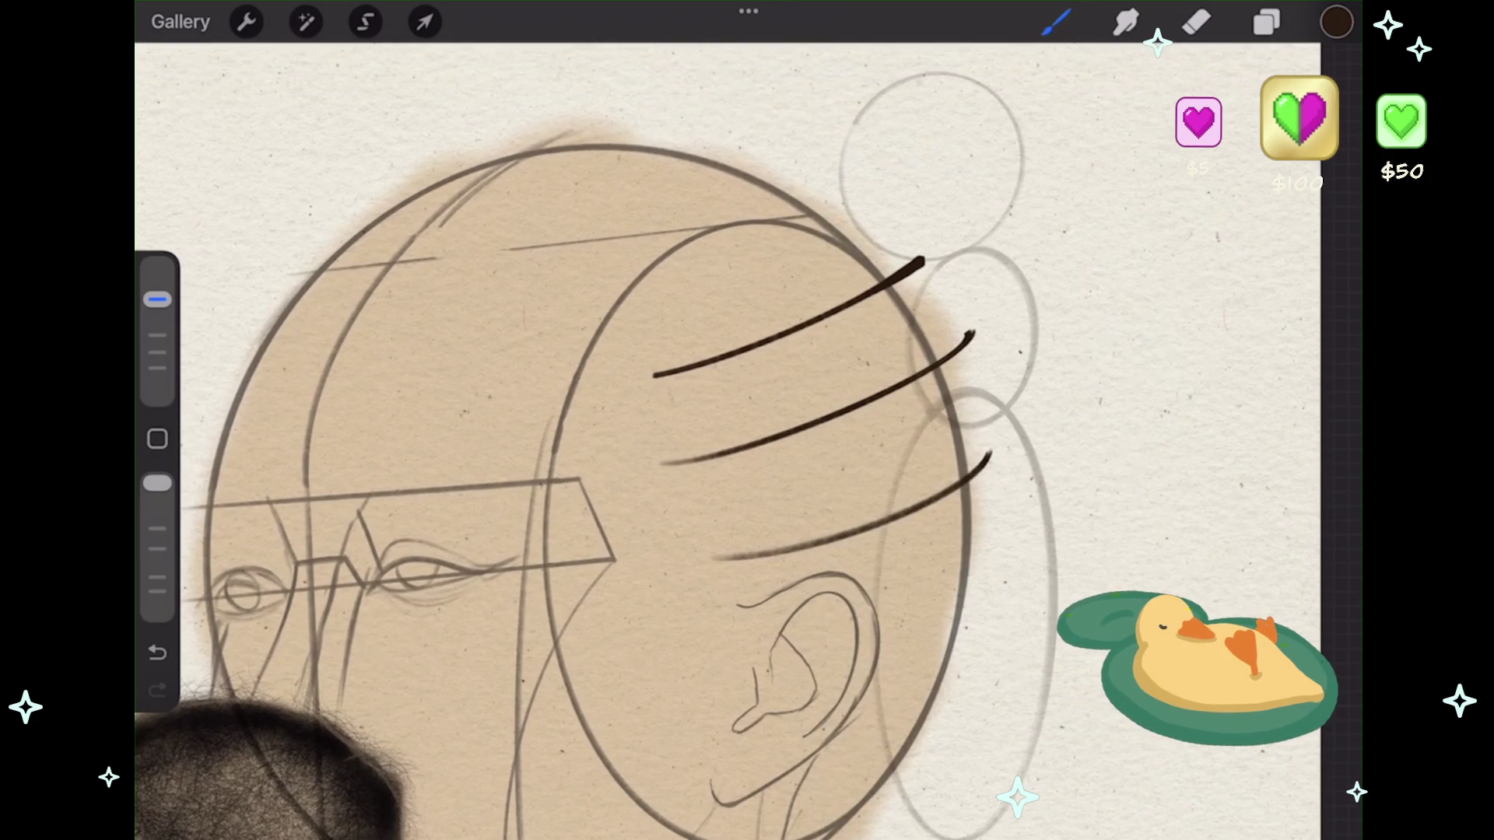
scroll(596, 459, "down", 2)
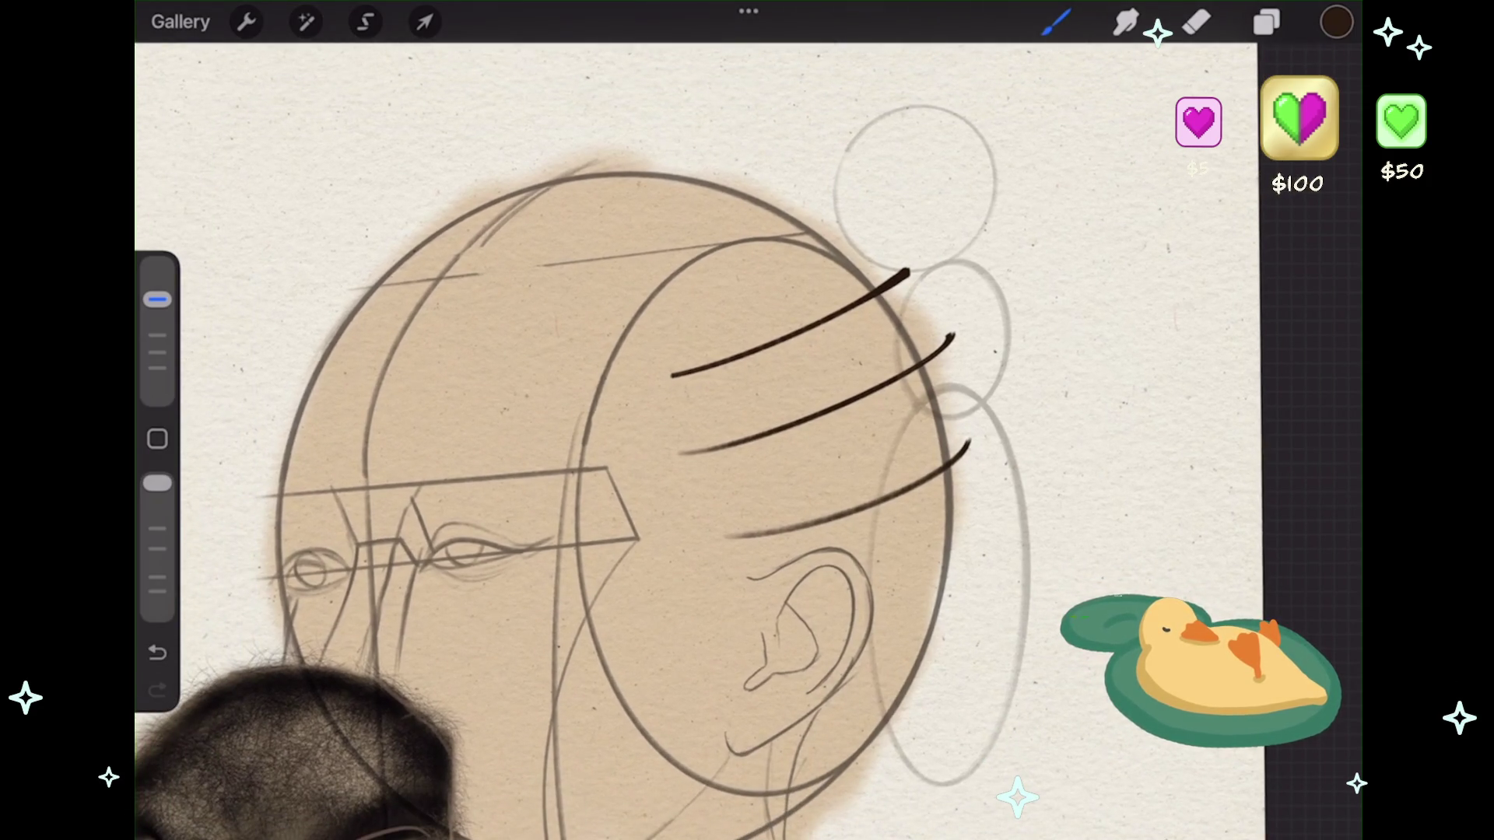
- Draw a long arc over the top of the head, reshape its handles, and commit it
left_click_drag(534, 355, 843, 181)
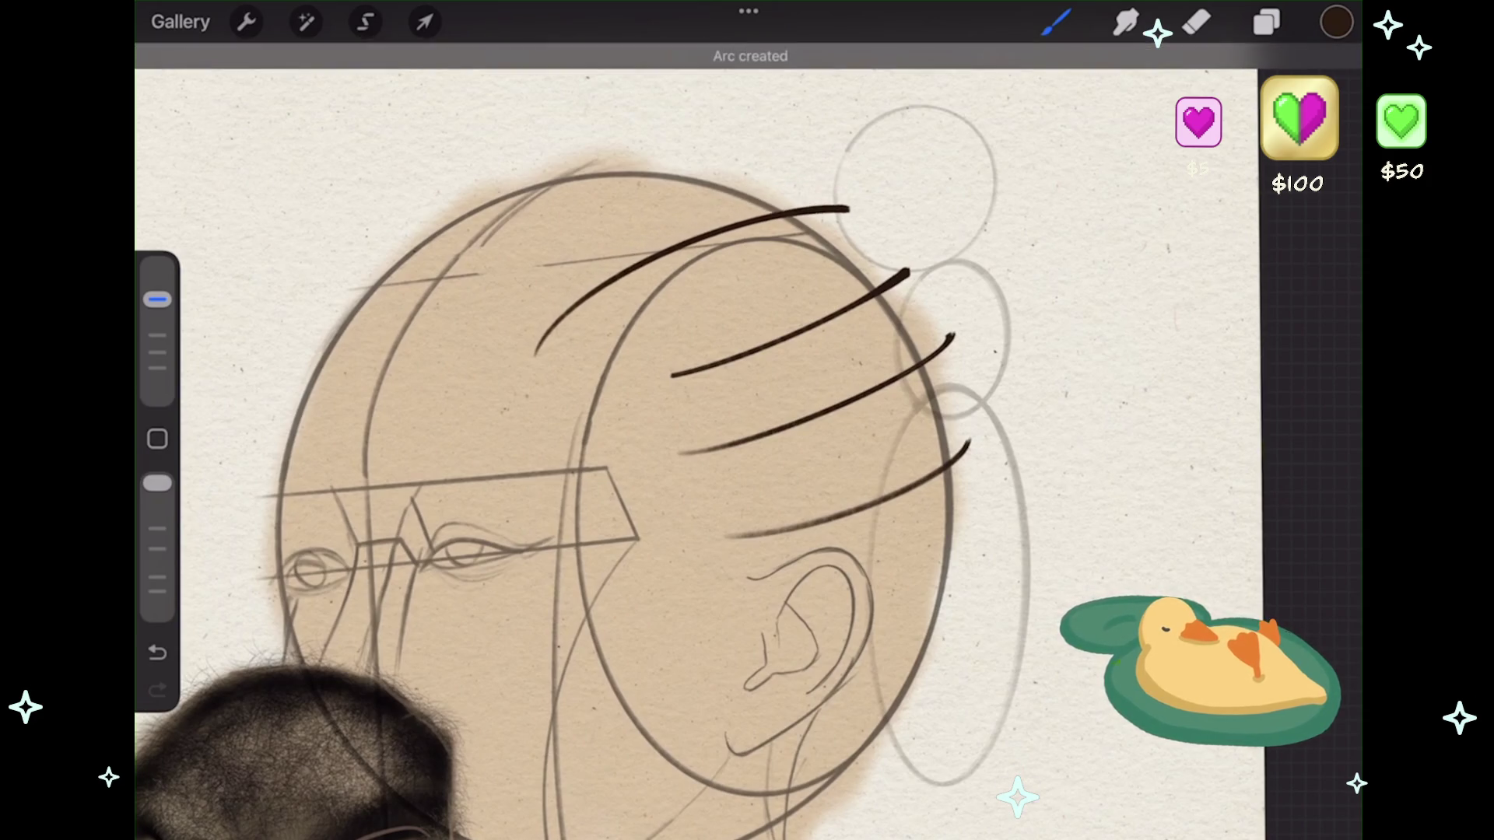
left_click(746, 60)
left_click_drag(534, 355, 520, 332)
left_click_drag(683, 238, 653, 223)
left_click_drag(847, 210, 821, 190)
left_click_drag(651, 224, 634, 213)
left_click_drag(518, 332, 541, 327)
left_click_drag(634, 213, 638, 220)
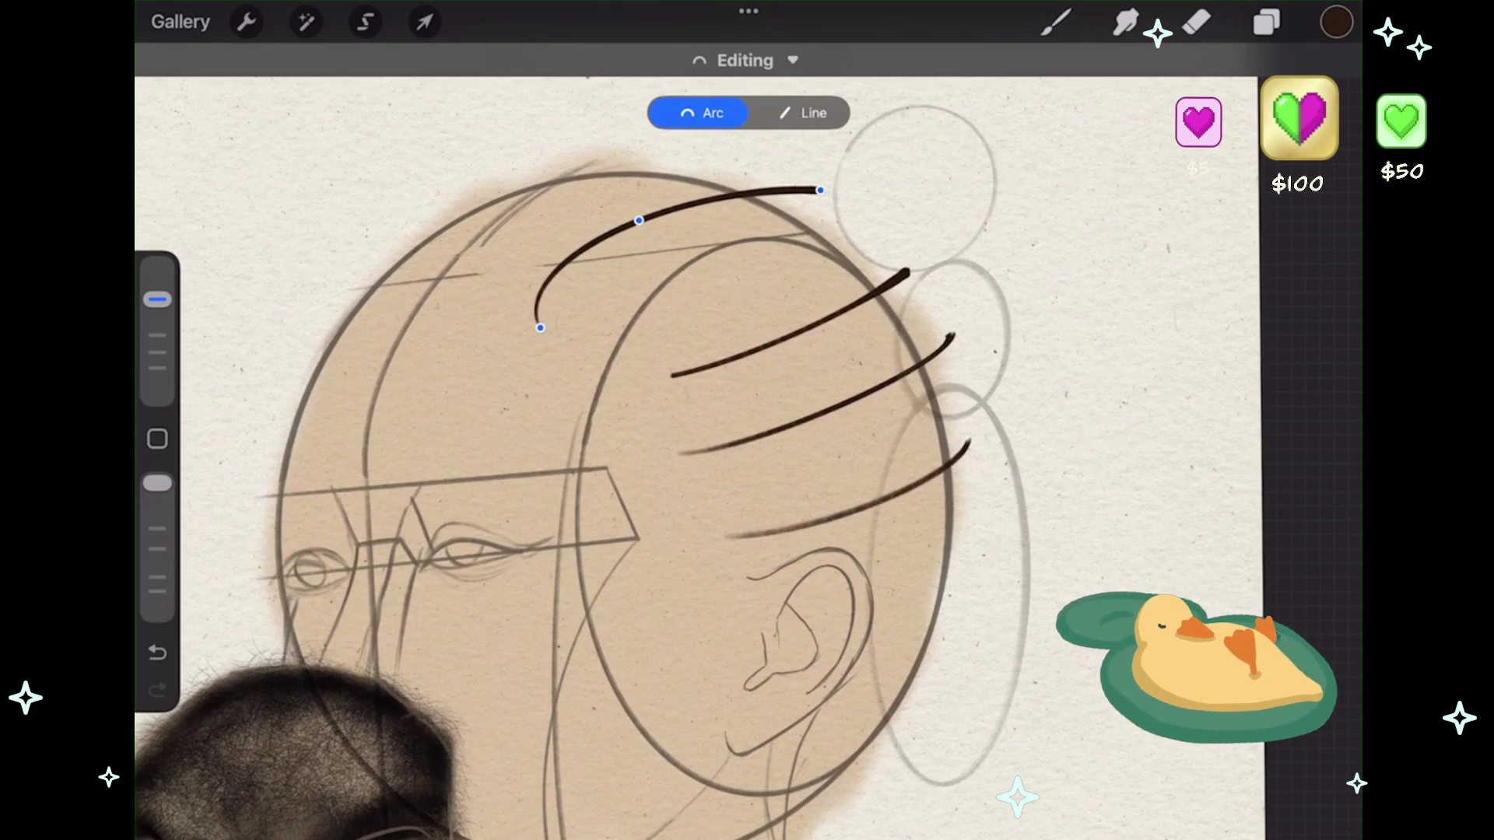
left_click(1089, 389)
scroll(700, 436, "up", 2)
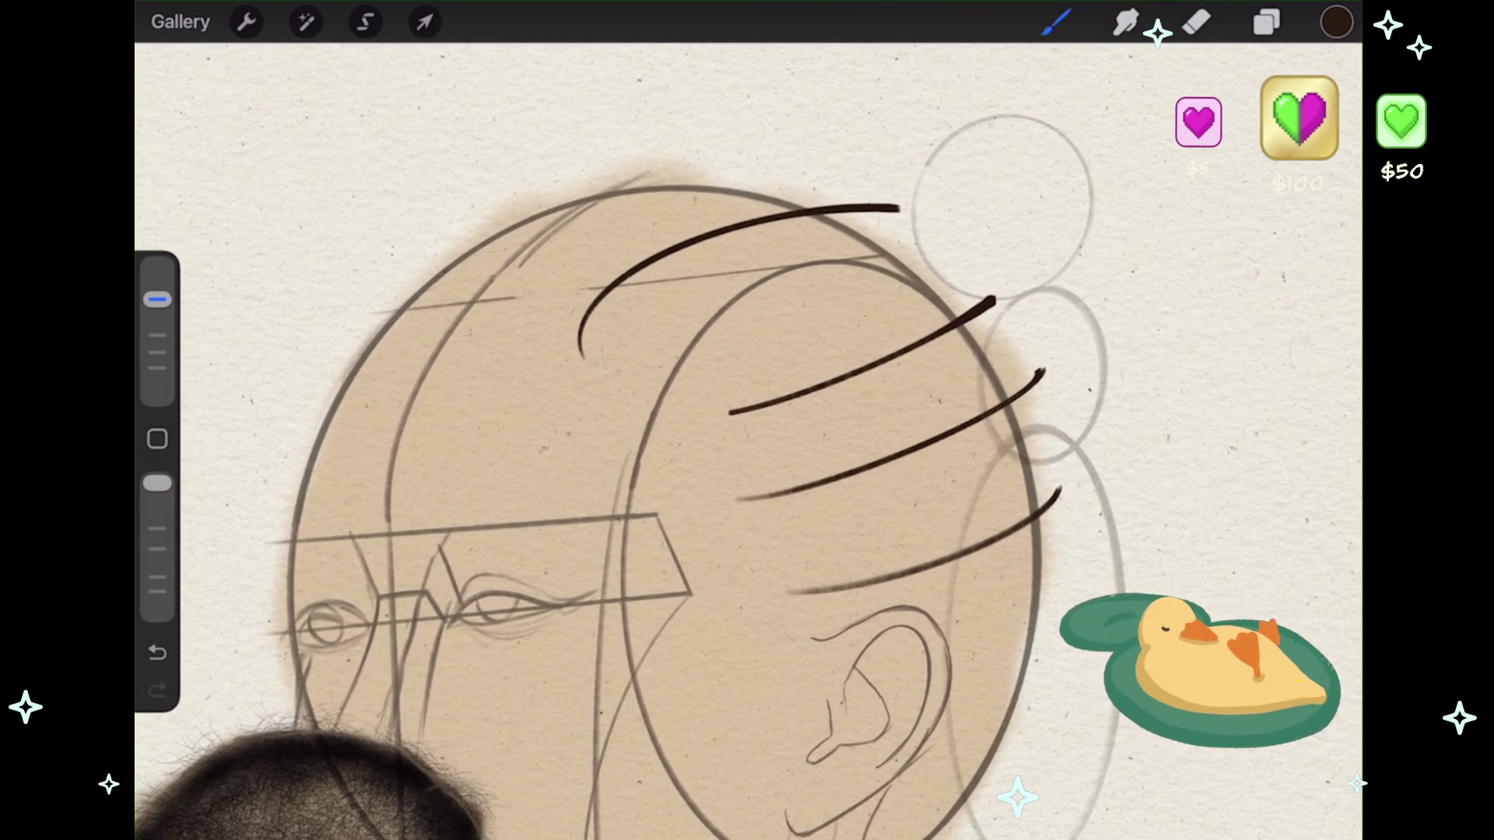
scroll(700, 436, "down", 2)
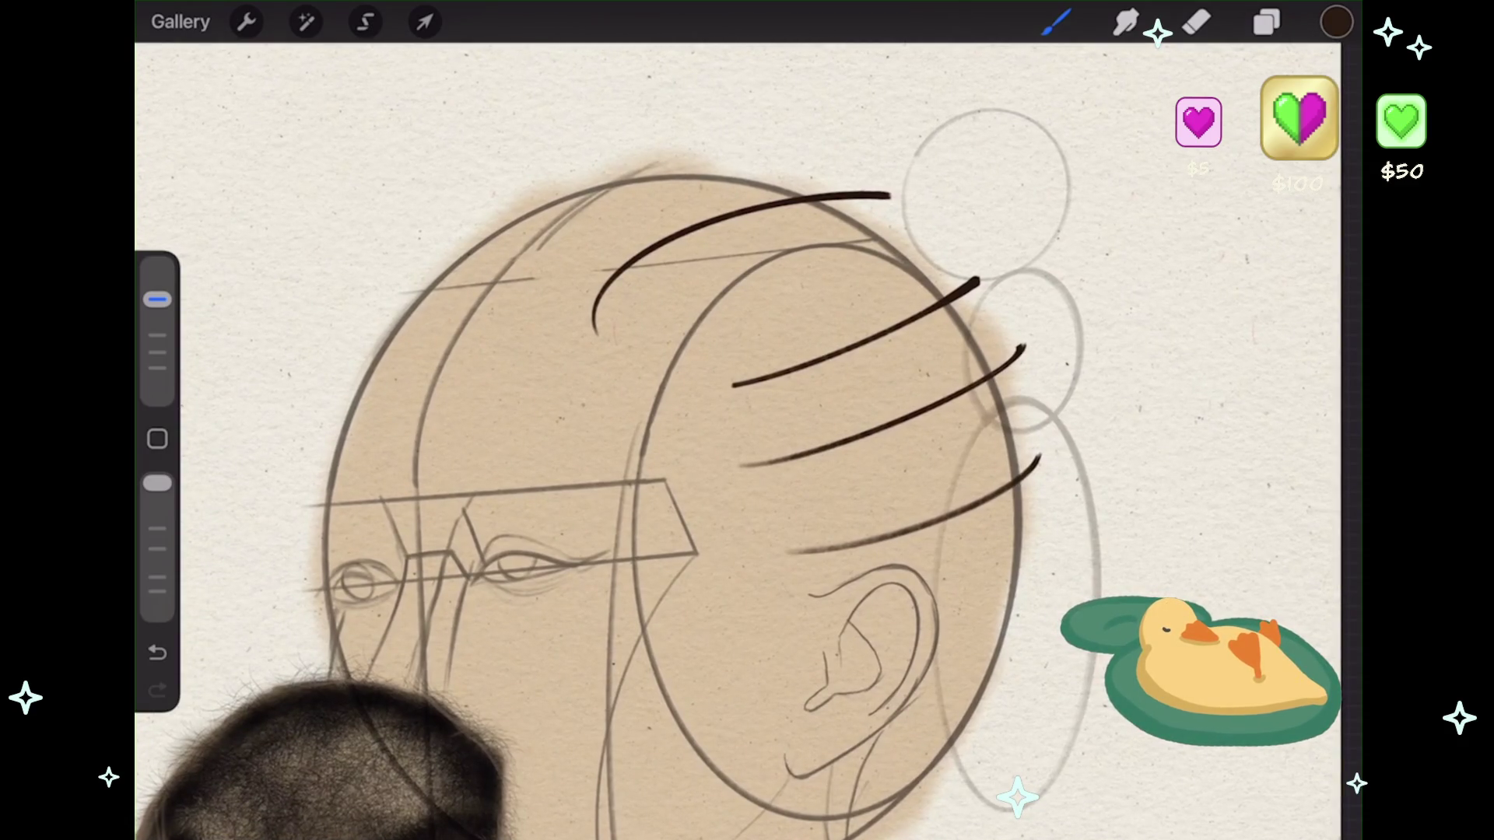
scroll(615, 436, "down", 3)
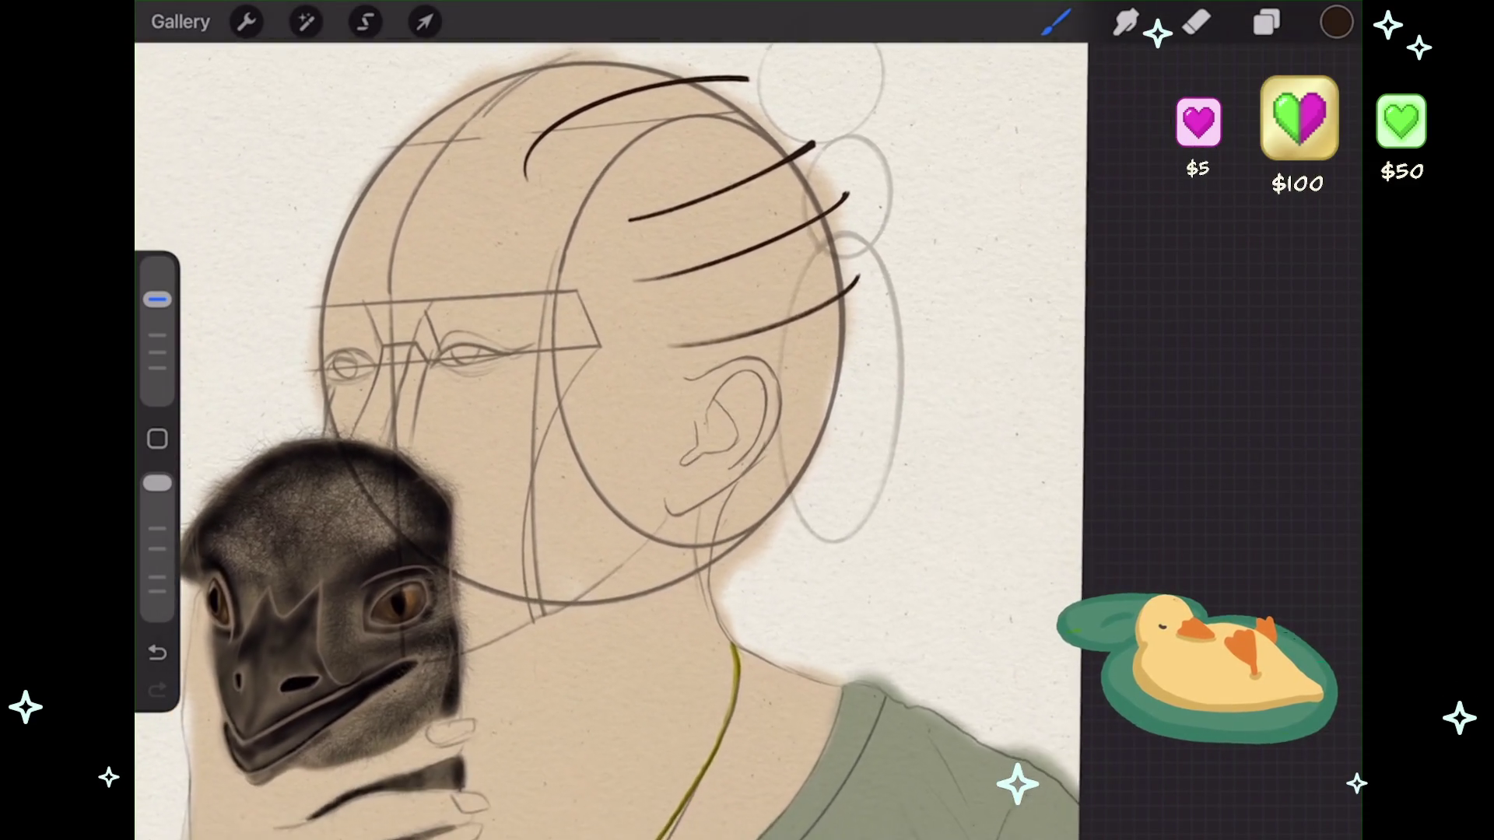
scroll(545, 435, "down", 3)
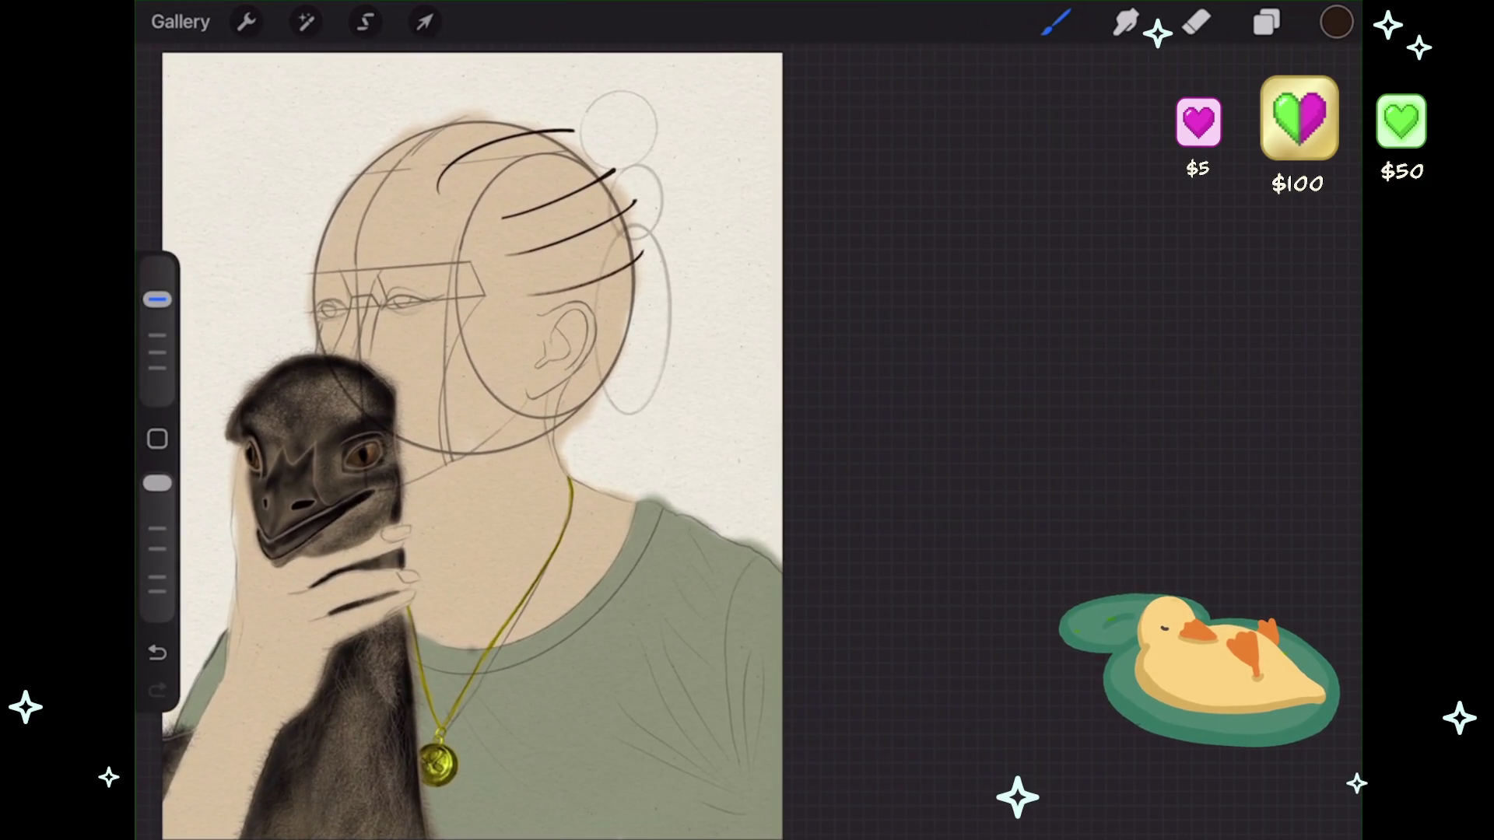